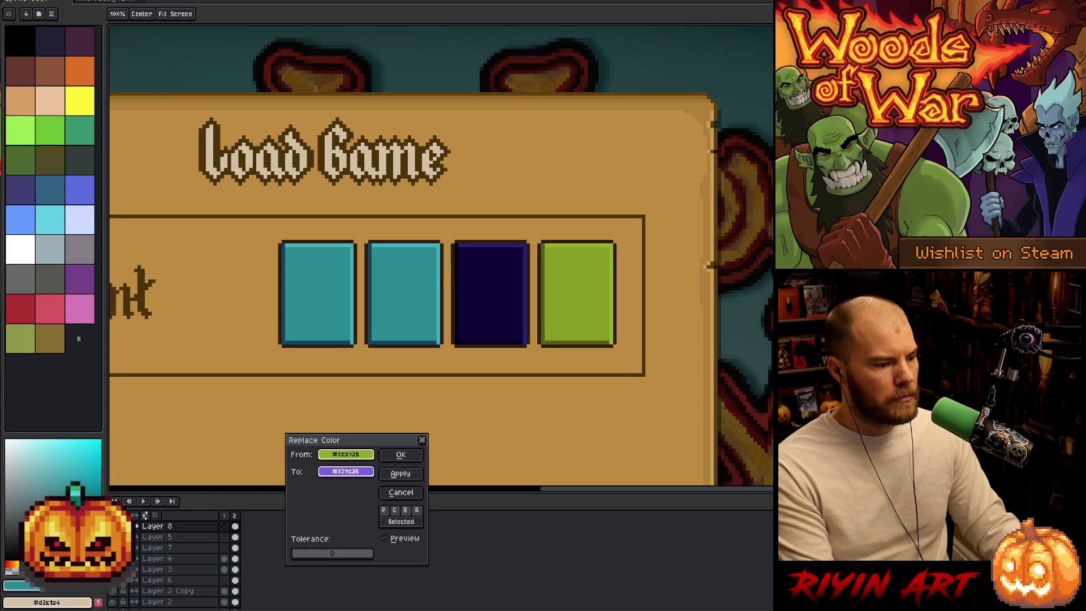
- Replace the green card's light green shade with dark green, then bring up the card battle screen sprite
left_click(400, 454)
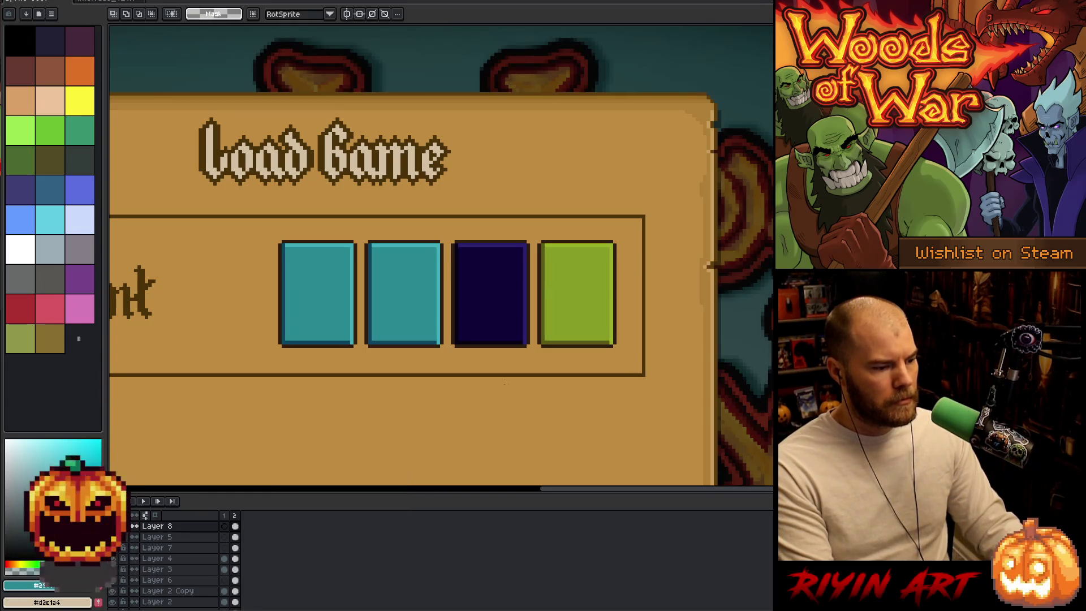
key("shift+r")
mouse_move(346, 455)
left_mouse_down()
mouse_move(558, 318)
mouse_move(548, 324)
left_mouse_up()
mouse_move(346, 471)
left_mouse_down()
mouse_move(433, 439)
mouse_move(613, 295)
left_mouse_up()
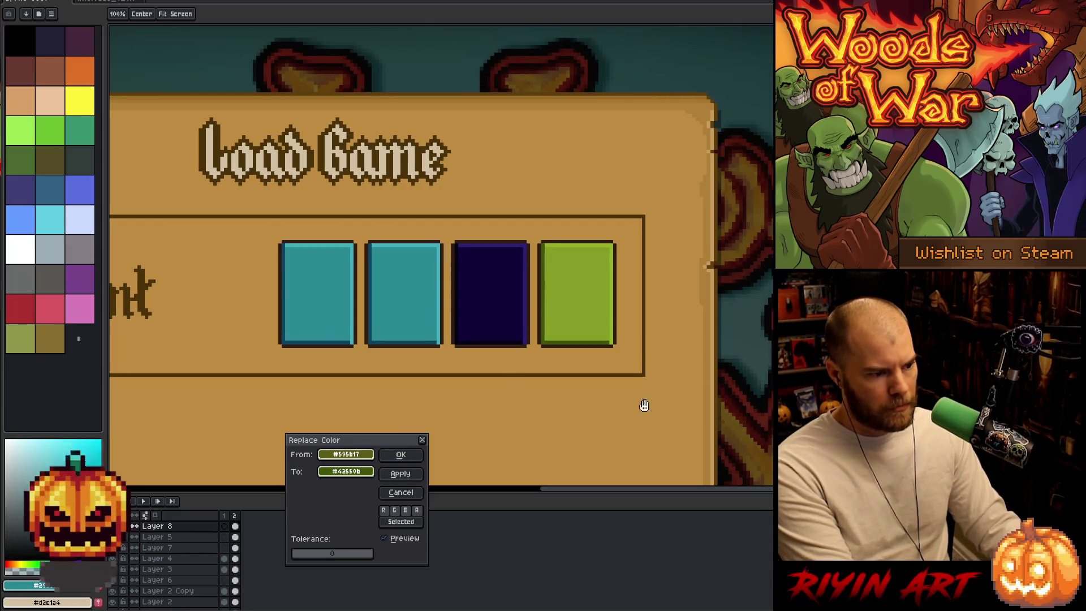
left_click(408, 455)
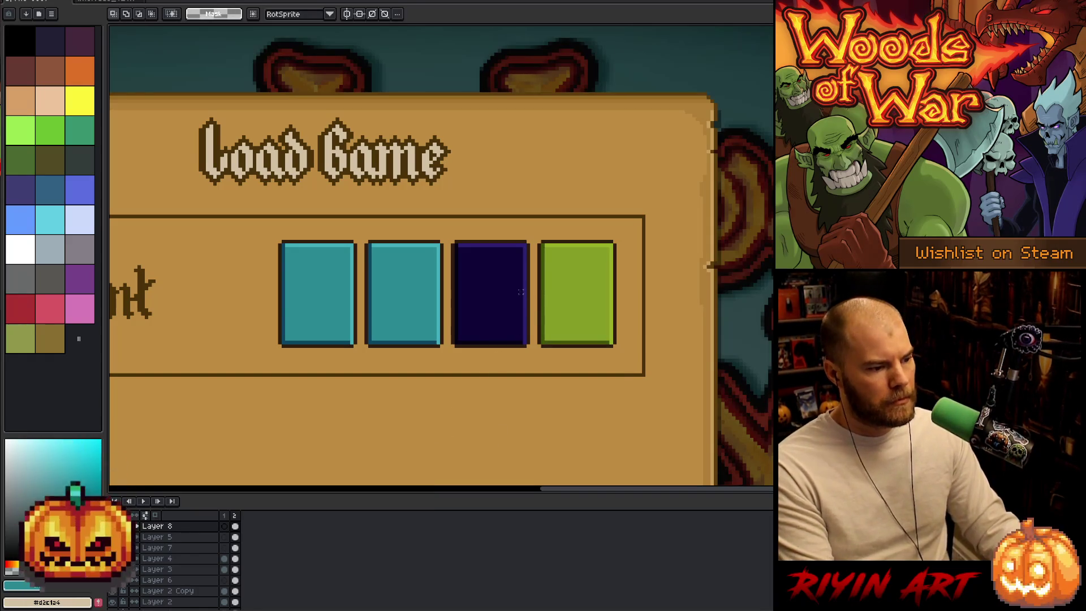
left_click(98, 3)
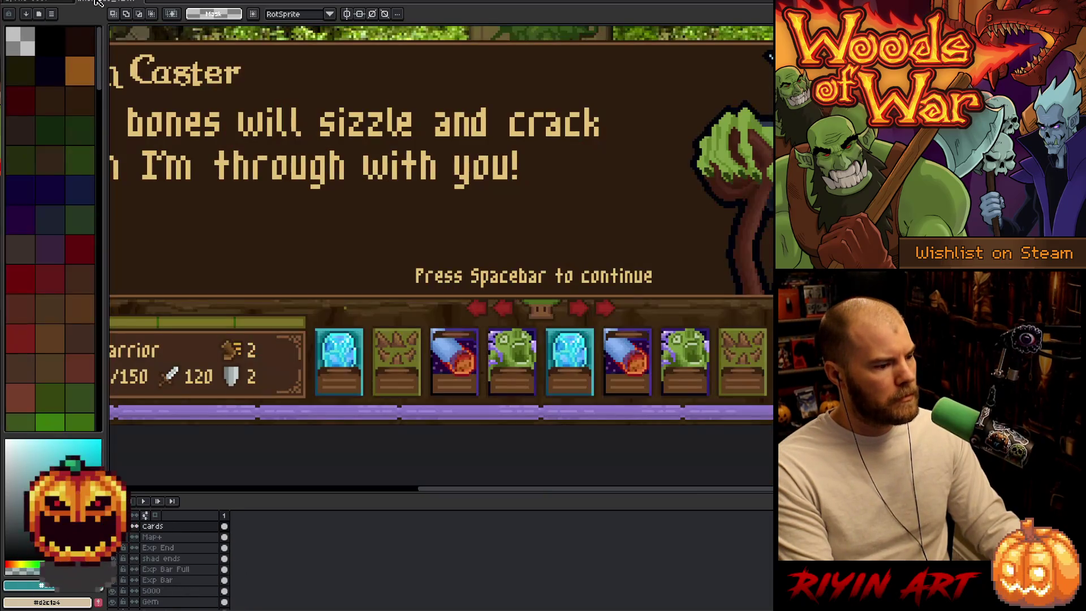
- Open the cards_sm.png sprite sheet from the recent files list
left_click(41, 2)
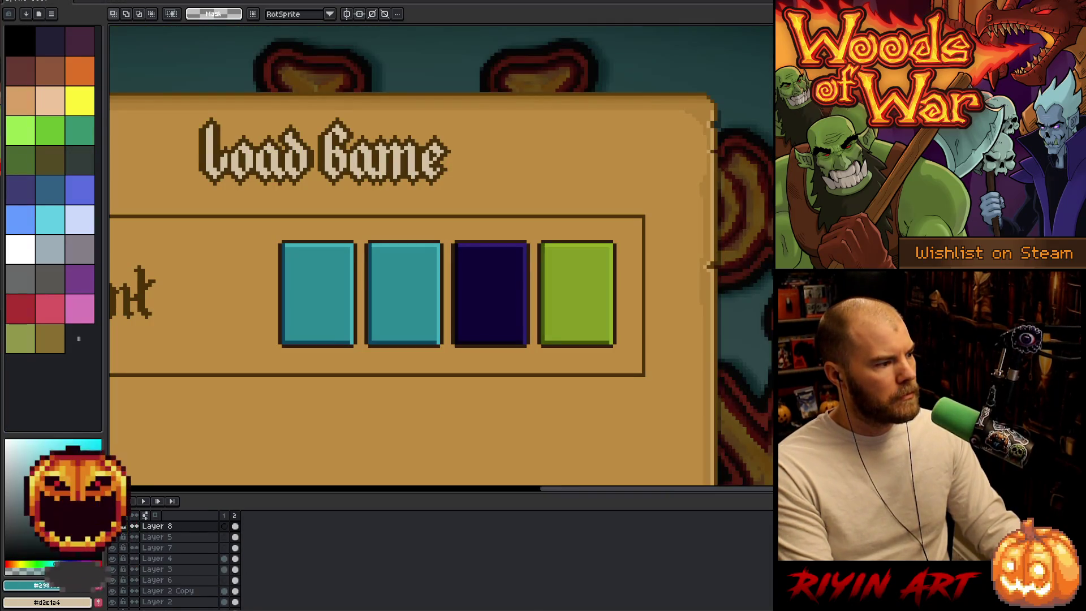
left_click(11, 1)
mouse_move(39, 20)
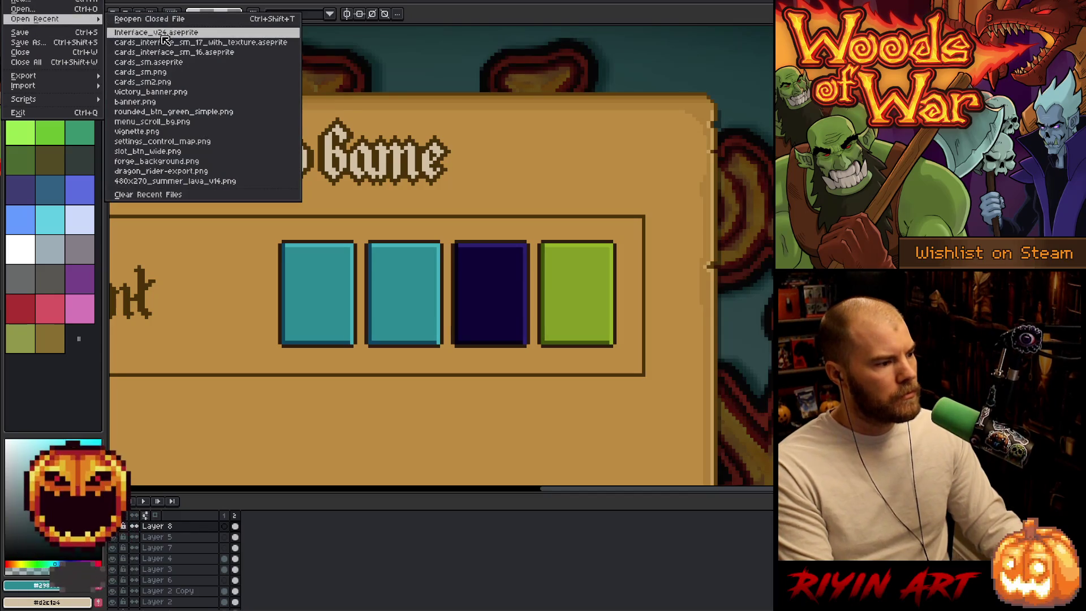
left_click(153, 72)
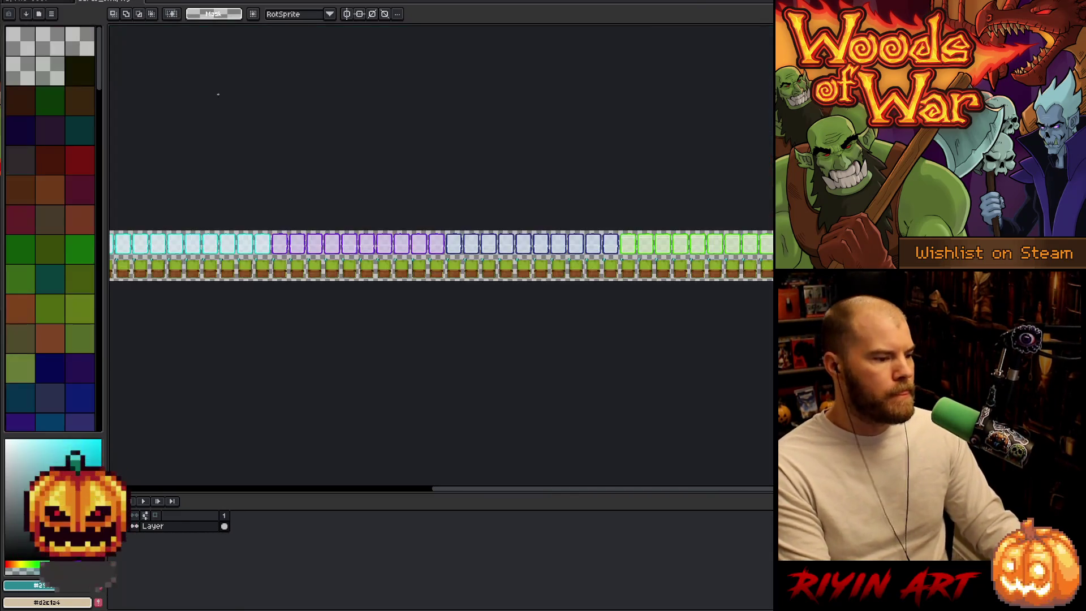
- Zoom in and copy three cards from the middle of the sheet for the Load Game mockup
scroll(448, 307, "left", 5)
scroll(473, 344, "up", 3)
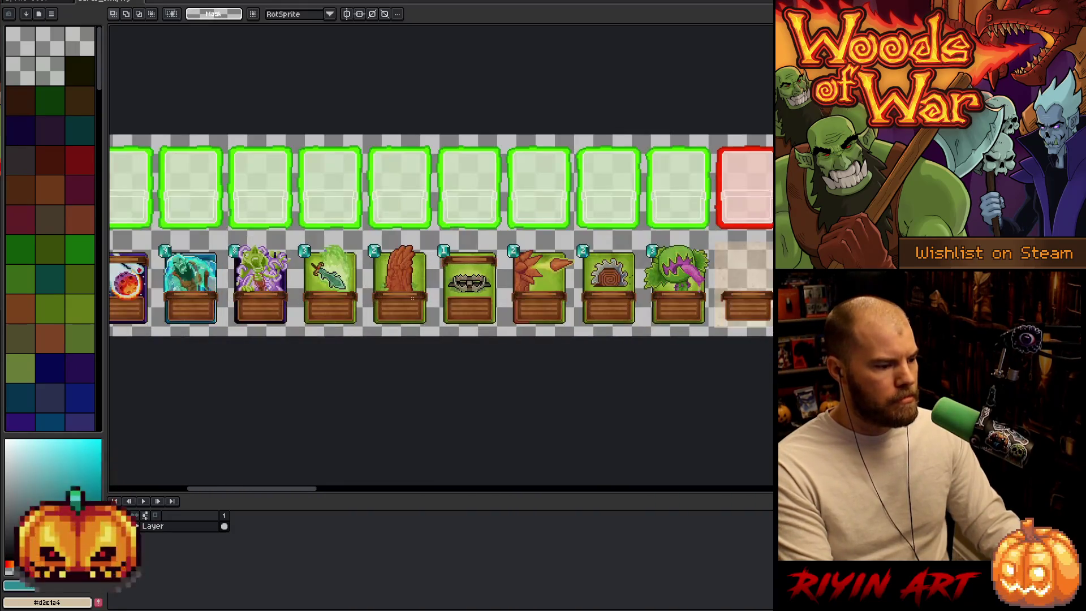
scroll(412, 298, "down", 3)
scroll(316, 331, "up", 3)
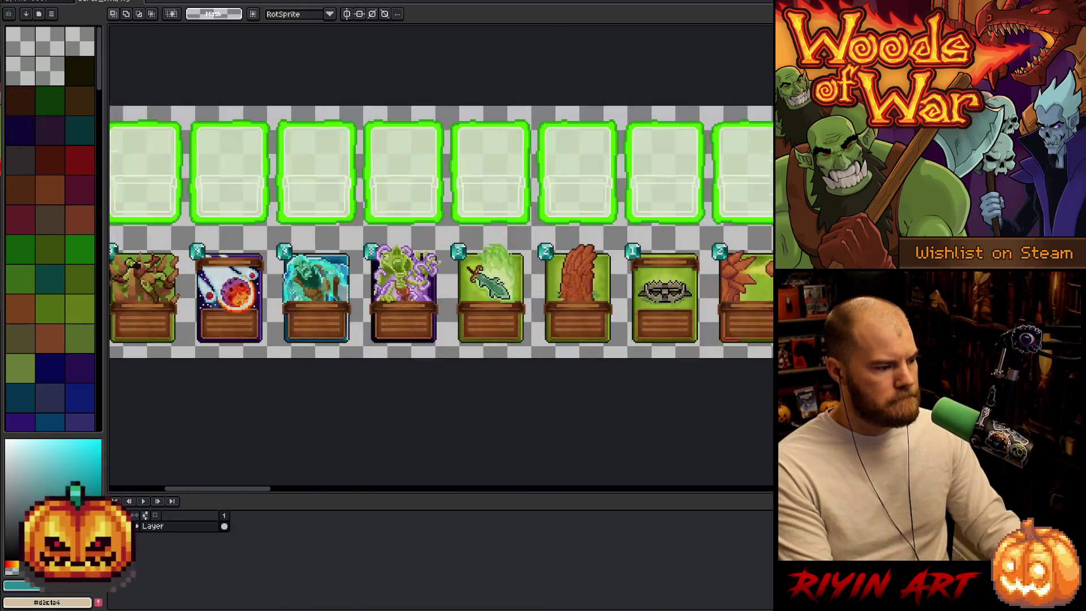
scroll(441, 220, "up", 2)
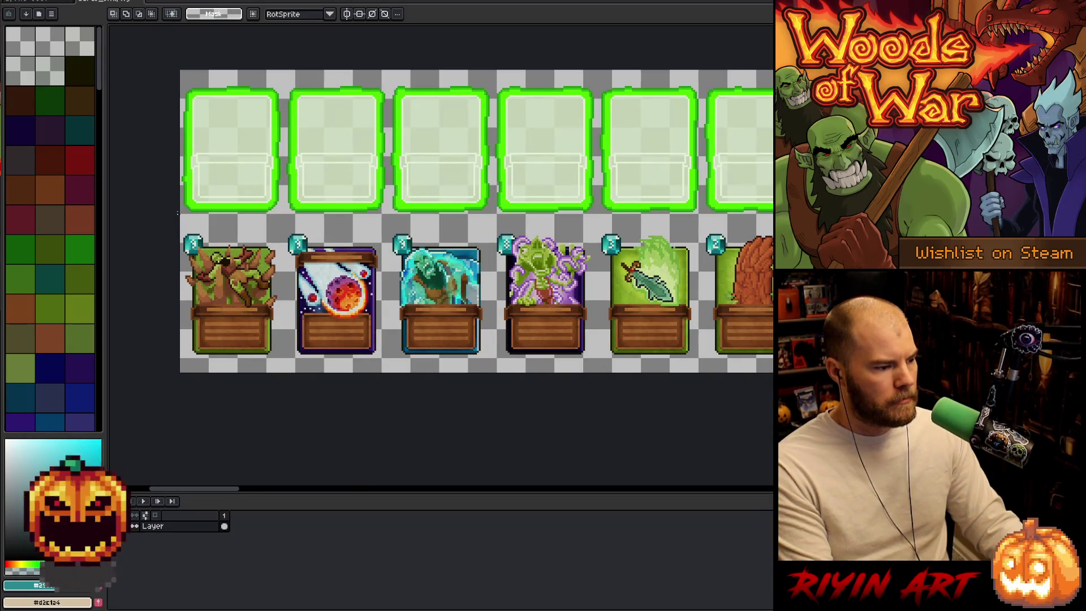
mouse_move(280, 222)
left_mouse_down()
mouse_move(324, 253)
mouse_move(595, 375)
left_mouse_up()
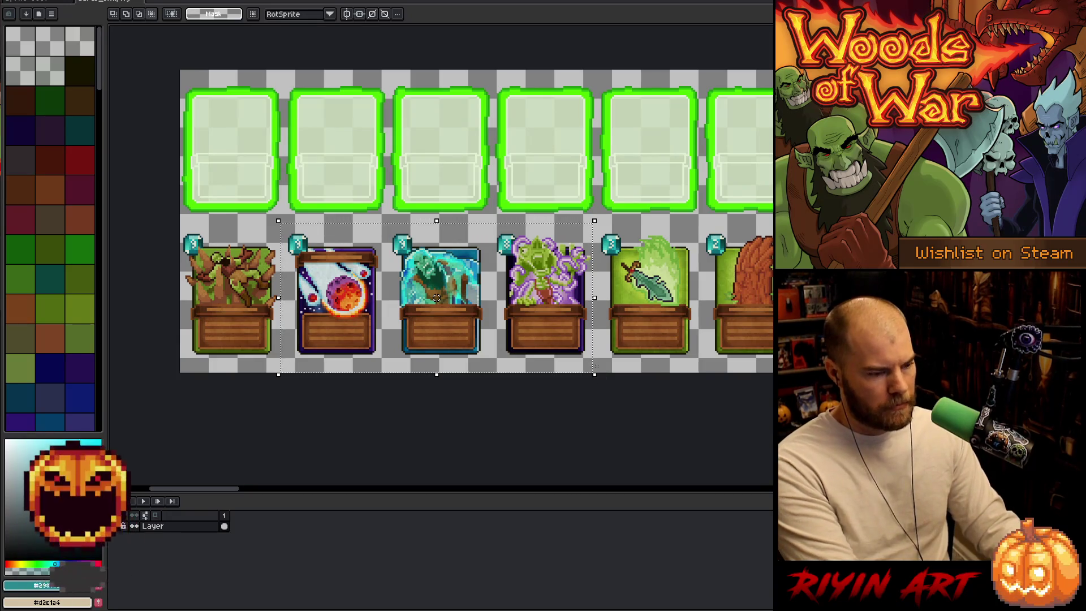
left_click(53, 2)
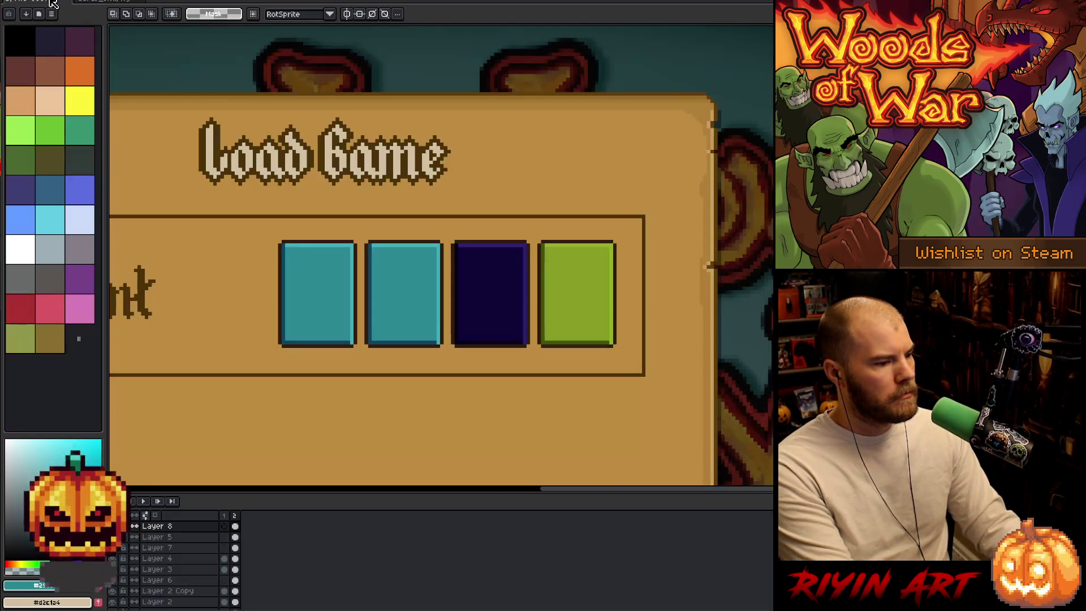
- Paste the meteor, ghost and plant cards and place them below the Bank box
scroll(540, 321, "down", 2)
key("ctrl+v")
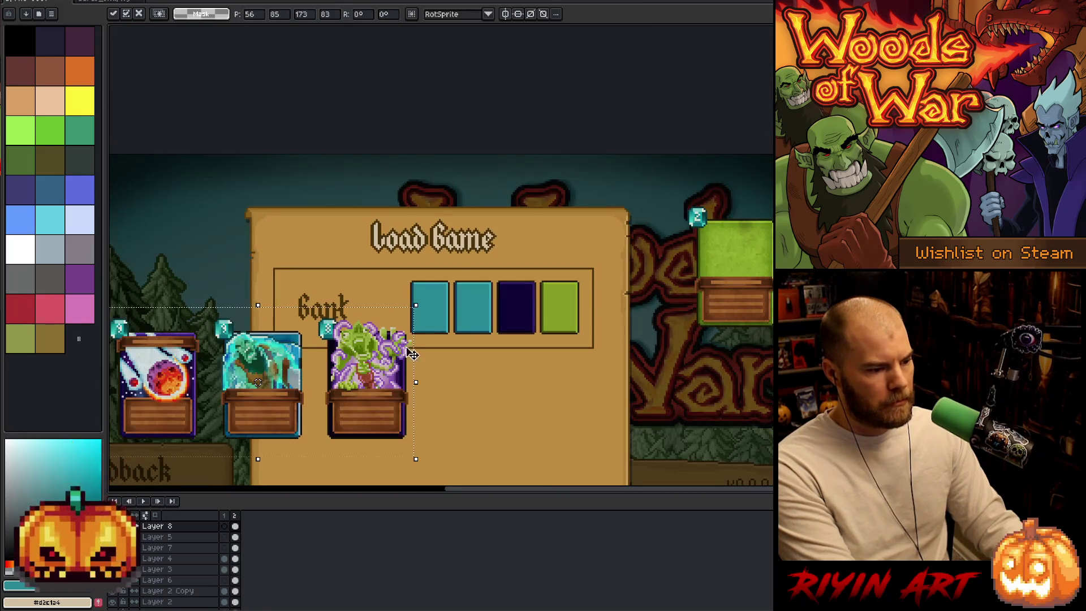
mouse_move(370, 398)
left_mouse_down()
mouse_move(438, 429)
mouse_move(614, 440)
mouse_move(580, 440)
left_mouse_up()
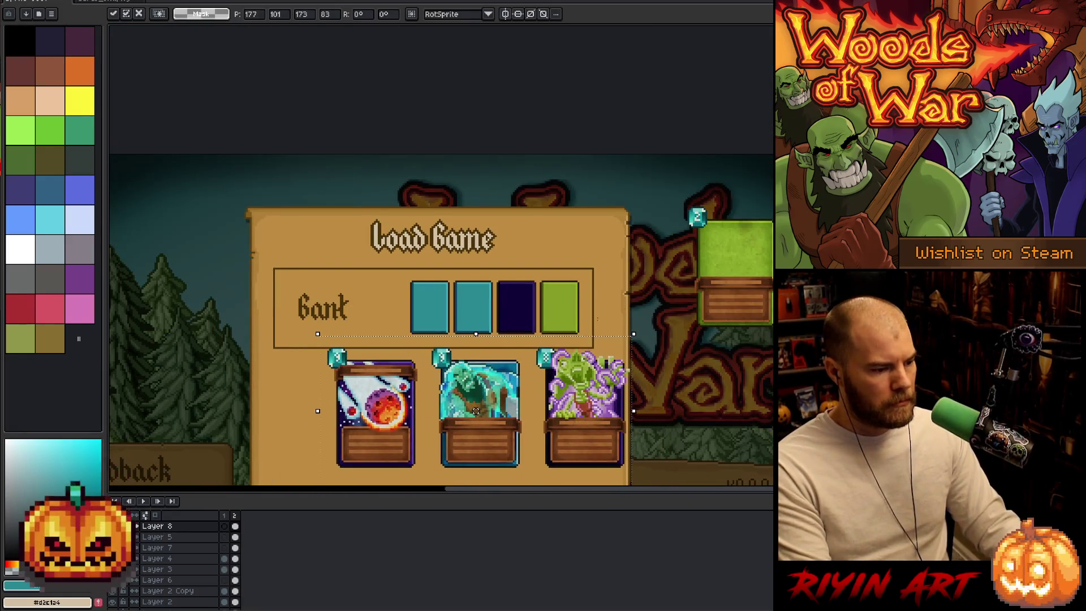
key("Return")
- Bring the Bank swatches into view and pick the dark card's colour for replacement
scroll(531, 301, "up", 3)
mouse_move(532, 301)
left_mouse_down()
mouse_move(477, 322)
mouse_move(432, 267)
left_mouse_up()
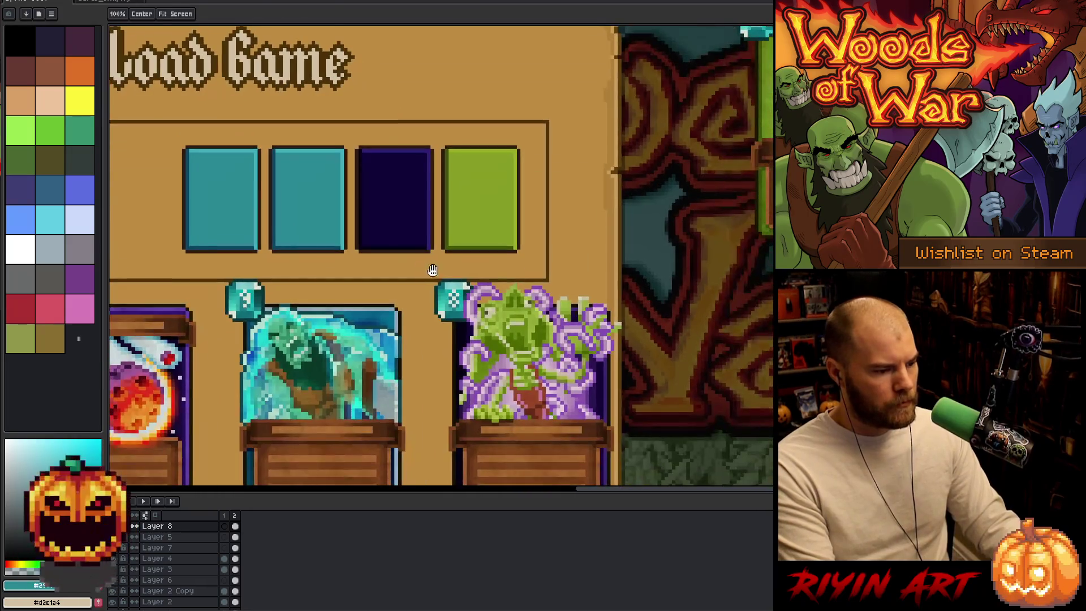
key("shift+r")
left_click(413, 251)
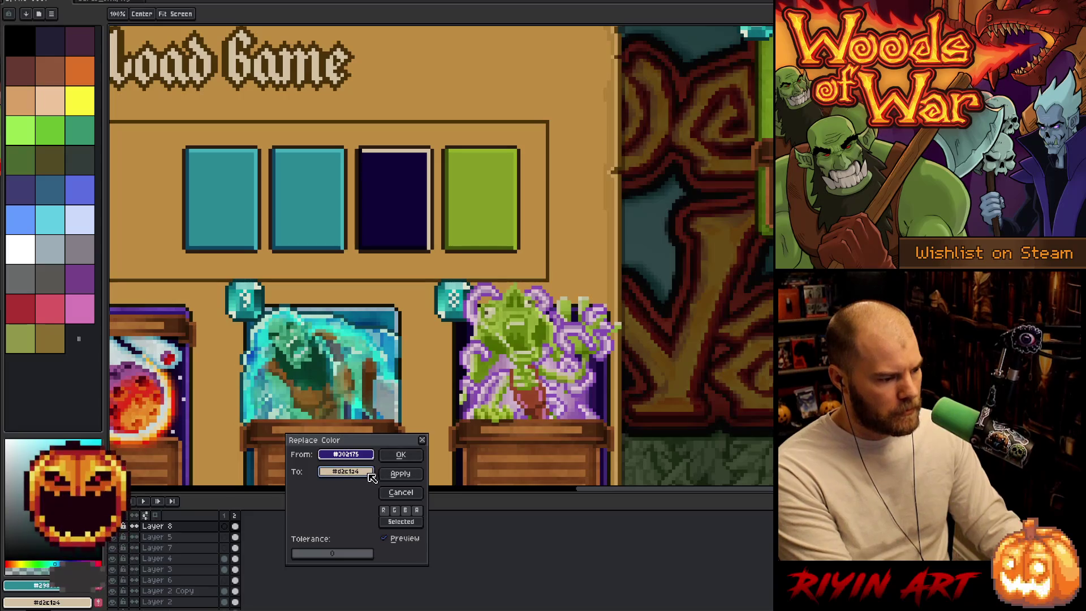
- Recolour the dark navy Bank card to the card border's dark purple
left_click(371, 474)
left_click(608, 406)
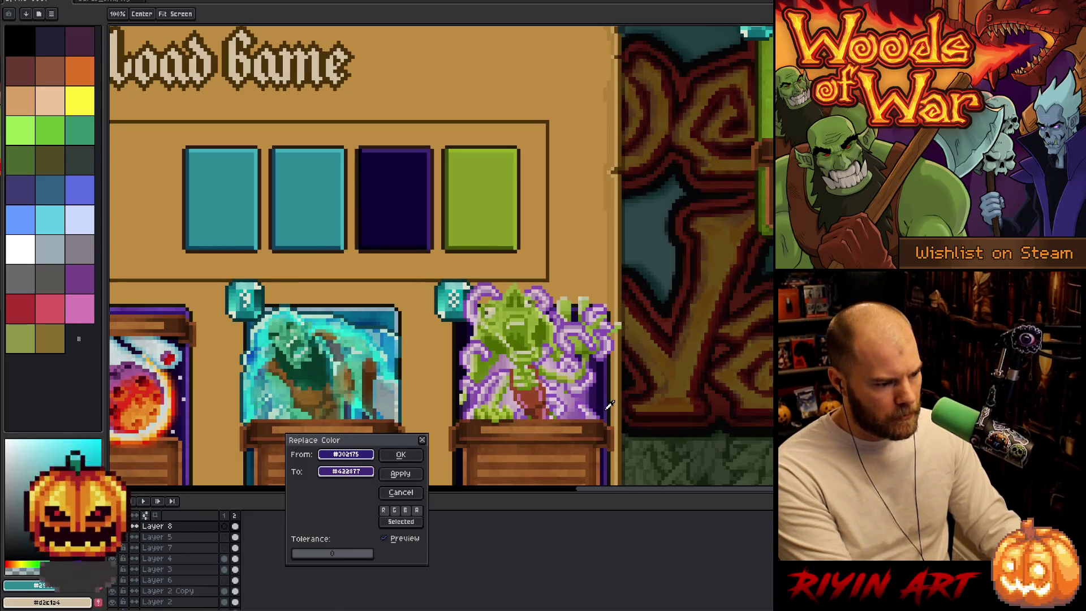
left_click(400, 454)
key("shift+r")
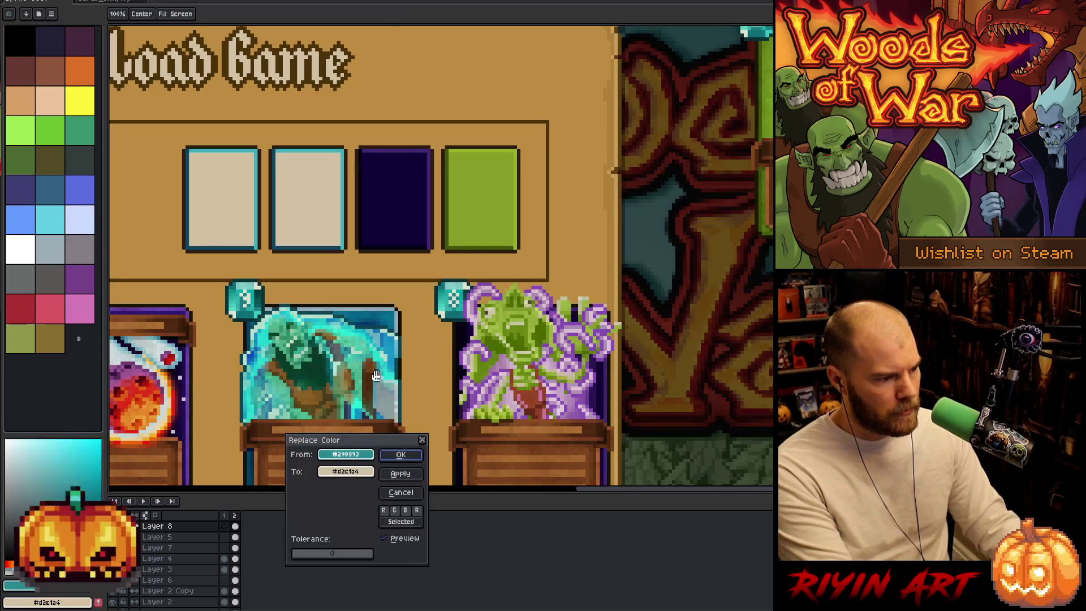
left_click(346, 455)
left_click(380, 245)
left_click(354, 472)
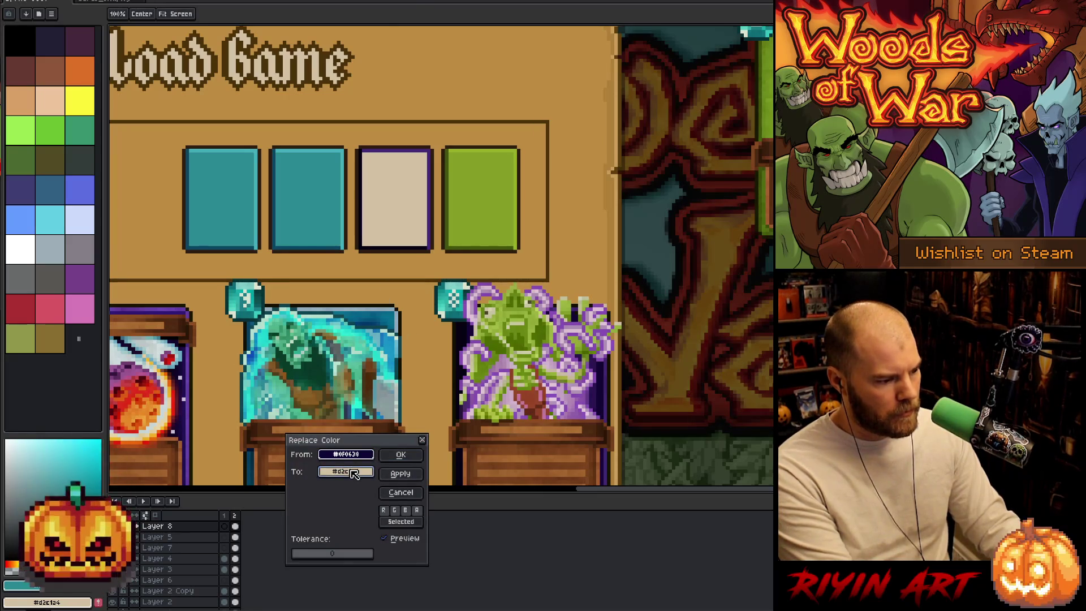
left_click(603, 379)
left_click(606, 387)
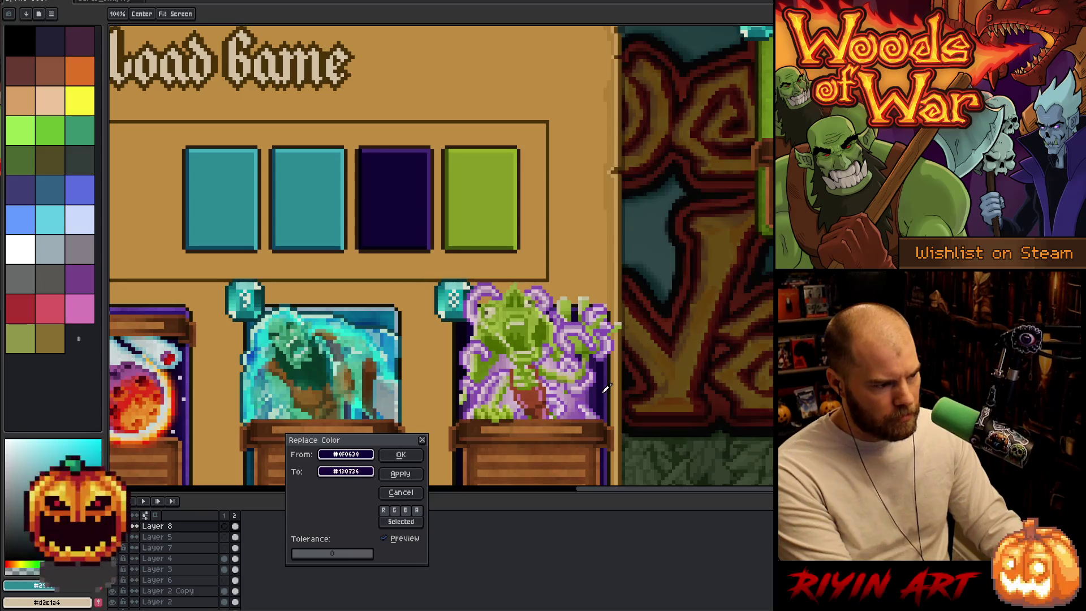
left_click(599, 391)
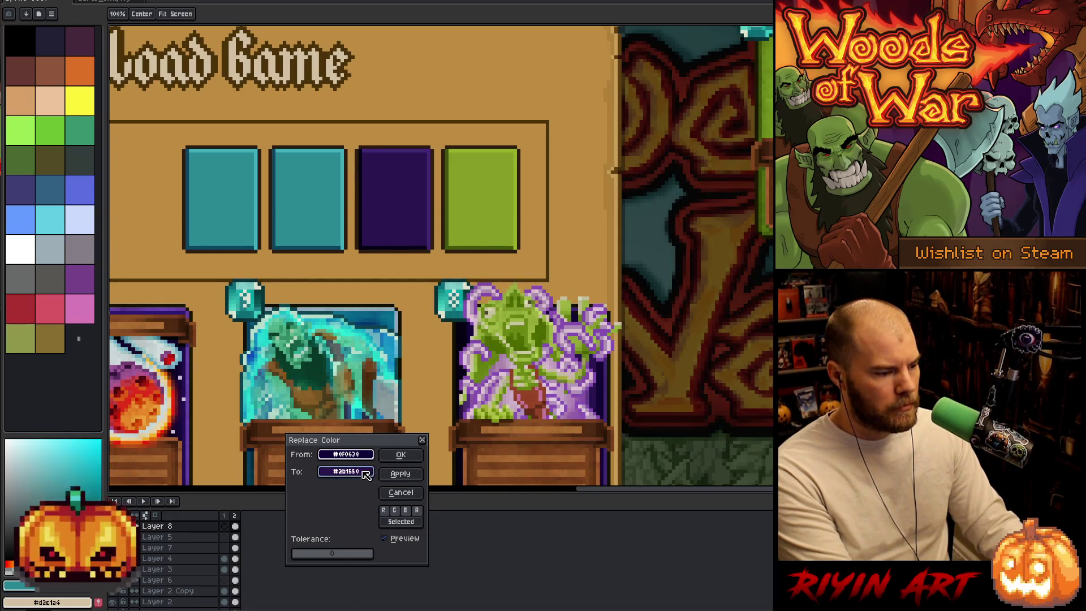
left_click_drag(346, 478, 465, 401)
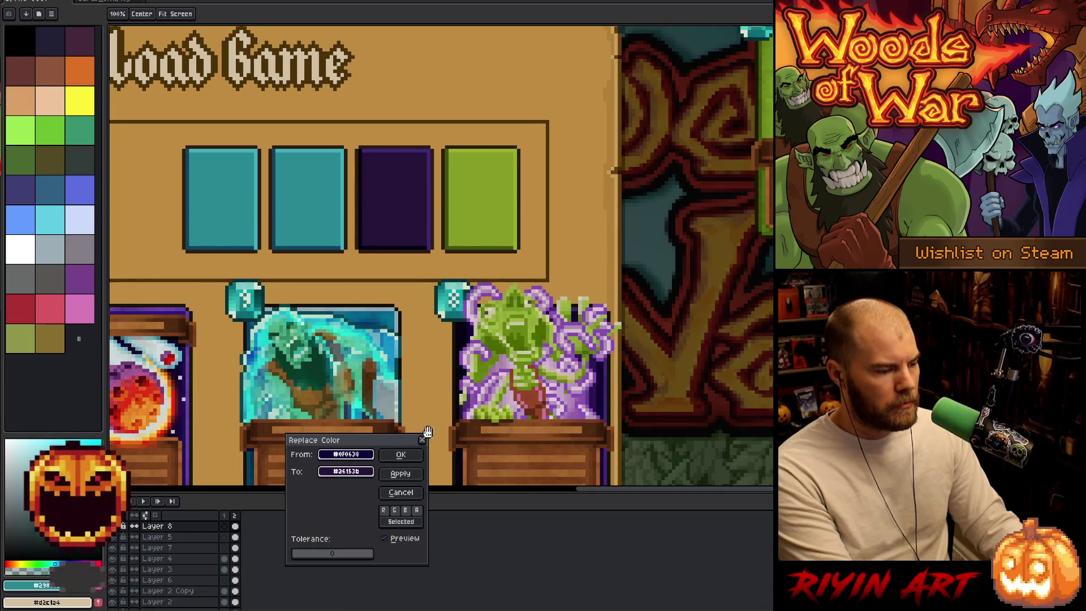
left_click(401, 454)
- Replace another dark shade on the purple card with a new dark colour
key("shift+r")
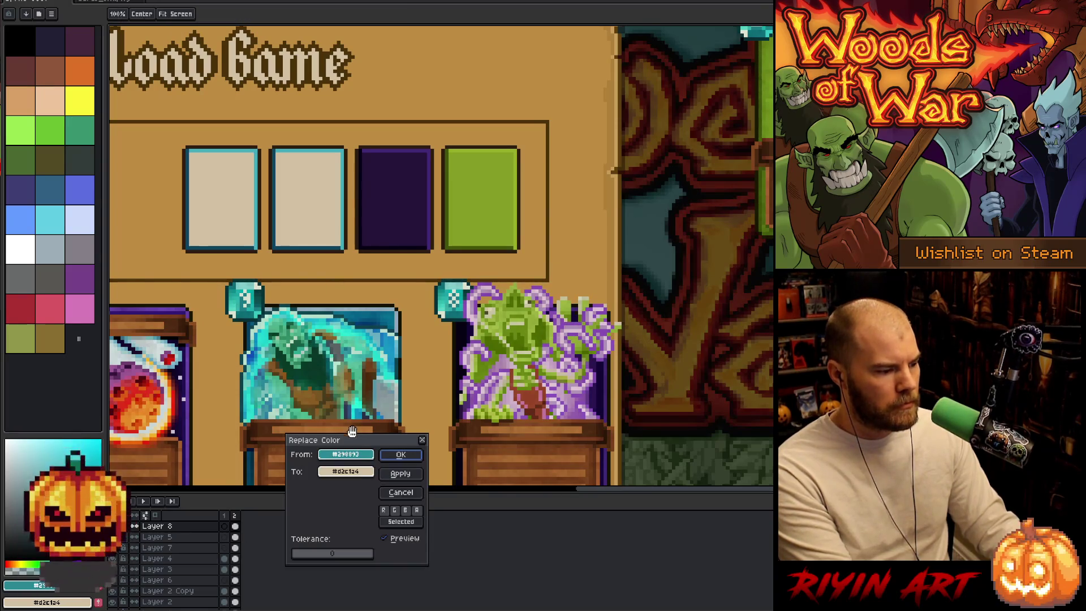
mouse_move(347, 454)
left_mouse_down()
mouse_move(376, 214)
mouse_move(363, 223)
left_mouse_up()
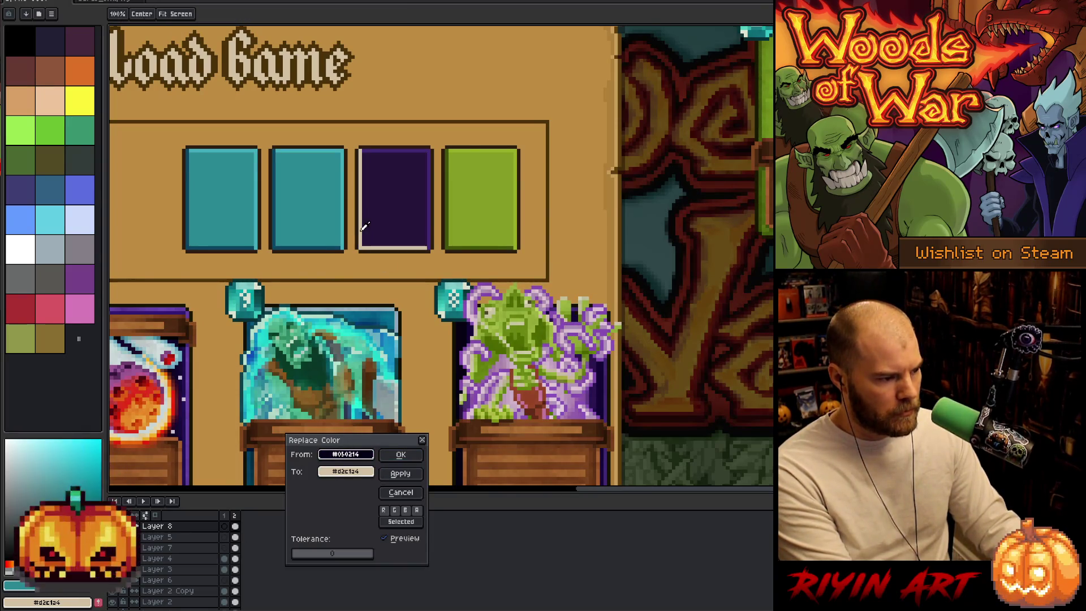
left_click_drag(346, 471, 463, 333)
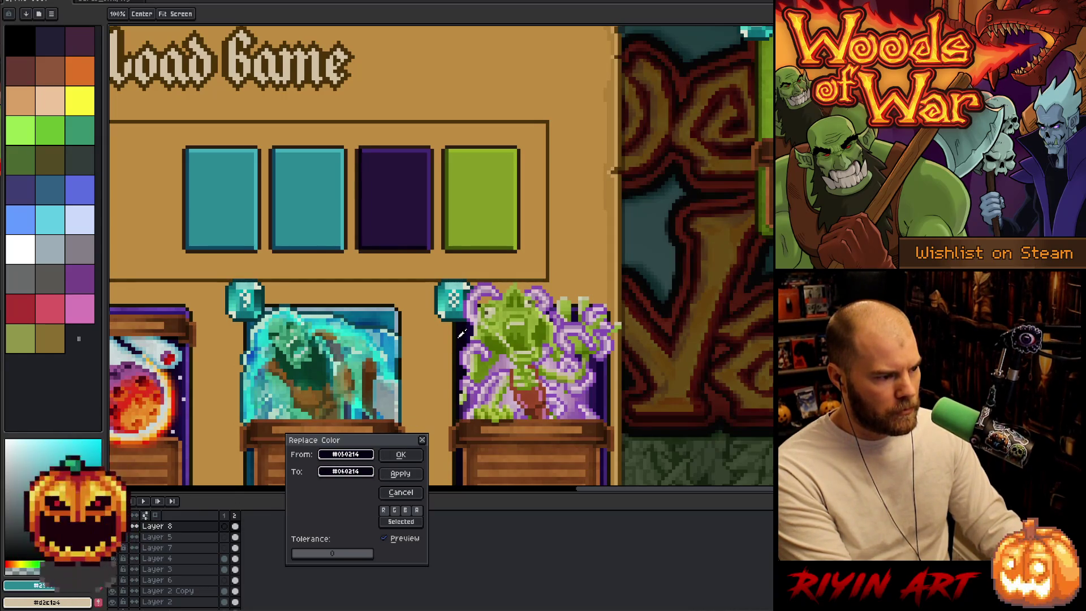
left_click(400, 454)
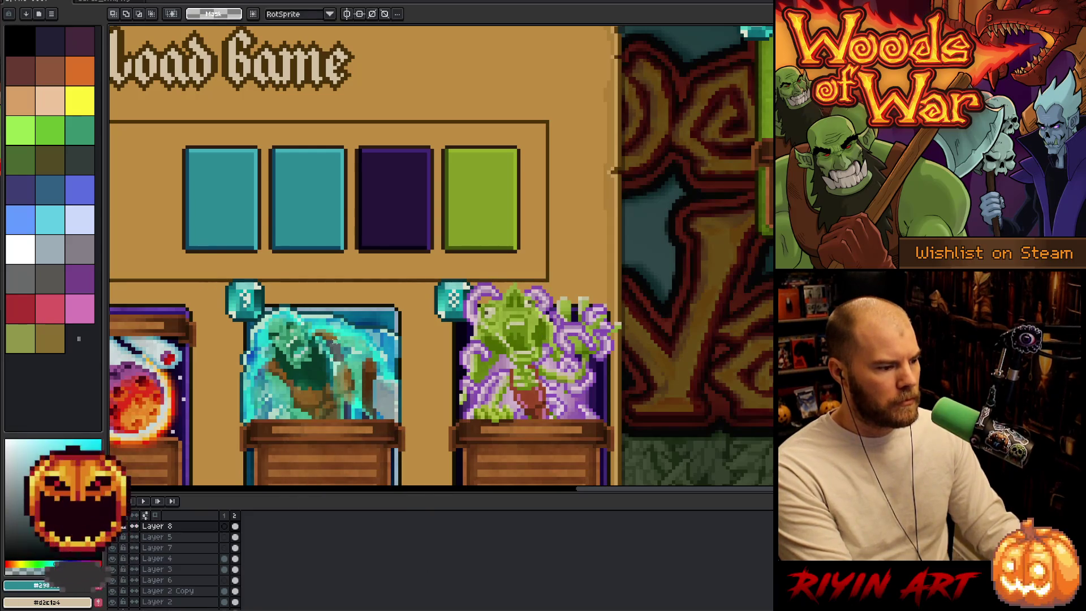
- Change the two teal Bank cards to a deeper blue
key("shift+r")
left_click_drag(346, 454, 347, 220)
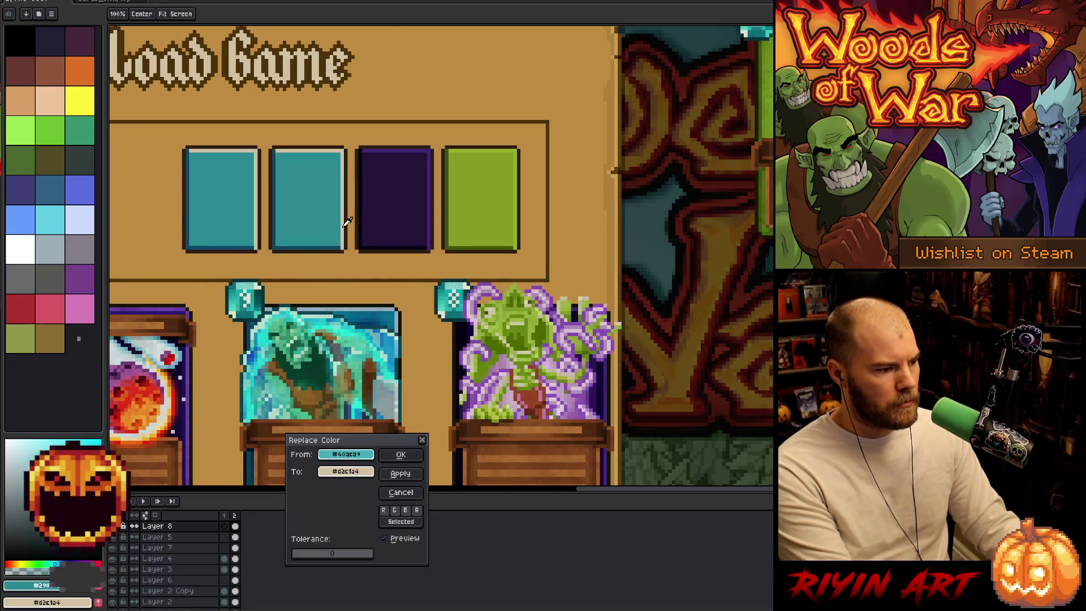
left_click_drag(347, 471, 395, 314)
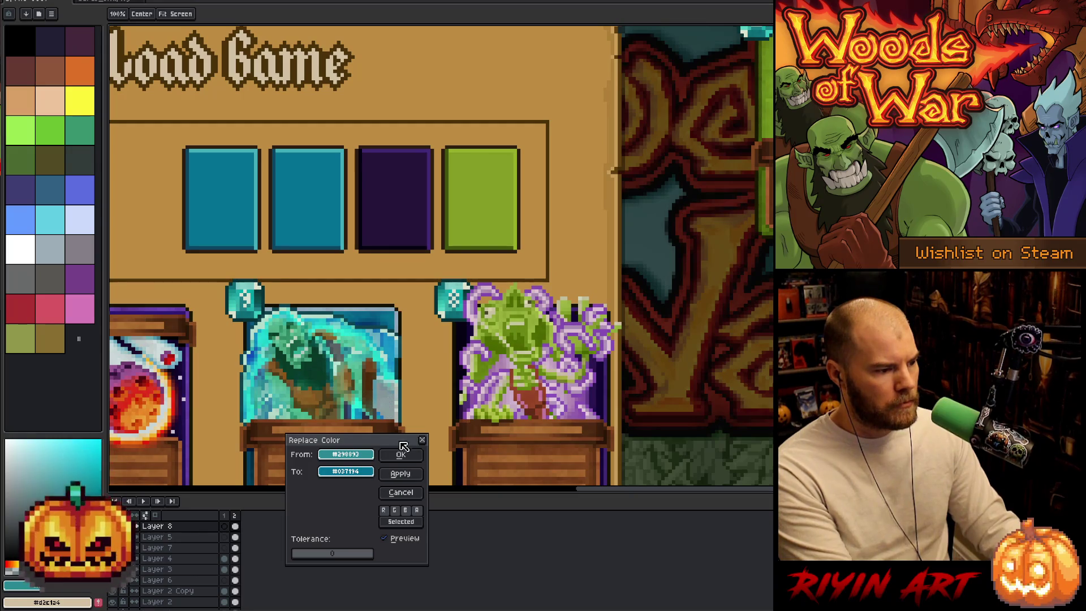
left_click(400, 455)
scroll(296, 378, "down", 2)
scroll(296, 378, "up", 1)
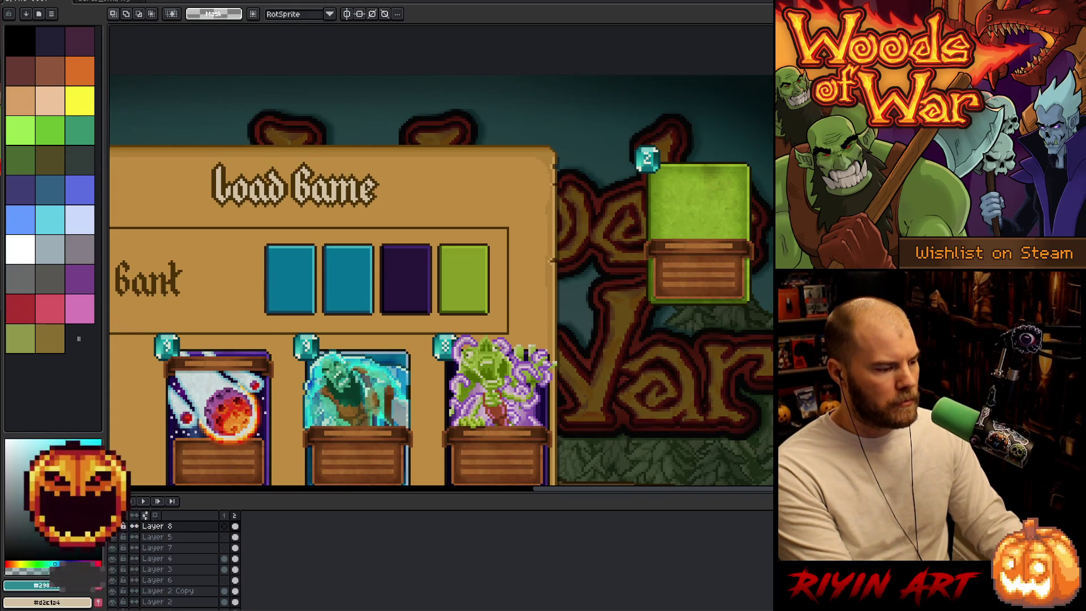
- Select the first Bank card and preview replacing its teal with a colour sampled from the meteor
left_click_drag(267, 296, 365, 238)
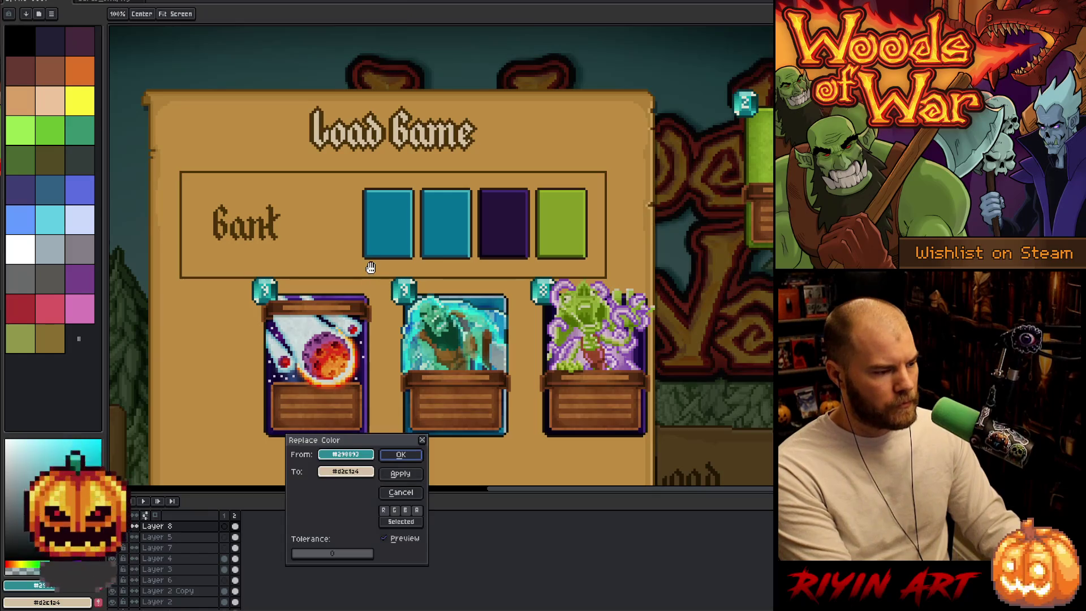
left_click(407, 496)
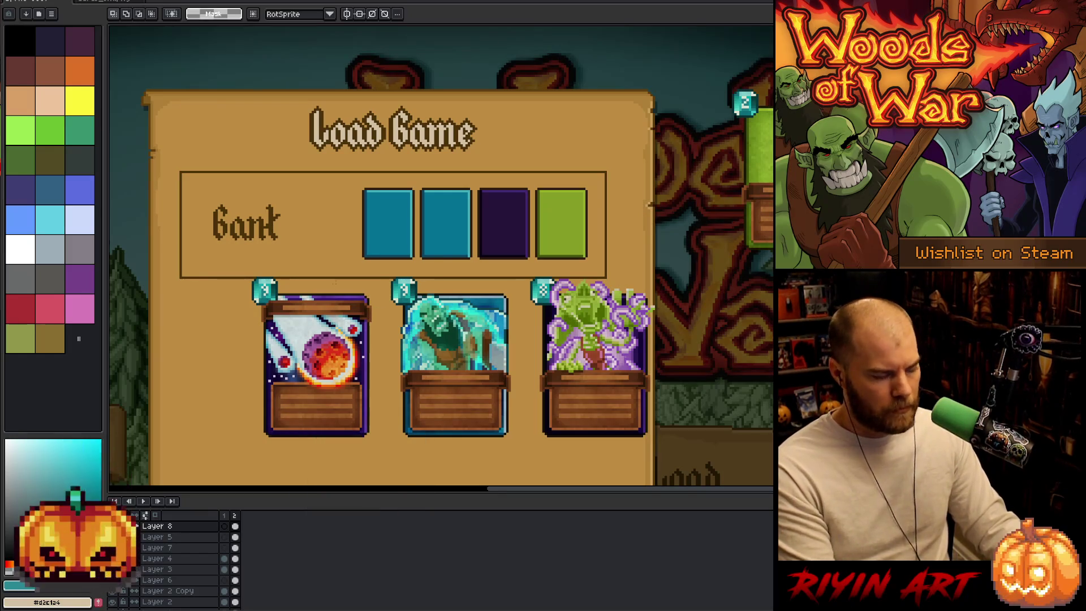
mouse_move(287, 172)
left_mouse_down()
mouse_move(368, 242)
mouse_move(419, 269)
left_mouse_up()
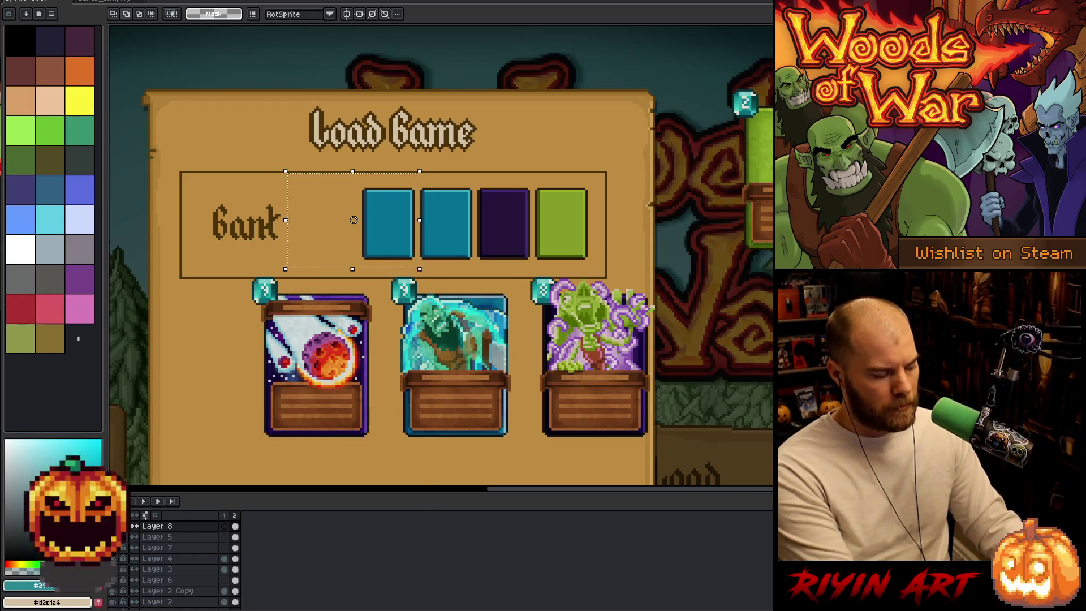
key("shift+r")
left_click(400, 228)
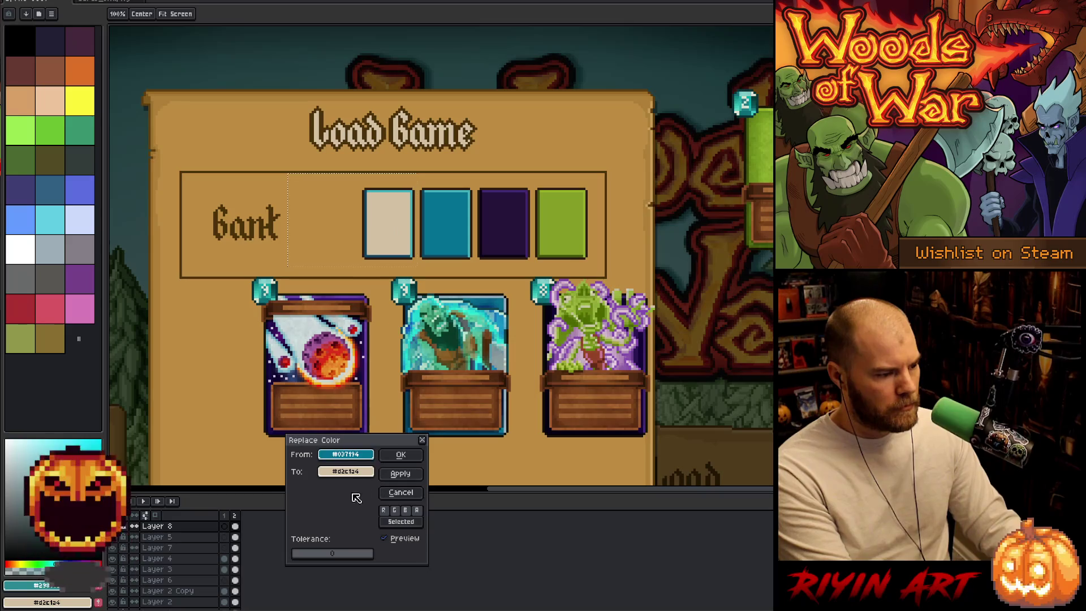
left_click_drag(346, 473, 324, 353)
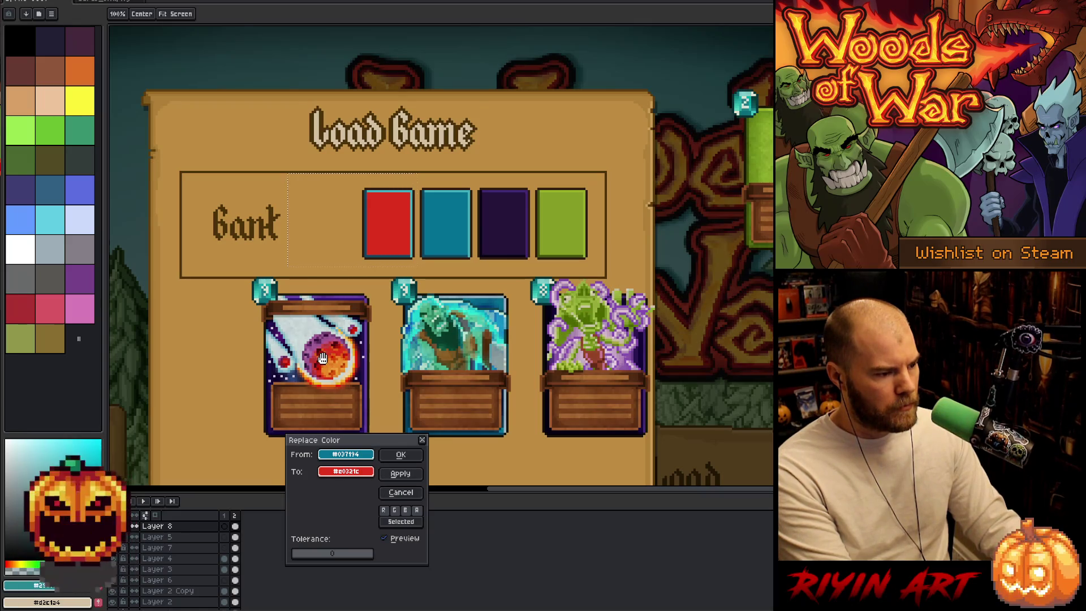
- Darken the replacement red in HSV and apply it to the first Bank card
left_click(346, 471)
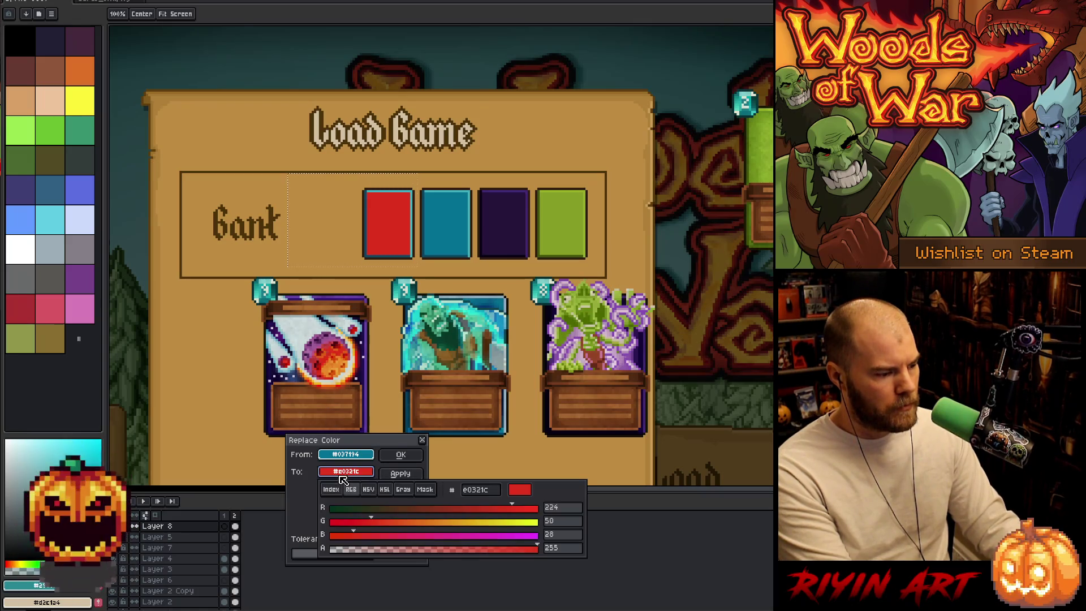
left_click(368, 489)
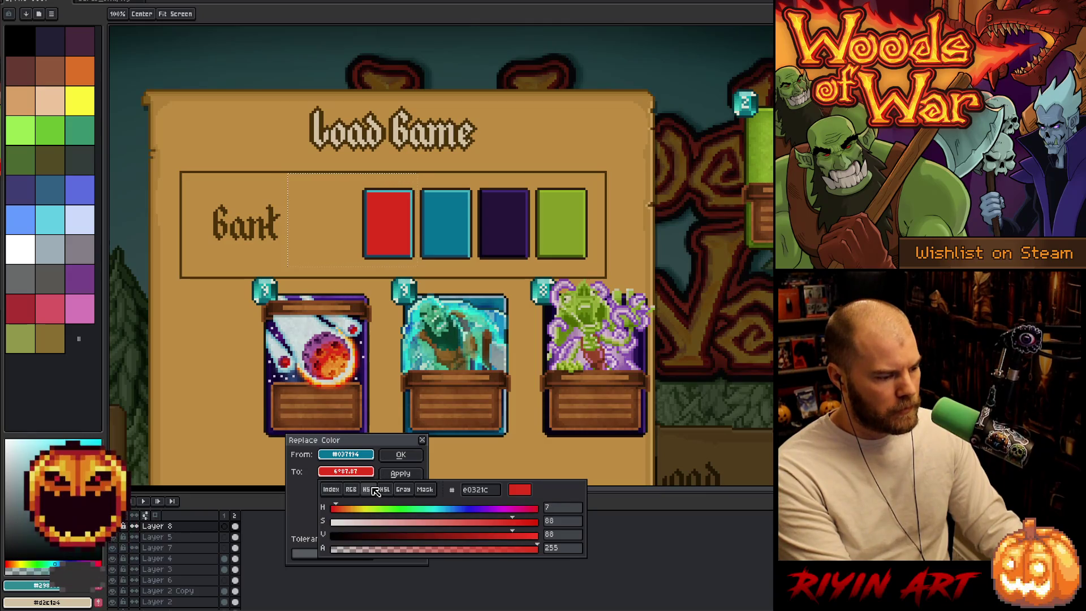
left_click(460, 536)
mouse_move(462, 540)
left_mouse_down()
mouse_move(474, 542)
mouse_move(460, 539)
left_mouse_up()
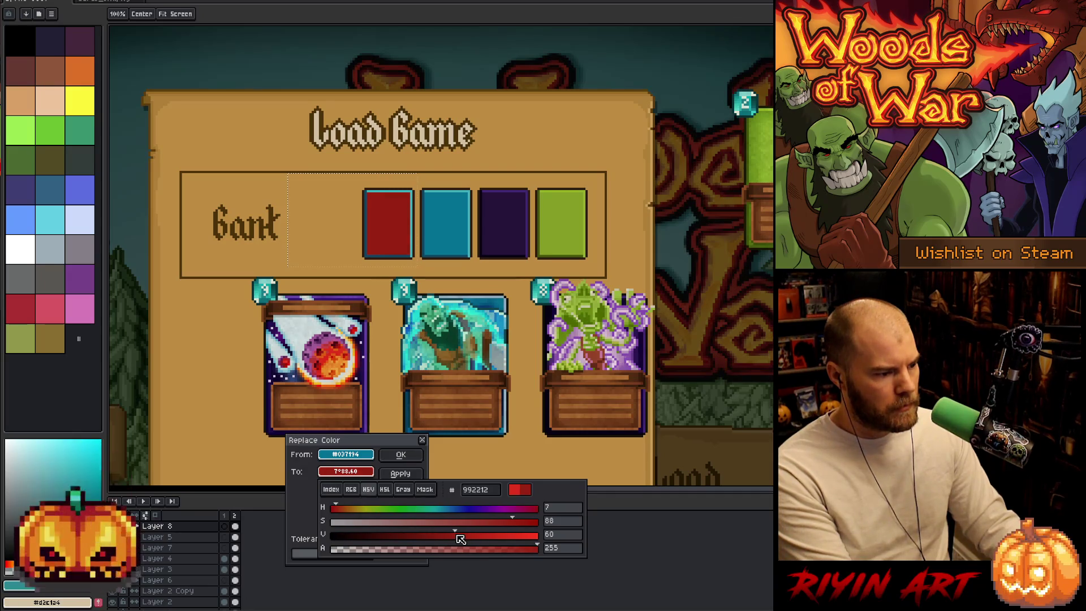
left_click(400, 454)
- Recolour the card's light teal highlight to a matching red
key("shift+r")
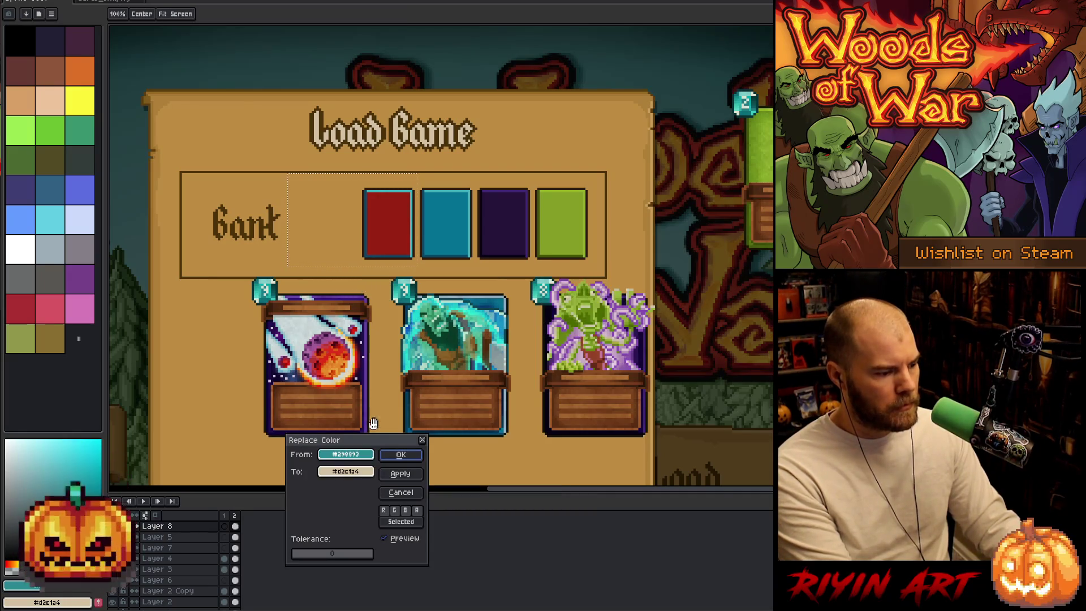
mouse_move(373, 424)
left_mouse_down()
mouse_move(351, 487)
mouse_move(329, 352)
left_mouse_up()
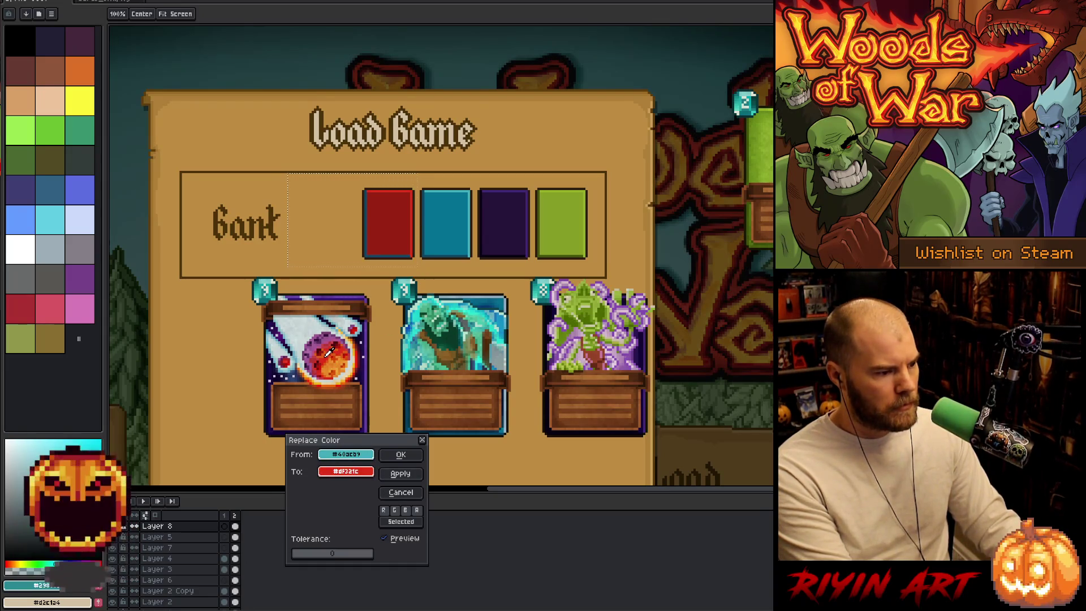
left_click(399, 455)
- Replace the card's shading shade with a dark red at HSL lightness 20
key("shift+r")
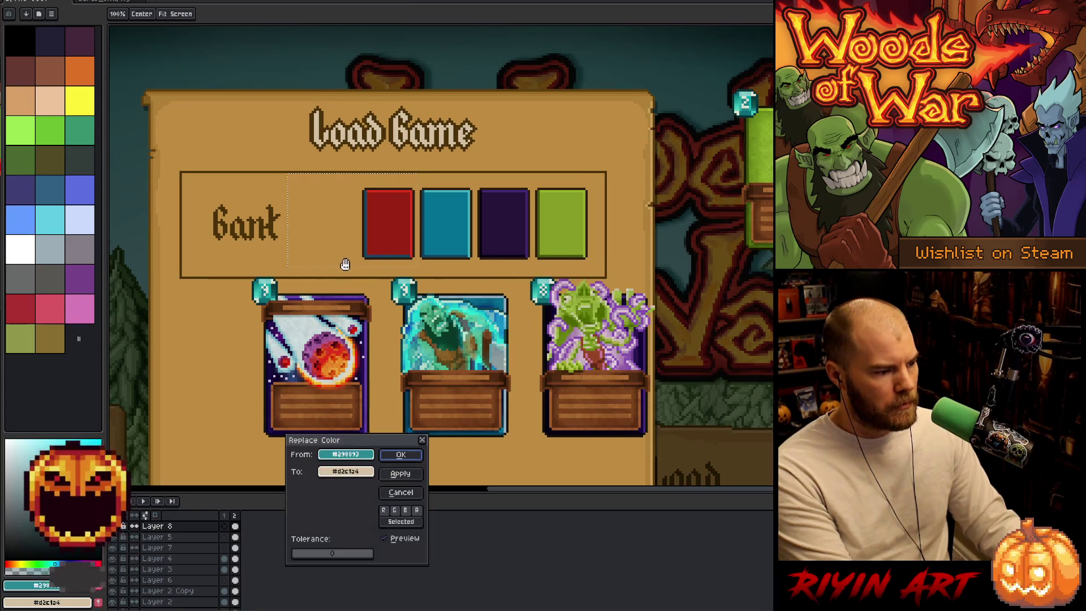
left_click(370, 254)
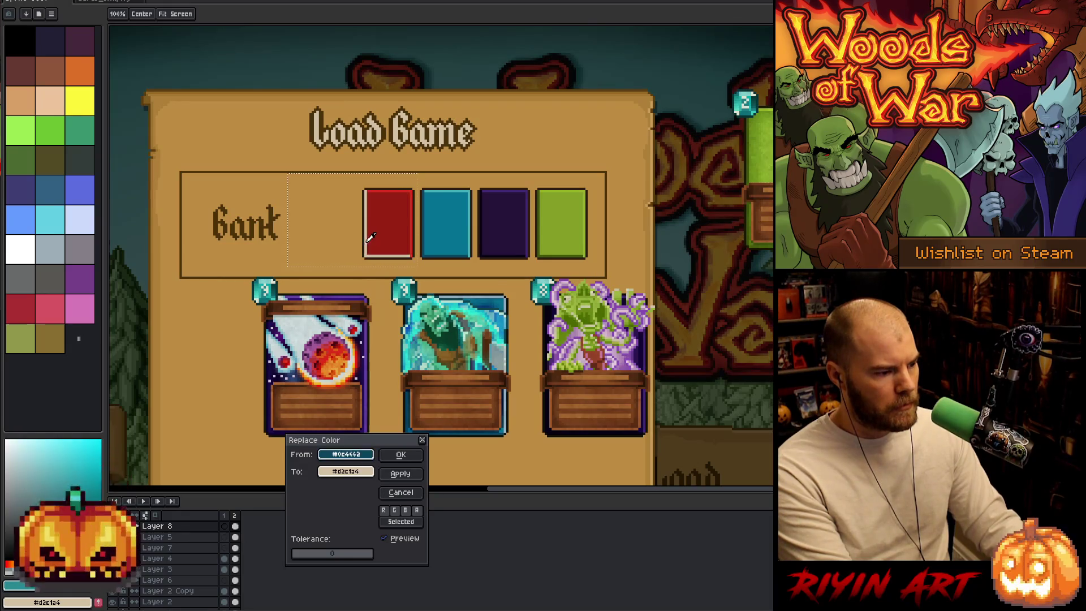
left_click(369, 237)
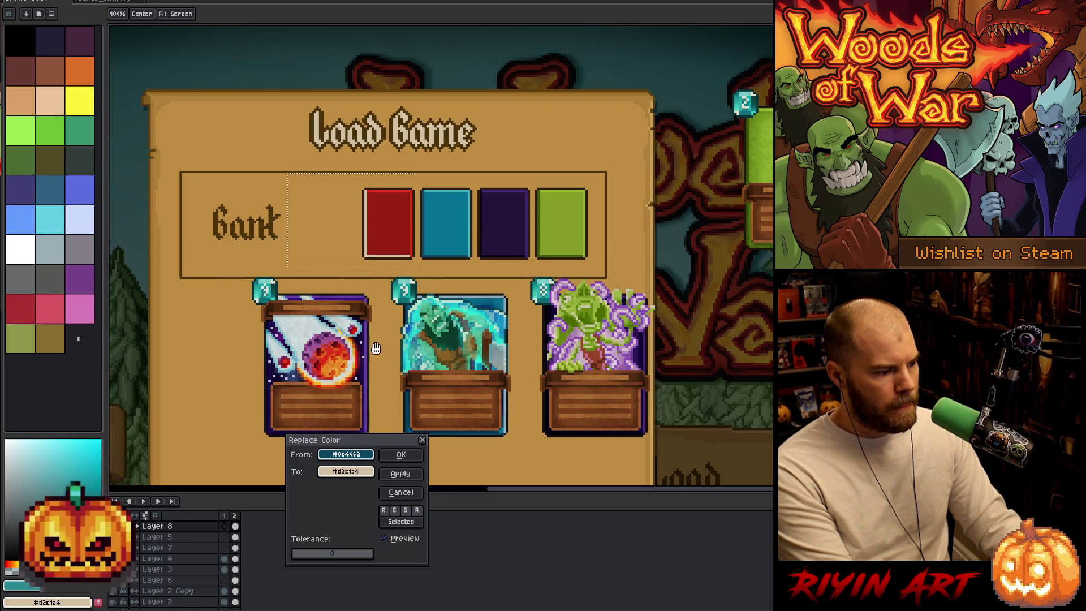
left_click(346, 471)
left_click(332, 364)
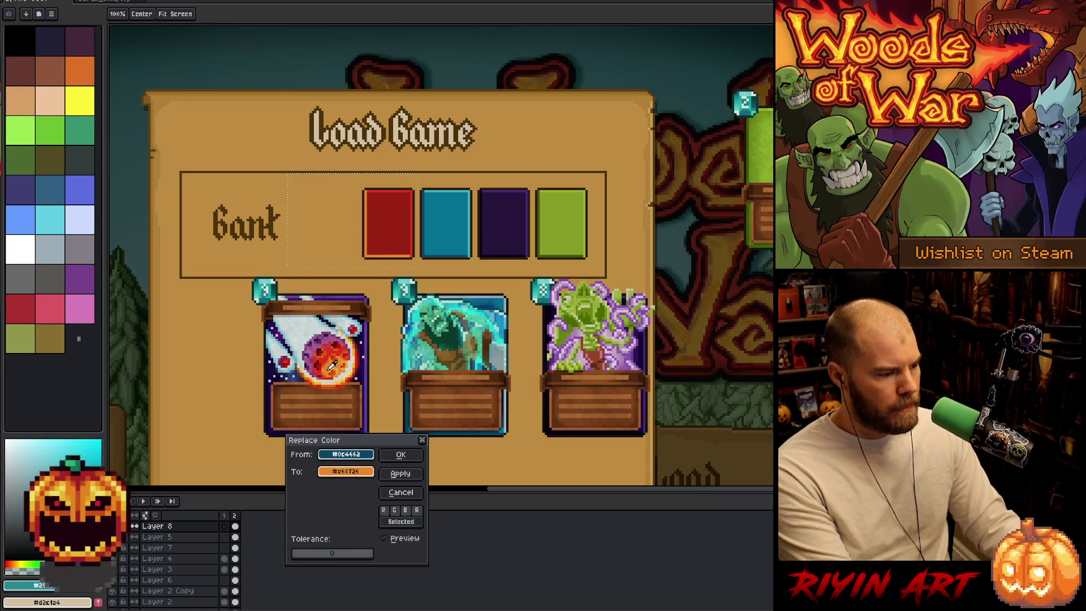
left_click(323, 348)
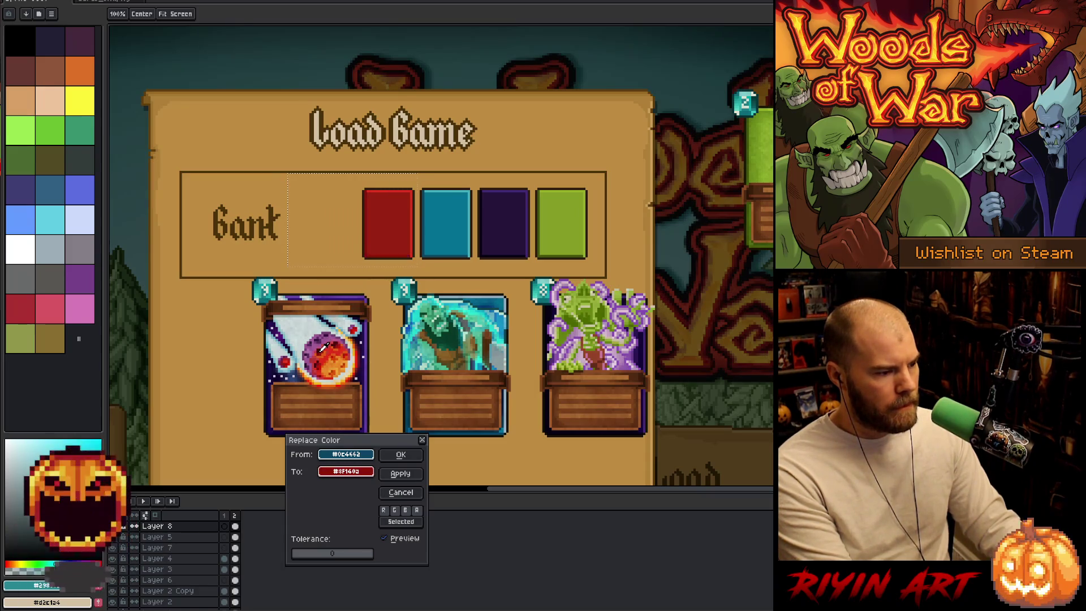
left_click(323, 348)
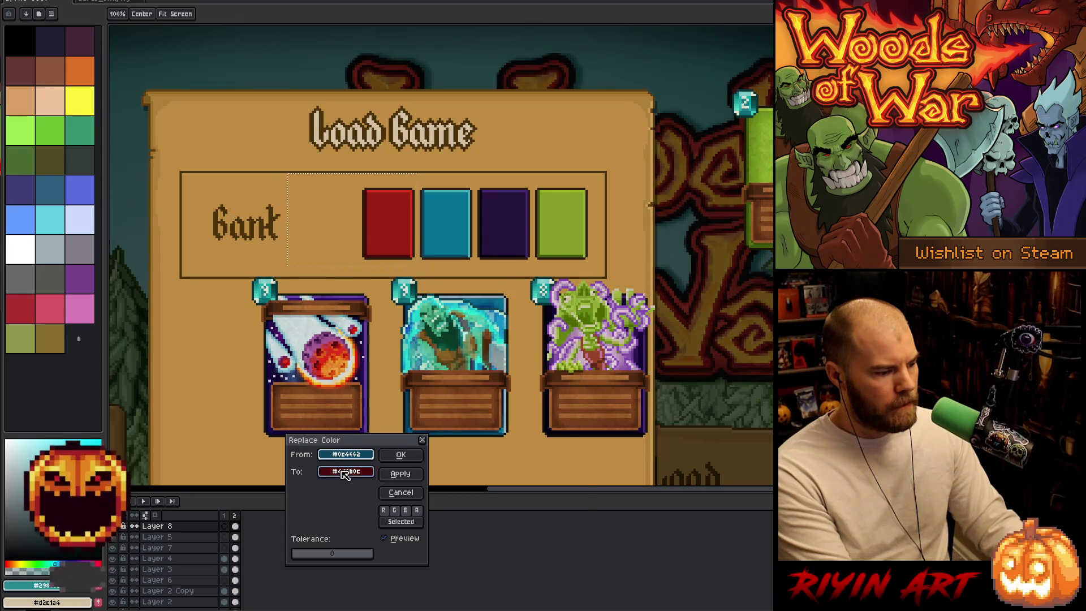
left_click(345, 471)
left_click(385, 490)
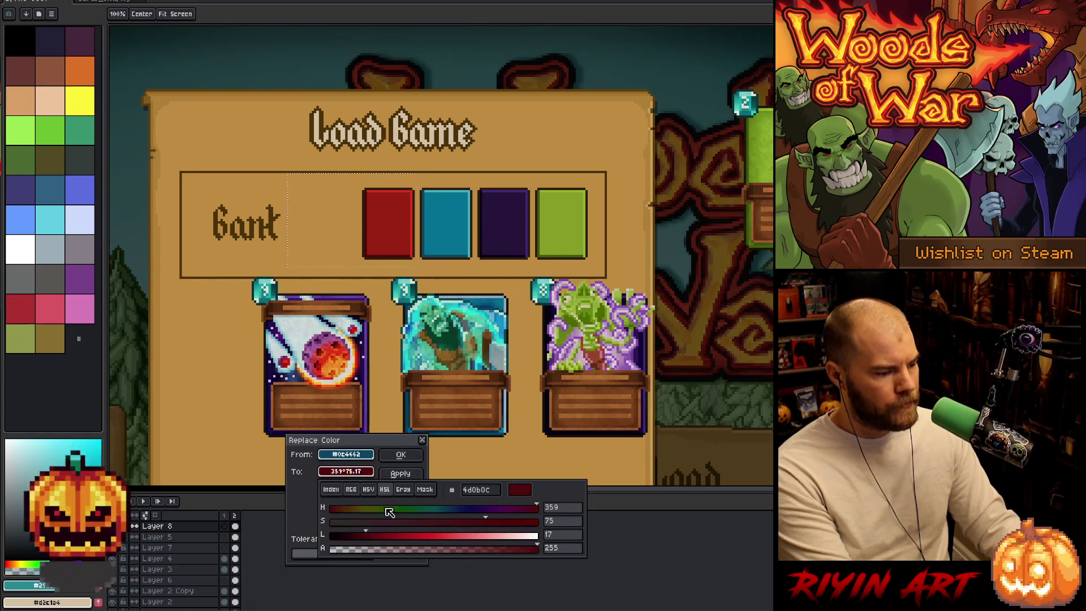
left_click(387, 536)
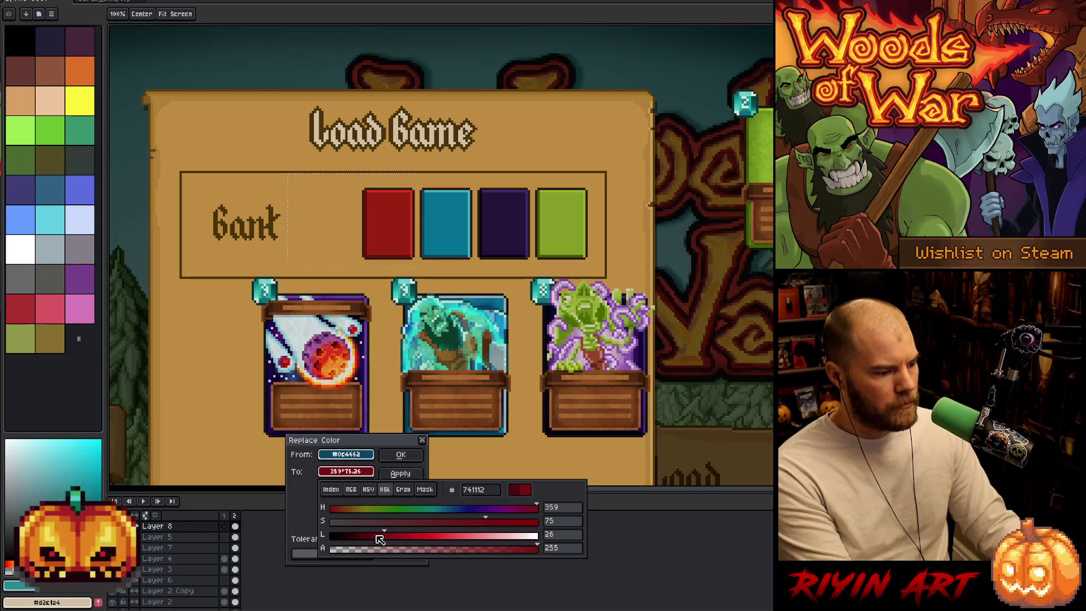
left_click_drag(377, 537, 376, 535)
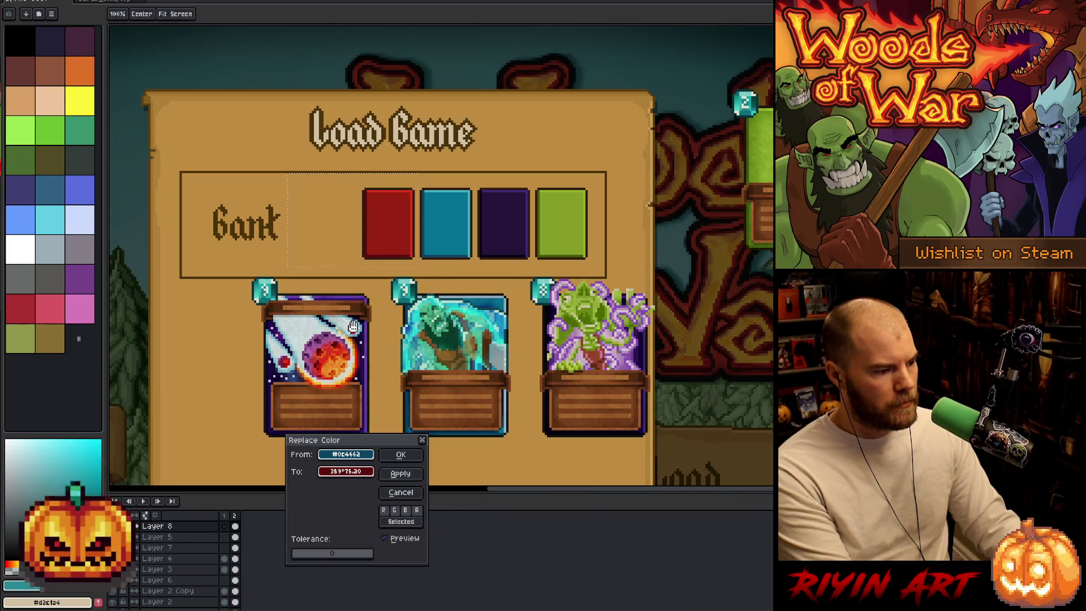
left_click(401, 454)
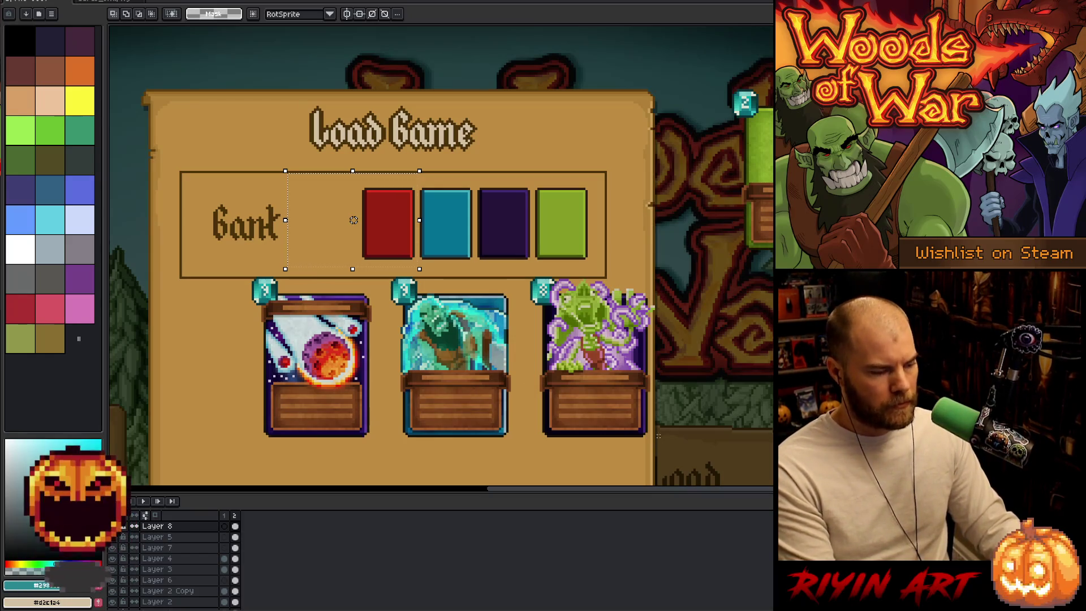
- Delete the three character cards from the mockup
mouse_move(658, 270)
left_mouse_down()
mouse_move(473, 408)
mouse_move(217, 460)
left_mouse_up()
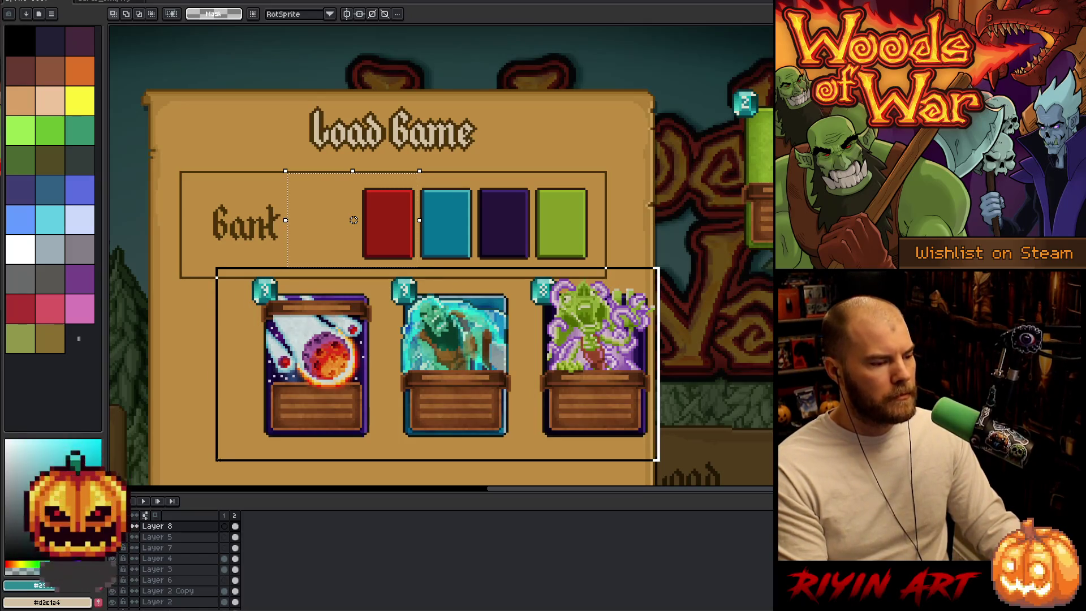
key("Delete")
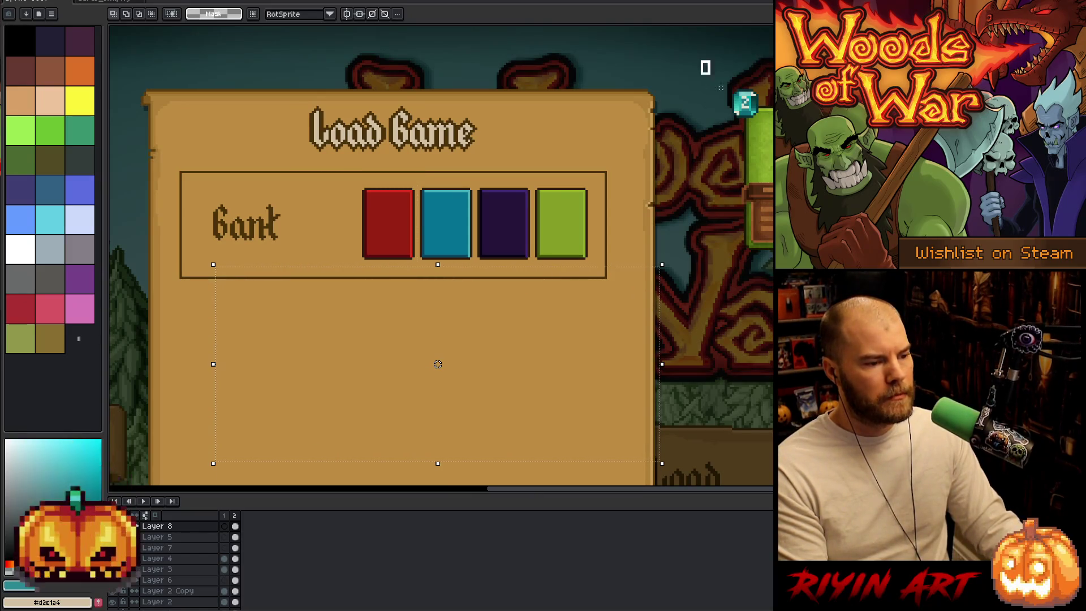
left_click_drag(700, 59, 848, 285)
left_click(508, 356)
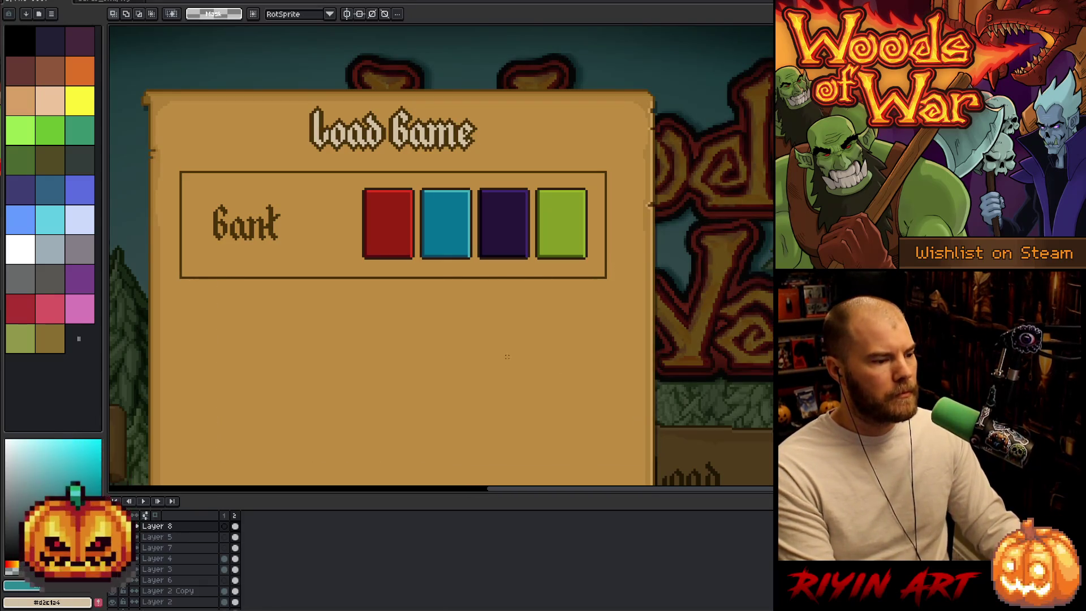
scroll(404, 318, "up", 3)
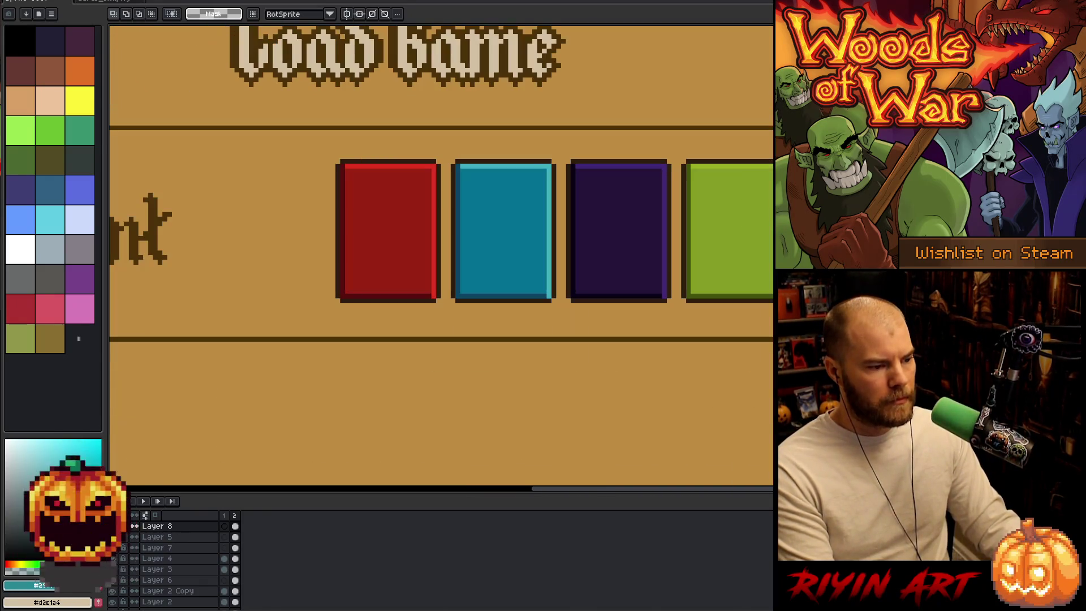
- Move the green card to the front, shift the row into the Bank box, and add Layer 9
left_click_drag(791, 123, 683, 377)
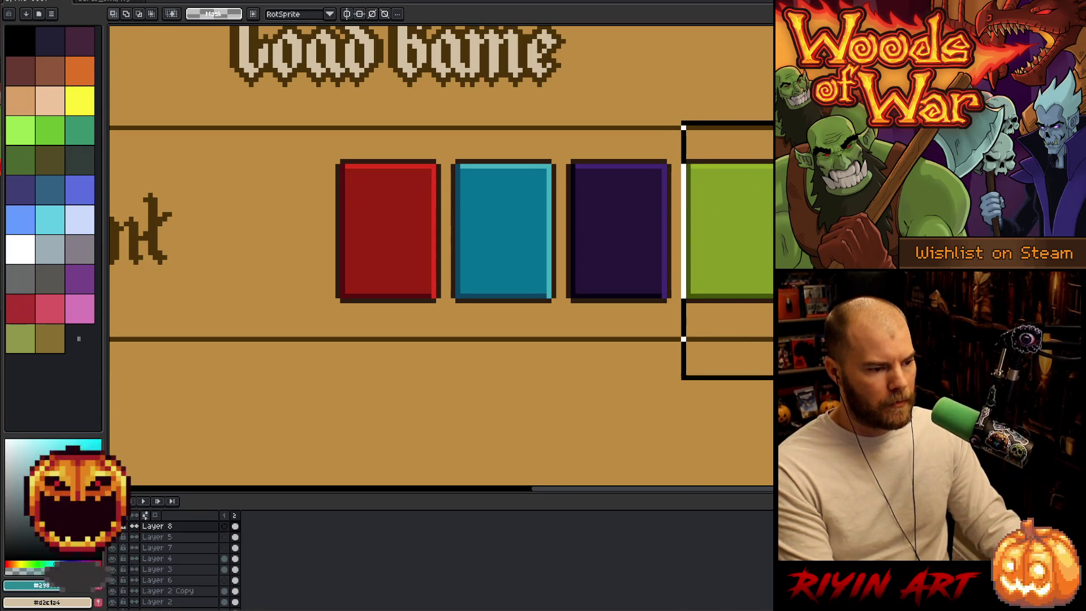
left_click_drag(730, 240, 272, 265)
mouse_move(784, 122)
left_mouse_down()
mouse_move(170, 339)
mouse_move(204, 334)
left_mouse_up()
mouse_move(269, 264)
left_mouse_down()
mouse_move(402, 259)
mouse_move(393, 262)
left_mouse_up()
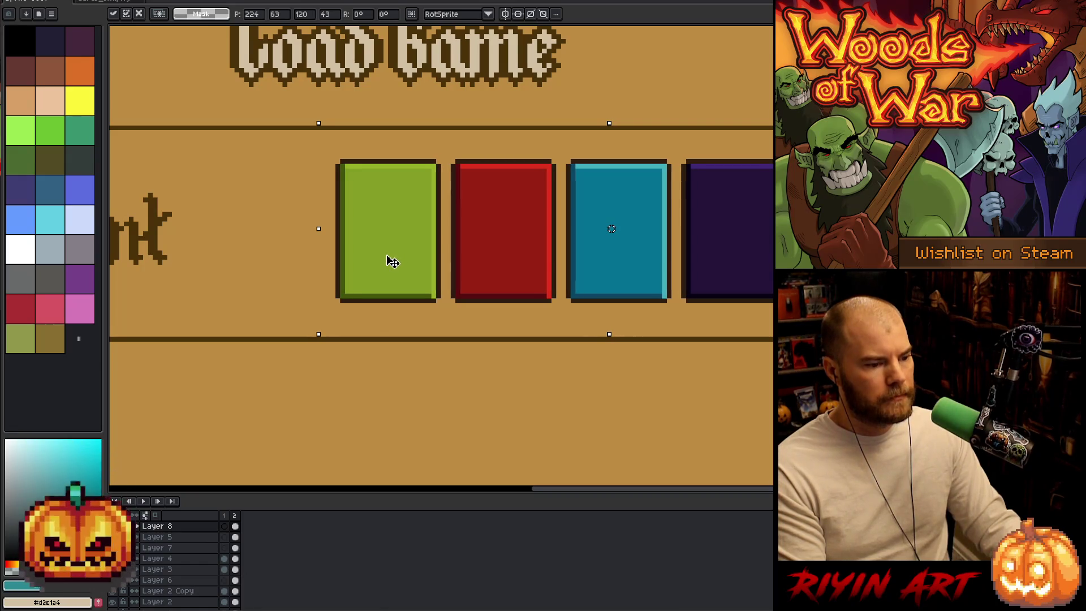
scroll(412, 266, "down", 3)
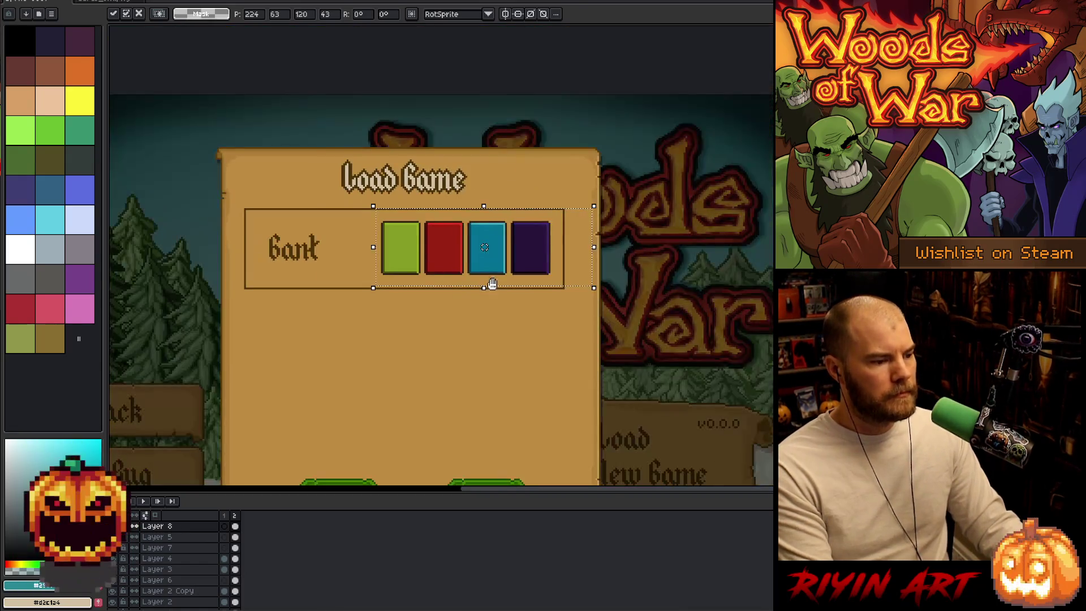
left_click(428, 402)
scroll(413, 359, "up", 1)
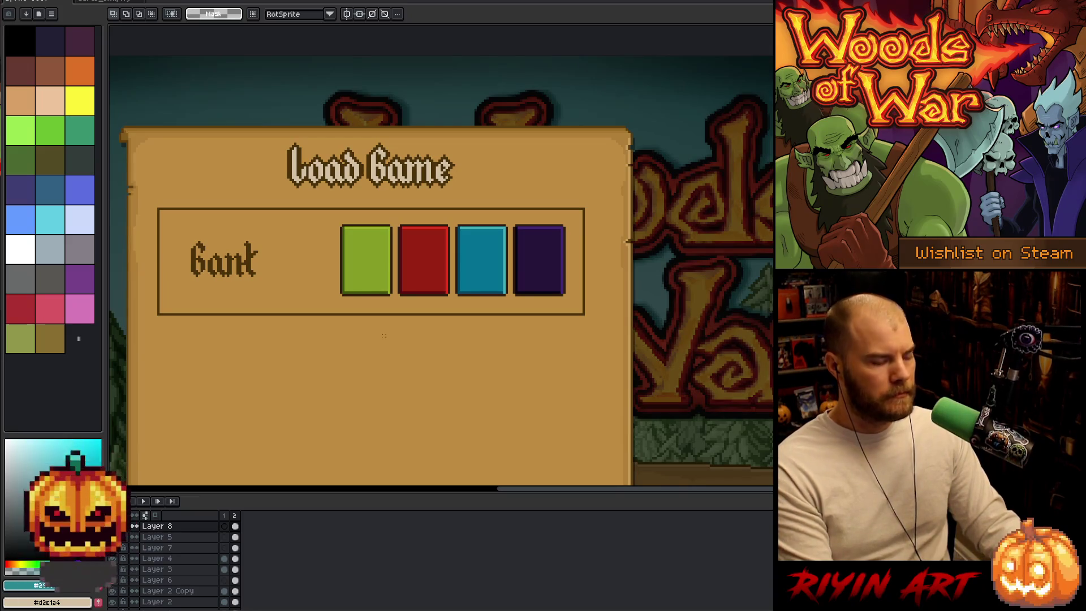
key("shift+n")
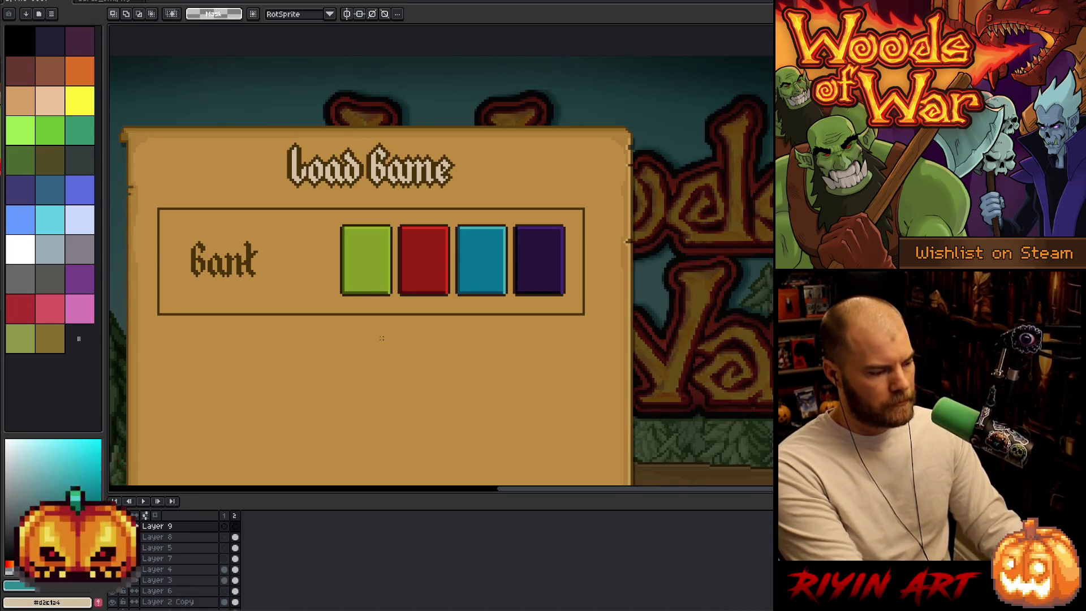
- Pick the Text tool at size 20, leave the font unchanged, then switch to VS Code
key("t")
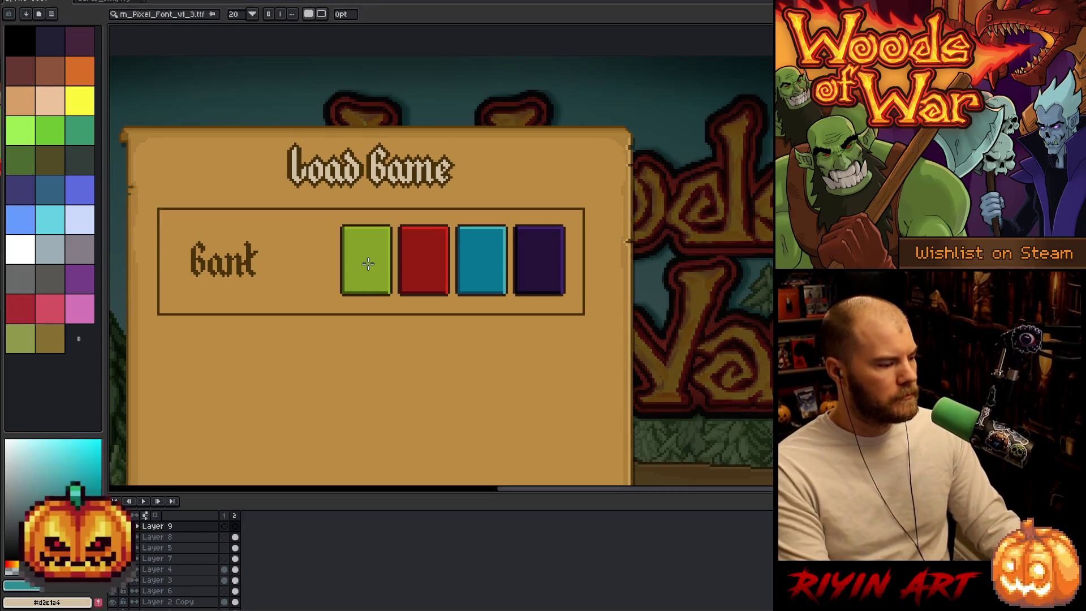
key("i")
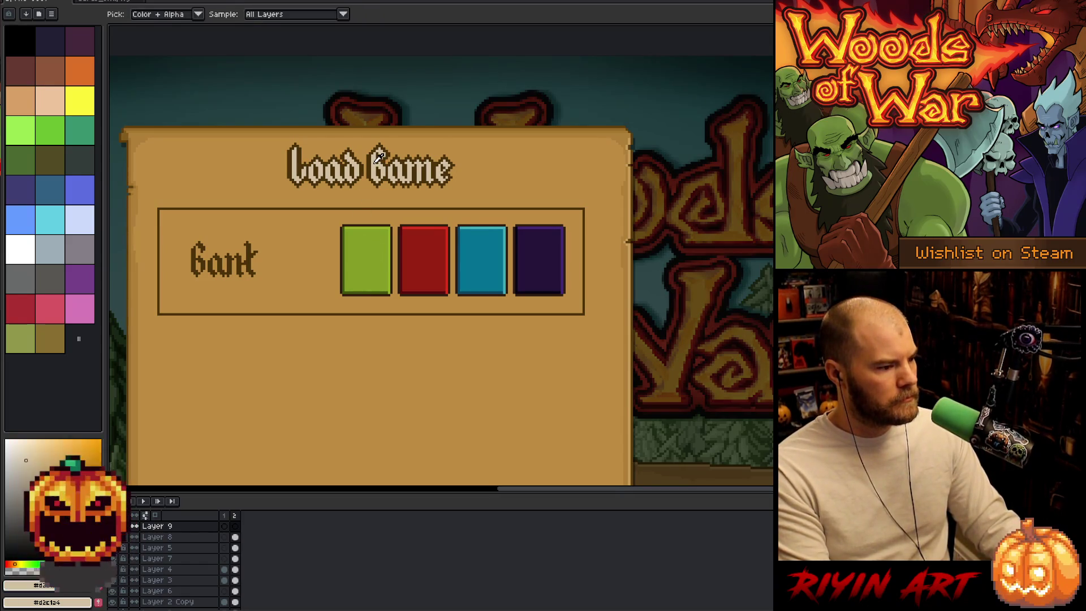
key("t")
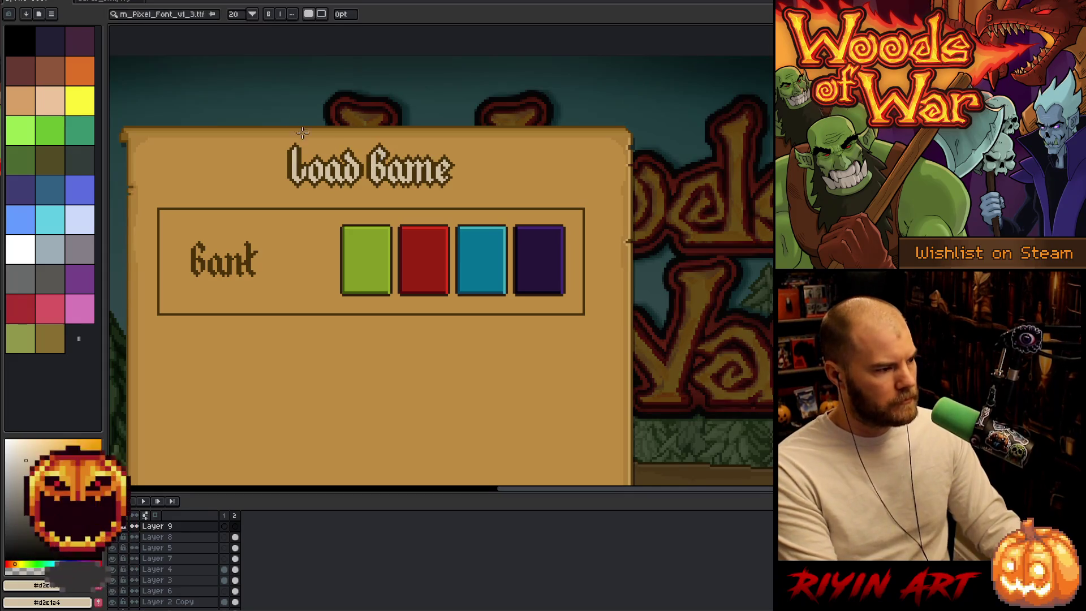
left_click(181, 16)
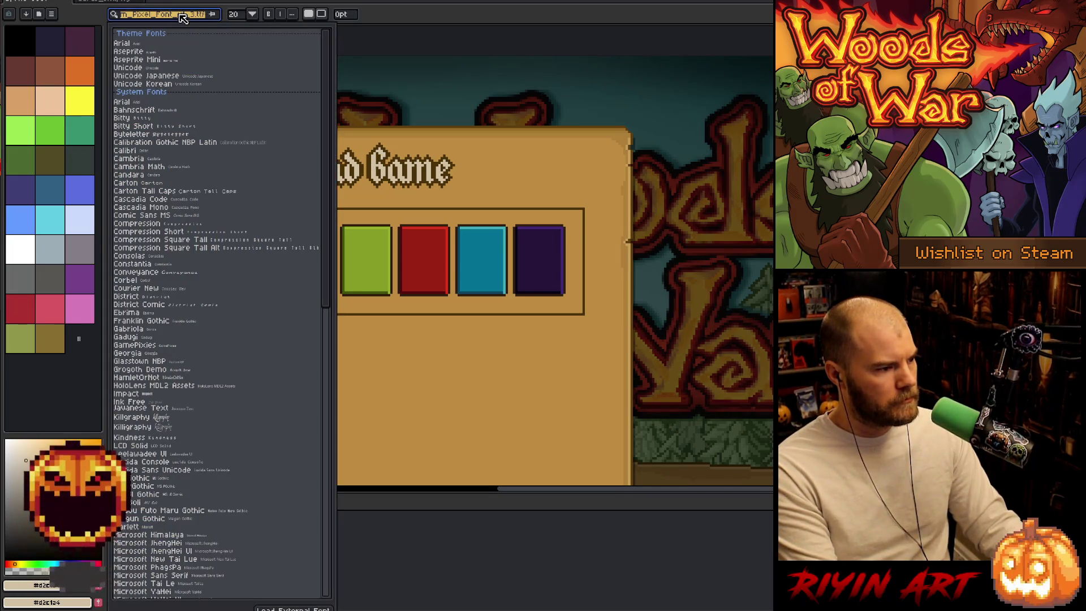
left_click(417, 20)
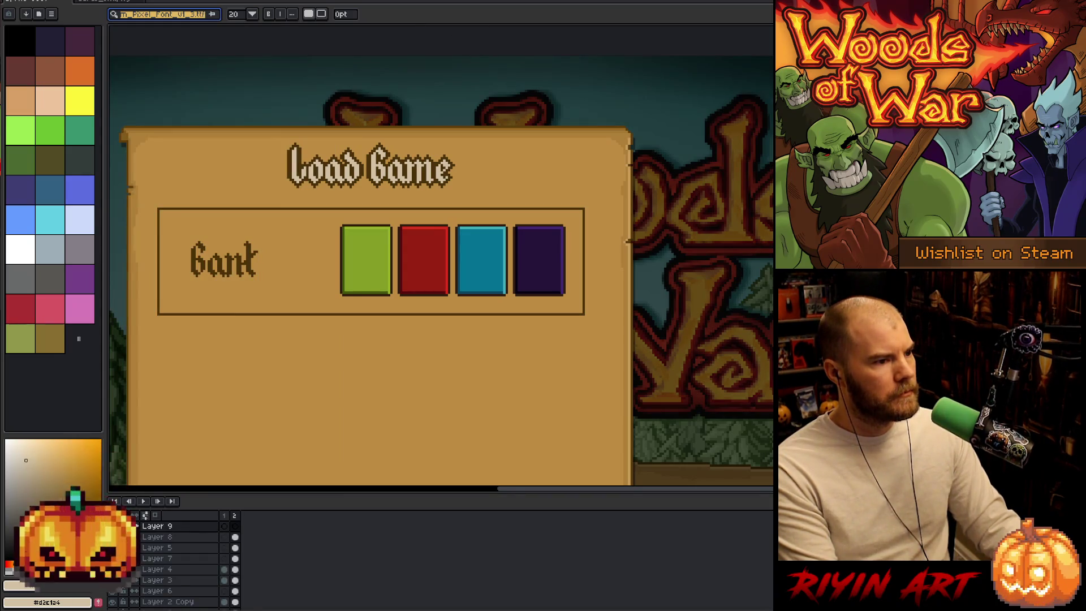
key("alt+Tab")
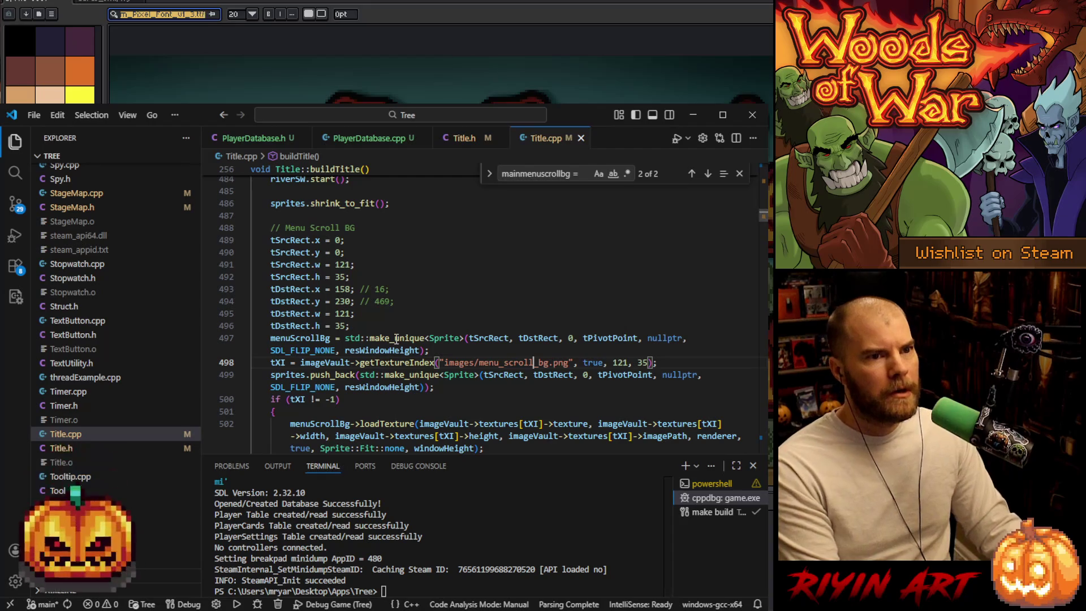
- Dismiss the make_unique documentation popup and scroll through Title.cpp
mouse_move(396, 339)
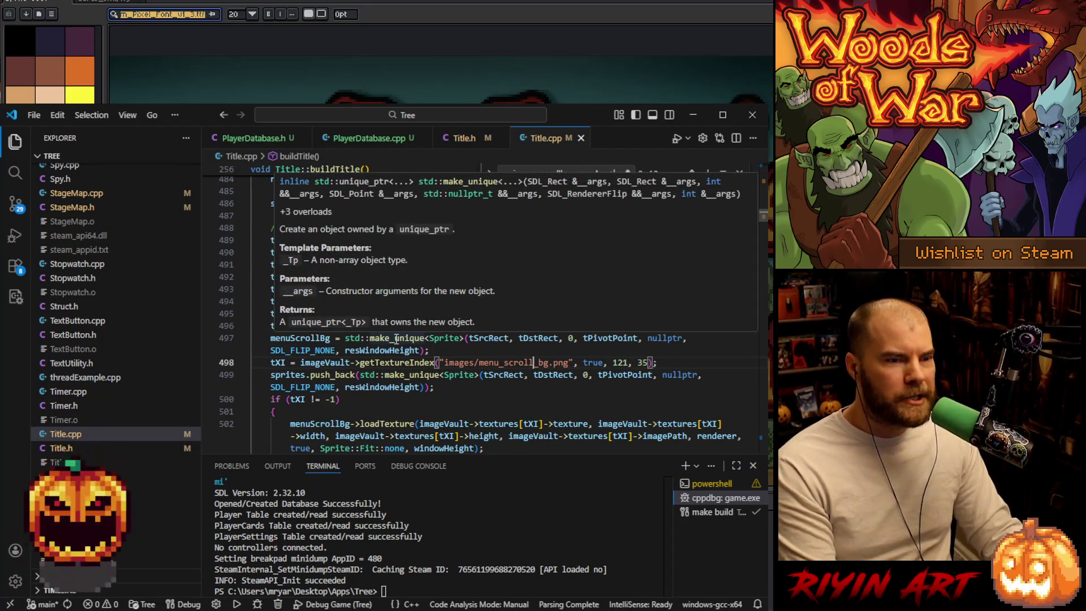
left_click(488, 353)
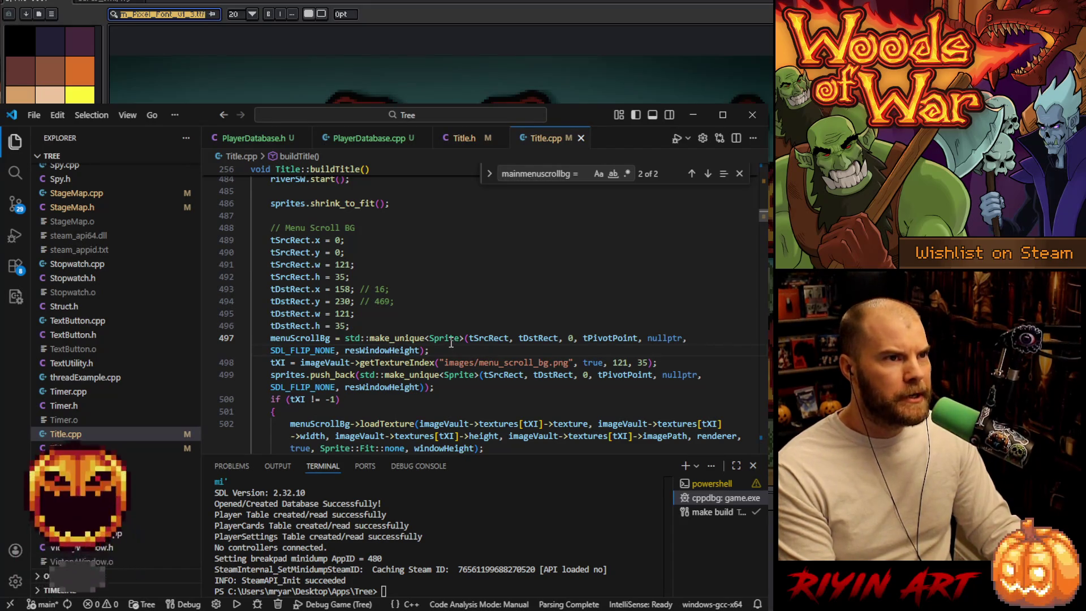
scroll(459, 339, "up", 2)
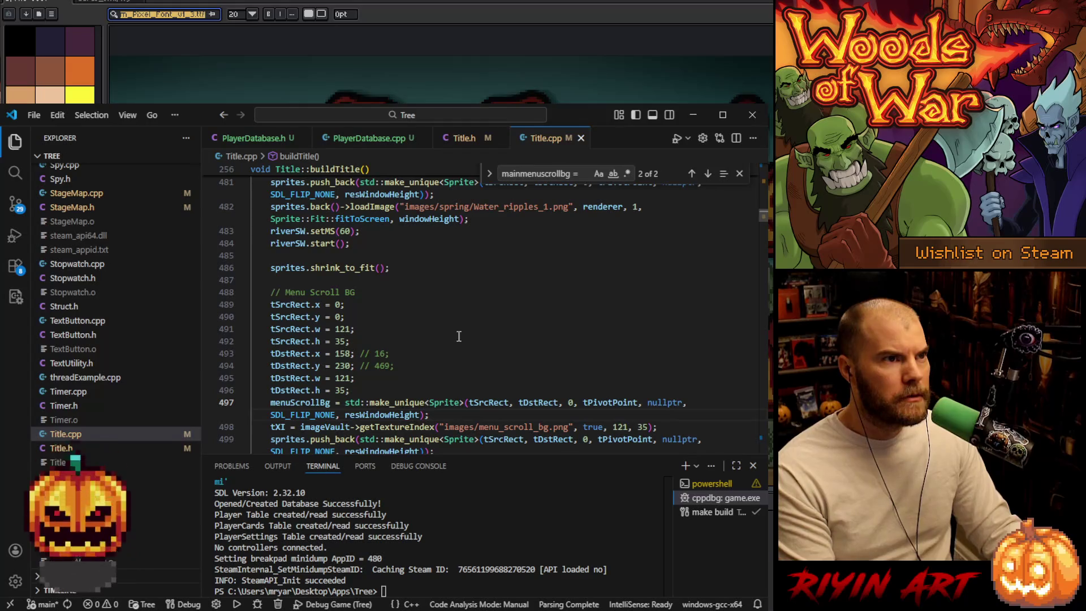
scroll(444, 336, "down", 1)
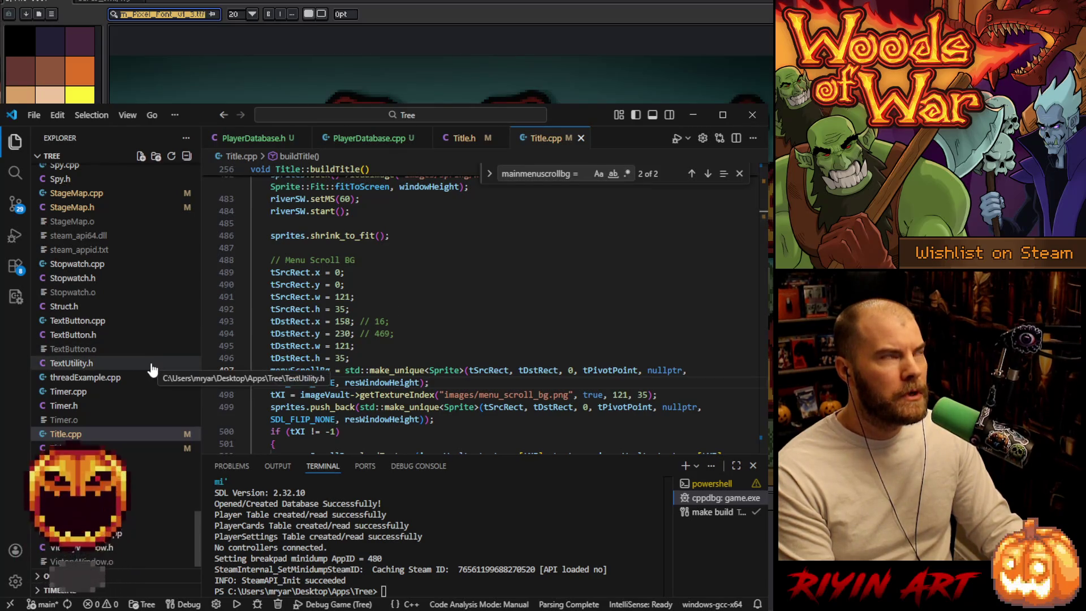
scroll(151, 368, "up", 10)
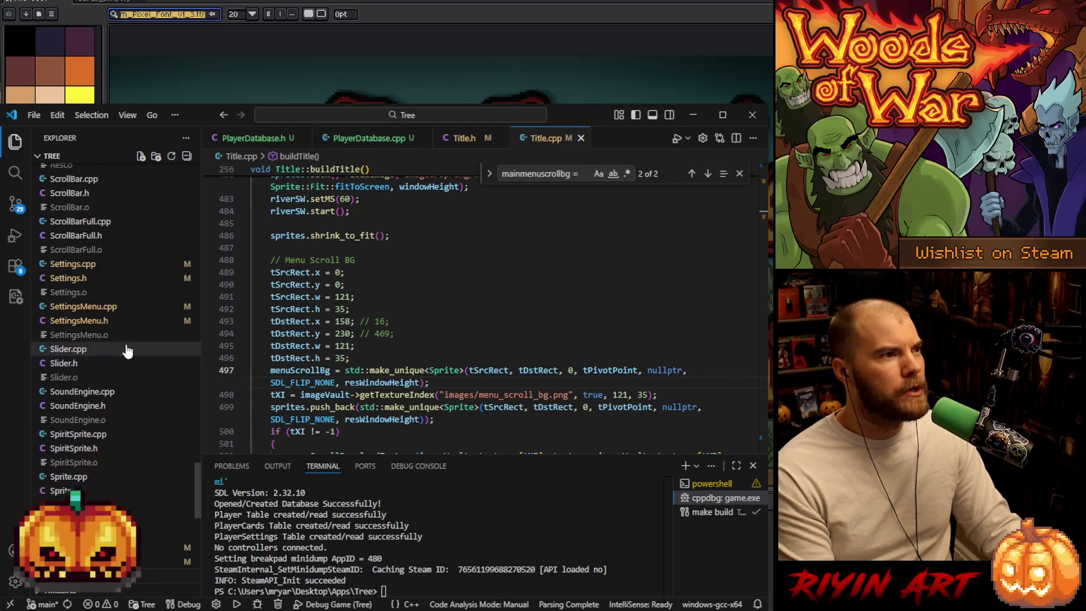
scroll(126, 357, "up", 8)
scroll(127, 350, "up", 13)
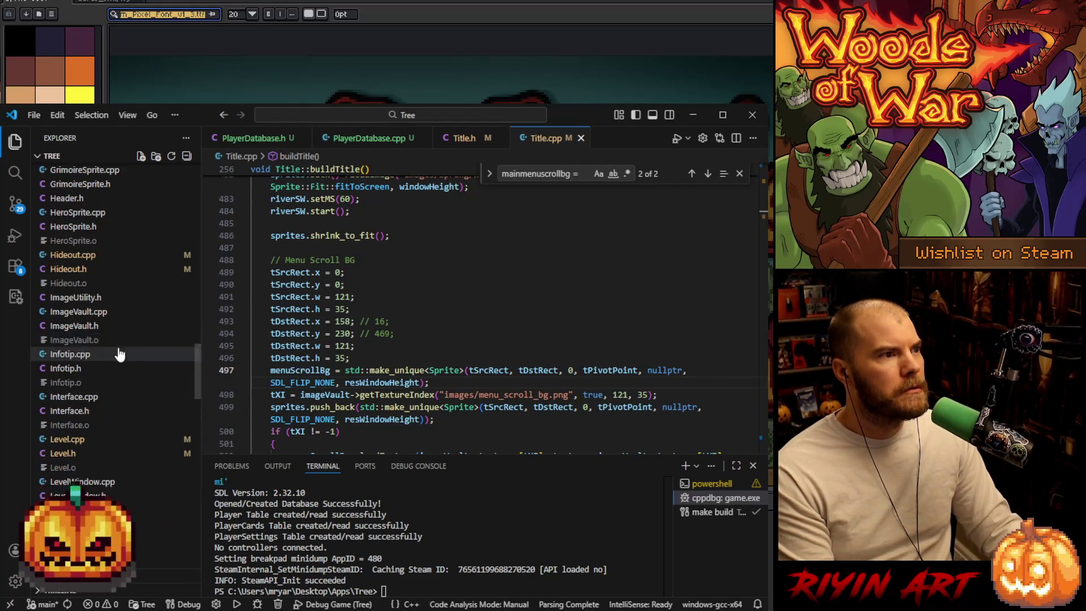
scroll(89, 306, "up", 2)
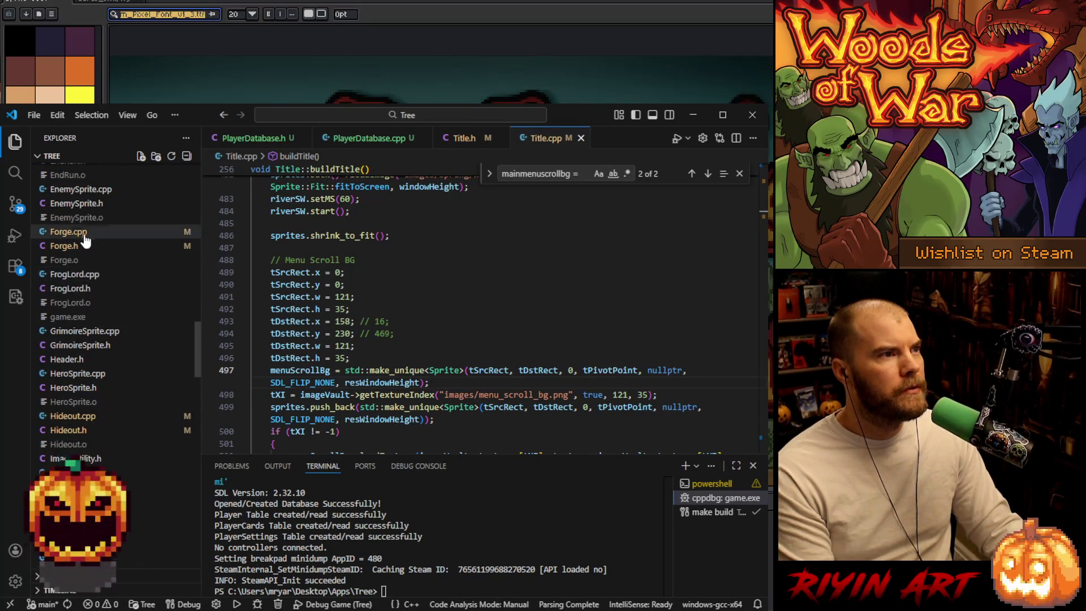
- Open Forge.cpp and search it for 'ttf_font'
left_click(85, 232)
left_click(440, 323)
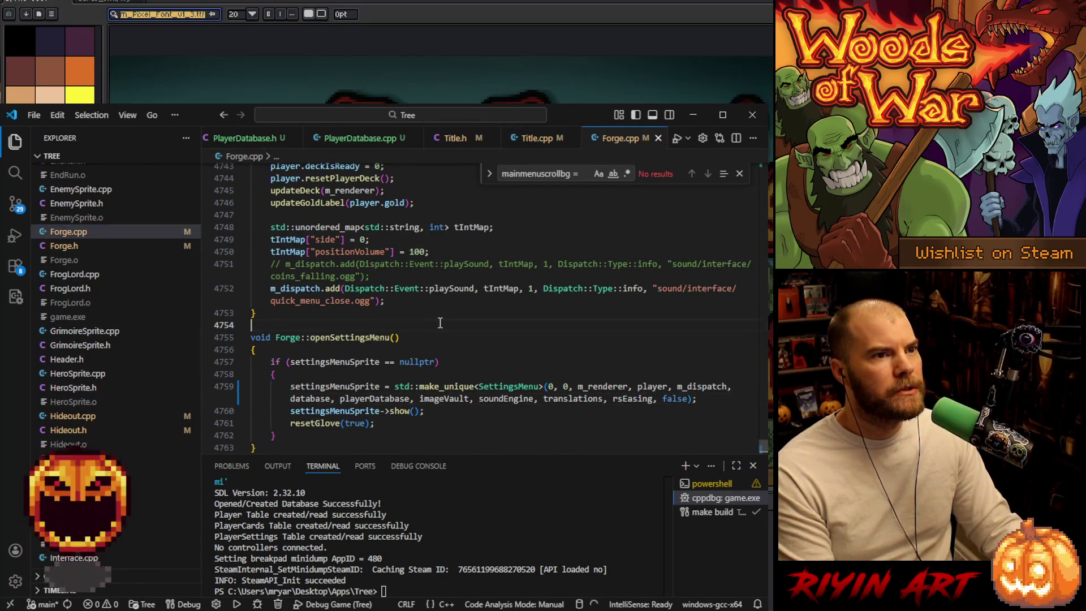
key("ctrl+f")
type("ttf+t")
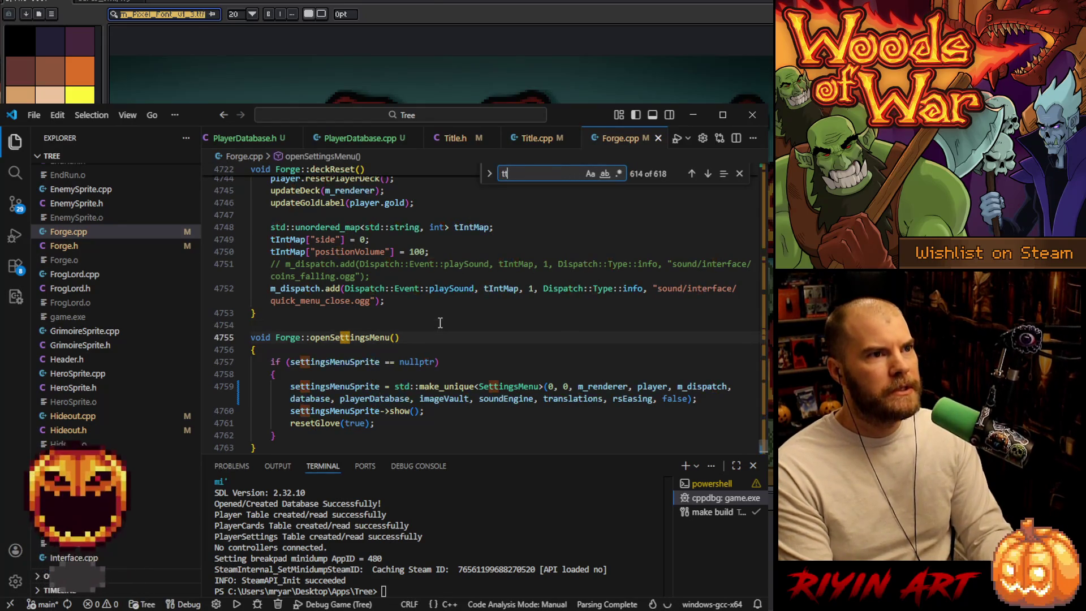
key("BackSpace")
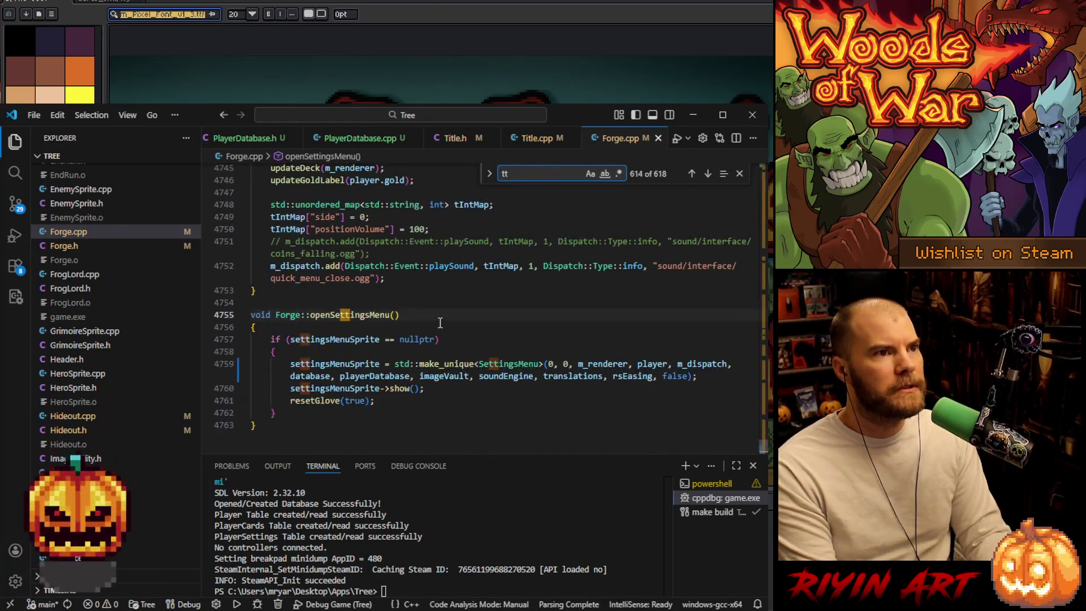
key("BackSpace")
type("+")
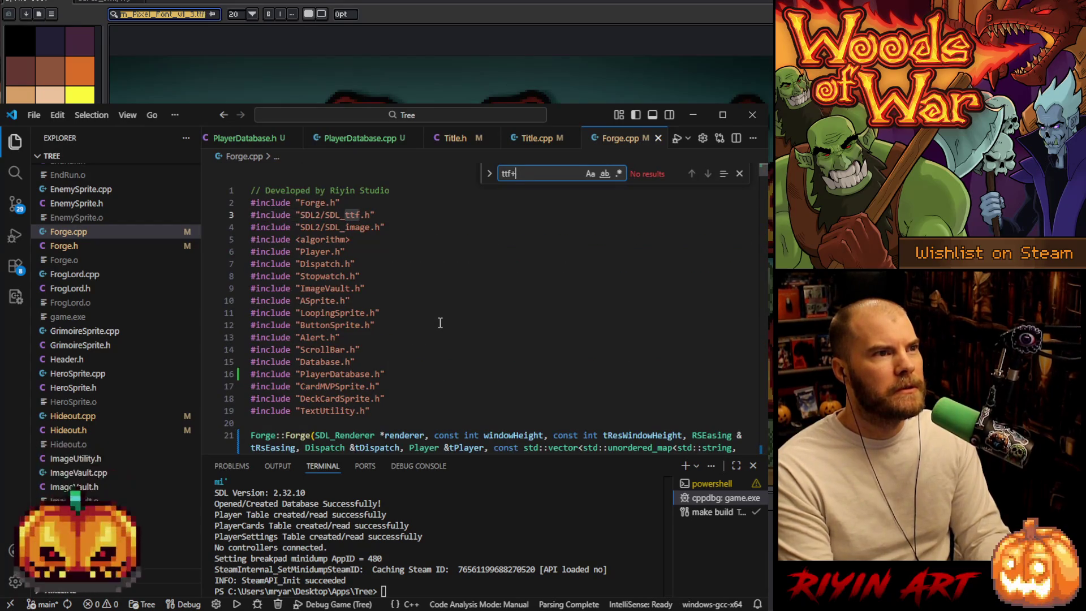
key("BackSpace")
key("BackSpace")
key("BackSpace")
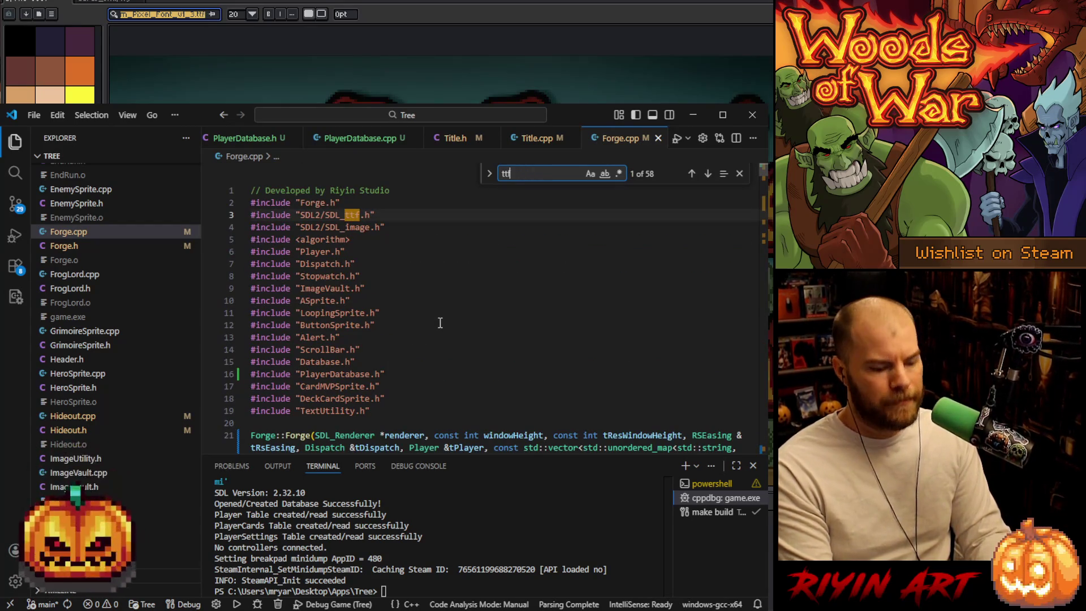
type("_font")
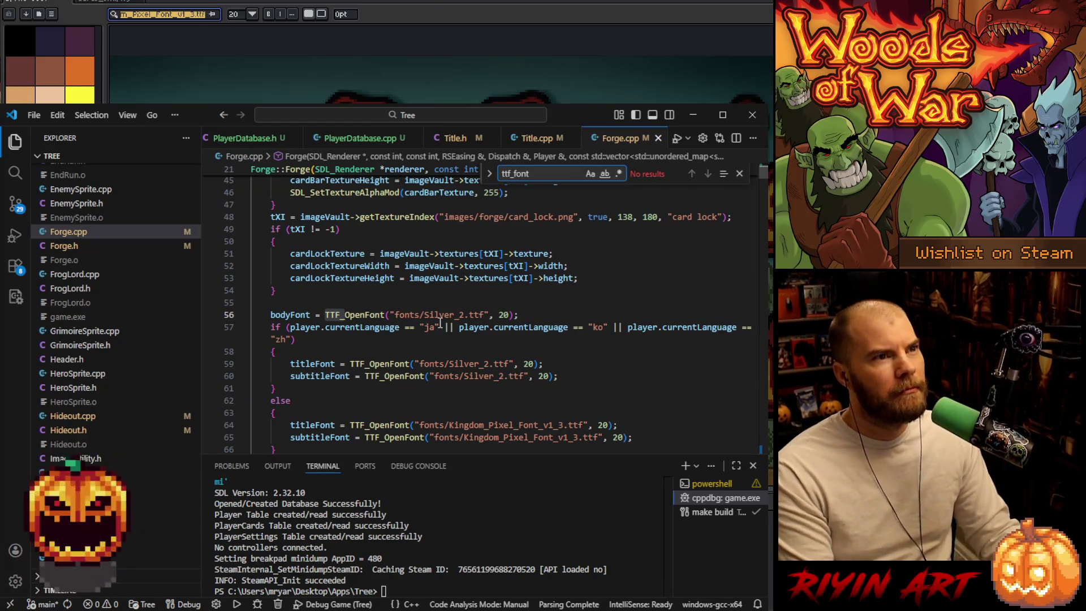
- Review the TTF_OpenFont font-loading lines, then minimize VS Code
scroll(441, 323, "down", 8)
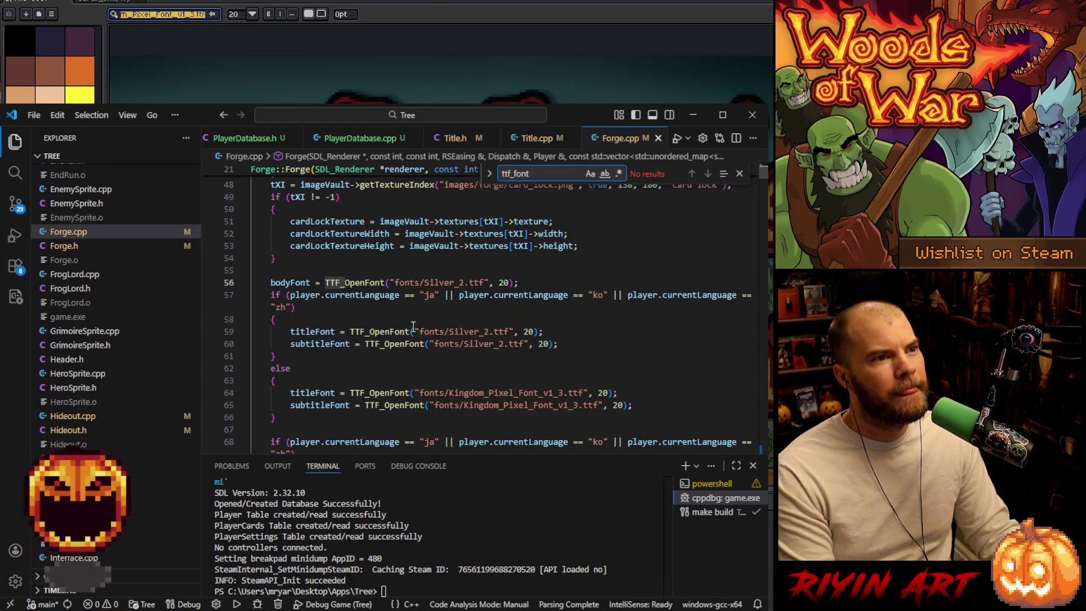
mouse_move(370, 323)
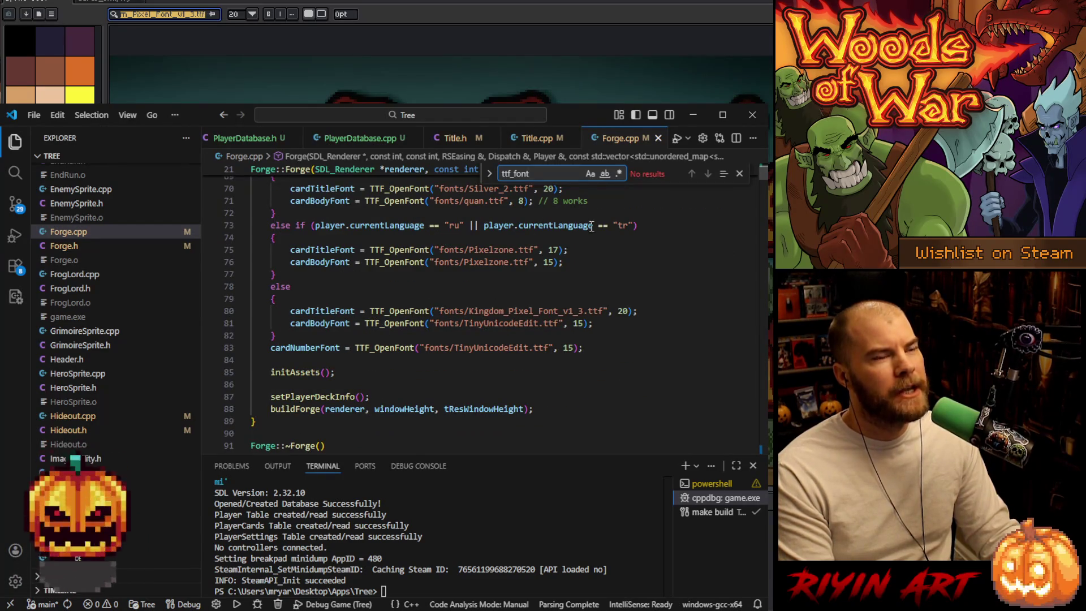
left_click(693, 115)
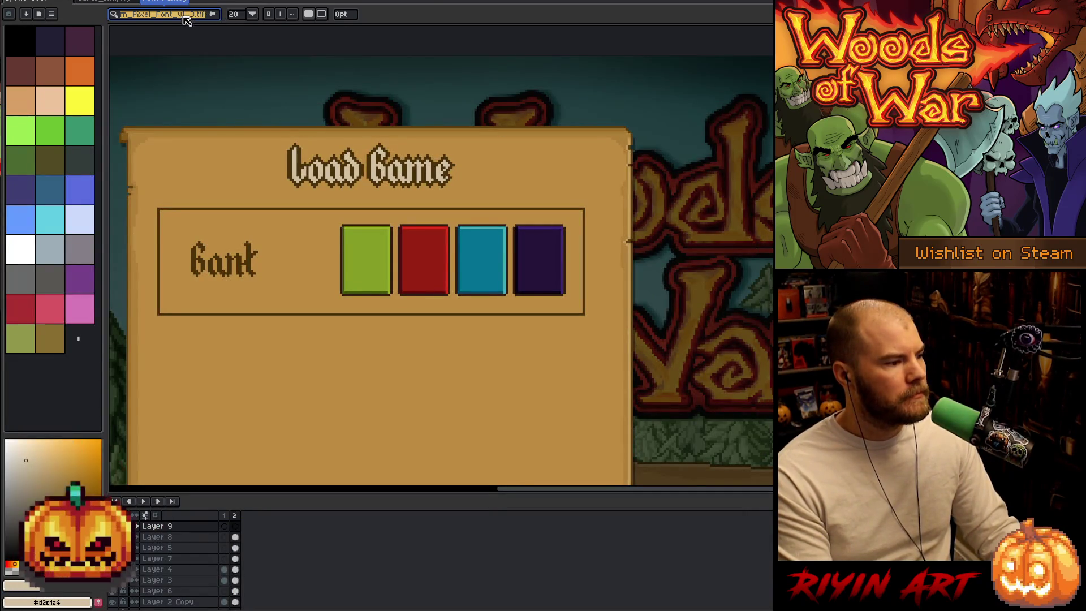
- Load TinyUnicodeEdit.ttf from the Tree\fonts folder as the text tool's external font
left_click(119, 19)
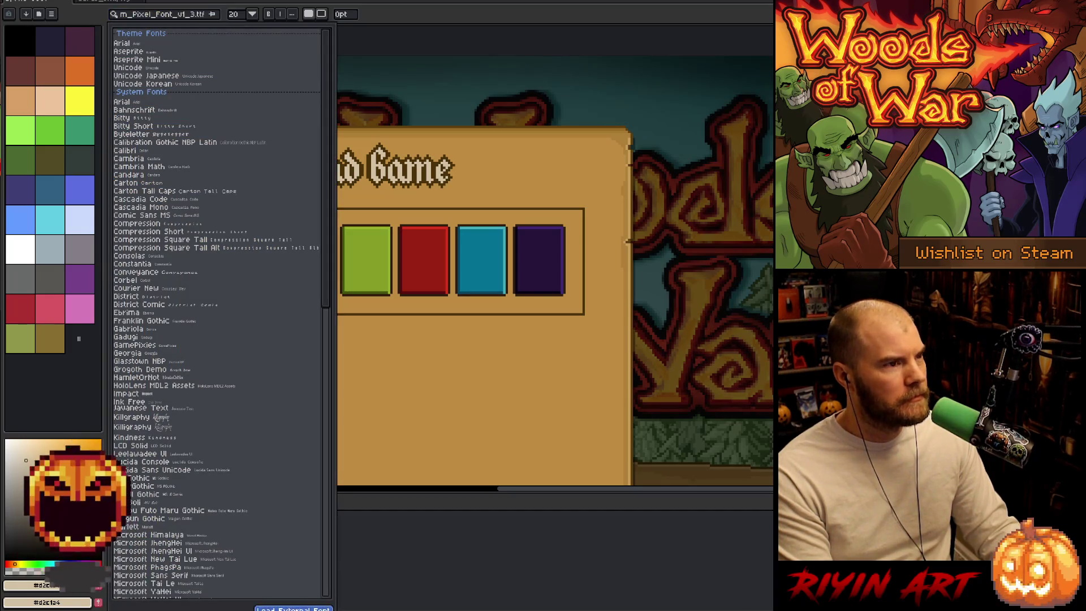
left_click(293, 609)
left_click(362, 82)
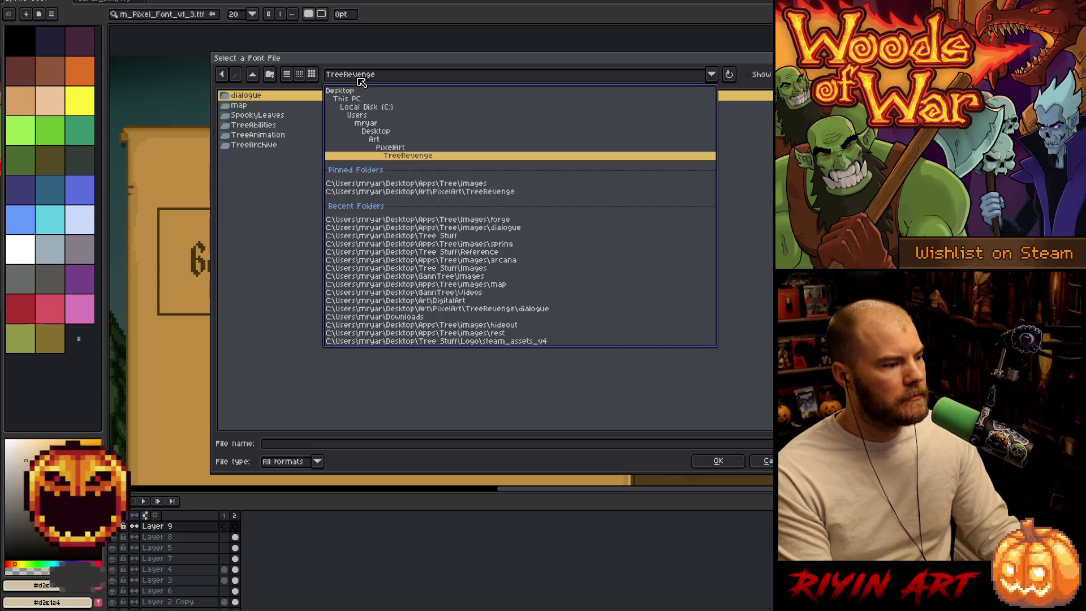
left_click(392, 184)
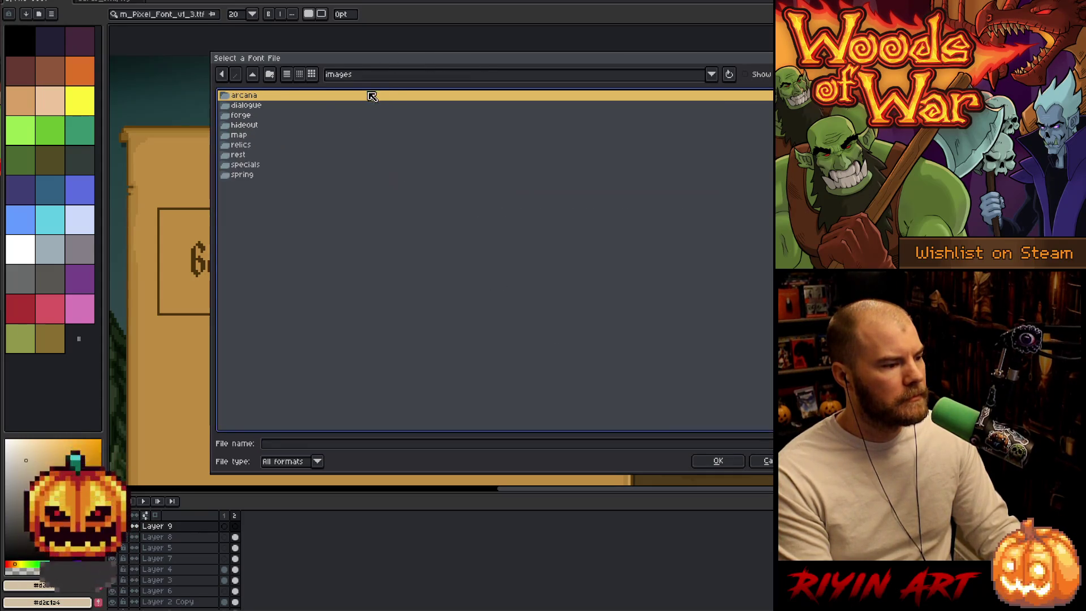
left_click(356, 75)
left_click(397, 153)
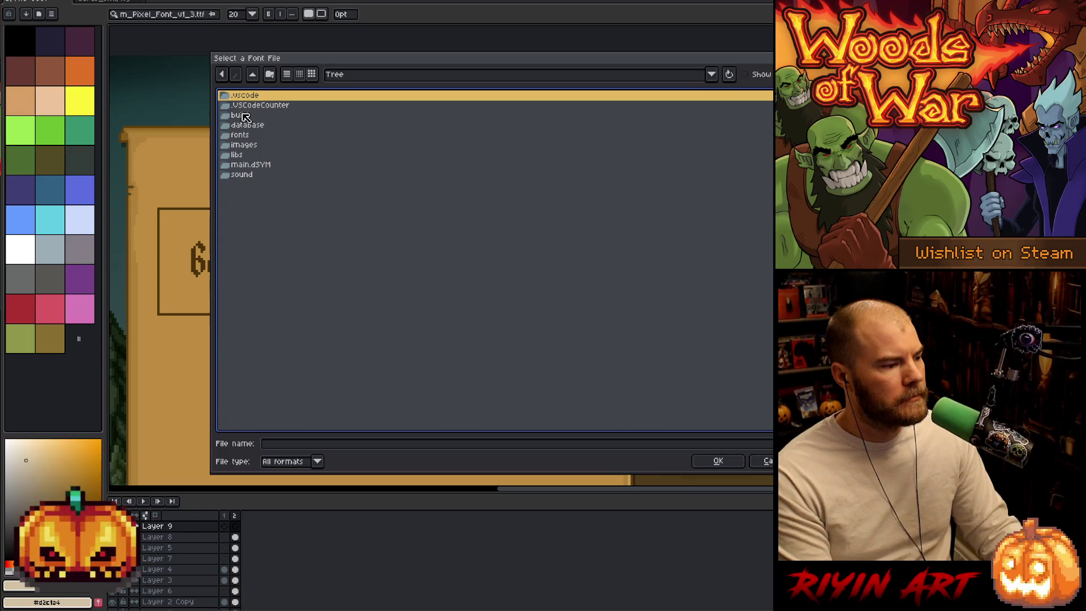
double_click(244, 135)
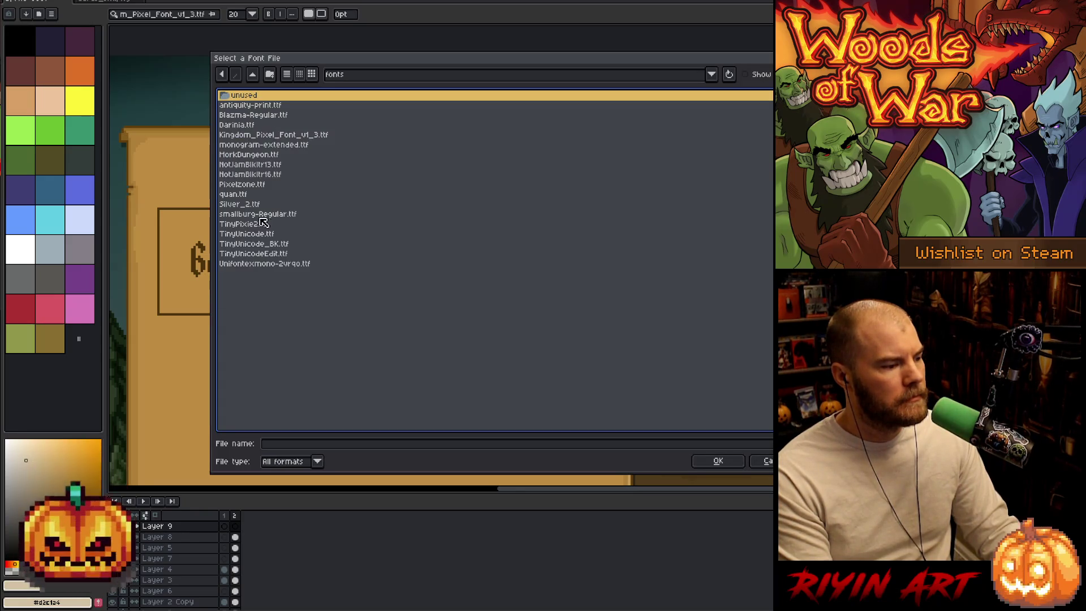
double_click(263, 253)
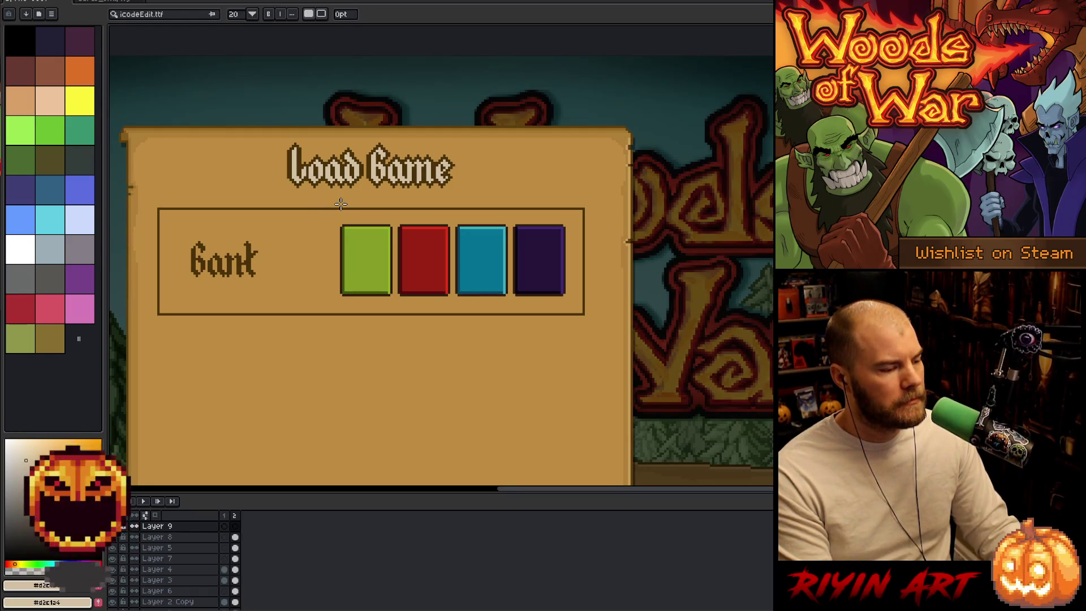
- Type 10 on the green card and try text sizes 16 and 22
left_click(351, 241)
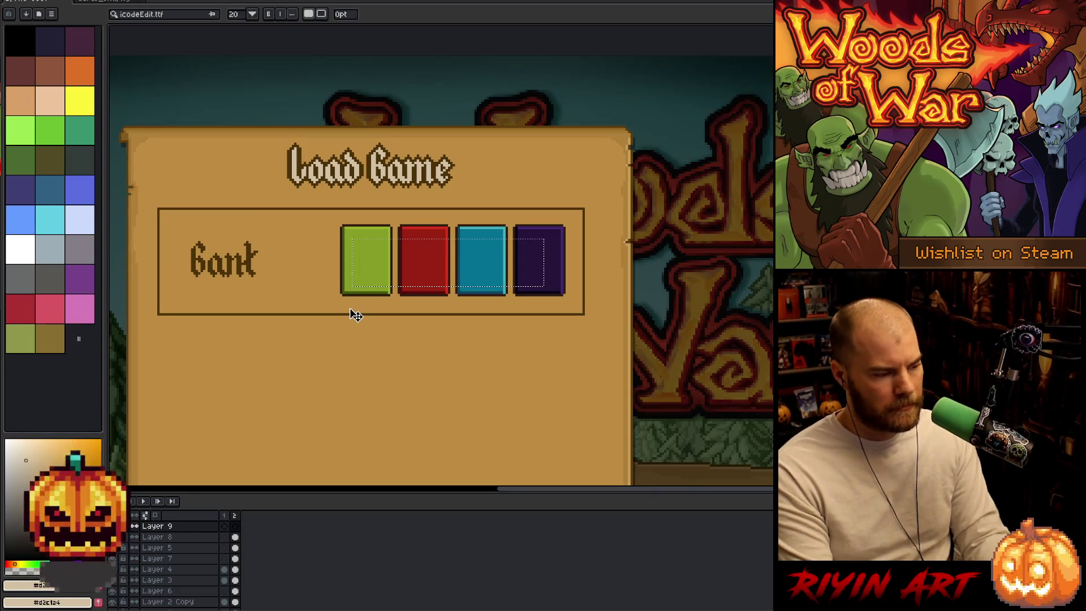
type("10")
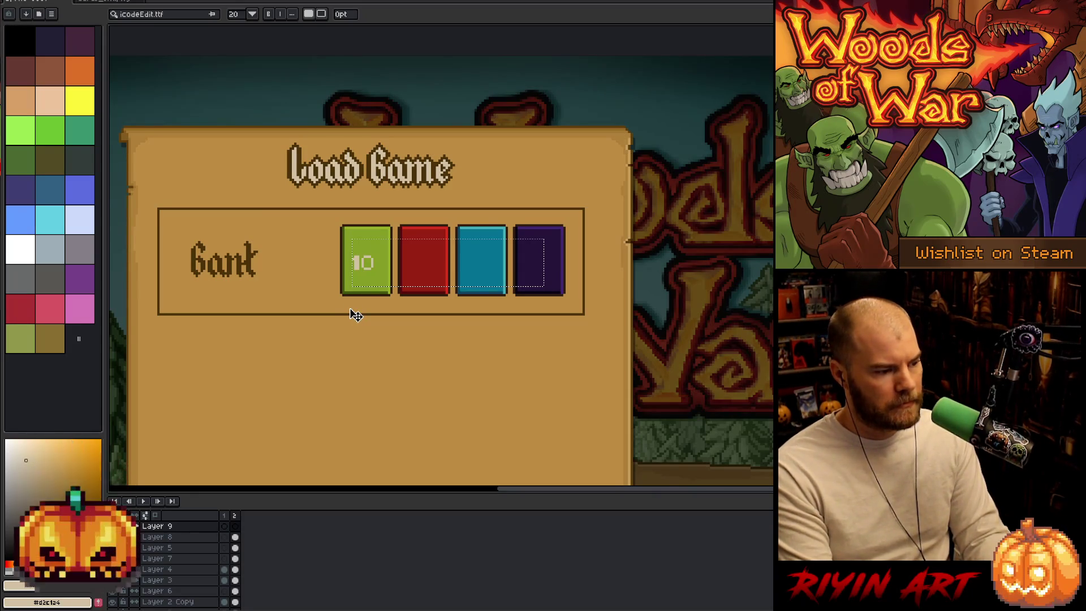
left_click_drag(375, 263, 351, 279)
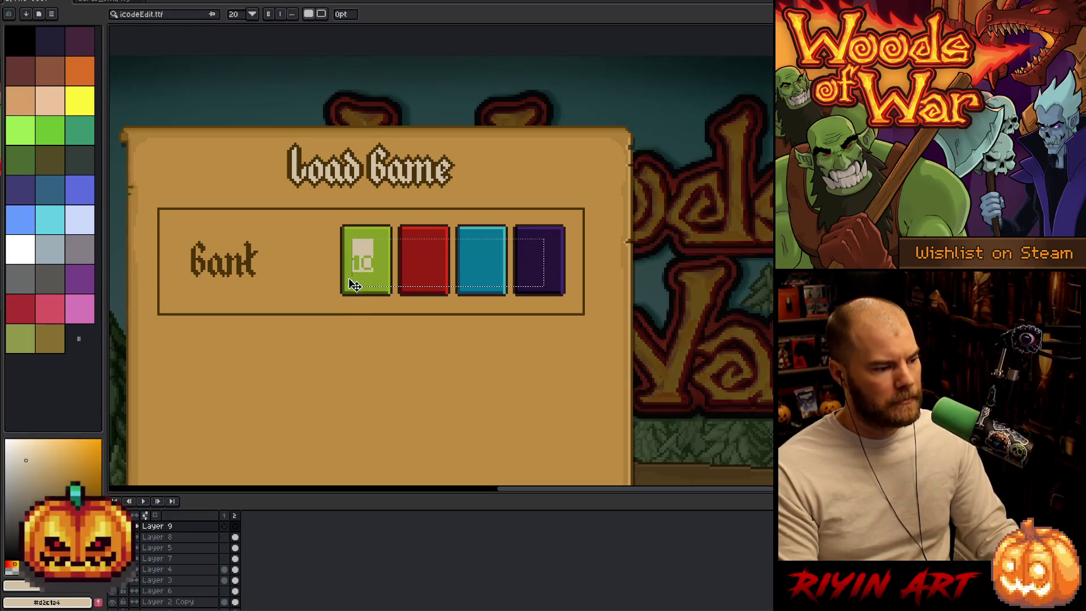
left_click(235, 15)
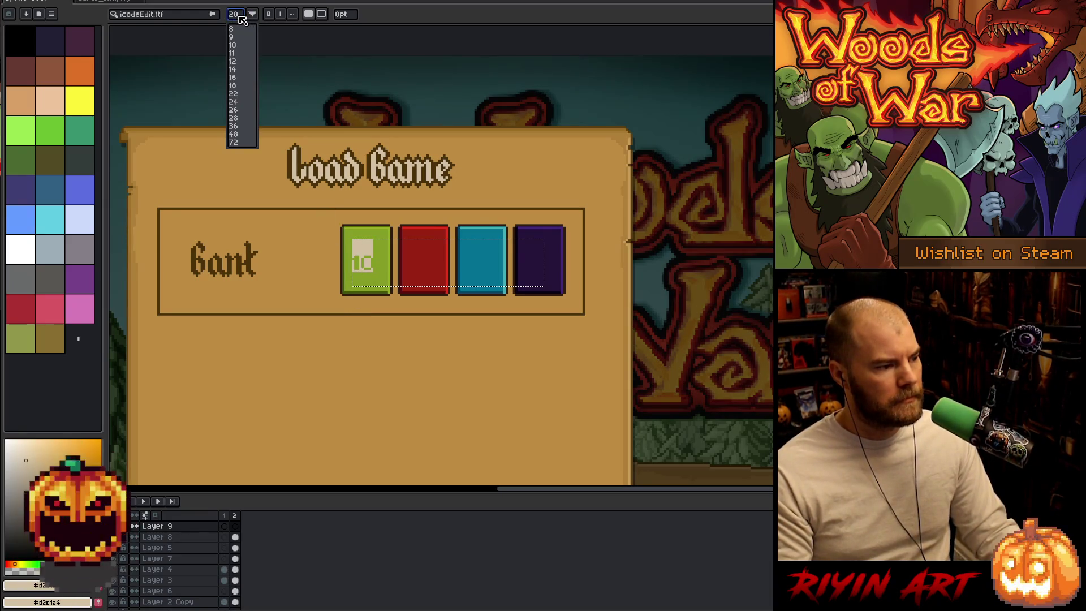
left_click(239, 78)
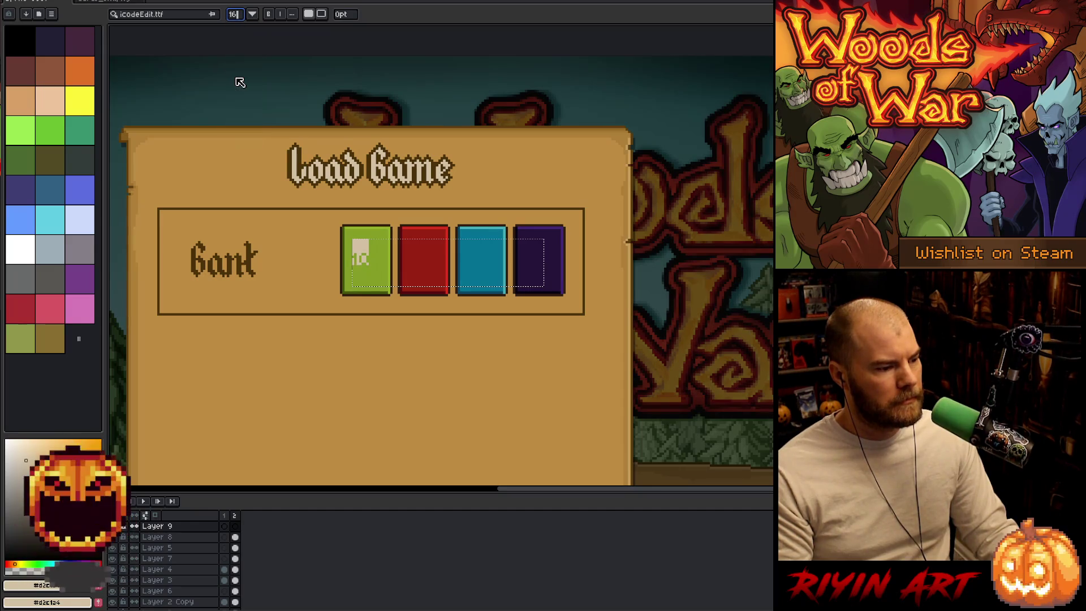
left_click(252, 14)
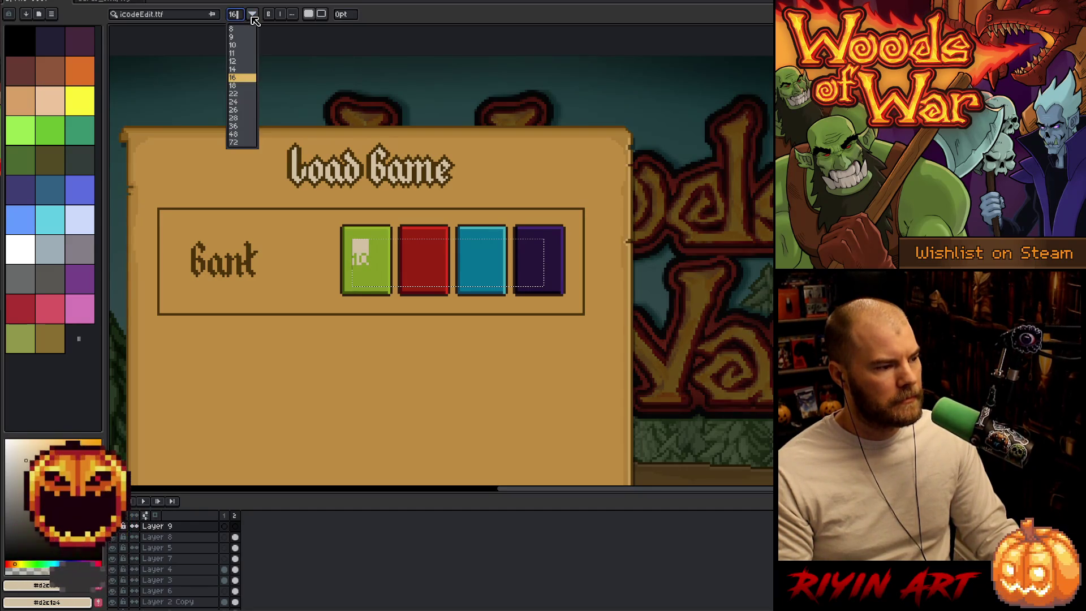
left_click(238, 94)
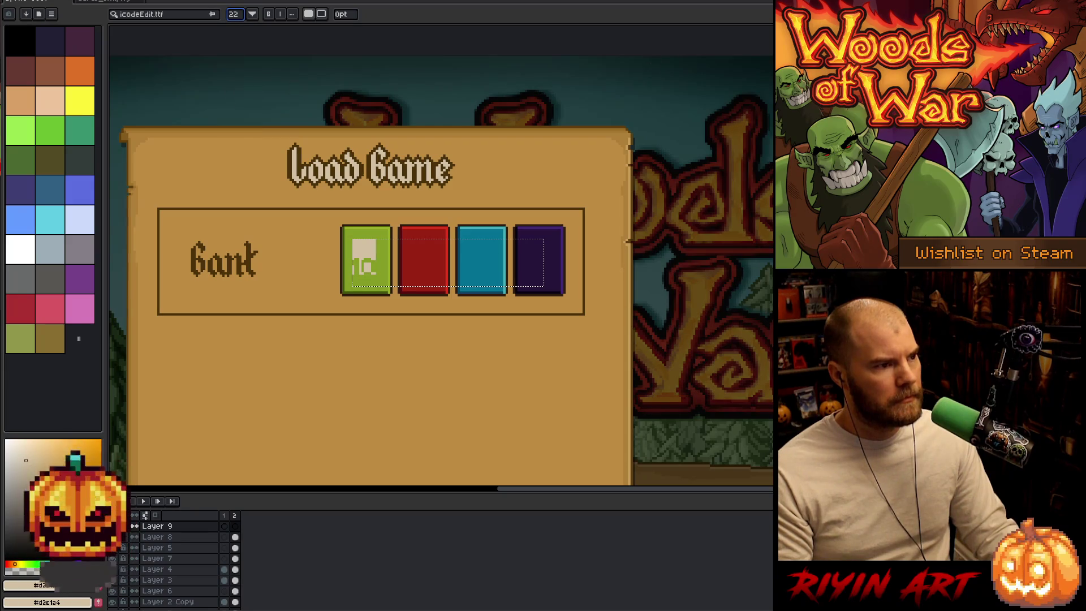
- Set the font size to 15 and commit the 10 on the green card
key("alt+Tab")
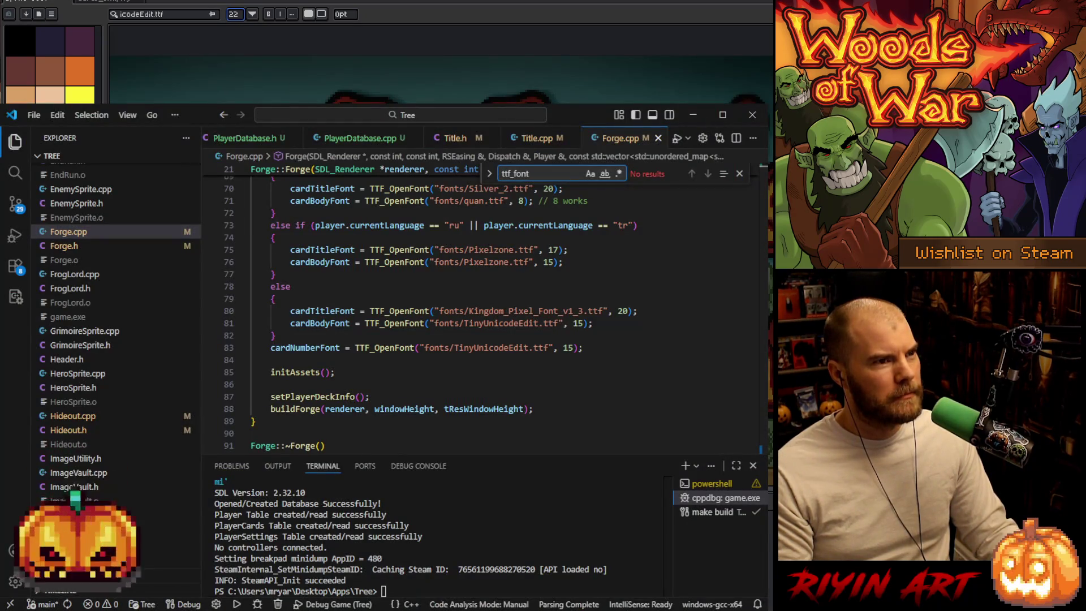
key("alt+Tab")
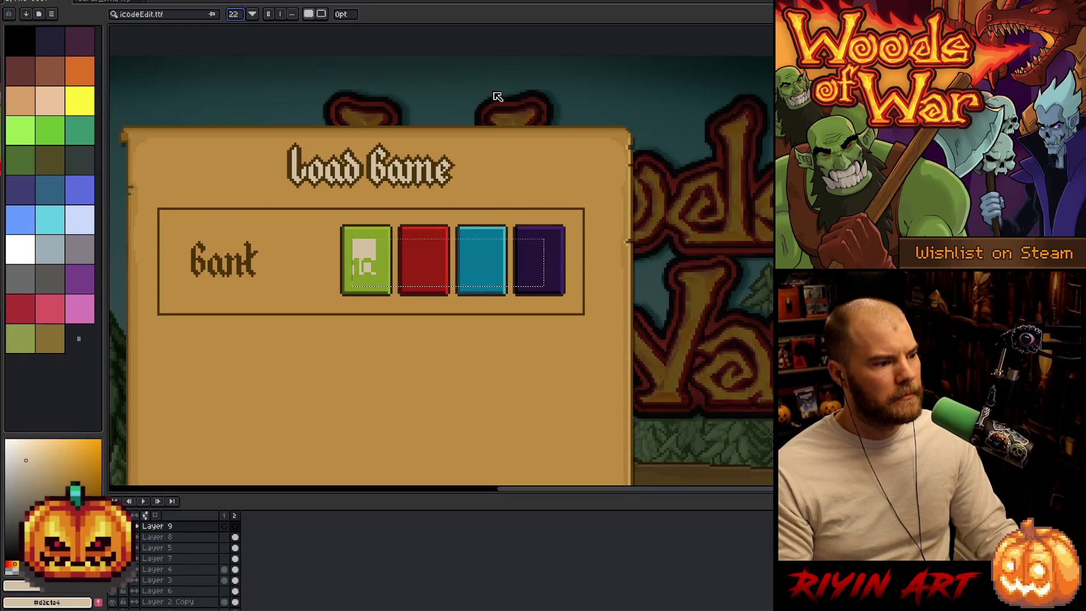
left_click(252, 15)
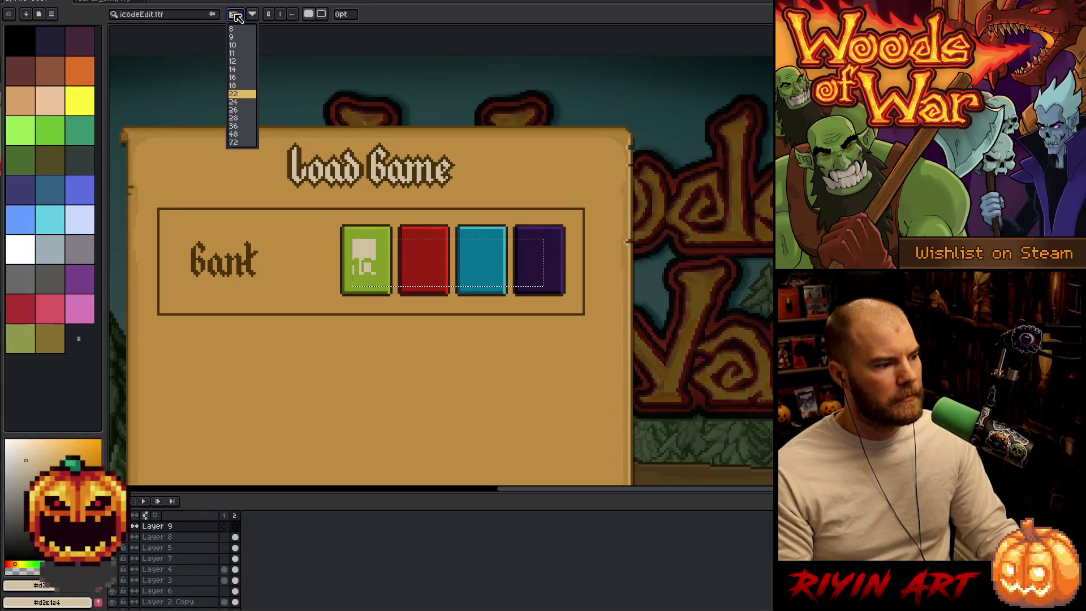
left_click(251, 17)
type("15")
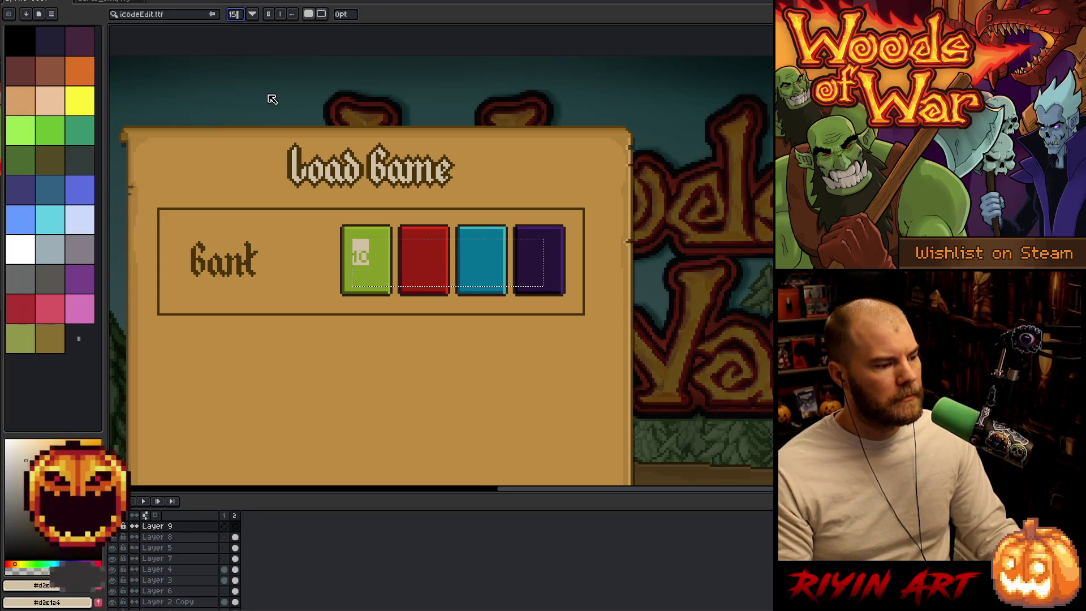
left_click(377, 259)
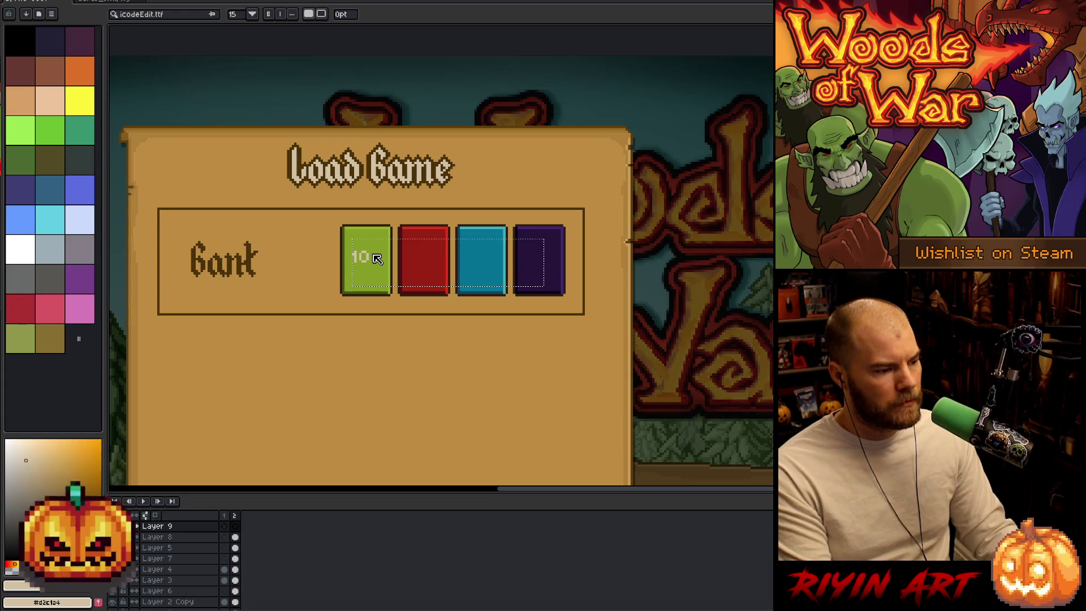
type("0")
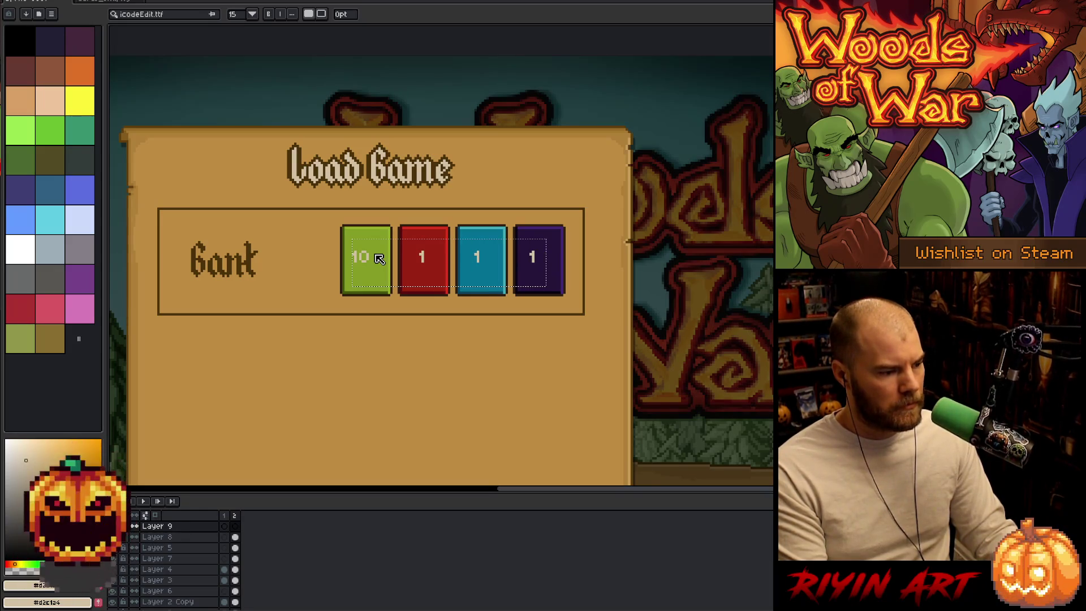
- Change the red and blue card numbers to 2 and 6
key("BackSpace")
type("2")
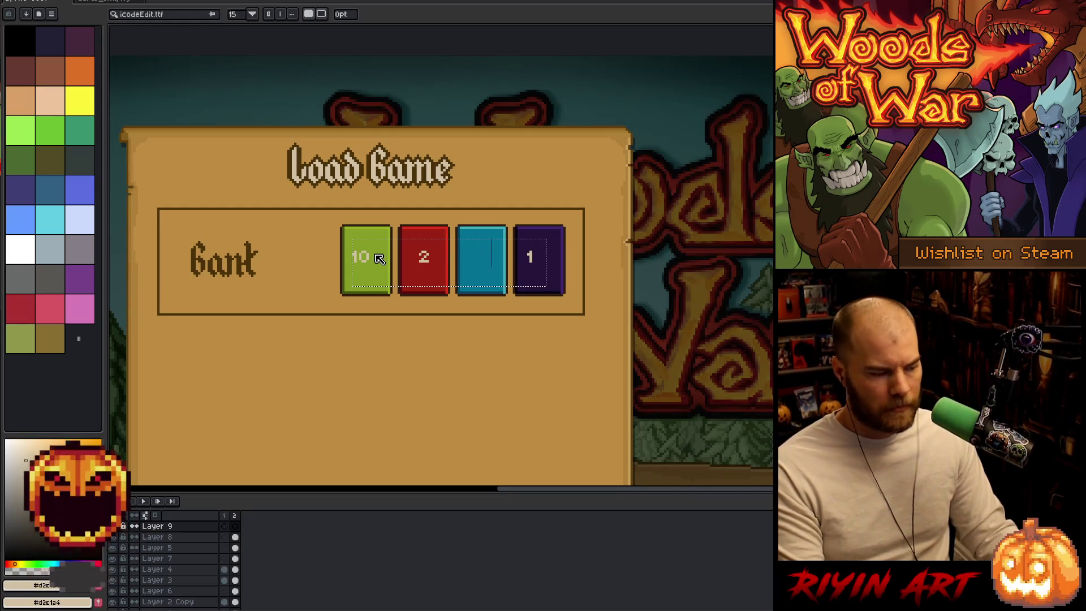
type("6")
key("Return")
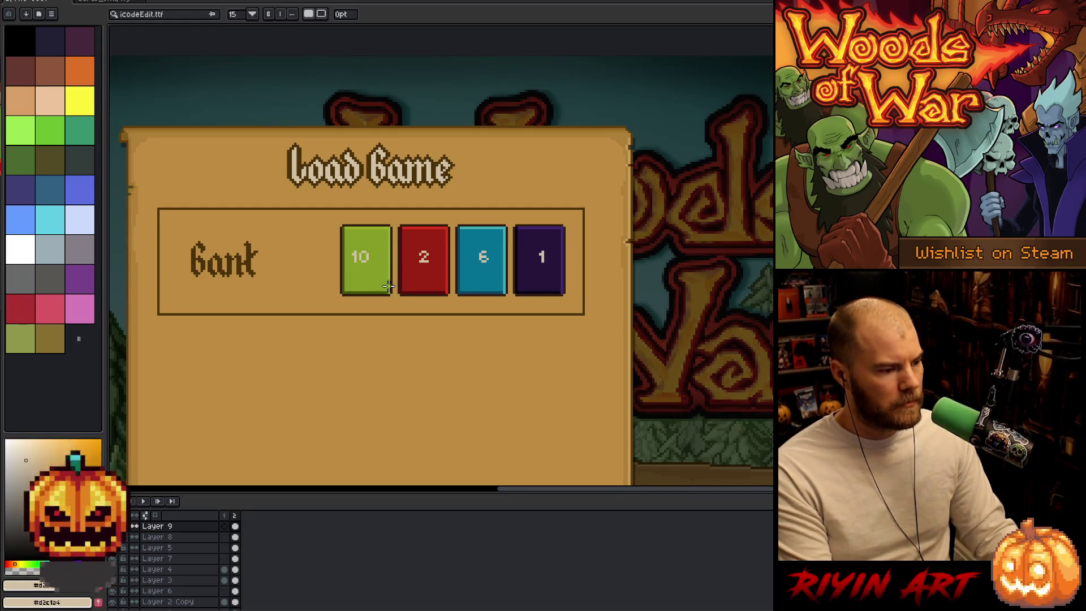
- Centre the green 10 and red 2 horizontally on their cards with Edit > Center X
key("m")
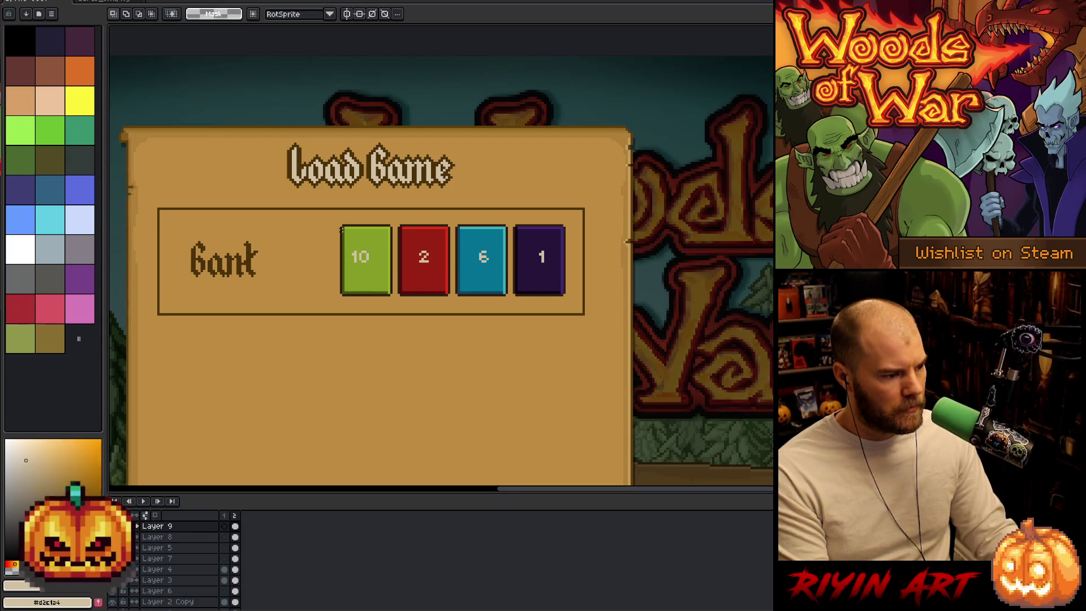
mouse_move(340, 225)
left_mouse_down()
mouse_move(368, 295)
mouse_move(393, 301)
left_mouse_up()
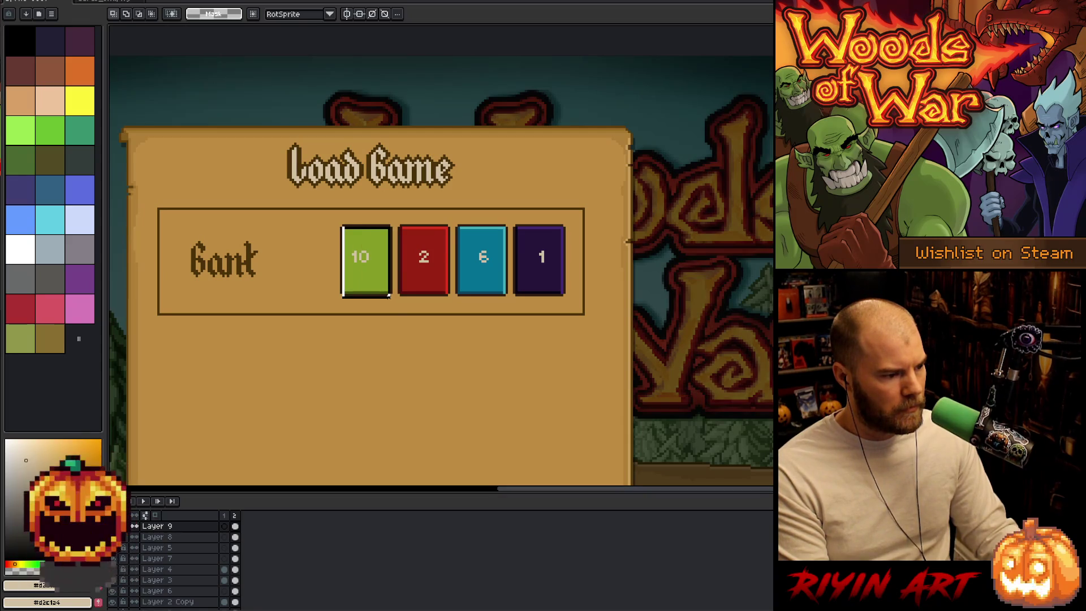
left_click(28, 3)
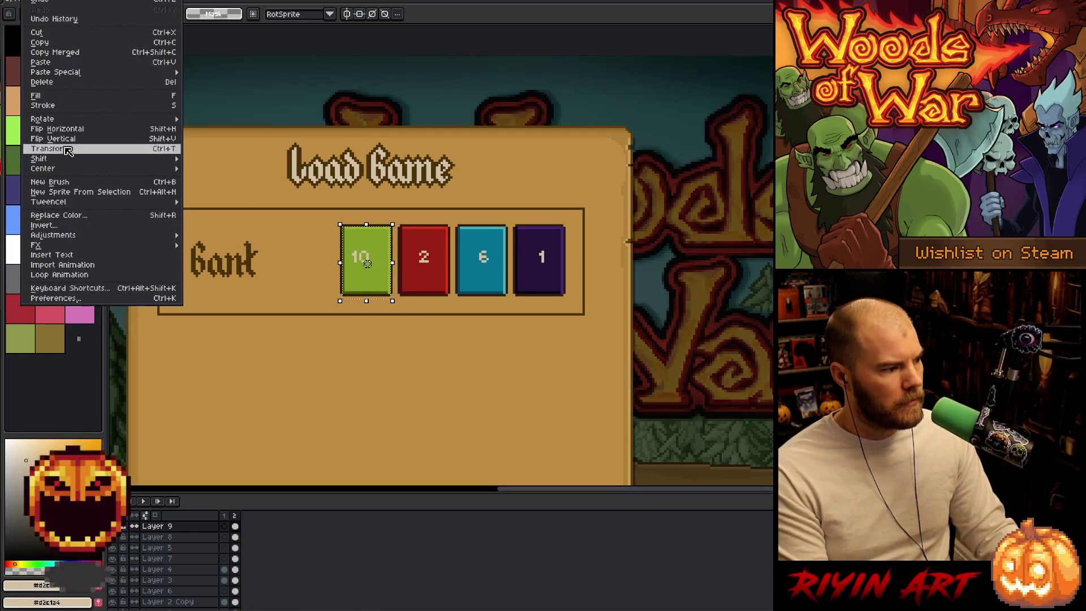
mouse_move(80, 164)
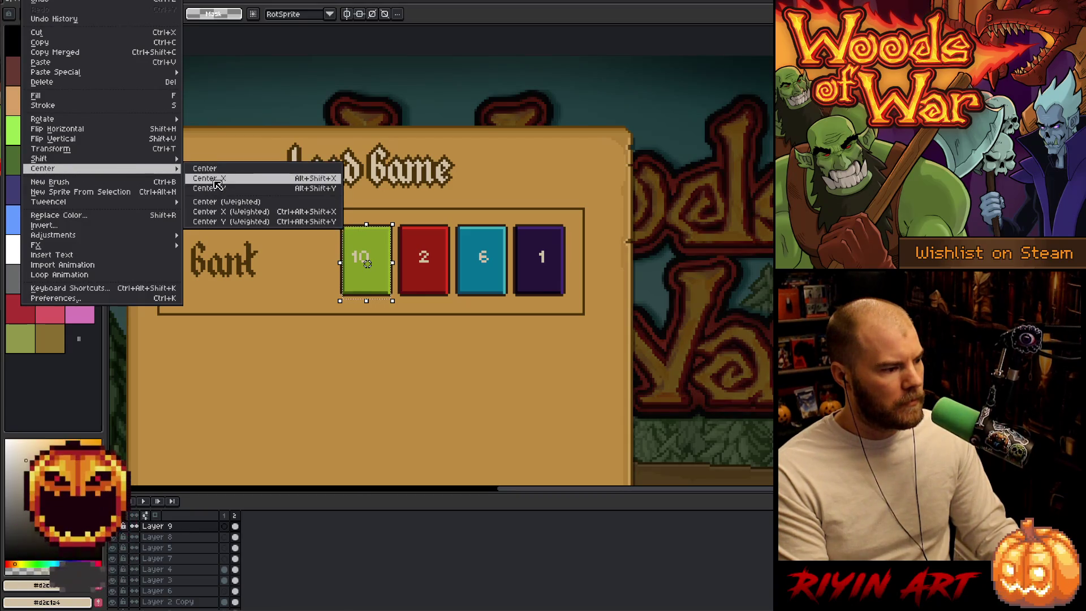
left_click(204, 172)
scroll(368, 263, "up", 3)
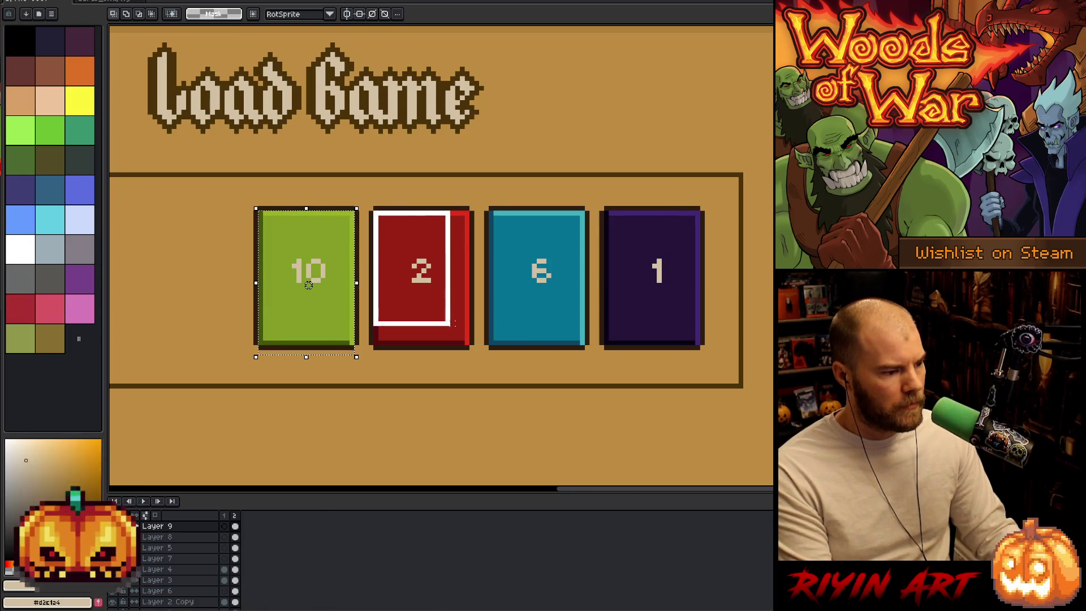
left_click(424, 284, "ctrl")
key("alt+e")
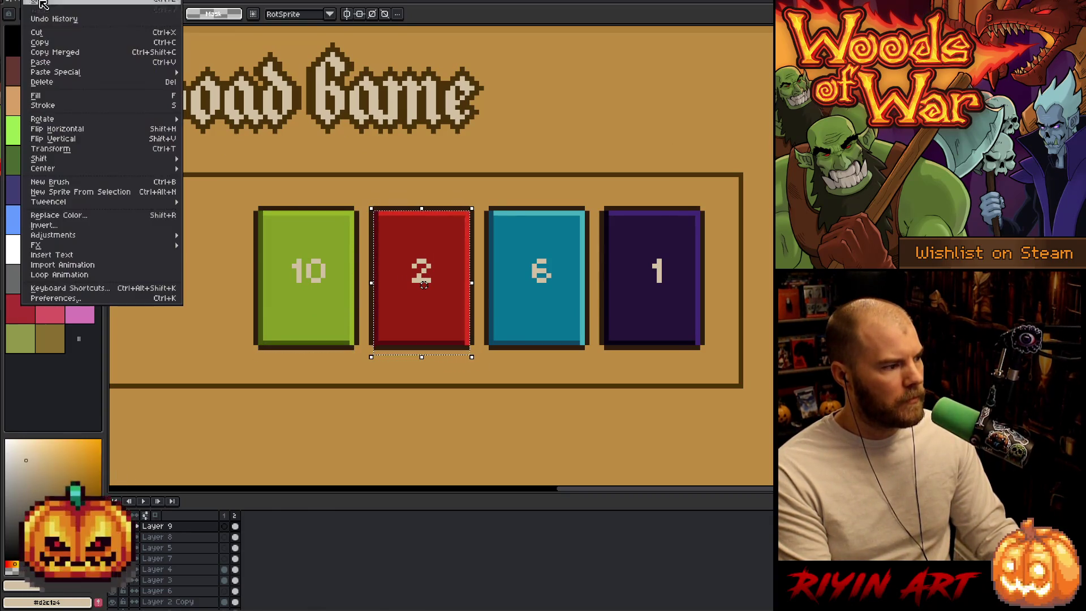
mouse_move(111, 161)
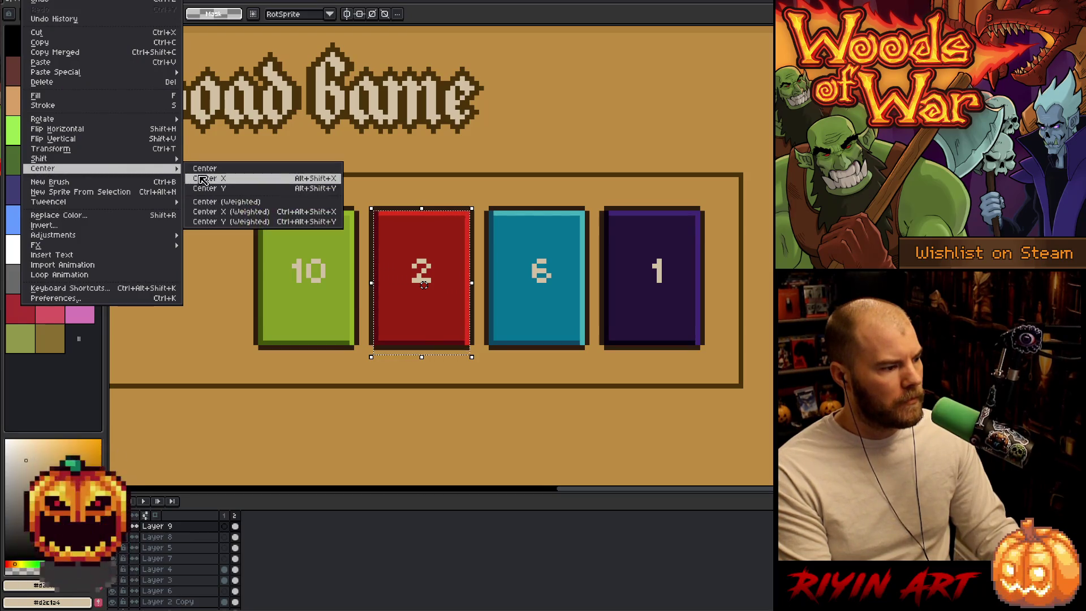
left_click(204, 181)
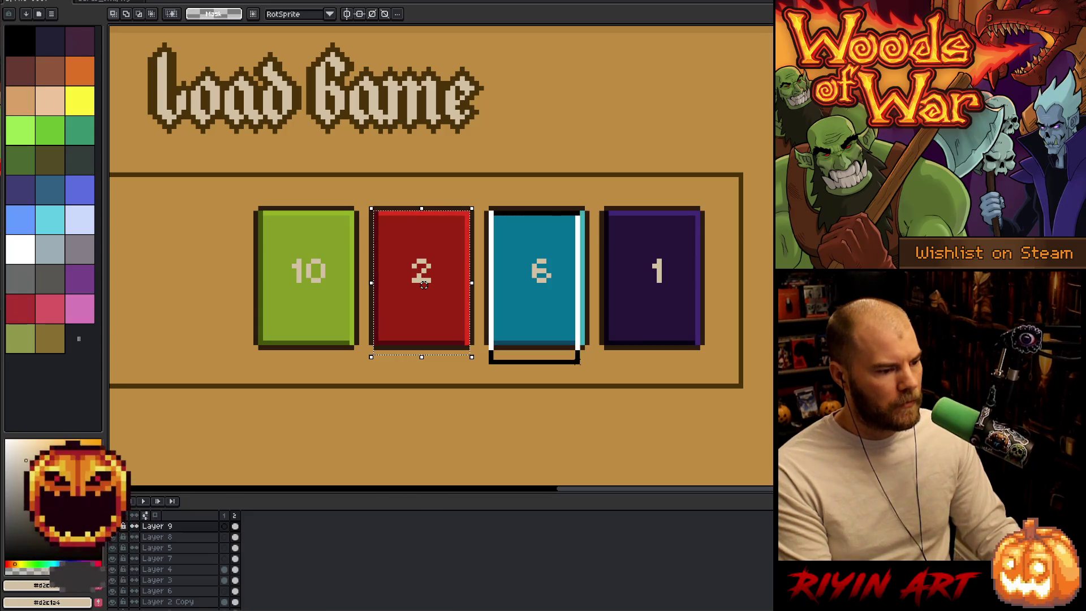
- Centre the blue 6 horizontally on its card
left_click(577, 362)
key("alt+e")
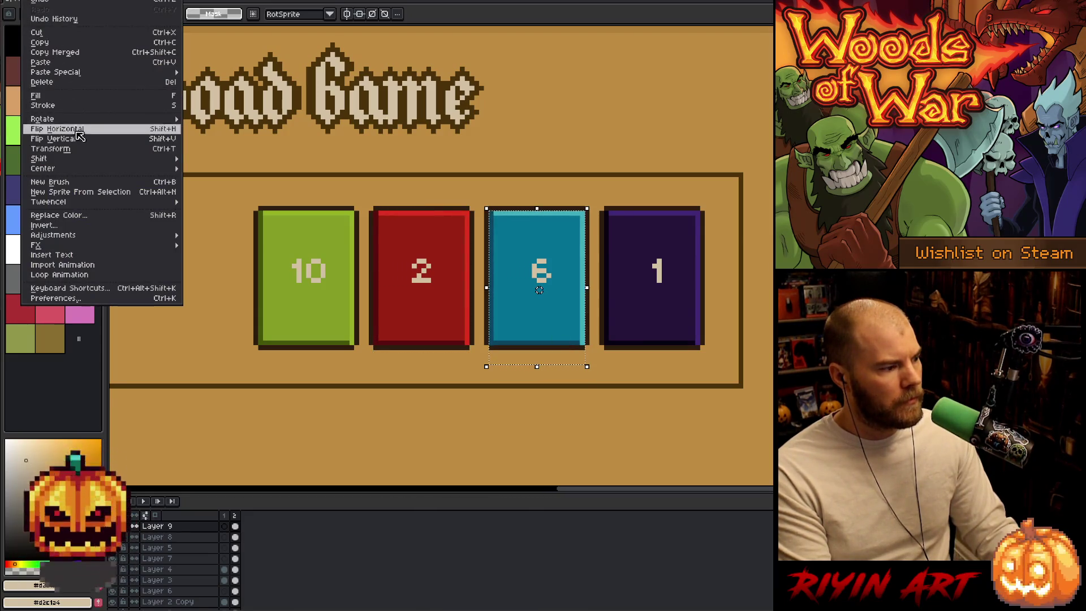
mouse_move(42, 168)
left_click(209, 180)
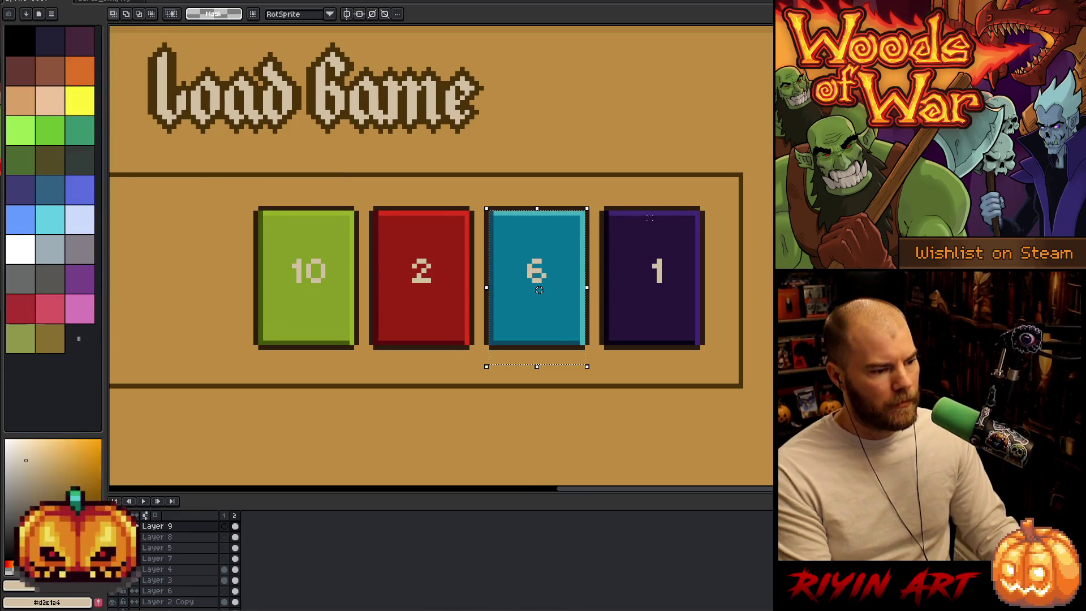
- Select the purple card, centre its 1 horizontally, and deselect
left_click_drag(720, 205, 680, 284)
scroll(691, 278, "right", 3)
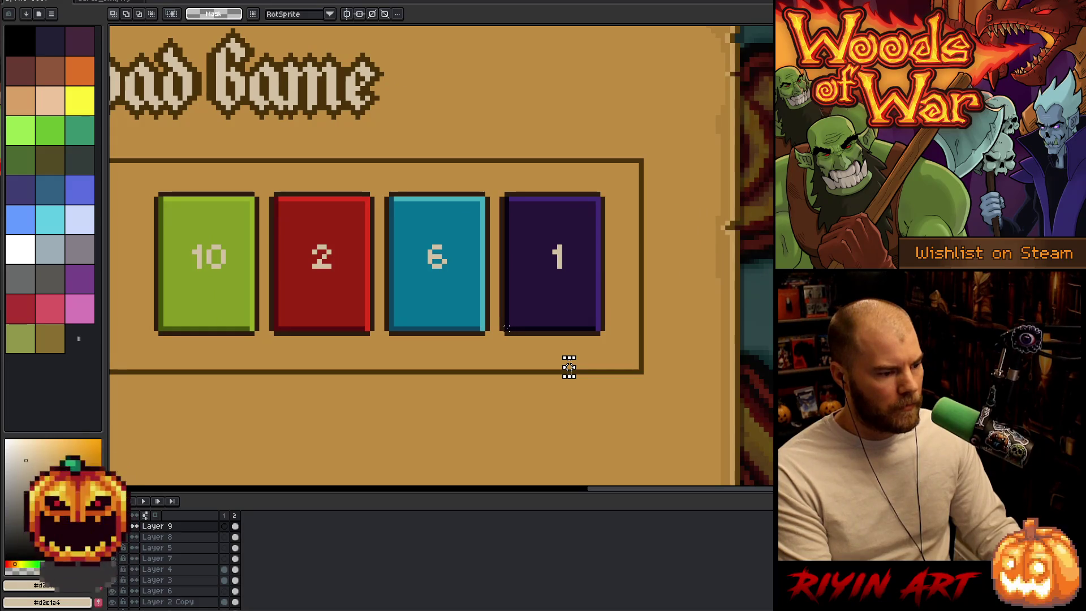
left_click(569, 368)
left_click_drag(502, 333, 598, 167)
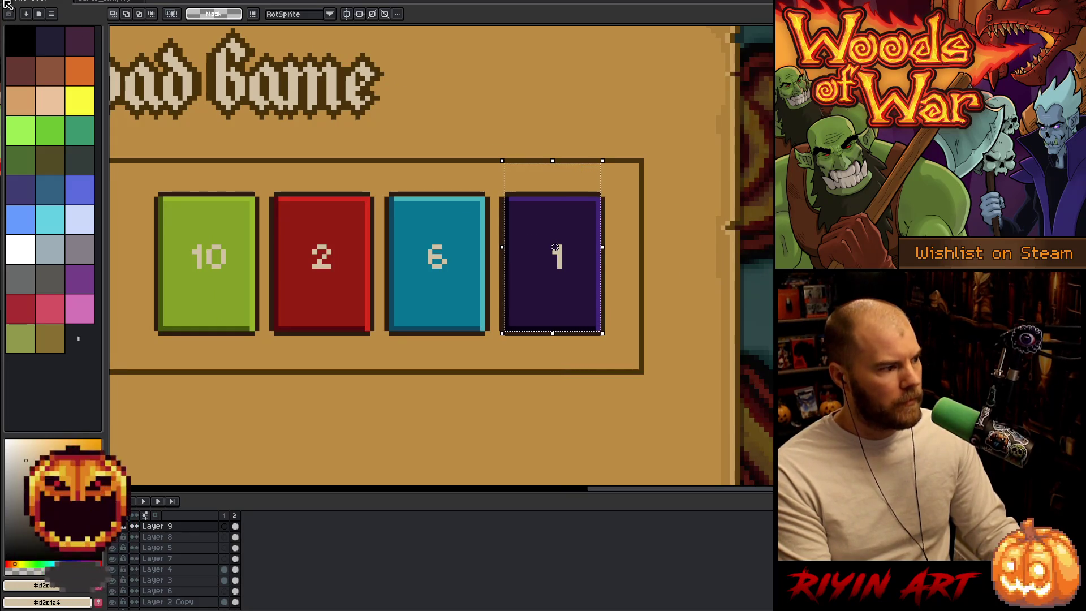
key("alt+e")
key("Down")
key("Down")
key("Down")
key("Right")
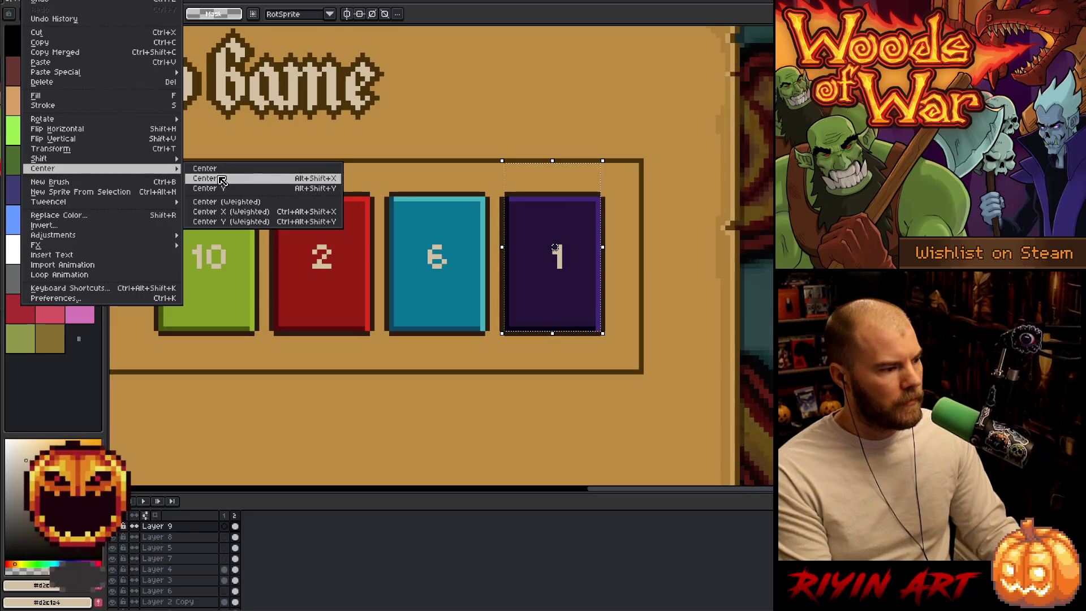
key("Return")
key("ctrl+d")
scroll(461, 116, "down", 3)
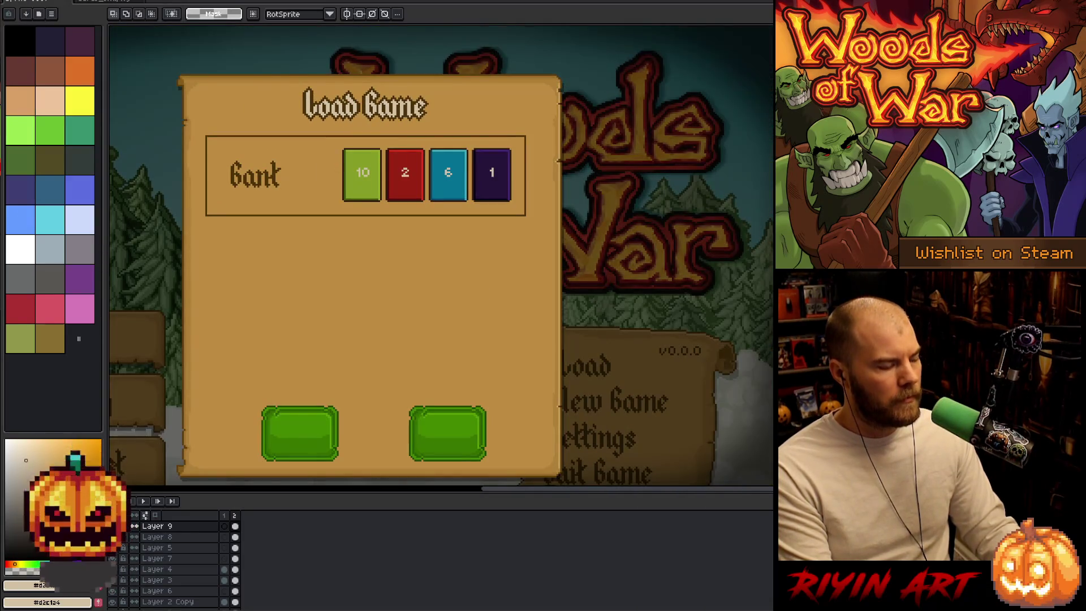
- Zoom onto the cards and give the numbers 10, 2, 6, 1 a thin dark green outline
scroll(314, 216, "up", 3)
mouse_move(435, 203)
left_mouse_down()
mouse_move(441, 211)
mouse_move(395, 262)
left_mouse_up()
scroll(373, 238, "down", 2)
scroll(360, 215, "up", 1)
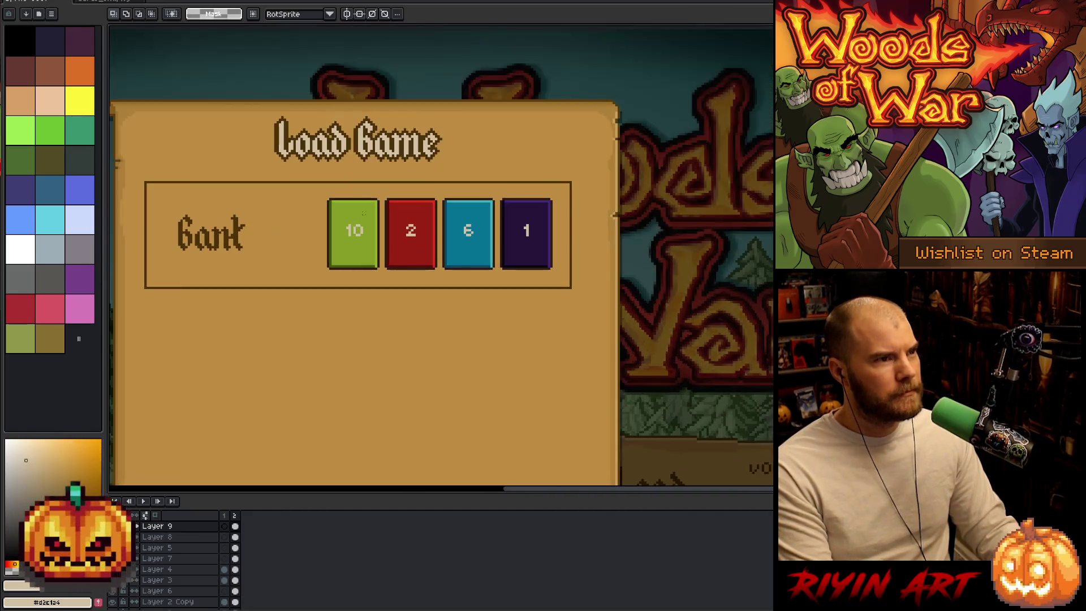
scroll(414, 271, "up", 1)
scroll(345, 239, "up", 1)
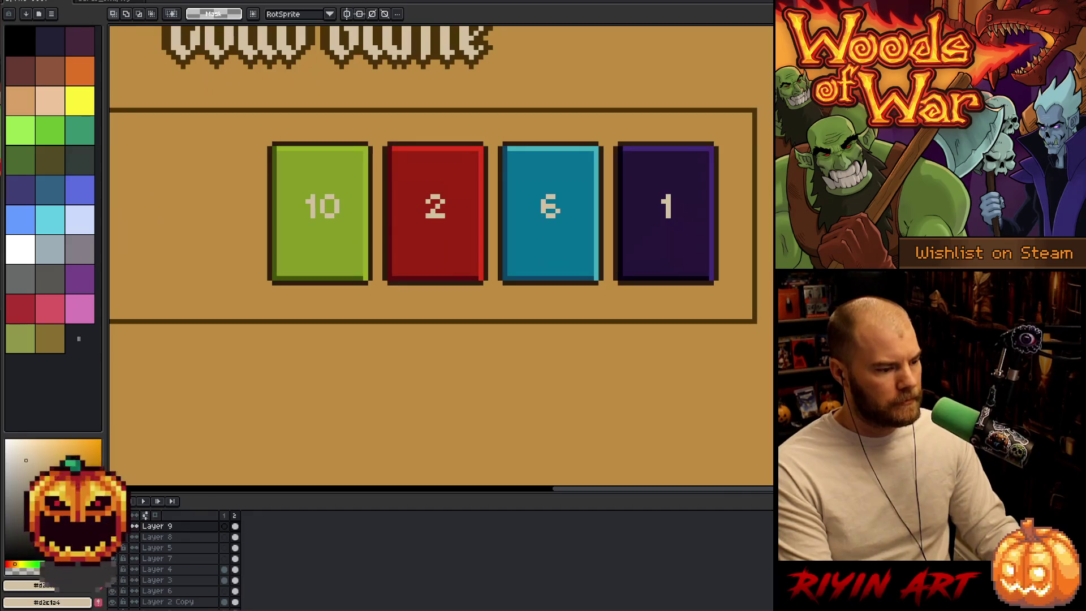
key("i")
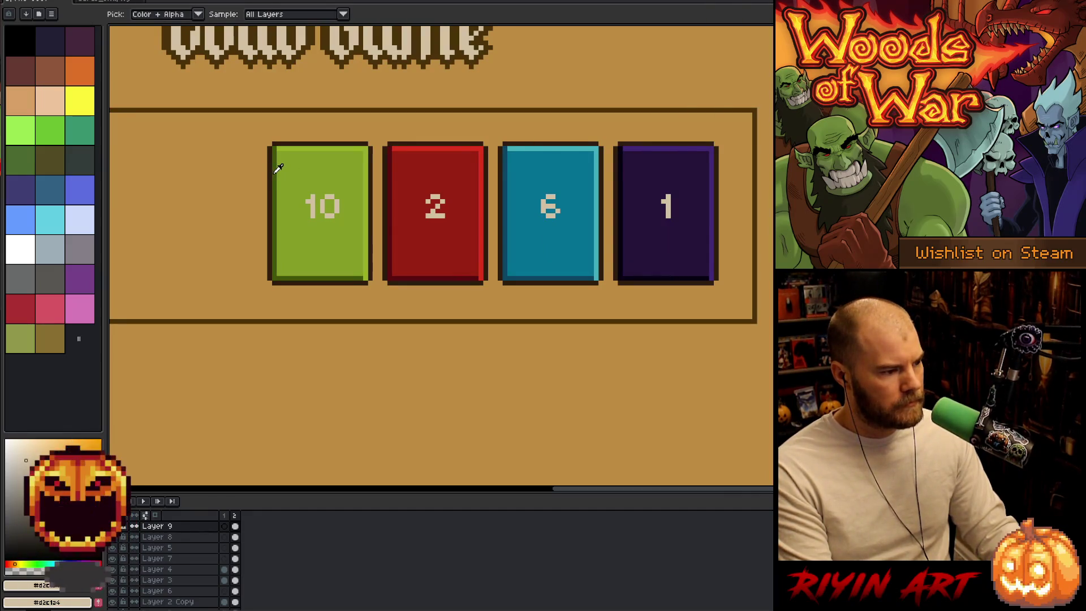
key("shift+o")
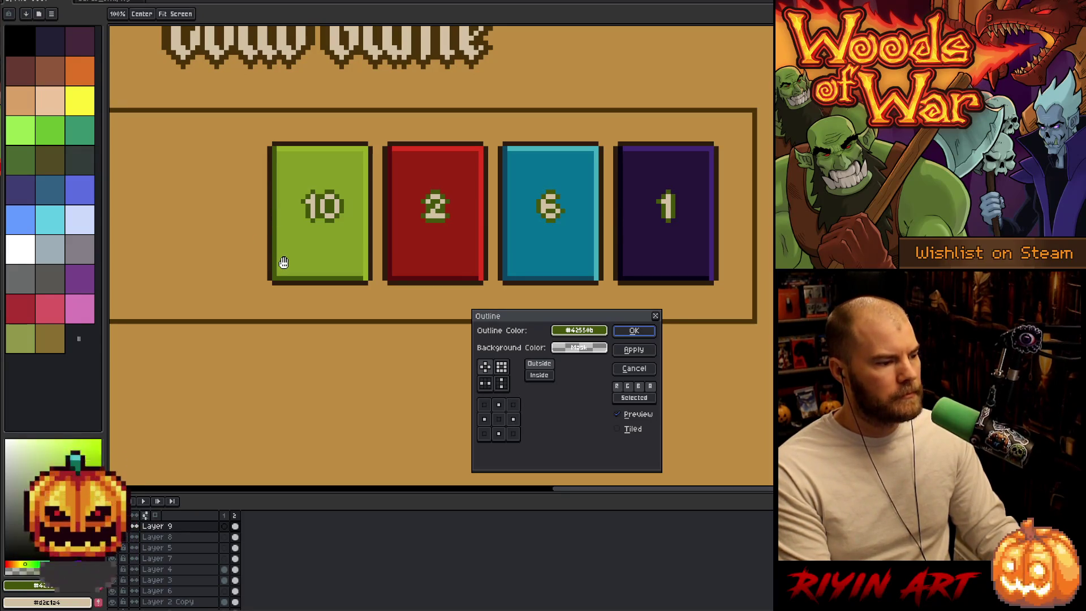
key("Return")
key("shift+o")
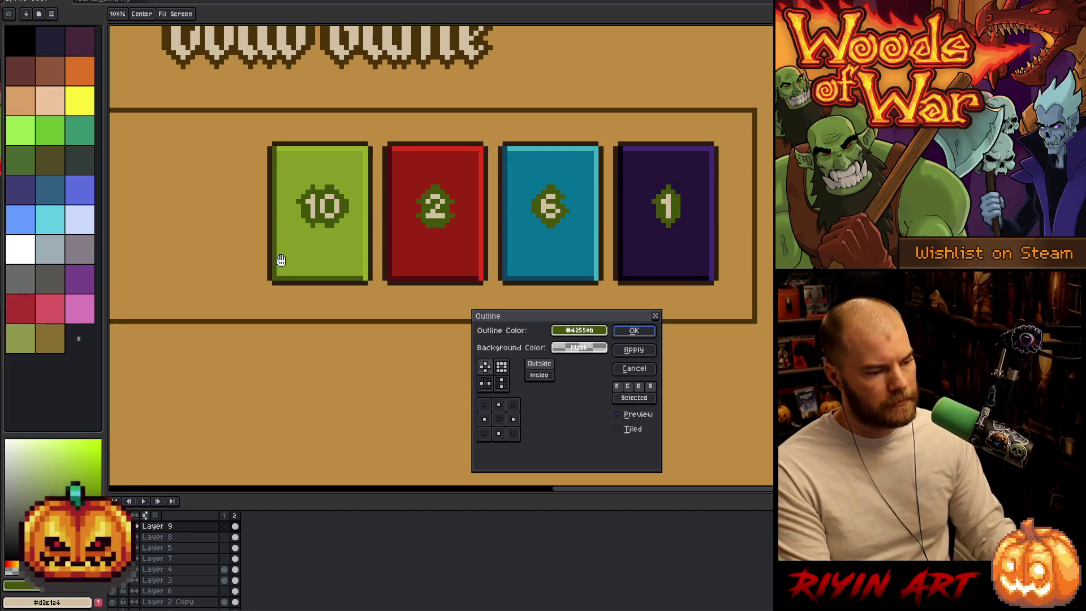
left_click(634, 368)
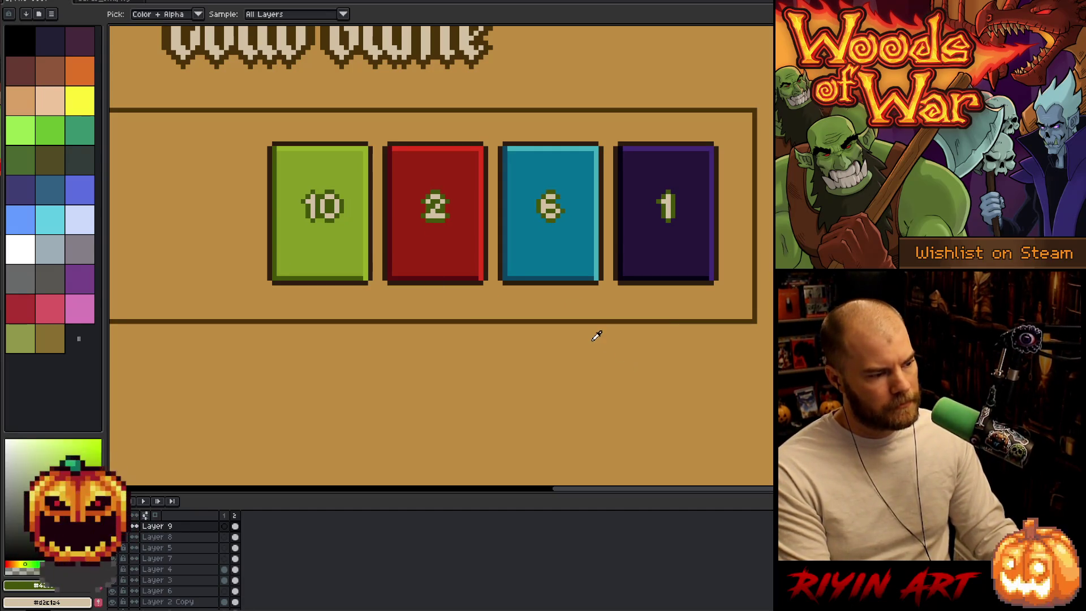
- Recolour the 2's outline to the red card's dark shade with Replace Color
key("m")
left_click_drag(421, 181, 459, 247)
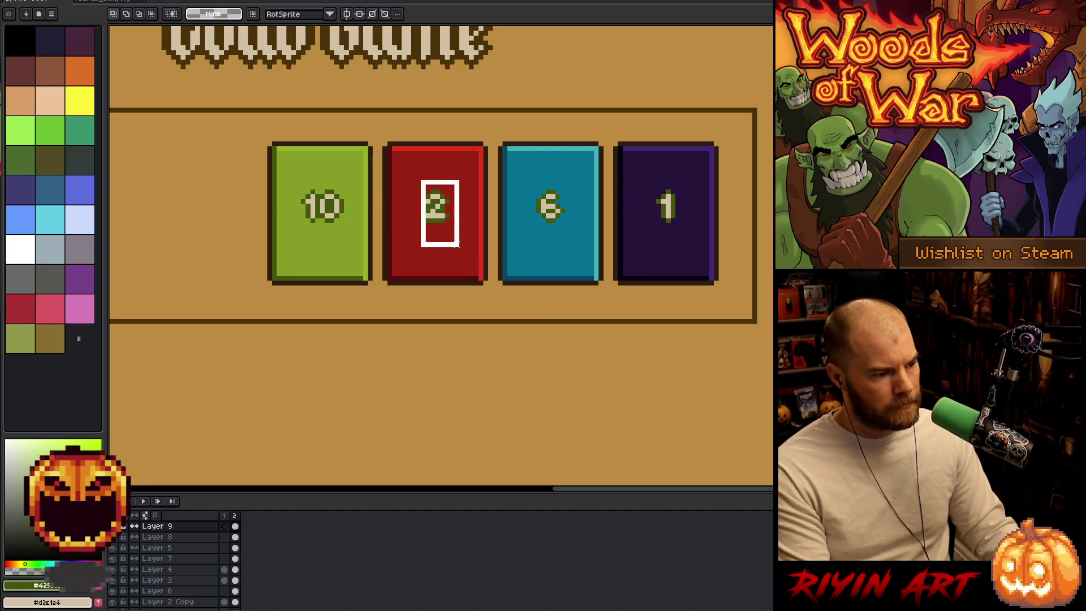
key("shift+r")
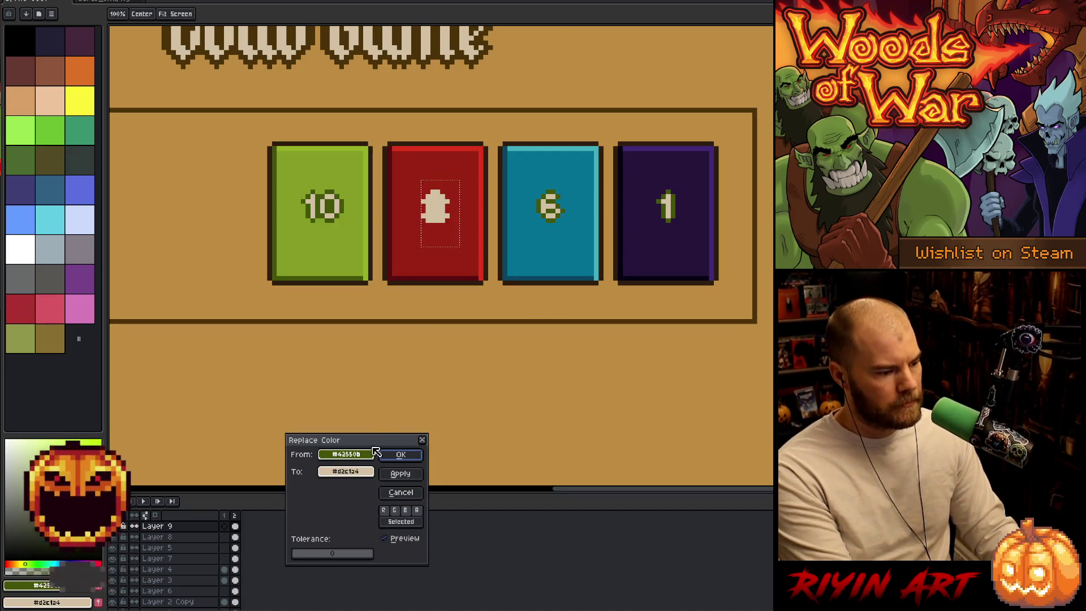
left_click_drag(365, 471, 395, 264)
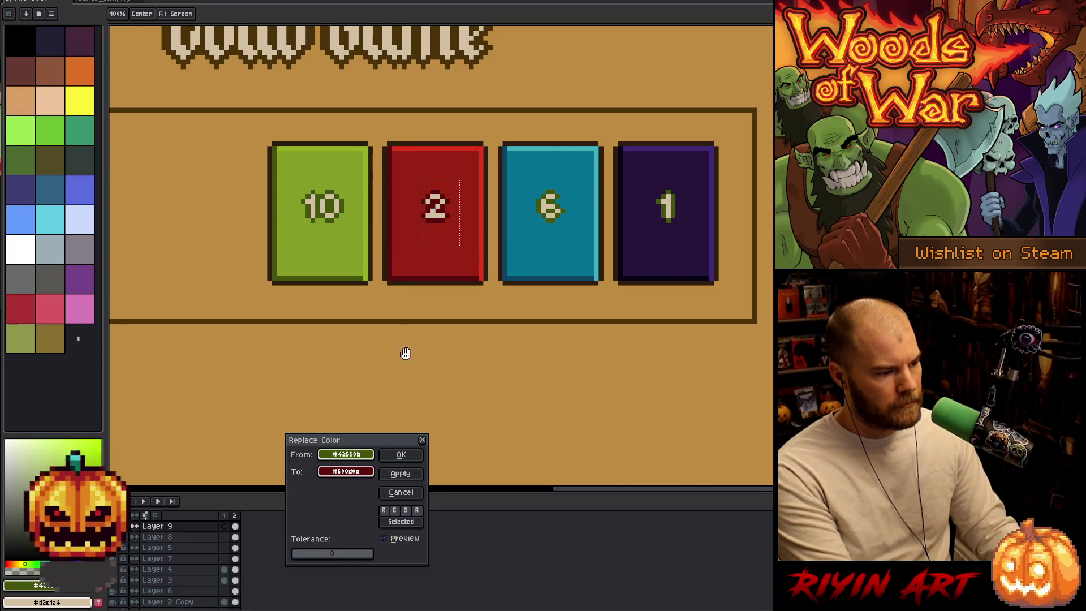
left_click(404, 455)
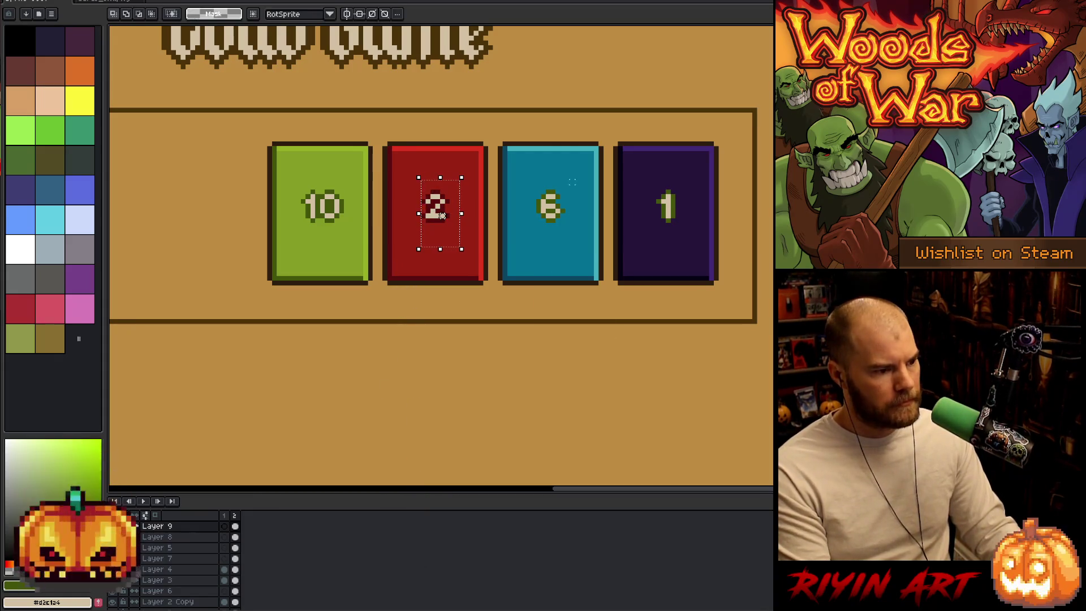
- Recolour the 6's outline to the blue card's dark shade
left_click_drag(575, 176, 521, 258)
key("shift+r")
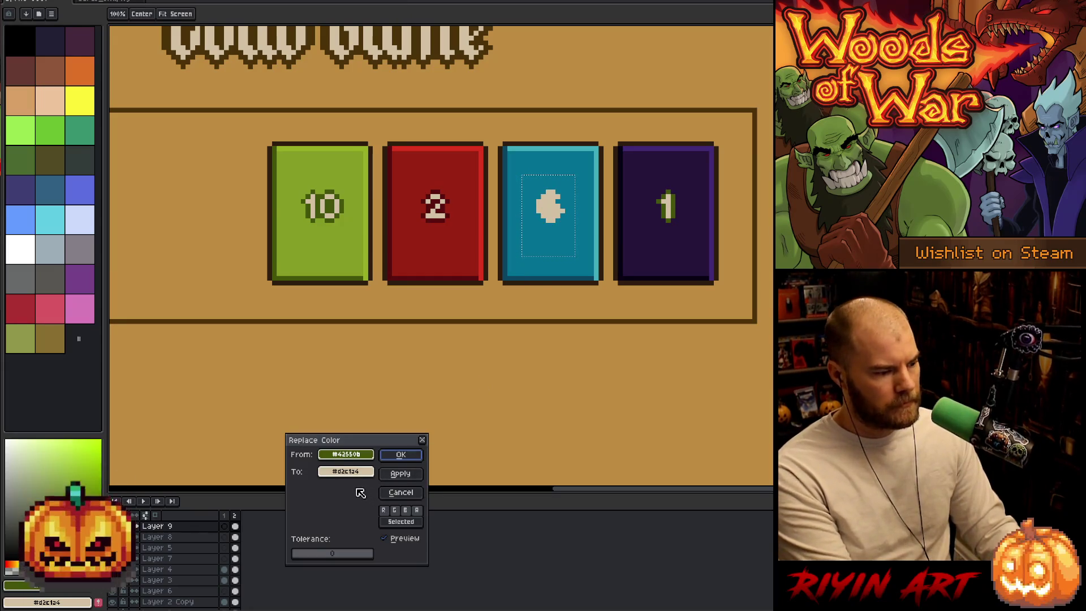
left_click_drag(350, 471, 508, 268)
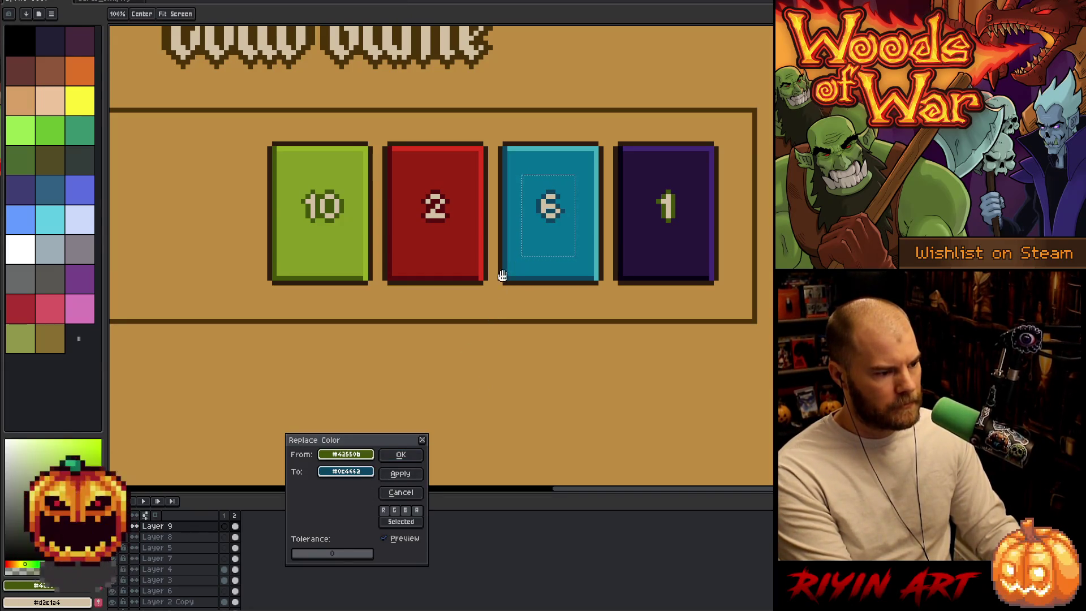
left_click(402, 455)
right_click(543, 274)
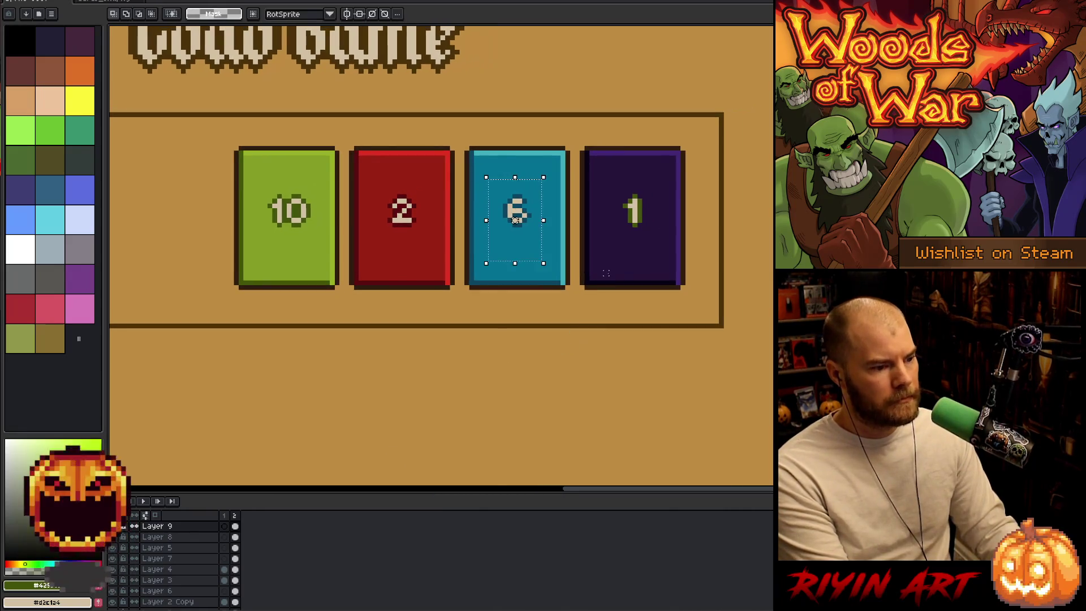
- Recolour the purple card's 1 to its card's dark shade and deselect
left_click_drag(661, 166, 613, 256)
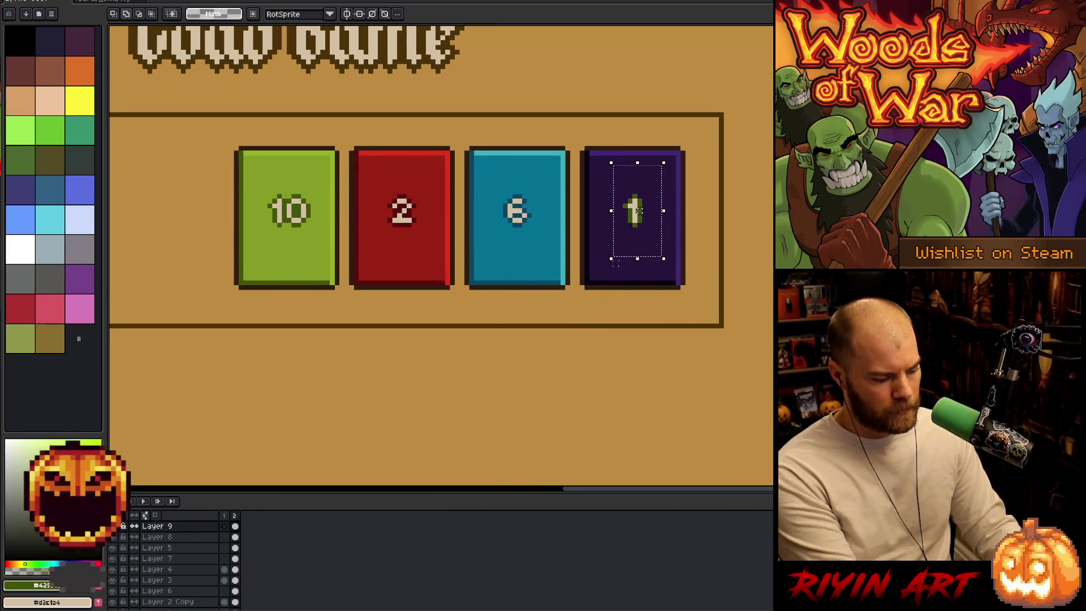
key("shift+r")
mouse_move(350, 471)
left_mouse_down()
mouse_move(364, 473)
mouse_move(589, 272)
left_mouse_up()
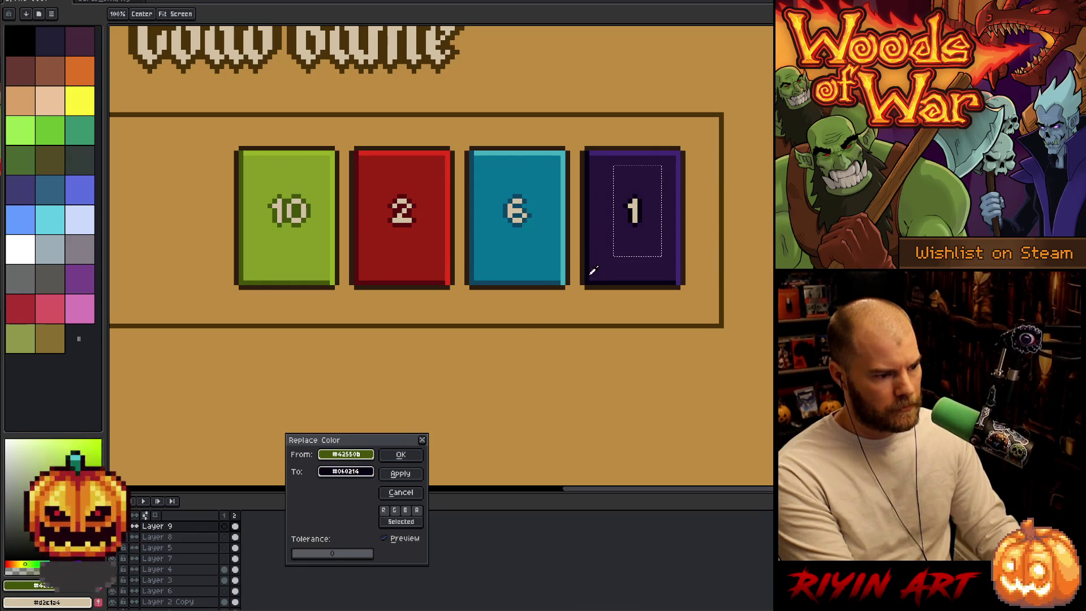
left_click(401, 454)
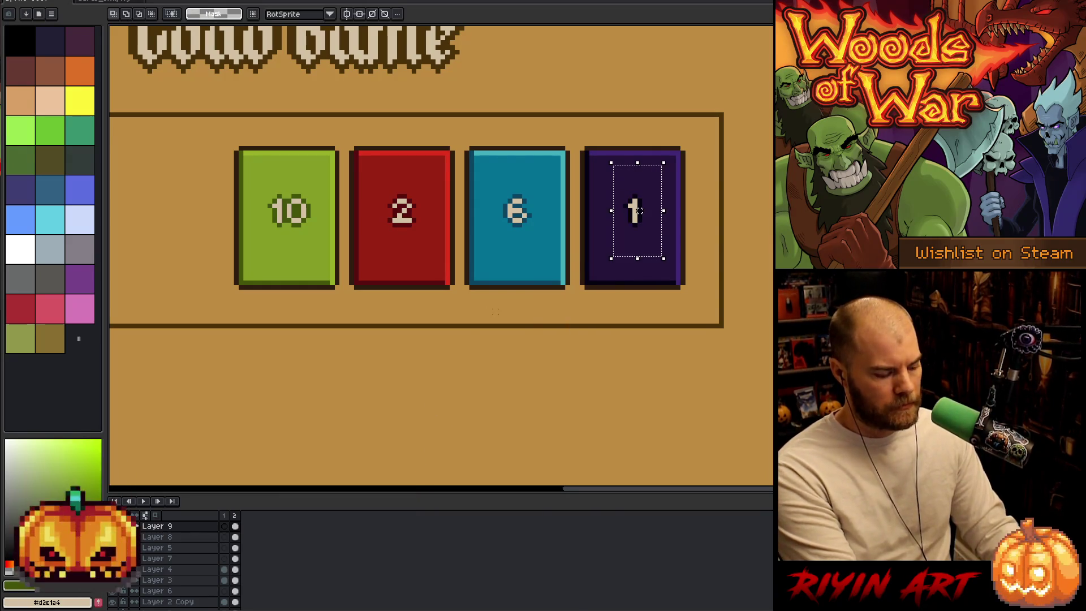
key("ctrl+d")
scroll(460, 342, "down", 3)
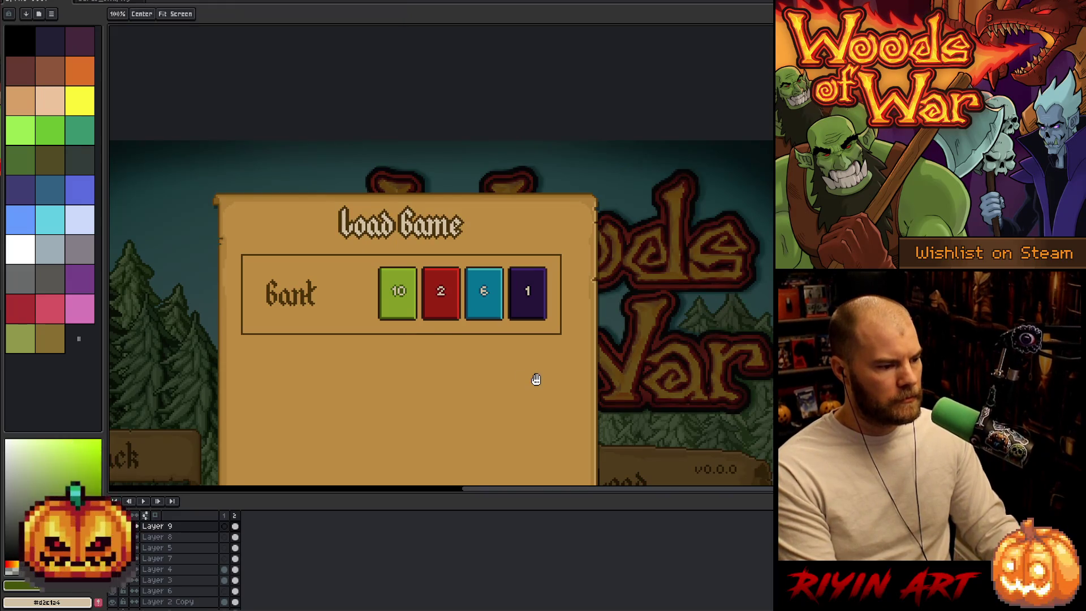
- Marquee the first card on the card sprite sheet
left_click_drag(534, 381, 654, 293)
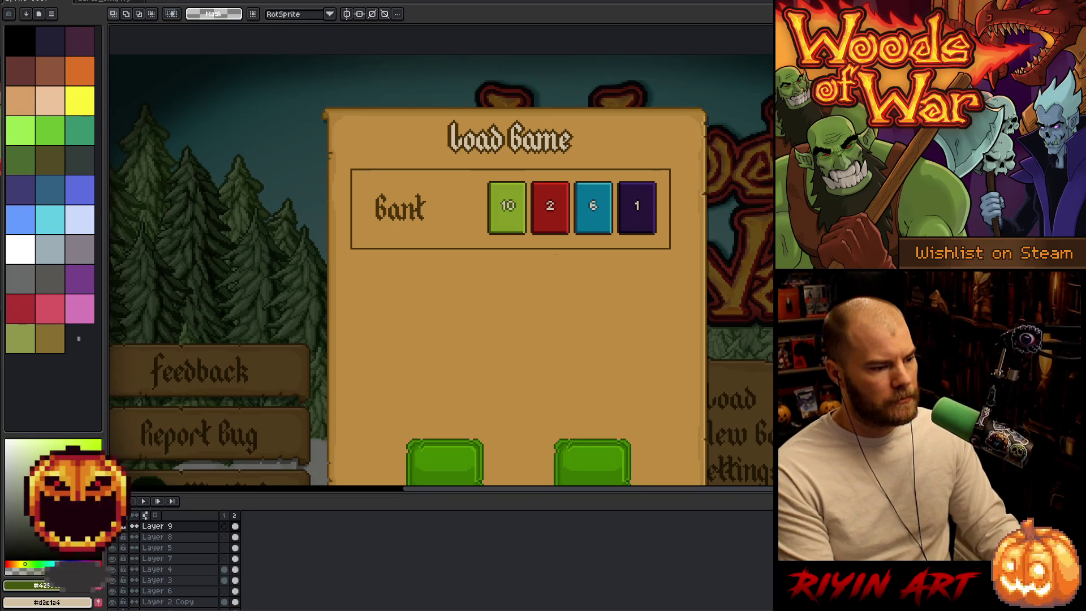
scroll(592, 218, "up", 2)
scroll(595, 219, "down", 1)
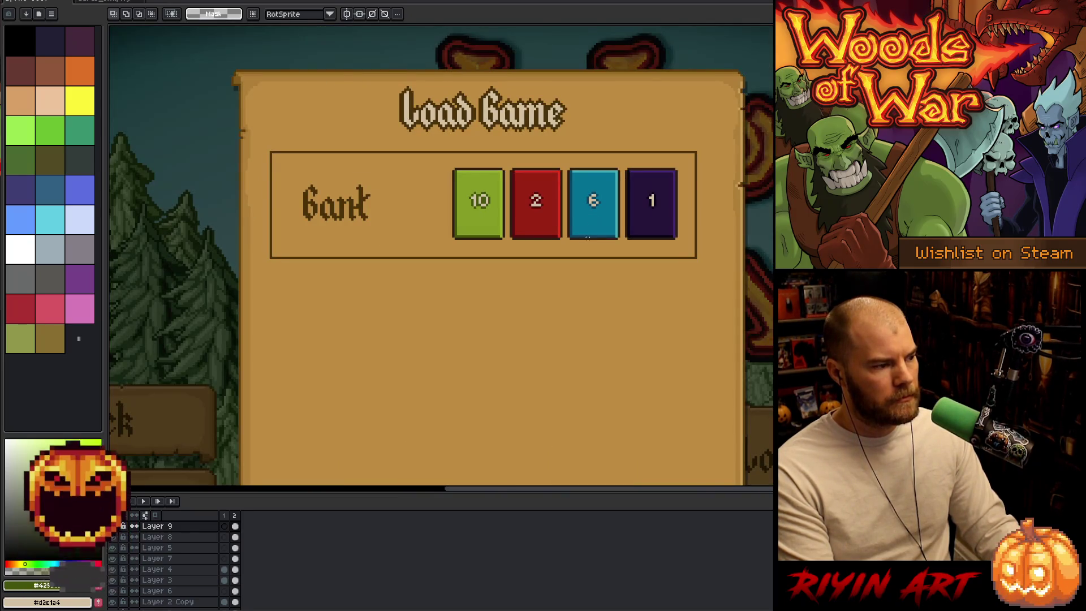
scroll(602, 205, "up", 1)
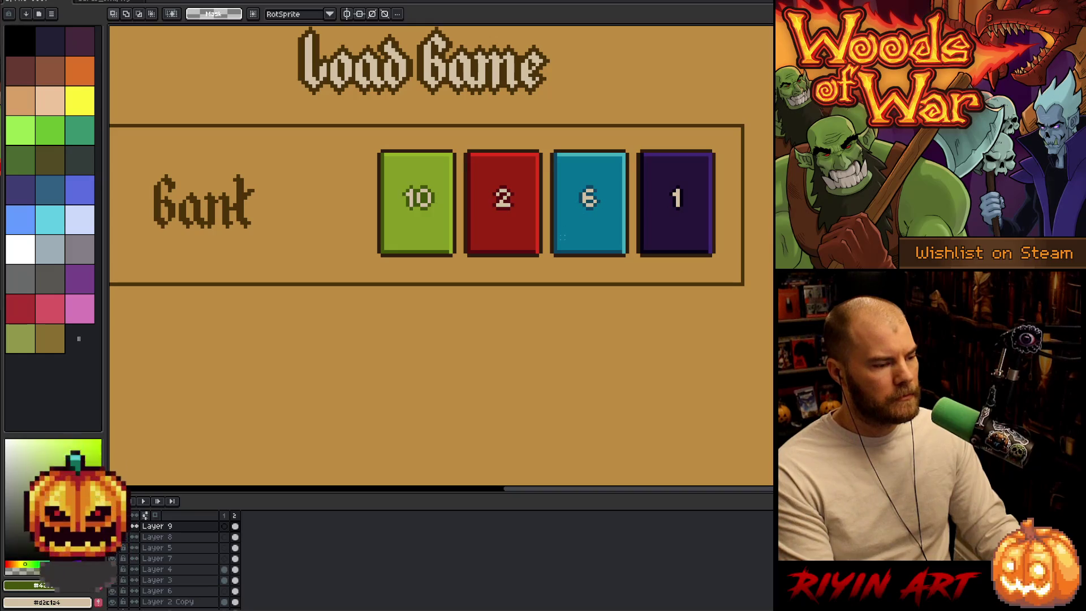
scroll(563, 212, "down", 1)
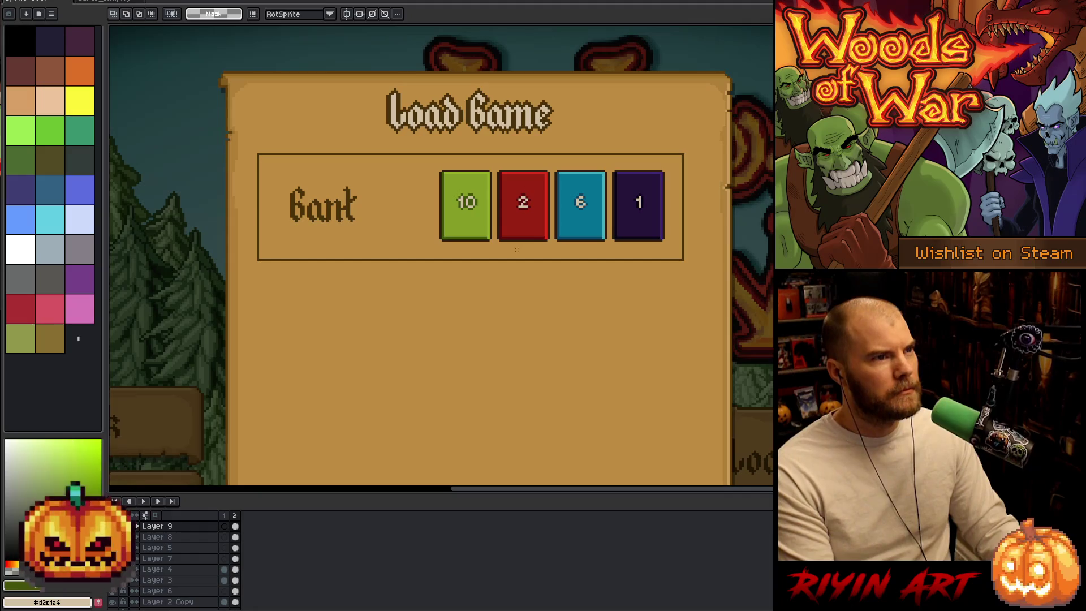
left_click(112, 3)
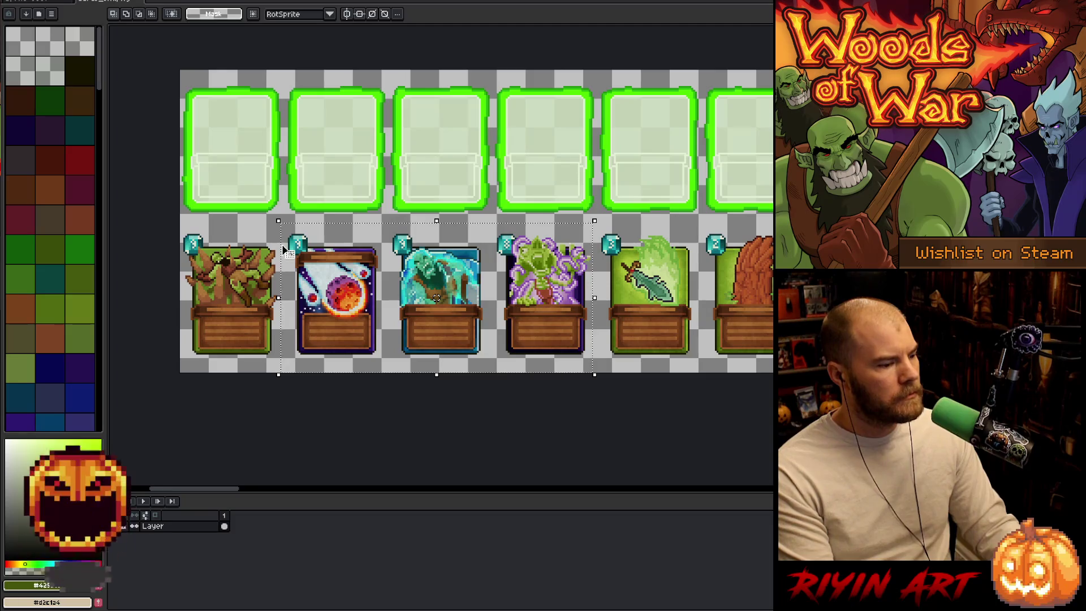
left_click_drag(164, 214, 281, 384)
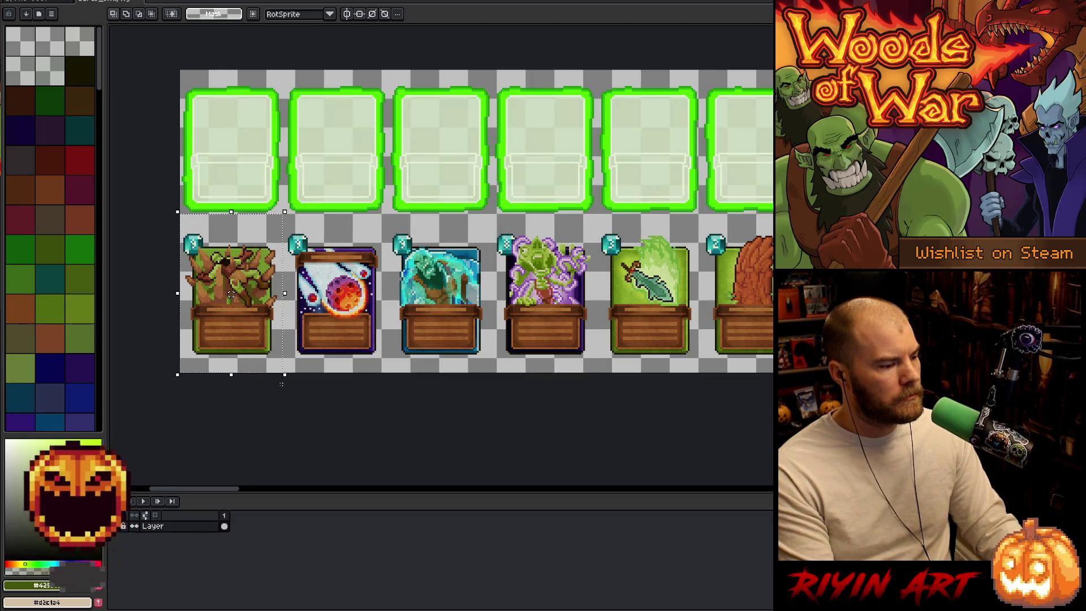
- Paste the 57×88 card into Load Game right of the panel and list recent files
left_click(35, 3)
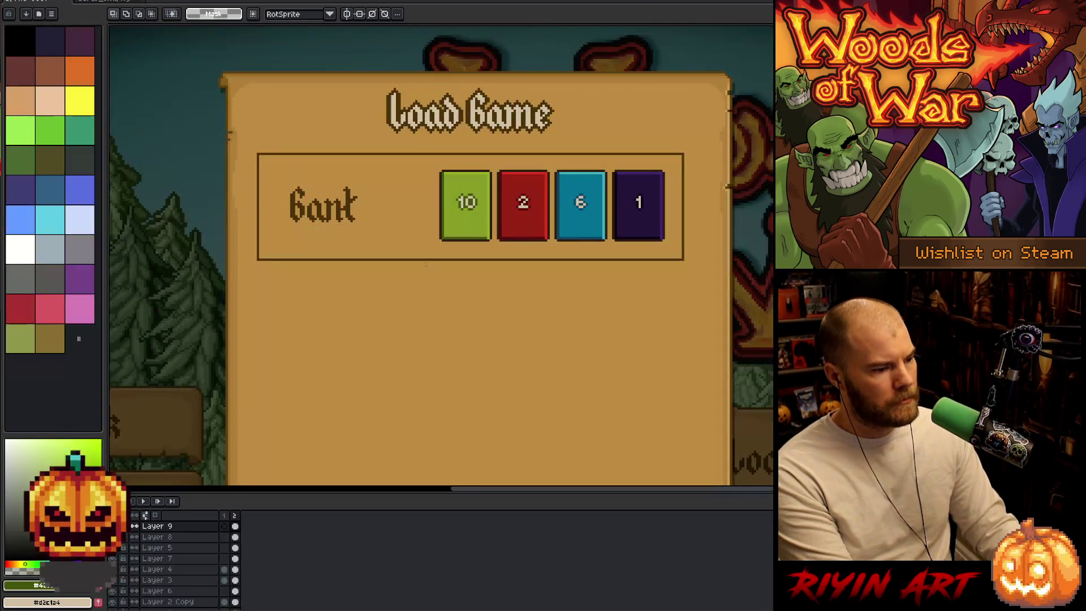
key("ctrl+v")
left_click_drag(631, 347, 824, 257)
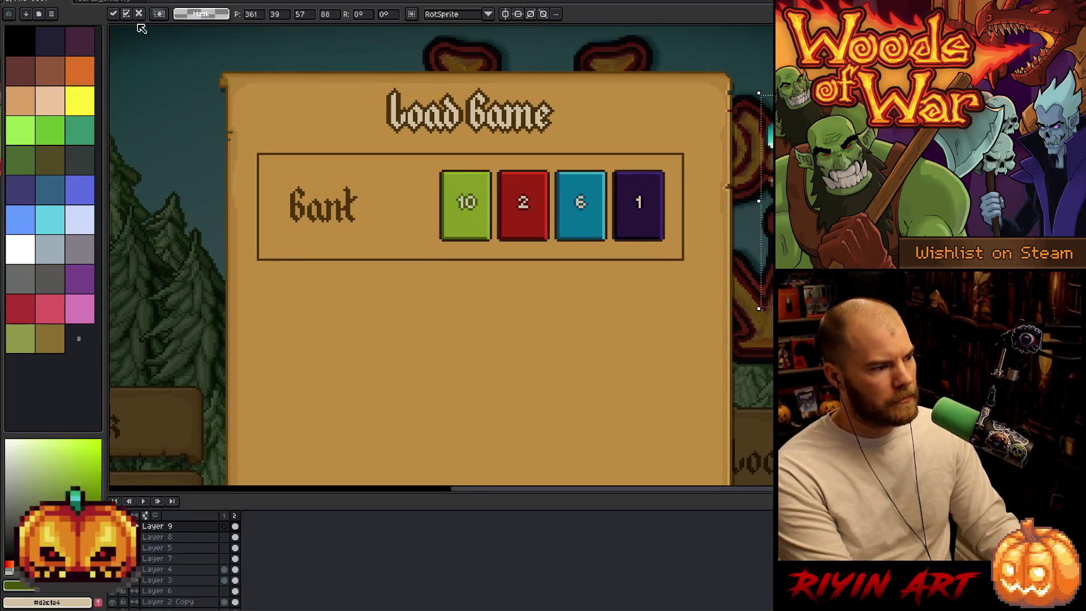
left_click(8, 2)
left_click(35, 18)
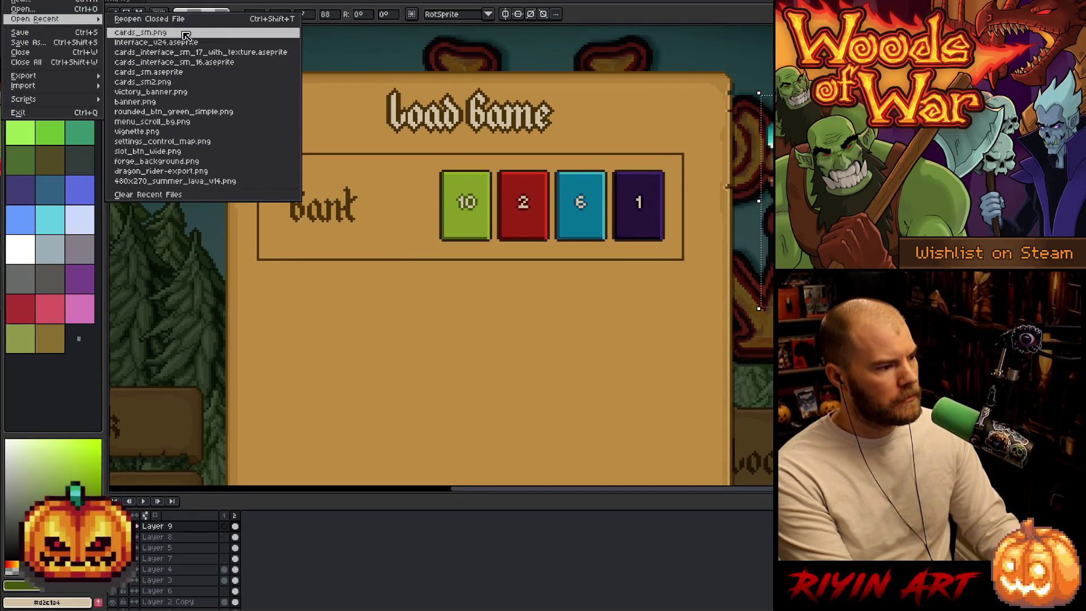
- Open interface_v24.aseprite, marquee the card's wooden chest, and return to Load Game on Layer 8
left_click(192, 42)
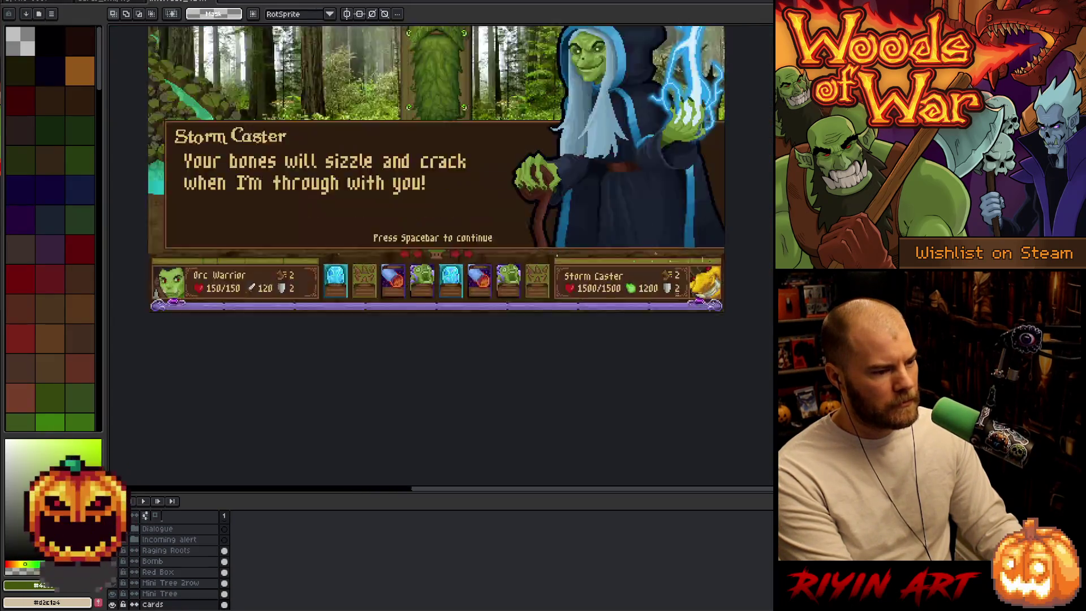
scroll(381, 270, "up", 4)
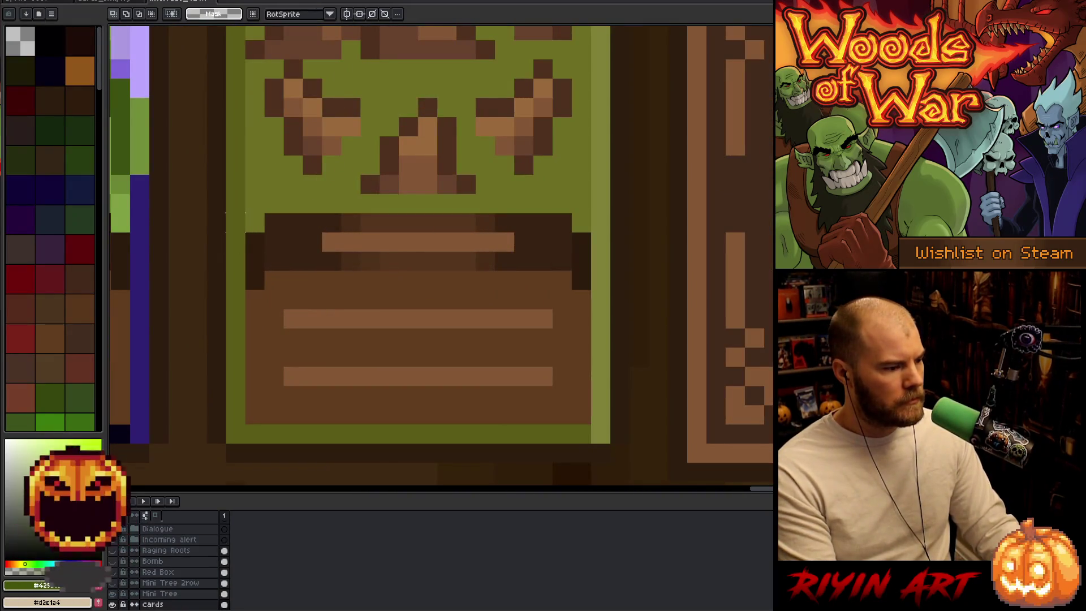
mouse_move(245, 214)
left_mouse_down()
mouse_move(263, 249)
mouse_move(590, 423)
left_mouse_up()
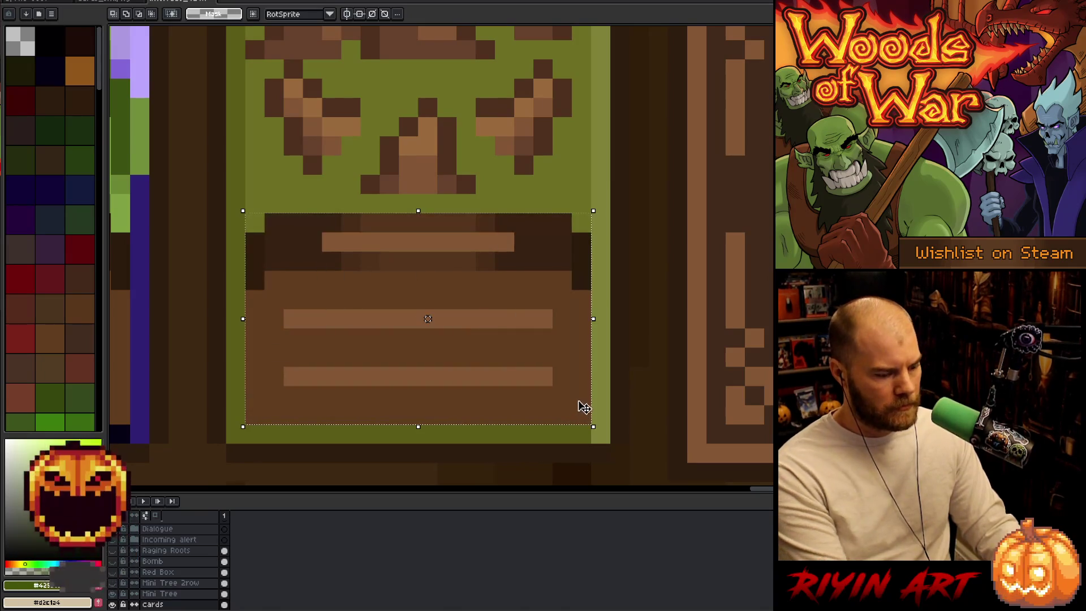
left_click(97, 2)
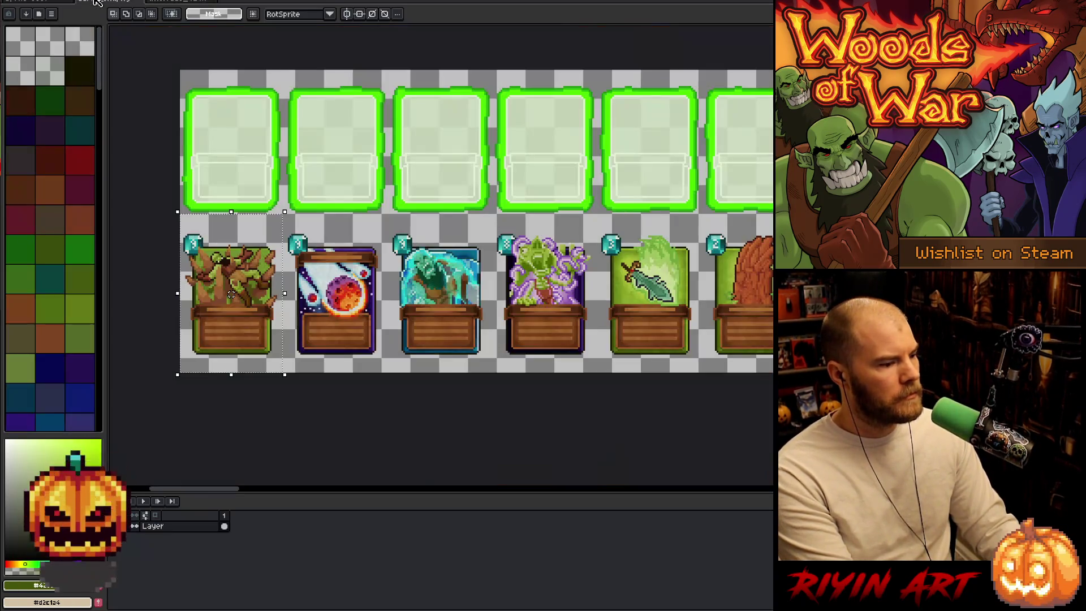
left_click(43, 4)
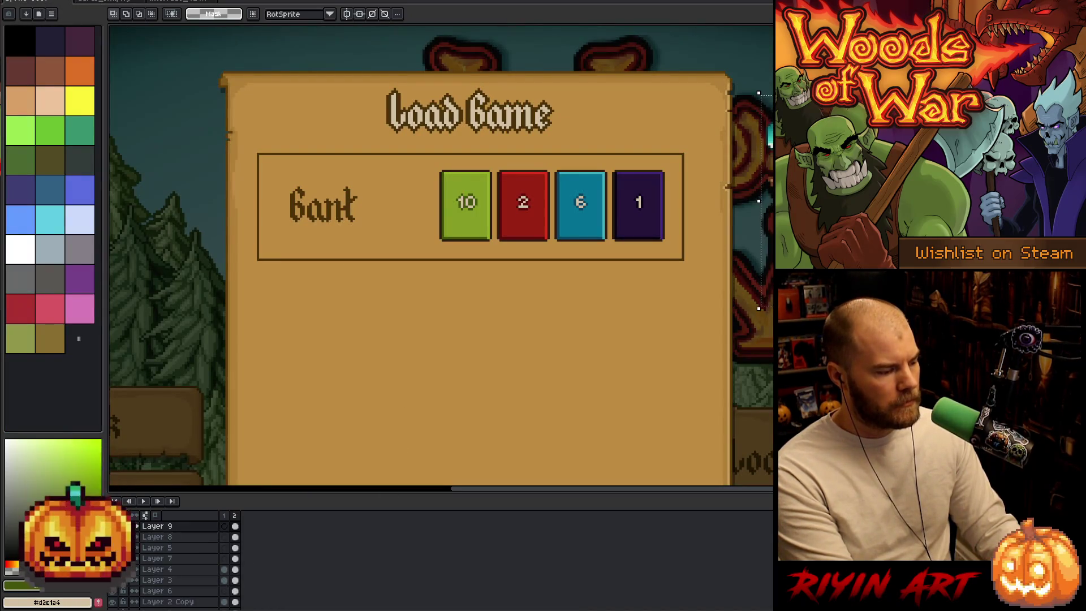
left_click(235, 537)
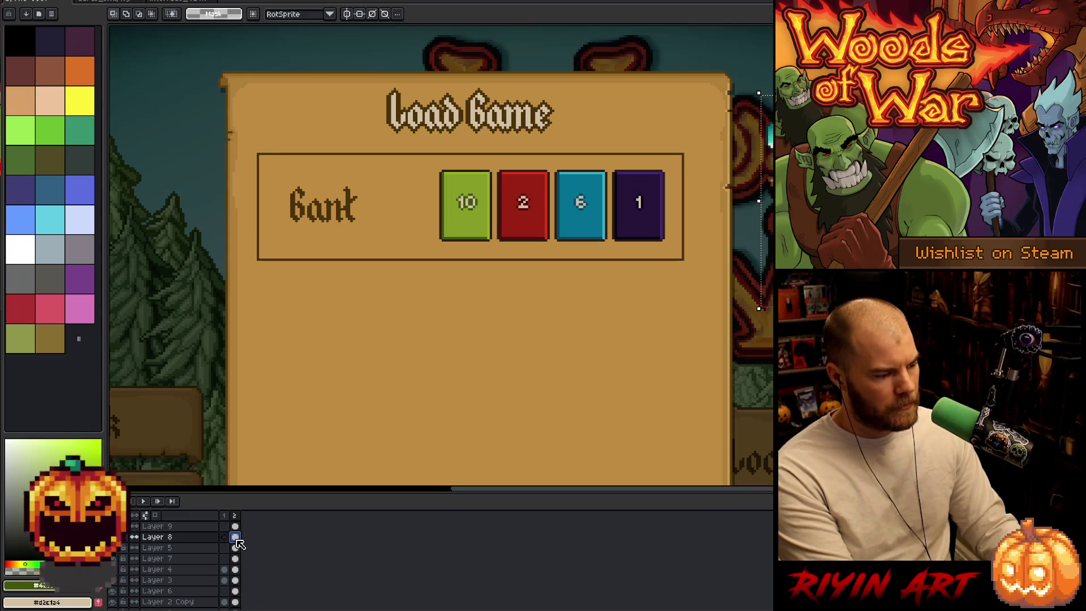
- Paste the wooden chest onto a new layer and move it toward the cards
key("shift+n")
key("ctrl+v")
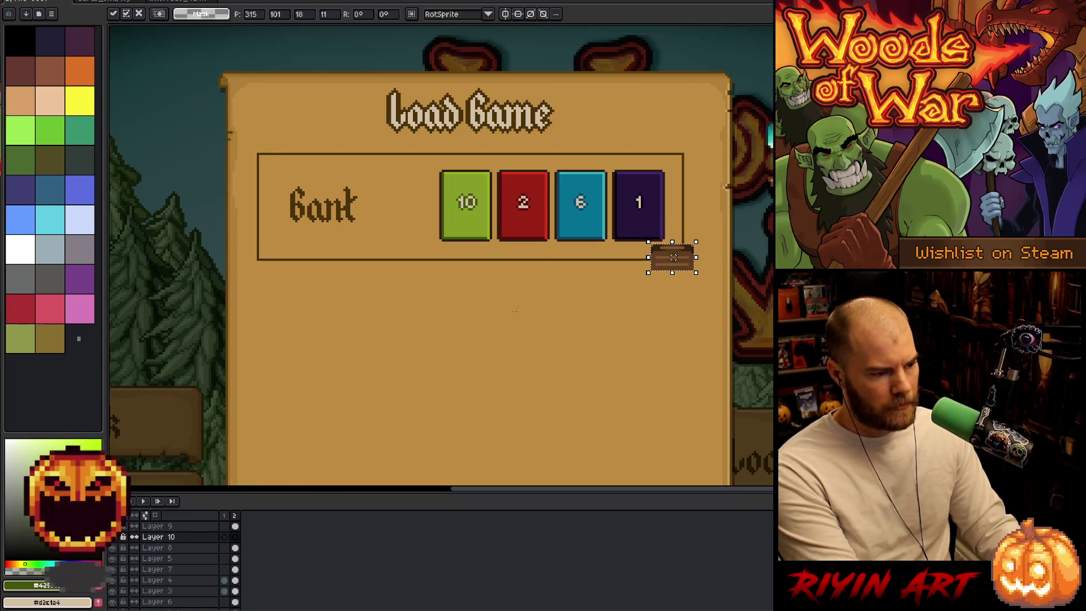
mouse_move(663, 267)
left_mouse_down()
mouse_move(573, 308)
mouse_move(481, 305)
mouse_move(446, 227)
mouse_move(470, 248)
left_mouse_up()
scroll(474, 220, "up", 3)
scroll(470, 247, "down", 4)
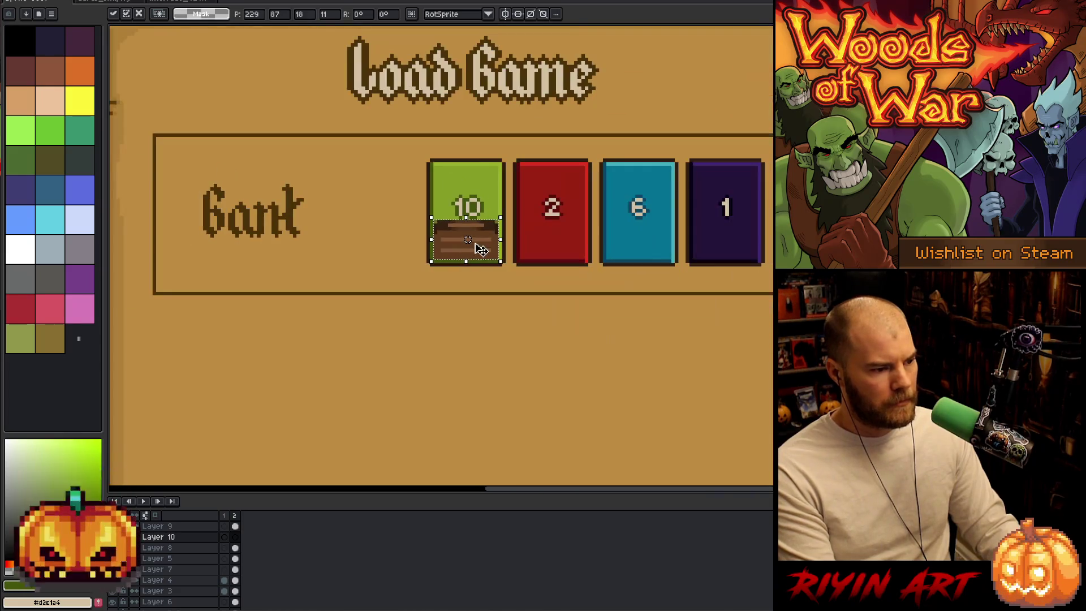
left_click(235, 526)
- Select all four cards and nudge them up a few pixels
key("comma")
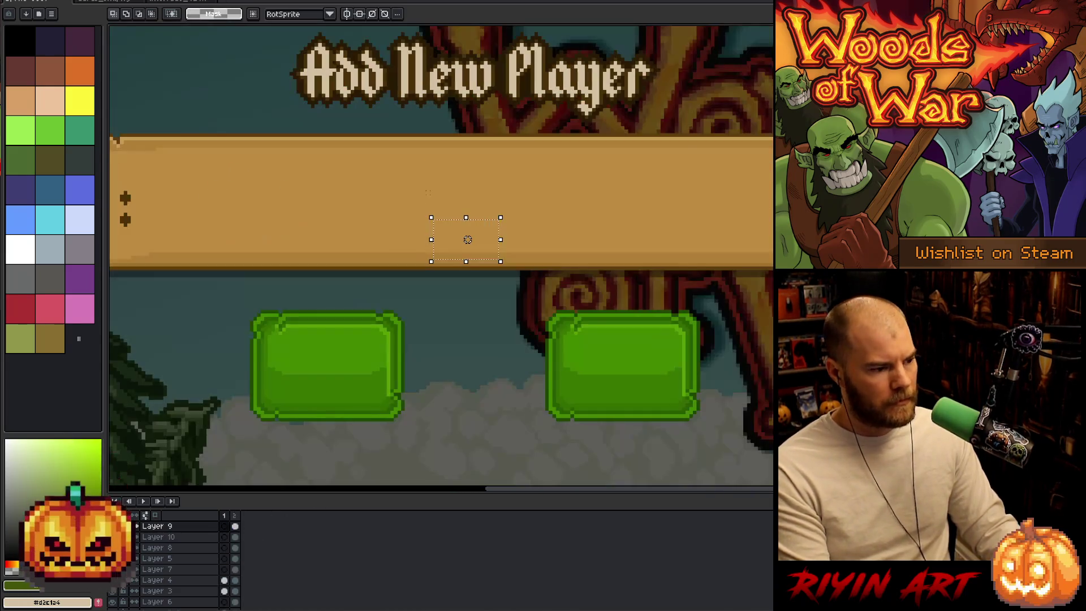
key("period")
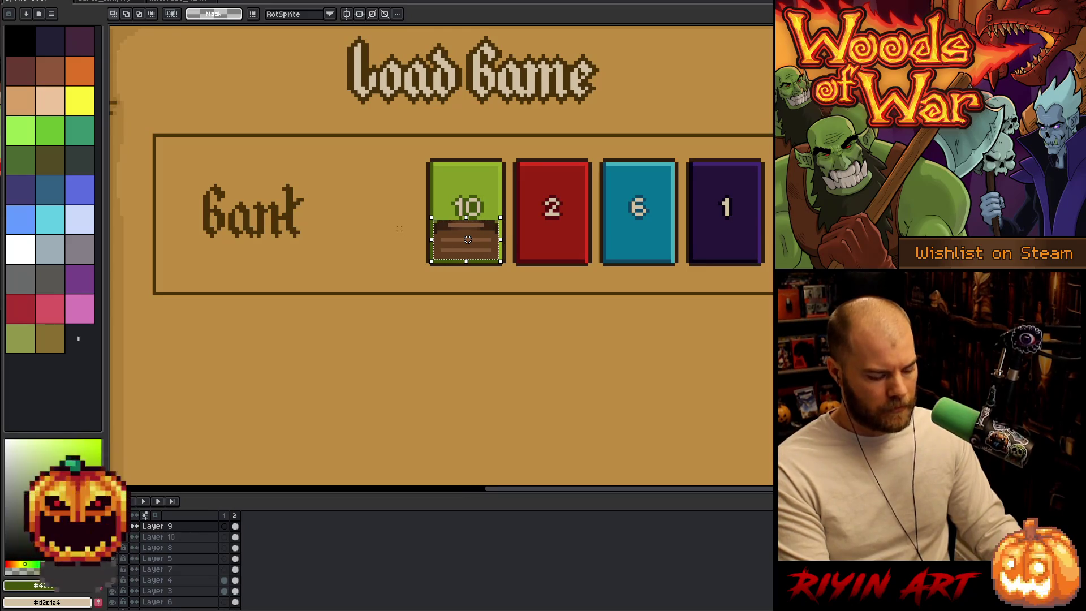
mouse_move(385, 146)
left_mouse_down()
mouse_move(503, 218)
mouse_move(762, 277)
left_mouse_up()
key("Up")
key("Up")
key("Up")
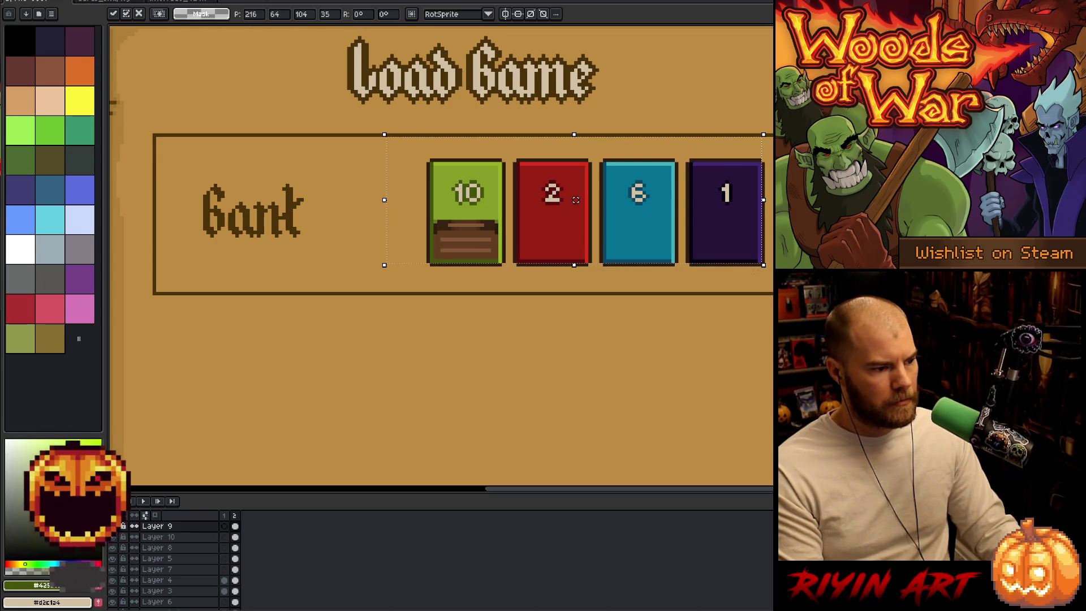
left_click_drag(576, 199, 576, 200)
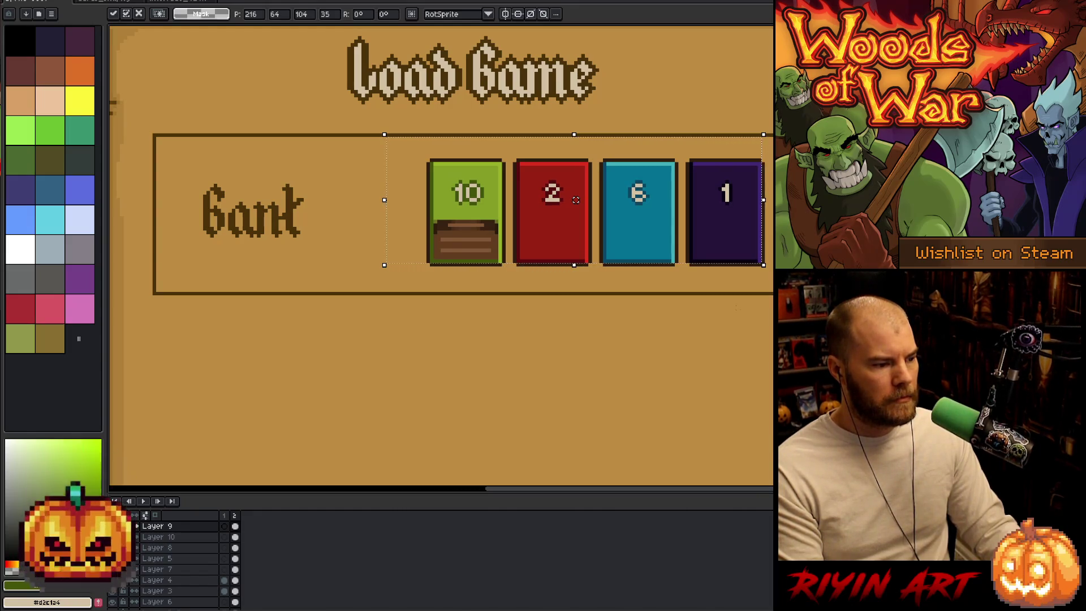
key("Return")
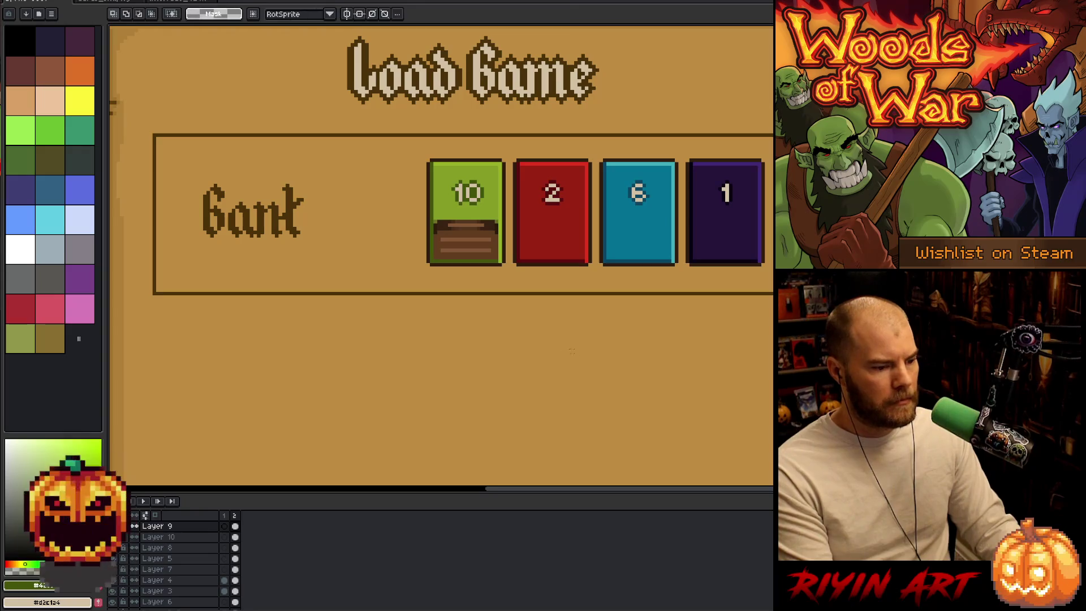
- Switch to the pencil on Layer 10 and centre the view on the cards
scroll(553, 327, "right", 3)
scroll(365, 227, "up", 5)
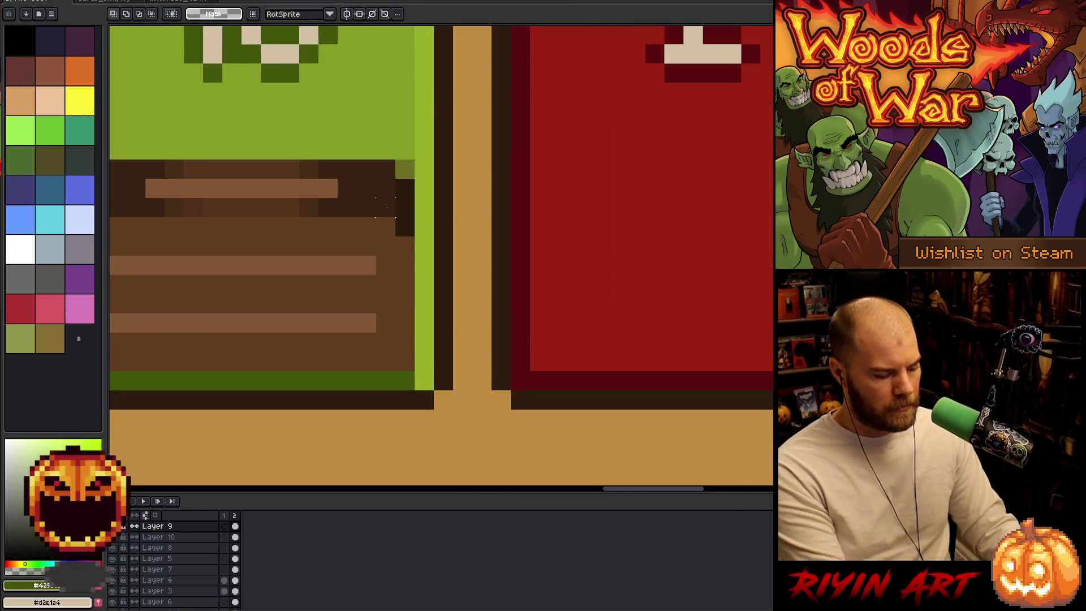
key("b")
scroll(347, 193, "down", 2)
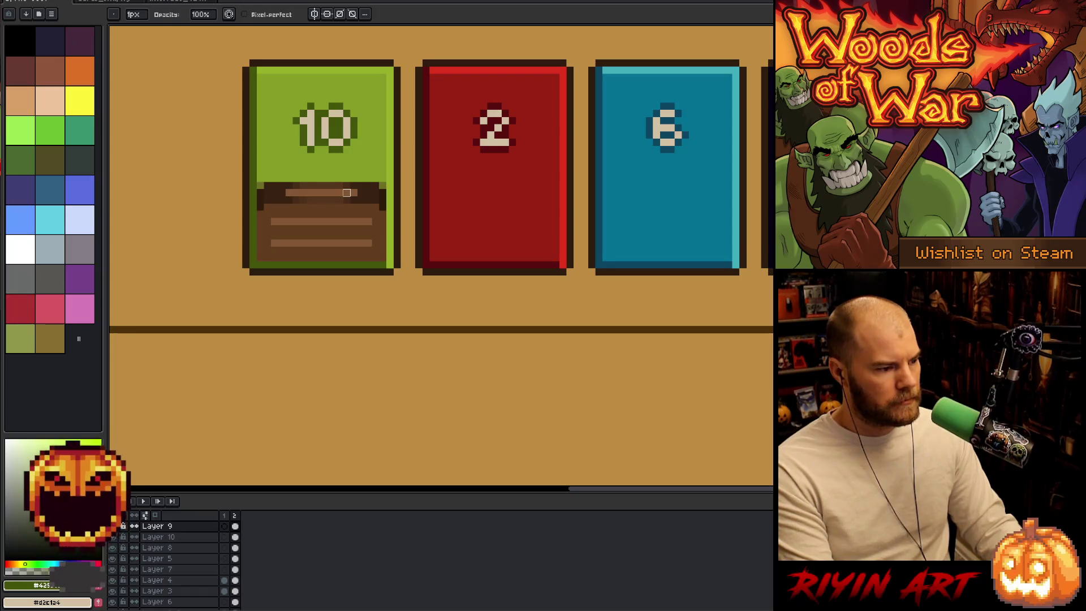
key("alt+Down")
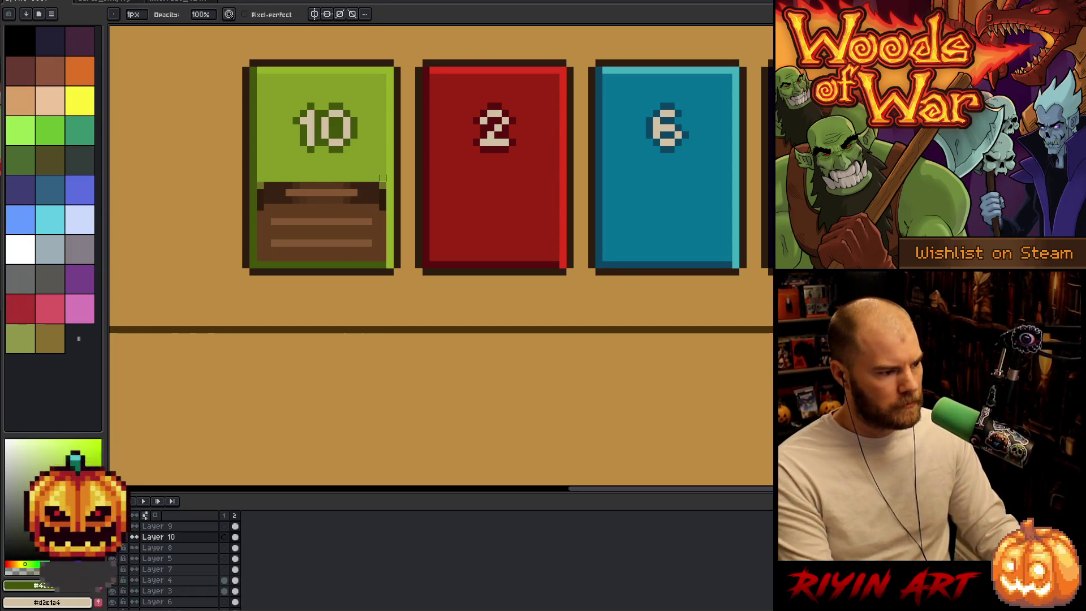
scroll(352, 205, "down", 2)
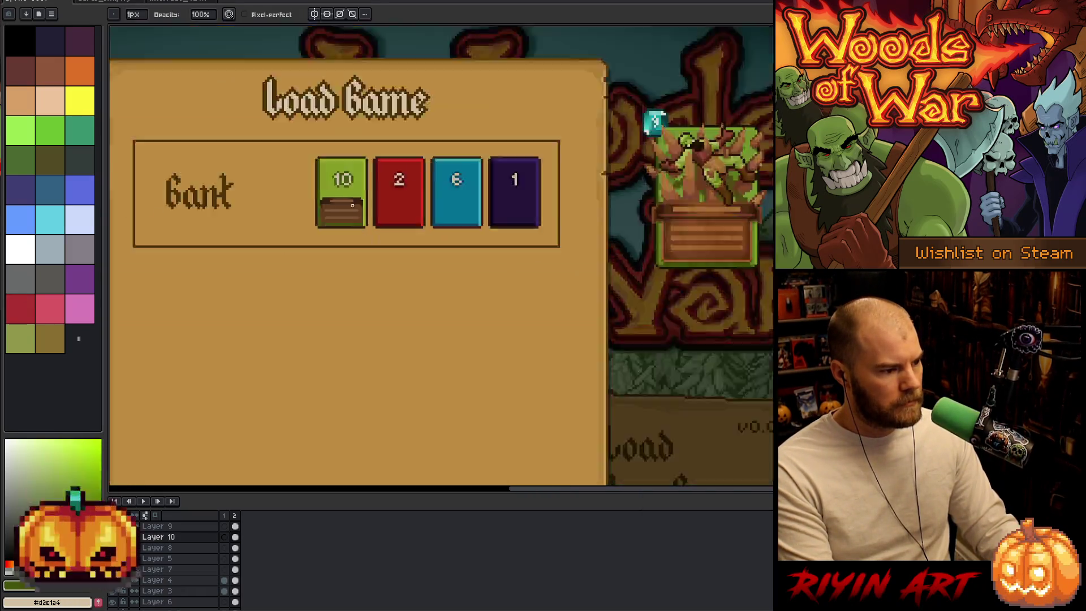
scroll(413, 205, "up", 2)
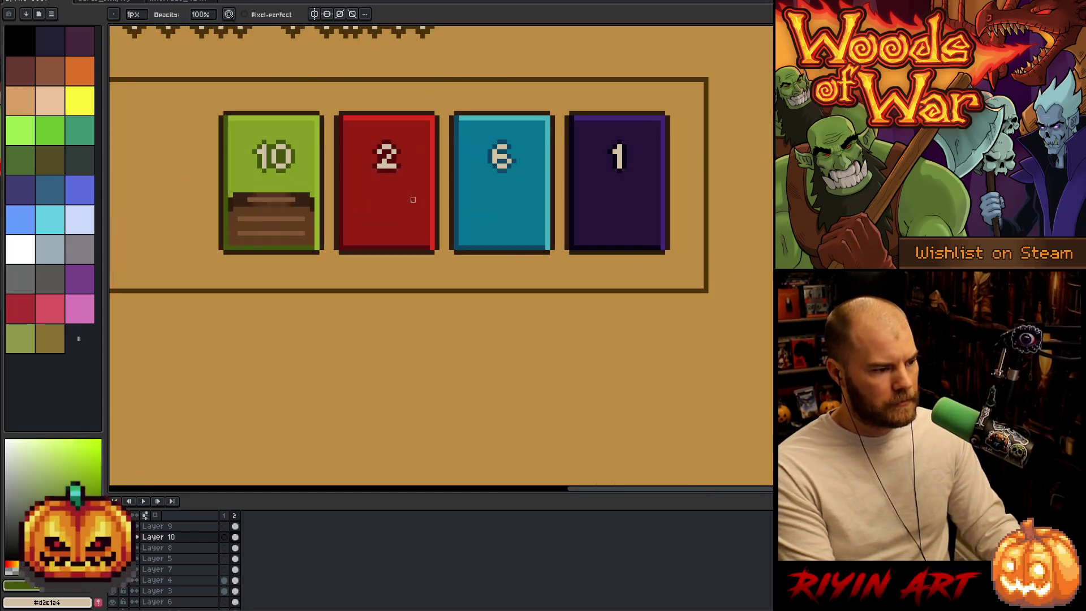
scroll(413, 207, "down", 1)
left_click_drag(530, 222, 479, 246)
- Recolour two of the chest's browns using sampled replacement browns
key("b")
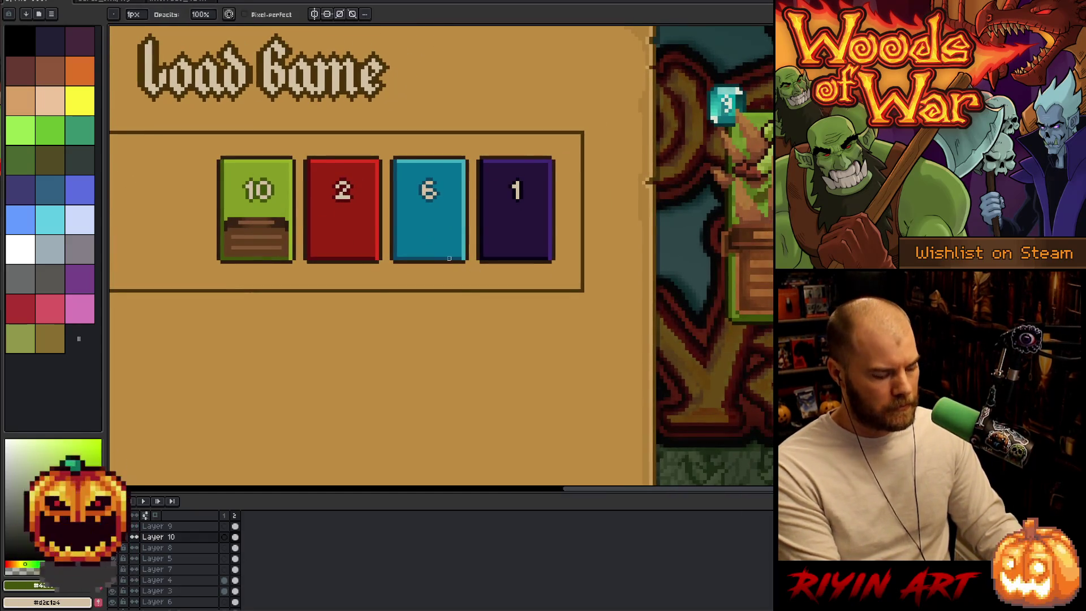
key("i")
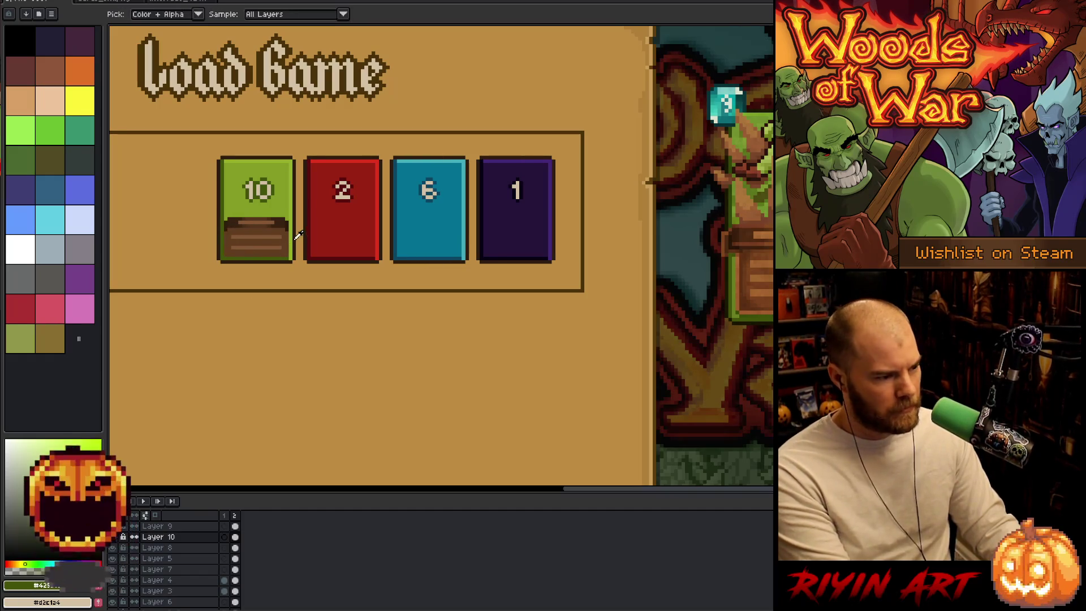
key("shift+r")
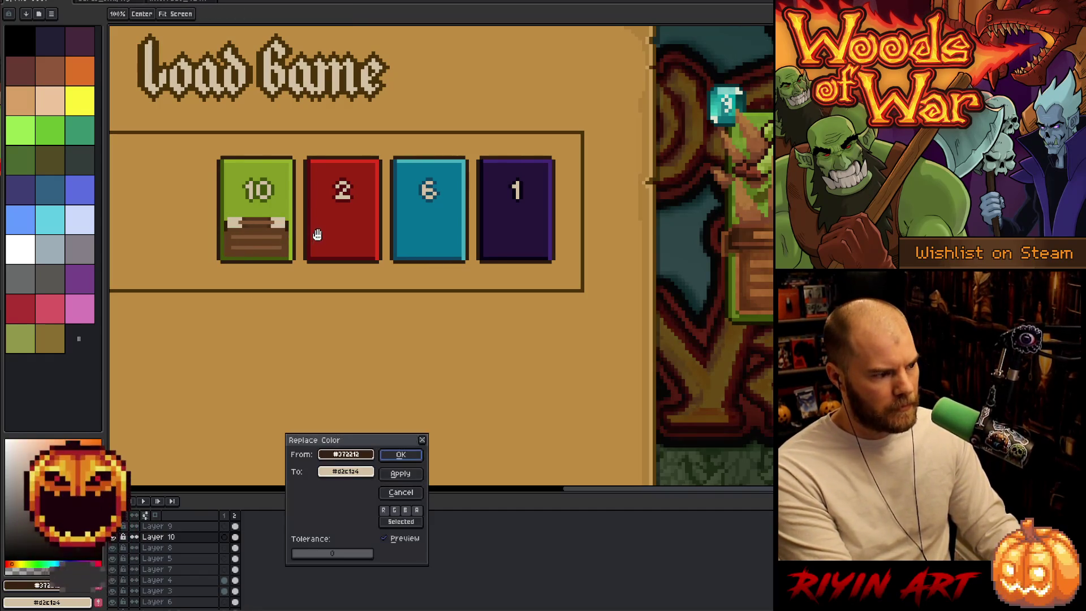
left_click(751, 233)
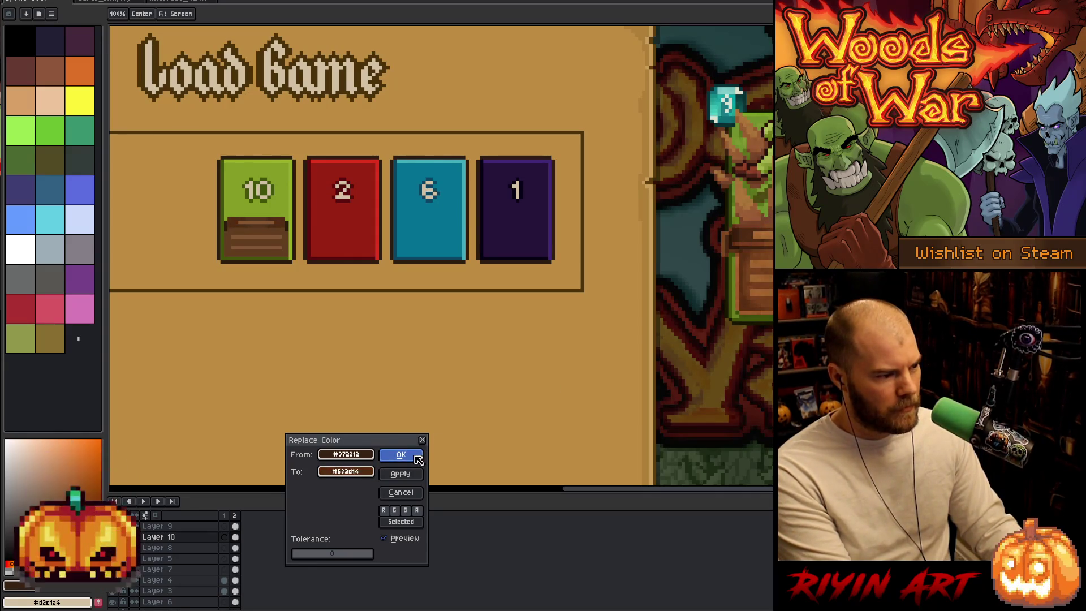
left_click(408, 454)
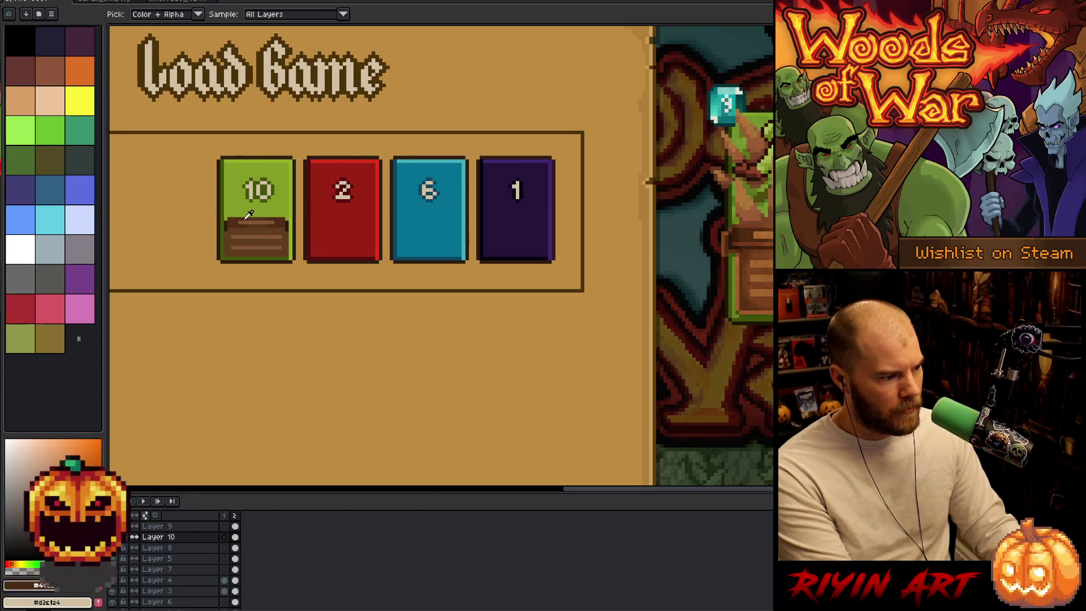
key("shift+r")
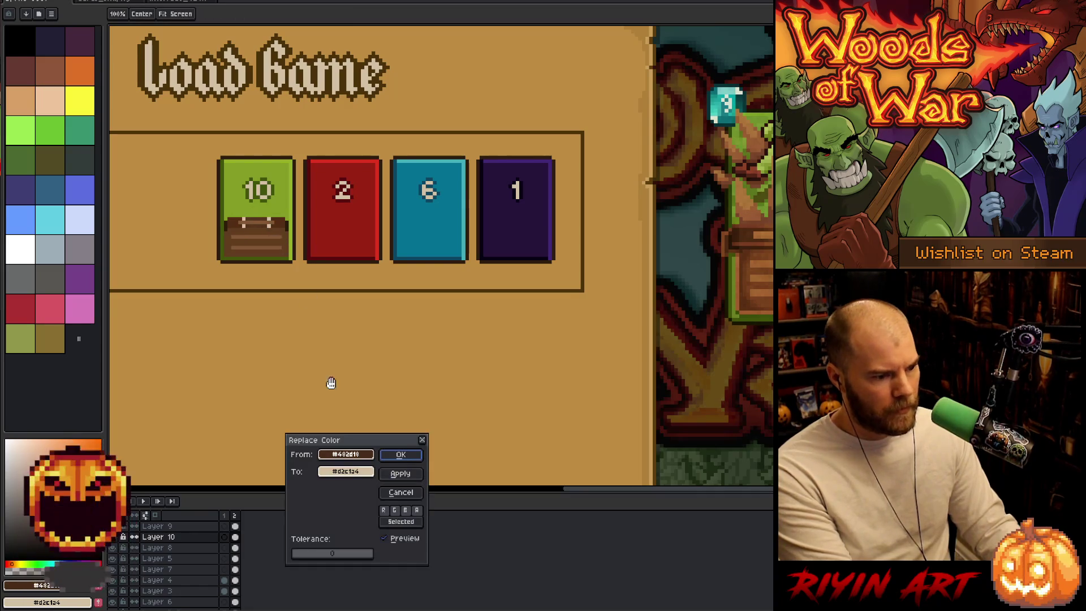
left_click(757, 233)
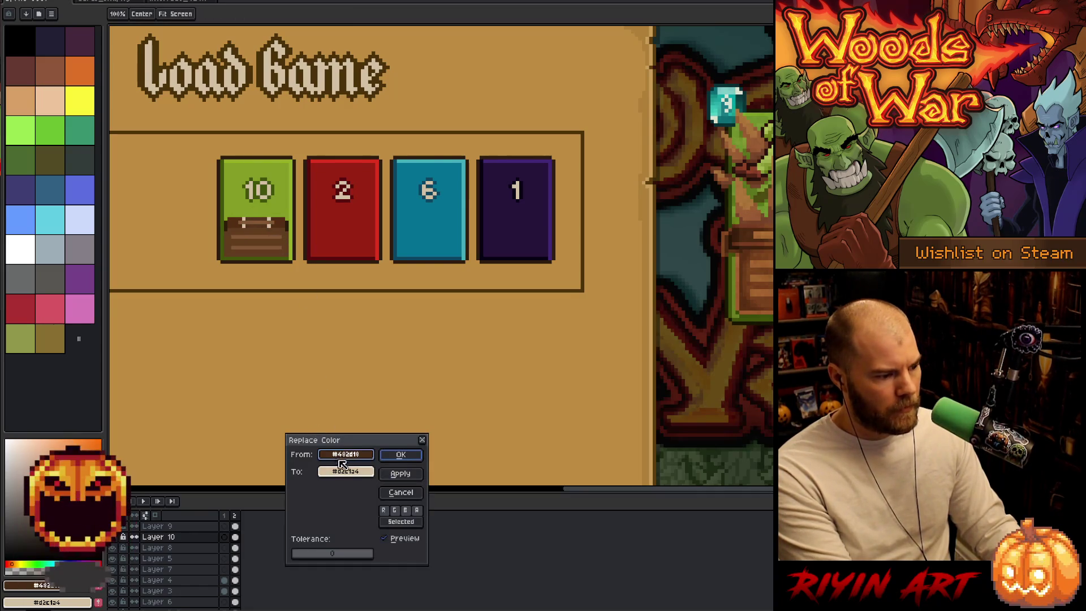
left_click(757, 233)
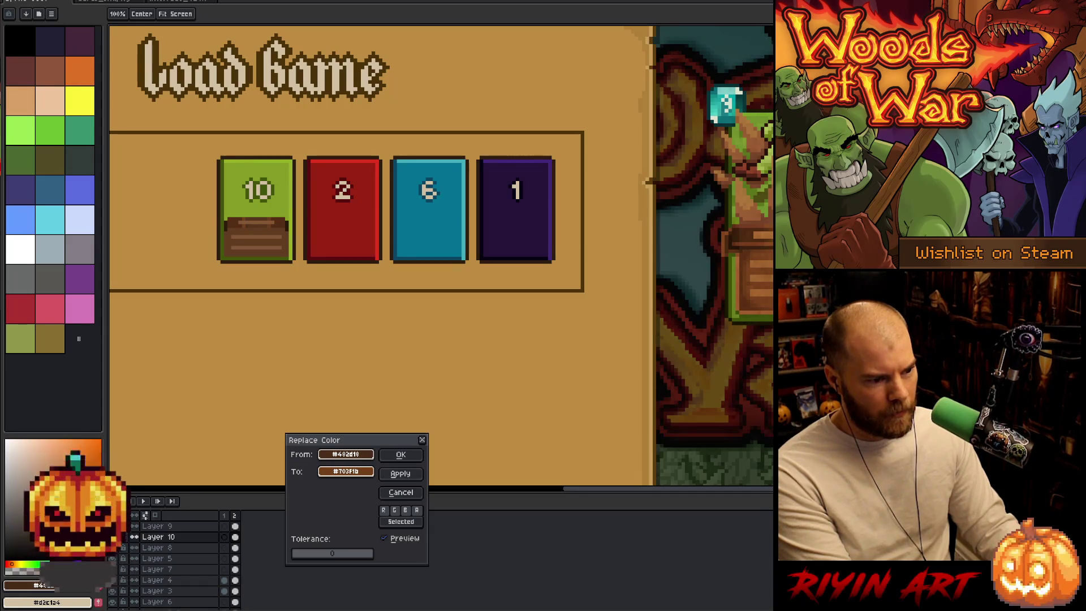
left_click(400, 454)
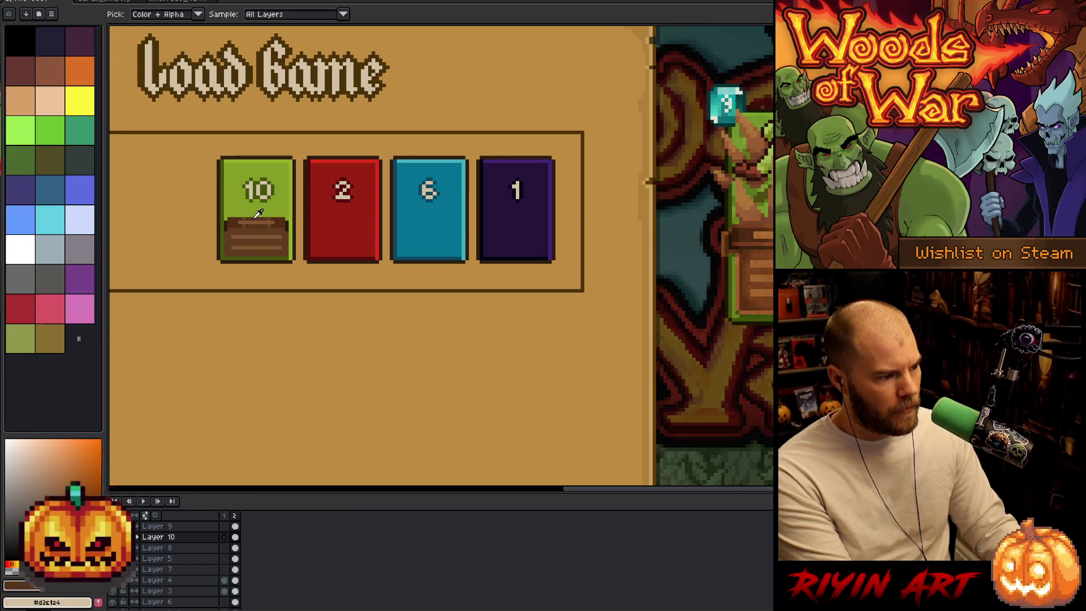
- Recolour a warmer mid brown and fix the stray chest pixel to match
key("shift+r")
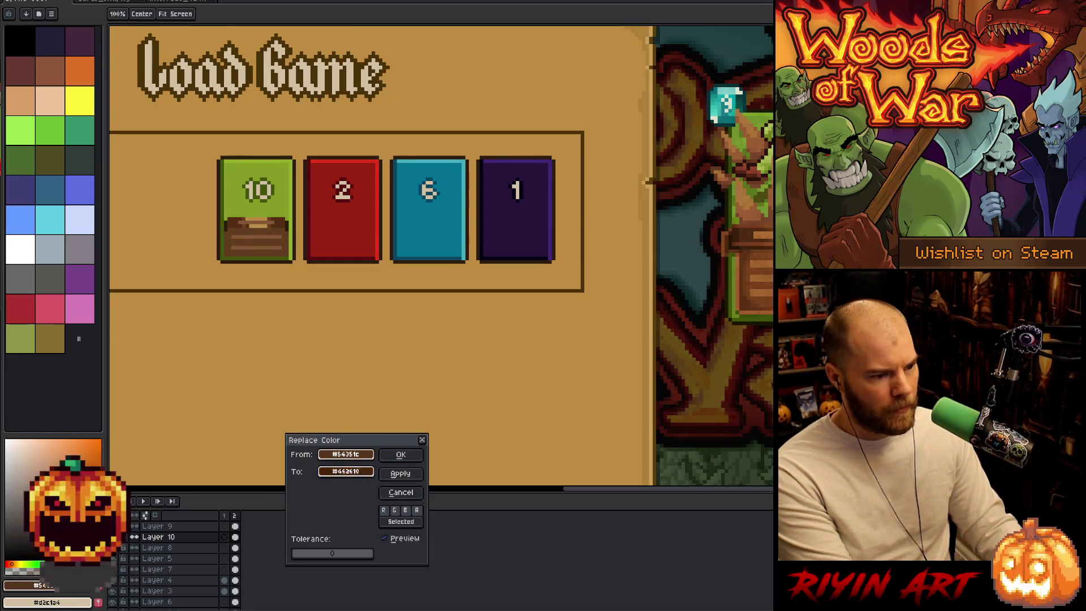
left_click(757, 233)
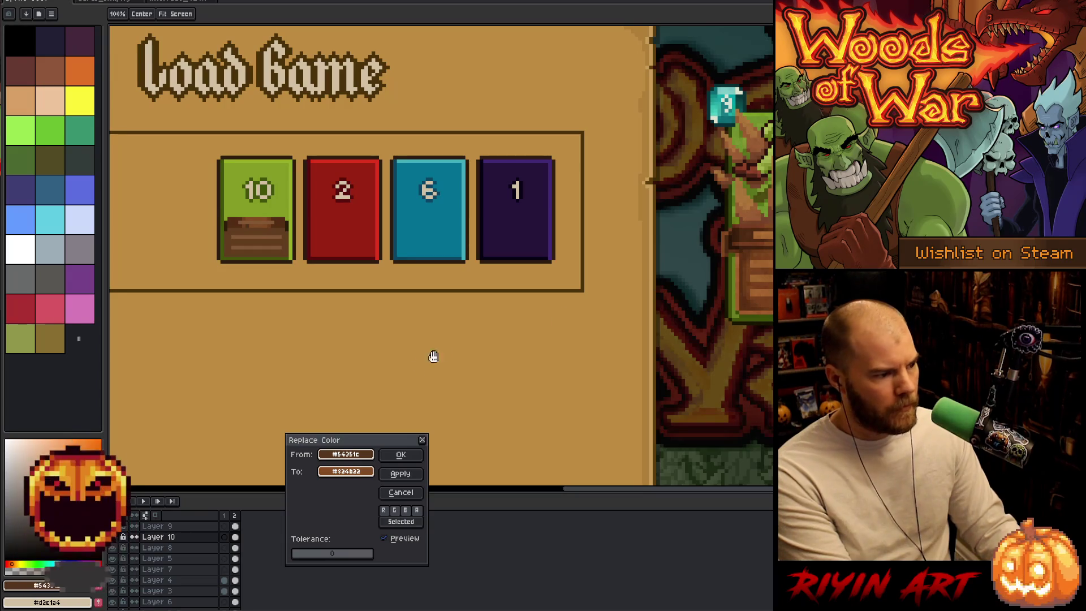
left_click(401, 454)
scroll(334, 226, "up", 3)
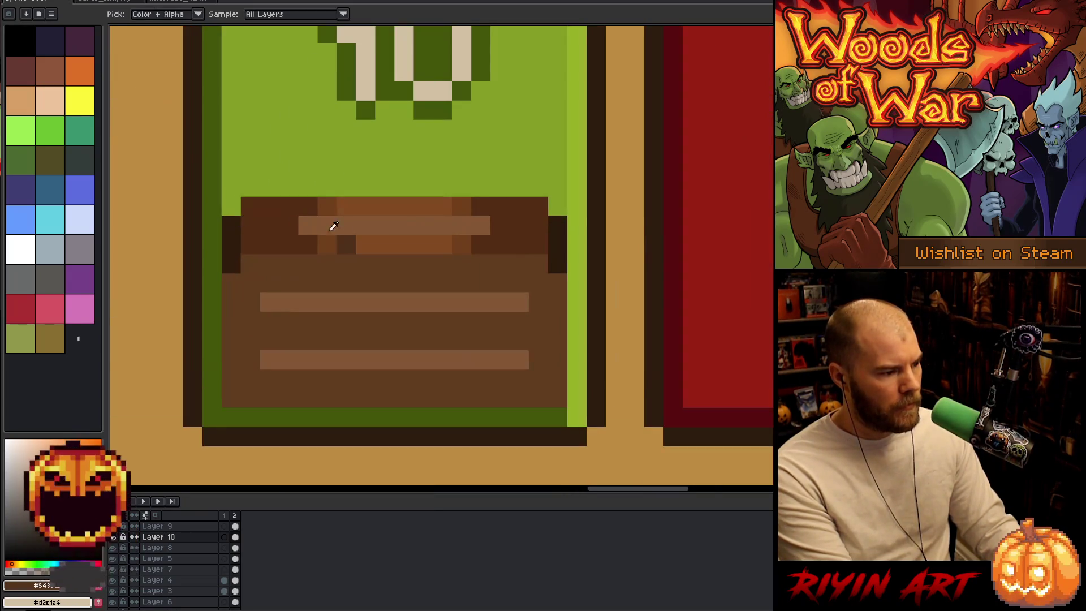
left_click(347, 243)
key("shift+r")
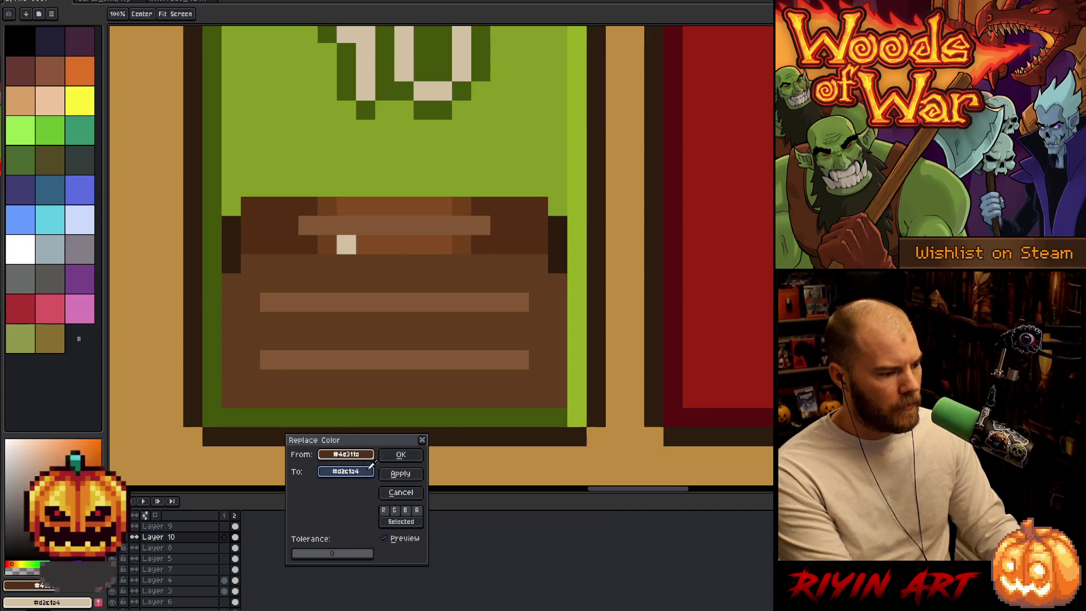
left_click(397, 242)
scroll(397, 242, "down", 3)
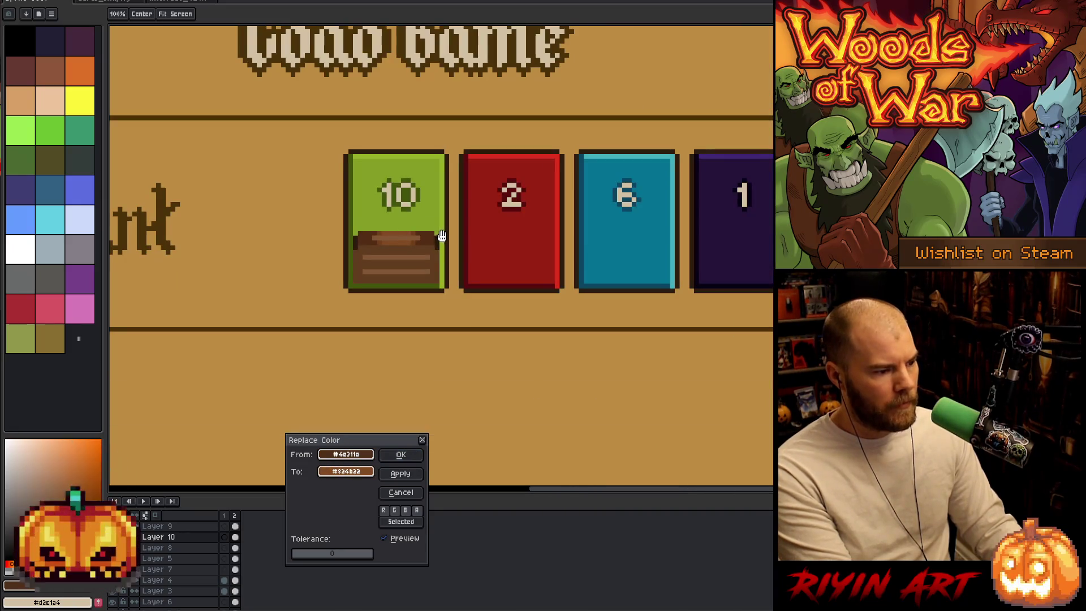
left_click(400, 455)
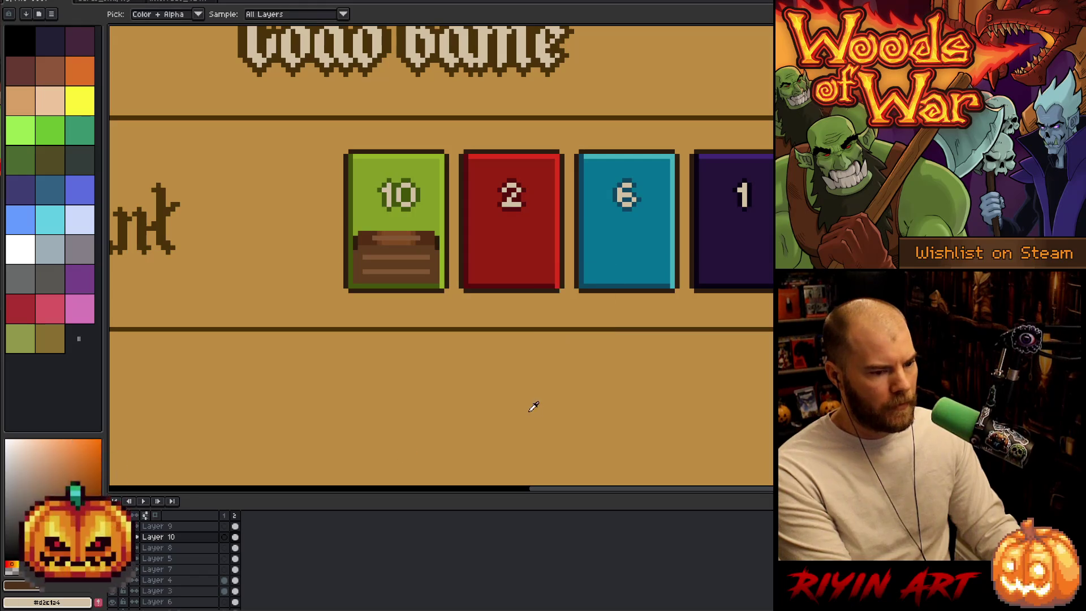
- Bring the card row into view and start replacing the chest's dark outline colour
left_click_drag(570, 405, 455, 419)
key("i")
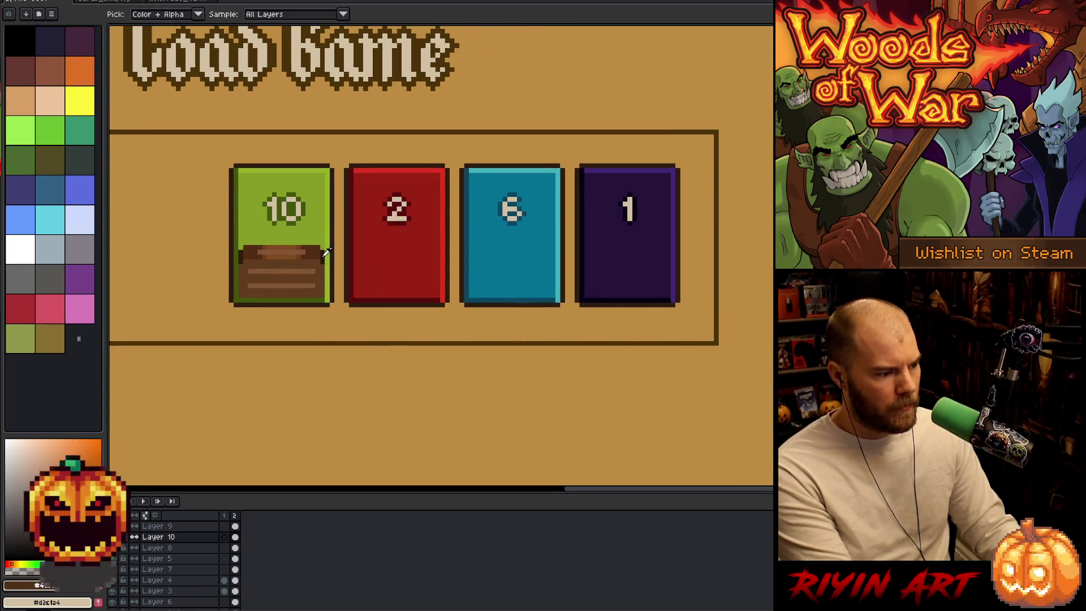
key("shift+r")
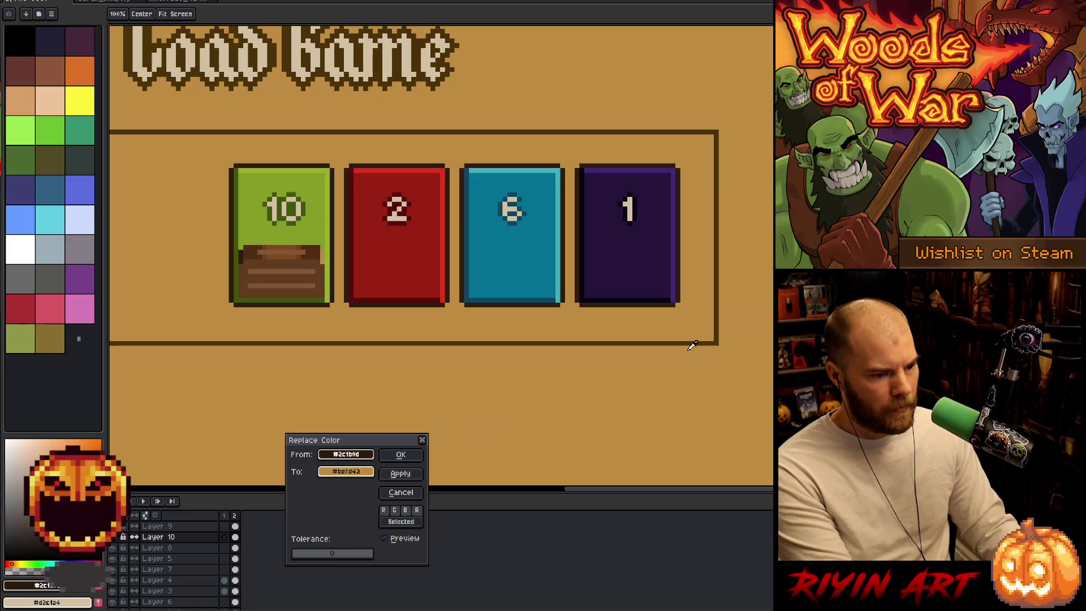
- Darken the chest outline to a near-black brown and recolour the body panel to #7e491c
left_click(323, 257)
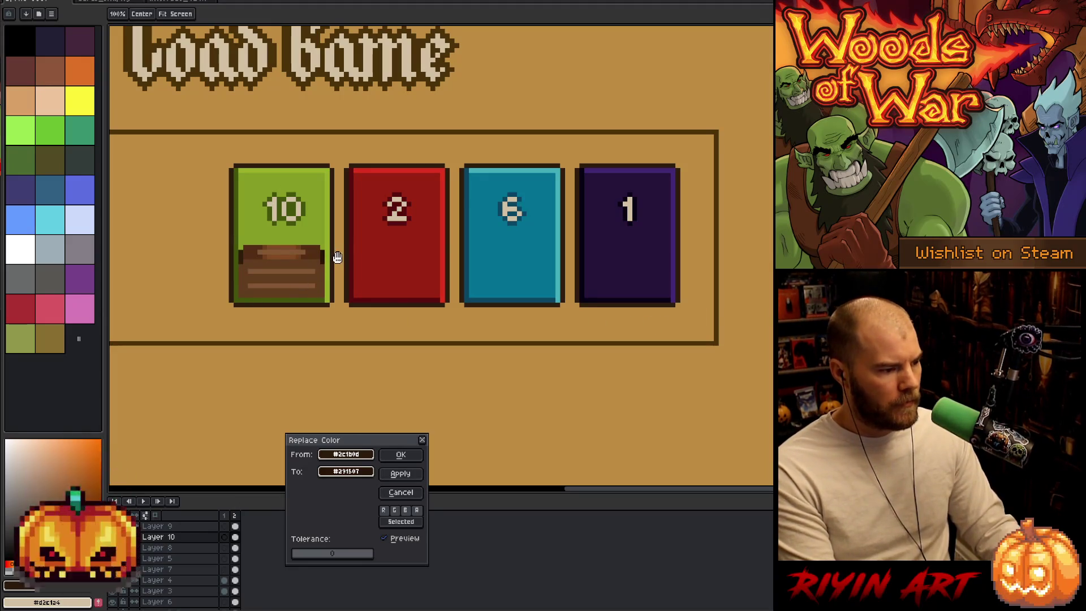
left_click(402, 454)
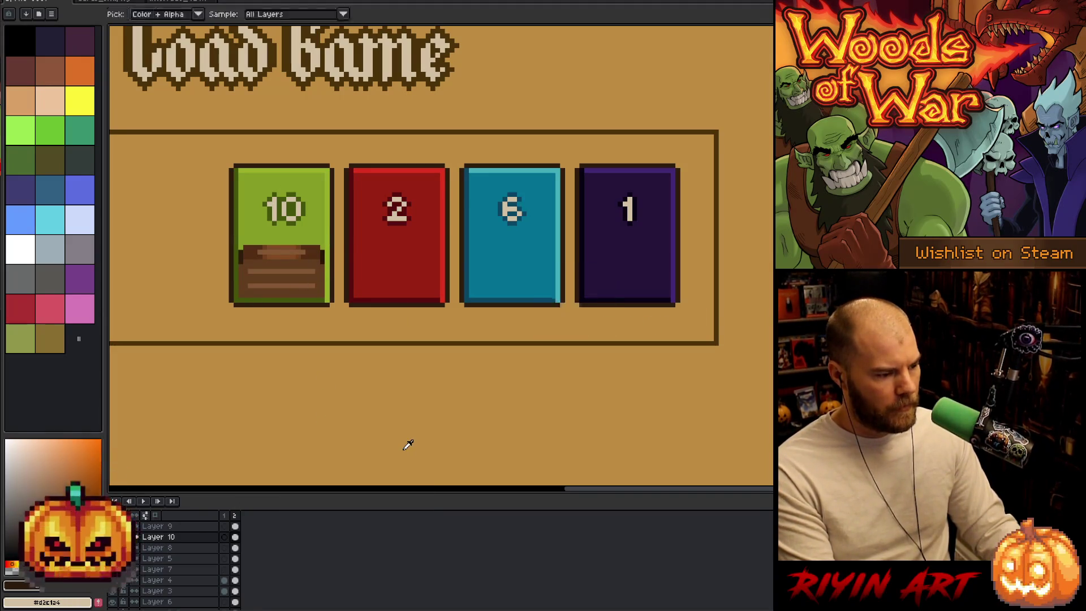
key("shift+r")
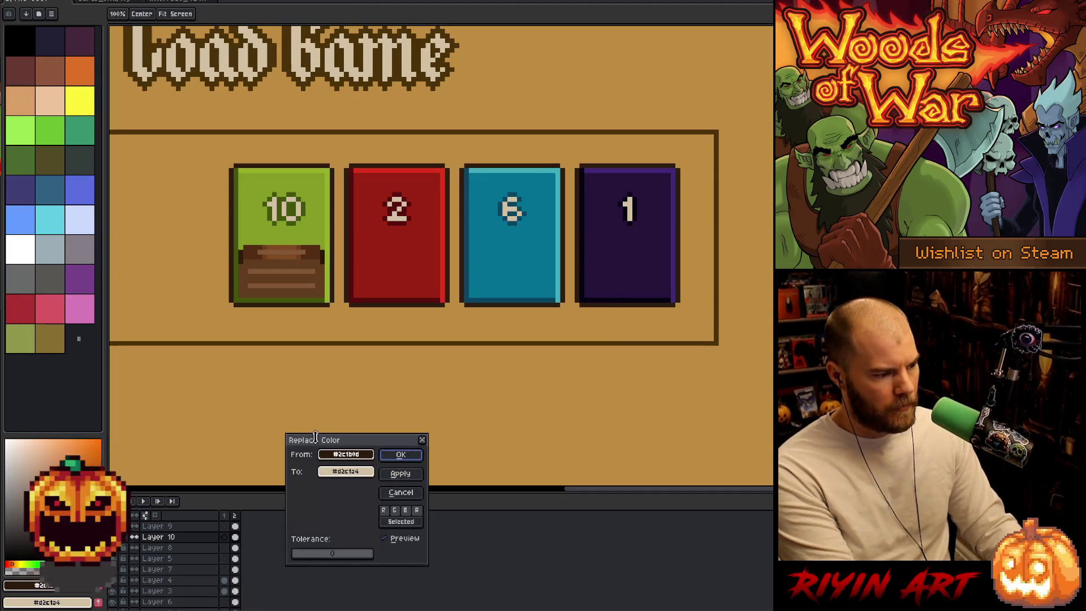
left_click(322, 267)
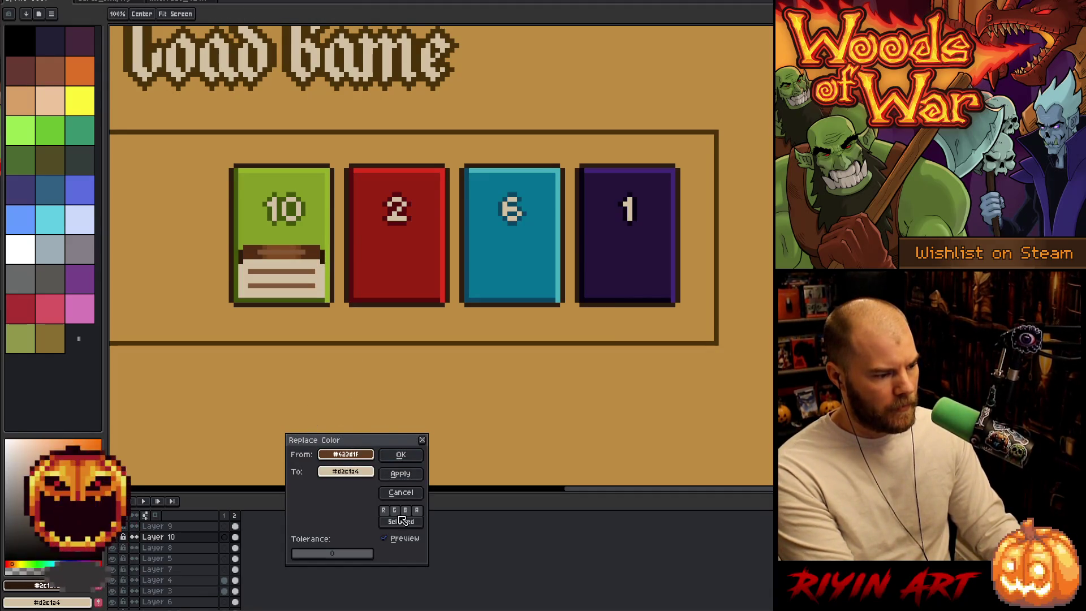
type("7e491c")
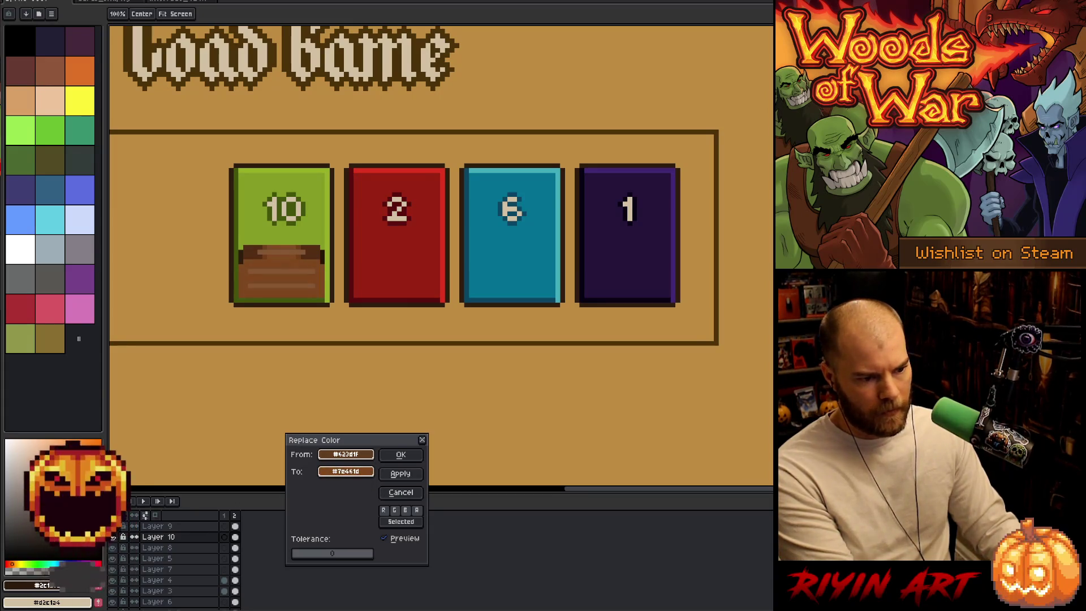
left_click(400, 473)
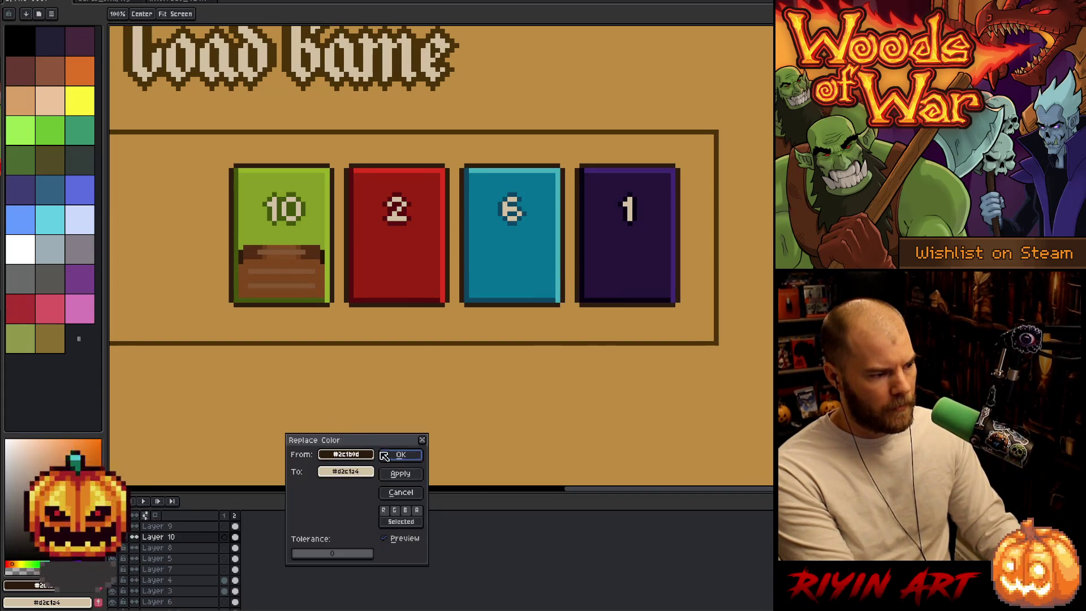
- Replace the pale cream plank stripes with a soft tan mid-brown
left_click(340, 457)
left_click(298, 286)
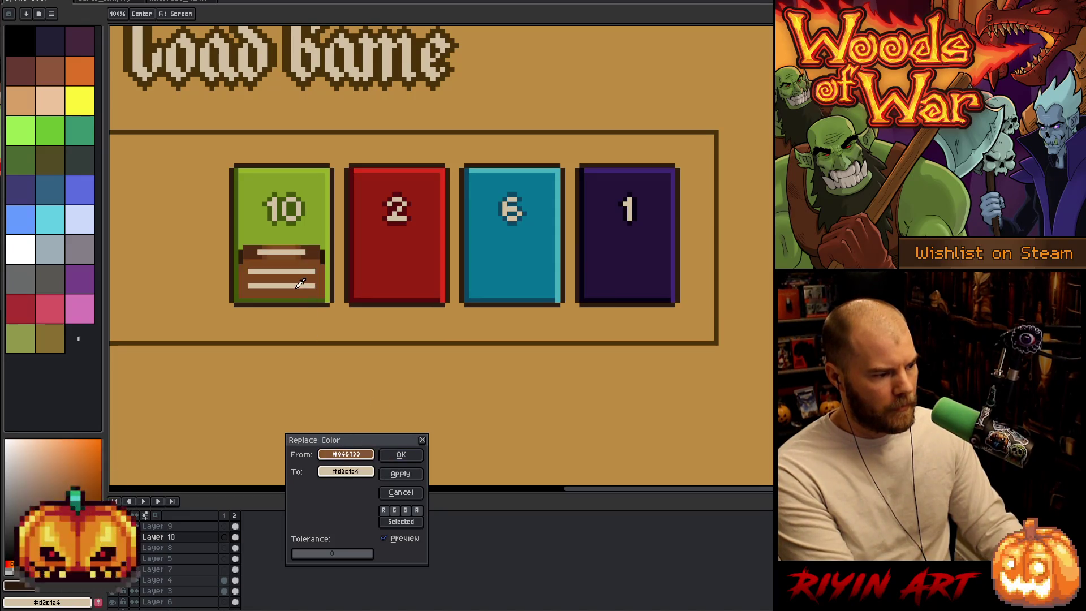
left_click(345, 471)
left_click(662, 347)
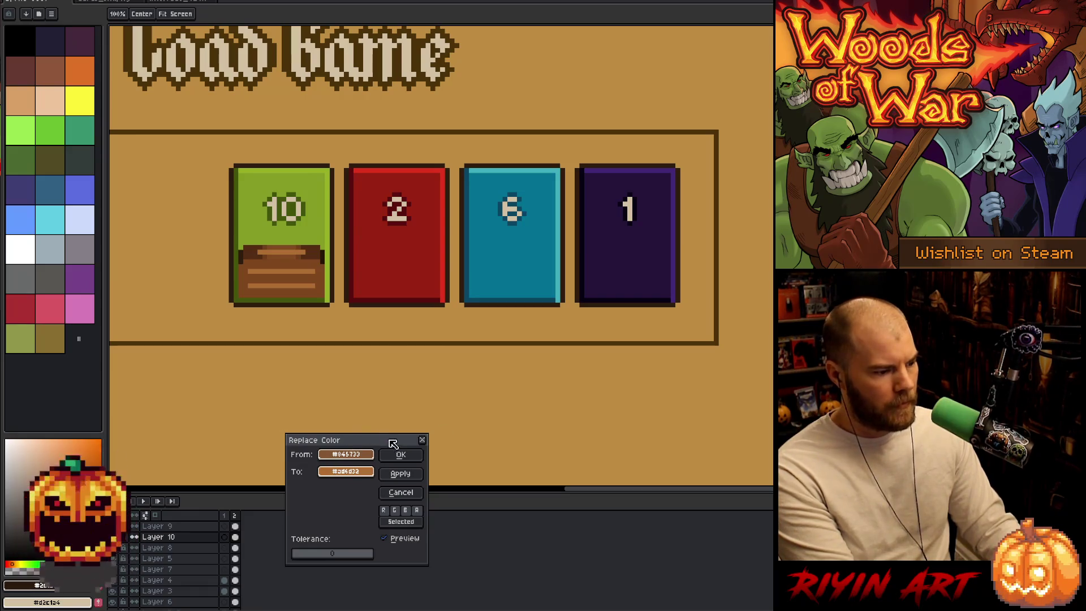
left_click(401, 455)
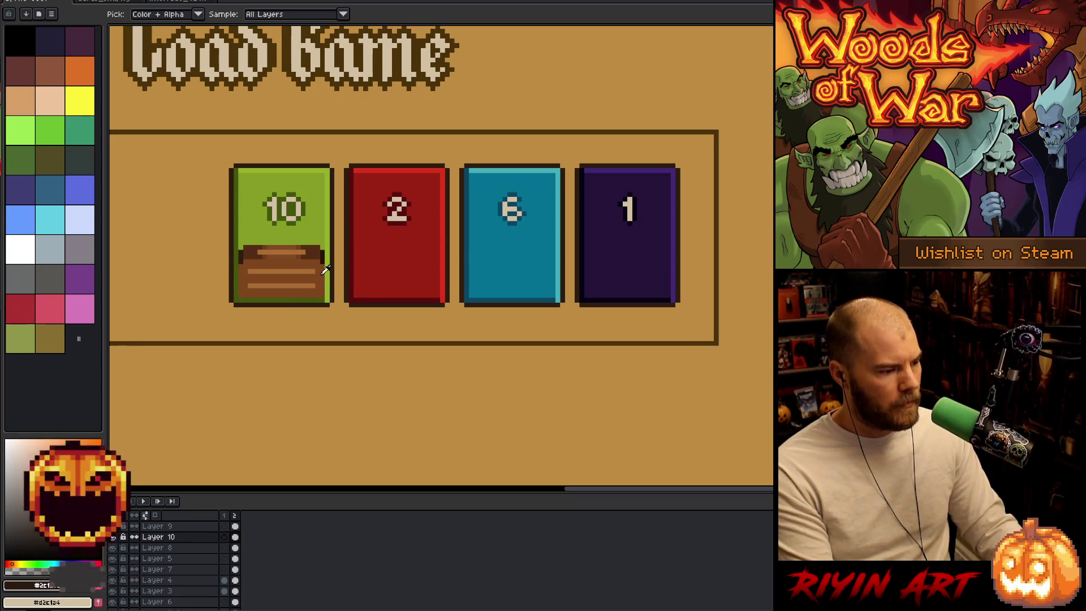
scroll(325, 279, "up", 3)
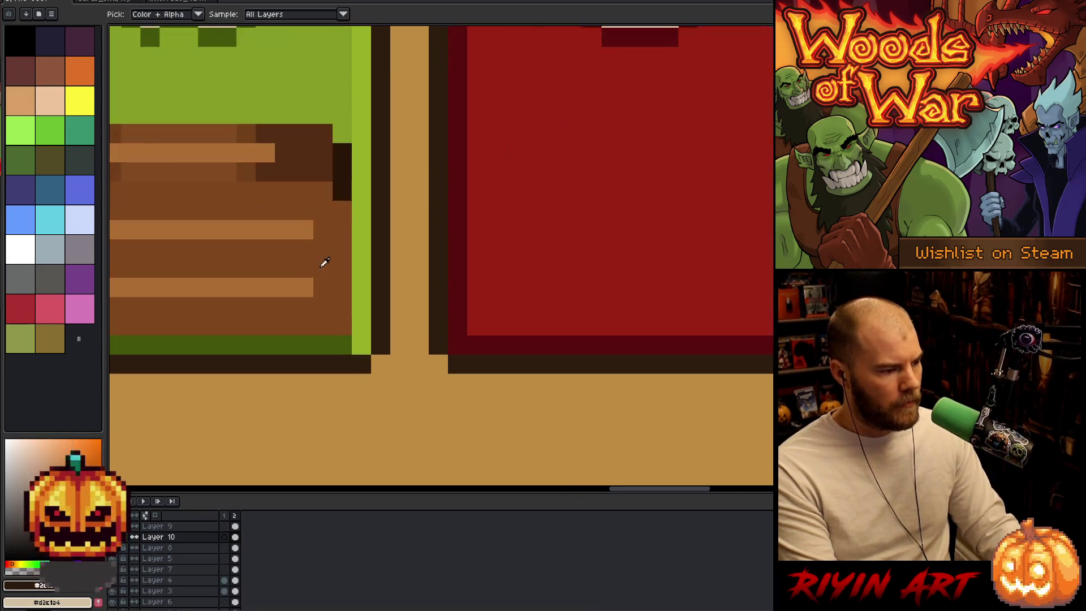
scroll(325, 278, "down", 5)
scroll(577, 375, "down", 2)
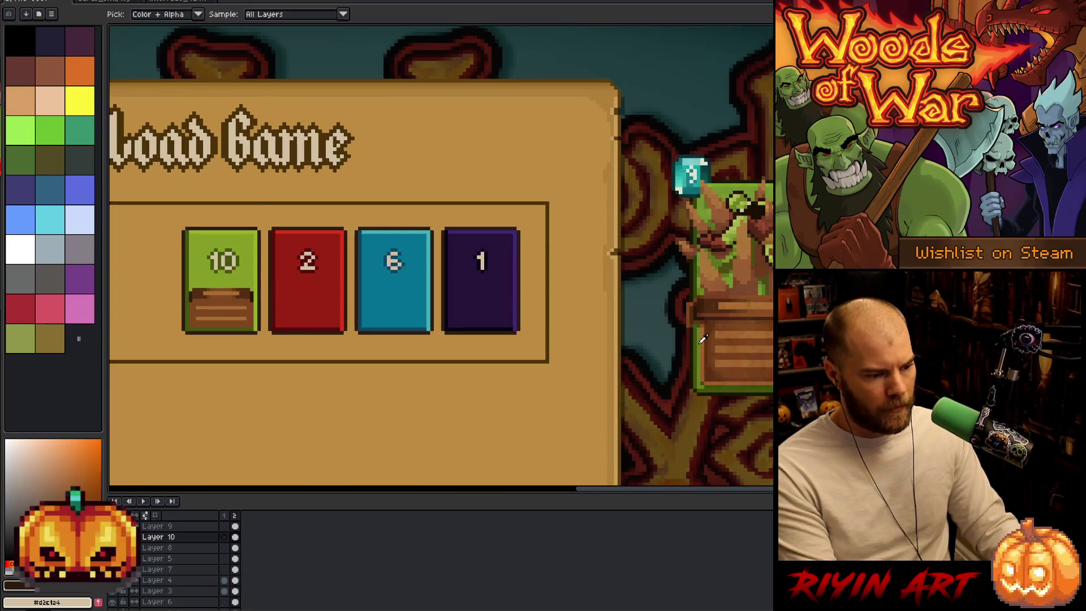
scroll(710, 331, "up", 4)
scroll(424, 356, "down", 4)
scroll(483, 308, "up", 2)
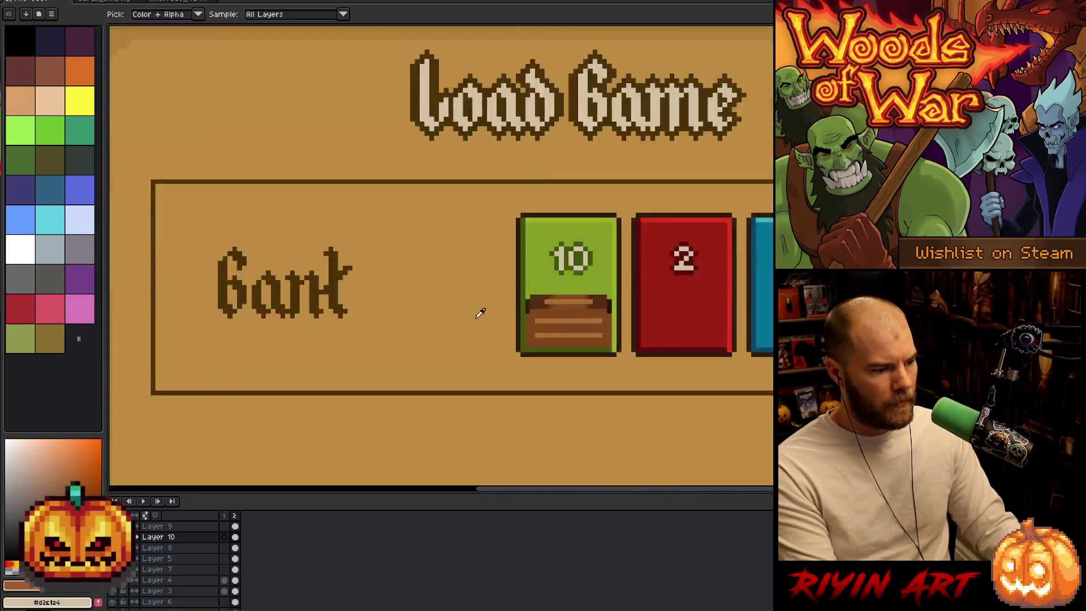
- Repaint the chest's right column and bottom row in lighter brown
scroll(498, 317, "up", 2)
left_click_drag(759, 369, 656, 360)
scroll(656, 361, "up", 2)
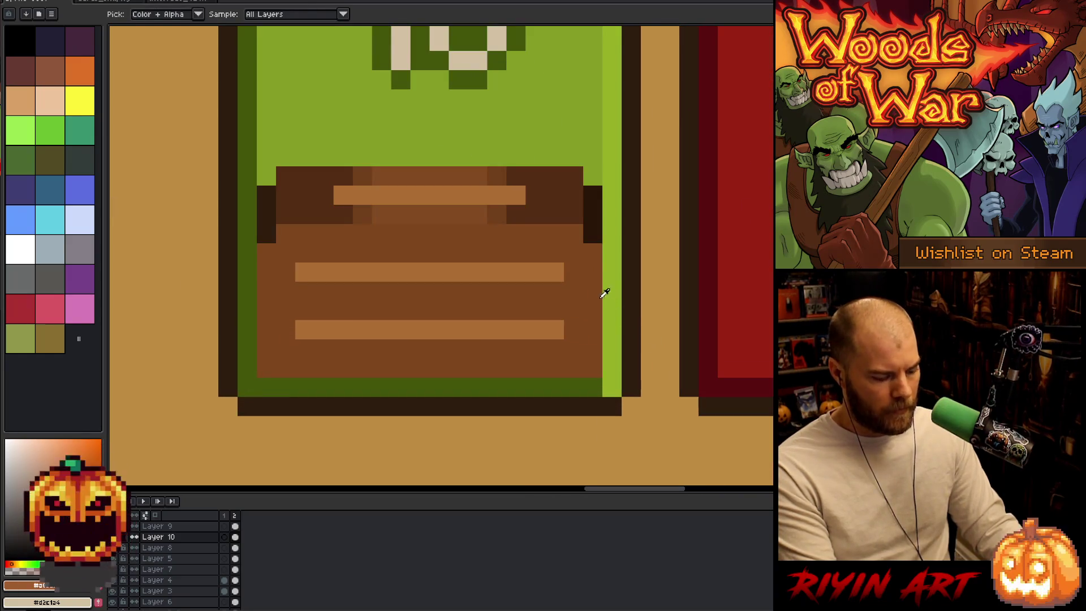
left_click_drag(593, 249, 593, 271)
left_click(593, 368)
left_click(593, 271, "shift")
mouse_move(593, 368)
left_mouse_down()
mouse_move(235, 373)
mouse_move(267, 362)
mouse_move(267, 260)
left_mouse_up()
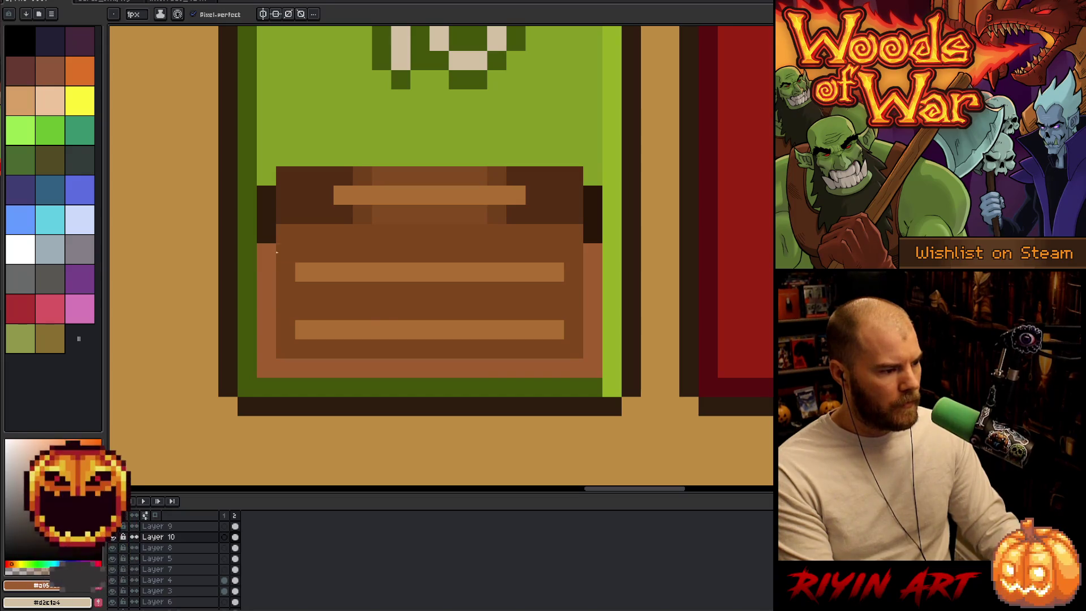
- Select the chest's upper-right lid corner and shift it left to the card edge
key("m")
mouse_move(622, 166)
left_mouse_down()
mouse_move(564, 243)
mouse_move(612, 215)
left_mouse_up()
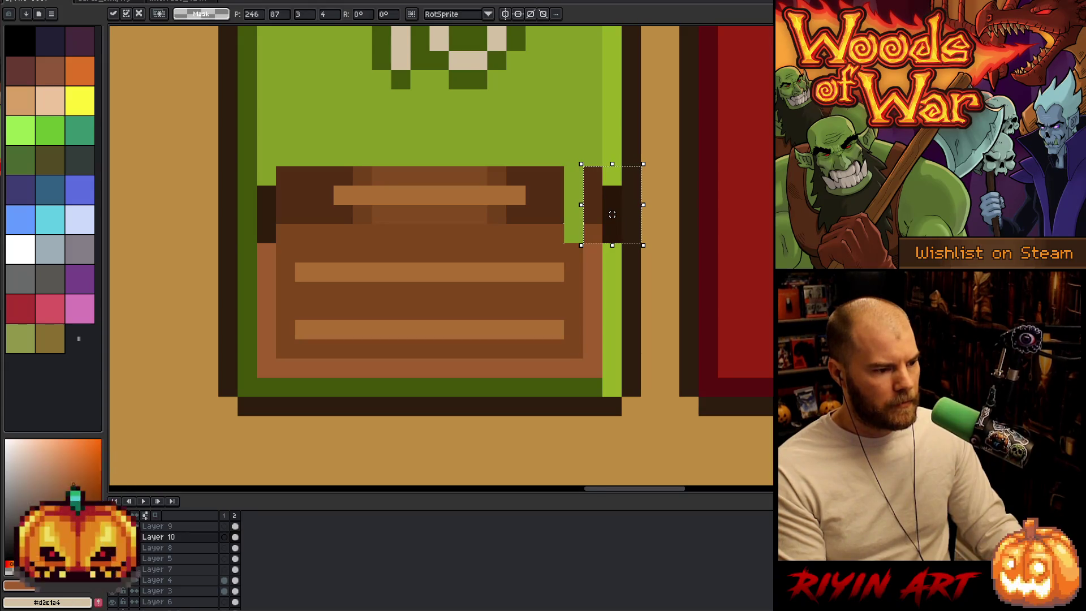
scroll(612, 214, "down", 3)
scroll(588, 213, "left", 5)
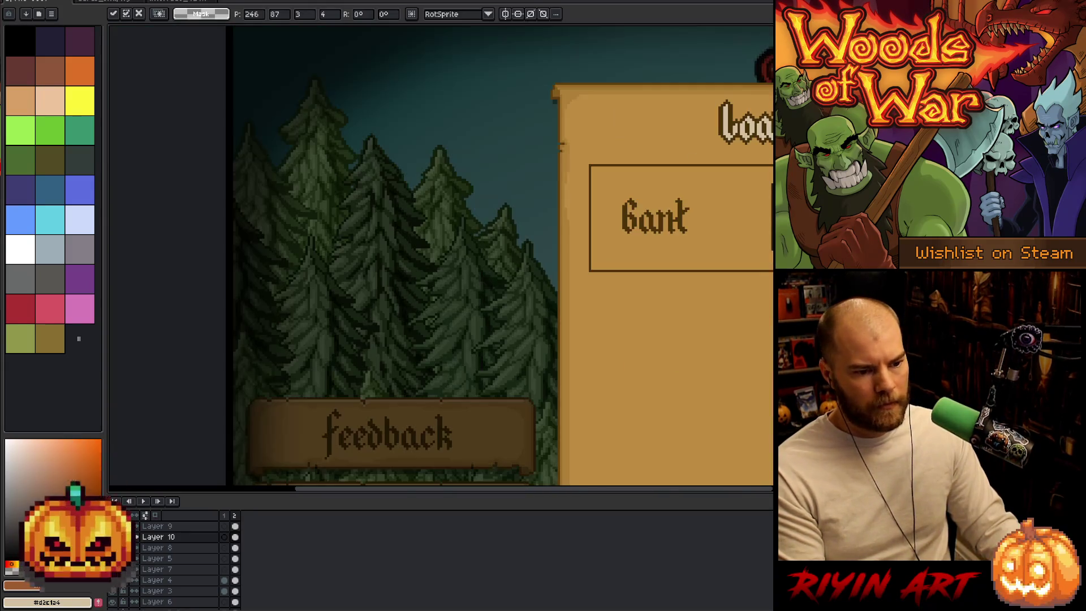
scroll(441, 254, "right", 3)
scroll(441, 255, "up", 3)
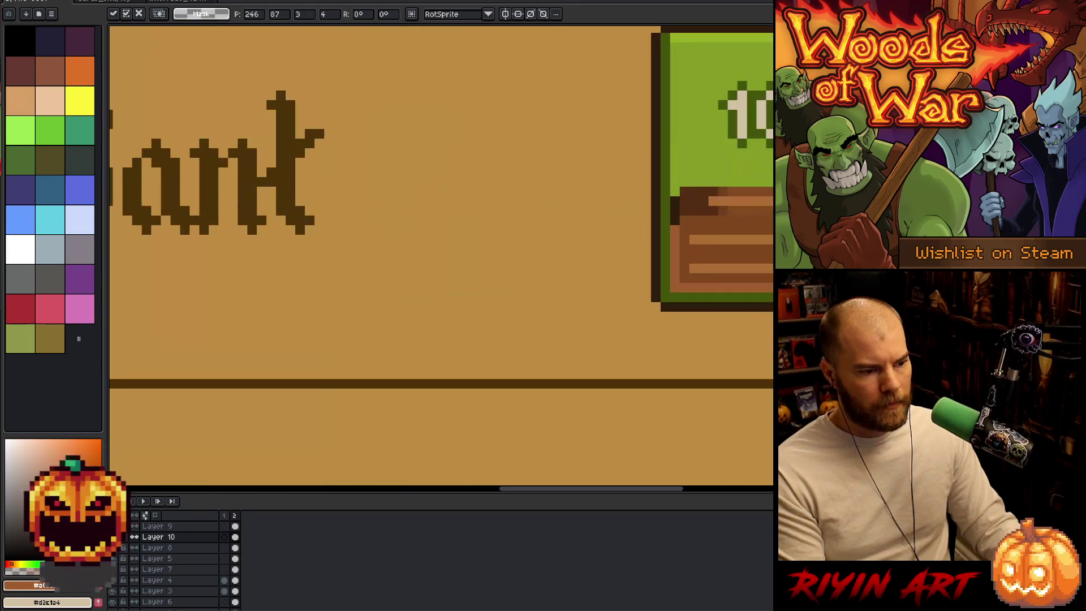
scroll(681, 196, "up", 2)
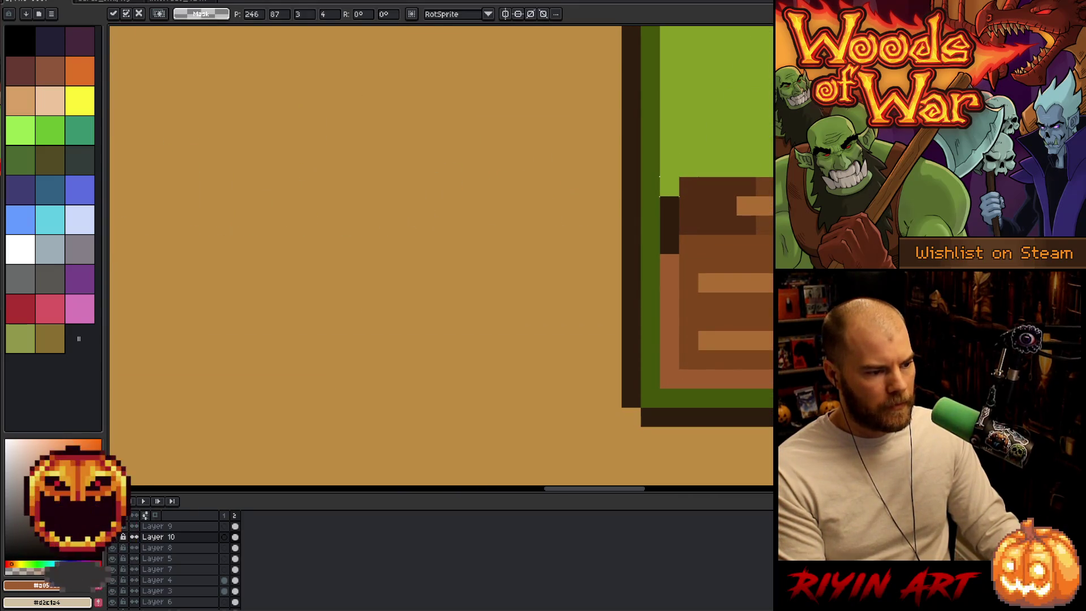
left_click_drag(687, 226, 670, 225)
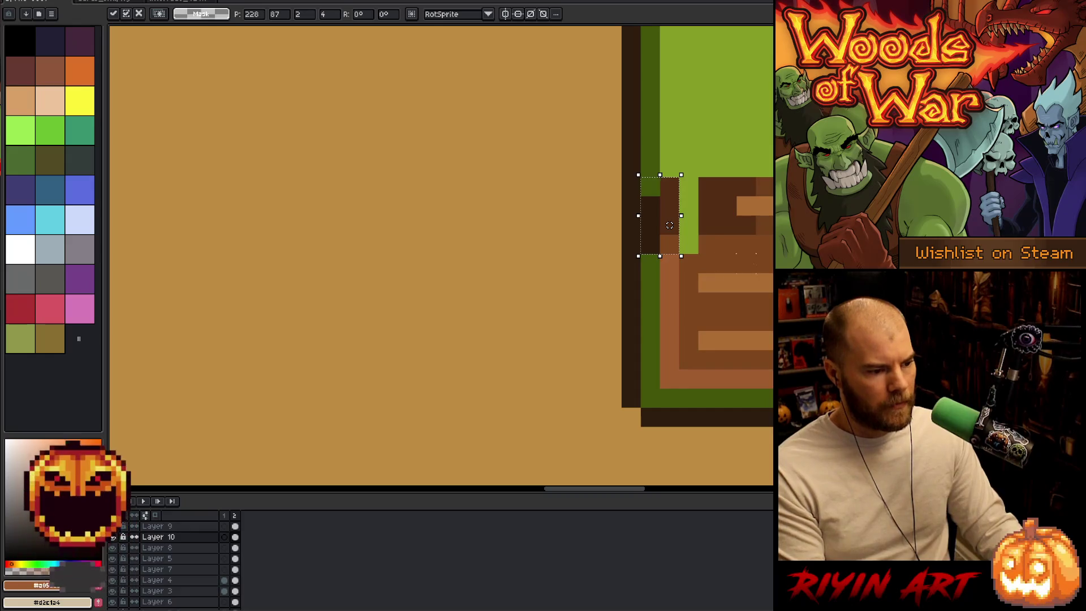
key("Return")
- Paint the leftover green pixels in the lid row and column brown
left_click_drag(758, 279, 441, 311)
key("i")
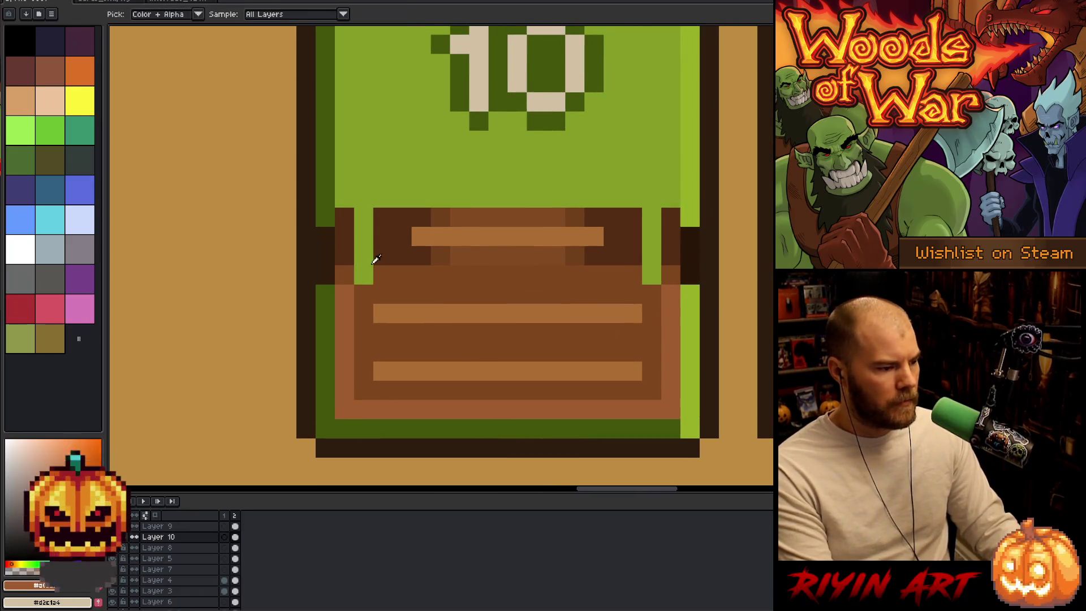
key("b")
left_click_drag(363, 275, 345, 274)
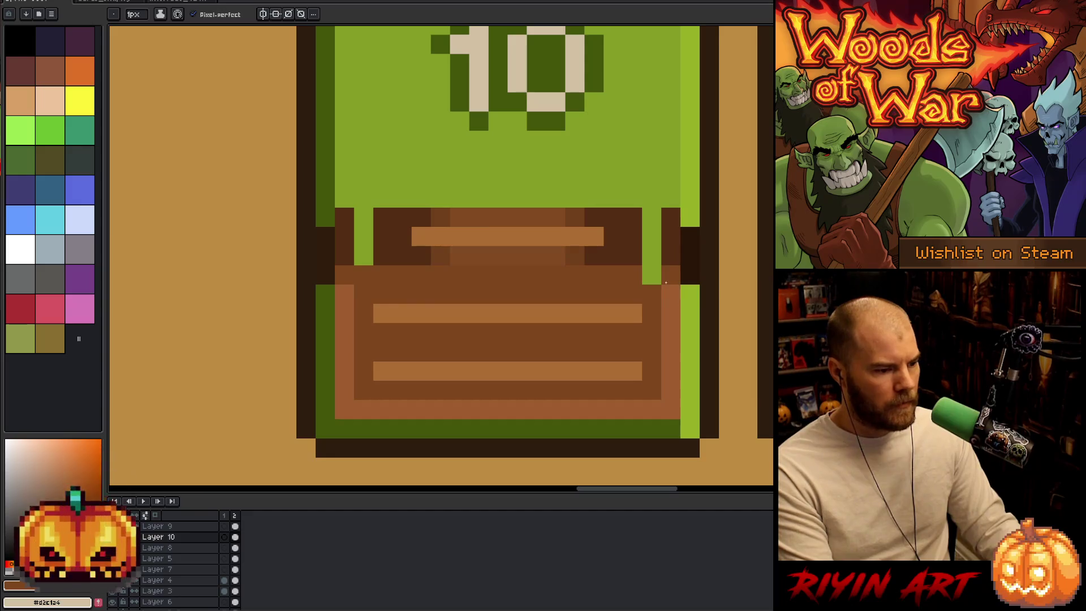
mouse_move(671, 275)
left_mouse_down()
mouse_move(659, 275)
mouse_move(651, 217)
left_mouse_up()
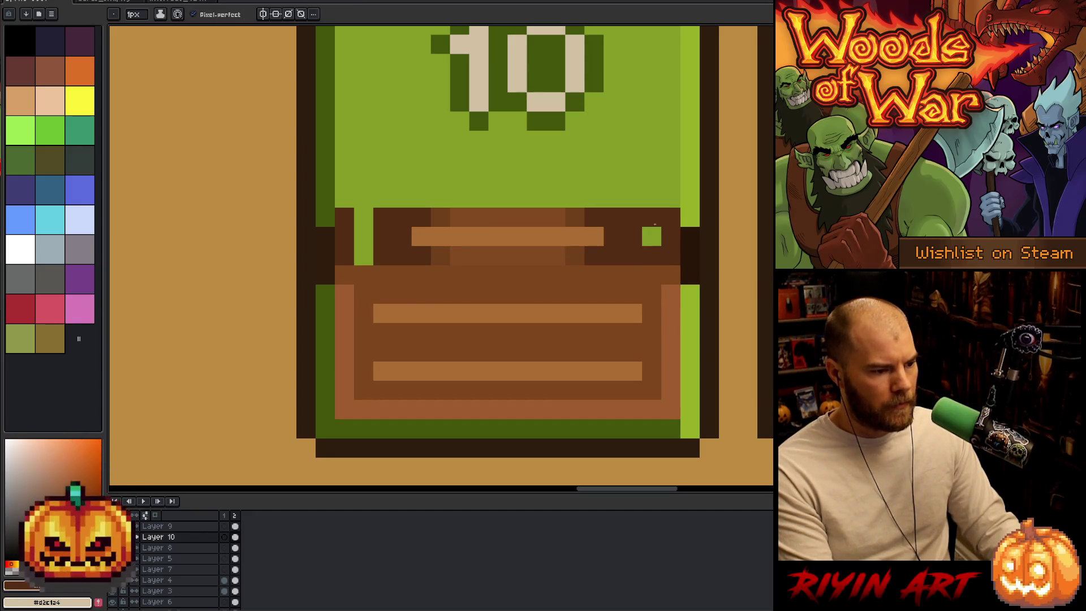
left_click(428, 228)
key("ctrl+z")
left_click_drag(364, 217, 363, 256)
left_click(441, 255)
scroll(442, 255, "down", 3)
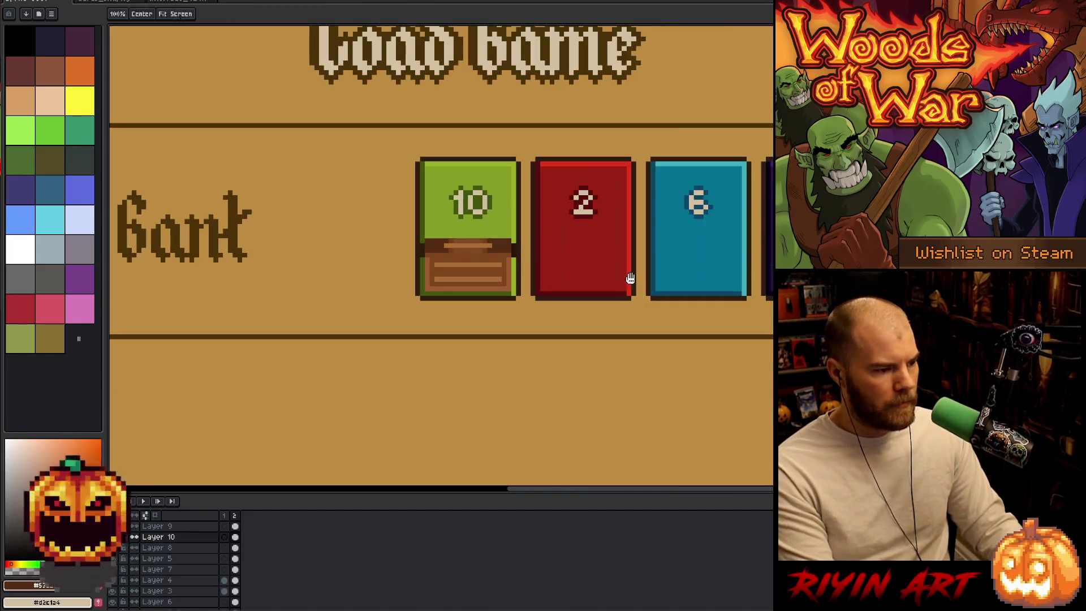
- Sample colours from the reference art and reshade the chest lid band pixels
mouse_move(769, 291)
left_mouse_down()
mouse_move(411, 295)
mouse_move(560, 295)
left_mouse_up()
key("i")
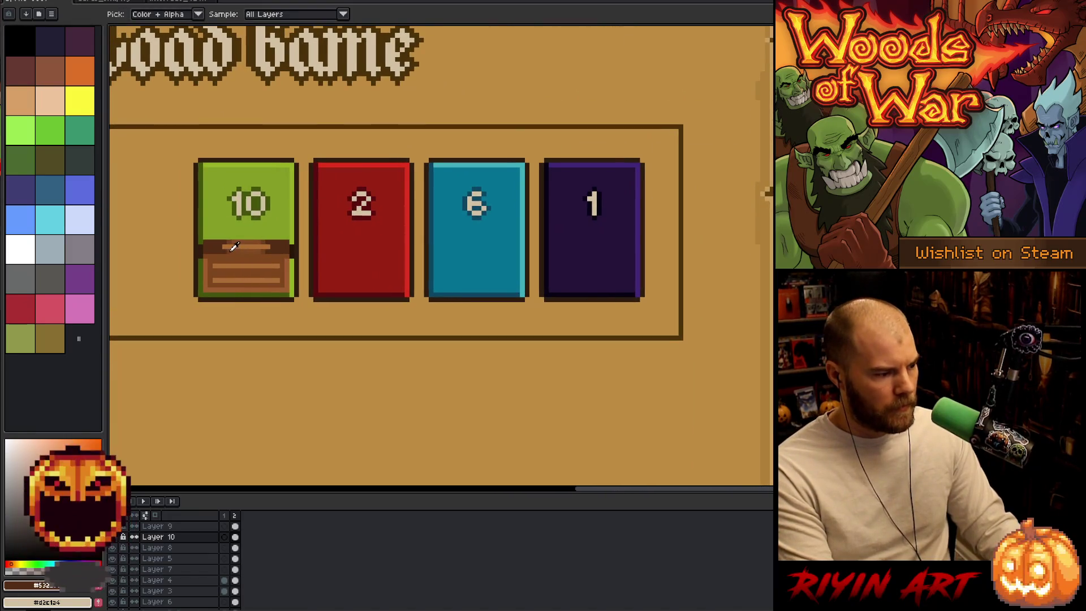
scroll(235, 246, "up", 5)
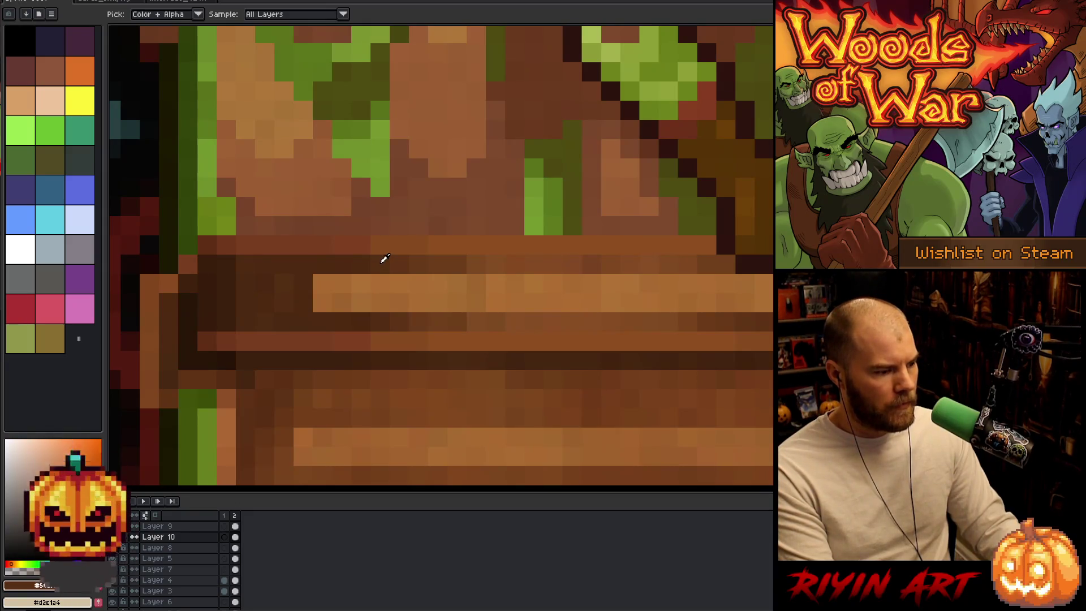
scroll(385, 258, "down", 4)
scroll(397, 210, "up", 4)
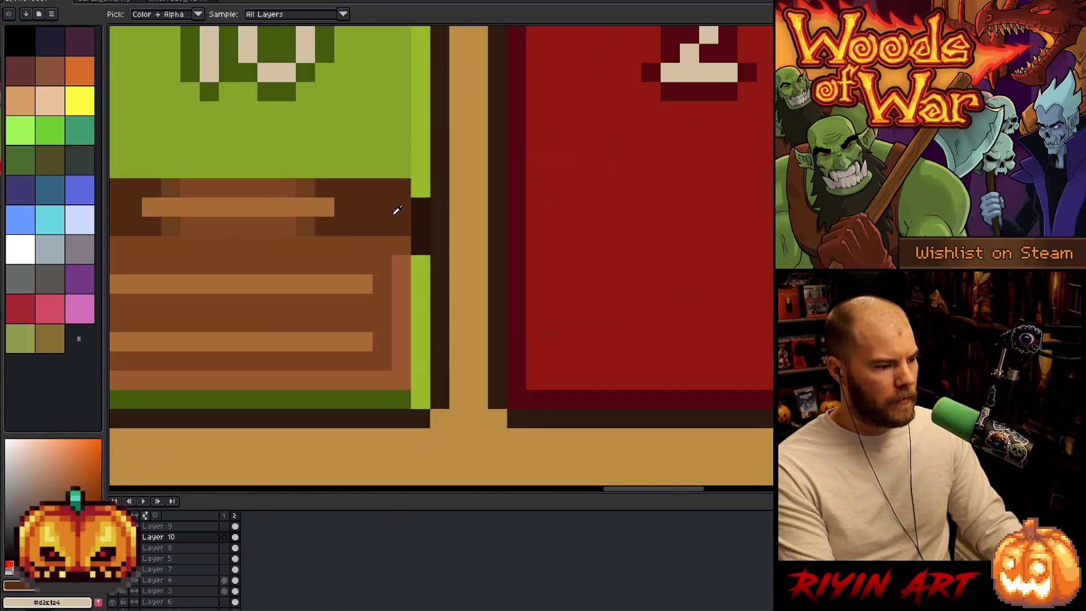
key("b")
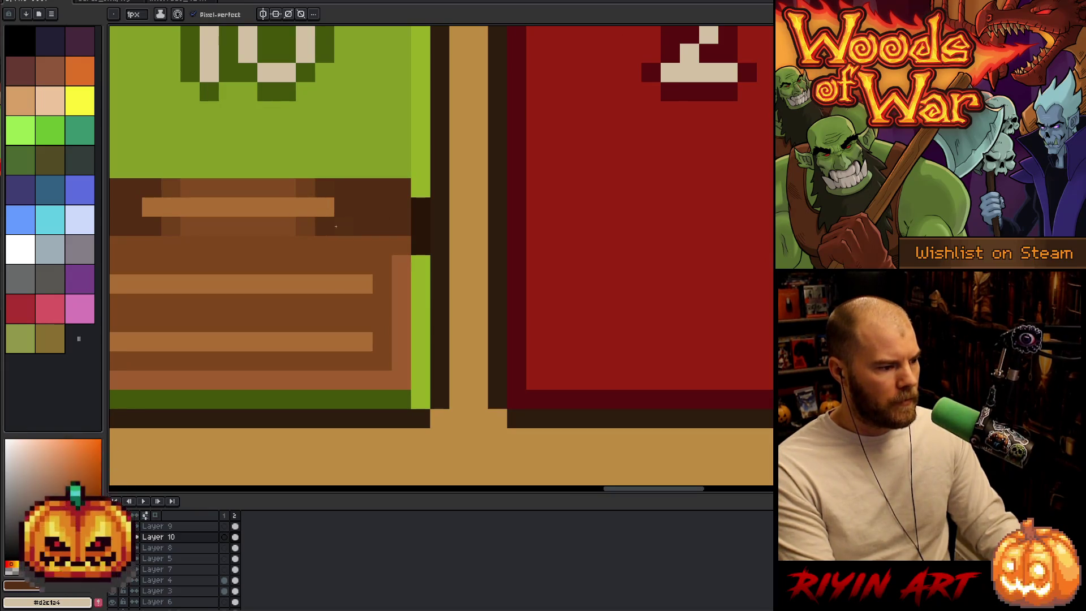
scroll(330, 227, "down", 4)
scroll(519, 267, "right", 6)
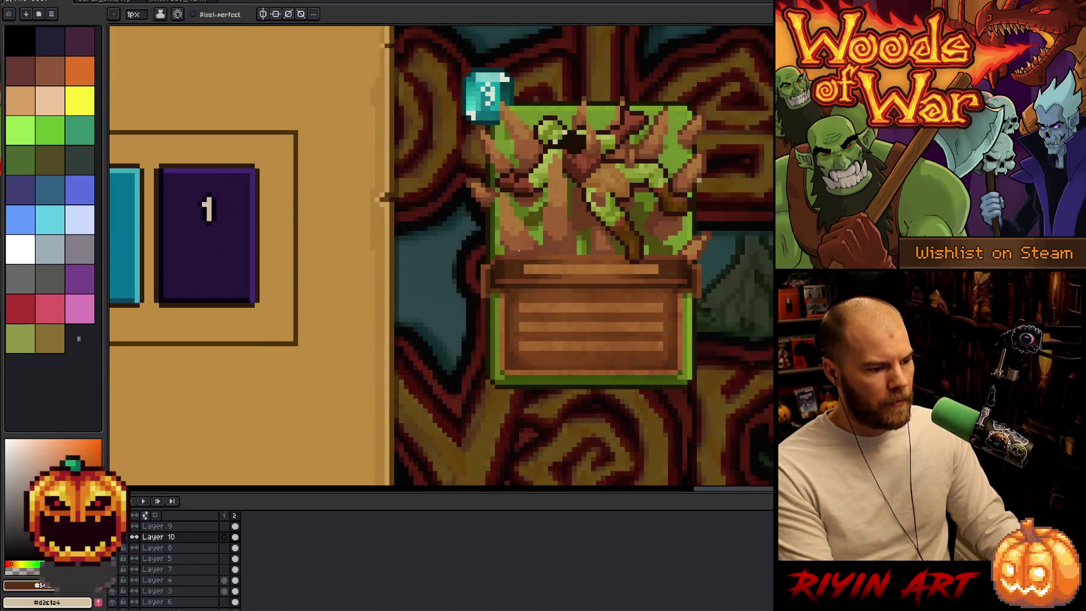
scroll(519, 267, "up", 4)
key("i")
scroll(571, 283, "down", 4)
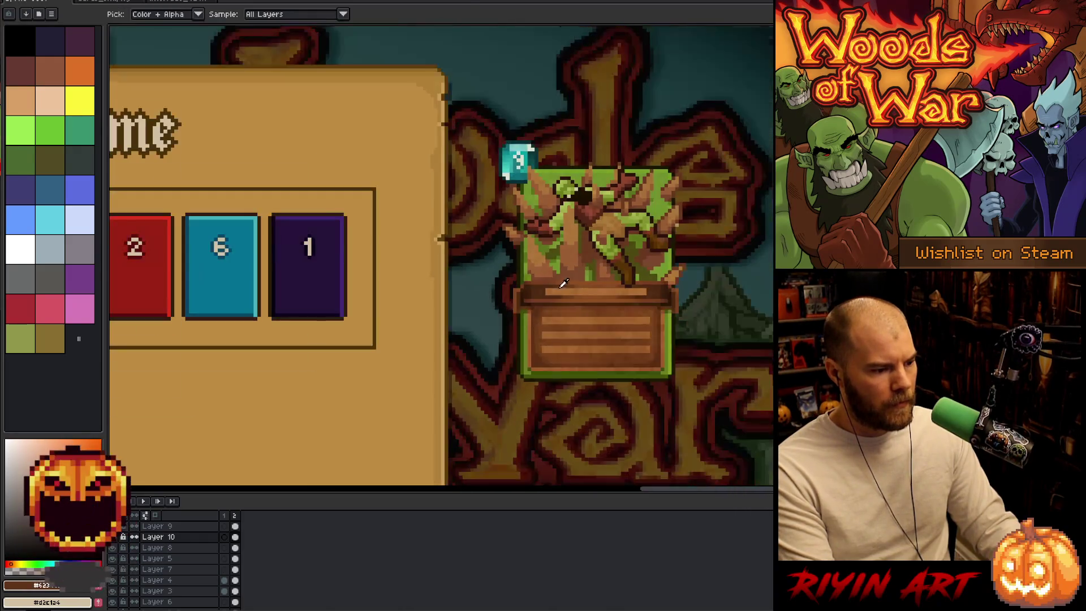
scroll(505, 258, "up", 4)
key("b")
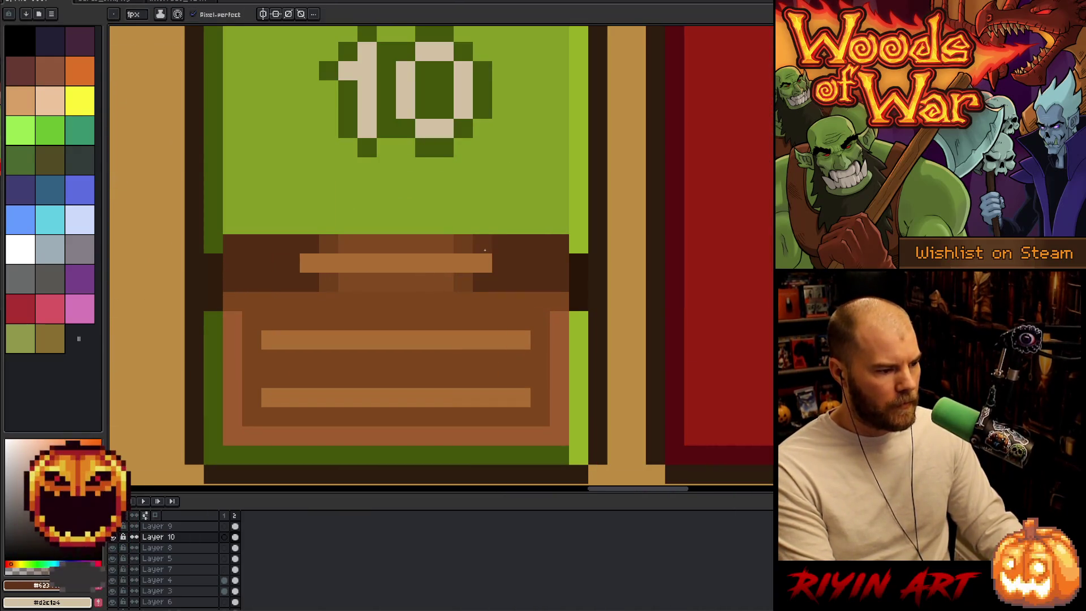
left_click(329, 263)
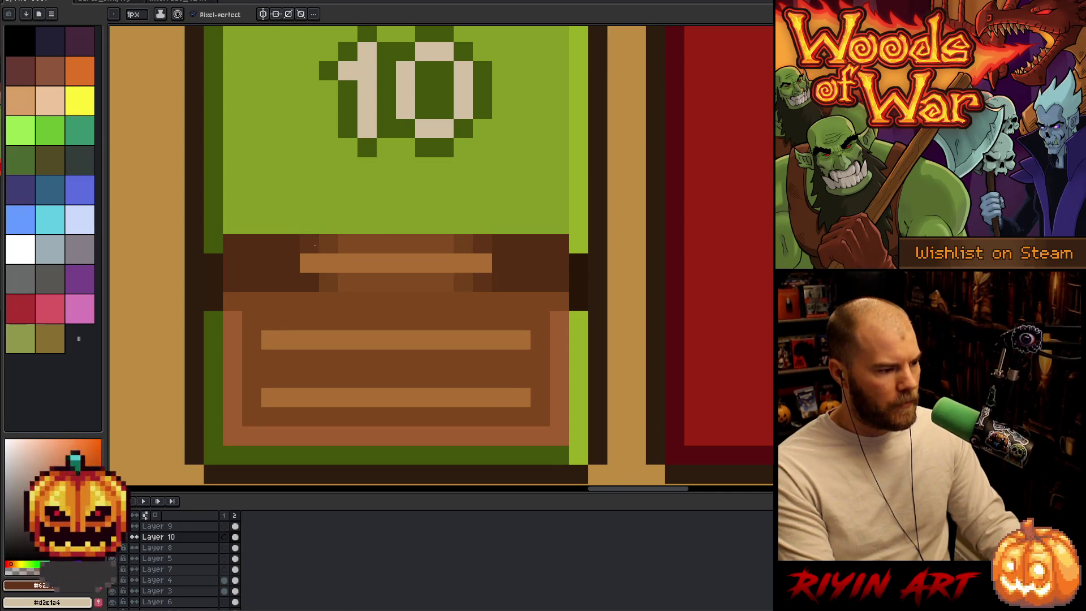
left_click(309, 263)
- Extend the lid in dark outline brown past both the left and right card edges
scroll(452, 278, "down", 4)
scroll(452, 279, "down", 2)
scroll(407, 286, "up", 3)
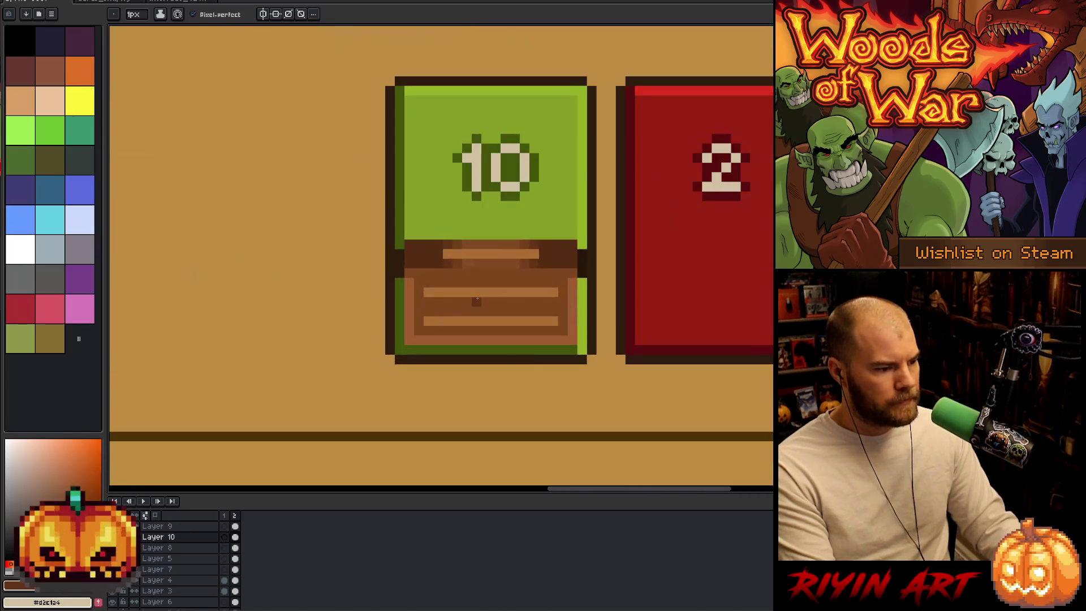
key("space")
left_click_drag(497, 322, 371, 297)
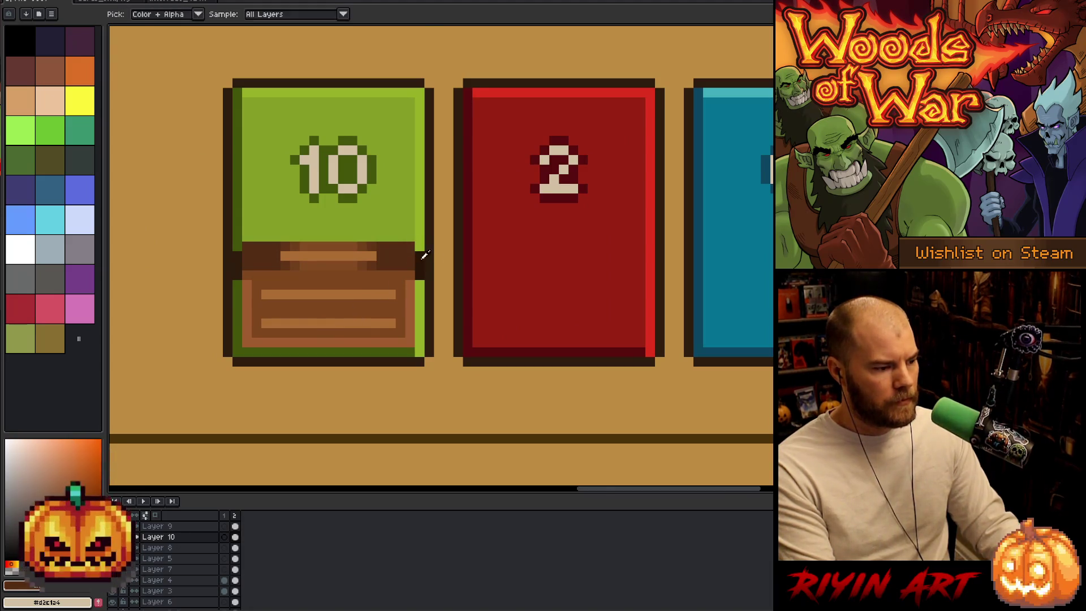
scroll(420, 249, "up", 2)
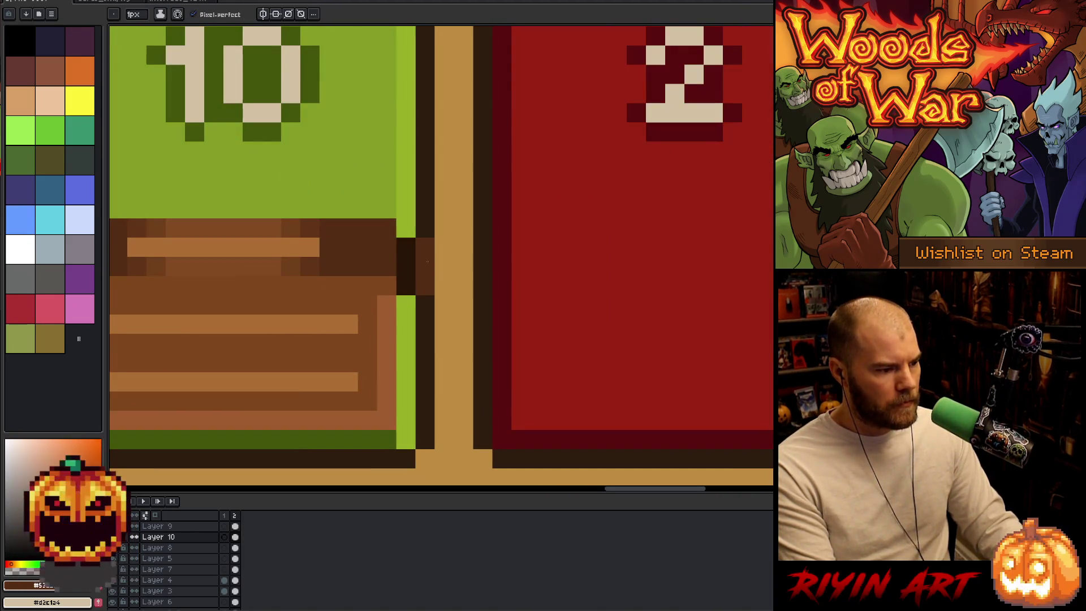
scroll(421, 254, "down", 4)
key("space")
mouse_move(239, 256)
left_mouse_down()
mouse_move(401, 264)
mouse_move(387, 313)
left_mouse_up()
scroll(401, 264, "up", 2)
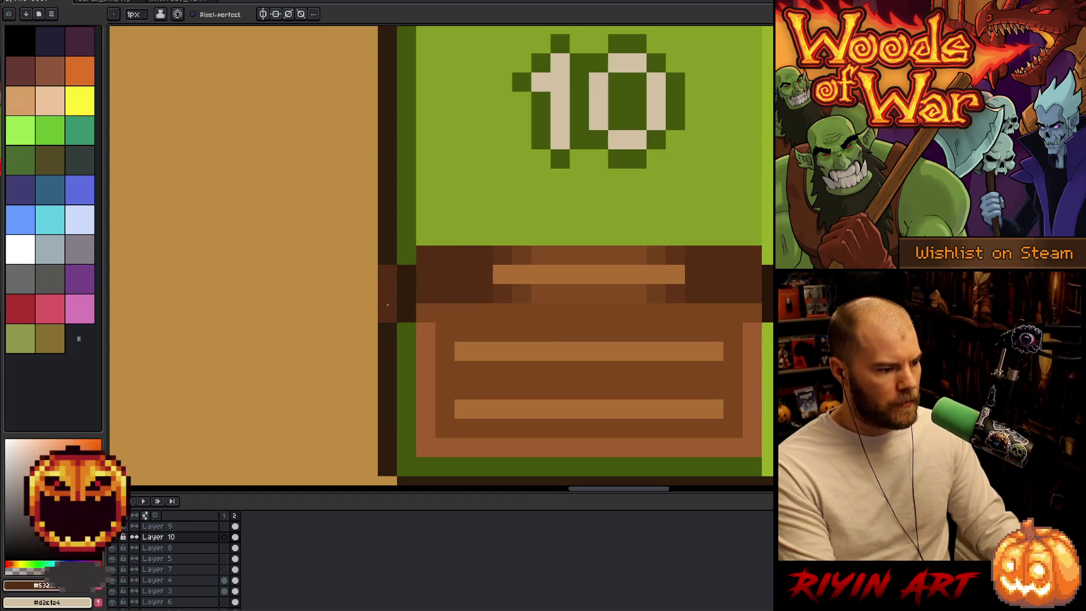
left_click(406, 312)
key("alt")
left_click(407, 291)
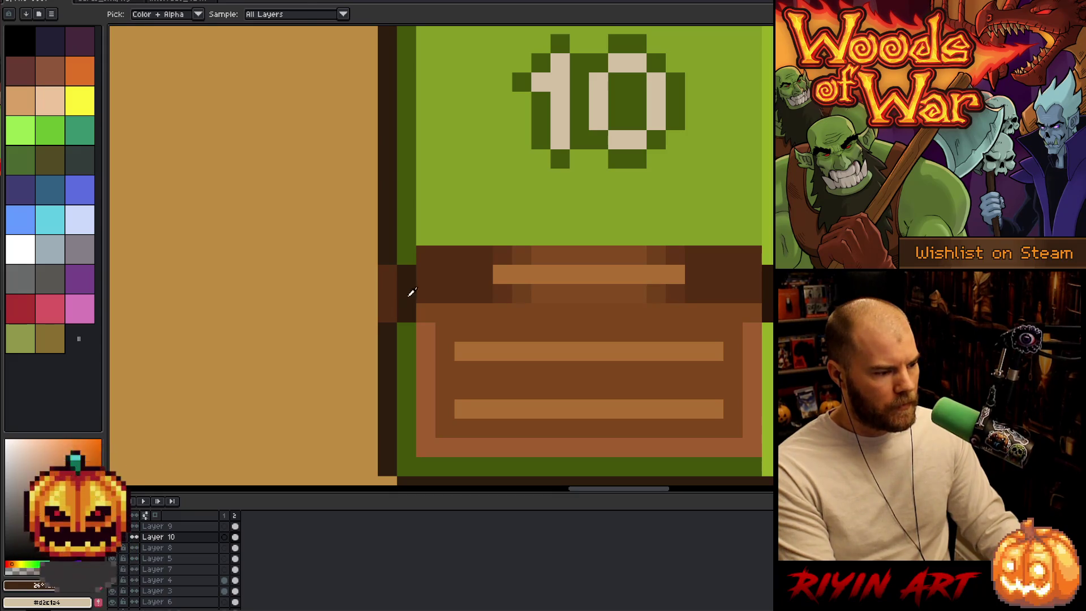
left_click_drag(407, 294, 407, 313)
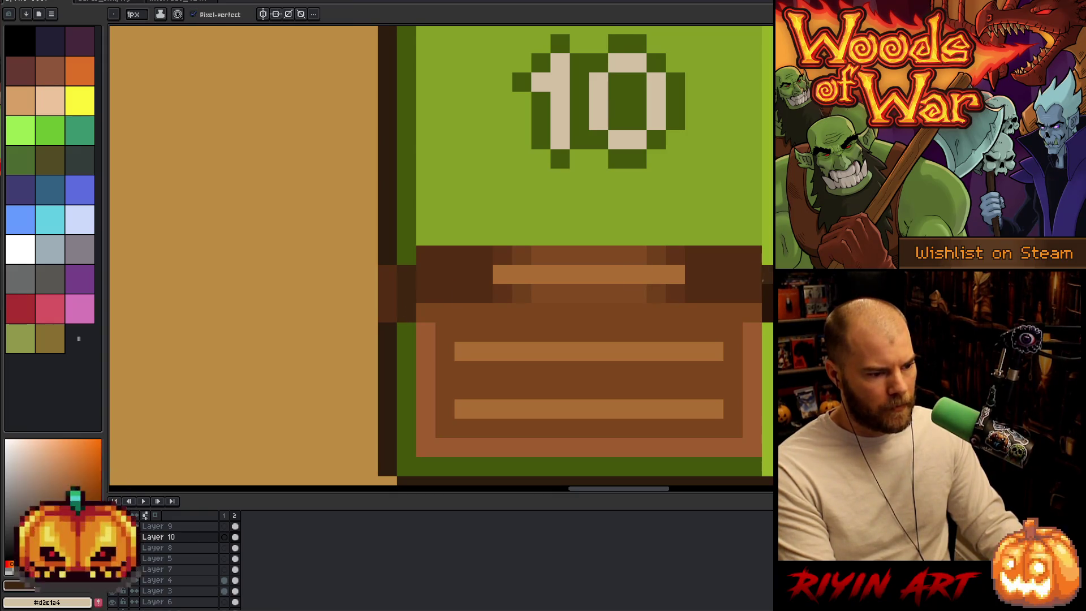
mouse_move(763, 285)
left_mouse_down()
mouse_move(767, 304)
mouse_move(519, 313)
left_mouse_up()
left_click(519, 313)
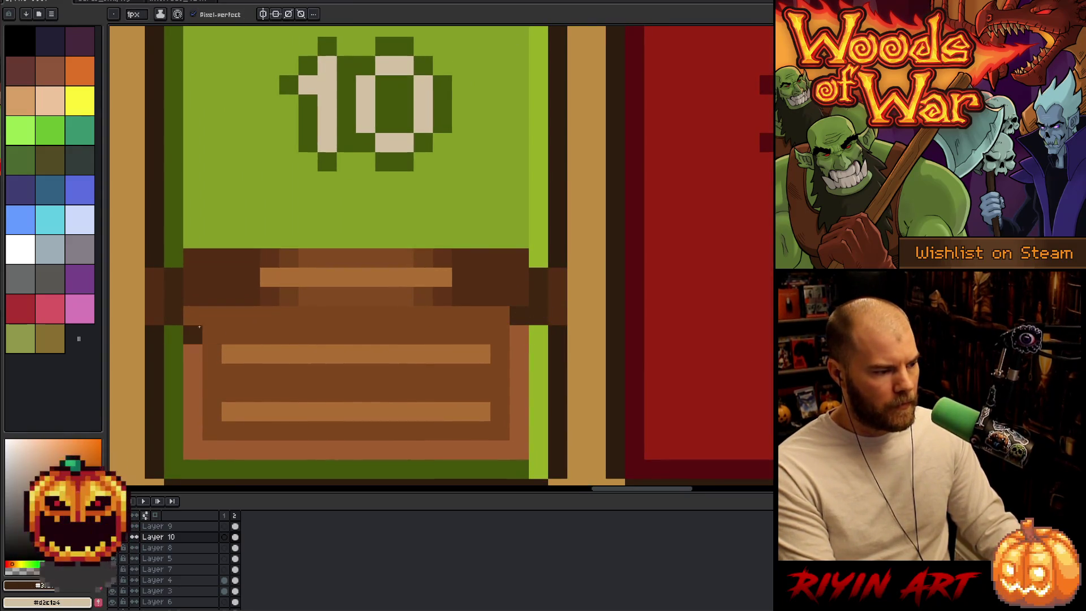
scroll(377, 340, "down", 4)
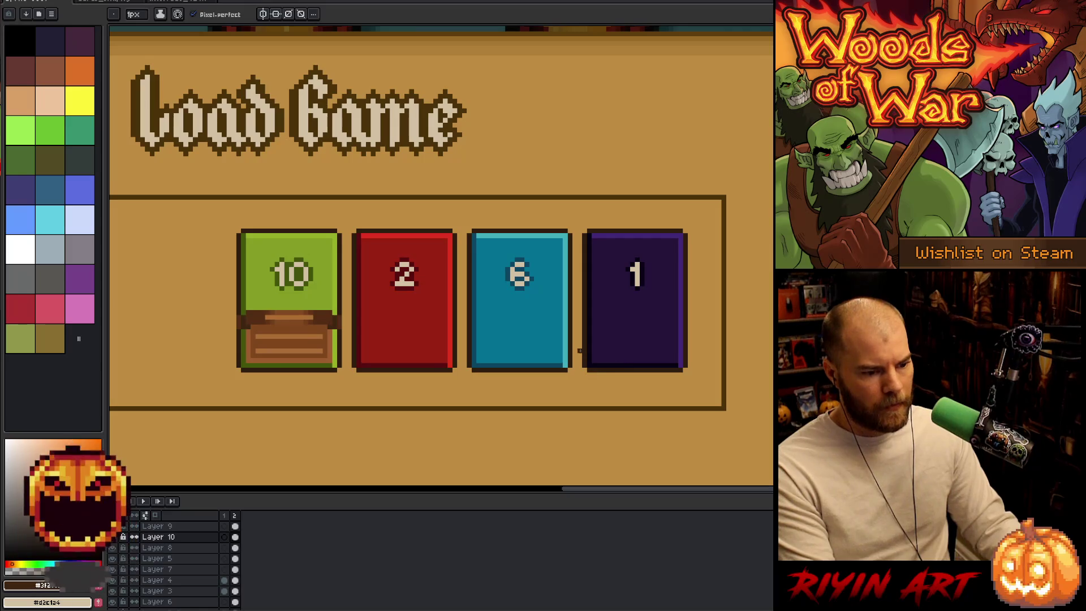
scroll(709, 313, "up", 5)
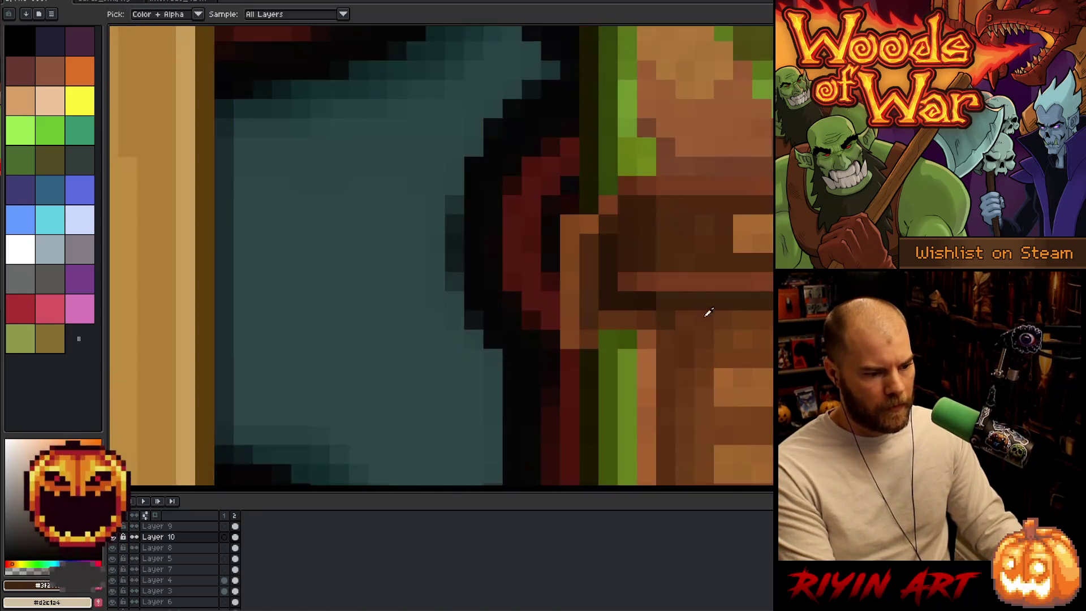
scroll(618, 315, "down", 5)
scroll(378, 266, "up", 3)
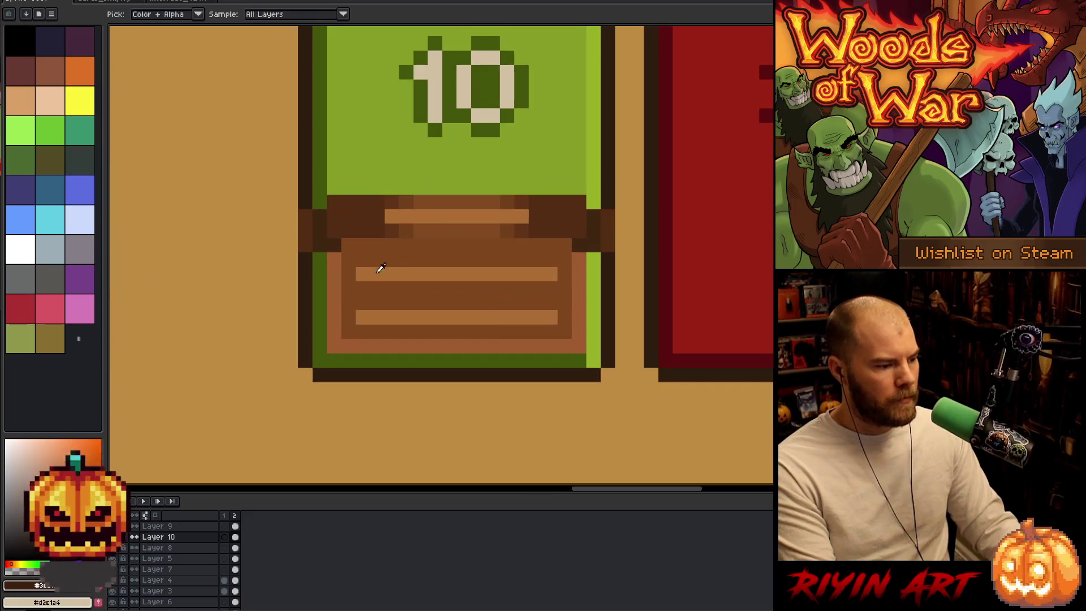
- Redraw the lid line in lighter brown and add a brown pixel at the chest's bottom-left corner
left_click(558, 245, "shift")
key("alt")
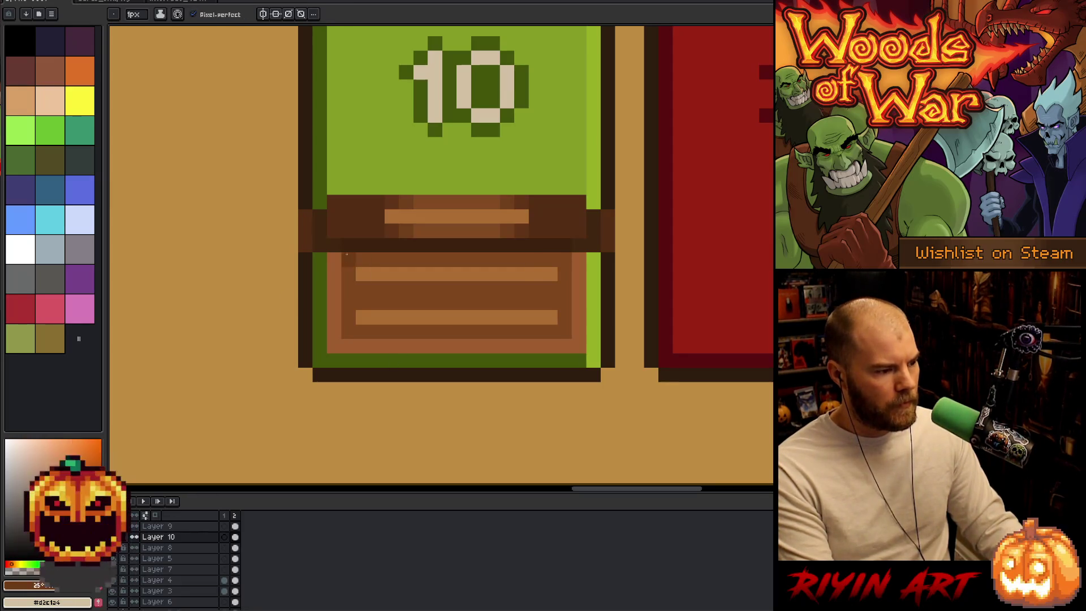
left_click(348, 245)
left_click(564, 245, "shift")
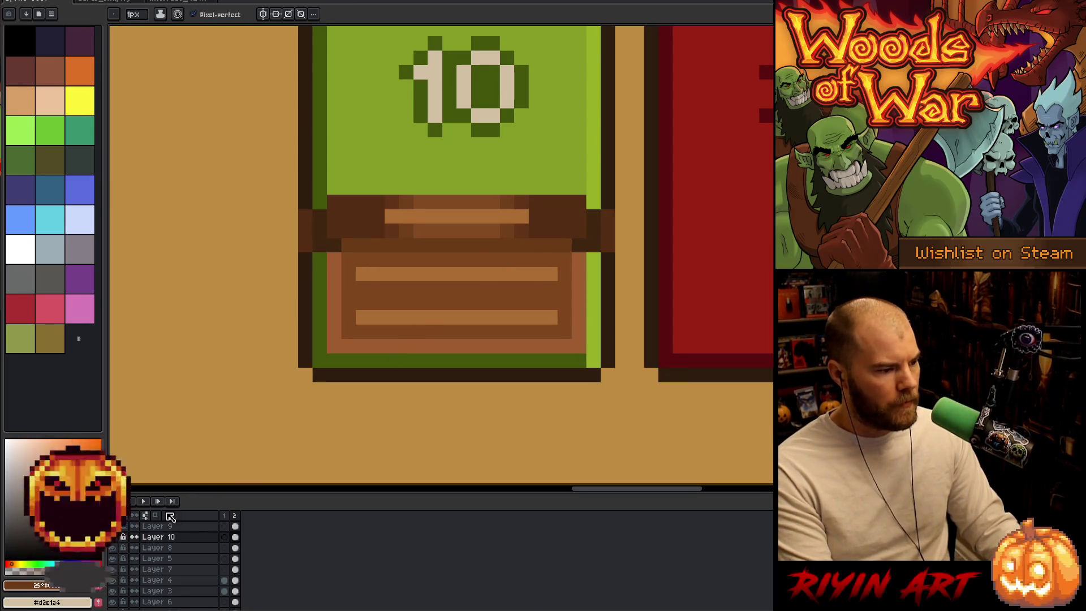
left_click(308, 360)
scroll(312, 358, "down", 3)
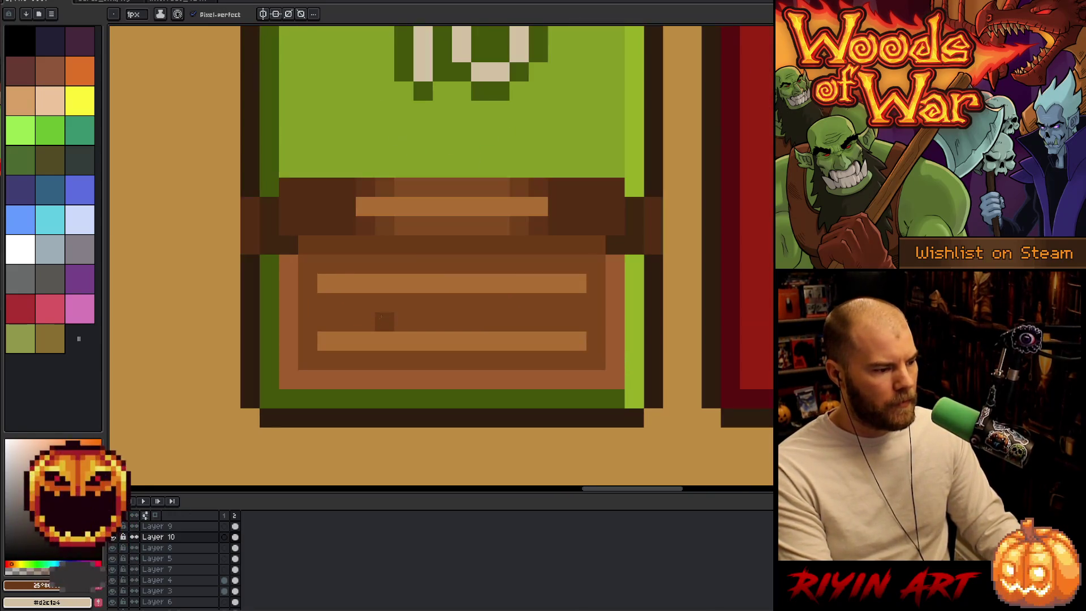
scroll(361, 332, "up", 3)
- Lengthen the lower light stripe into a full line and paint the chest's bottom row dark brown
left_click(361, 340, "alt")
left_click(345, 321)
left_click(574, 315, "shift")
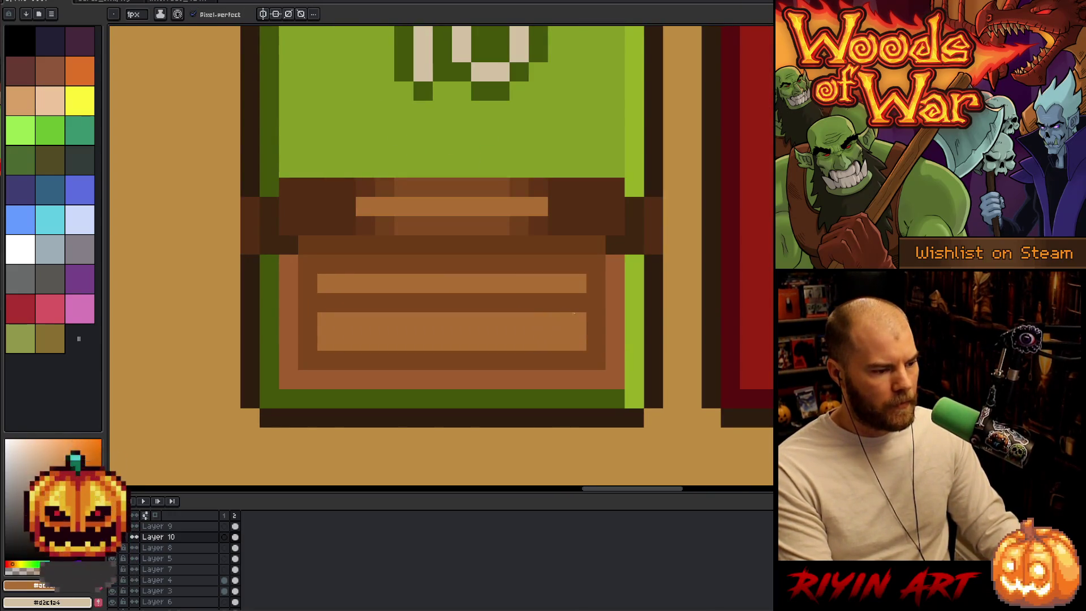
left_click(594, 317, "alt")
left_click_drag(576, 341, 331, 343)
scroll(331, 343, "down", 3)
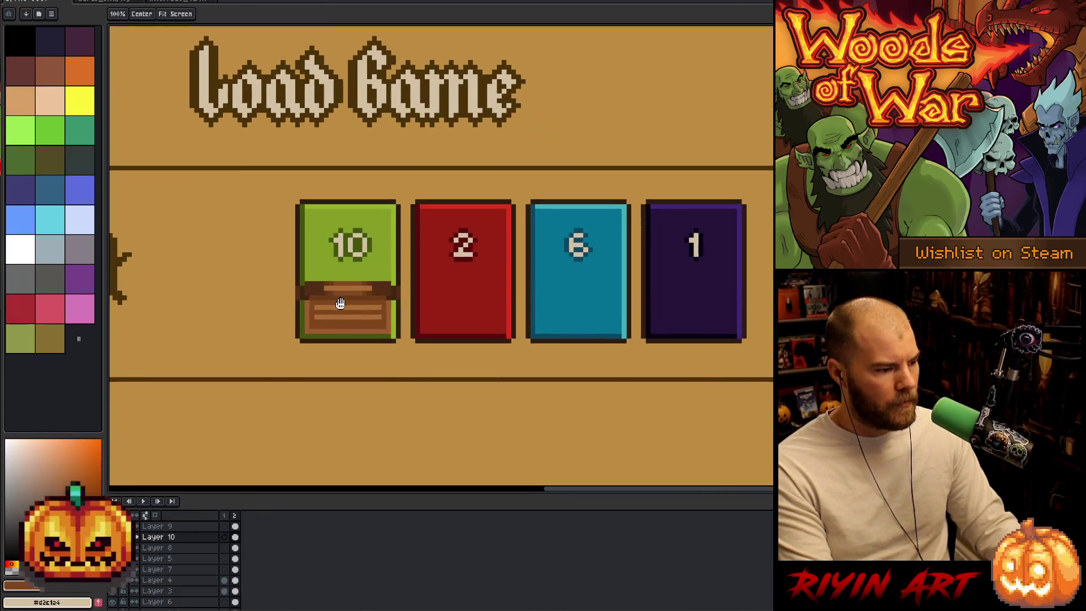
scroll(374, 338, "up", 3)
- Erase the stray light-brown pixel at the chest corner and sample the card's light green
key("e")
left_click(473, 323)
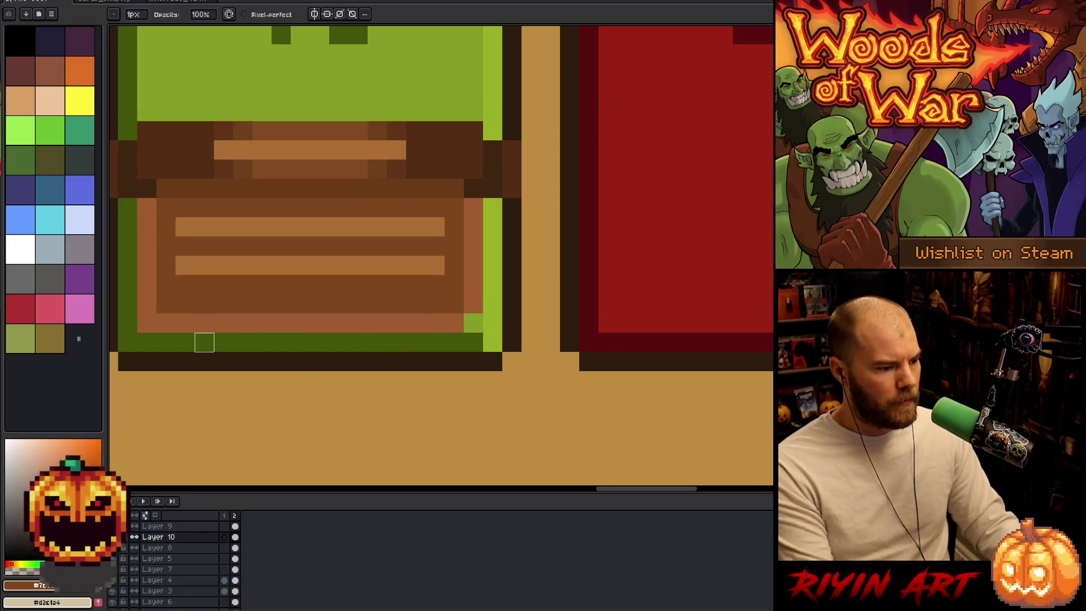
scroll(185, 362, "down", 3)
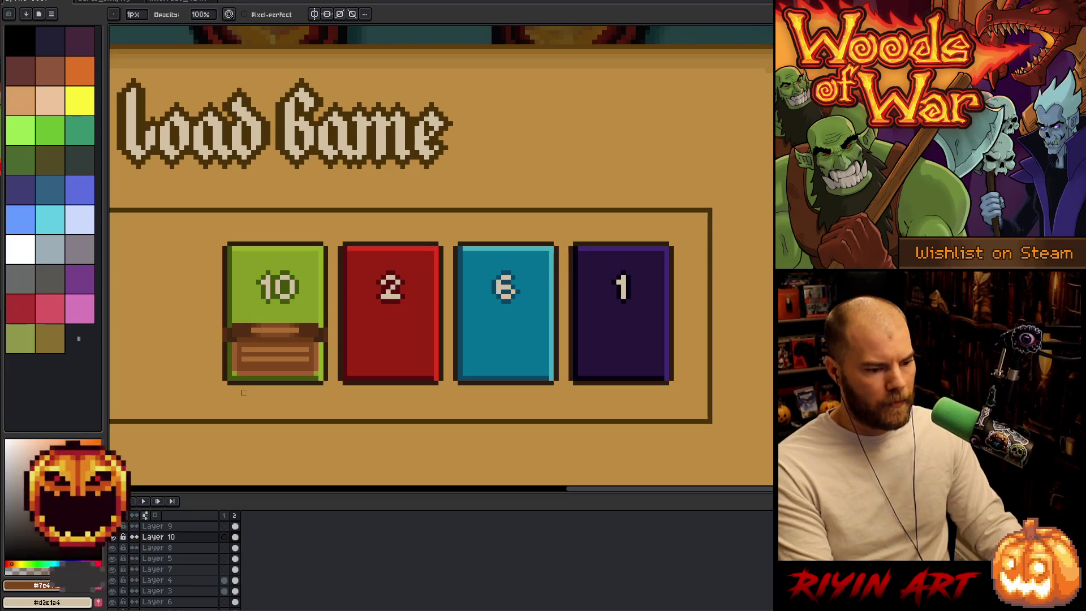
scroll(304, 388, "up", 3)
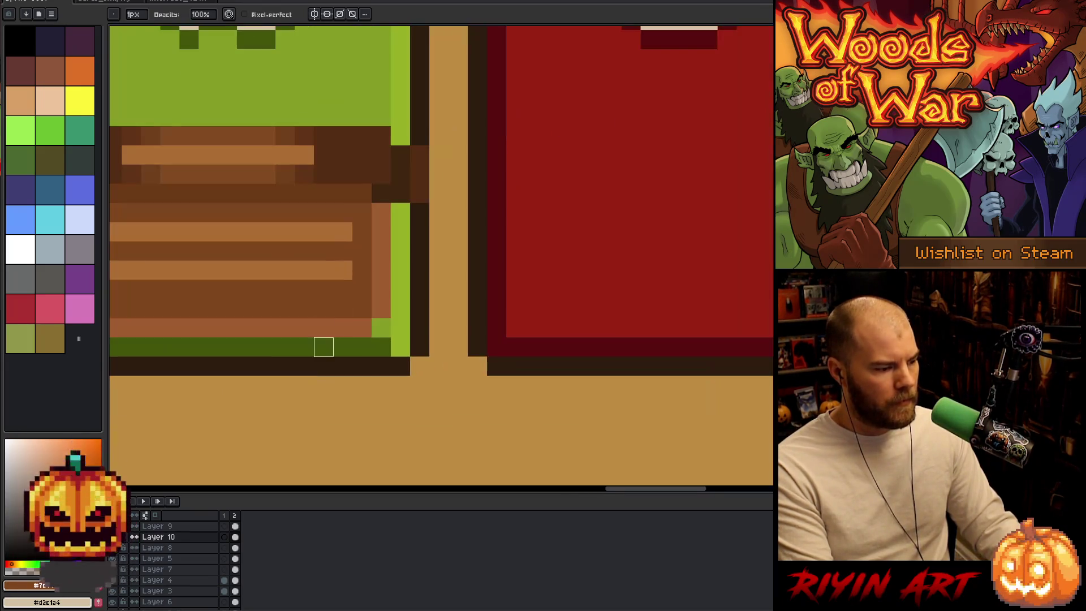
key("i")
left_click(380, 342)
key("b")
- Zoom in on the chest lid and sample a reddish-brown from it
scroll(262, 364, "left", 3)
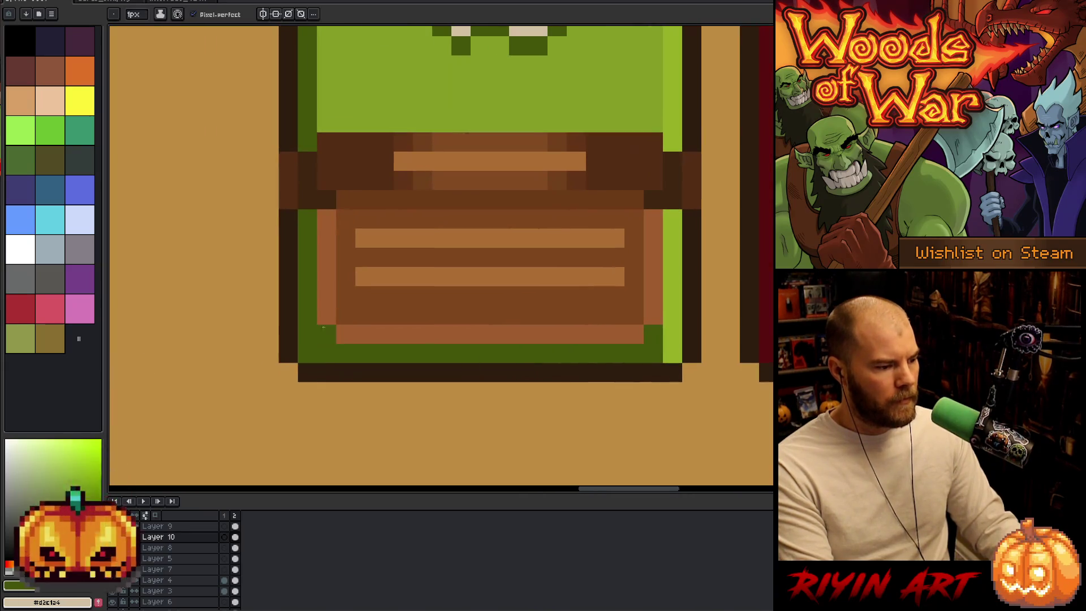
scroll(324, 339, "down", 3)
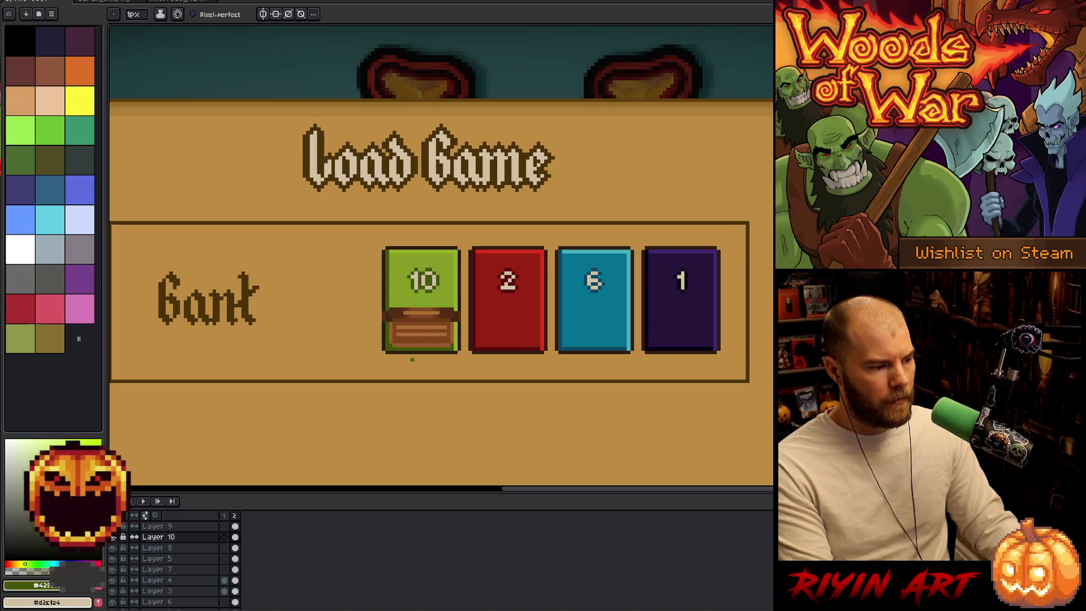
scroll(445, 352, "up", 1)
scroll(444, 352, "down", 4)
scroll(448, 325, "up", 1)
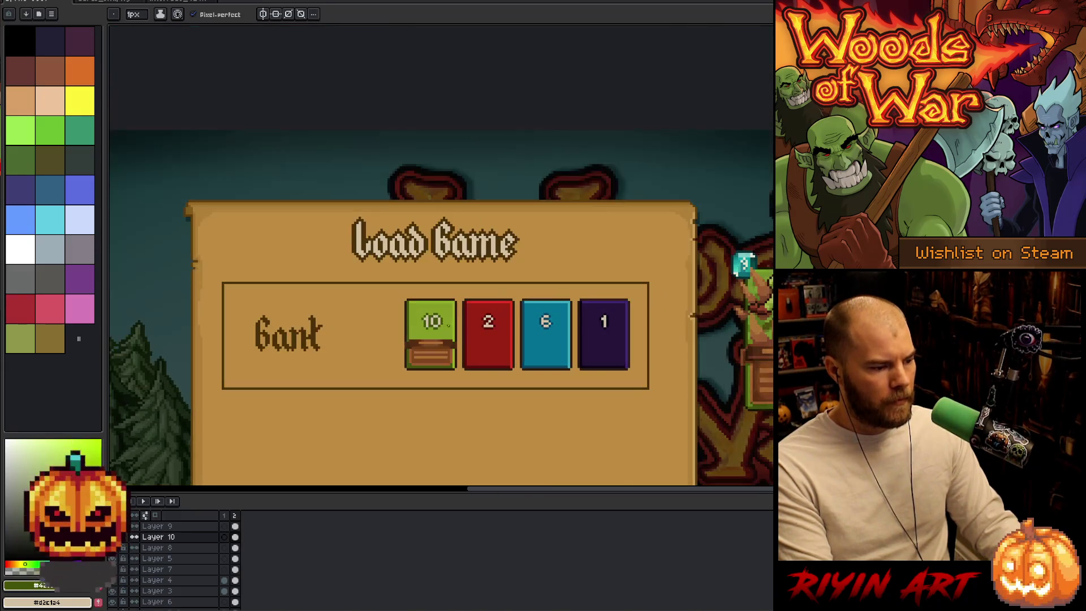
scroll(439, 371, "up", 3)
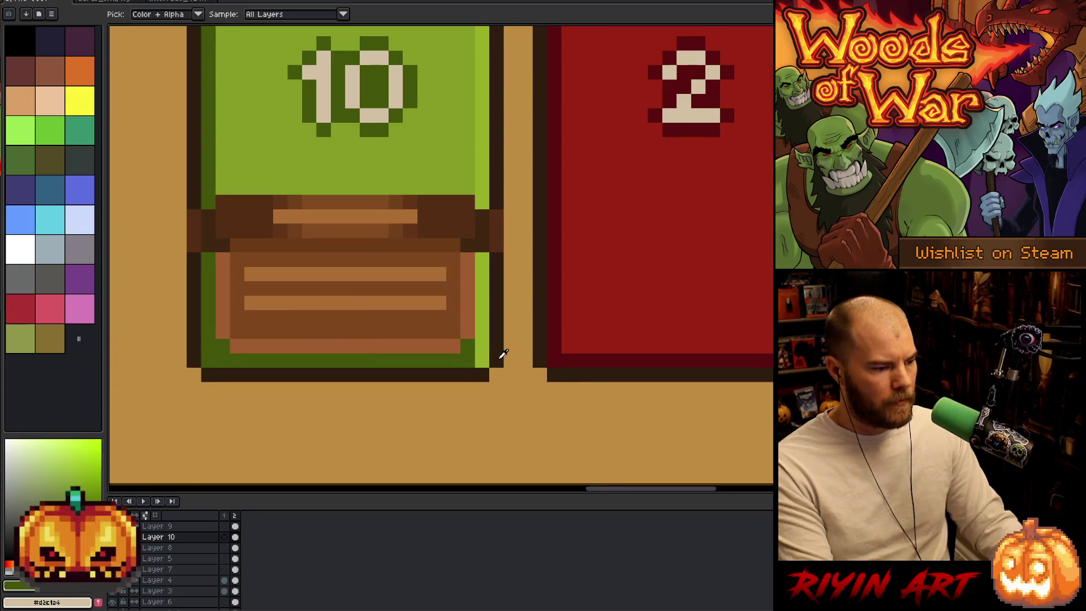
scroll(266, 378, "down", 3)
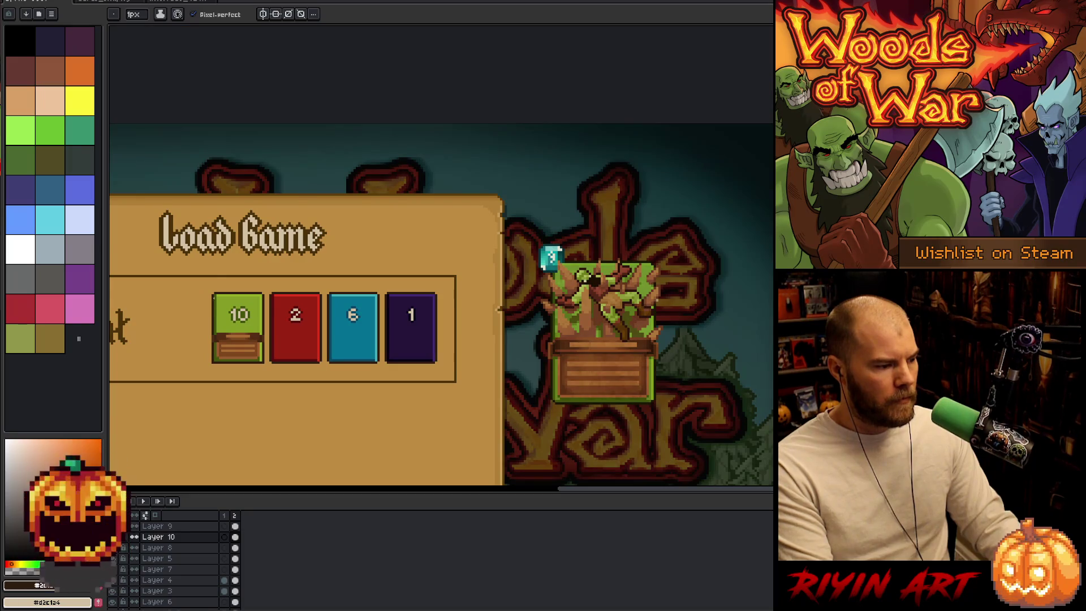
scroll(215, 297, "up", 2)
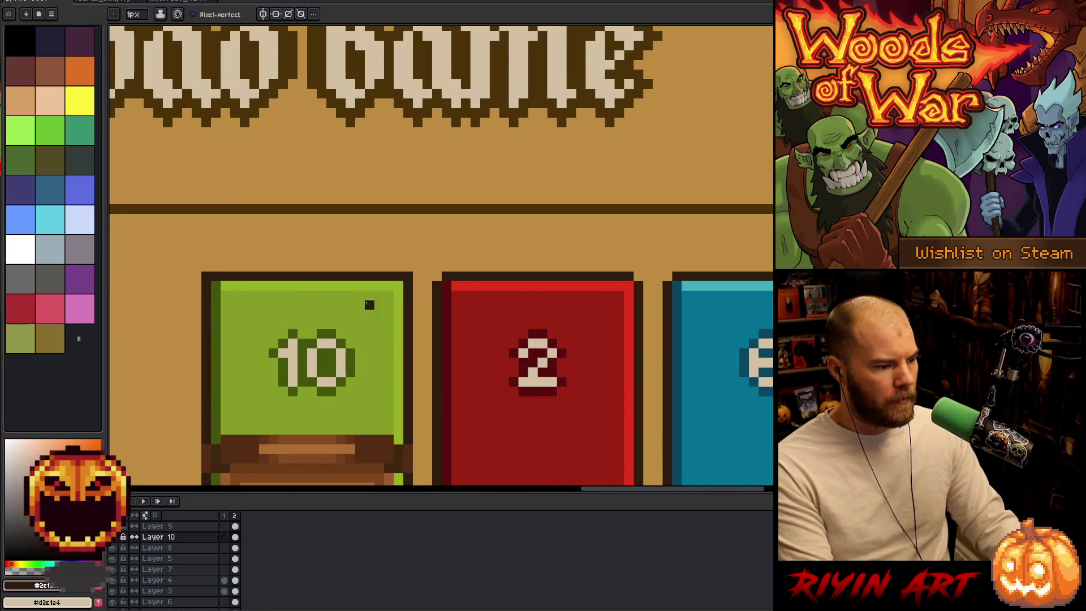
scroll(369, 304, "down", 3)
scroll(274, 355, "up", 2)
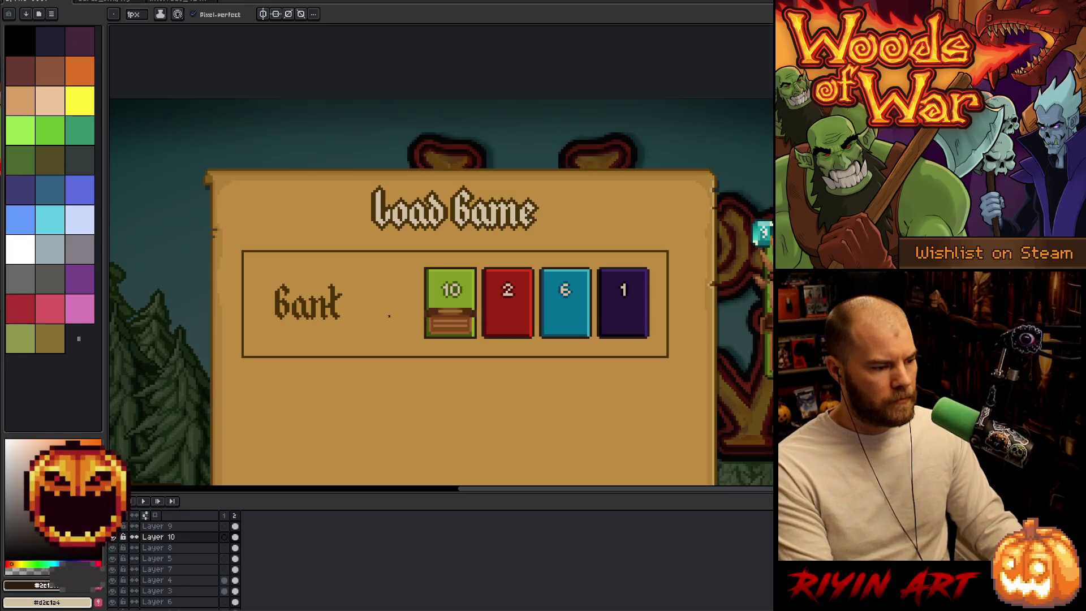
scroll(441, 339, "up", 2)
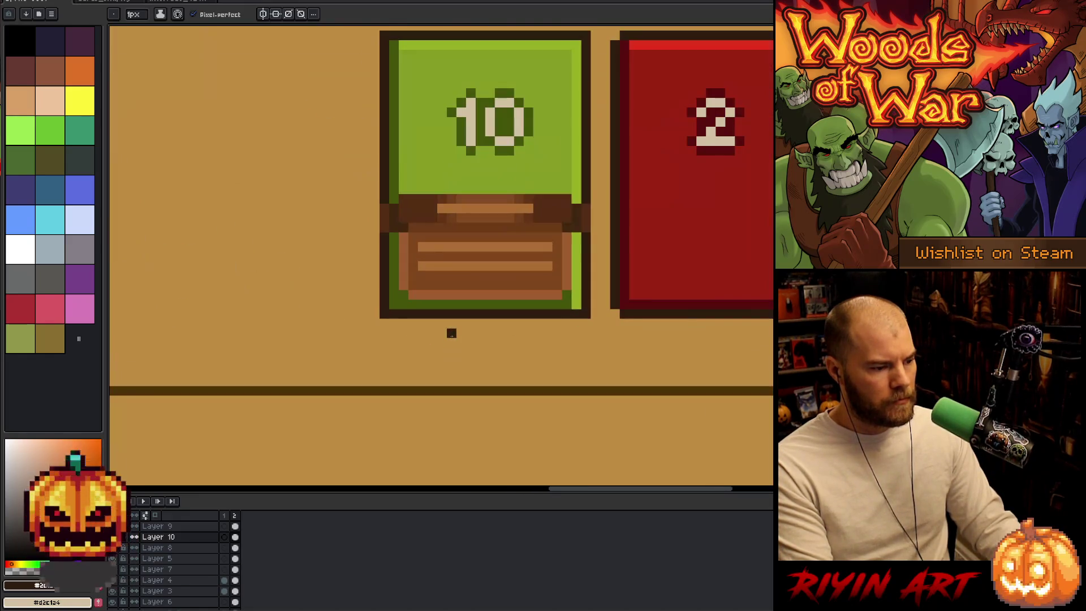
scroll(452, 333, "down", 2)
scroll(480, 323, "up", 3)
key("i")
key("b")
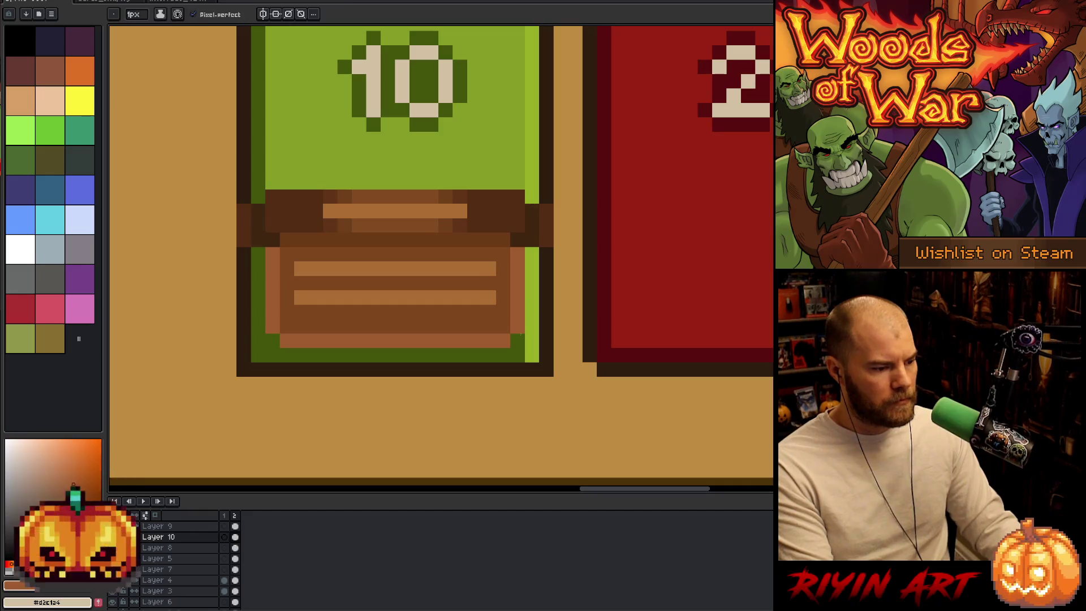
scroll(229, 338, "down", 3)
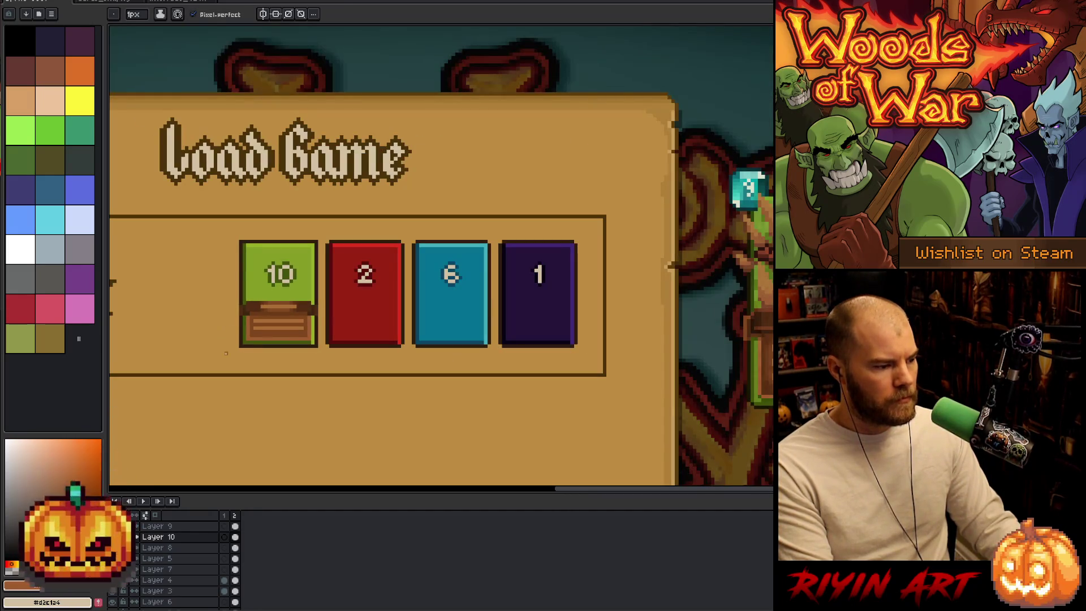
scroll(223, 348, "left", 3)
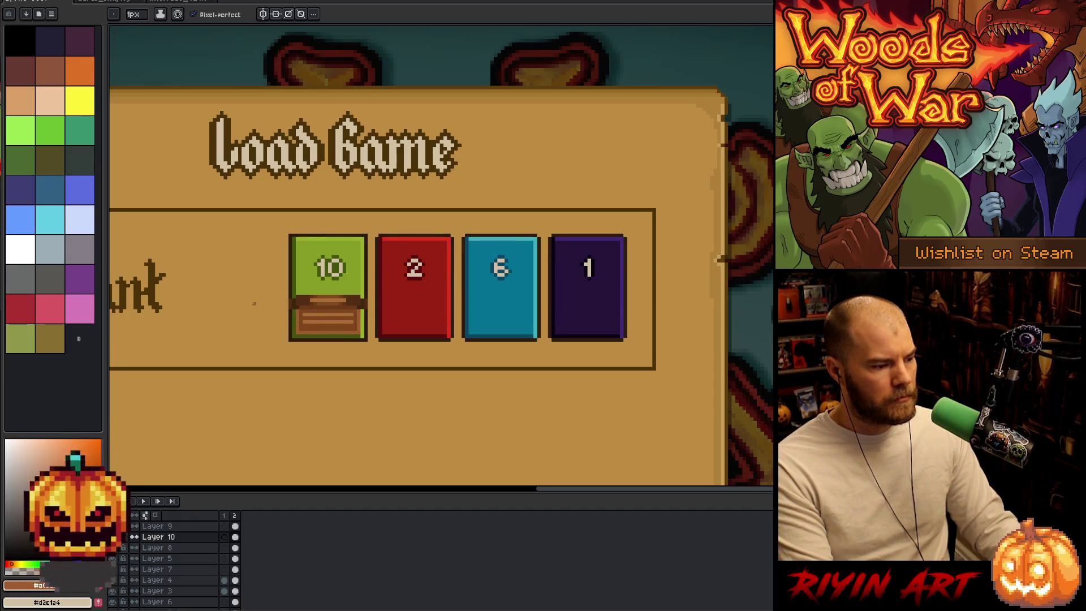
scroll(254, 304, "up", 1)
scroll(315, 319, "down", 3)
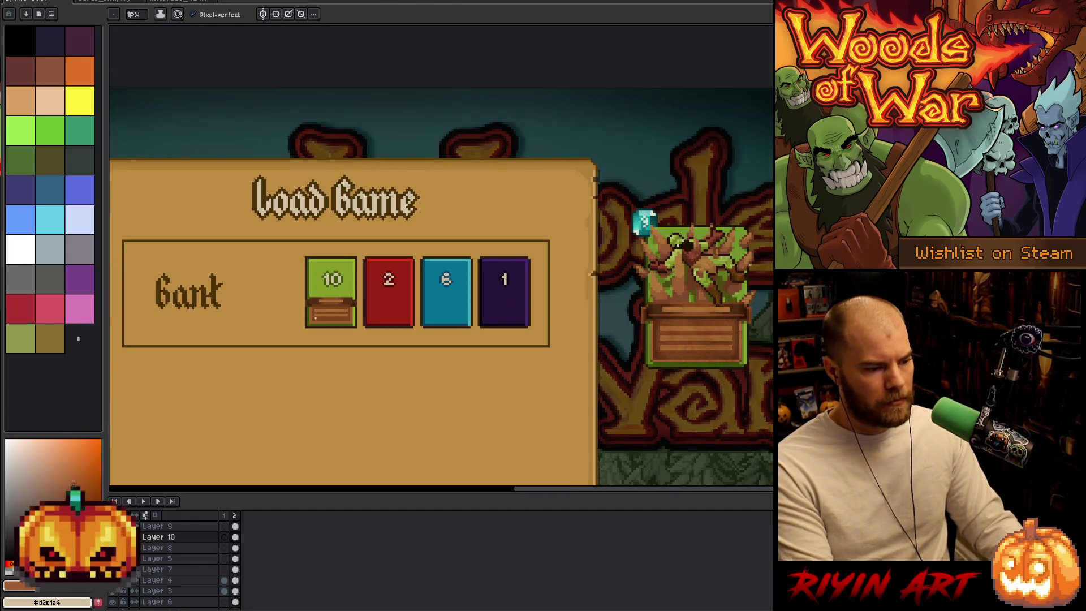
scroll(679, 311, "up", 4)
key("i")
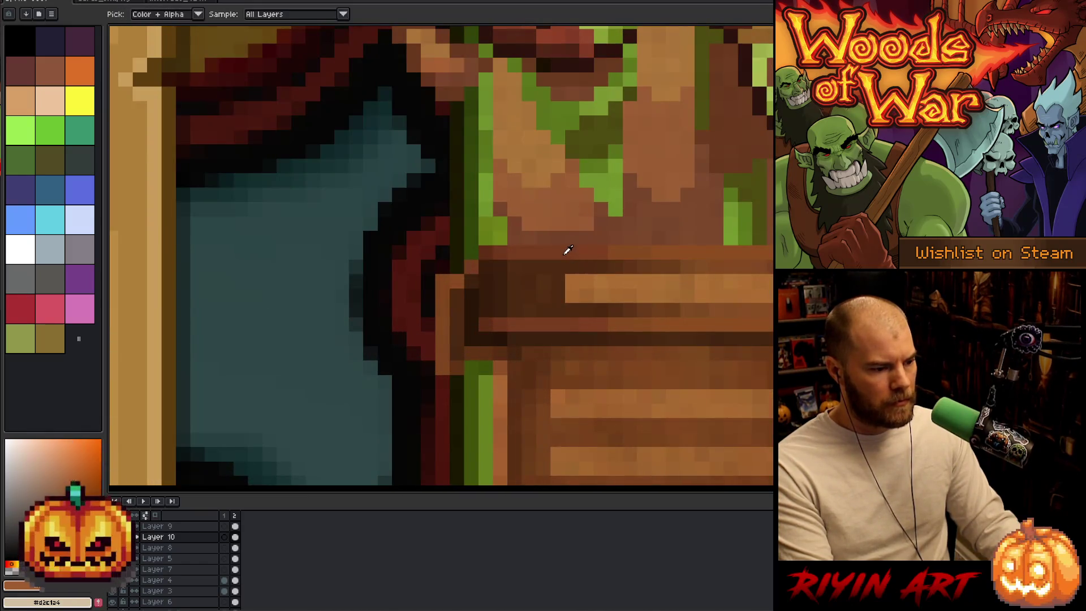
scroll(567, 249, "down", 3)
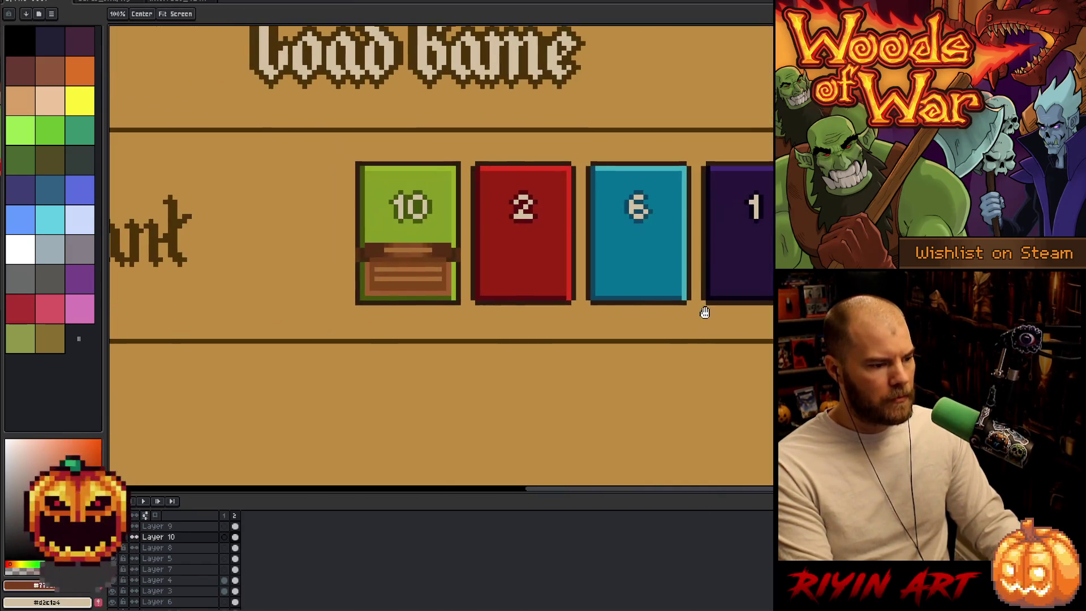
scroll(378, 238, "up", 3)
key("b")
left_click(382, 249)
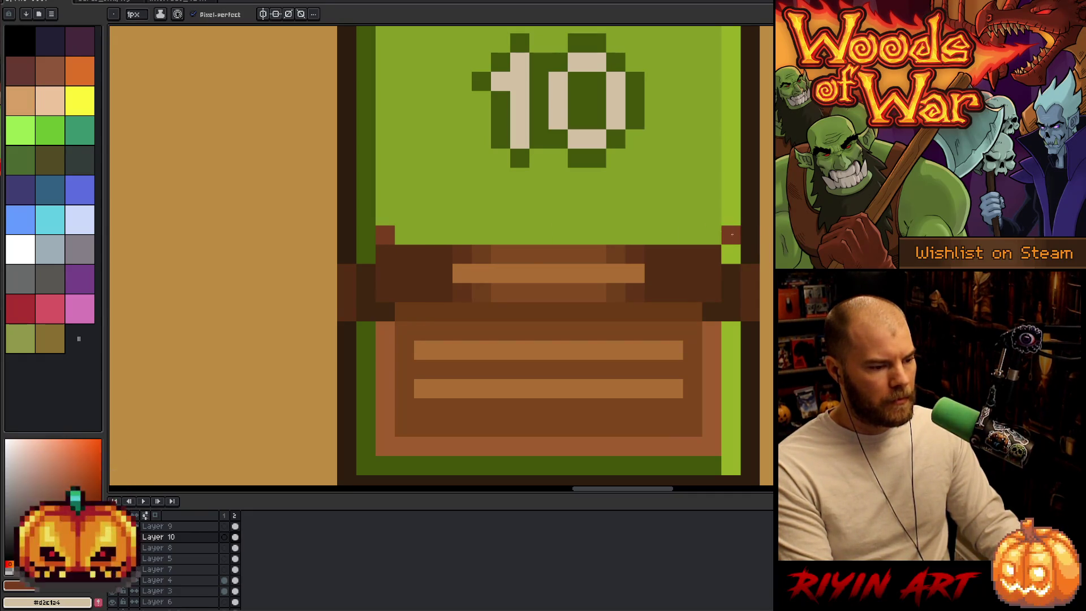
- Draw a reddish-brown rim along the lid top and extend the lid past both card edges
left_click(730, 234, "shift")
left_click_drag(731, 253, 766, 254)
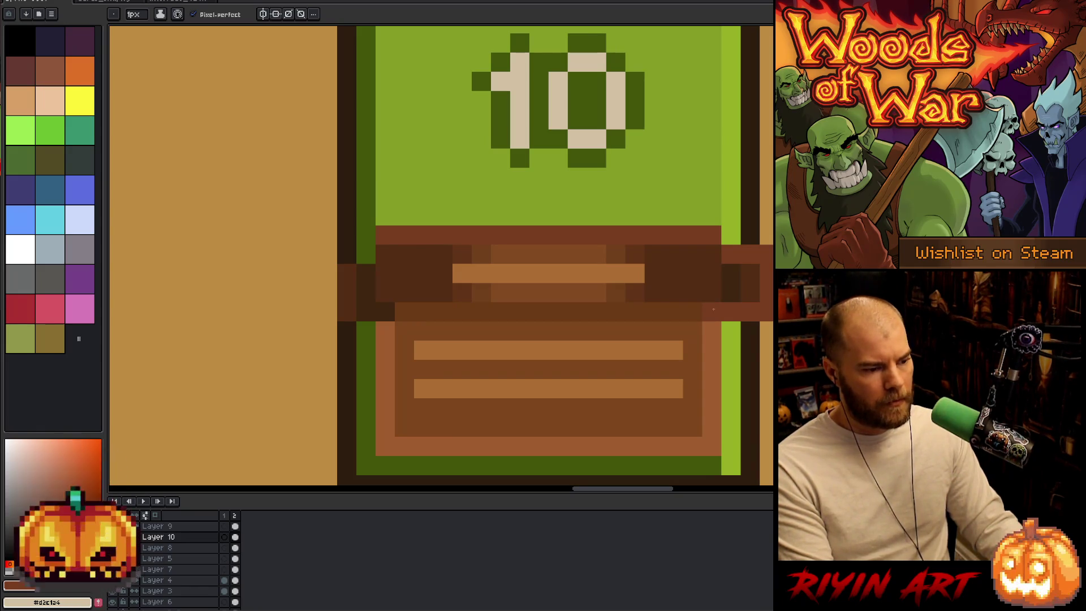
scroll(713, 309, "down", 3)
scroll(722, 299, "up", 3)
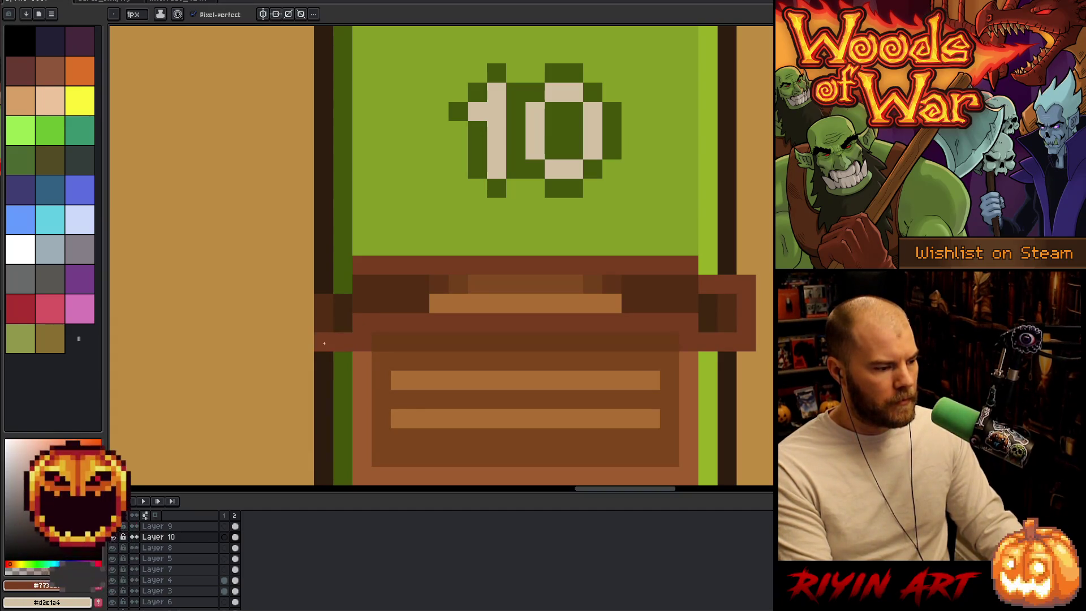
left_click(303, 341)
mouse_move(303, 314)
left_mouse_down()
mouse_move(303, 284)
mouse_move(439, 303)
left_mouse_up()
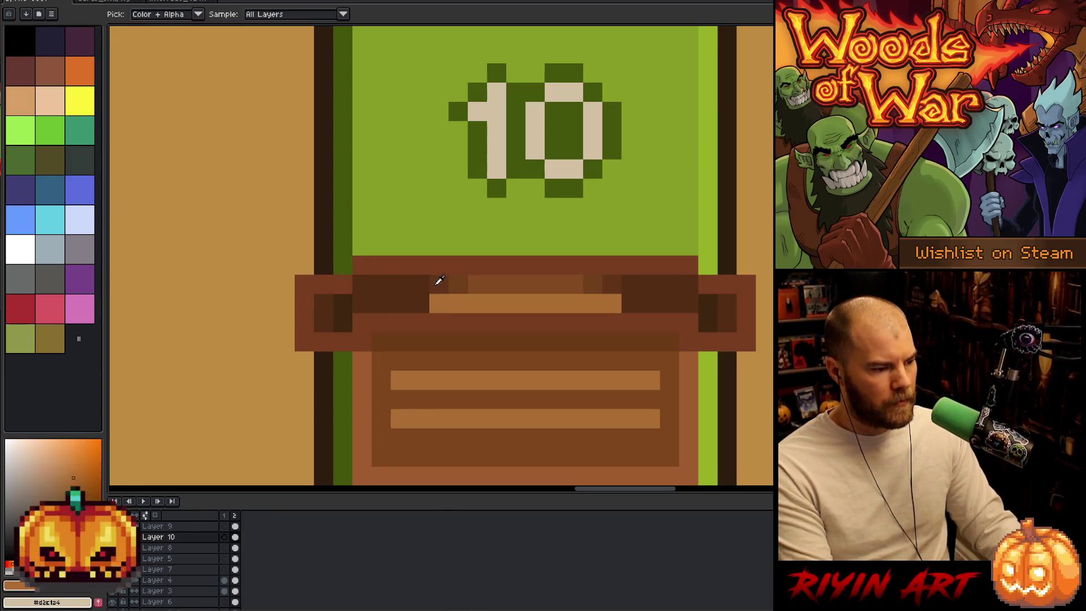
- Shorten the lid highlight and repaint it in a darker medium brown
left_click(593, 303)
left_click(612, 303)
left_click(596, 289, "alt")
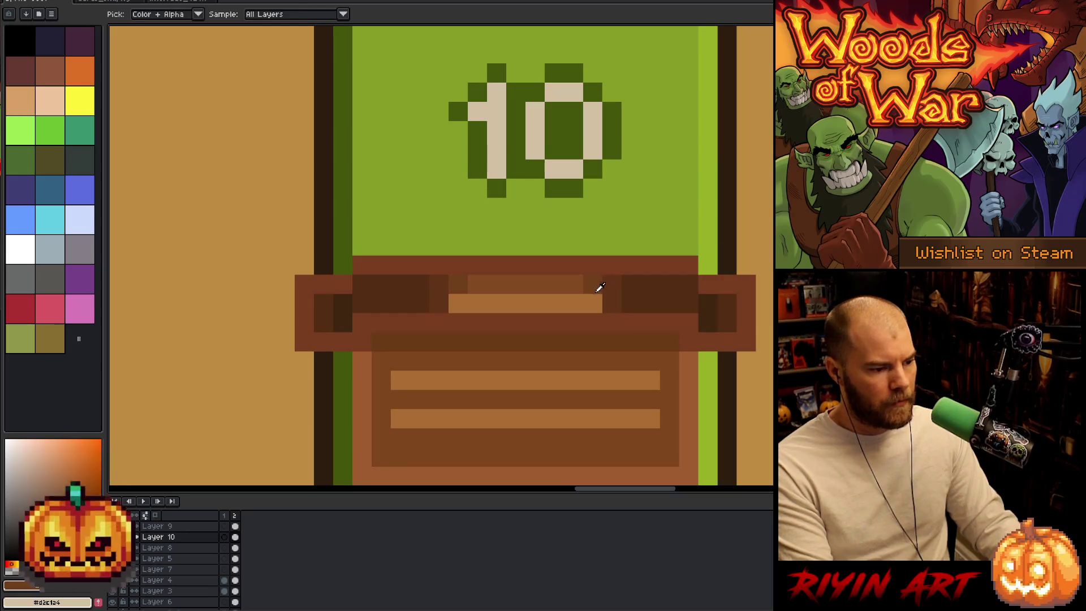
left_click(458, 303)
left_click(496, 283, "alt")
left_click_drag(477, 304, 568, 295)
scroll(568, 295, "down", 5)
left_click_drag(618, 328, 401, 315)
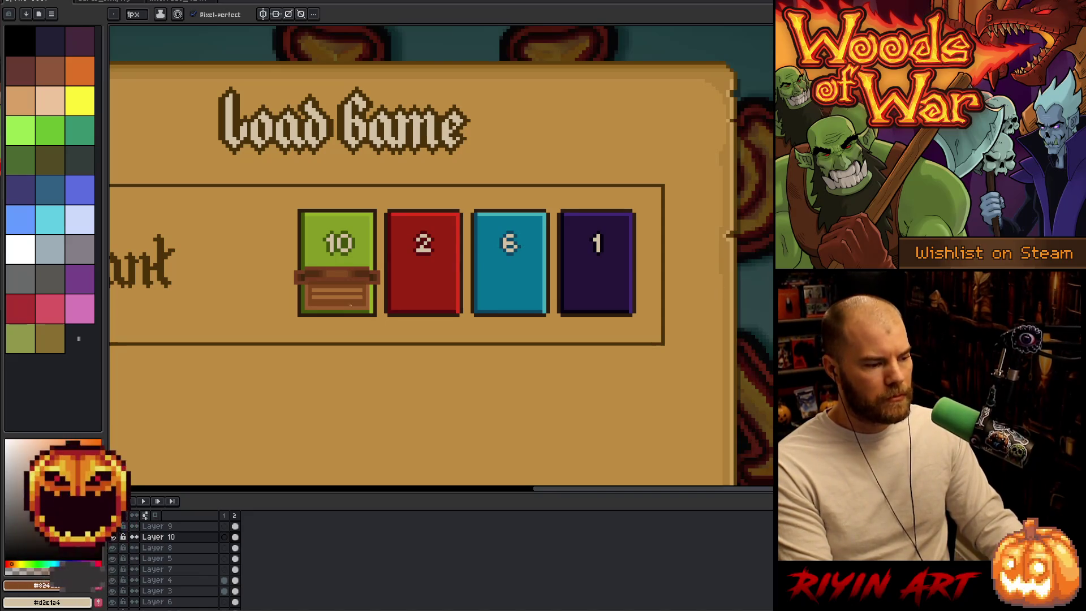
scroll(350, 305, "up", 4)
key("i")
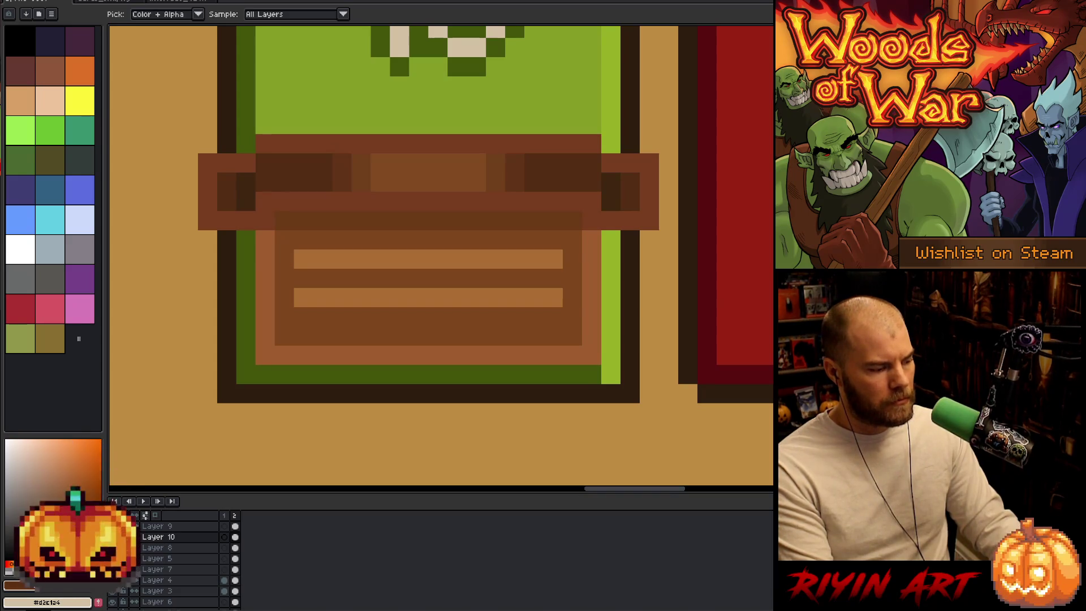
key("g")
left_click(396, 221)
scroll(405, 260, "down", 2)
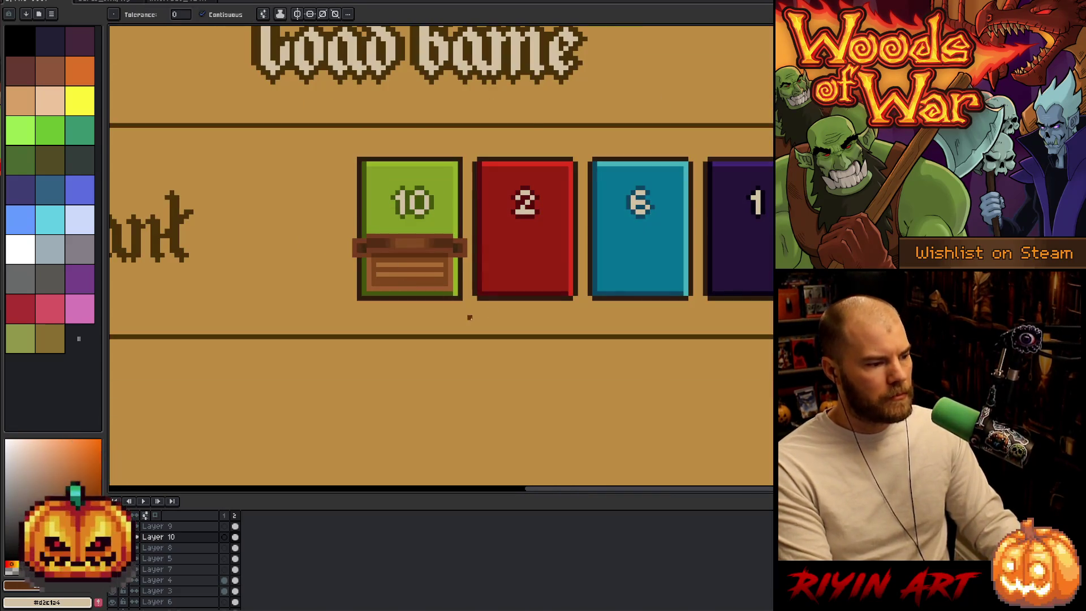
scroll(467, 317, "down", 2)
scroll(450, 277, "up", 2)
scroll(436, 321, "up", 1)
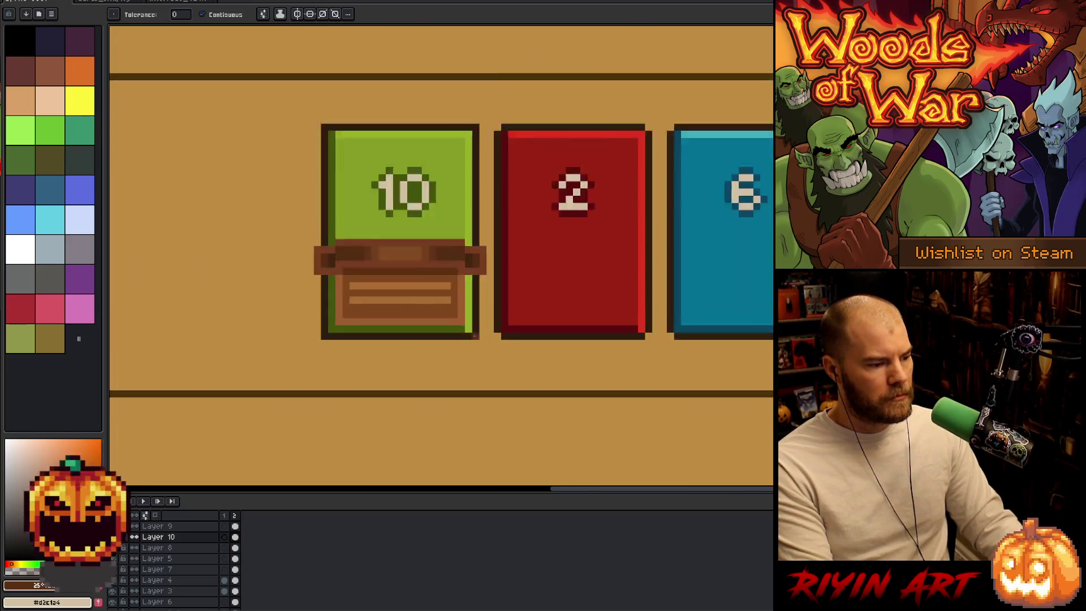
scroll(332, 319, "down", 1)
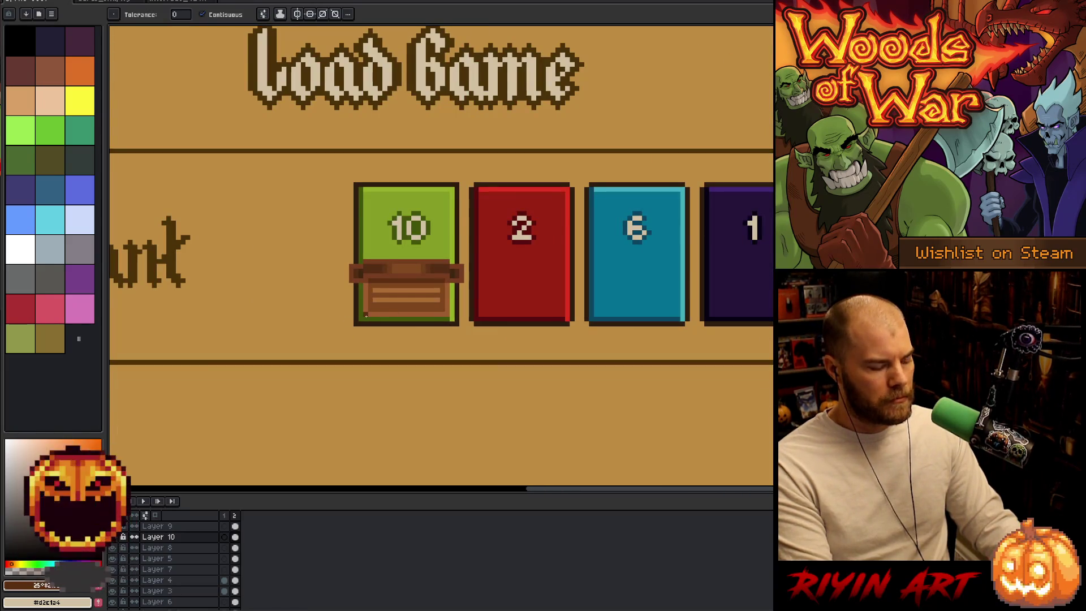
left_click_drag(415, 309, 379, 359)
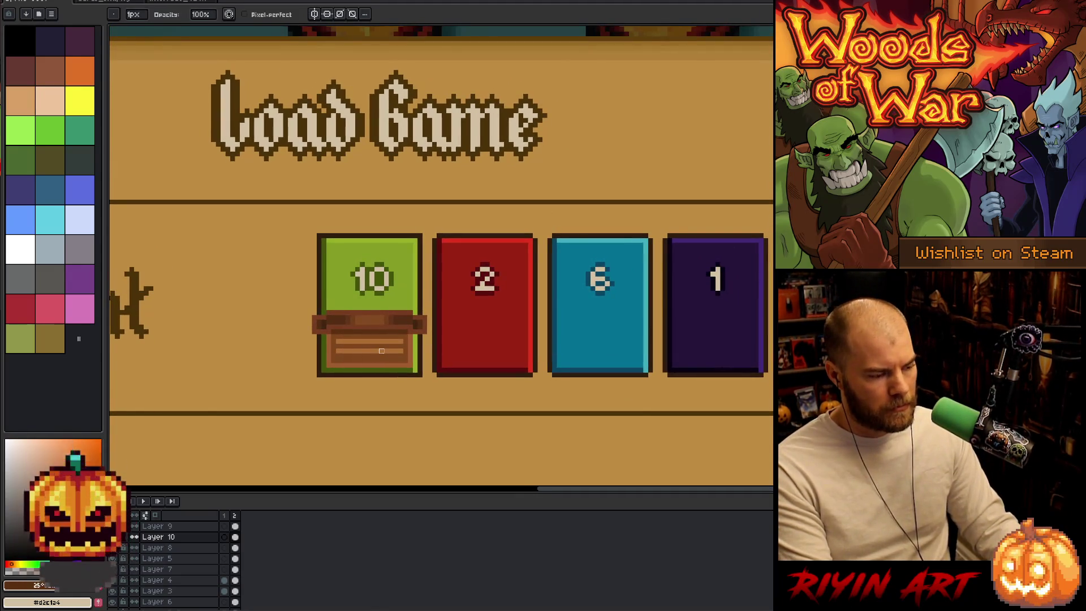
scroll(381, 351, "down", 1)
scroll(364, 352, "up", 1)
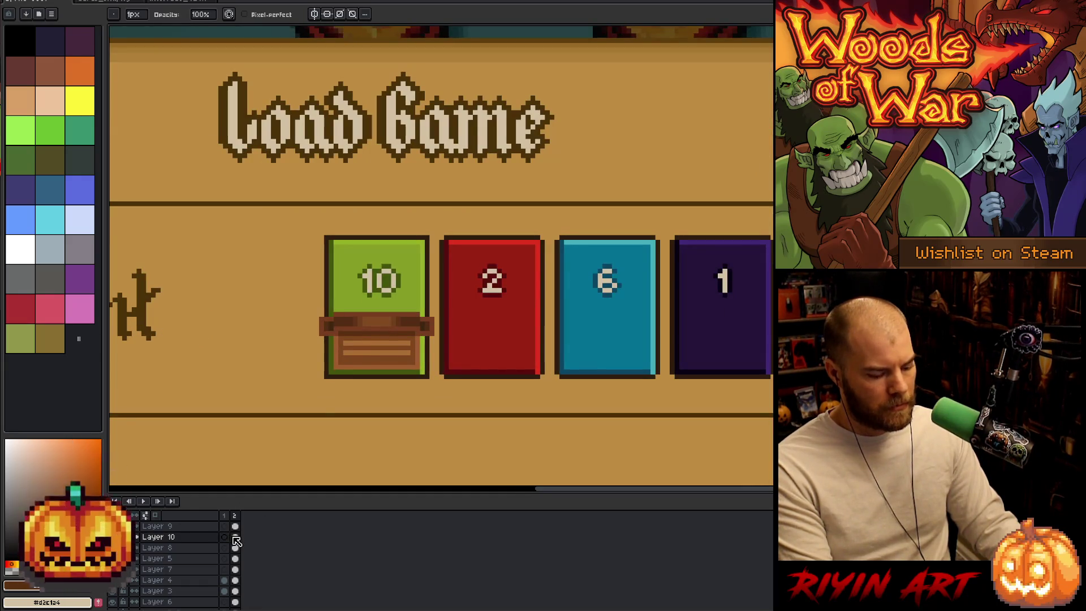
key("m")
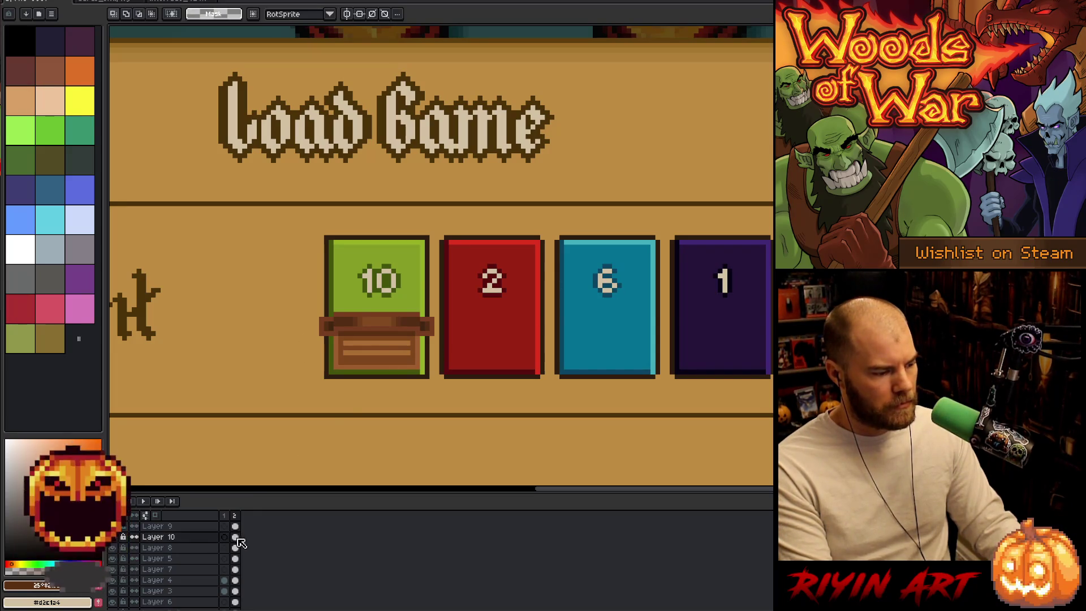
left_click(116, 536)
left_click(116, 537)
left_click(116, 536)
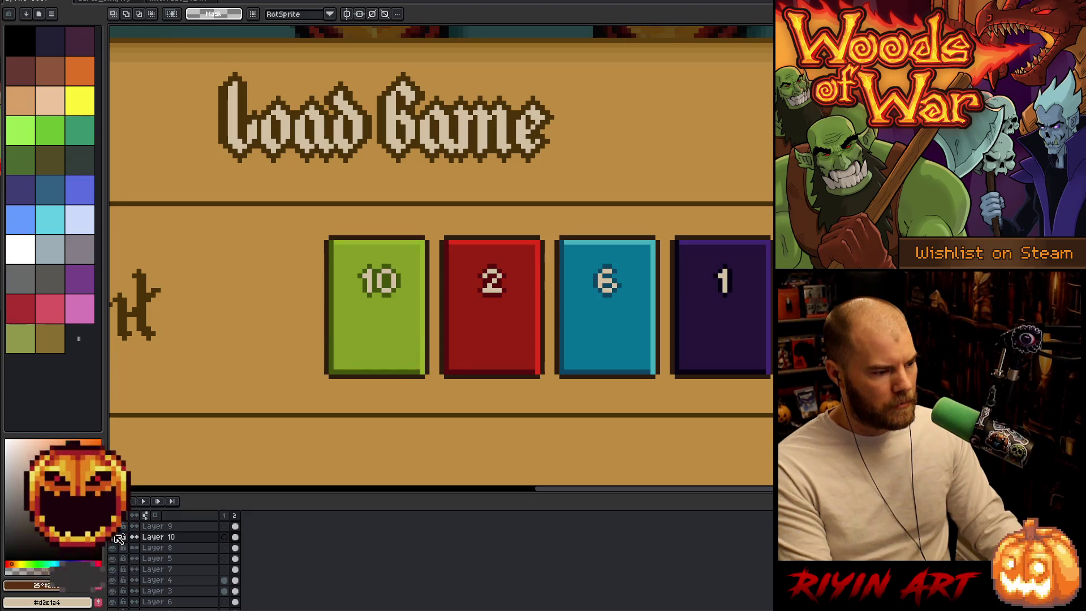
left_click(116, 536)
left_click(113, 547)
left_click(113, 548)
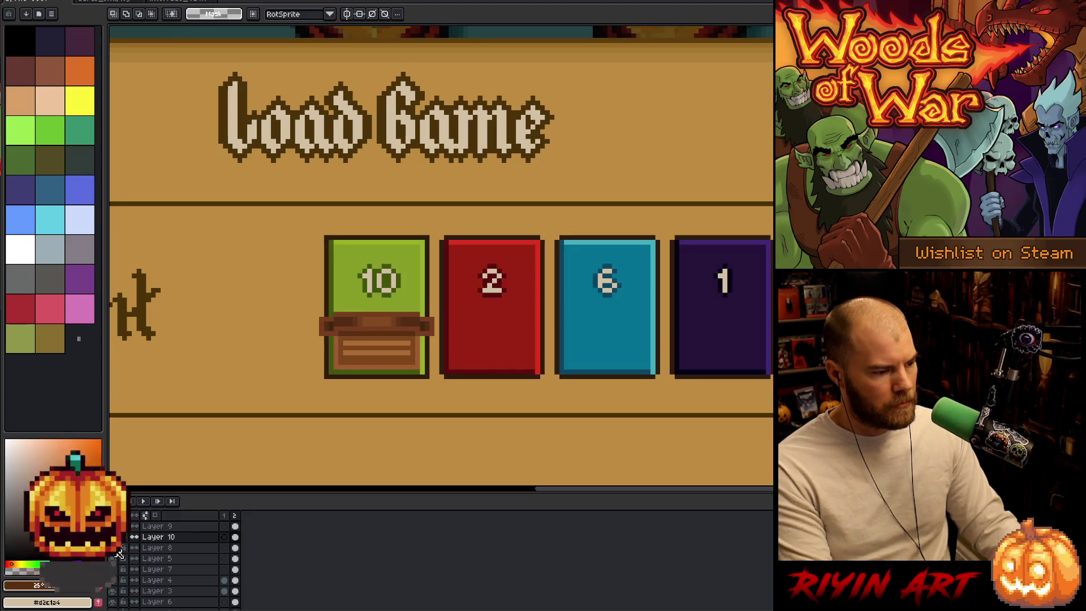
left_click(117, 551)
left_click(117, 550)
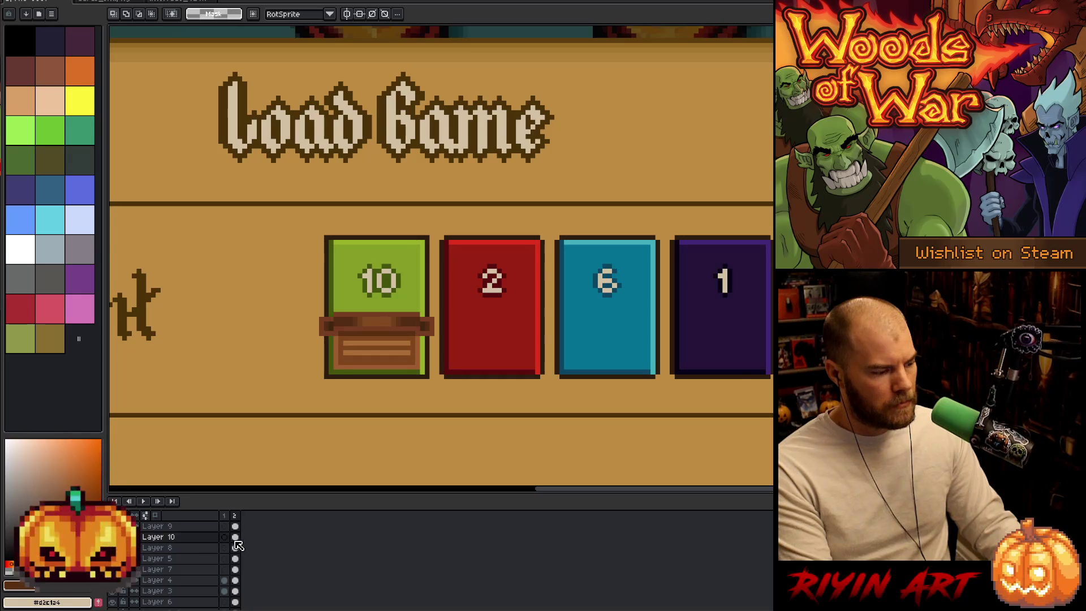
left_click_drag(236, 537, 235, 548)
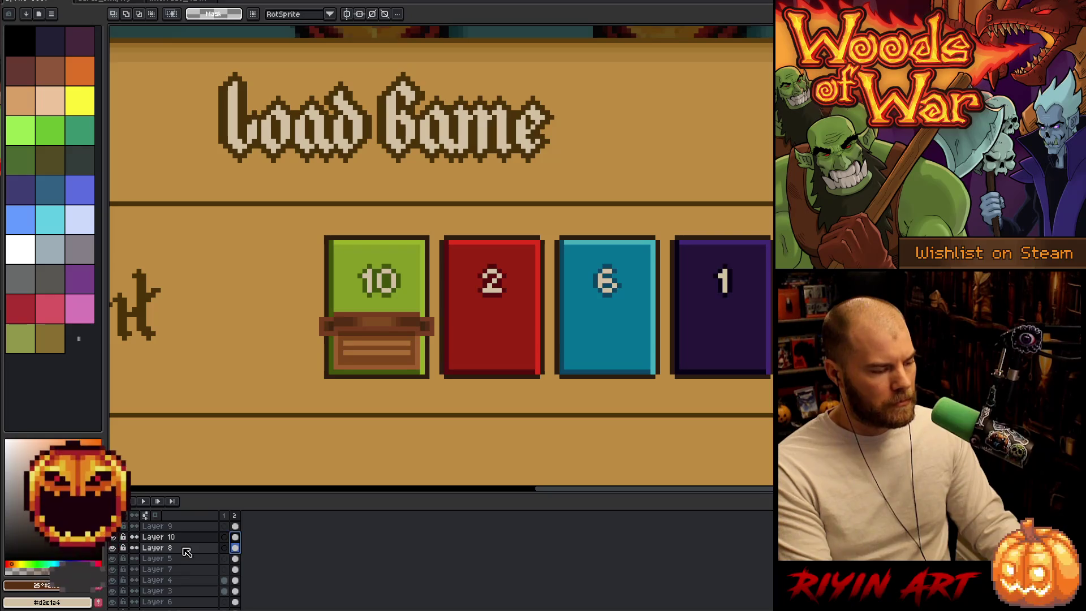
left_click(237, 547)
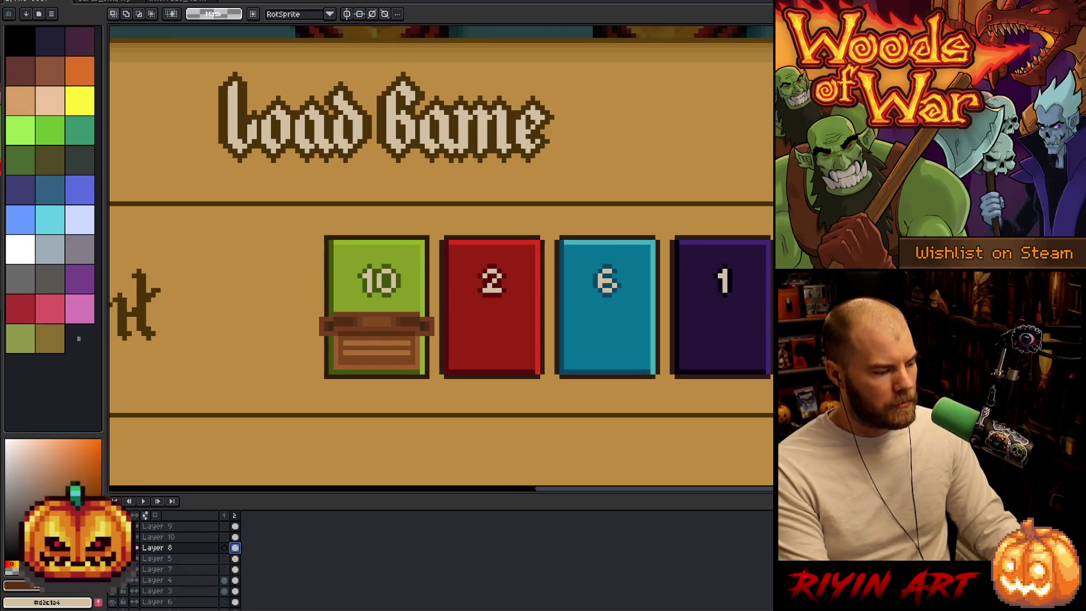
key("Left")
key("Right")
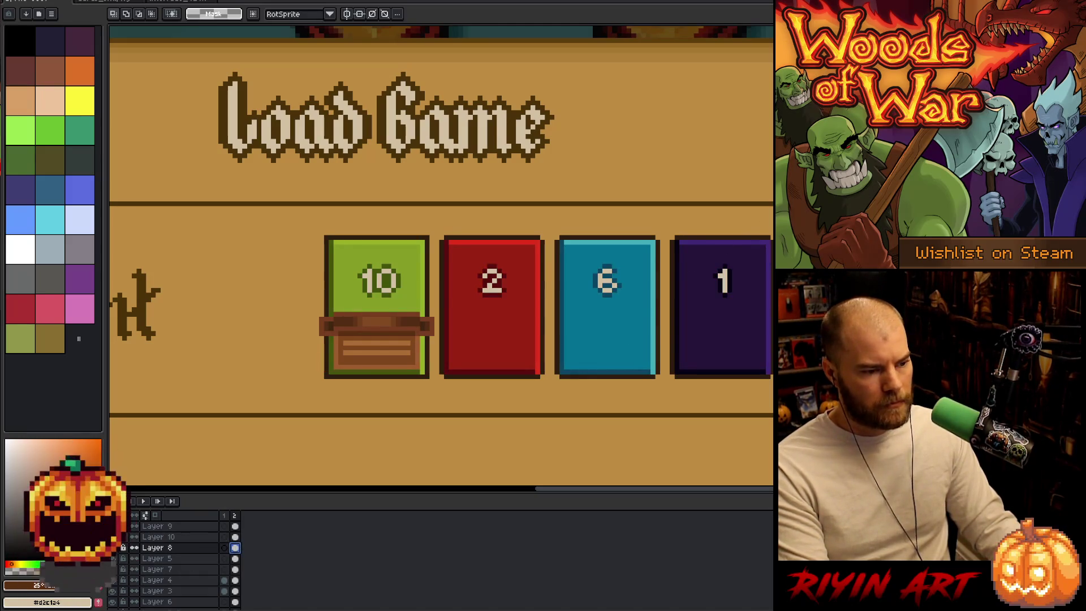
- Nudge cards 2, 6 and 1 right to widen the spacing between the four cards
mouse_move(772, 213)
left_mouse_down()
mouse_move(497, 413)
mouse_move(437, 419)
left_mouse_up()
key("Right")
key("Right")
key("Right")
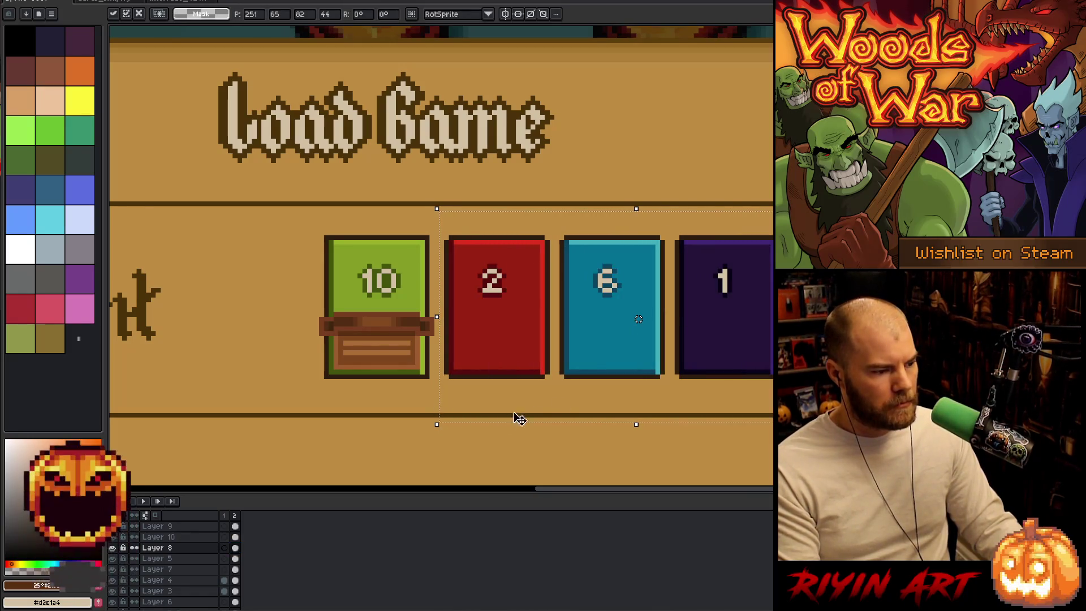
left_click_drag(773, 138, 565, 450)
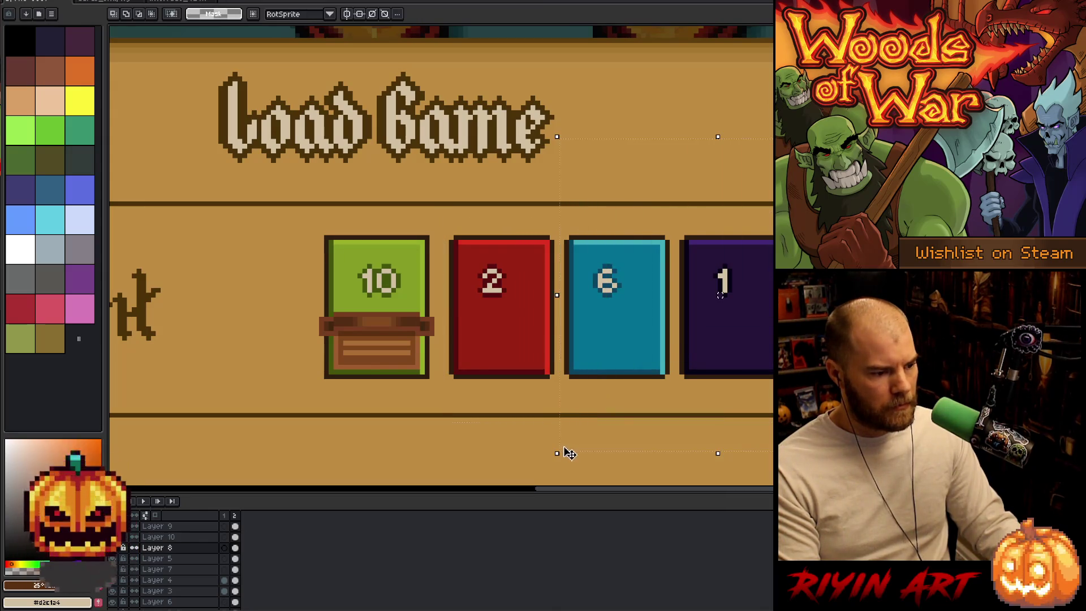
key("Right")
key("Right")
key("Return")
mouse_move(773, 78)
left_mouse_down()
mouse_move(675, 445)
mouse_move(689, 451)
left_mouse_up()
key("Right")
key("Right")
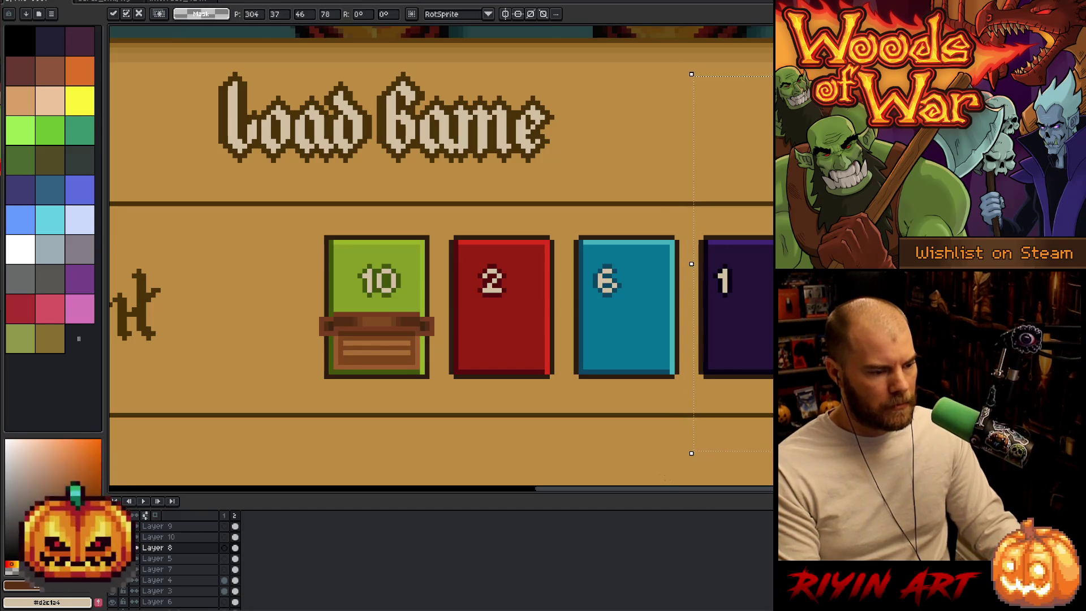
- On Layer 10, select the chest on card 10 and carry a copy onto card 2
left_click(235, 537)
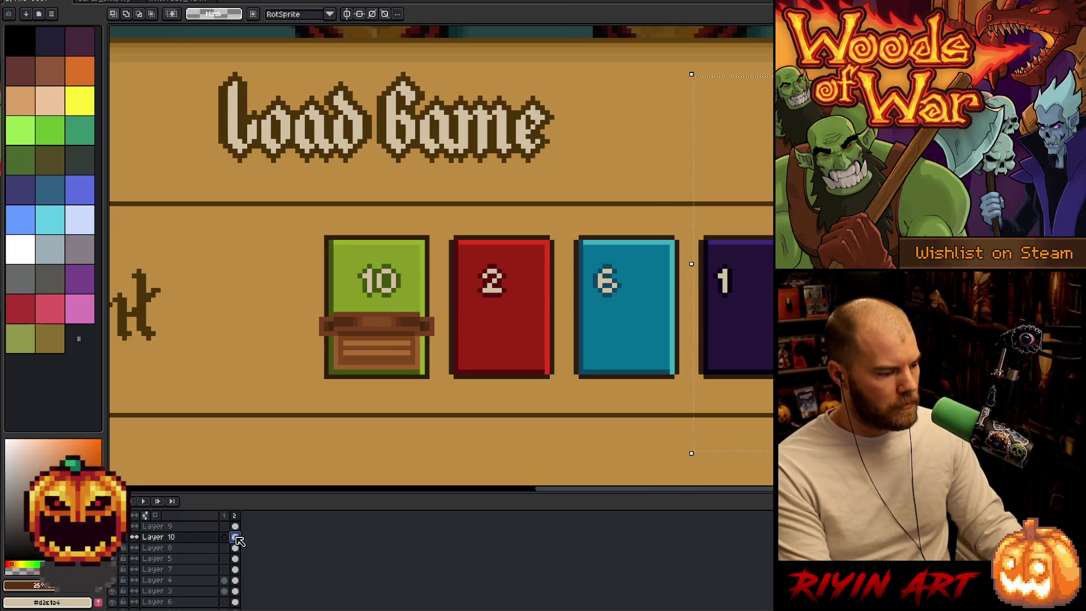
mouse_move(245, 405)
left_mouse_down()
mouse_move(361, 342)
mouse_move(441, 205)
left_mouse_up()
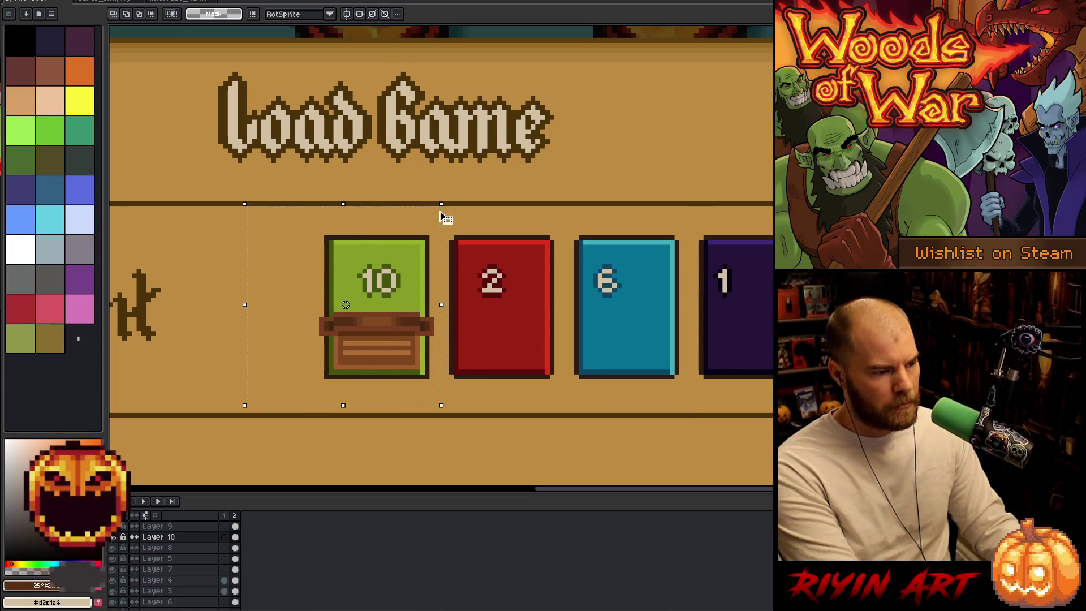
key("Right")
key("Right")
key("Right")
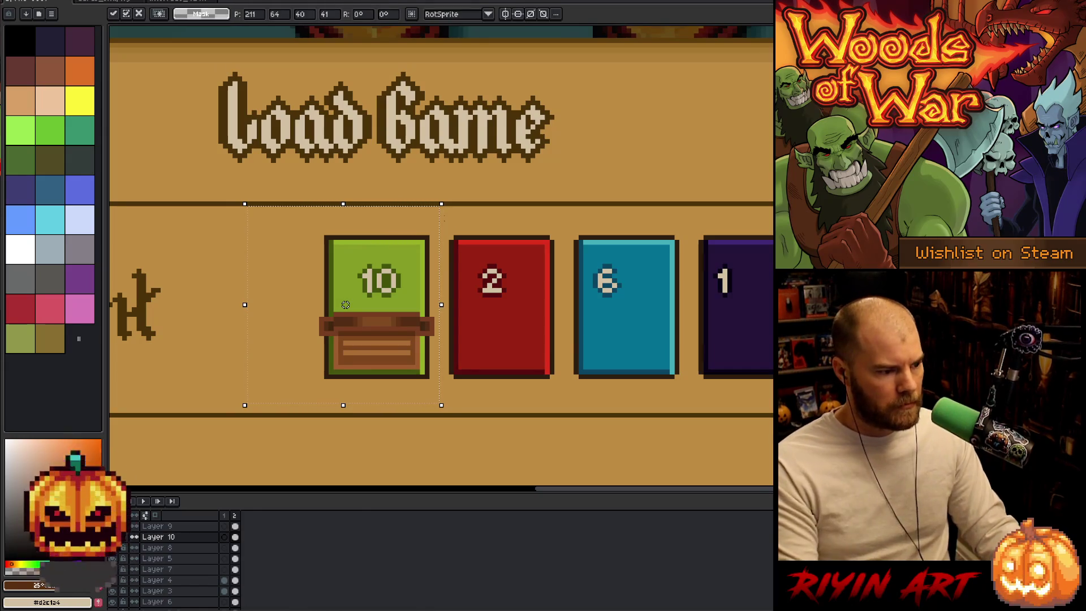
key("Right")
key("Right")
key("Right")
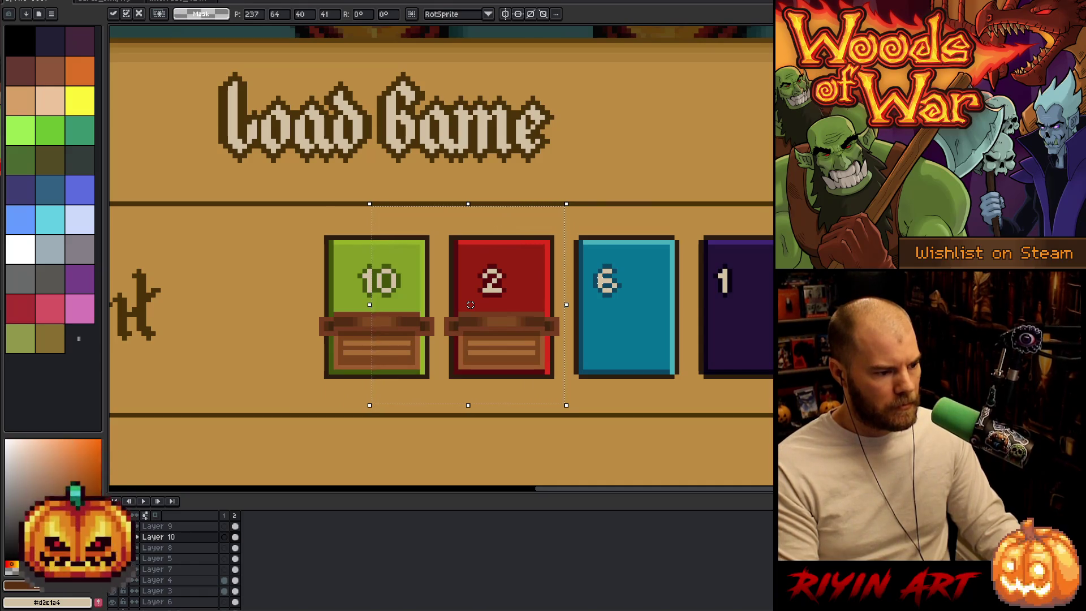
key("Right")
key("Right")
key("Right")
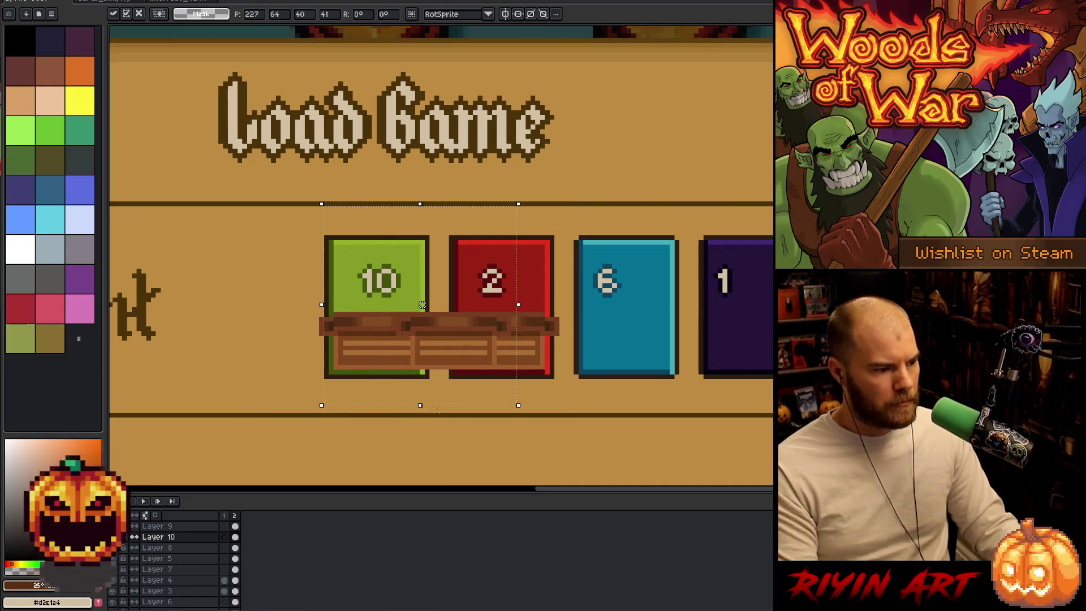
- Line up another chest copy on card 6 and leave it there
key("Left")
key("Left")
key("Left")
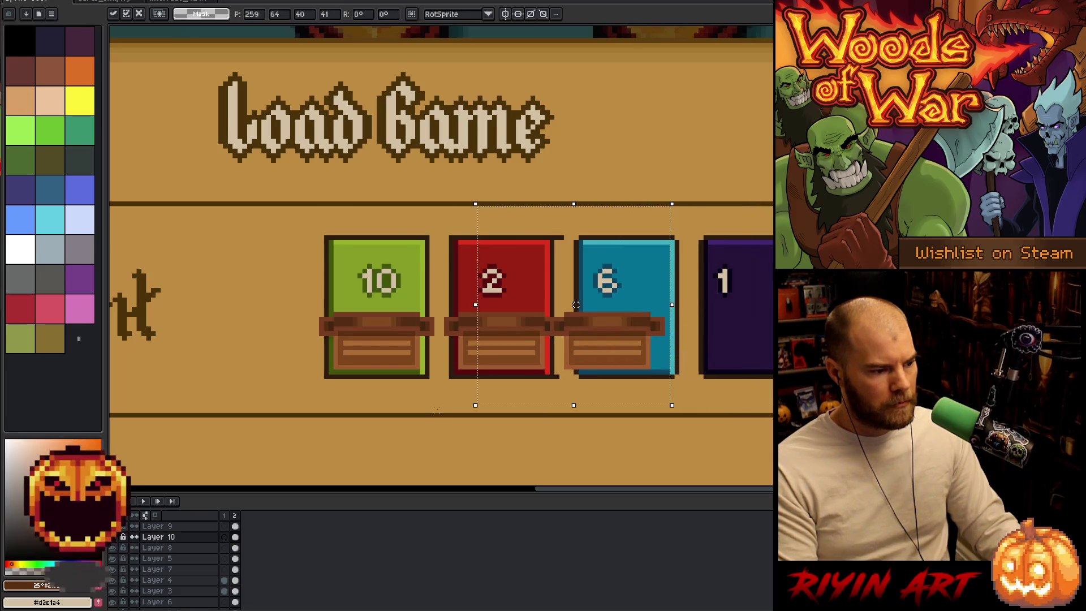
key("Right")
key("Right")
key("Right")
left_click_drag(653, 304, 595, 304)
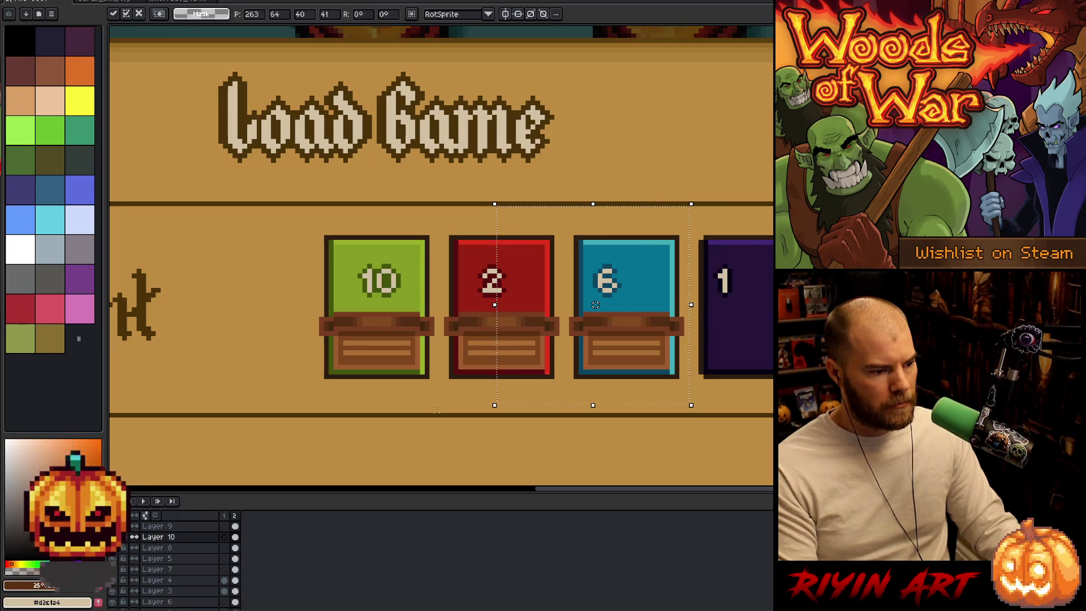
key("Return")
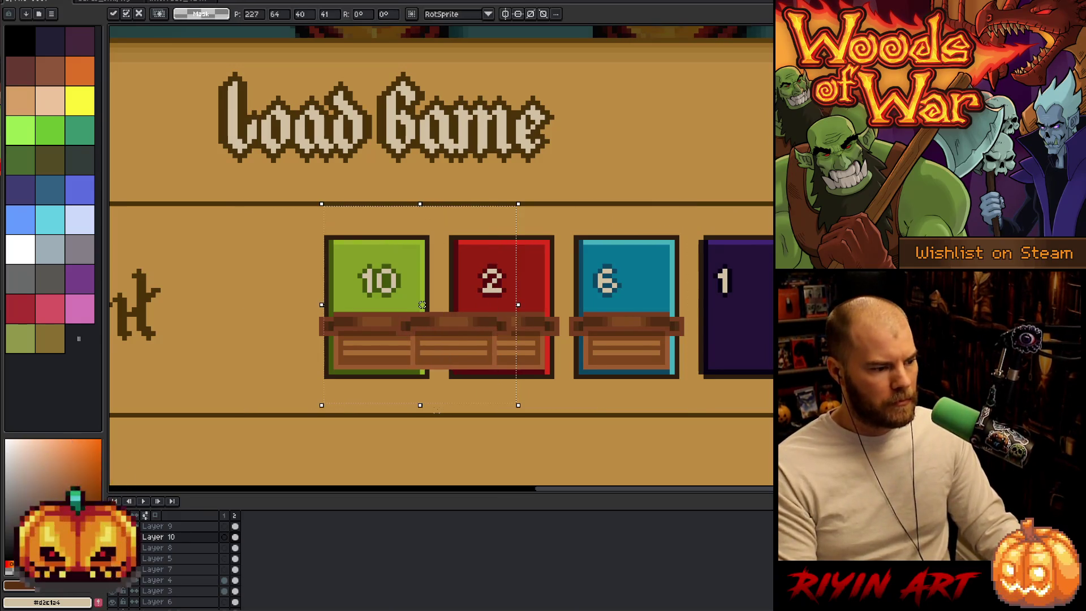
- Place a final chest copy on card 1 and deselect
left_click_drag(807, 305, 720, 305)
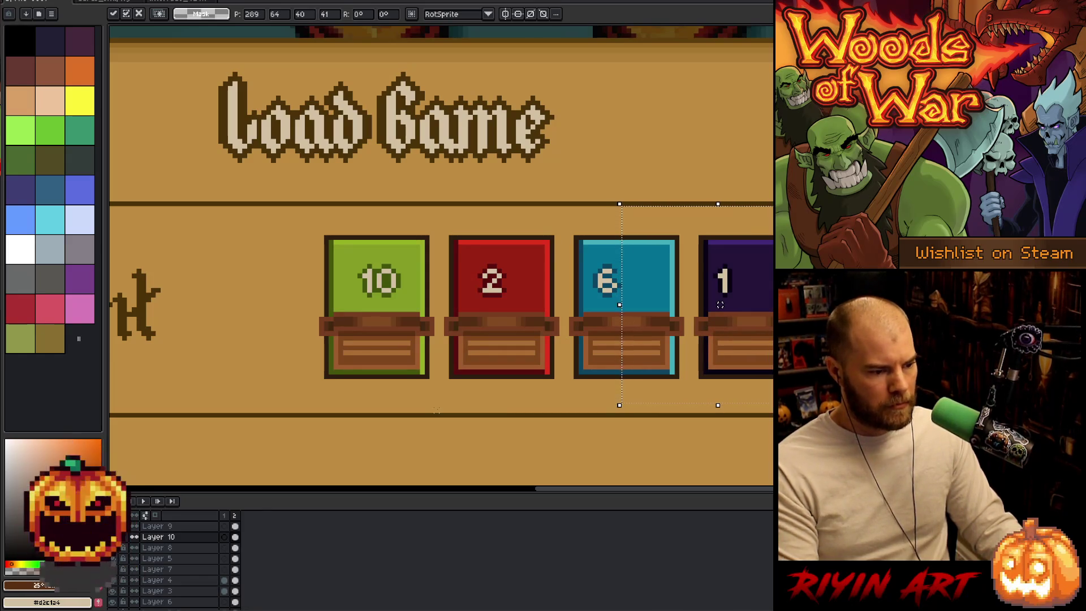
key("ctrl+d")
left_click_drag(375, 359, 303, 351)
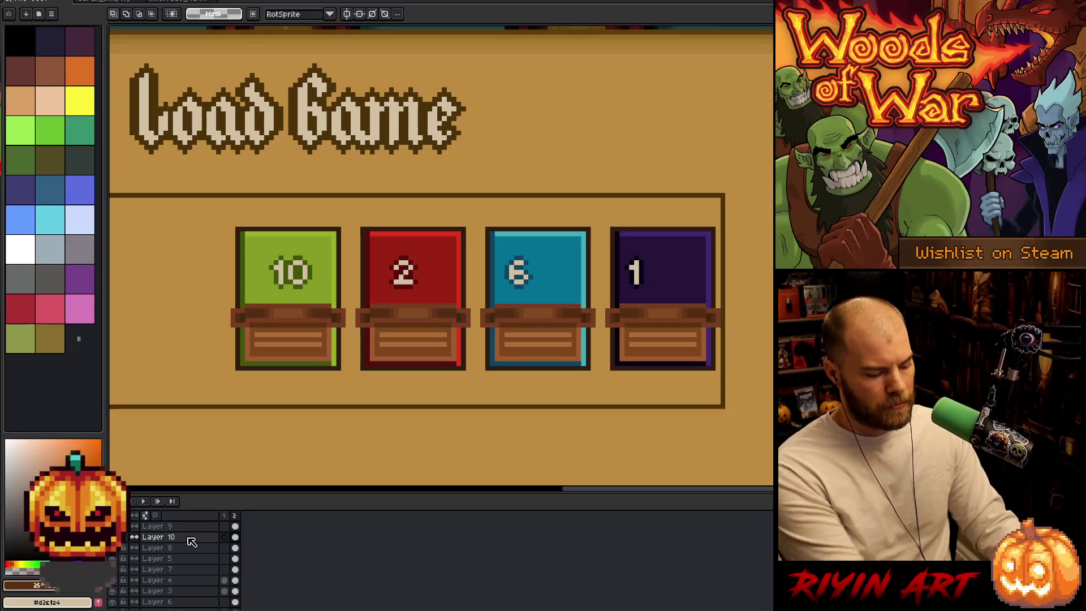
- Merge the chest layer into the cards and shift all four cards left
key("ctrl+e")
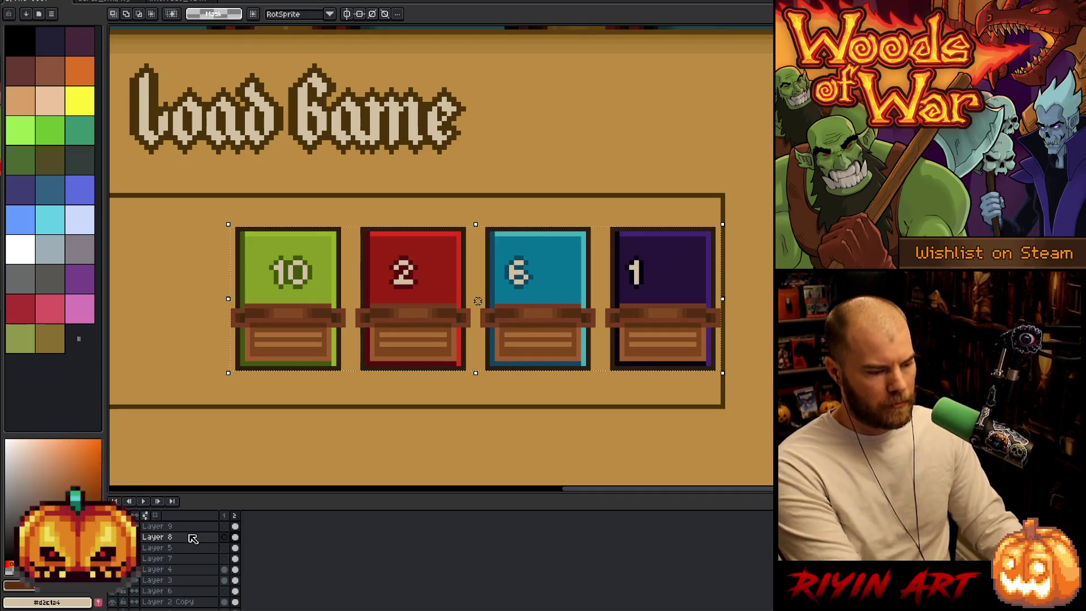
left_click_drag(478, 301, 455, 301)
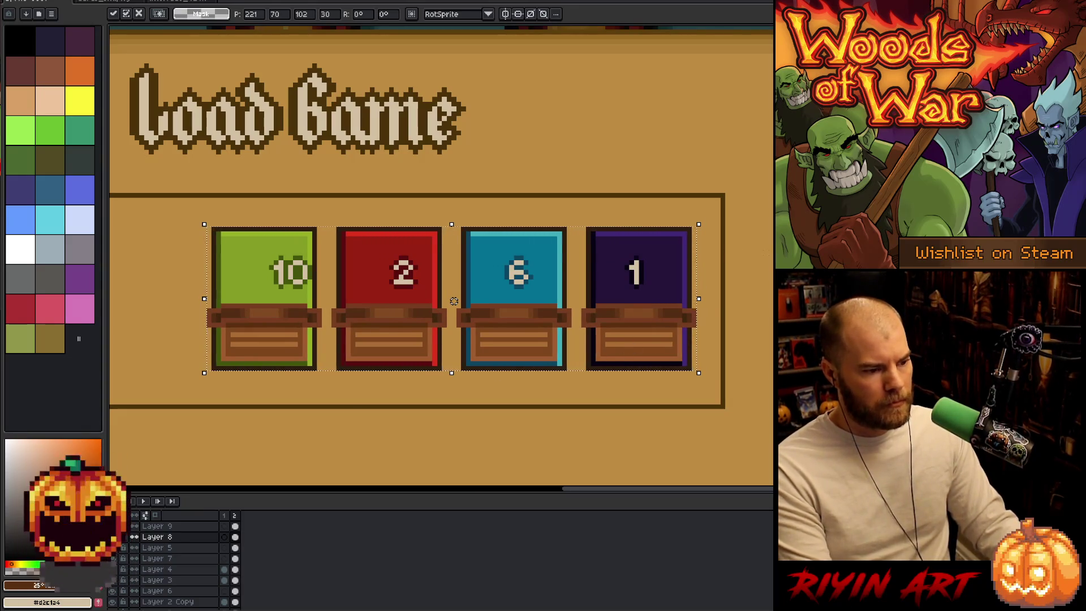
key("ctrl+d")
- On Layer 9, nudge the 6 and the 2 one pixel left, then zoom out
left_click(235, 526)
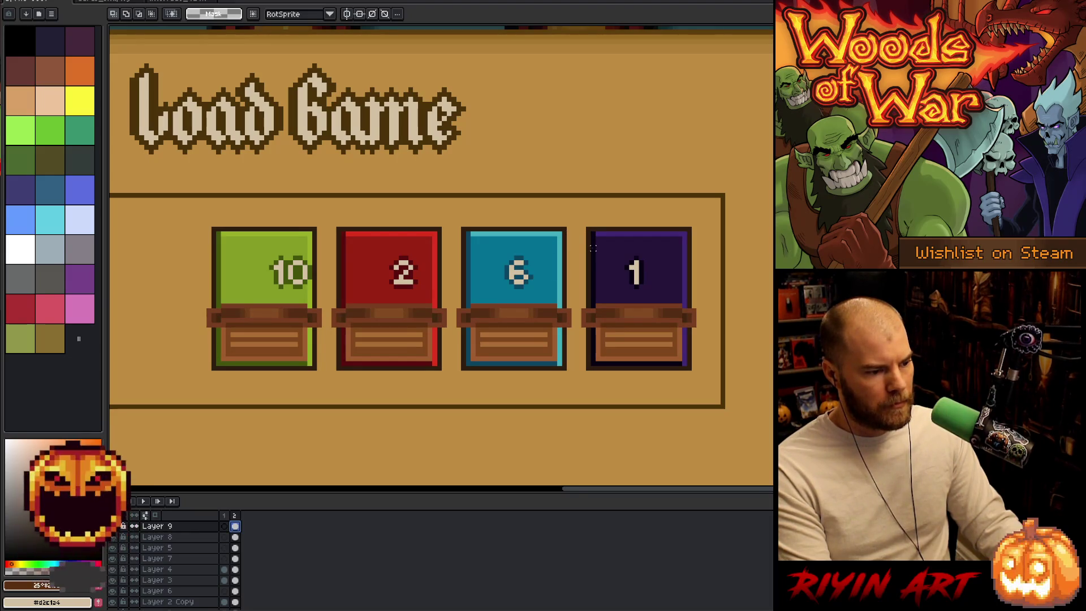
left_click_drag(553, 253, 475, 314)
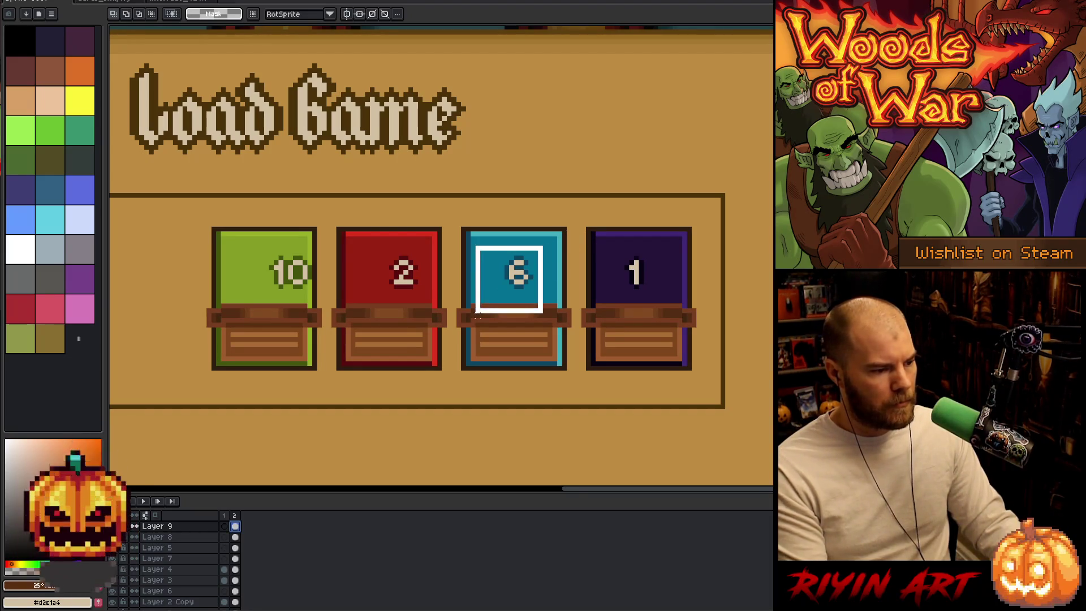
key("Left")
left_click_drag(425, 215, 339, 343)
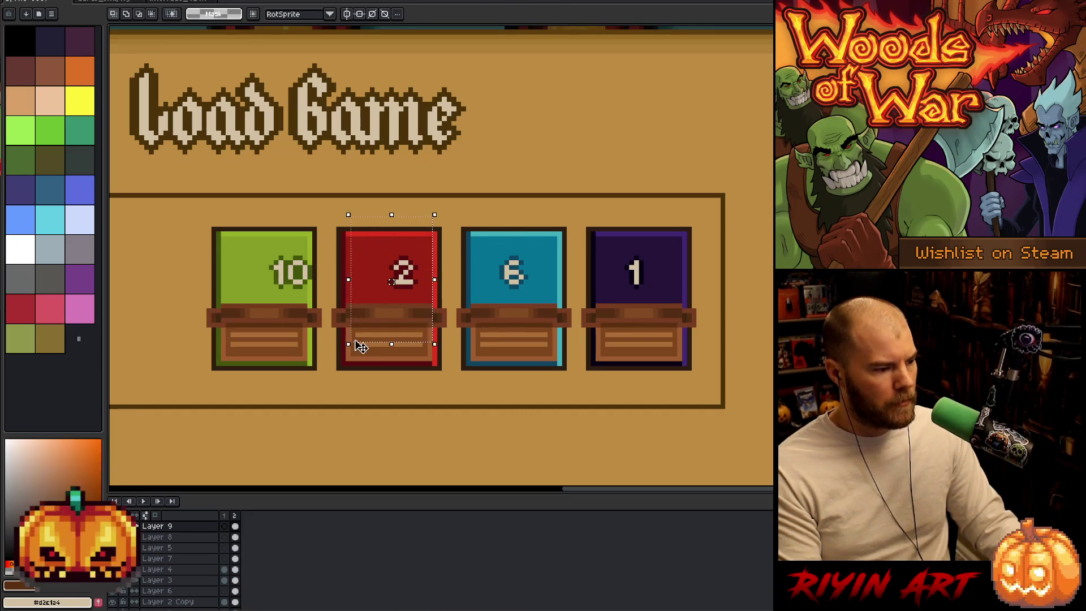
left_click_drag(382, 281, 377, 281)
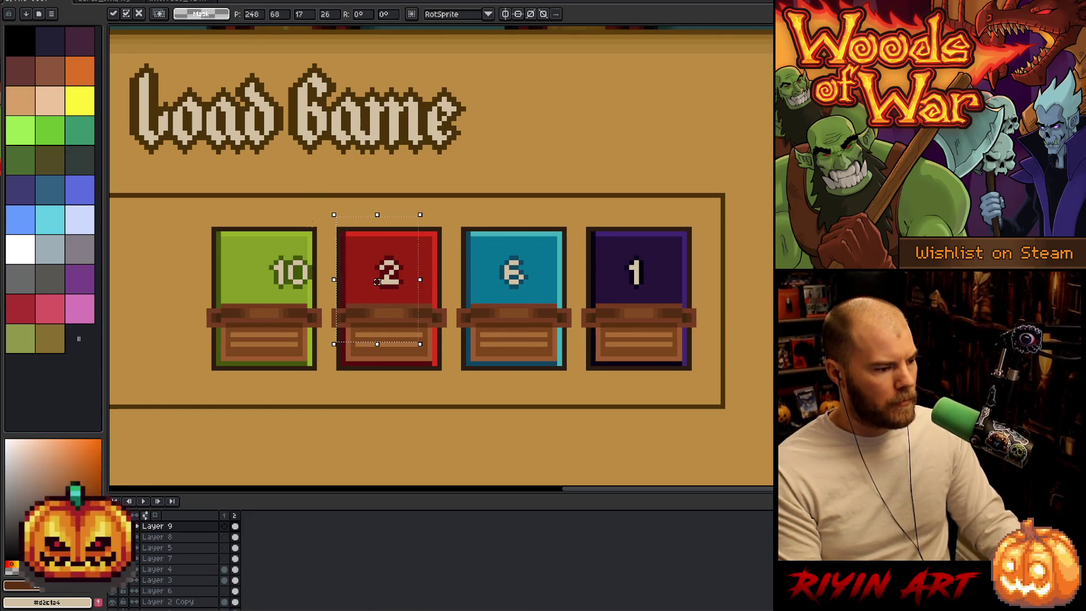
left_click_drag(311, 226, 262, 347)
scroll(419, 371, "down", 2)
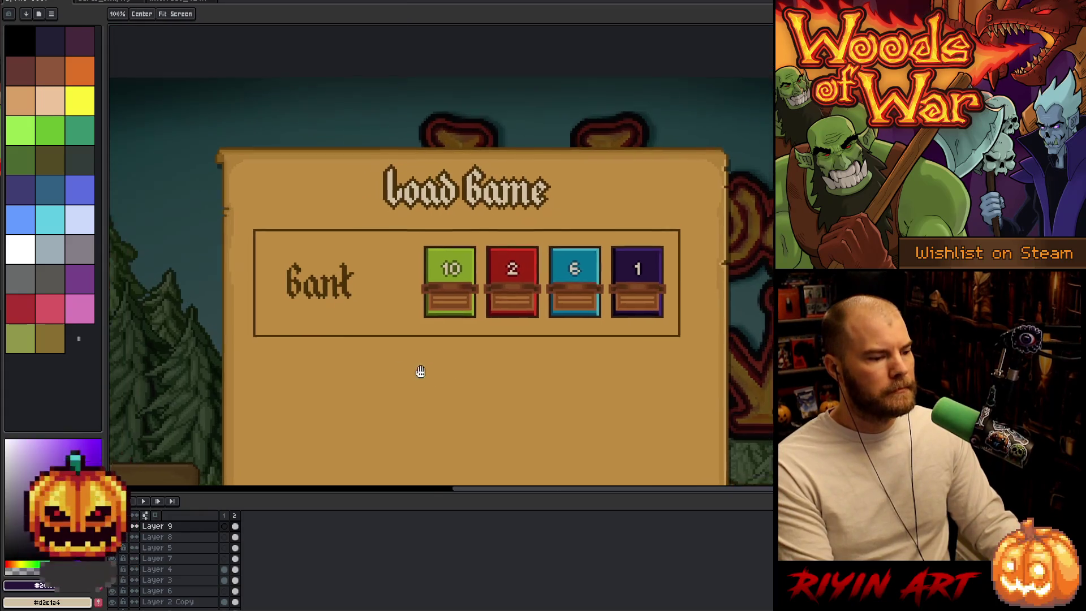
left_click_drag(419, 371, 357, 349)
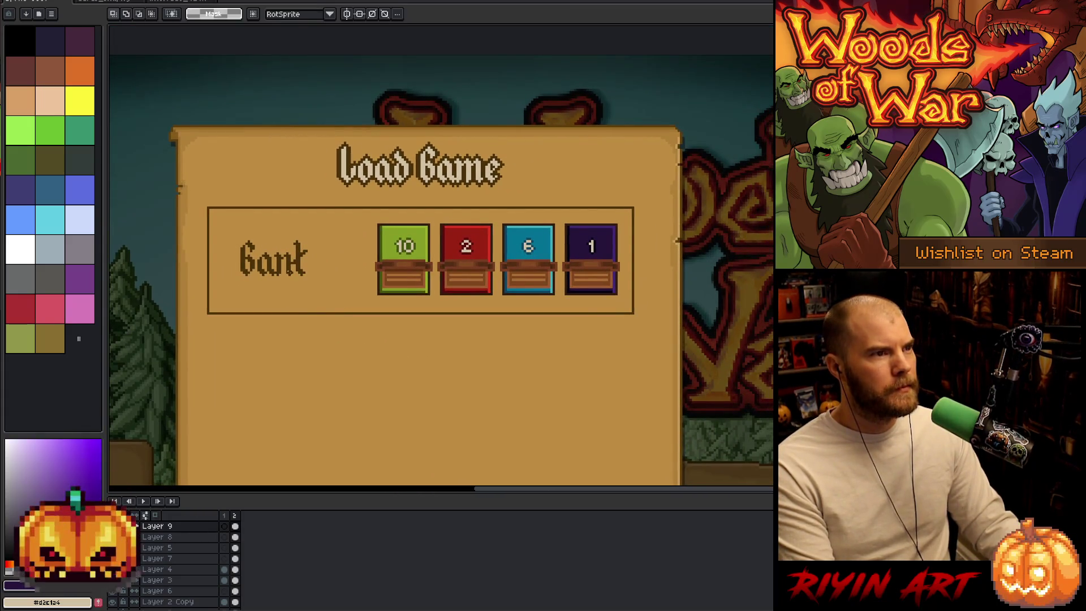
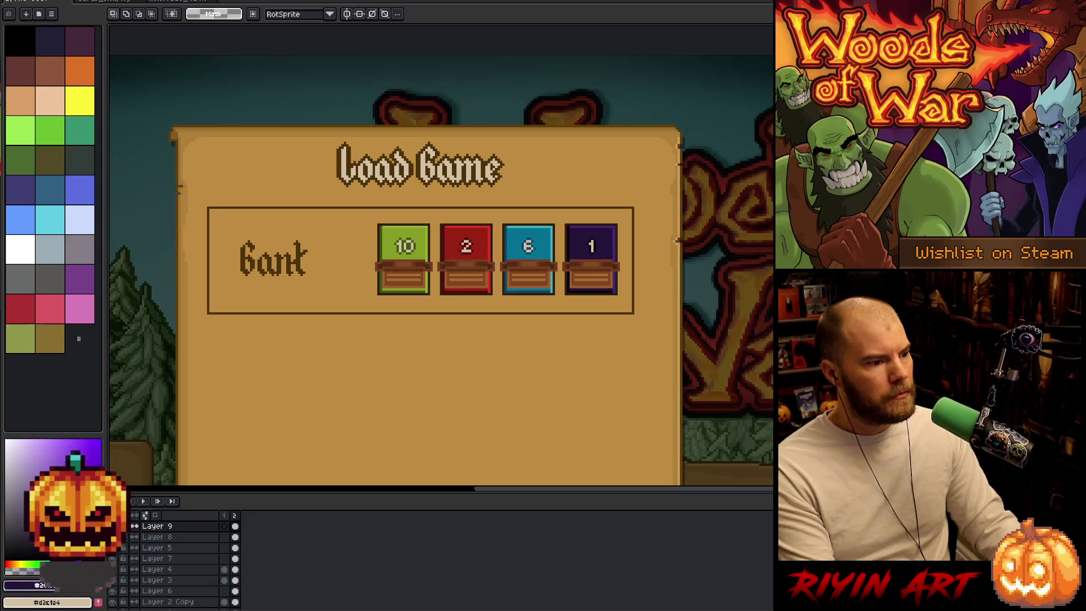
- Pick the Bank label's layer, then select and delete the 'Bank' label
key("v")
scroll(265, 267, "up", 1)
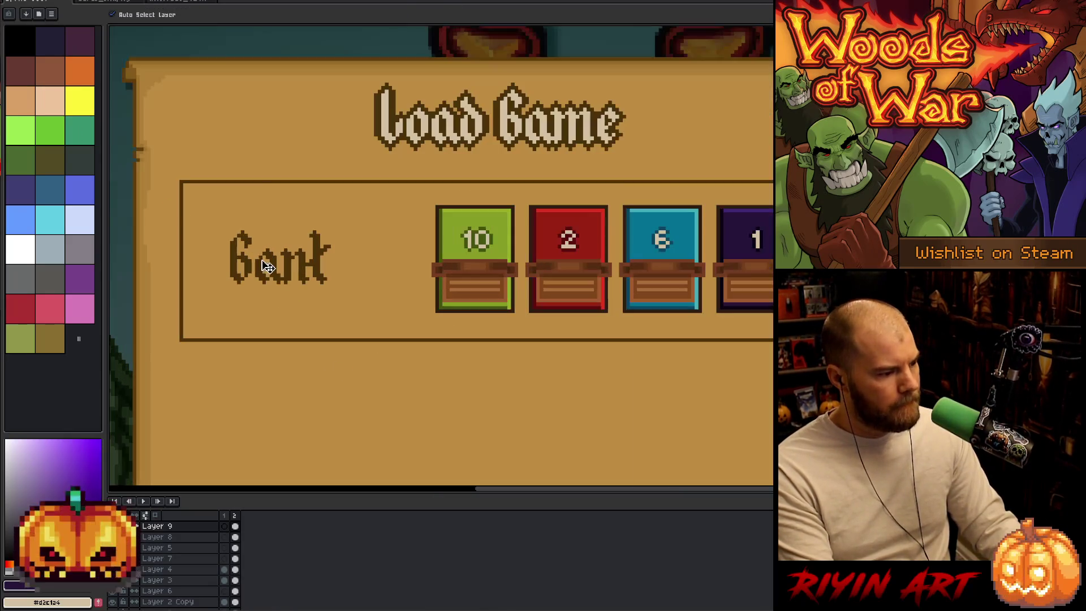
left_click(302, 270)
scroll(305, 266, "up", 1)
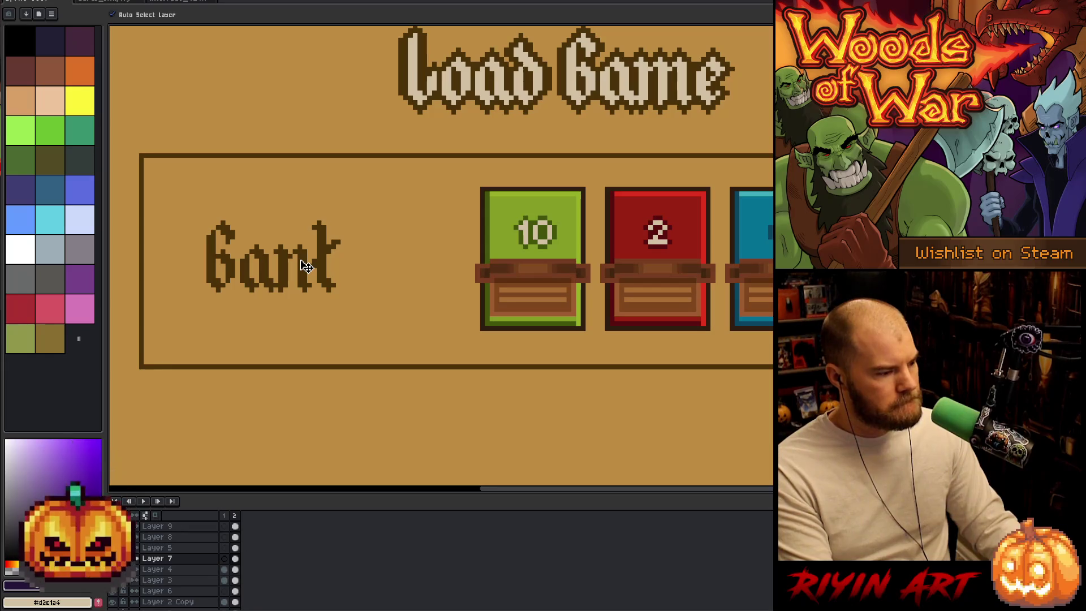
key("m")
scroll(306, 266, "down", 3)
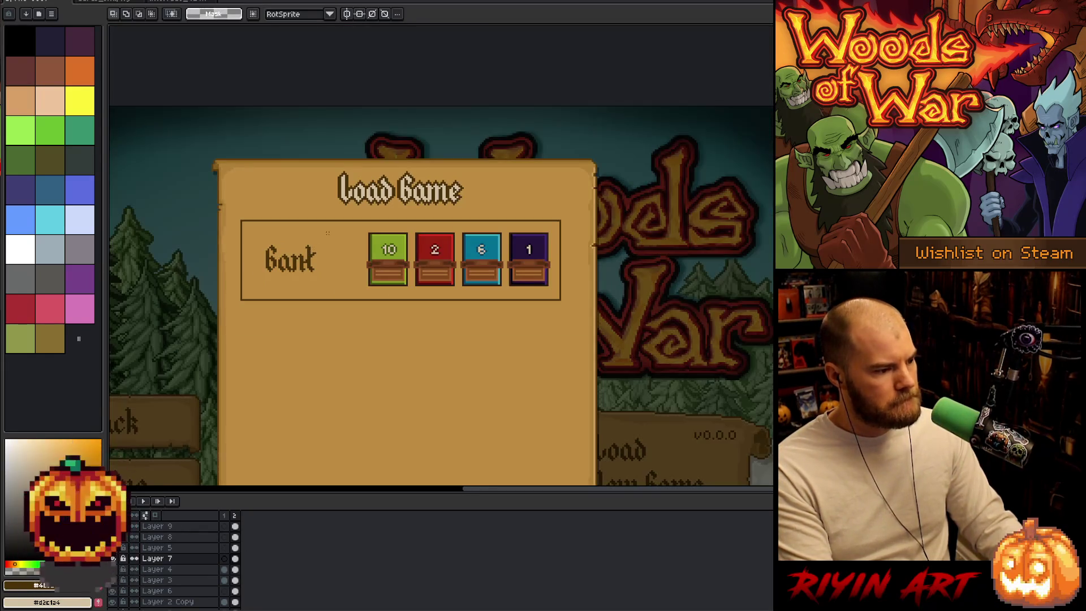
left_click_drag(331, 230, 250, 289)
key("Delete")
key("ctrl+d")
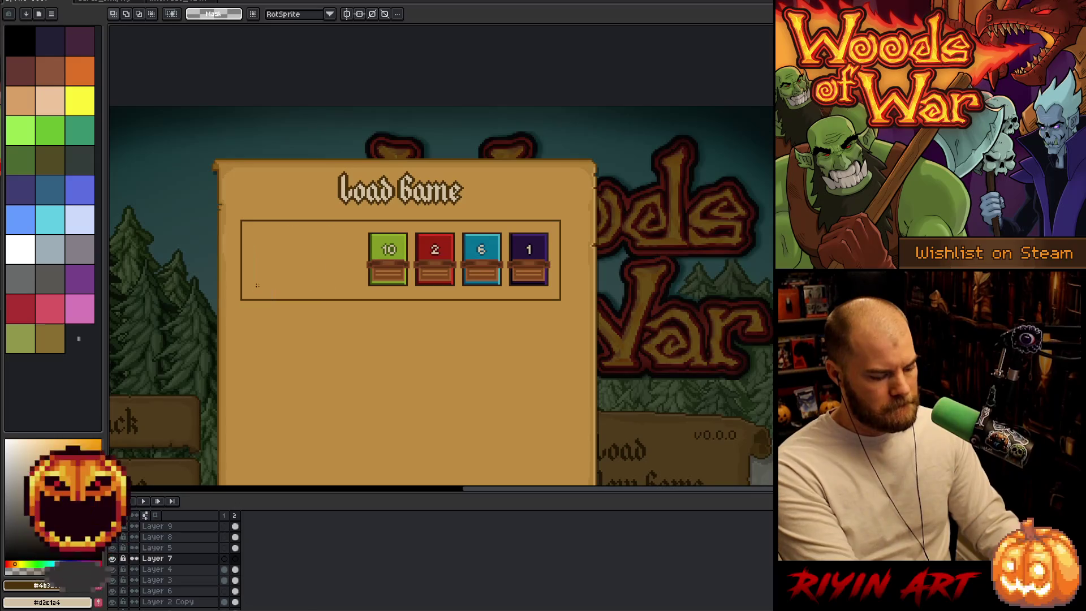
- Place a text box in the empty slot and bring up the font list
key("t")
left_click(260, 256)
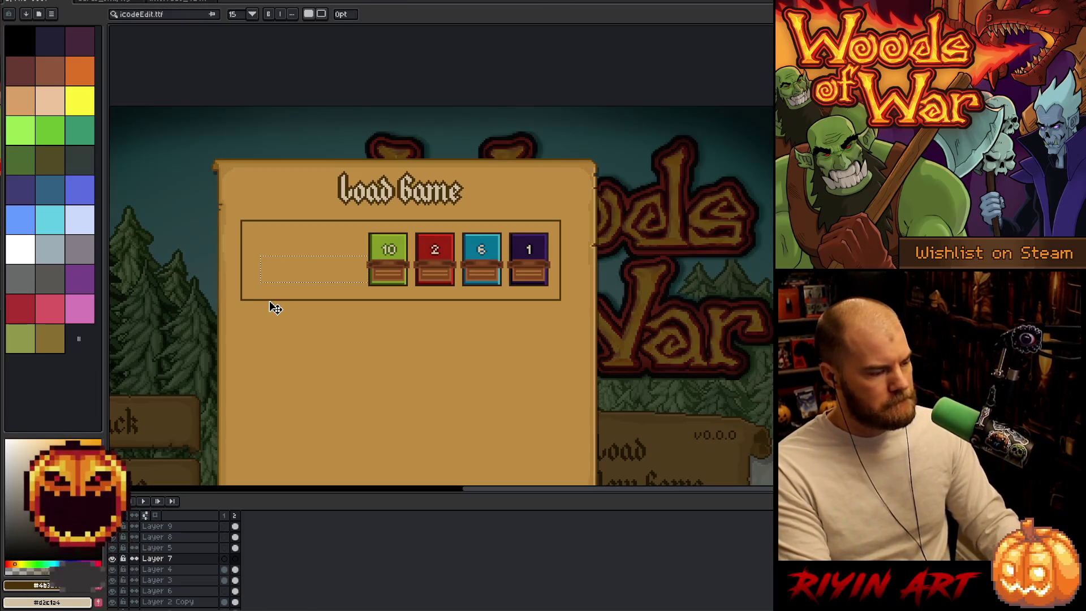
left_click(154, 17)
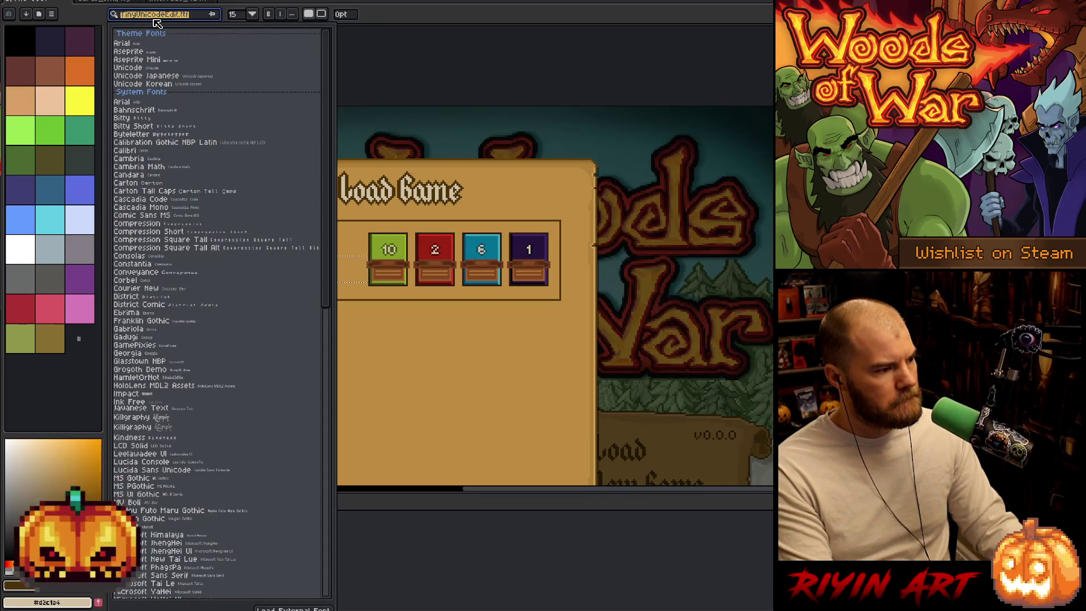
left_click(404, 24)
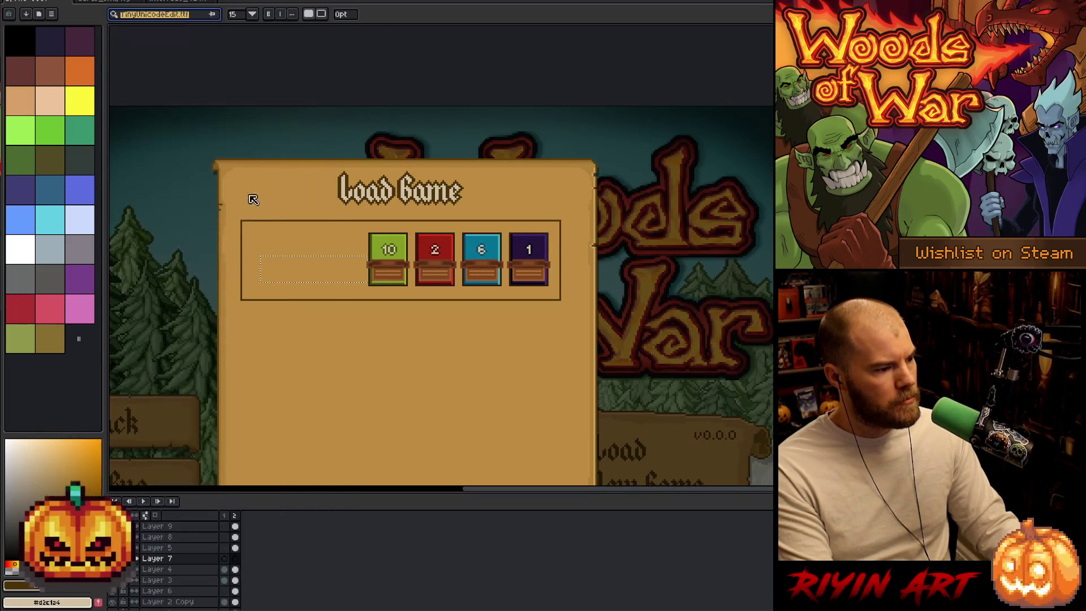
type("G")
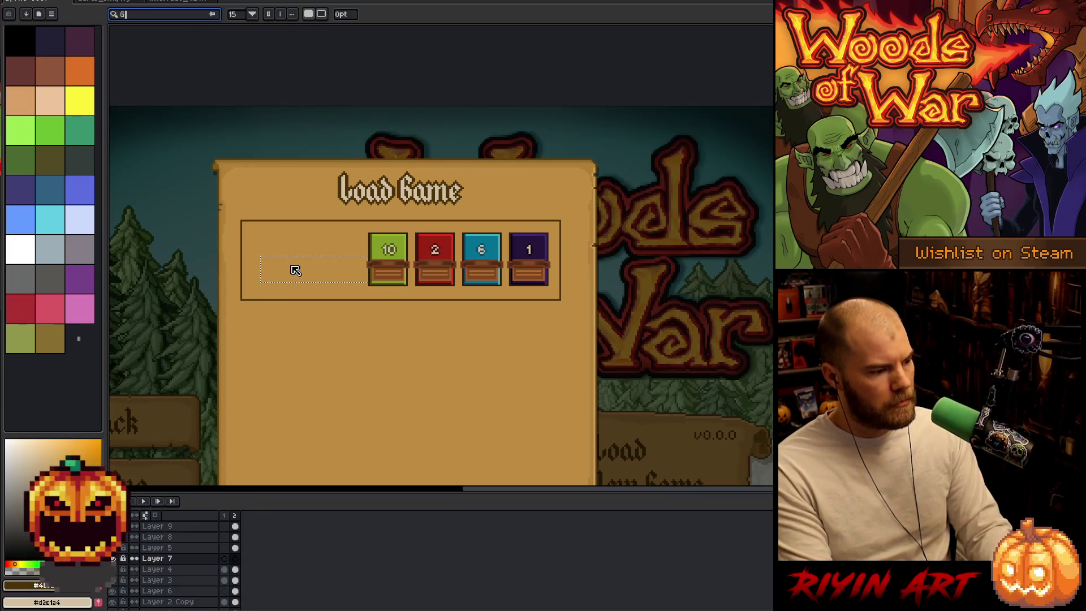
key("BackSpace")
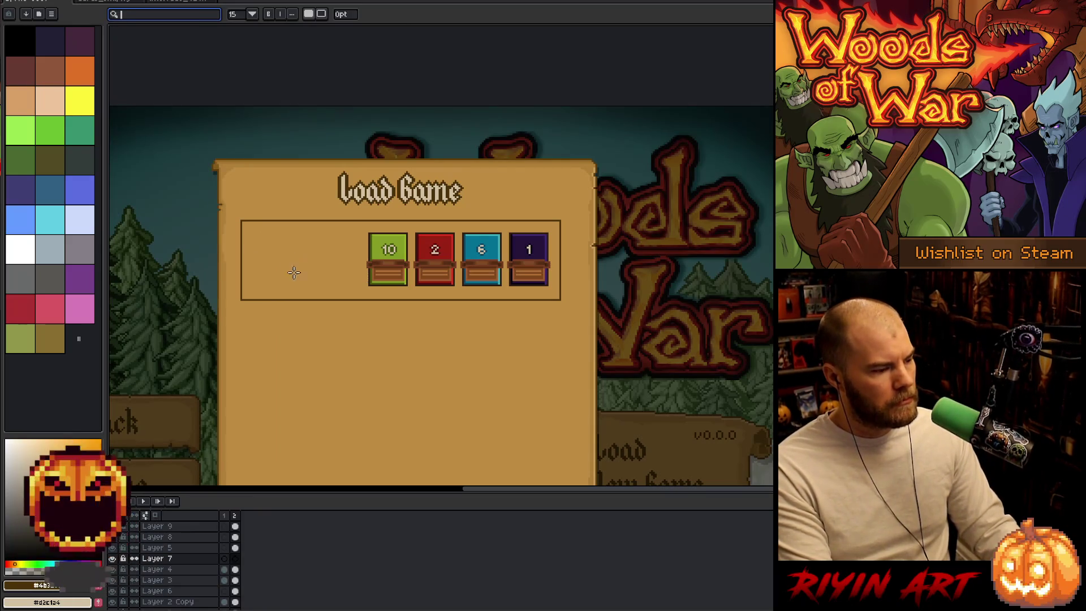
key("Escape")
key("Left")
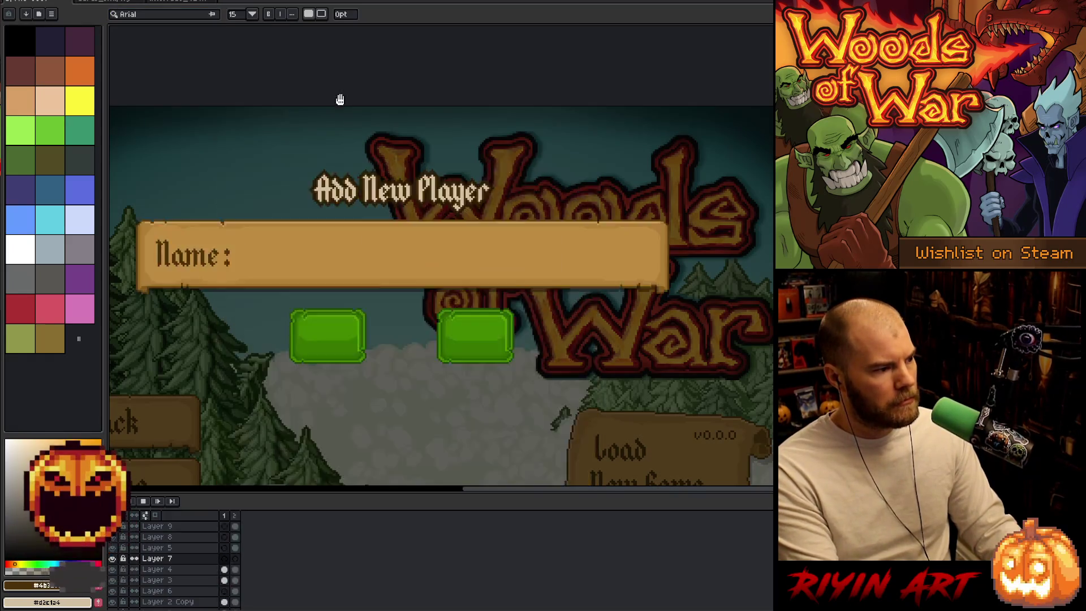
key("Right")
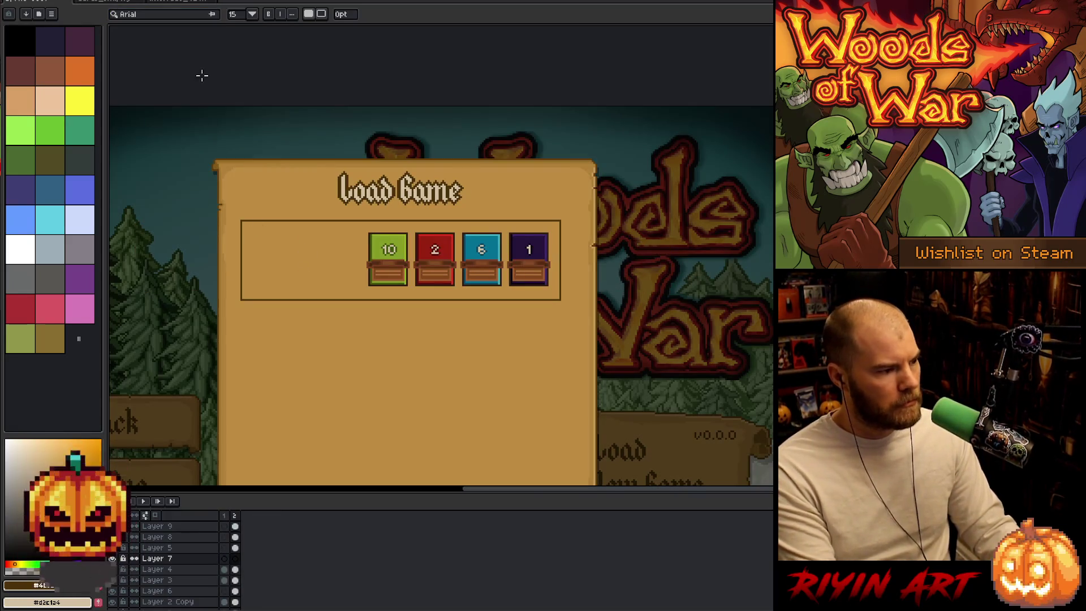
left_click(182, 19)
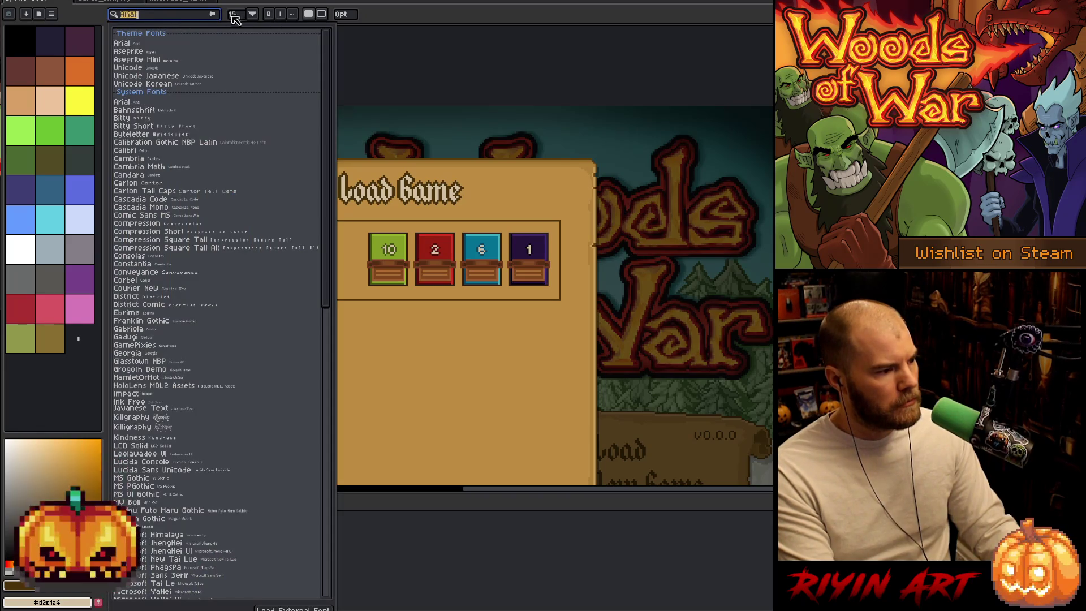
- Load Kingdom_Pixel_Font_v1_3.ttf as an external font at size 20, then select Layer 9 on frame 2
left_click(276, 605)
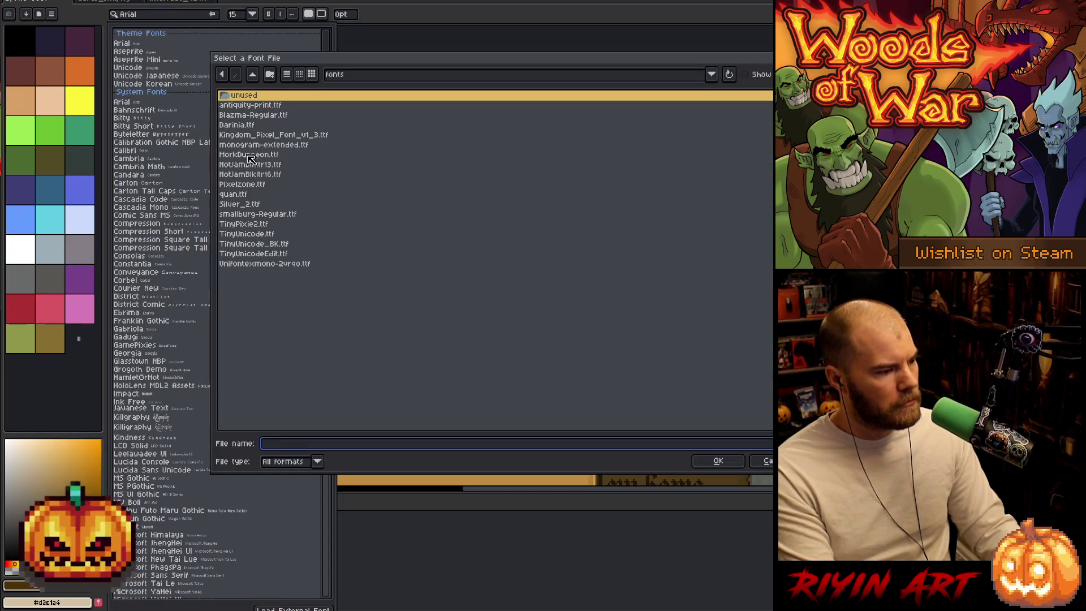
double_click(264, 136)
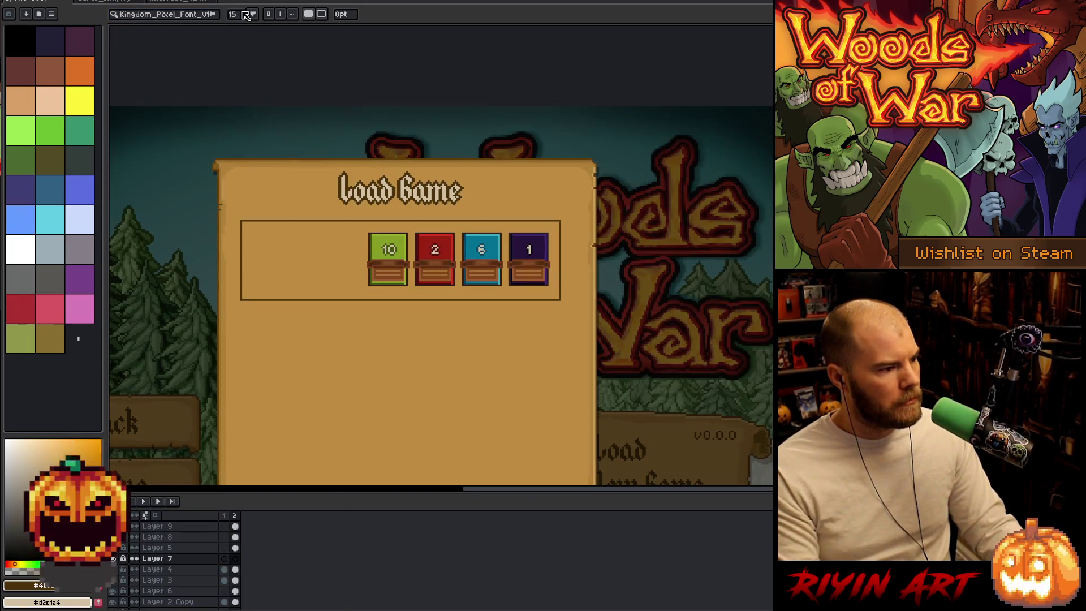
left_click(246, 15)
left_click(232, 17)
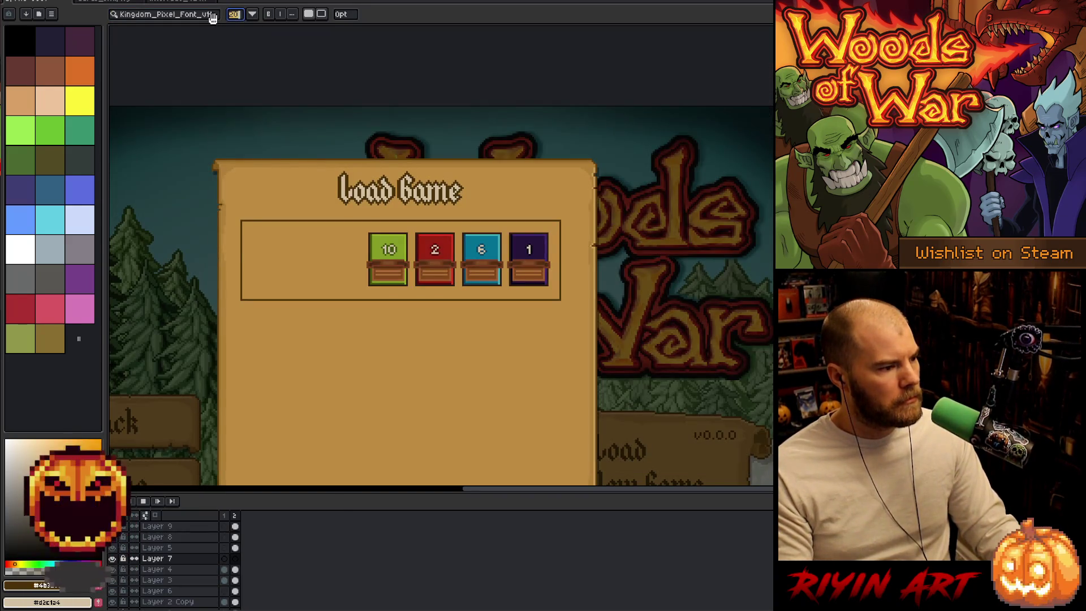
key("Return")
type("20")
key("Return")
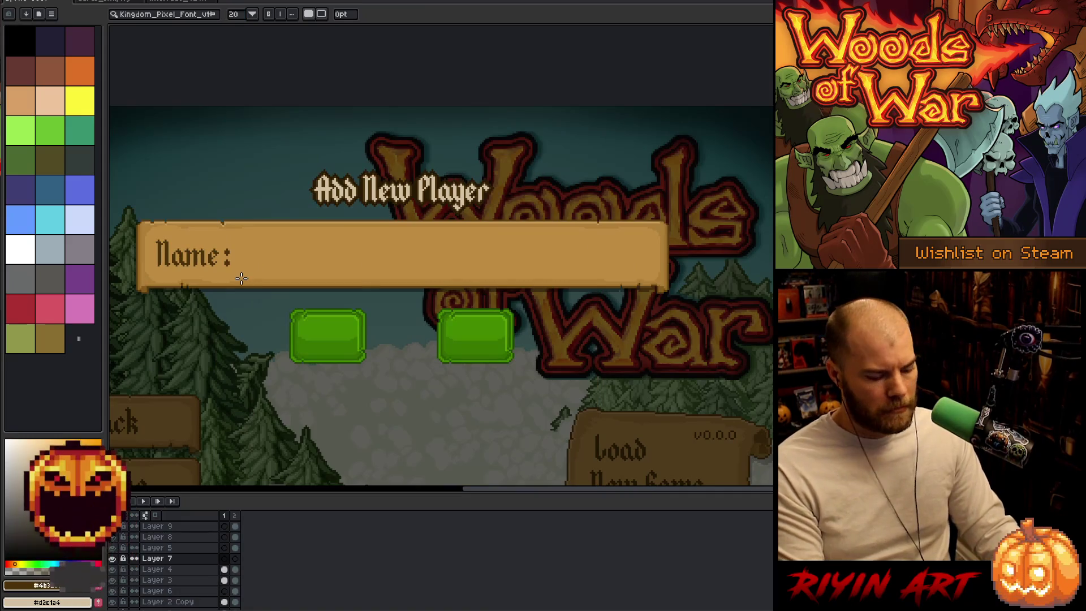
key("Right")
left_click(237, 528)
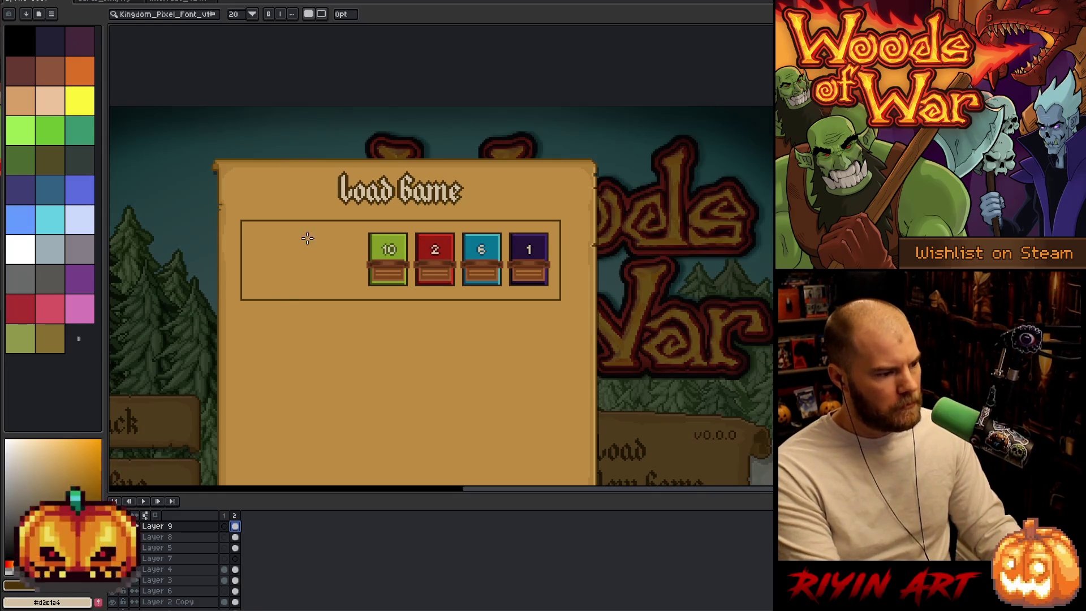
- Type 'Cards' into a text box in the empty save slot
left_click_drag(261, 251, 404, 285)
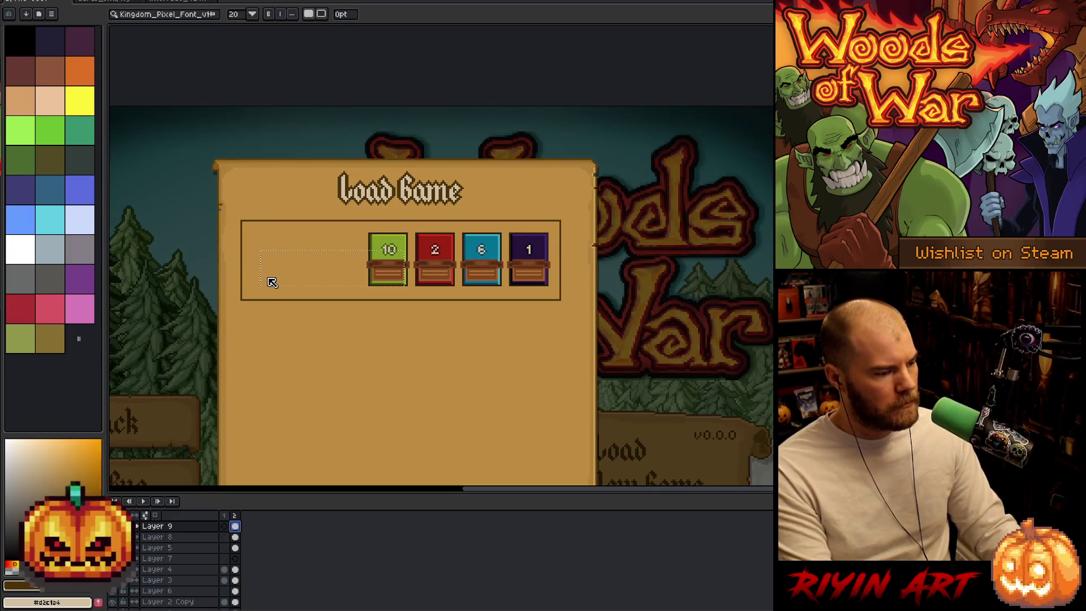
type("Cards")
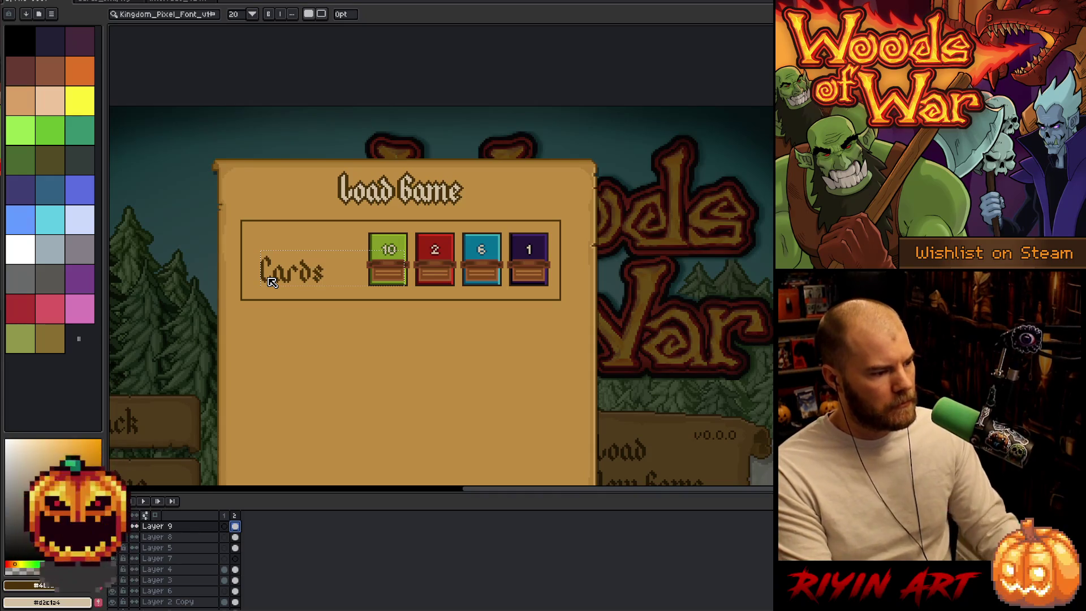
key("Return")
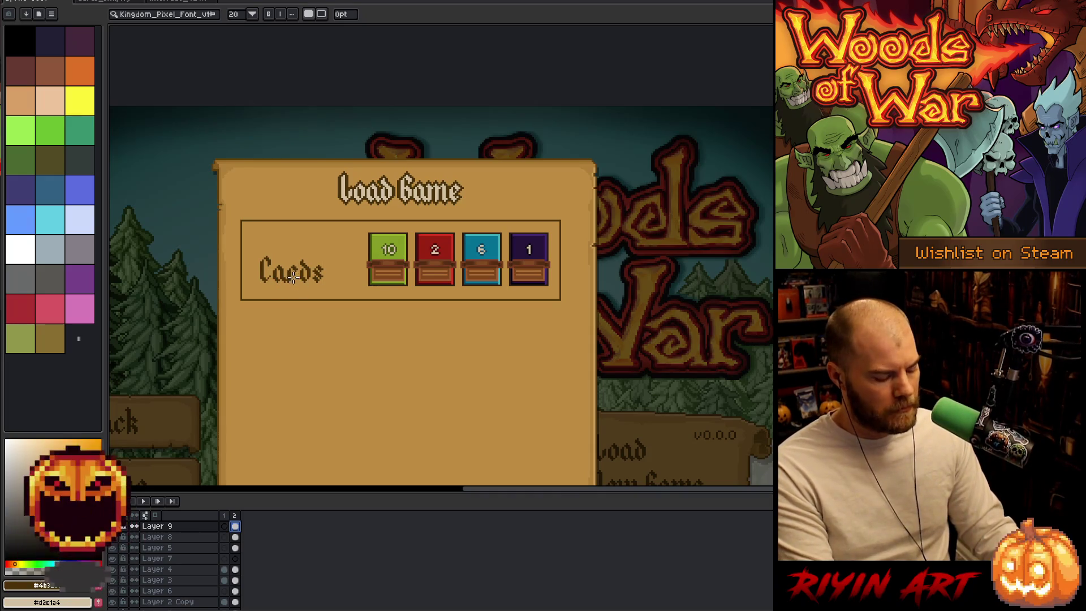
- Select the Cards text alone and raise it level with the counters
key("v")
left_click_drag(295, 277, 294, 269)
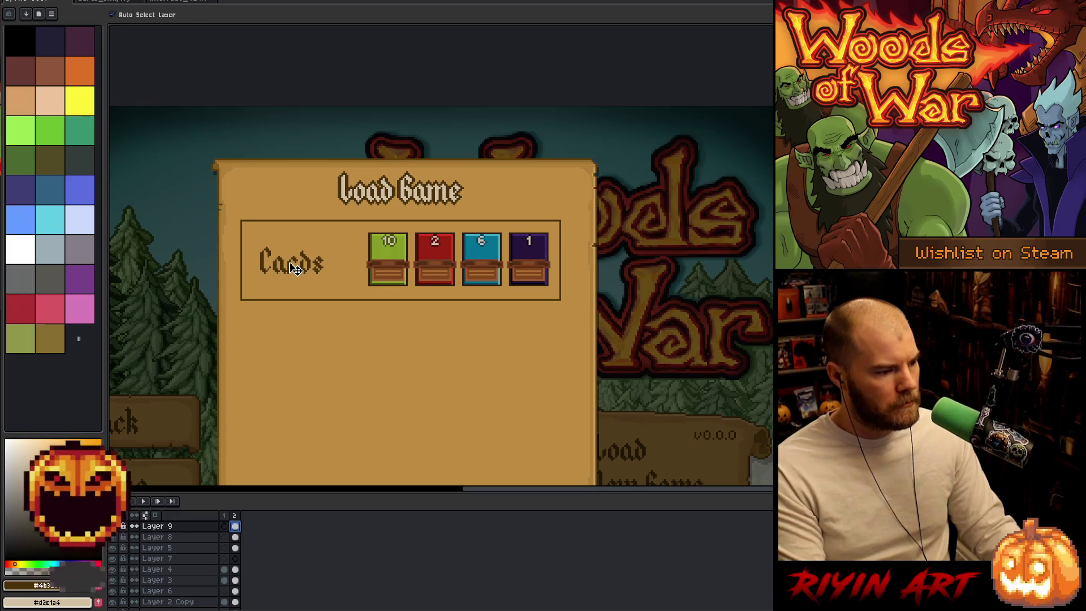
key("ctrl+z")
key("m")
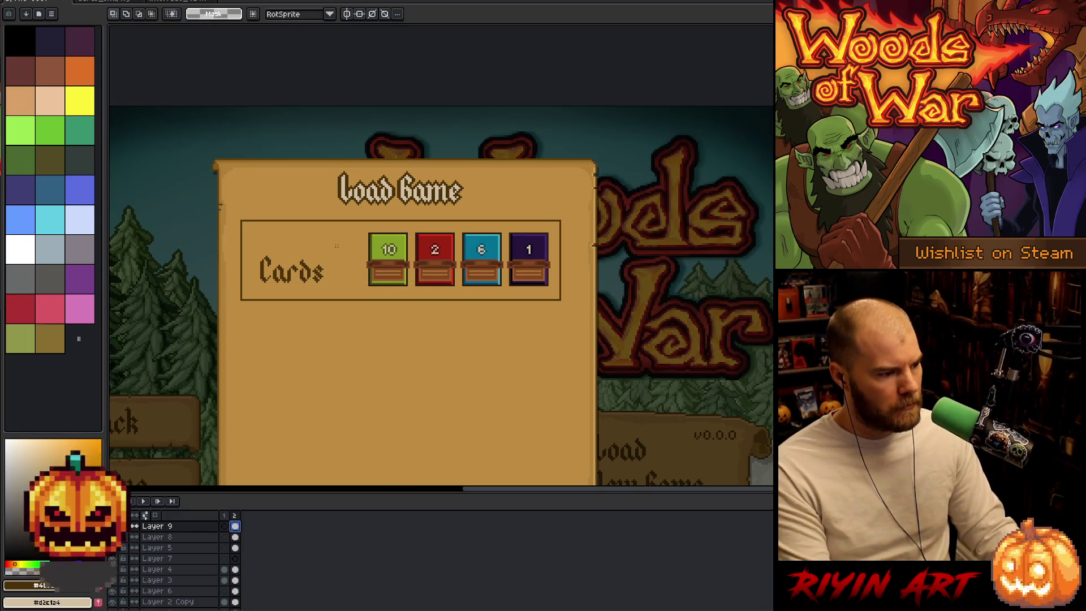
left_click_drag(337, 246, 251, 307)
mouse_move(294, 275)
left_mouse_down()
mouse_move(294, 245)
mouse_move(295, 265)
left_mouse_up()
left_click(402, 295)
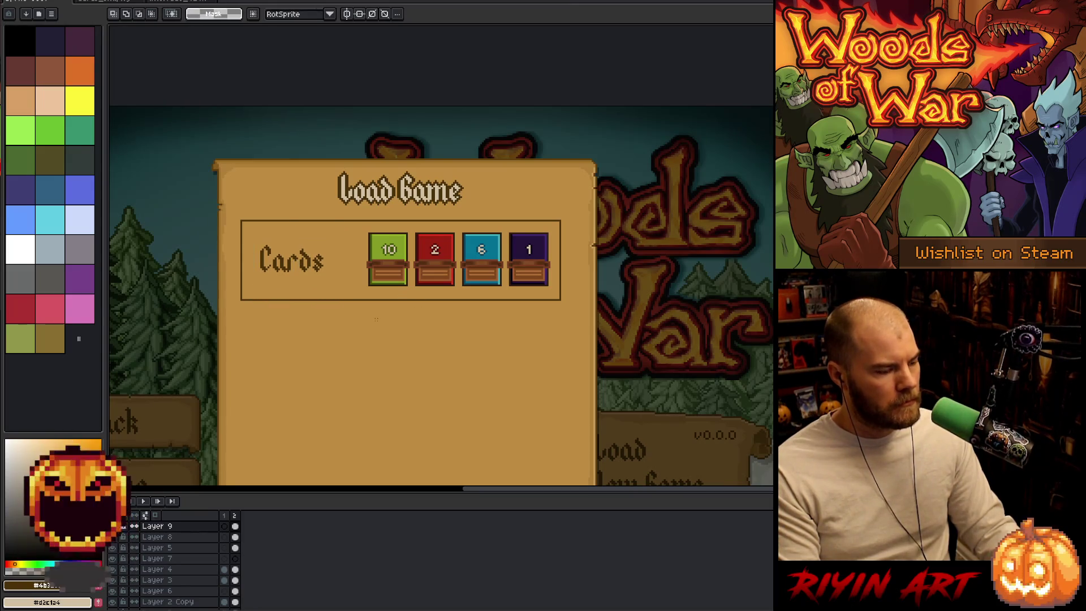
left_click(235, 548)
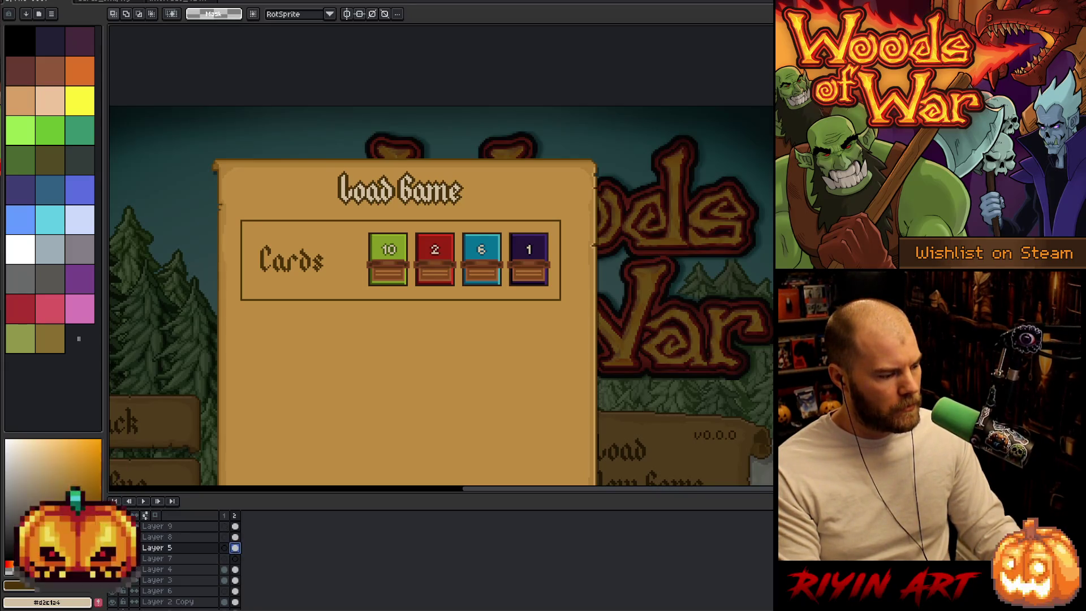
- Move the Cards slot border from Layer 4 onto Layer 7
scroll(248, 373, "down", 5)
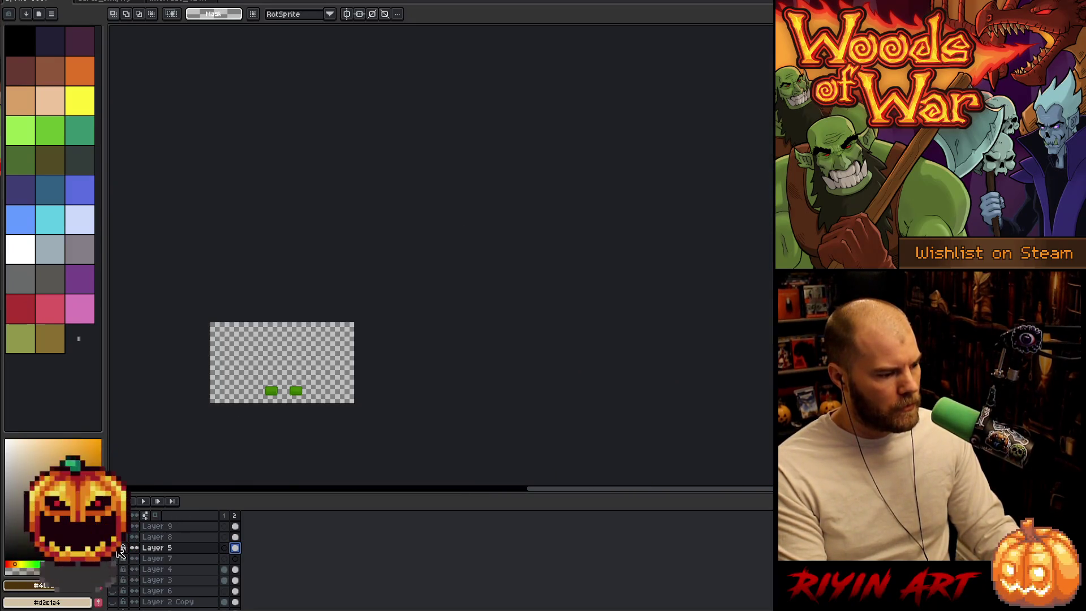
left_click(119, 549, "alt")
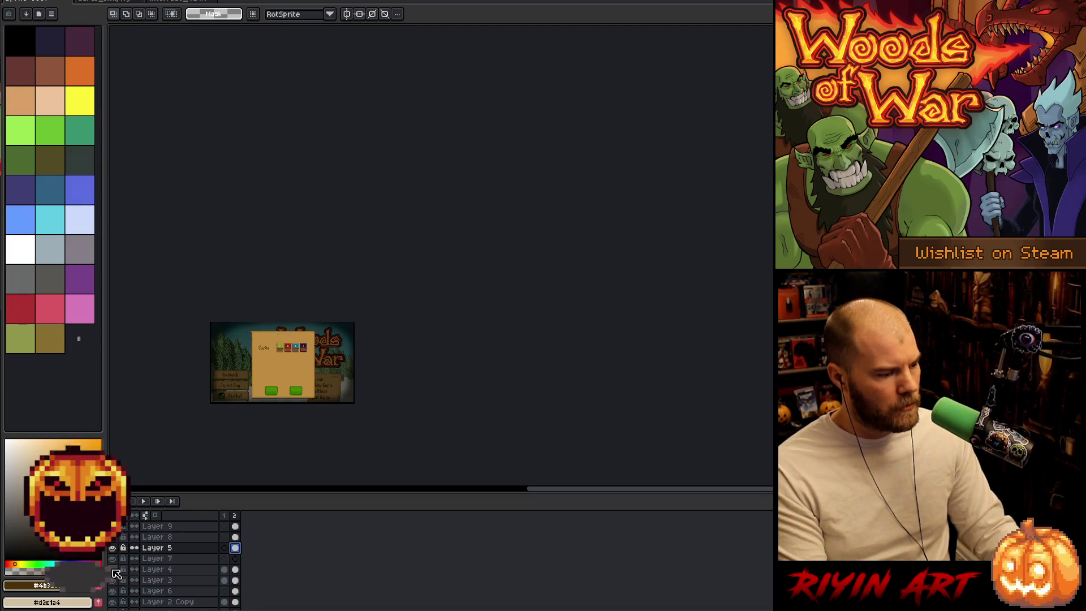
left_click(236, 570)
scroll(269, 351, "up", 3)
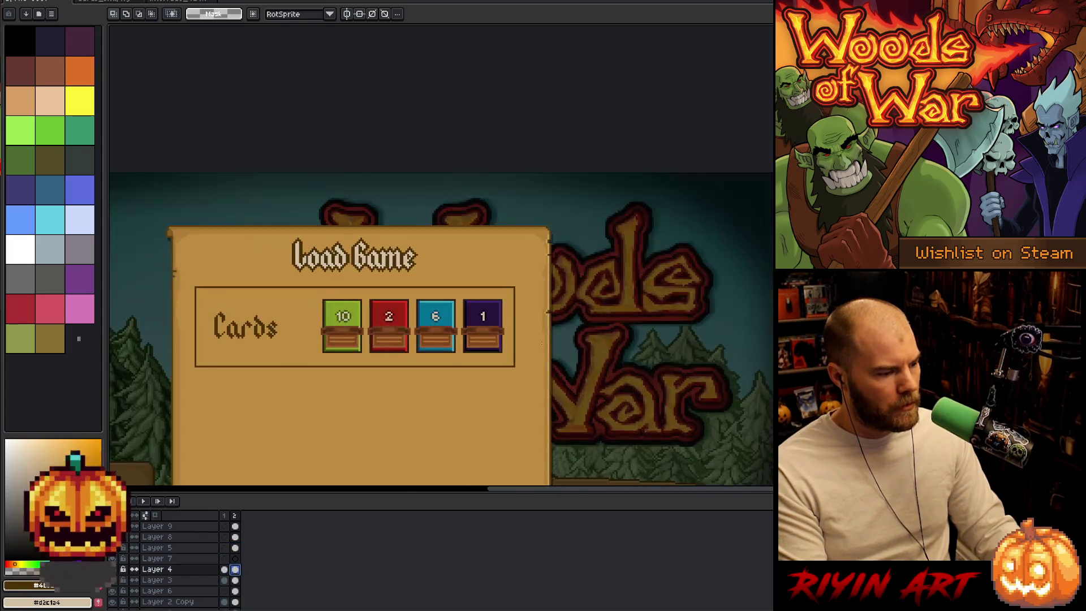
left_click_drag(557, 407, 153, 288)
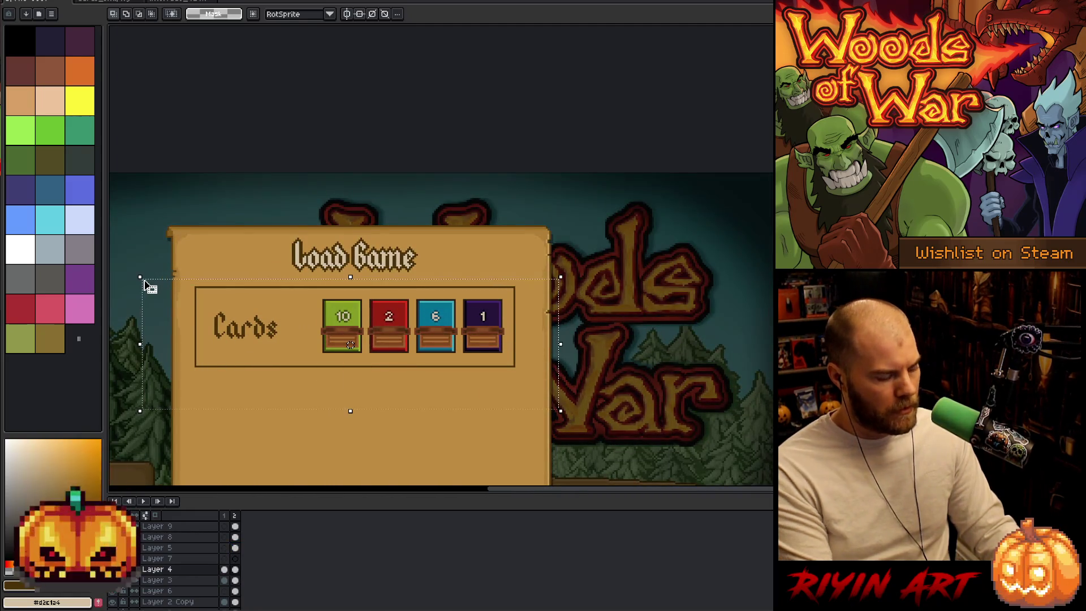
key("Delete")
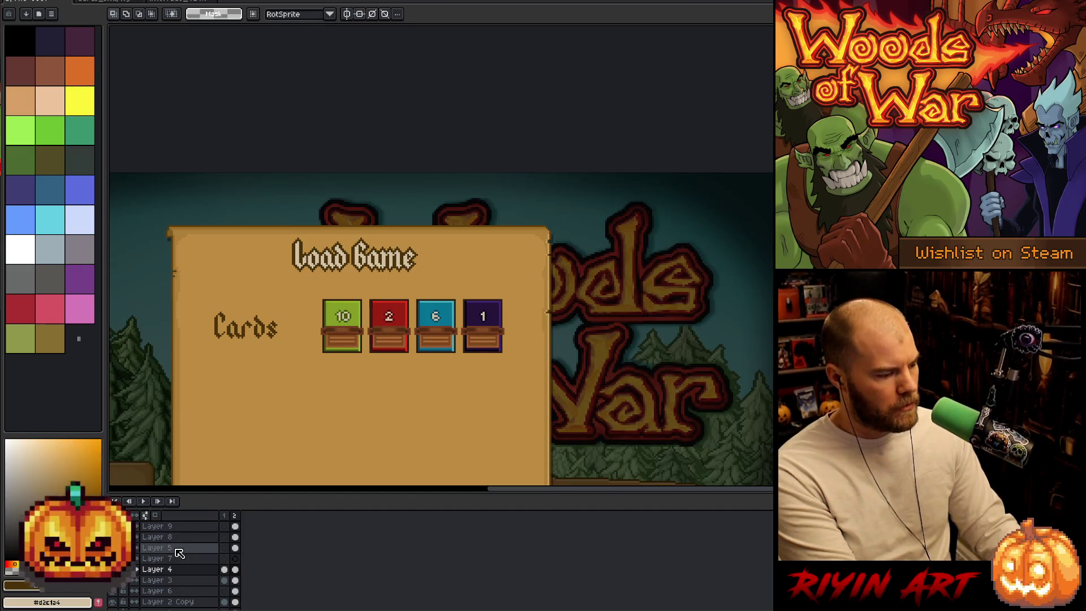
left_click(173, 548)
left_click(177, 560)
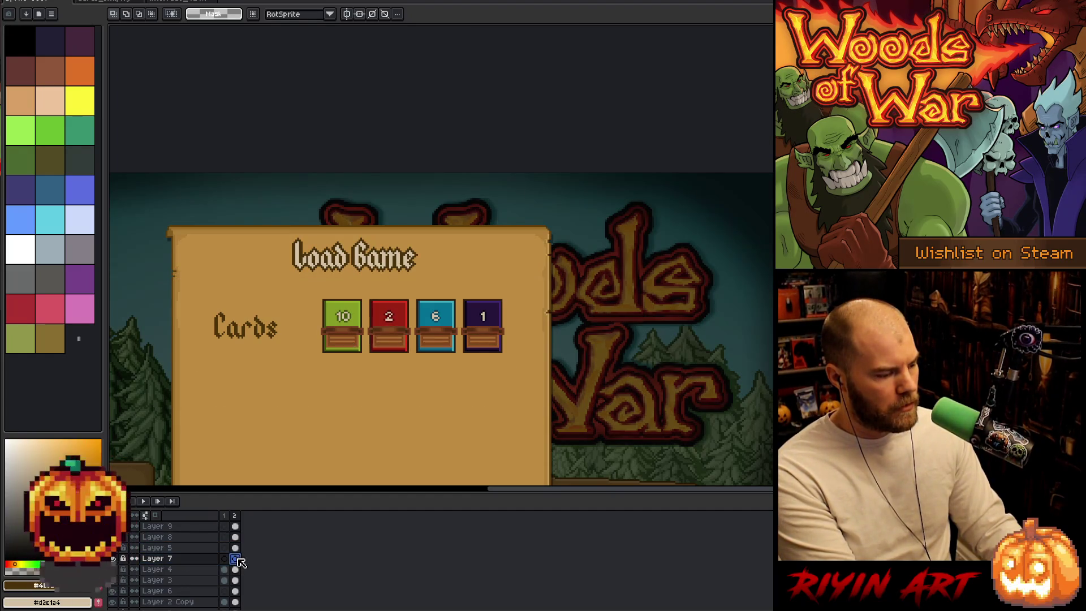
key("ctrl+v")
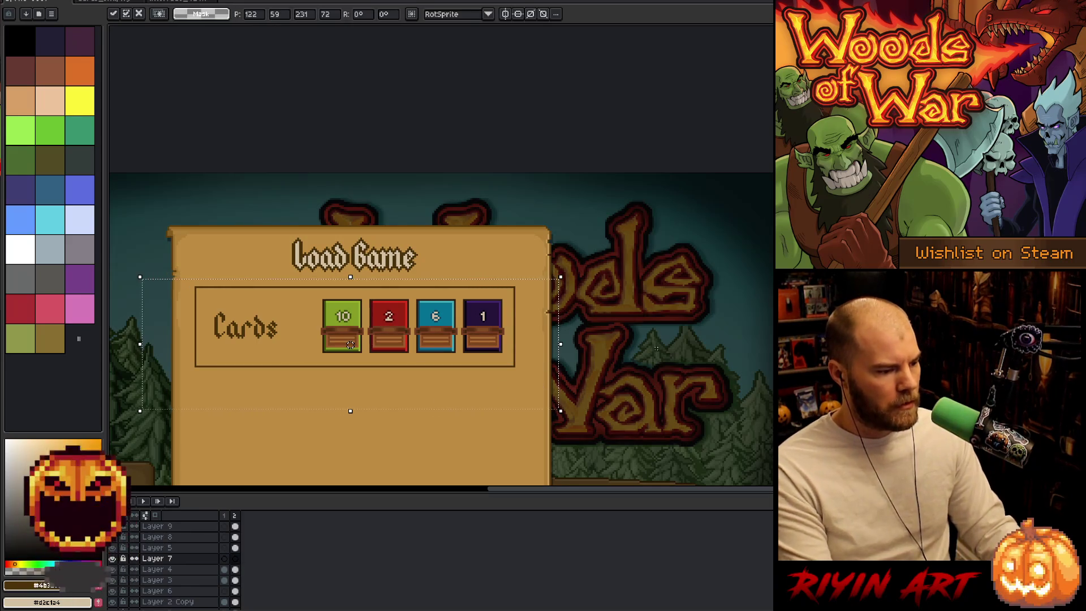
key("ctrl+d")
- Lower the box's bottom edge about 60 px, then select Layers 8 and 9
mouse_move(556, 397)
left_mouse_down()
mouse_move(155, 315)
mouse_move(130, 291)
left_mouse_up()
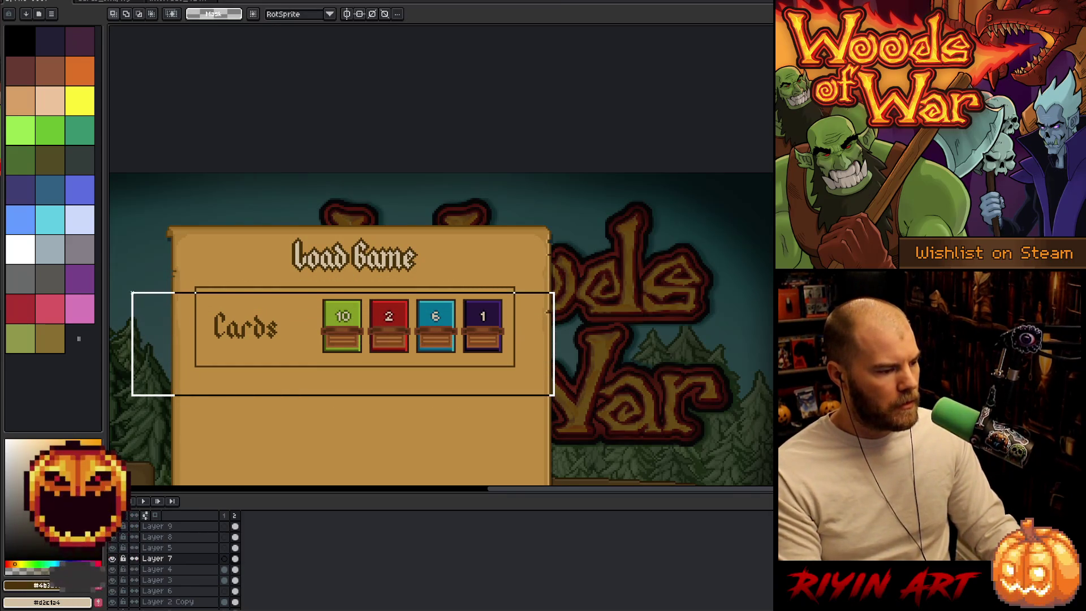
left_click(343, 347)
left_click_drag(342, 346, 342, 381)
key("ctrl+d")
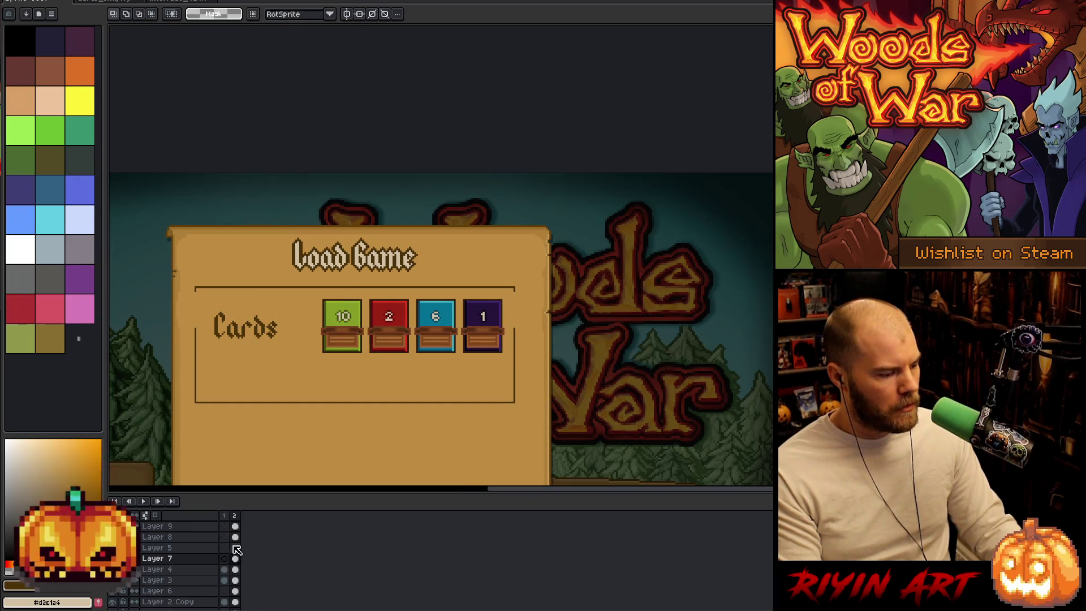
left_click(235, 547)
key("Left")
key("Right")
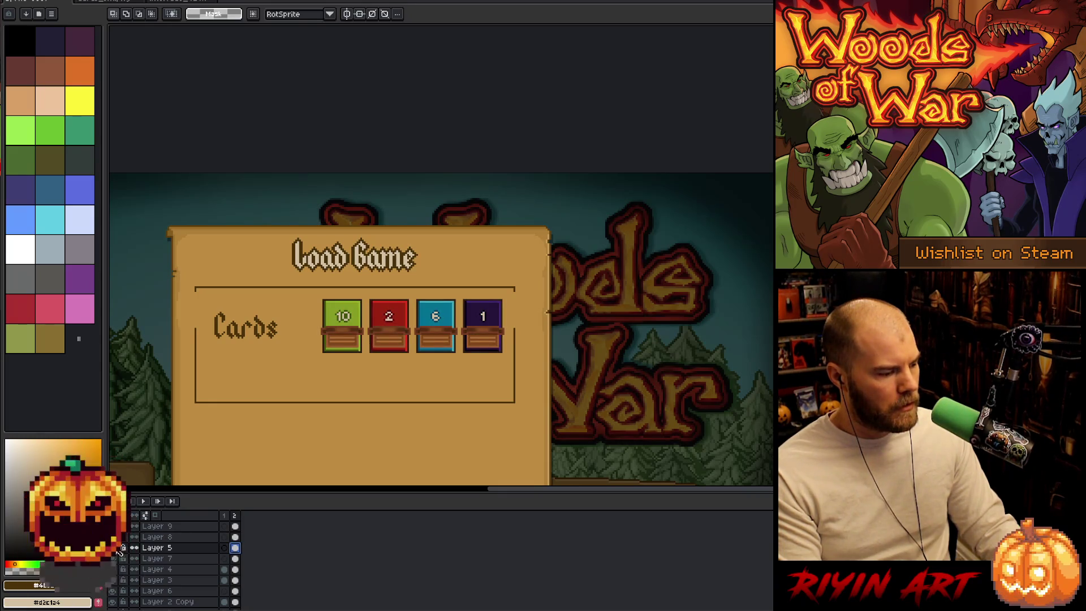
key("Left")
key("Right")
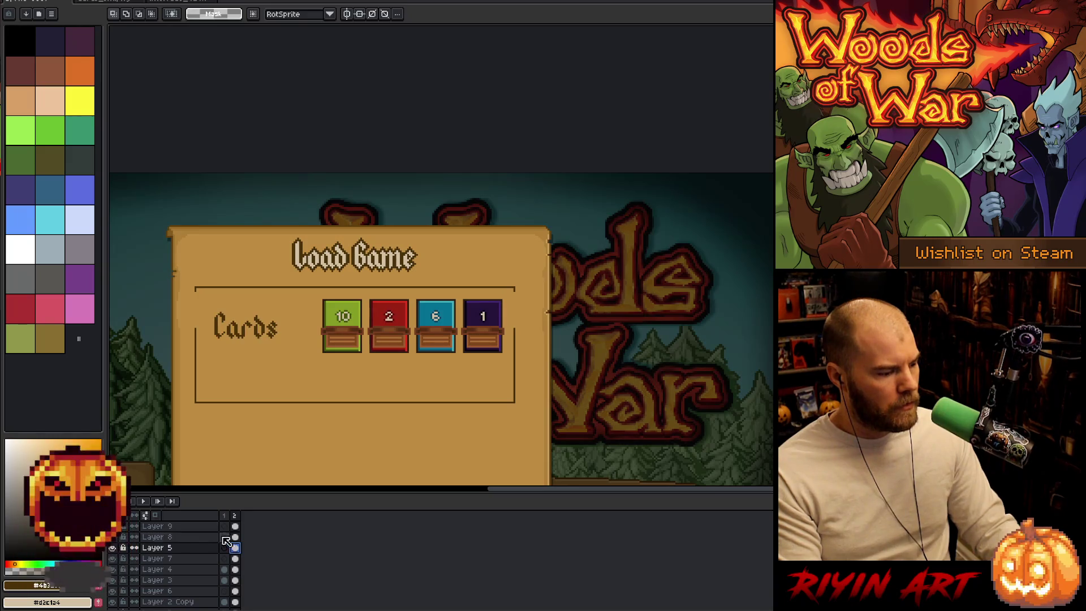
left_click_drag(235, 537, 235, 527)
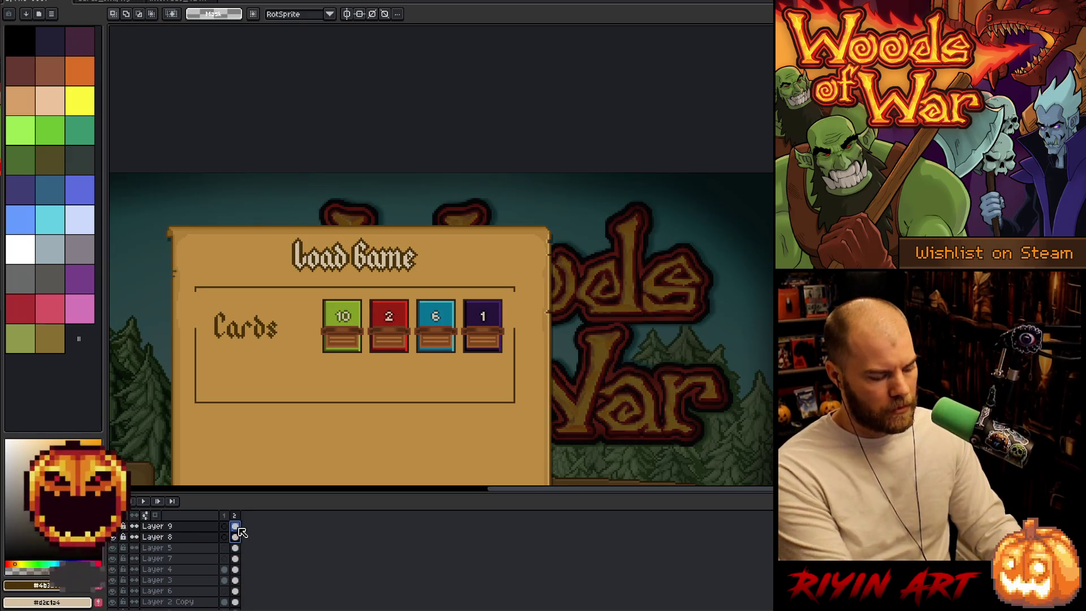
- Move the Cards label and counters down about 64 px
key("v")
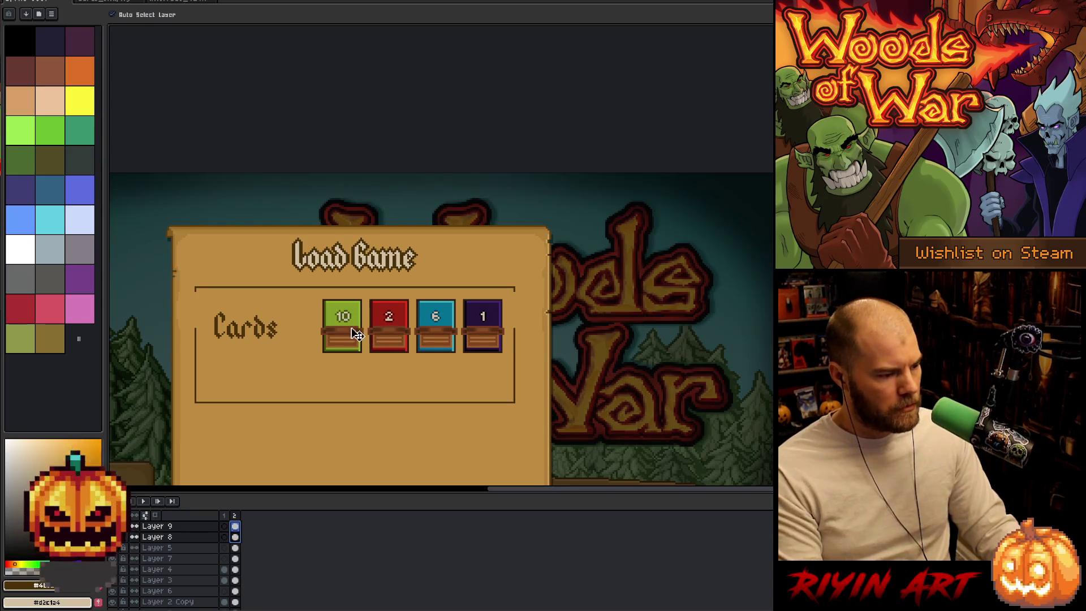
mouse_move(357, 334)
left_mouse_down()
mouse_move(358, 370)
mouse_move(354, 361)
left_mouse_up()
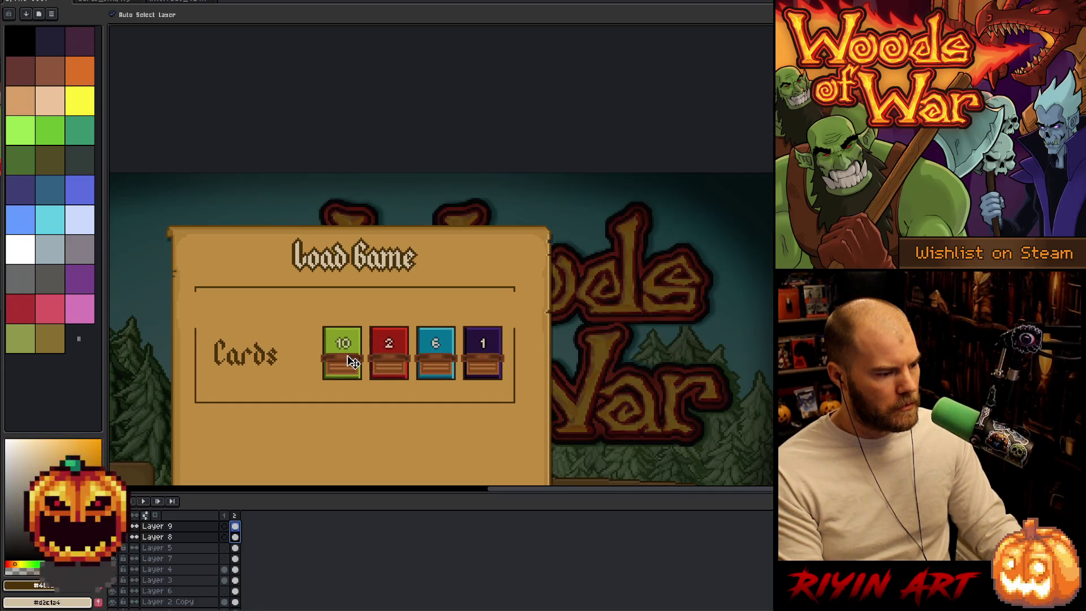
key("Down")
key("Up")
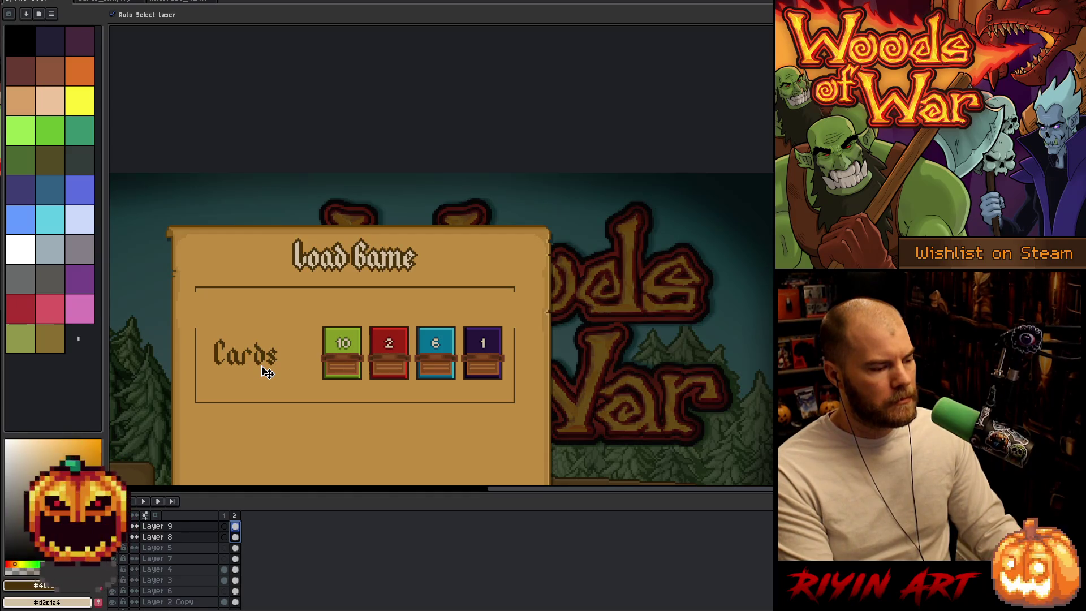
- Delete the Cards text from the slot
scroll(272, 365, "down", 3)
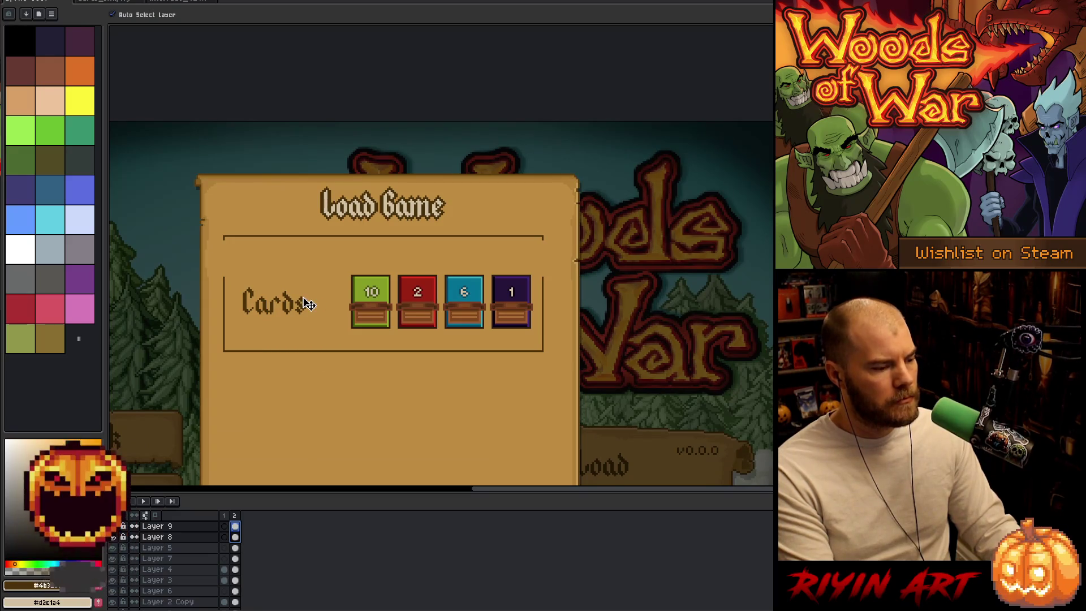
key("m")
mouse_move(317, 290)
left_mouse_down()
mouse_move(277, 271)
mouse_move(223, 328)
left_mouse_up()
key("Delete")
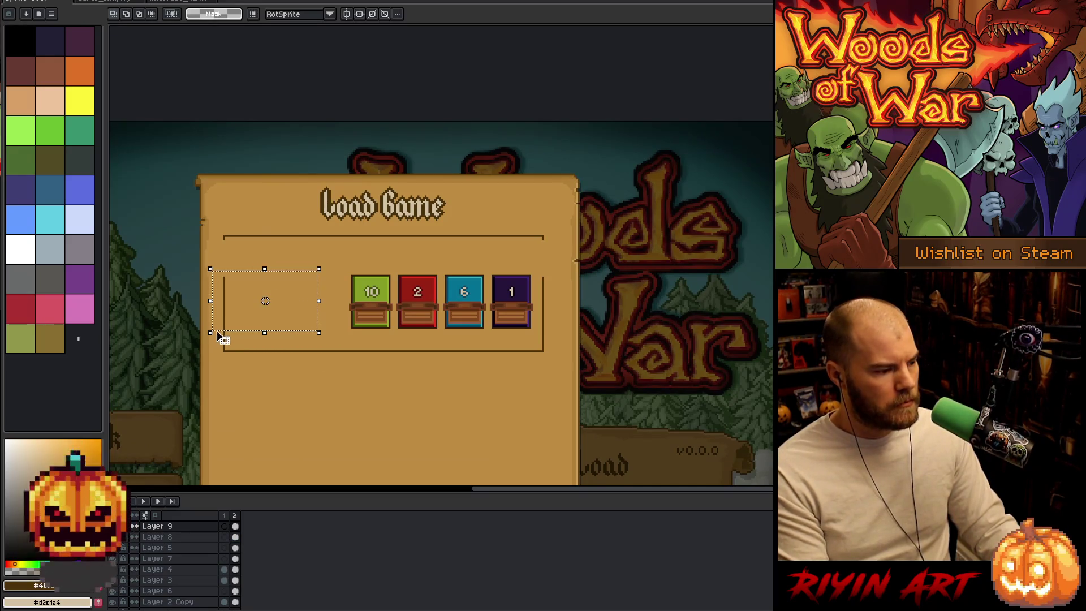
key("ctrl+d")
- Select the counters on Layers 8 and 9 and shift them left with Edit > Shift
left_click_drag(562, 241, 303, 355)
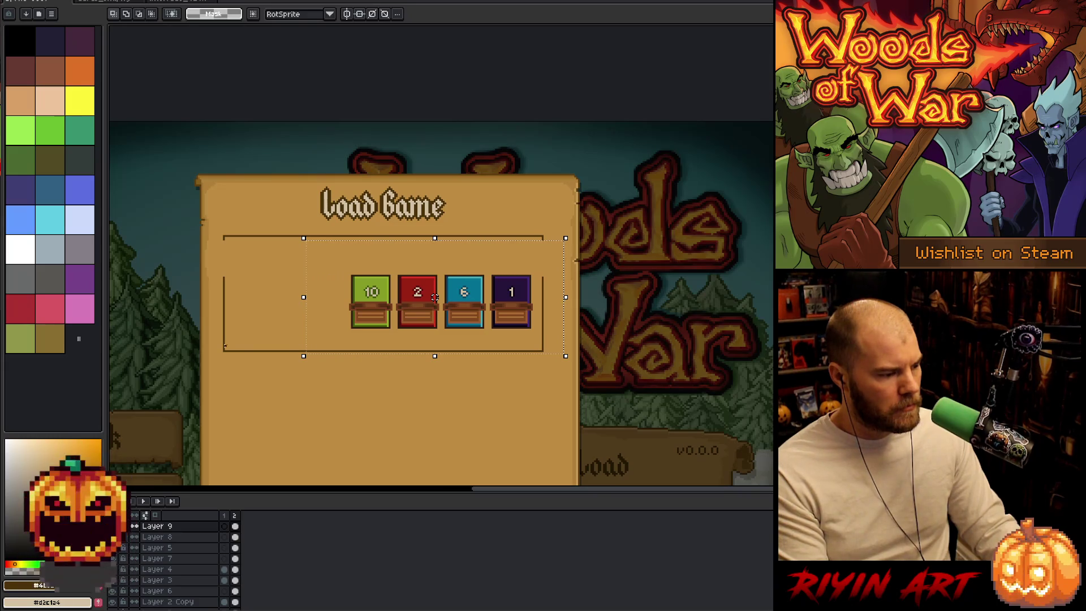
mouse_move(223, 349)
left_mouse_down()
mouse_move(513, 215)
mouse_move(544, 213)
left_mouse_up()
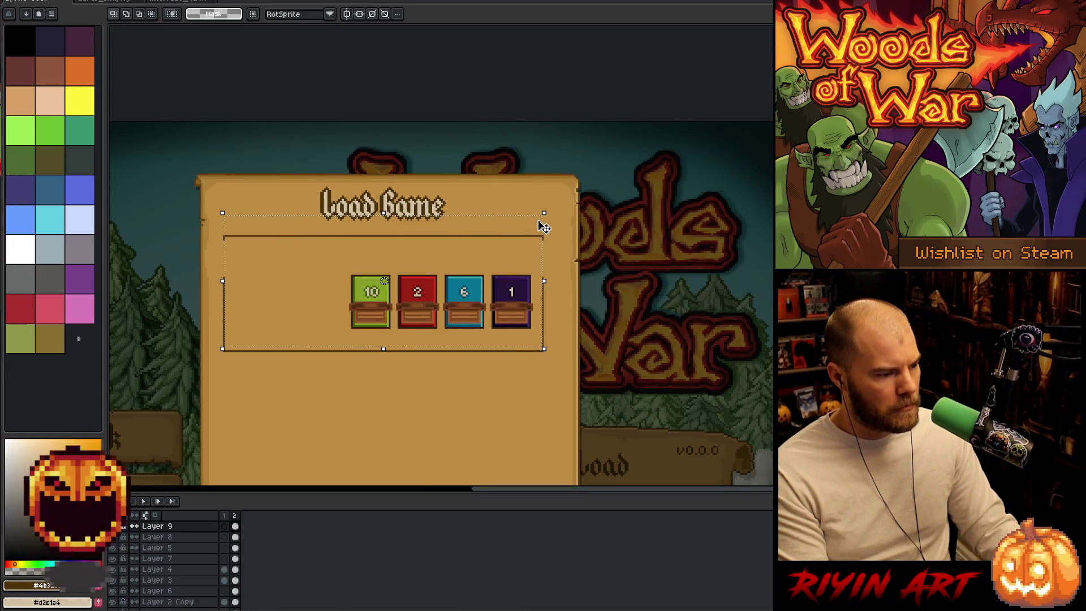
mouse_move(584, 164)
left_mouse_down()
mouse_move(160, 249)
mouse_move(170, 236)
left_mouse_up()
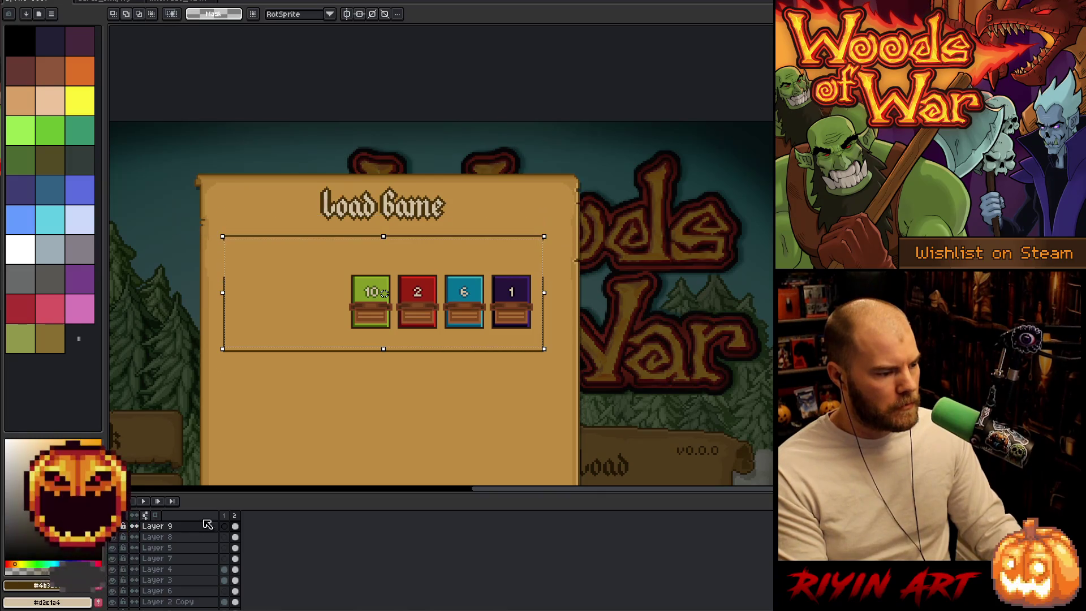
left_click_drag(235, 526, 235, 536)
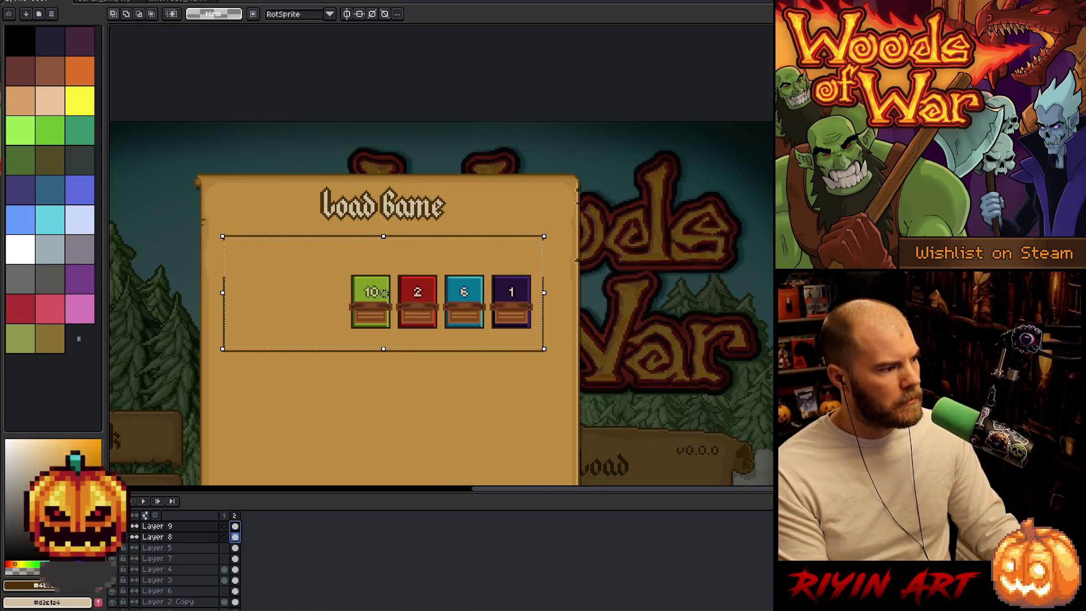
key("alt+e")
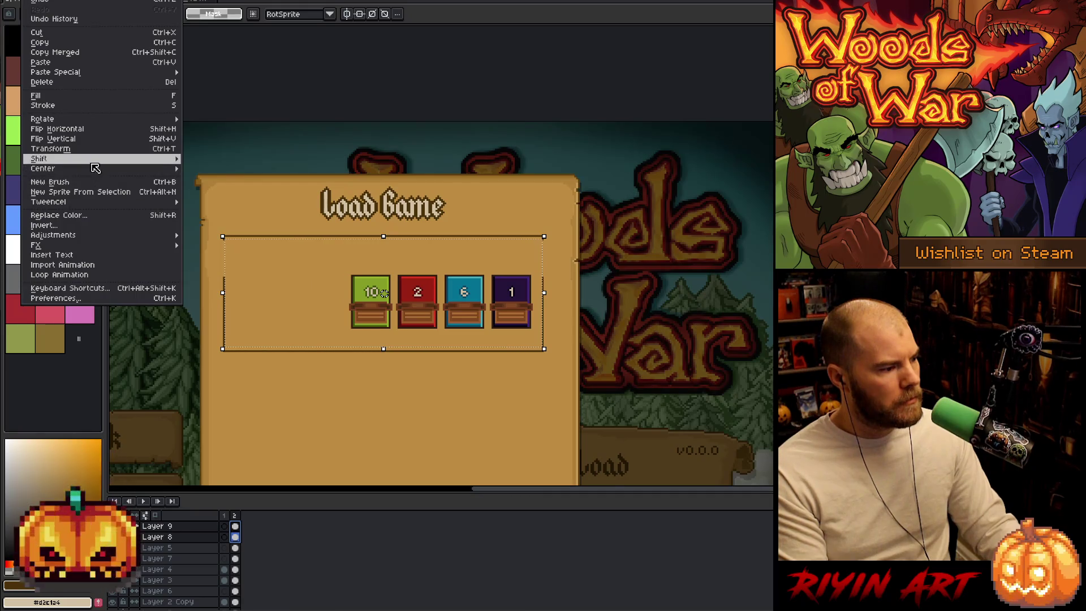
mouse_move(92, 163)
left_click(203, 178)
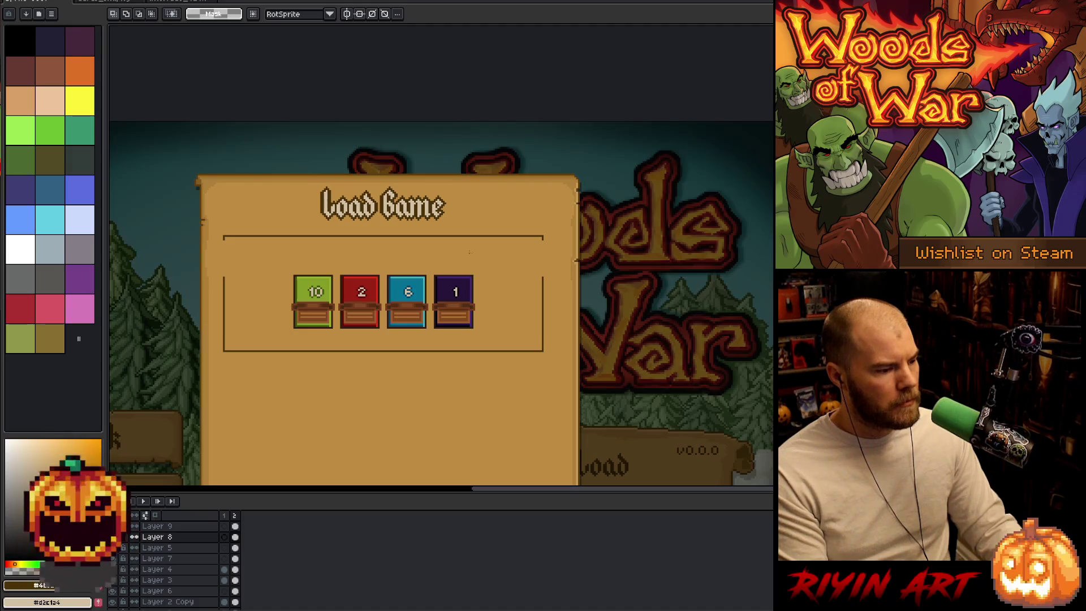
- Nudge the four counters one pixel right, commit, and add a new layer
left_click_drag(470, 253, 275, 330)
scroll(279, 318, "up", 3)
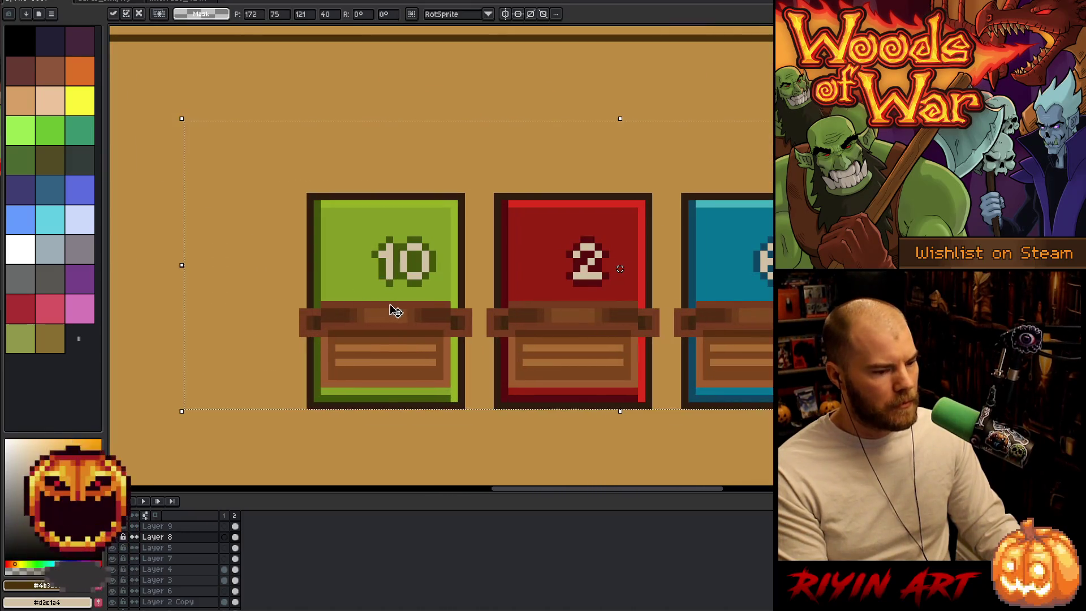
key("Right")
left_click(235, 526)
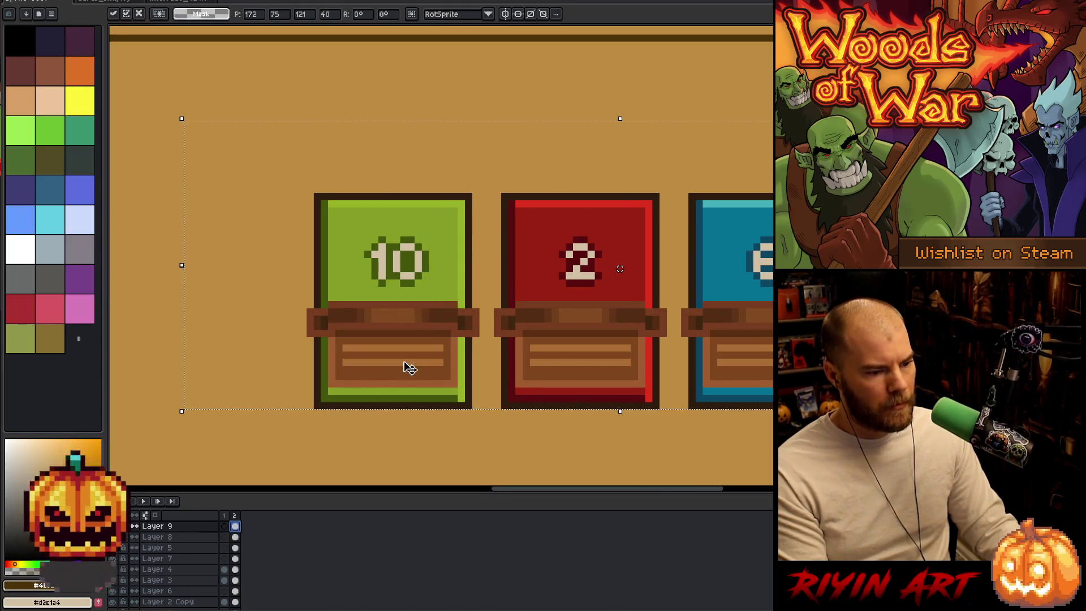
scroll(568, 314, "down", 2)
key("ctrl+d")
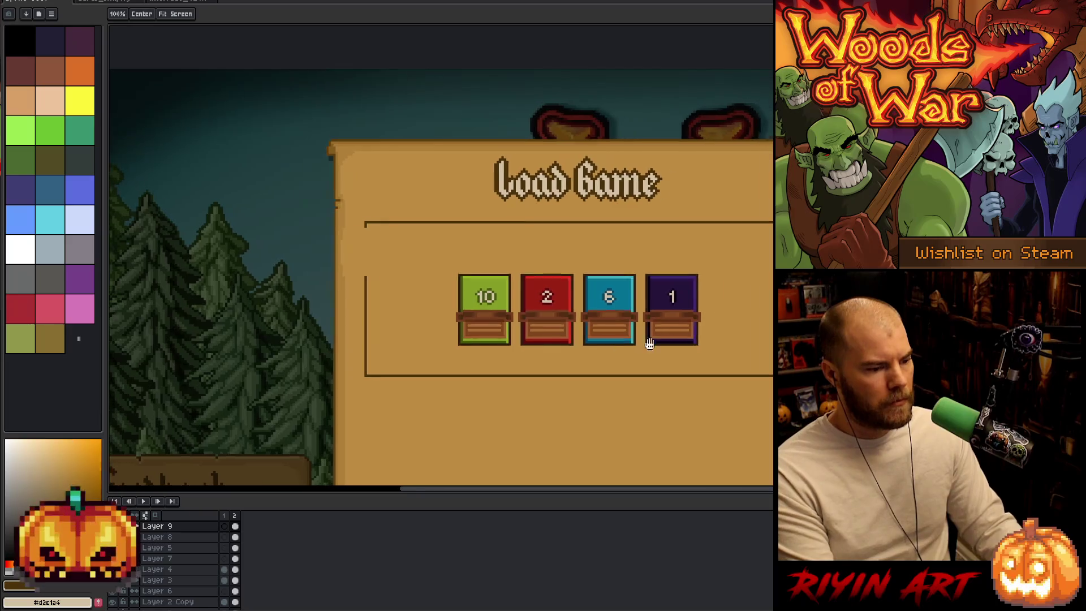
left_click_drag(647, 342, 451, 424)
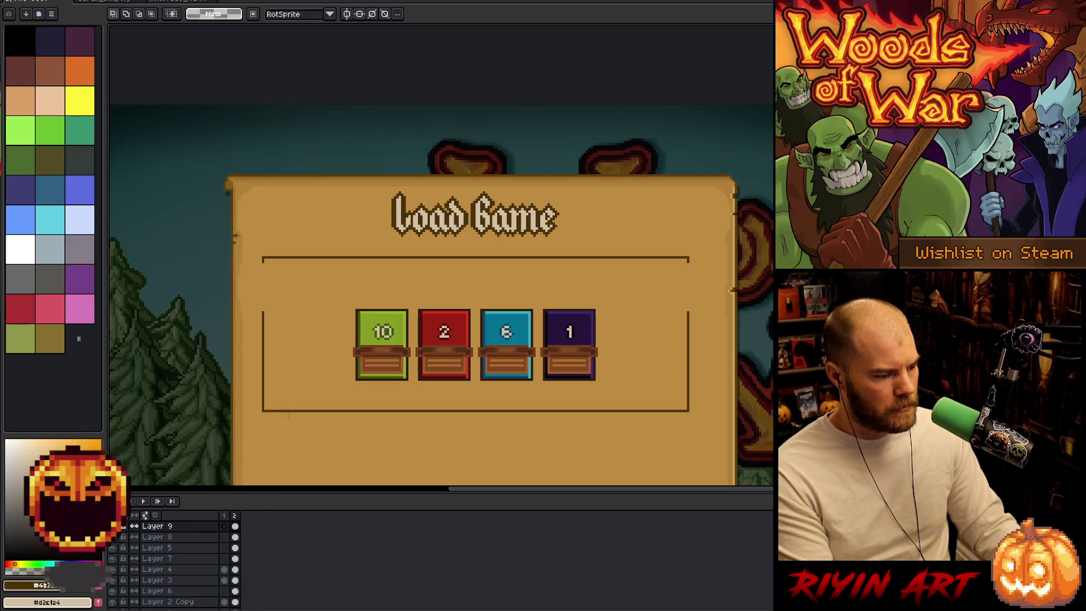
key("shift+n")
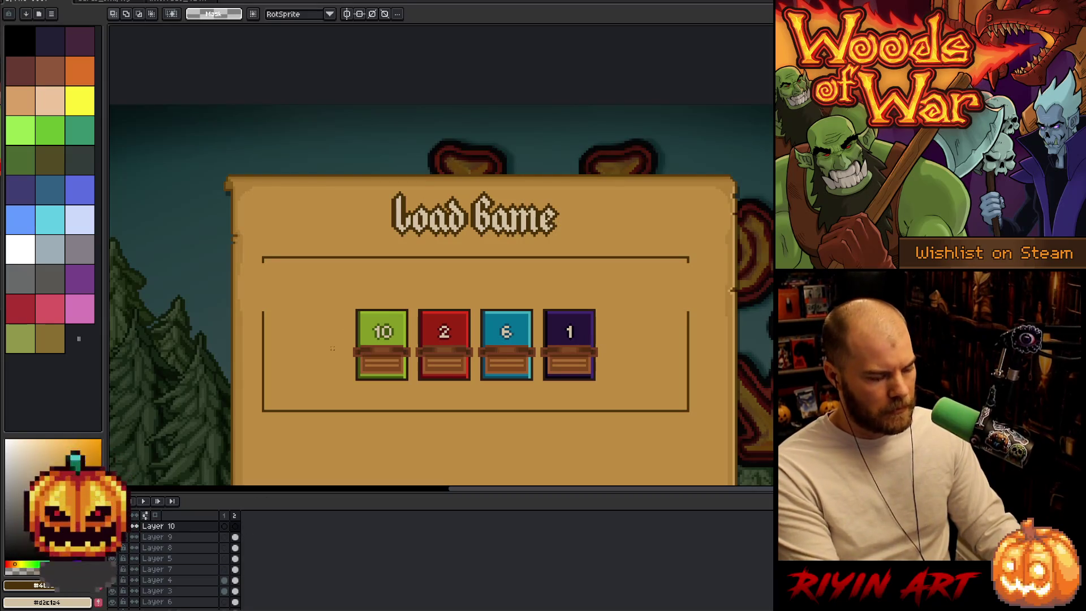
- Type the title 'Gank' above the counters on the new layer, then select the slot box
key("t")
left_click(398, 270)
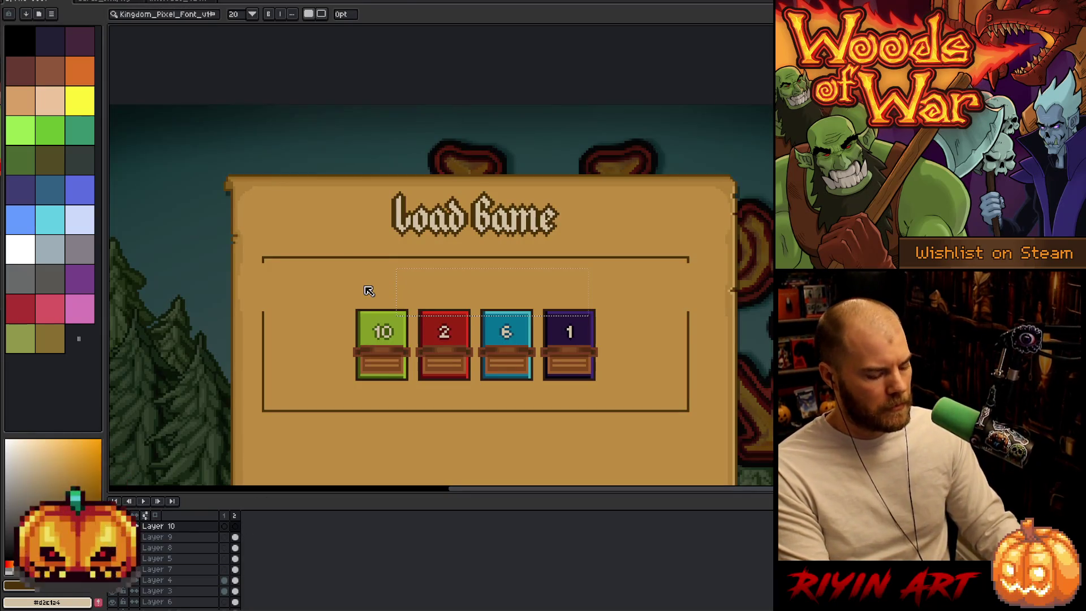
type("Gank")
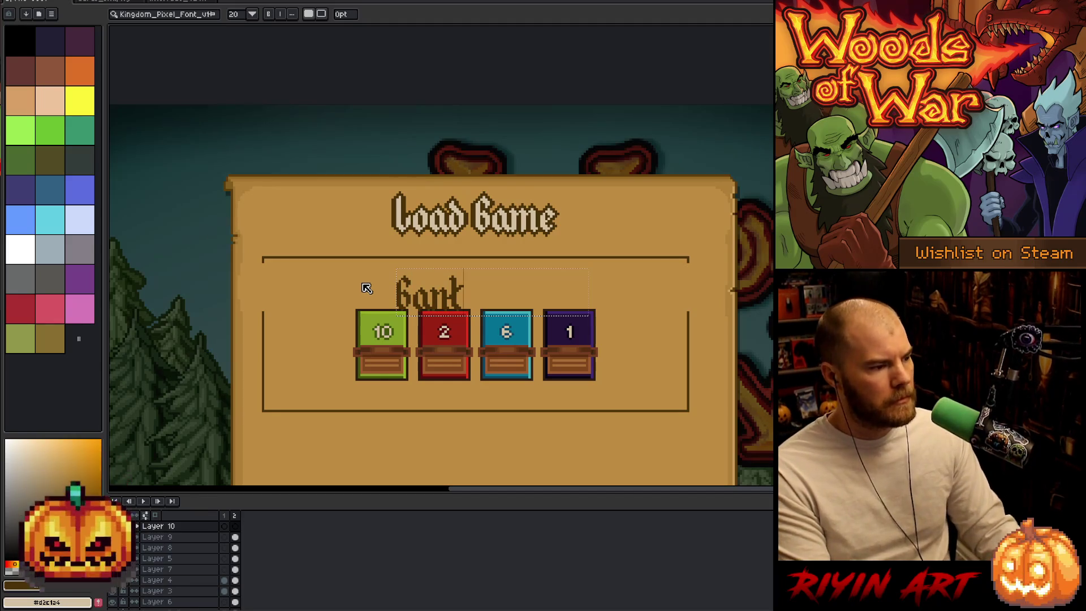
left_click(416, 266)
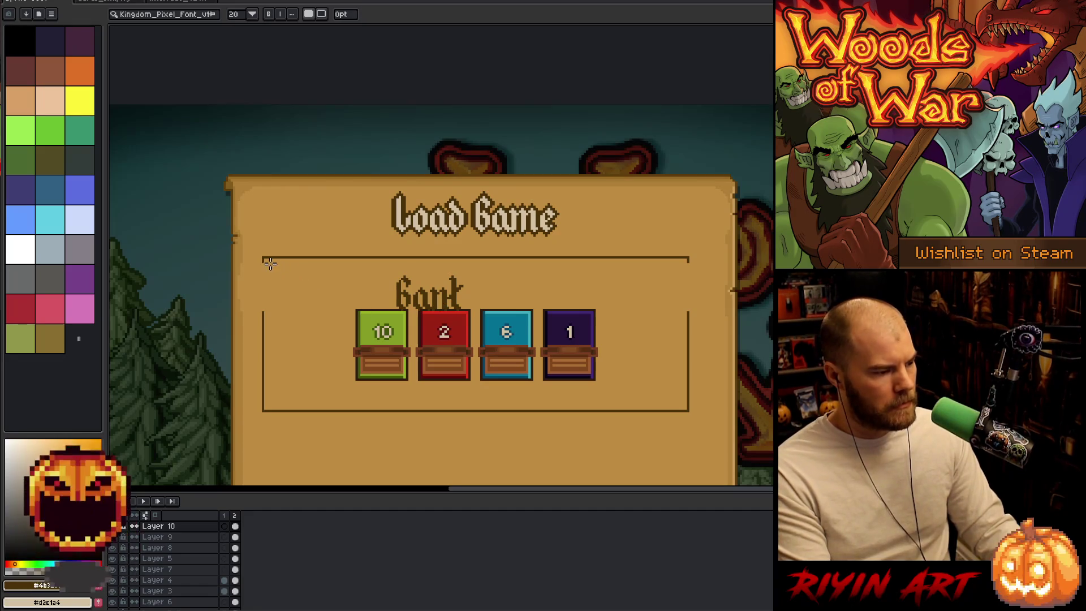
key("m")
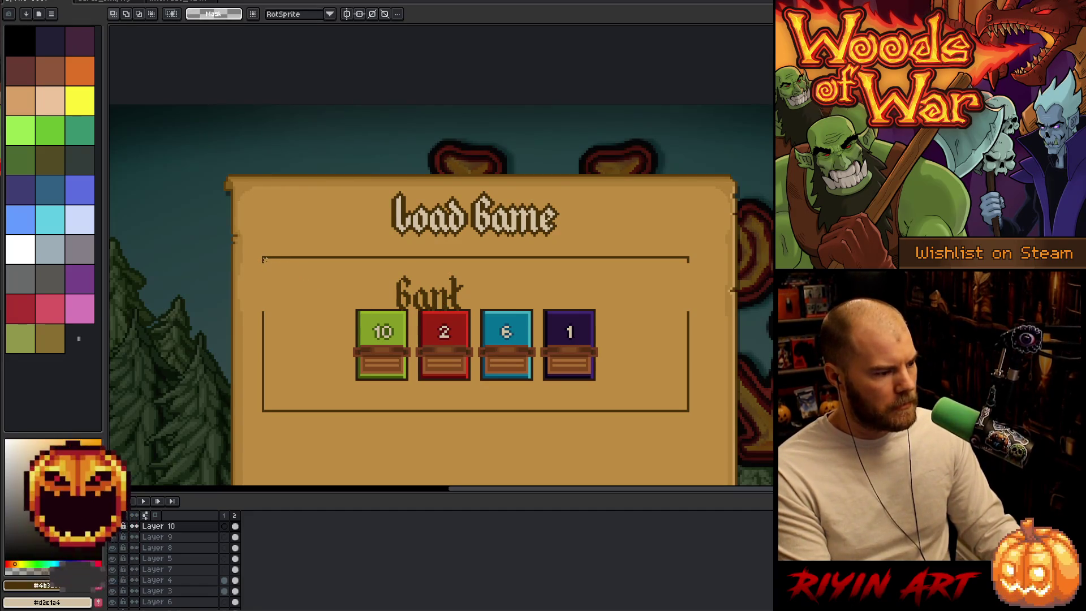
mouse_move(265, 259)
left_mouse_down()
mouse_move(726, 421)
mouse_move(687, 408)
left_mouse_up()
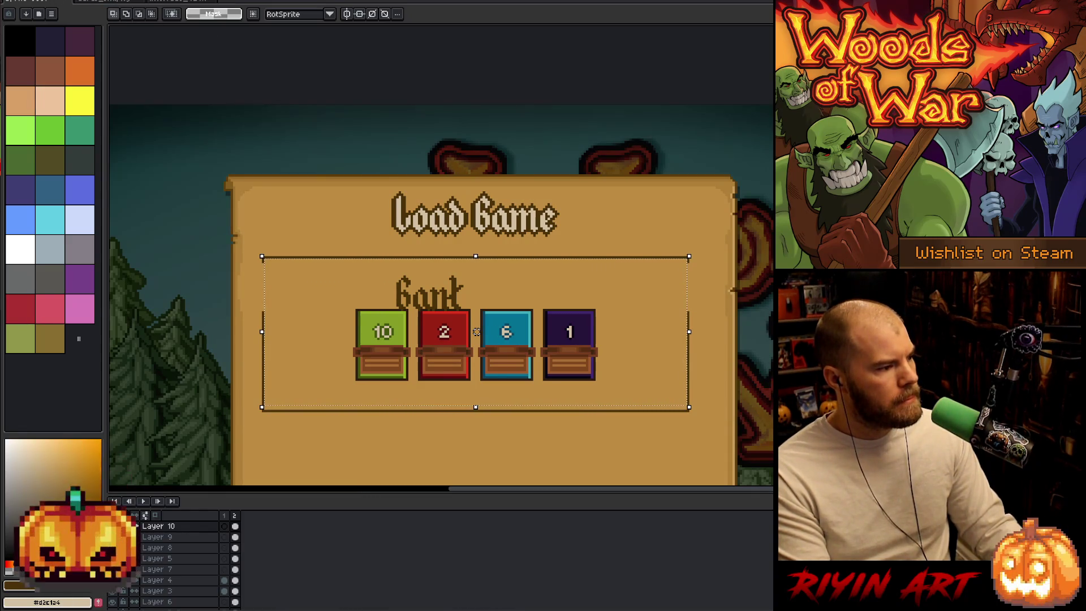
- Centre the title horizontally in the box and nudge it up one pixel
left_click(32, 1)
mouse_move(169, 169)
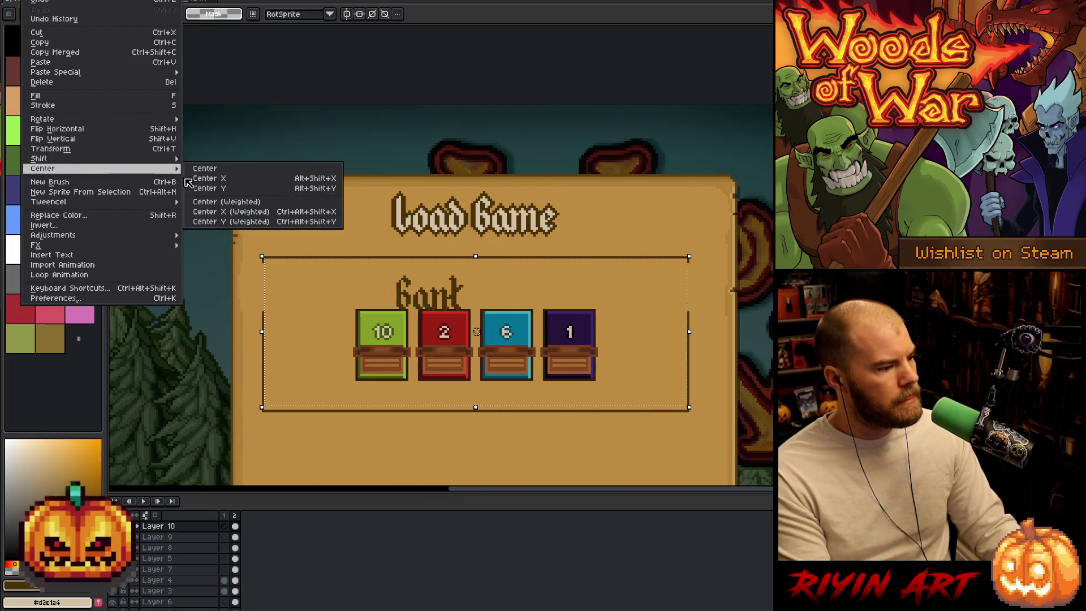
left_click(198, 179)
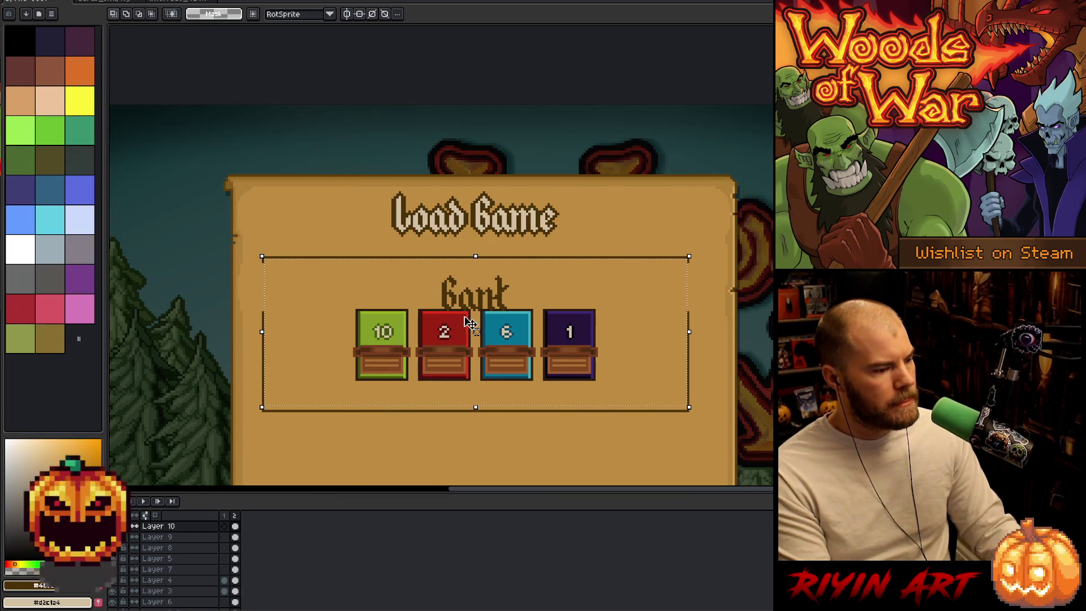
key("Up")
key("Up")
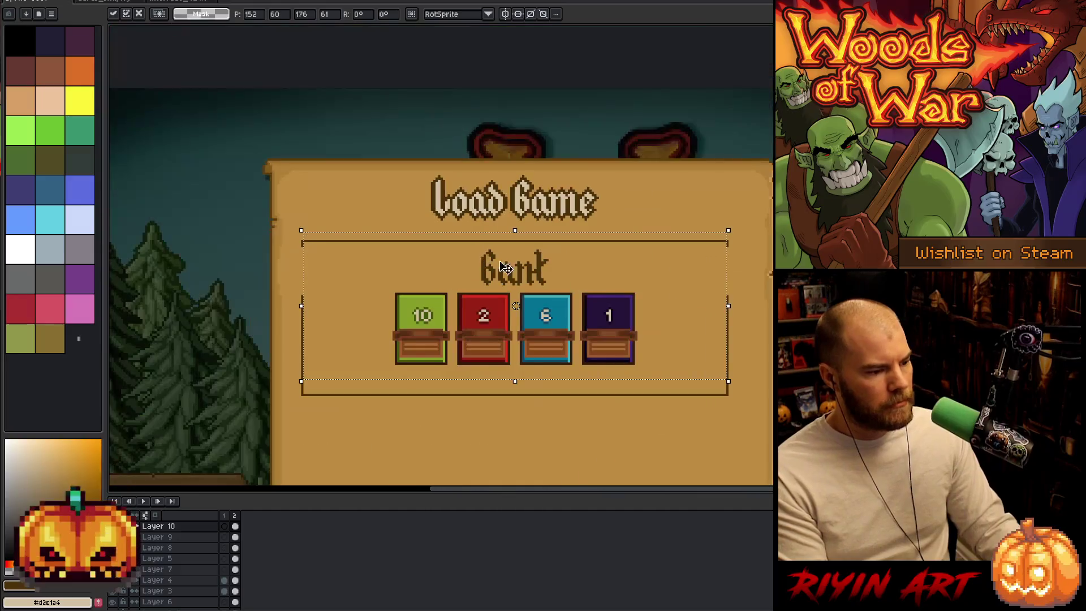
scroll(521, 272, "up", 1)
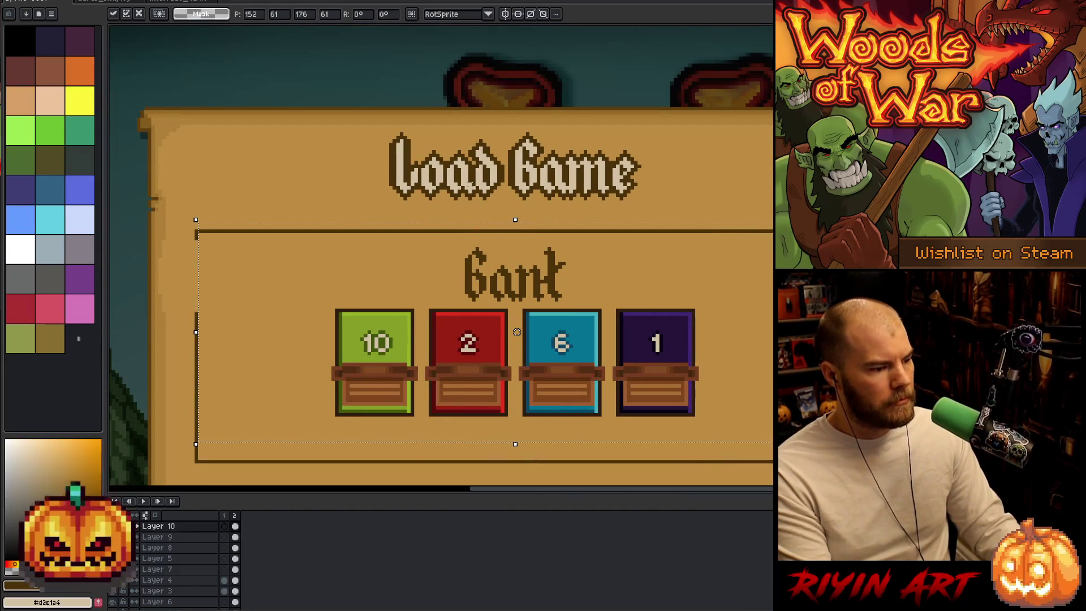
key("Return")
scroll(474, 293, "up", 3)
- Check the spacing above and below the Bank heading with marquee selections
left_click_drag(474, 293, 534, 338)
scroll(509, 317, "down", 5)
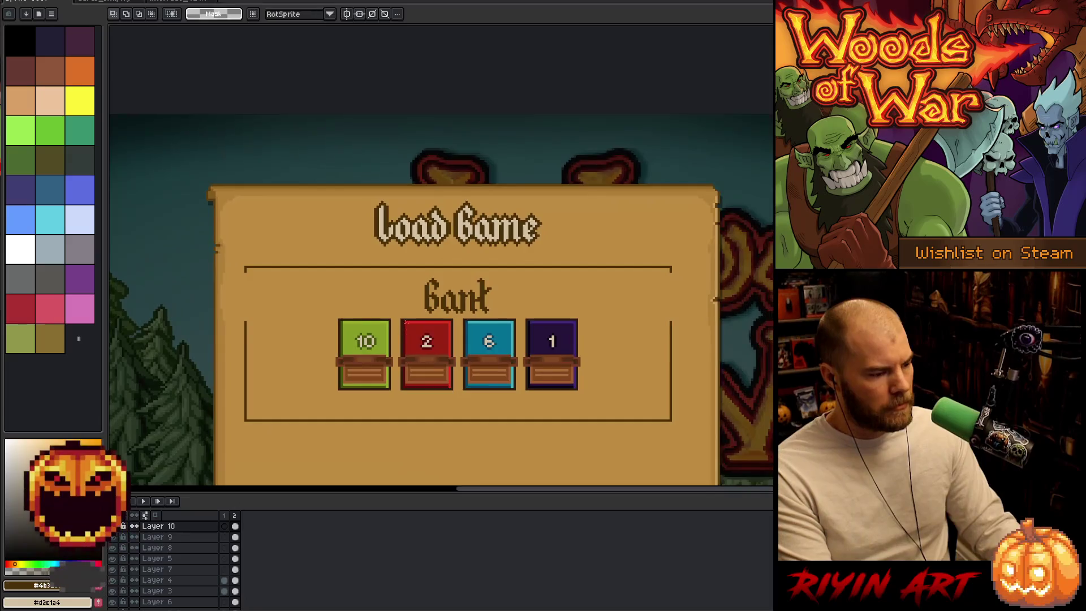
scroll(490, 371, "up", 3)
left_click_drag(488, 307, 521, 329)
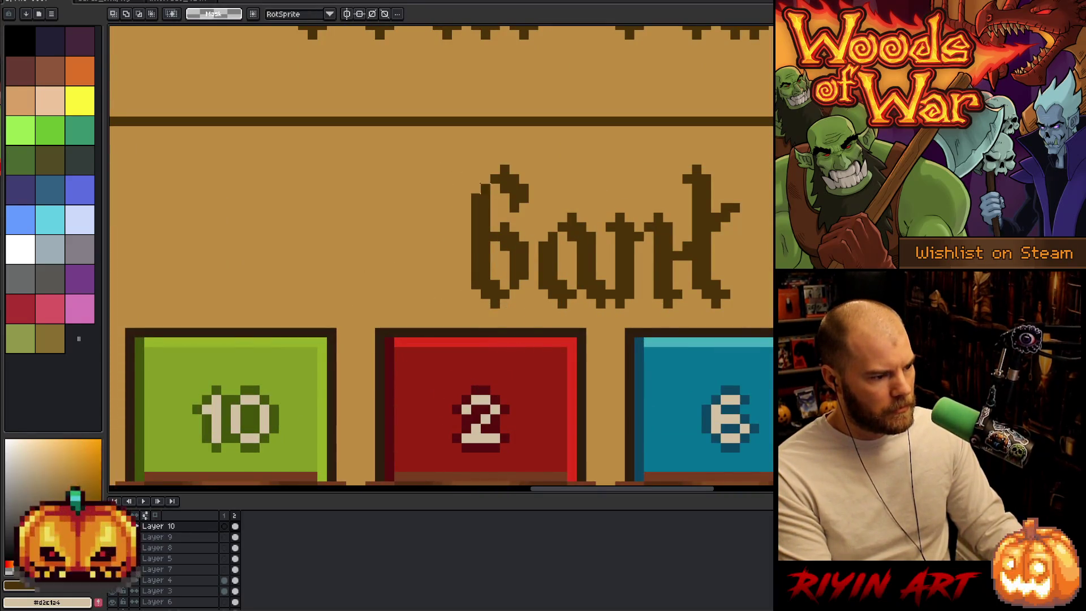
left_click_drag(478, 143, 512, 158)
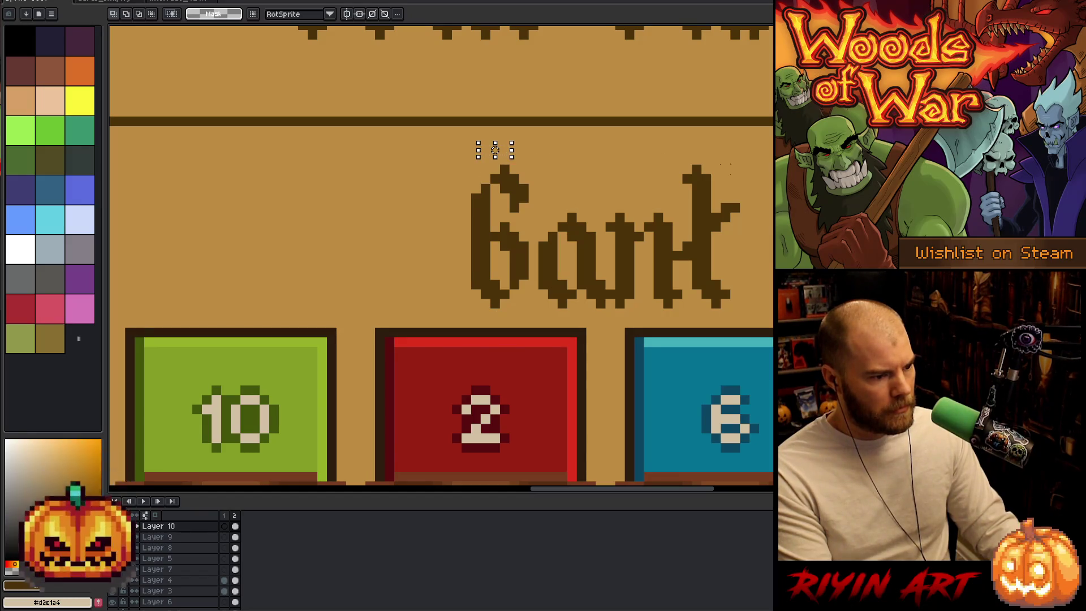
left_click_drag(713, 166, 497, 124)
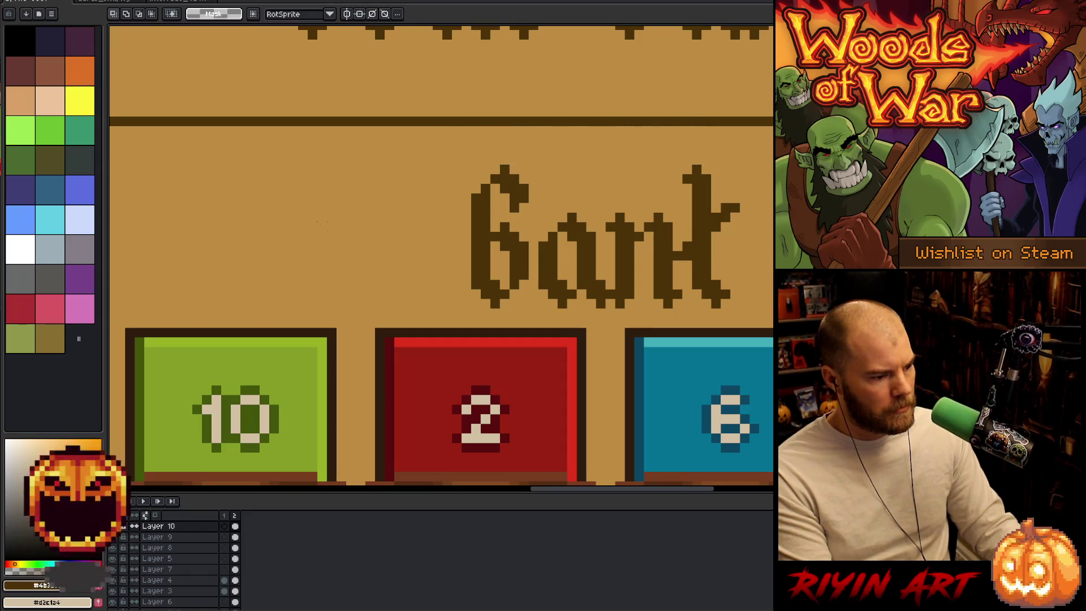
scroll(320, 223, "down", 4)
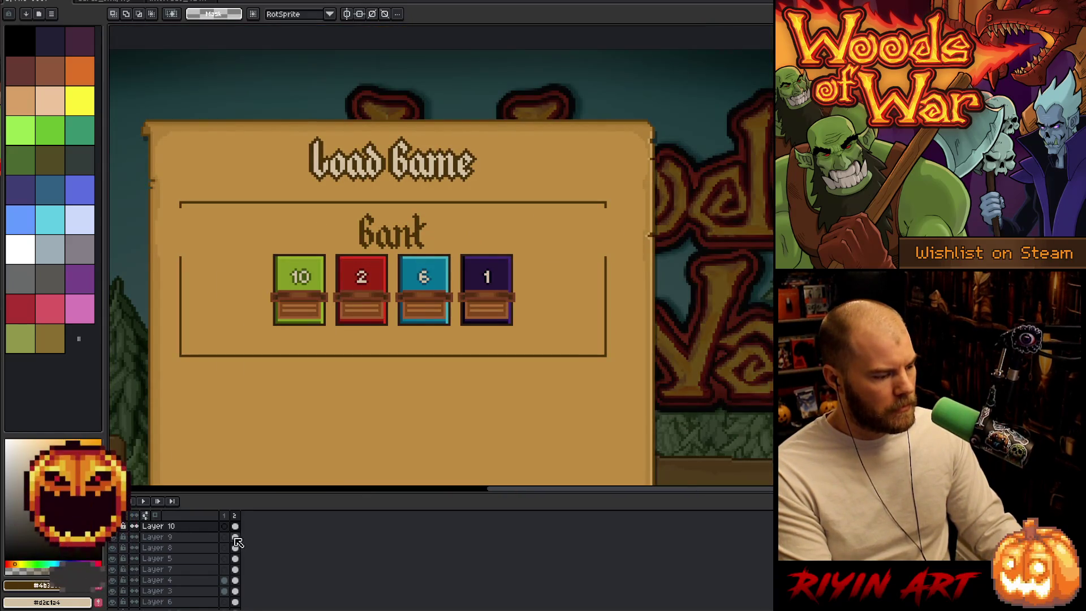
- Move the card cels on Layers 8 and 9 down a few pixels
left_click_drag(235, 538, 236, 549)
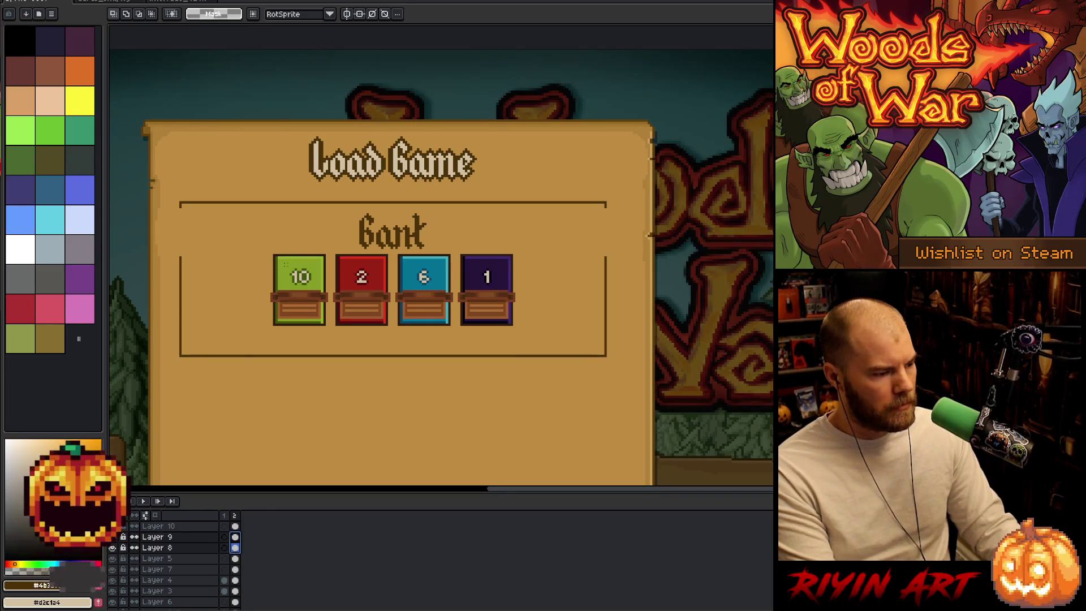
key("v")
scroll(372, 308, "up", 4)
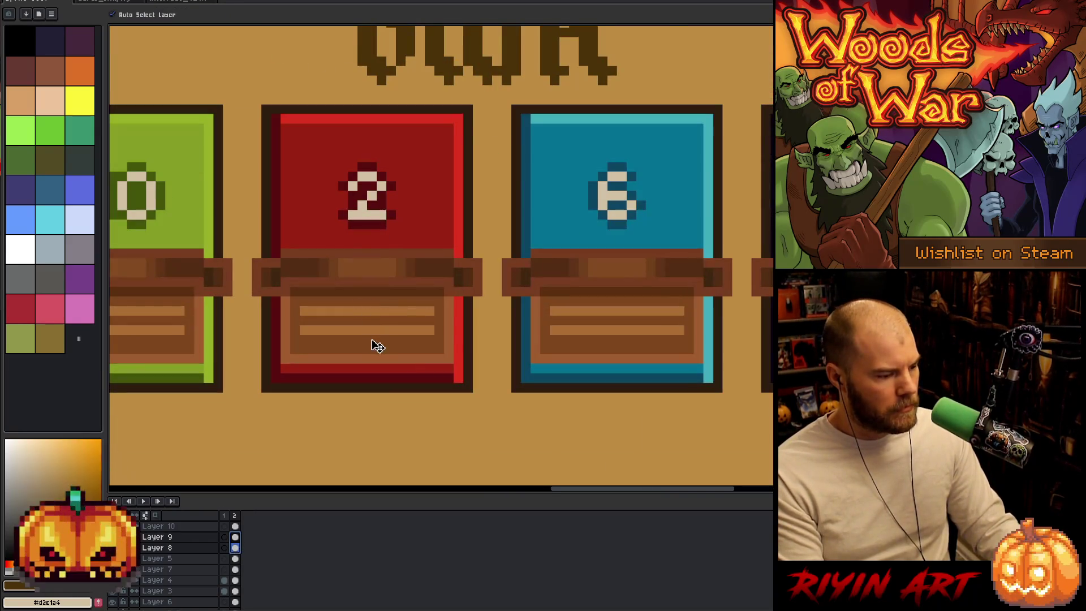
left_click_drag(376, 344, 382, 364)
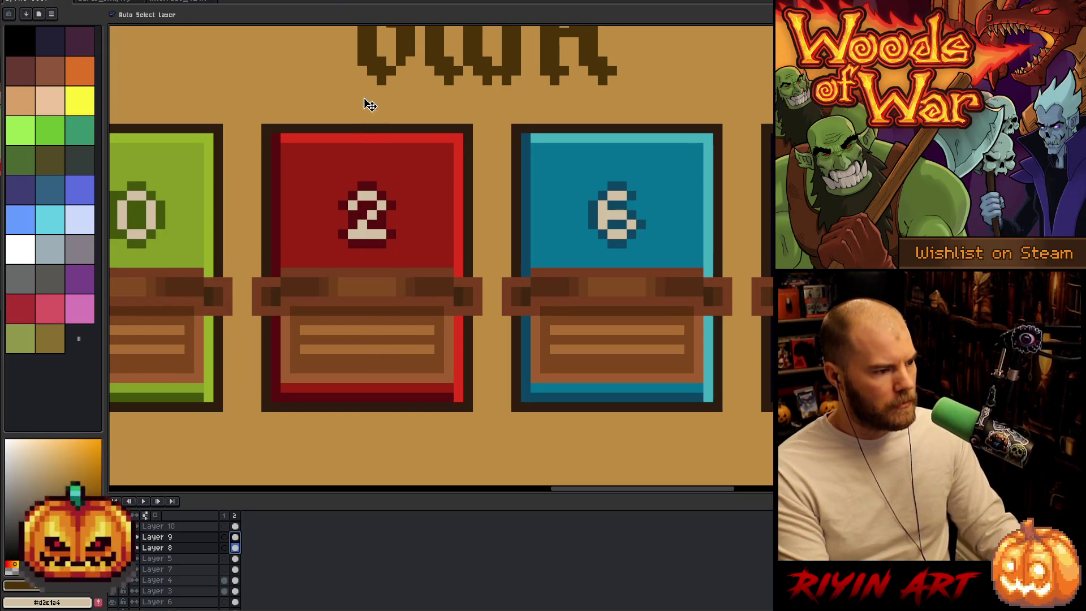
- Re-measure the gaps below the heading and under the 6 card, then make Layer 7 active
key("m")
mouse_move(357, 86)
left_mouse_down()
mouse_move(424, 104)
mouse_move(432, 133)
left_mouse_up()
left_click(438, 131)
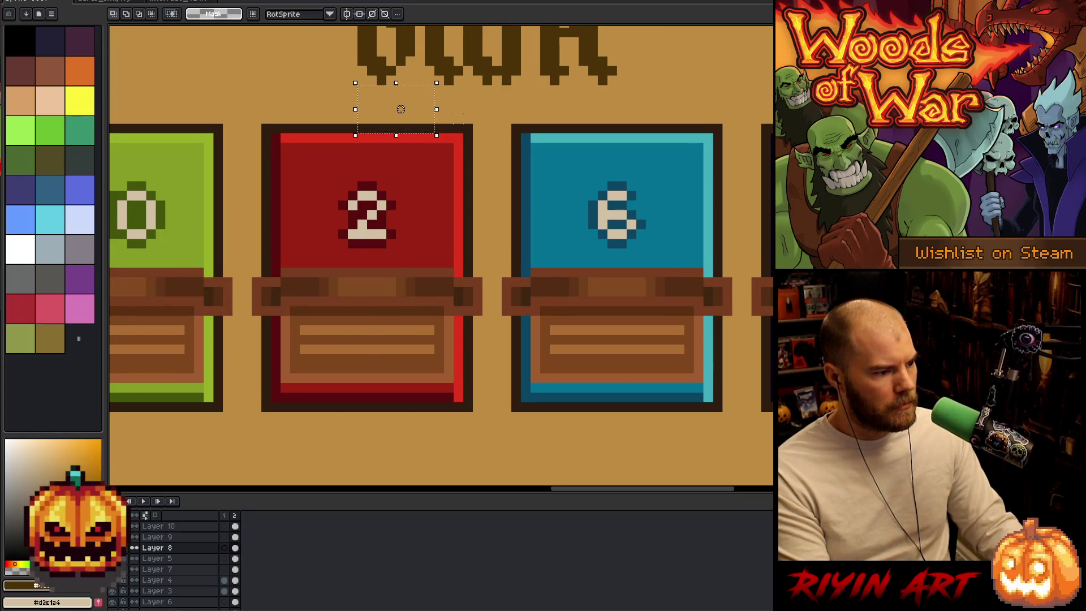
left_click_drag(515, 89, 277, 121)
scroll(276, 121, "down", 3)
scroll(387, 308, "up", 2)
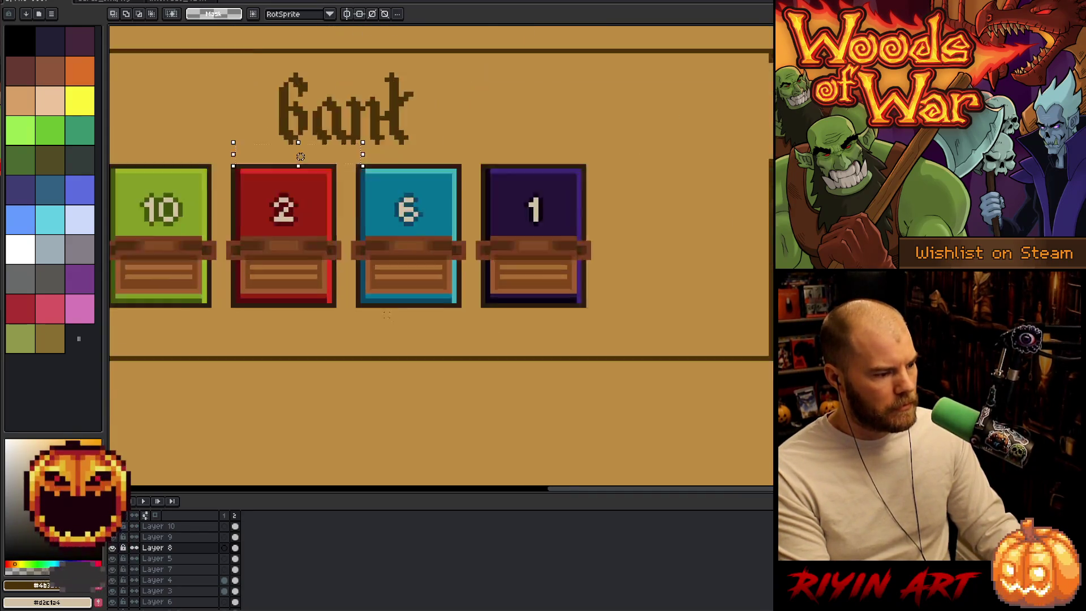
left_click_drag(382, 299, 430, 395)
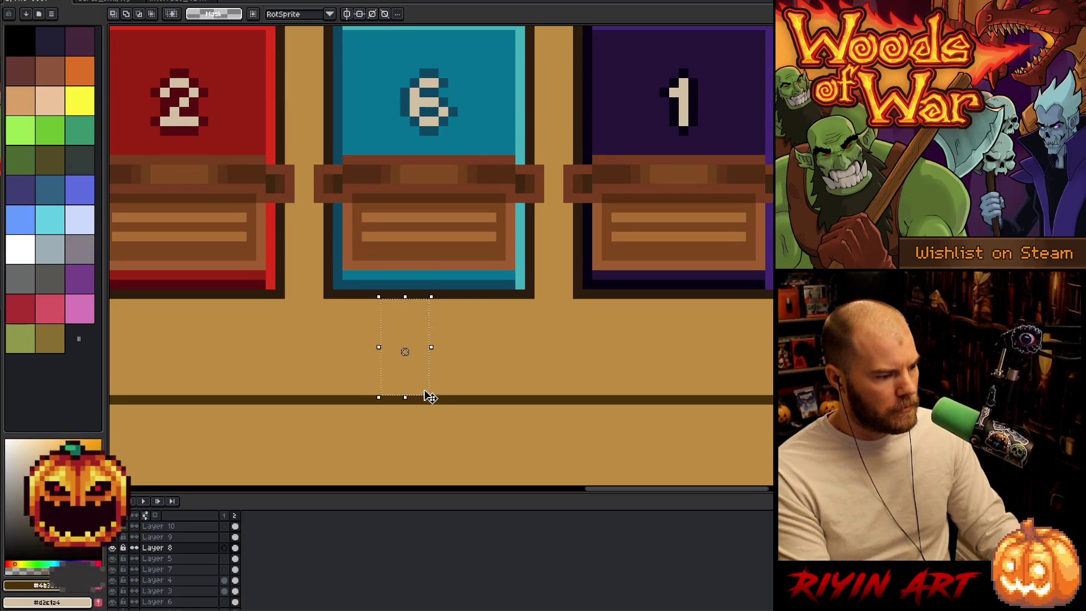
scroll(368, 395, "down", 3)
left_click(252, 387)
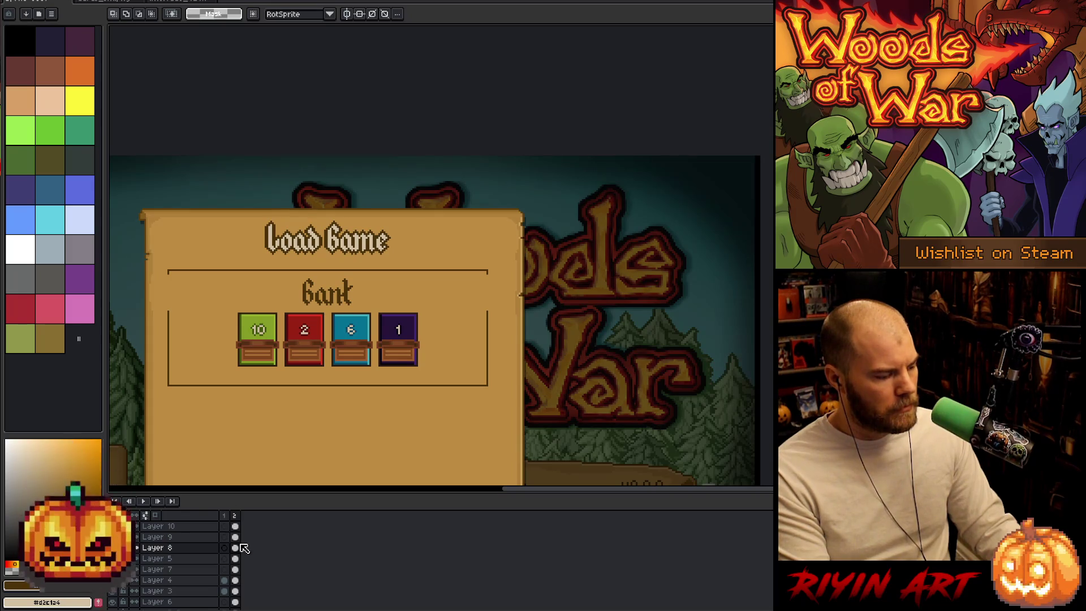
left_click(235, 569)
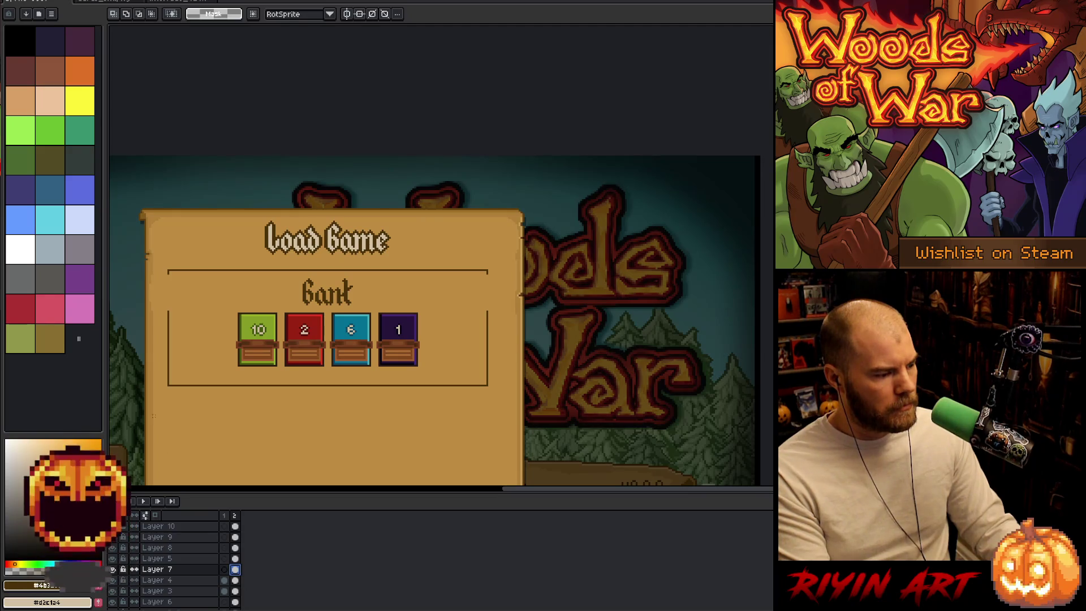
- Raise the Bank box's bottom border 2 px
mouse_move(147, 414)
left_mouse_down()
mouse_move(291, 350)
mouse_move(512, 291)
left_mouse_up()
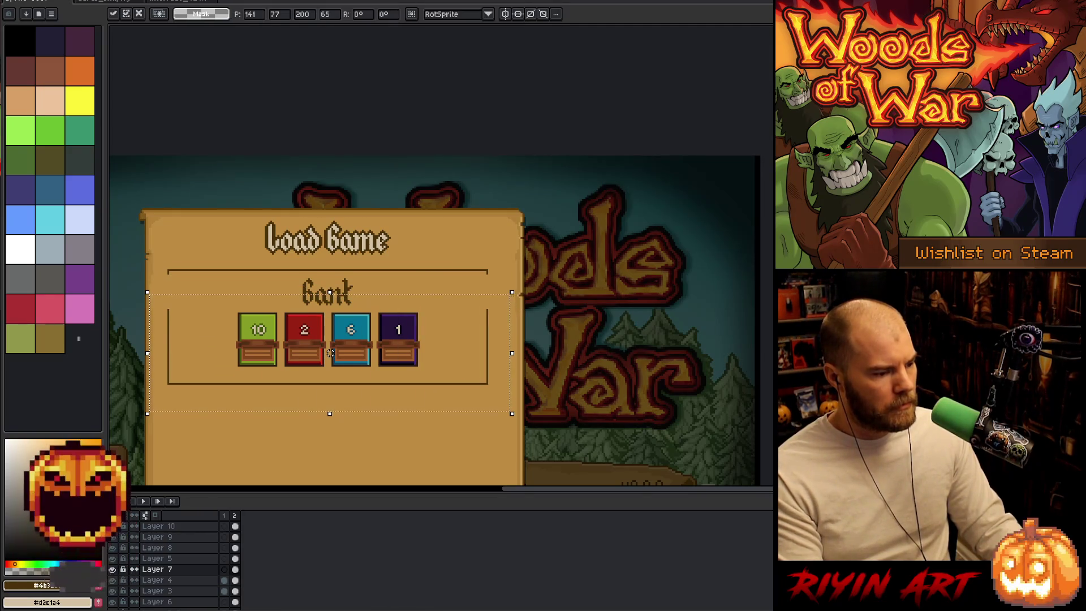
key("Up")
key("Up")
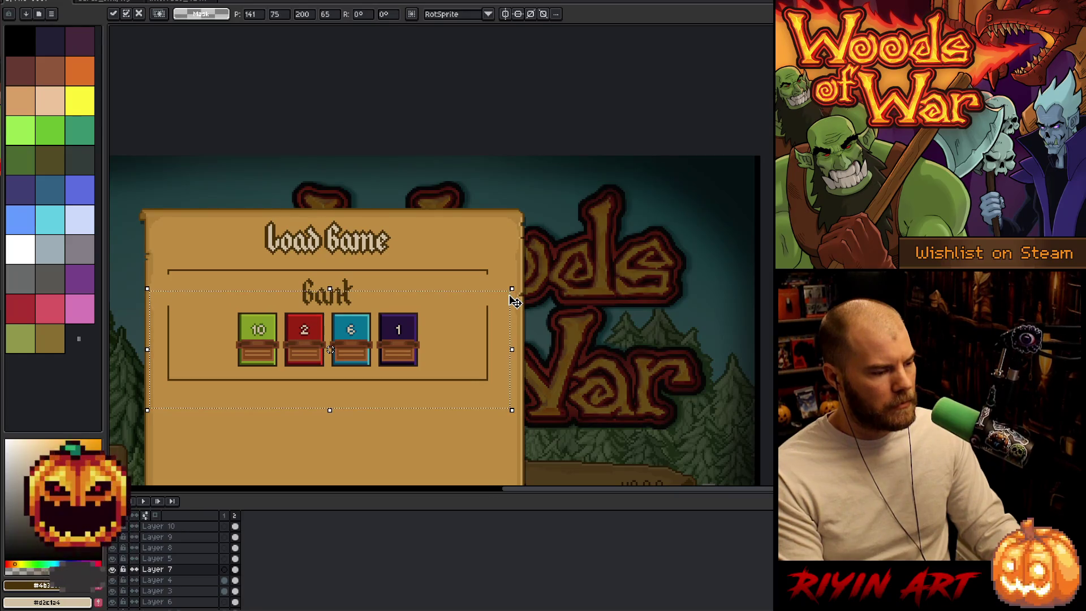
key("Up")
key("Up")
key("Up")
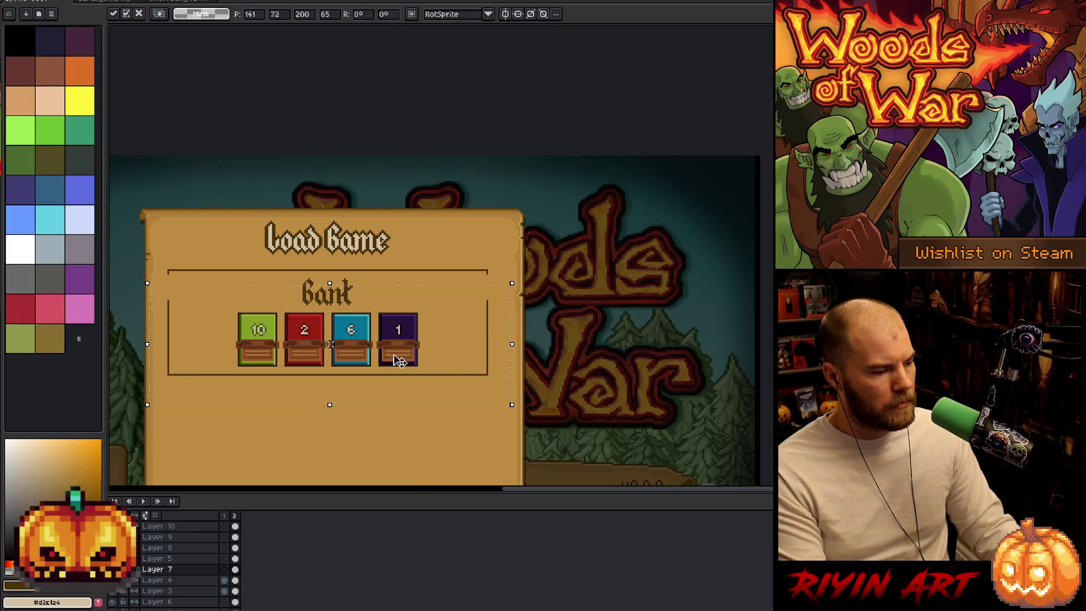
key("Return")
scroll(297, 310, "up", 5)
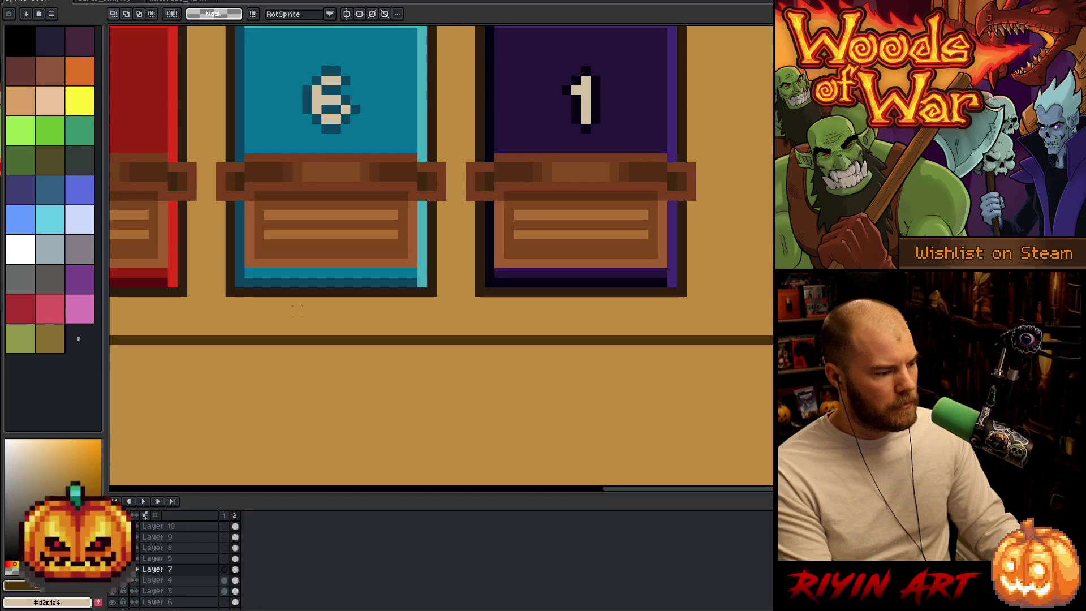
left_click_drag(294, 296, 363, 334)
scroll(390, 331, "down", 5)
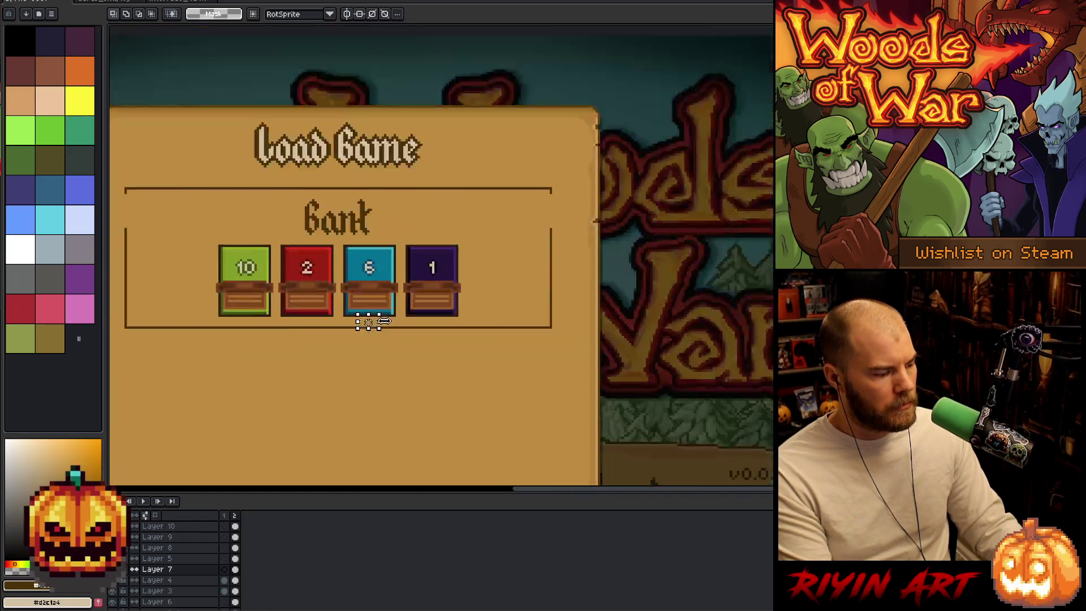
scroll(177, 253, "up", 4)
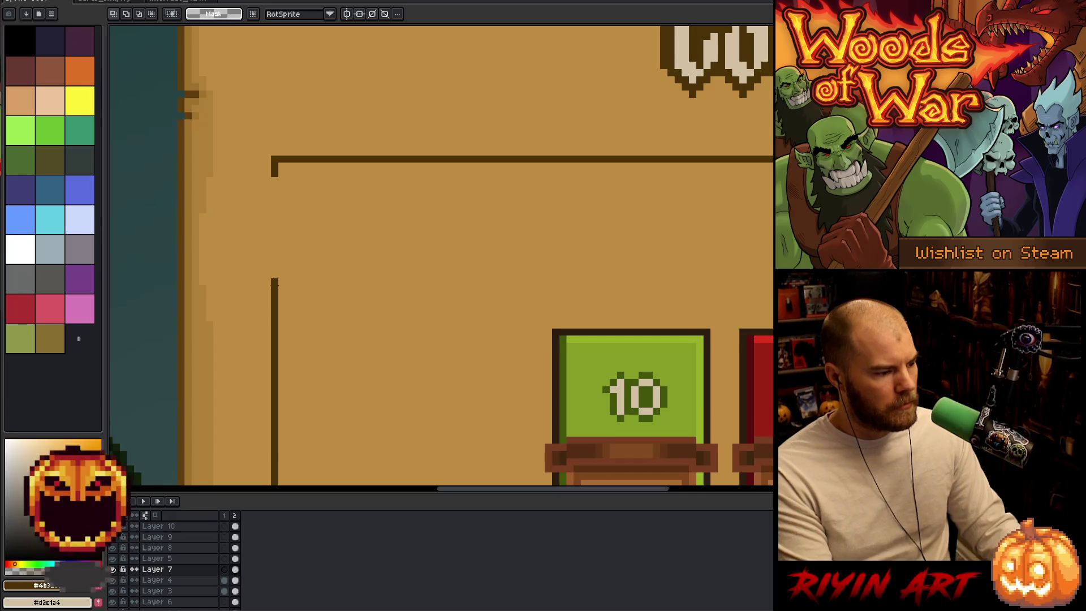
- Move the top divider line up to close the frame
mouse_move(274, 281)
left_mouse_down()
mouse_move(506, 364)
mouse_move(769, 283)
mouse_move(705, 281)
left_mouse_up()
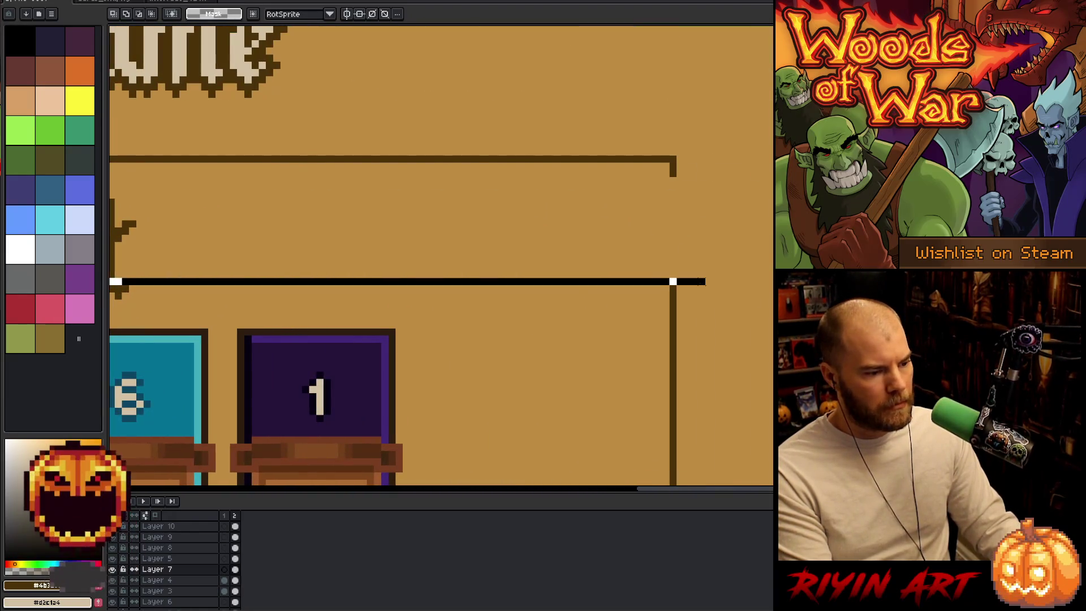
scroll(396, 328, "left", 8)
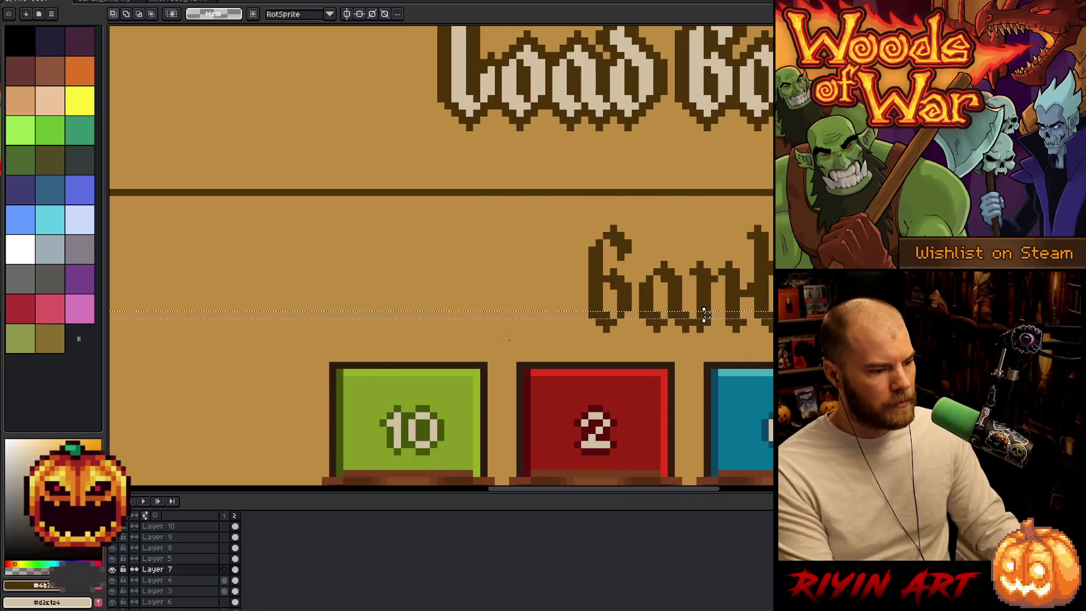
scroll(704, 313, "down", 1)
left_click_drag(638, 319, 637, 239)
key("Return")
scroll(632, 216, "down", 2)
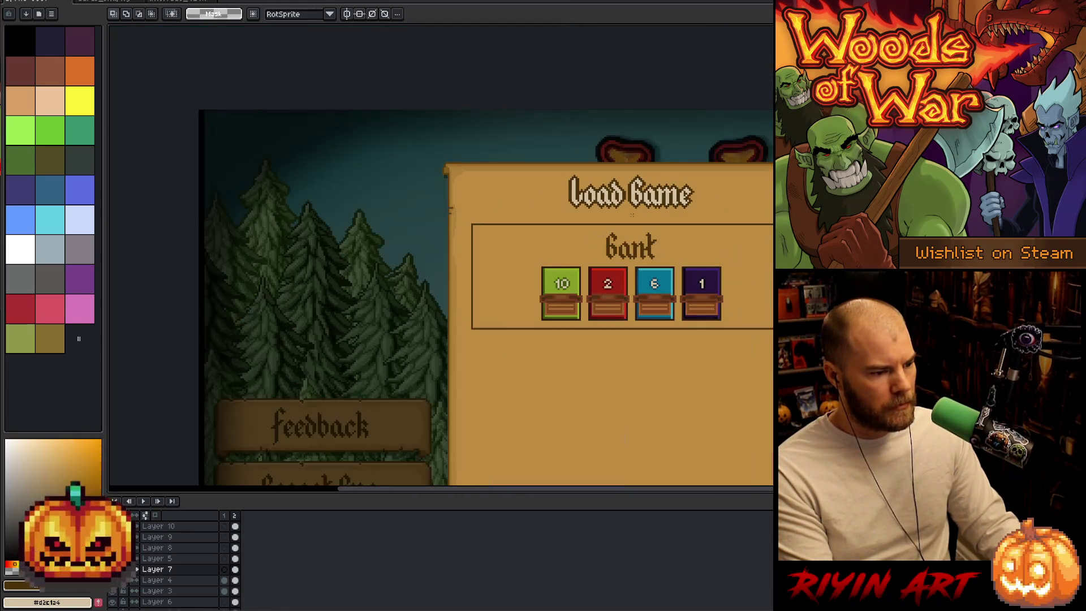
scroll(453, 254, "left", 6)
scroll(338, 270, "up", 2)
scroll(338, 270, "down", 1)
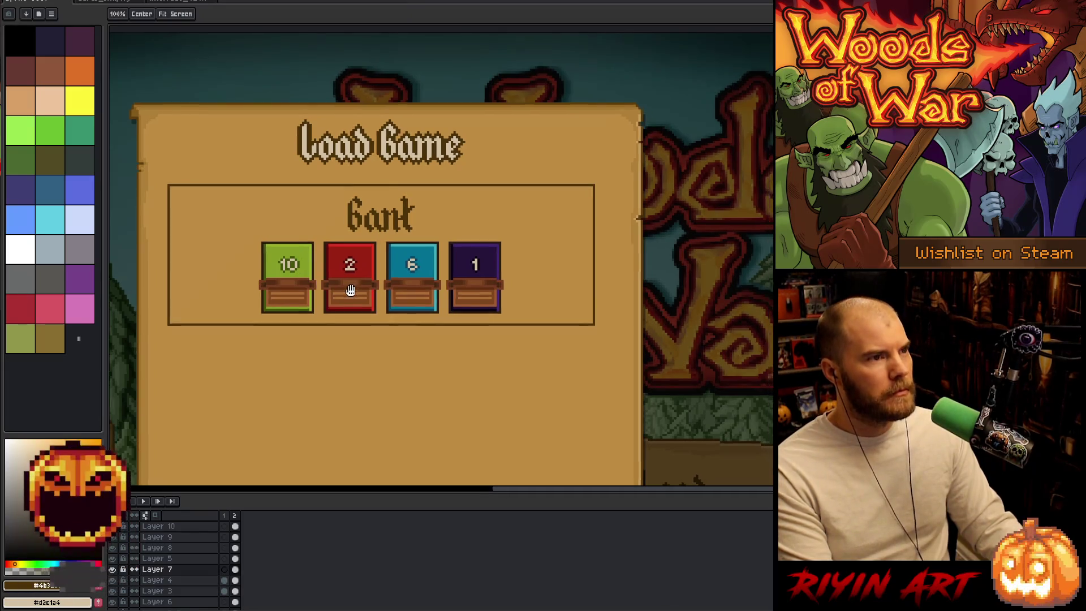
scroll(303, 271, "down", 1)
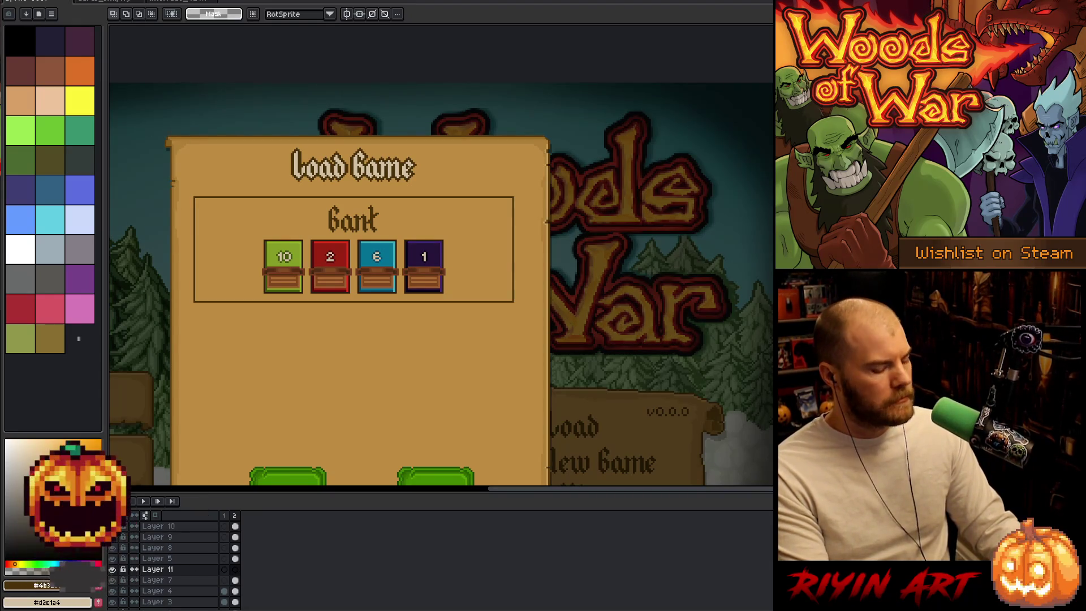
- Save the mockup with Ctrl+S to the TreeRevenge folder as New_Player_UI, aseprite file type
key("ctrl+s")
left_click(390, 81)
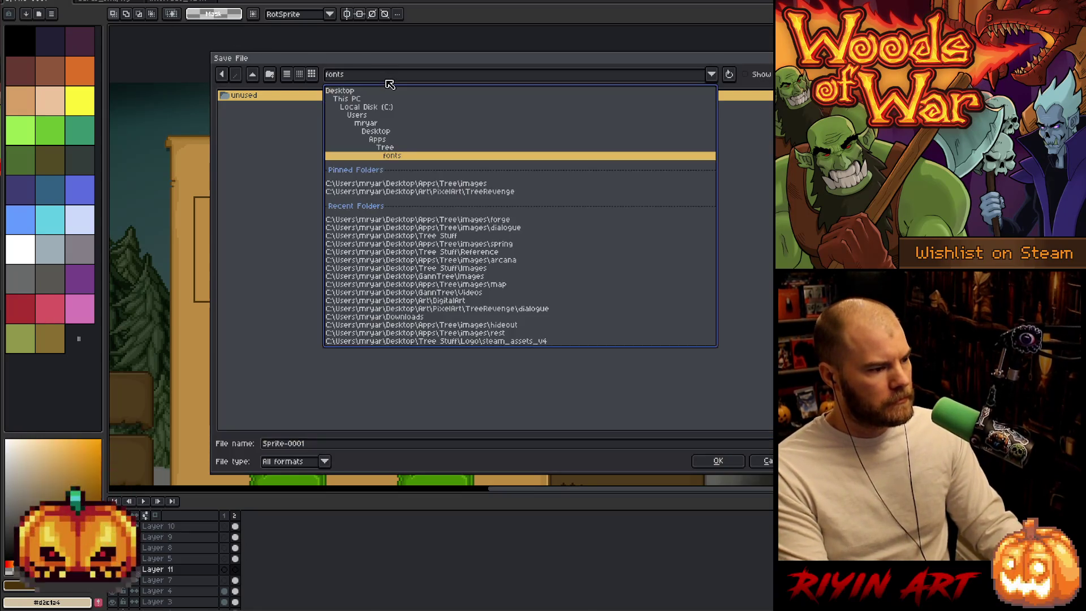
left_click(404, 192)
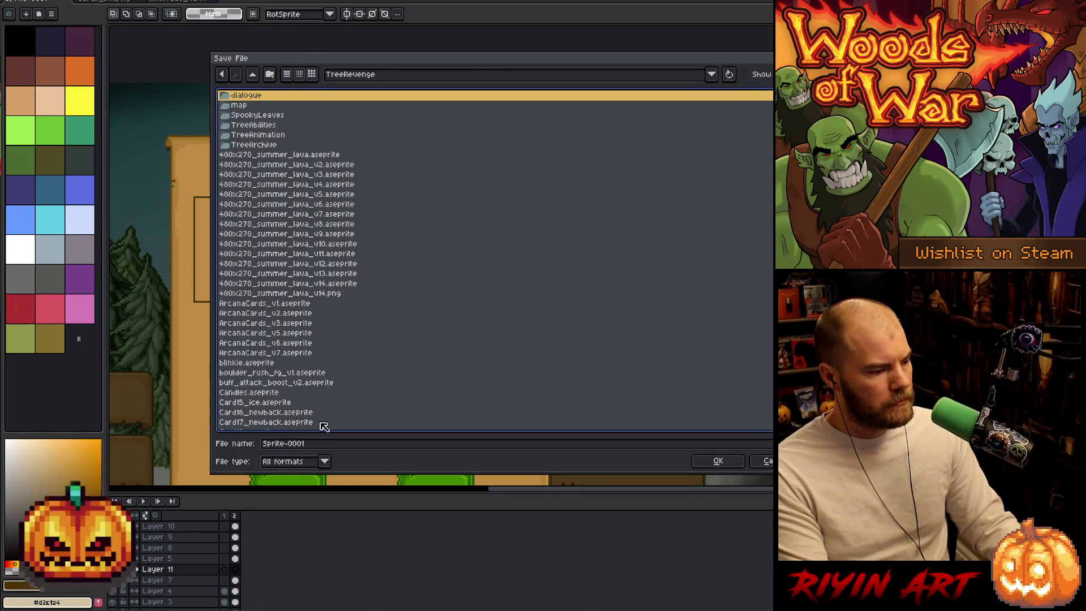
left_click(325, 444)
left_click_drag(327, 448, 203, 435)
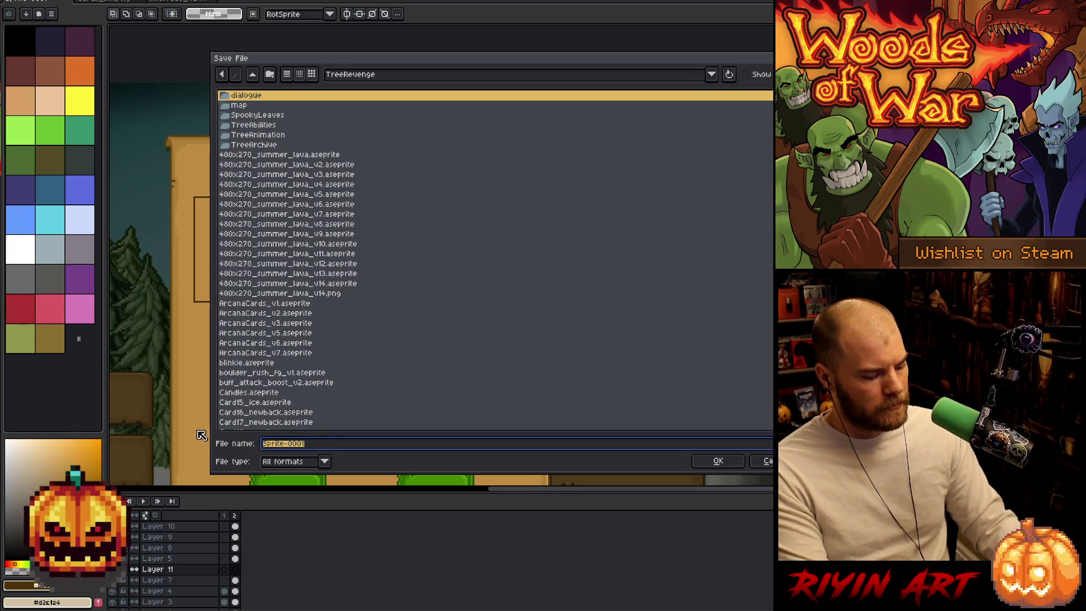
type("New_Player_UI")
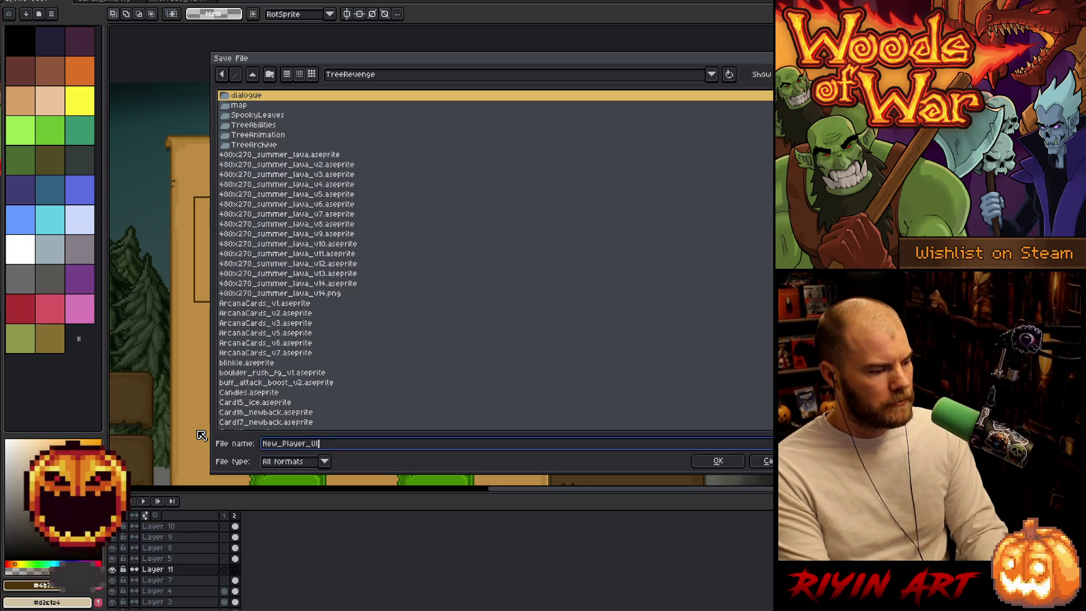
left_click(324, 461)
left_click(305, 322)
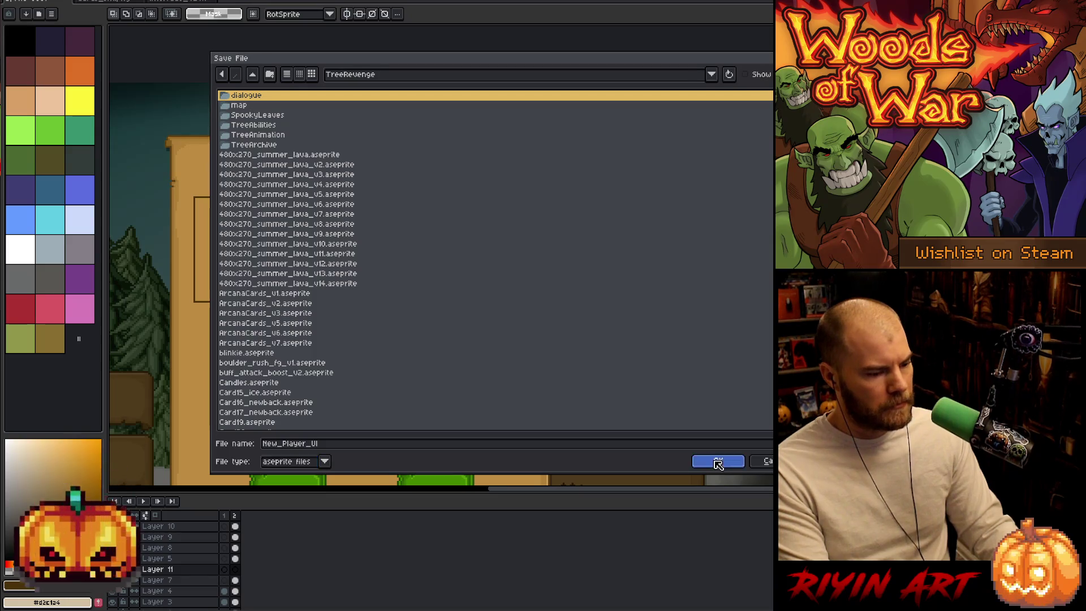
left_click(718, 461)
scroll(329, 249, "down", 2)
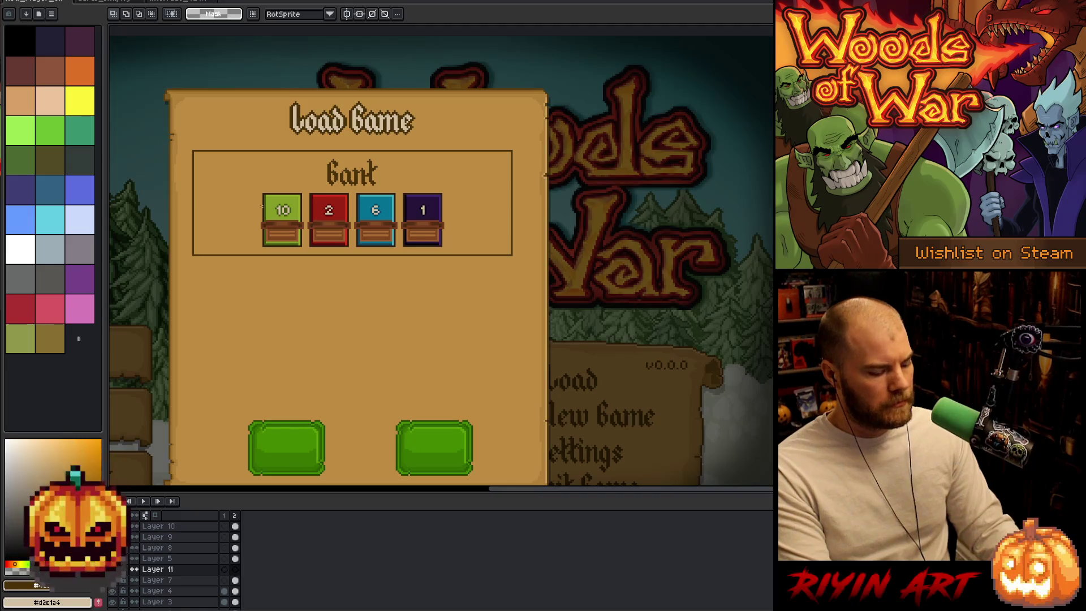
- Switch back to the brush and set its size to 29px
key("b")
key("i")
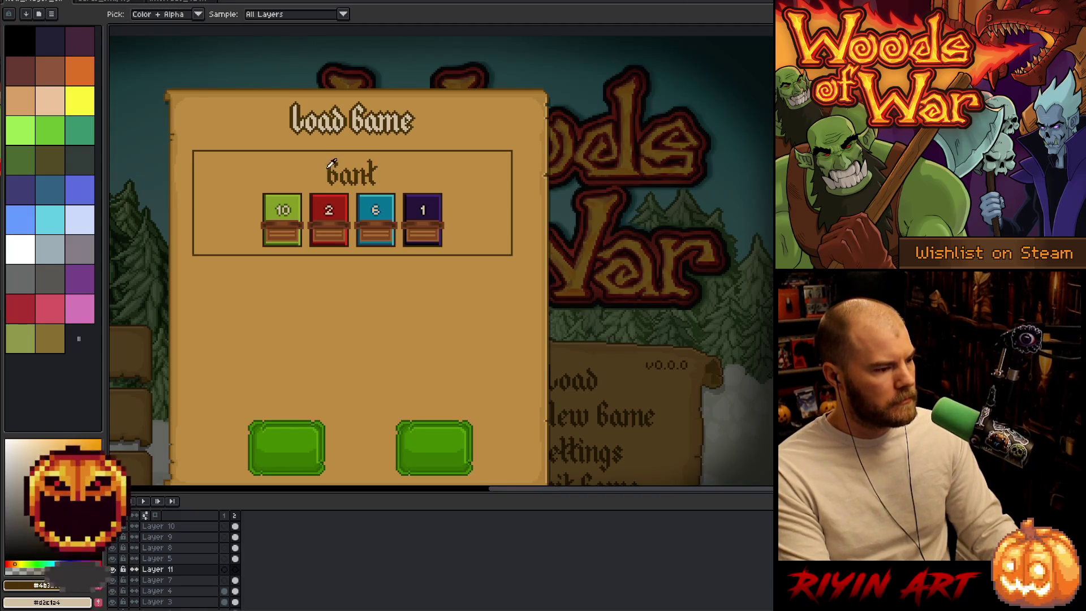
scroll(332, 167, "up", 3)
scroll(330, 180, "down", 3)
key("b")
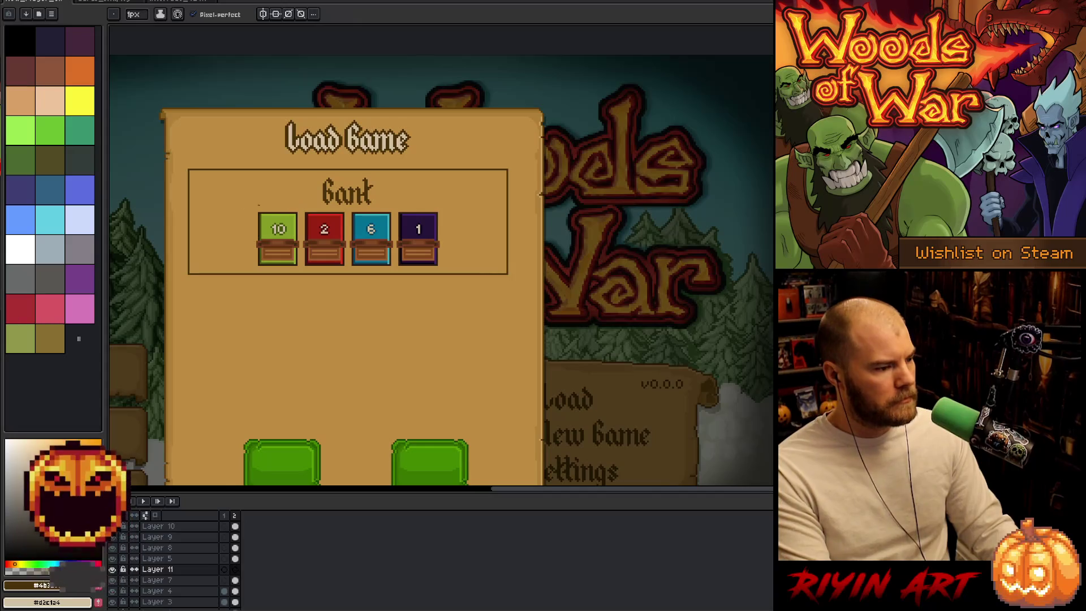
left_click(139, 17)
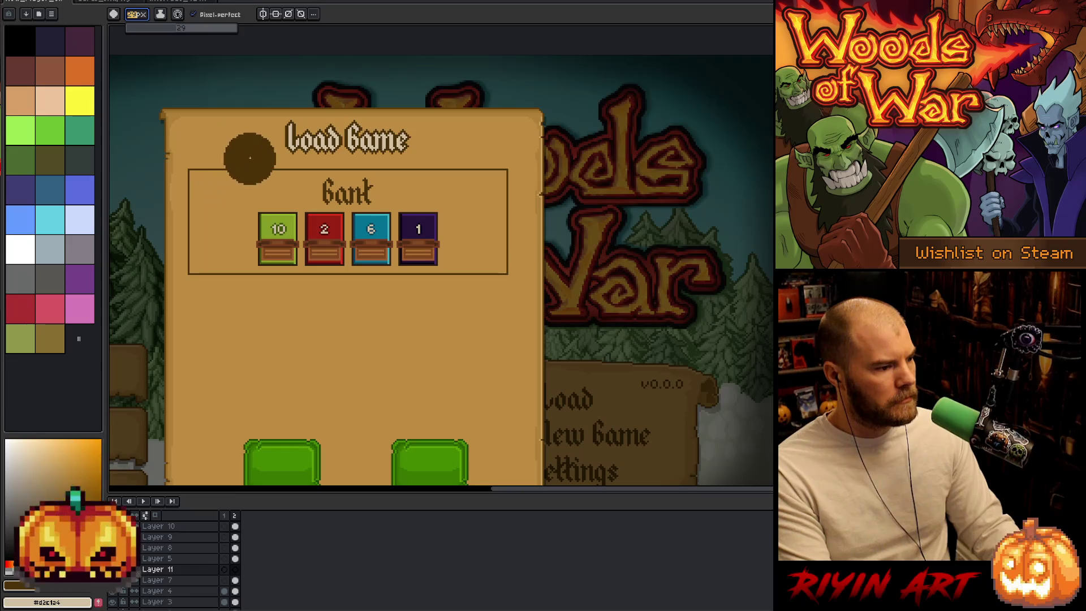
- Paint broad dark brown strokes on Layer 11 around the Bank box, covering the panel's top
left_click_drag(257, 164, 189, 209)
mouse_move(206, 173)
left_mouse_down()
mouse_move(169, 232)
mouse_move(243, 303)
mouse_move(224, 246)
mouse_move(257, 291)
mouse_move(300, 294)
left_mouse_up()
mouse_move(456, 297)
left_mouse_down()
mouse_move(511, 226)
mouse_move(387, 284)
mouse_move(284, 288)
left_mouse_up()
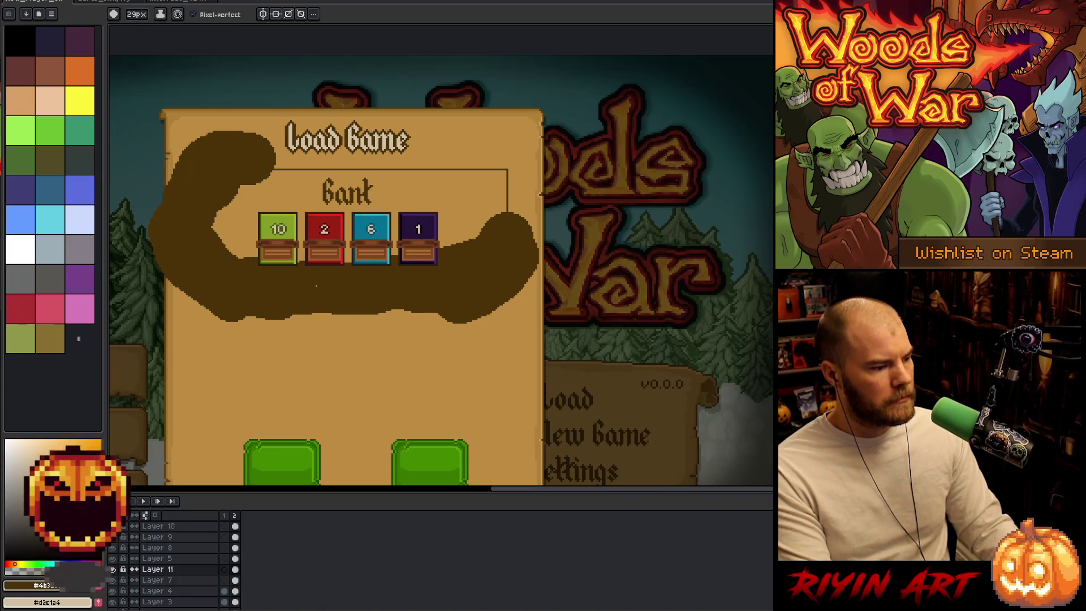
left_click_drag(523, 224, 498, 122)
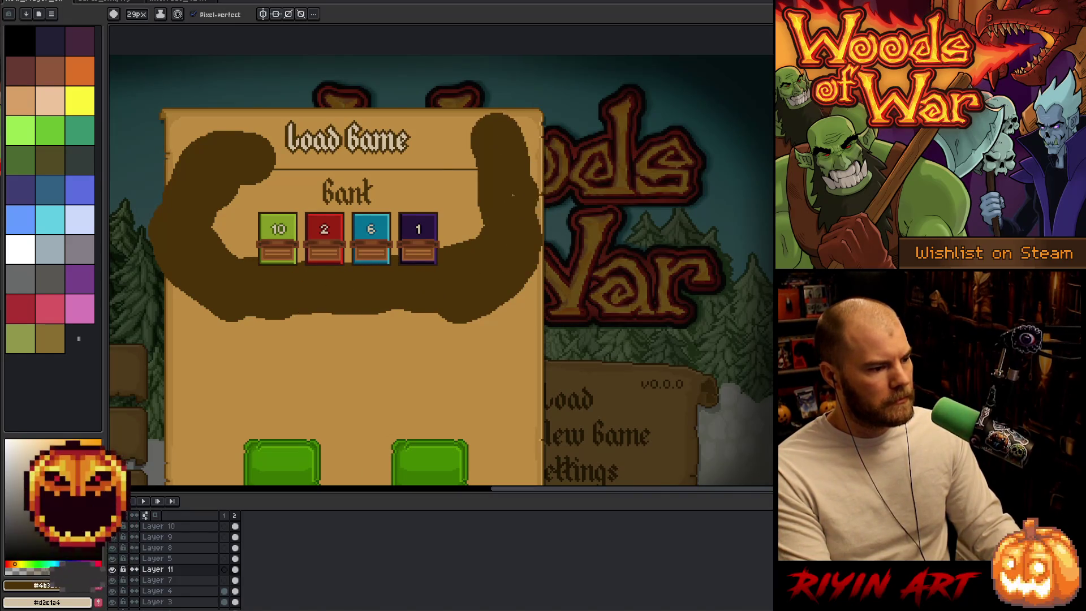
mouse_move(512, 196)
left_mouse_down()
mouse_move(433, 149)
mouse_move(283, 147)
mouse_move(210, 160)
left_mouse_up()
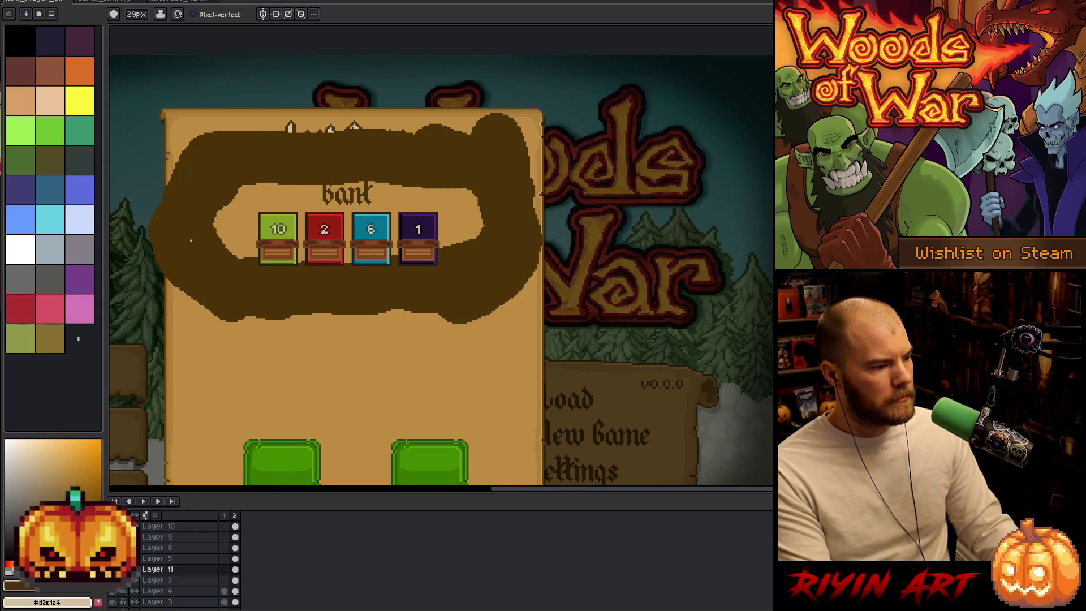
mouse_move(218, 311)
left_mouse_down()
mouse_move(183, 323)
mouse_move(138, 181)
mouse_move(252, 119)
mouse_move(450, 119)
mouse_move(554, 193)
mouse_move(543, 294)
mouse_move(464, 333)
mouse_move(169, 331)
mouse_move(119, 221)
mouse_move(167, 110)
mouse_move(460, 105)
mouse_move(600, 215)
mouse_move(509, 339)
mouse_move(243, 367)
mouse_move(134, 296)
left_mouse_up()
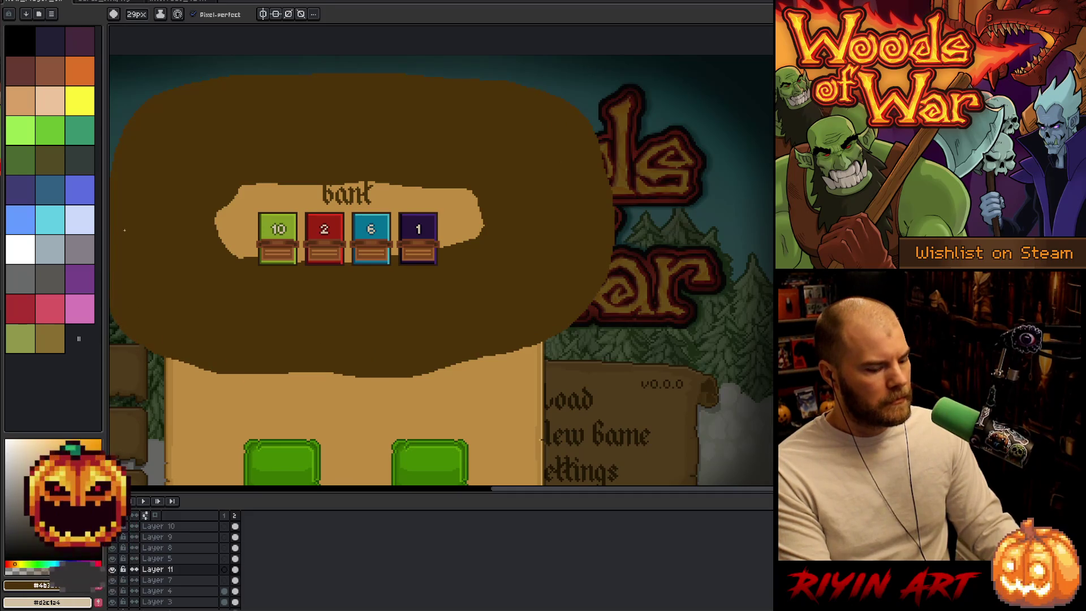
key("F9")
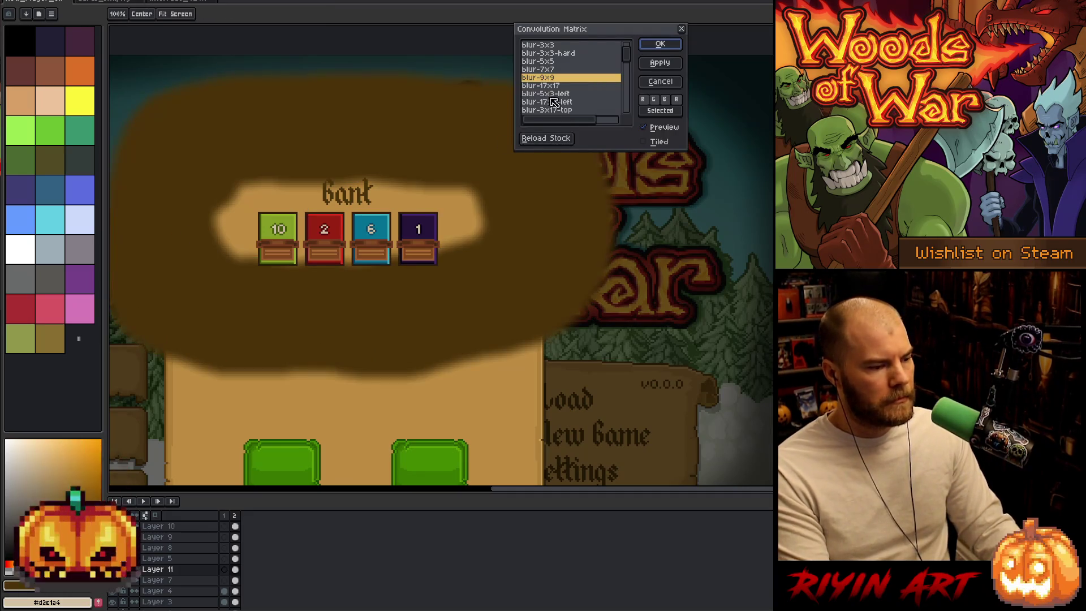
- Apply a 17x17 Convolution Matrix blur to the brown paint
left_click(555, 86)
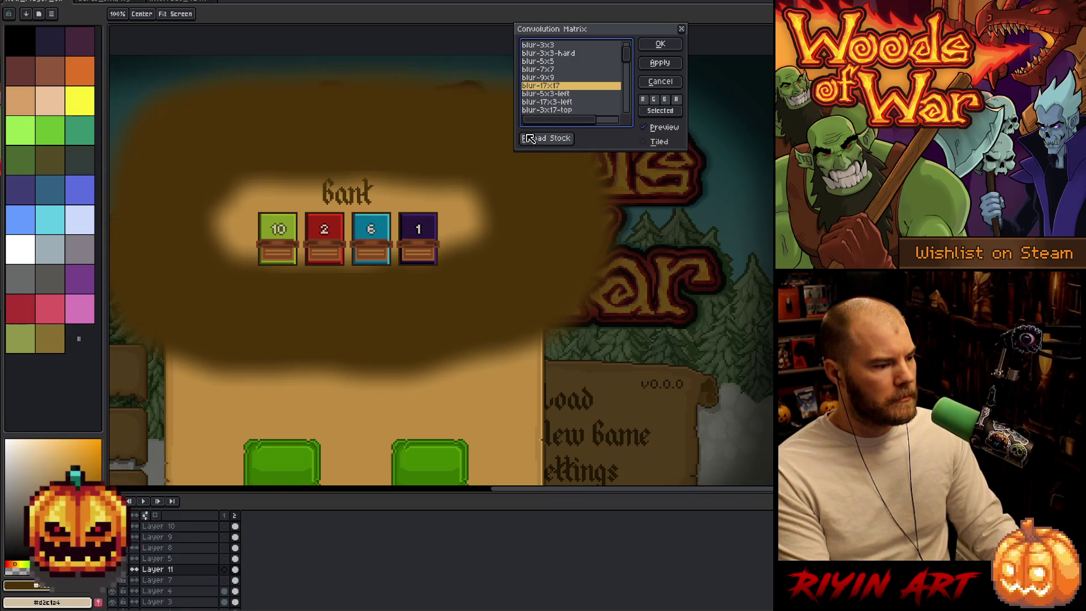
left_click(660, 43)
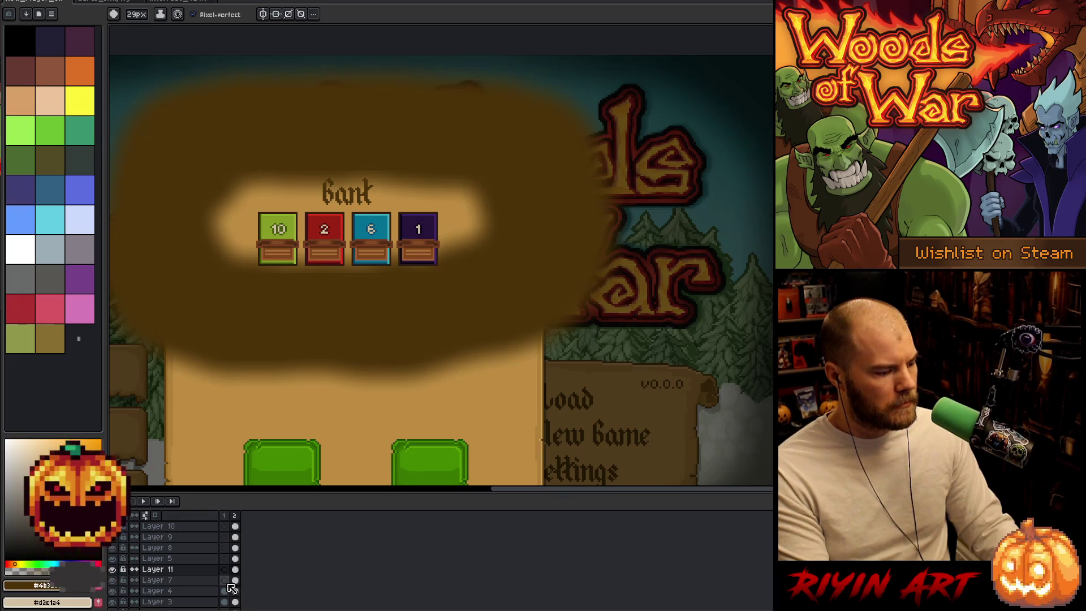
left_click(237, 582)
- Select the Bank box from Layer 7, invert, and delete Layer 11's brown paint outside it
key("w")
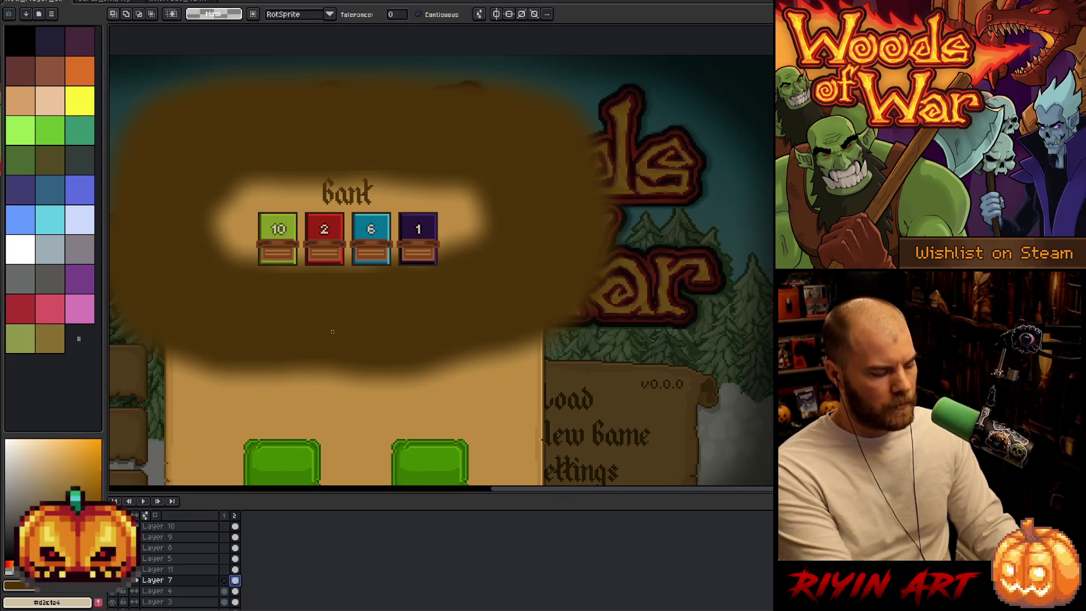
left_click(417, 204)
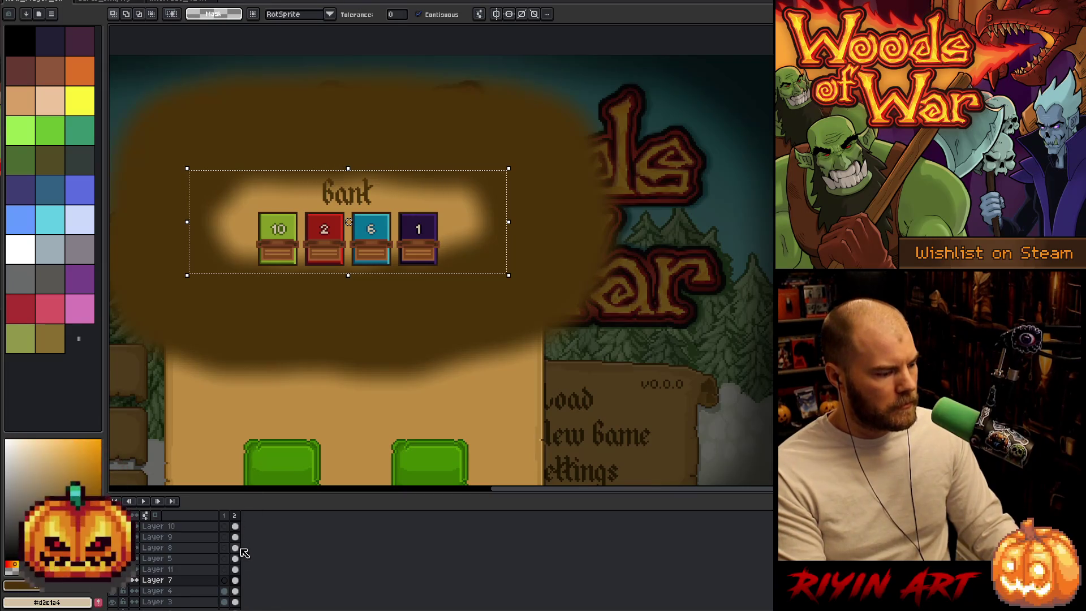
left_click(238, 571)
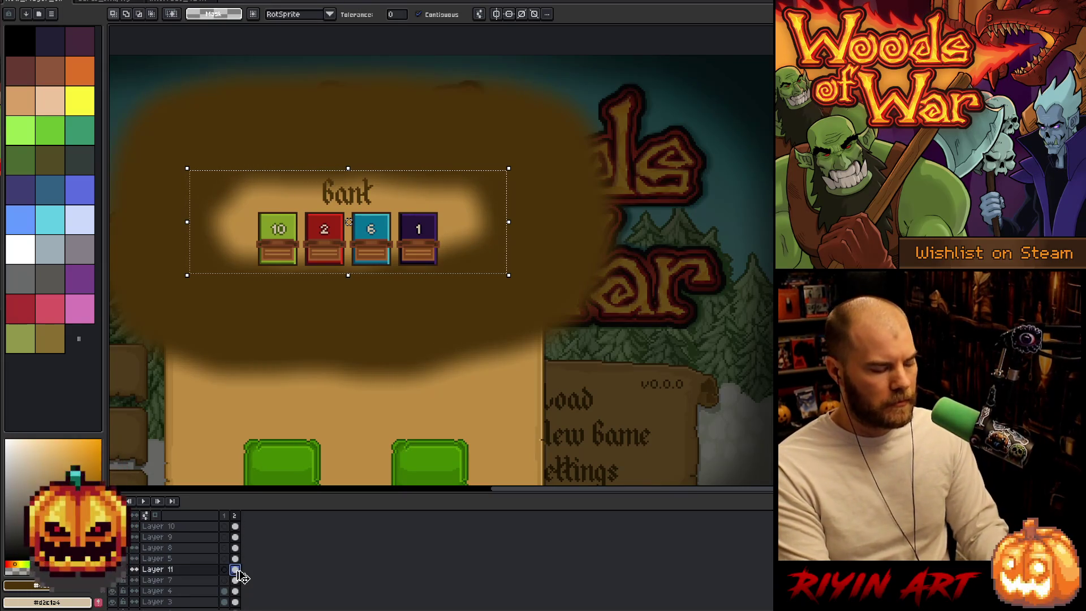
key("ctrl+shift+i")
key("Delete")
key("ctrl+d")
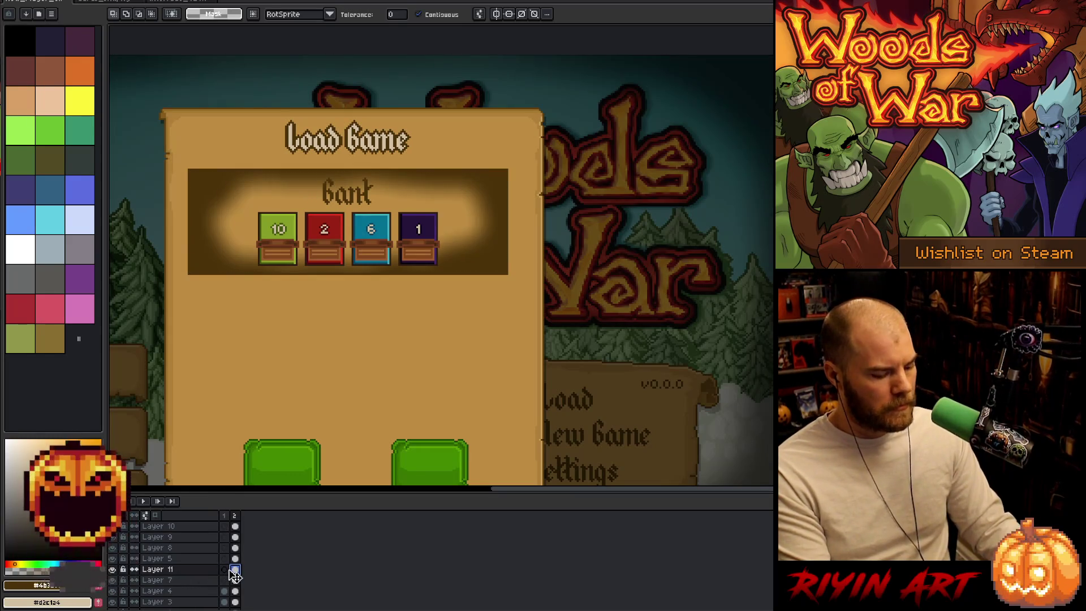
key("ctrl+u")
left_click_drag(519, 131, 492, 143)
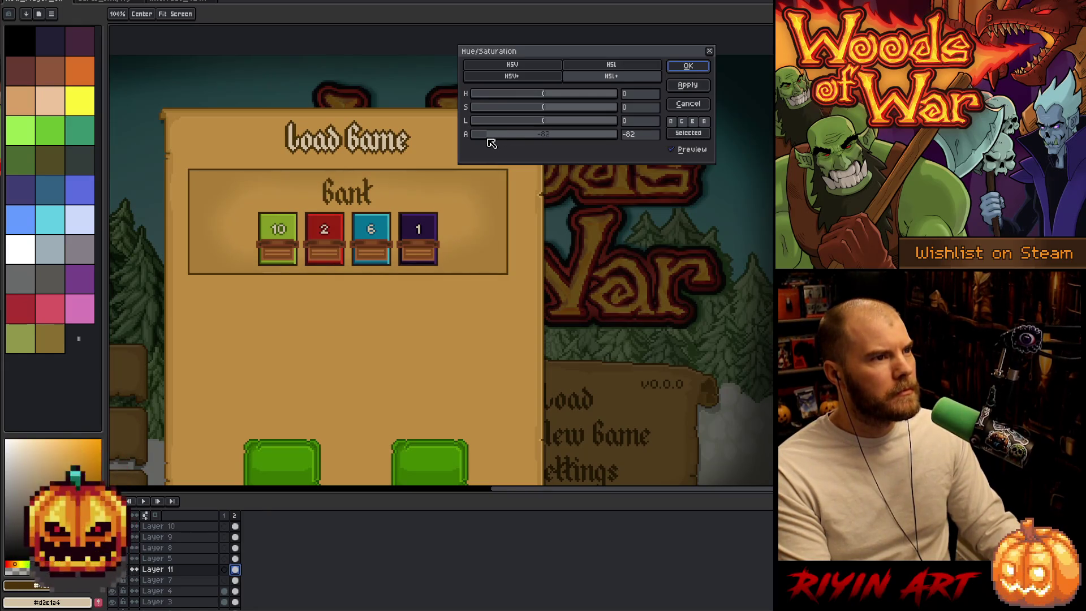
left_click_drag(482, 144, 488, 142)
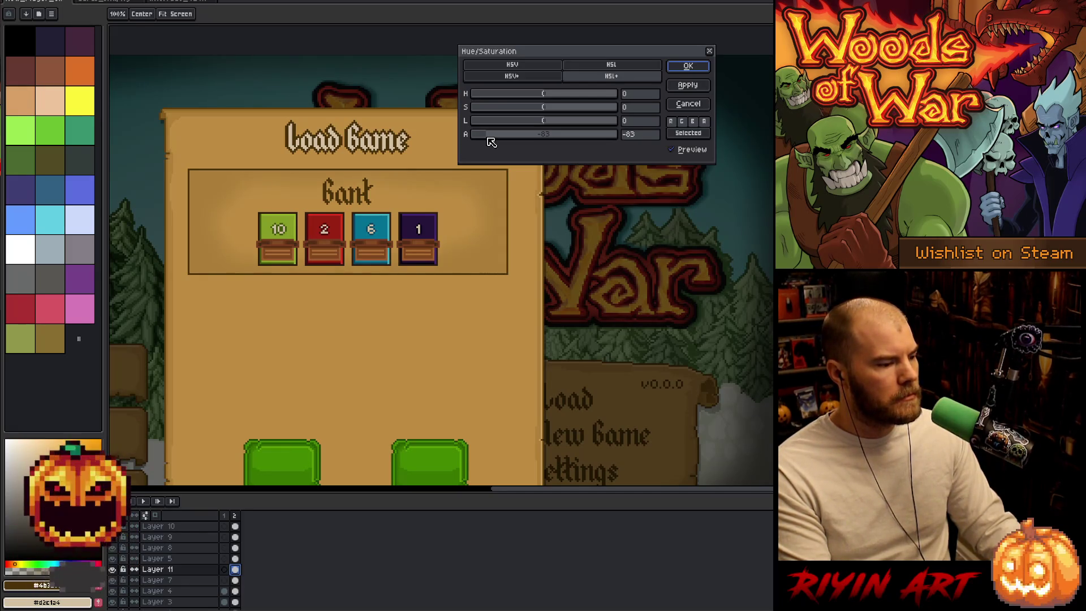
left_click(499, 136)
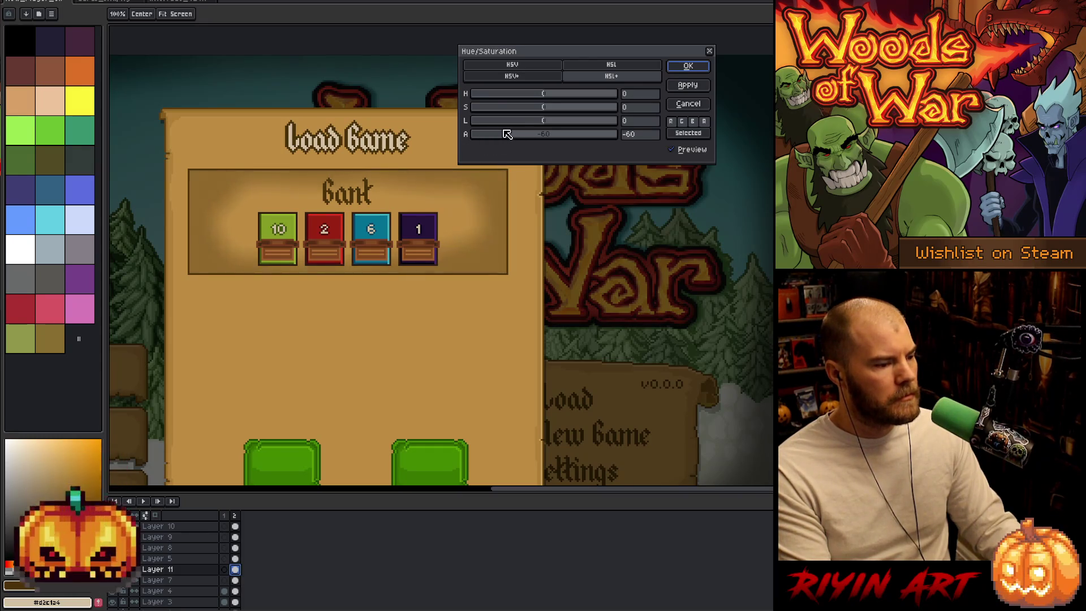
left_click_drag(535, 95, 619, 97)
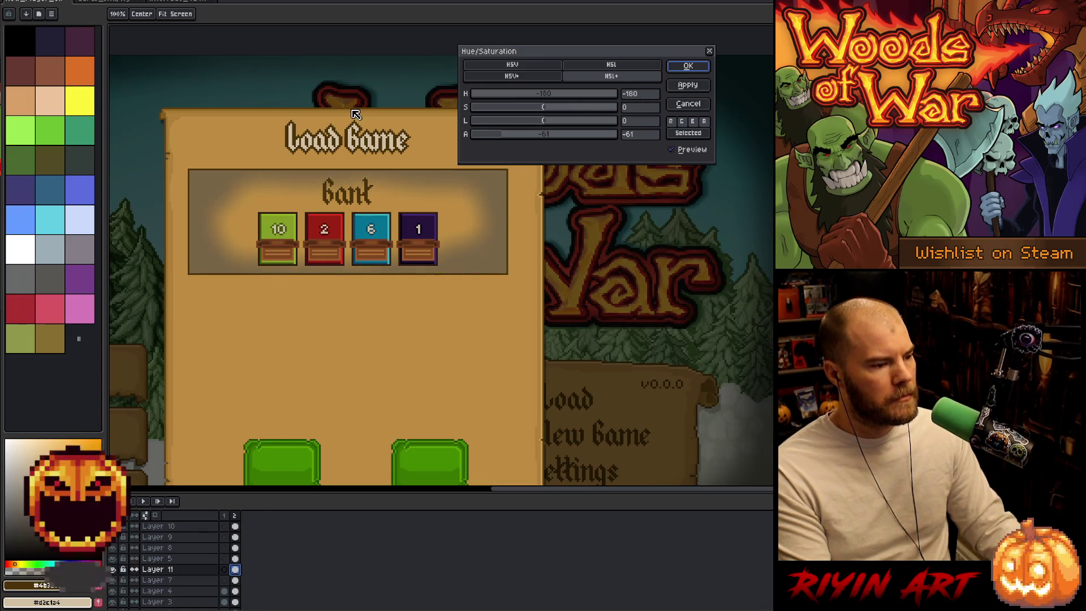
mouse_move(474, 95)
left_mouse_down()
mouse_move(565, 107)
mouse_move(523, 95)
mouse_move(537, 98)
left_mouse_up()
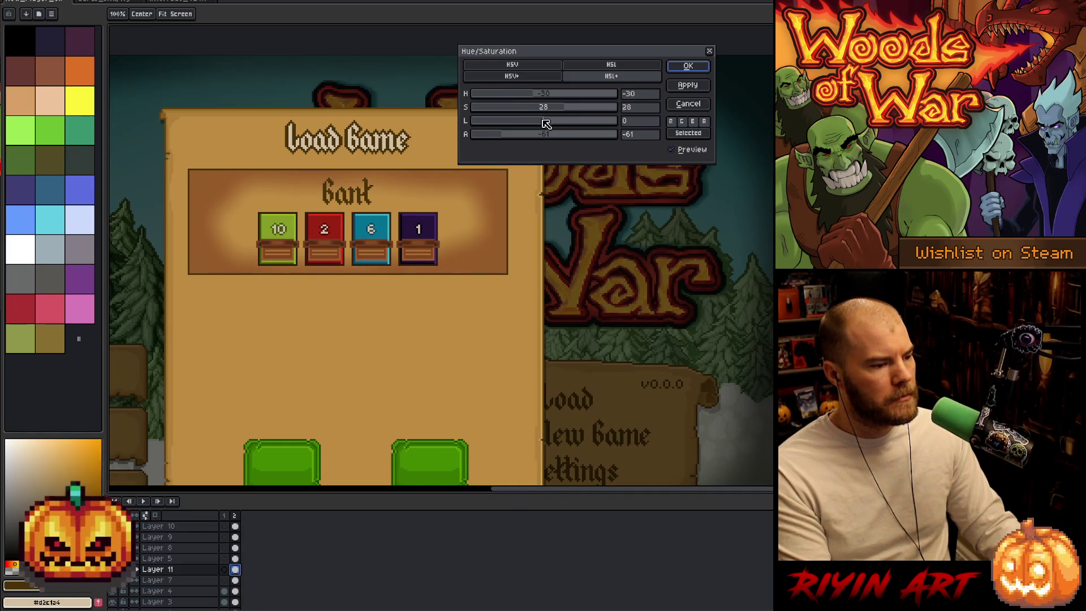
left_click_drag(509, 136, 501, 137)
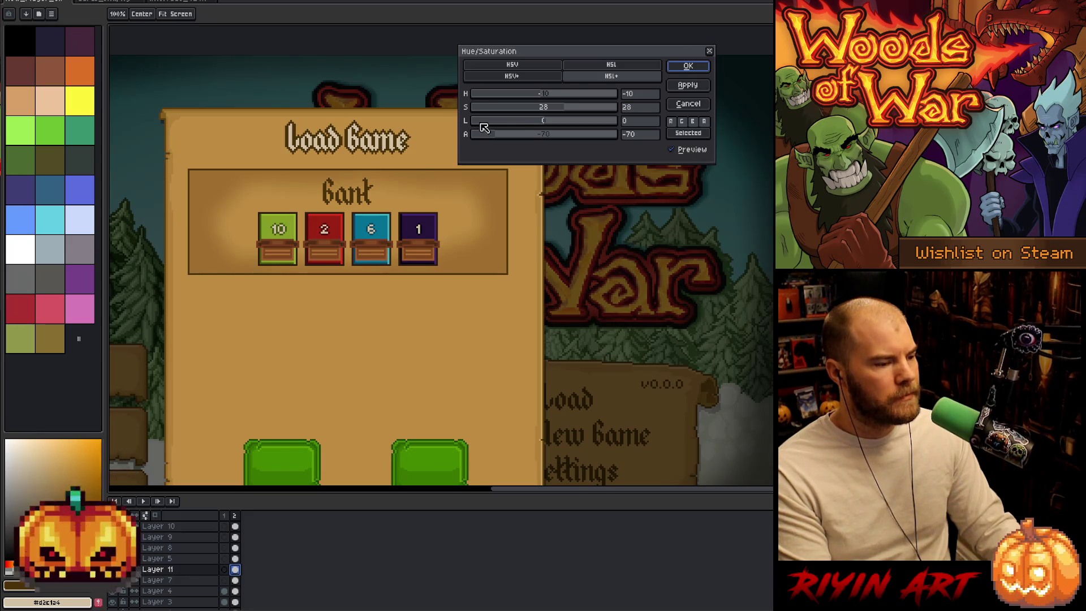
left_click_drag(490, 136, 493, 137)
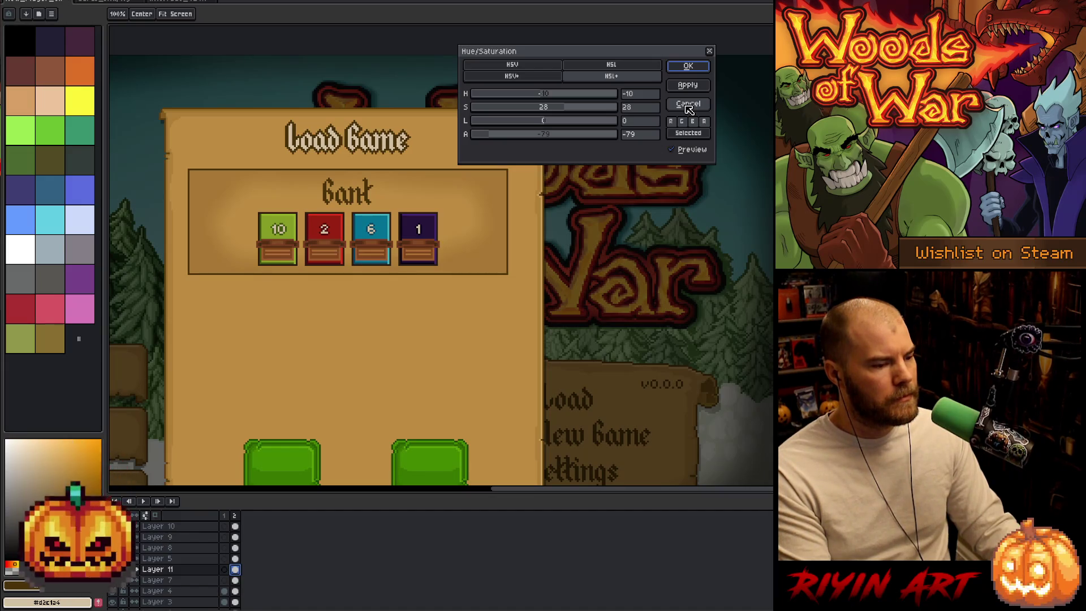
left_click(688, 106)
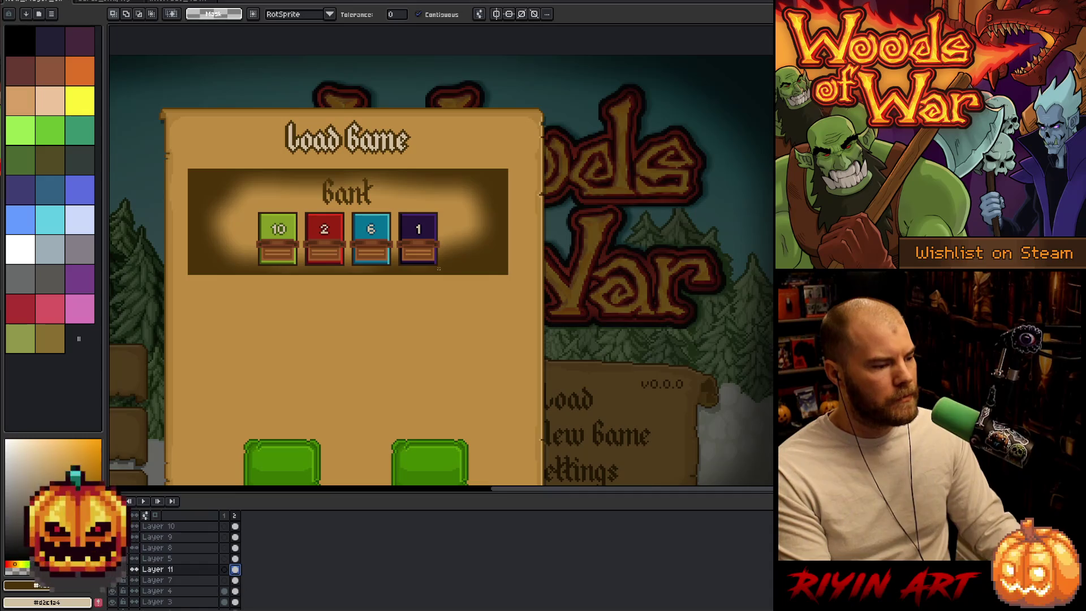
- Cancel the accidentally opened file browser and delete the vignette from Layer 11's cel
key("i")
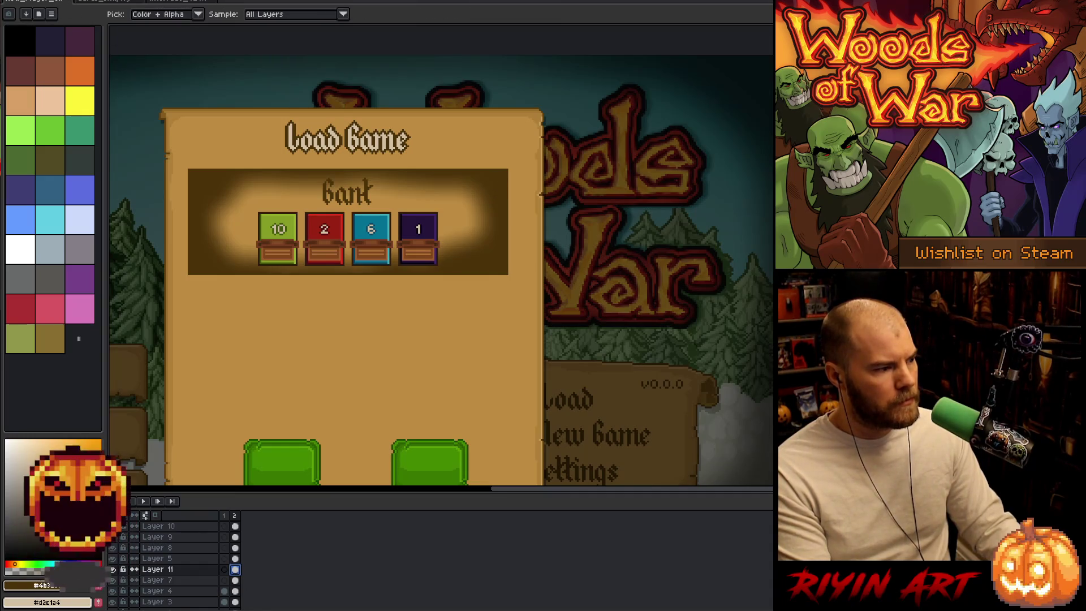
key("alt+f")
left_click(23, 17)
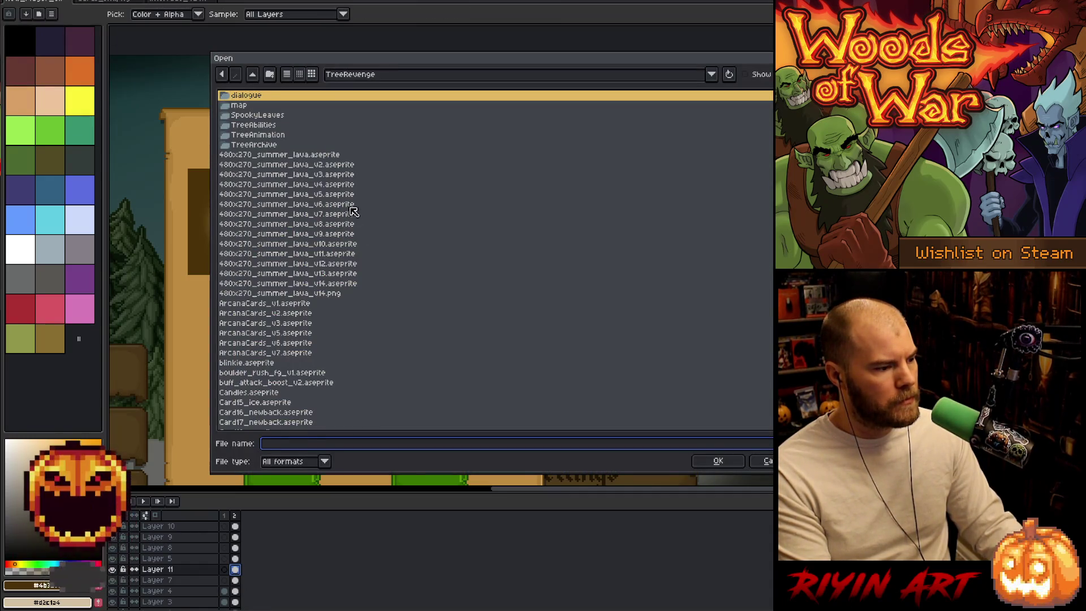
left_click(764, 461)
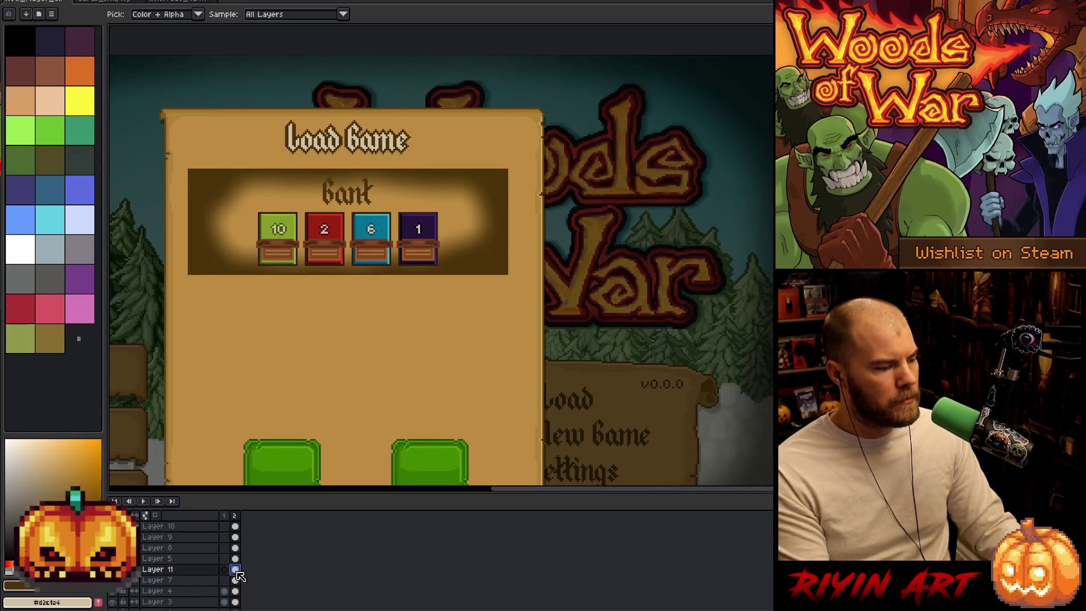
key("Delete")
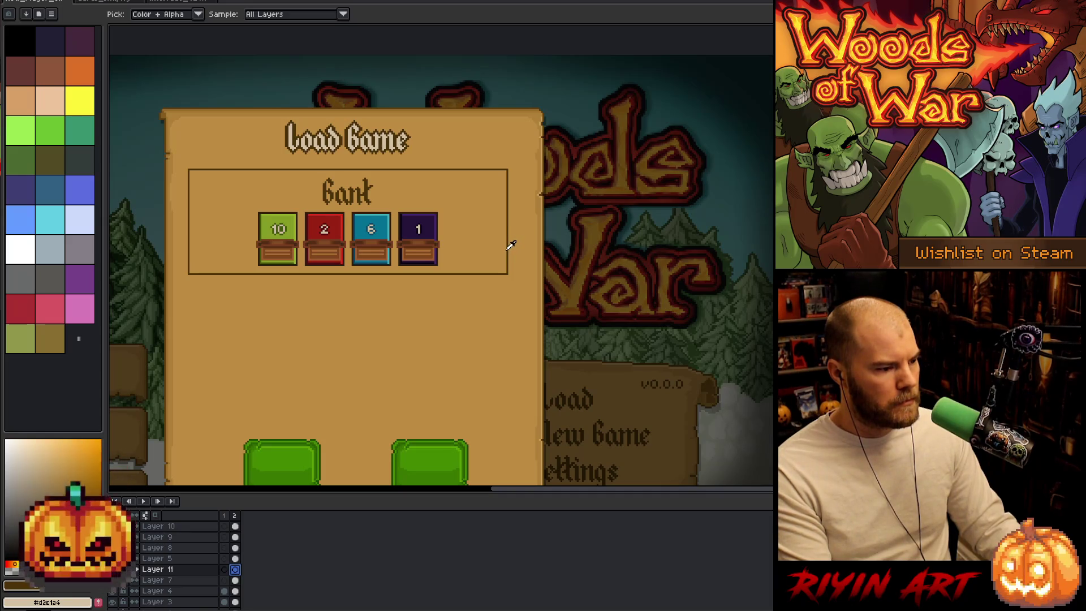
key("b")
left_click(137, 14)
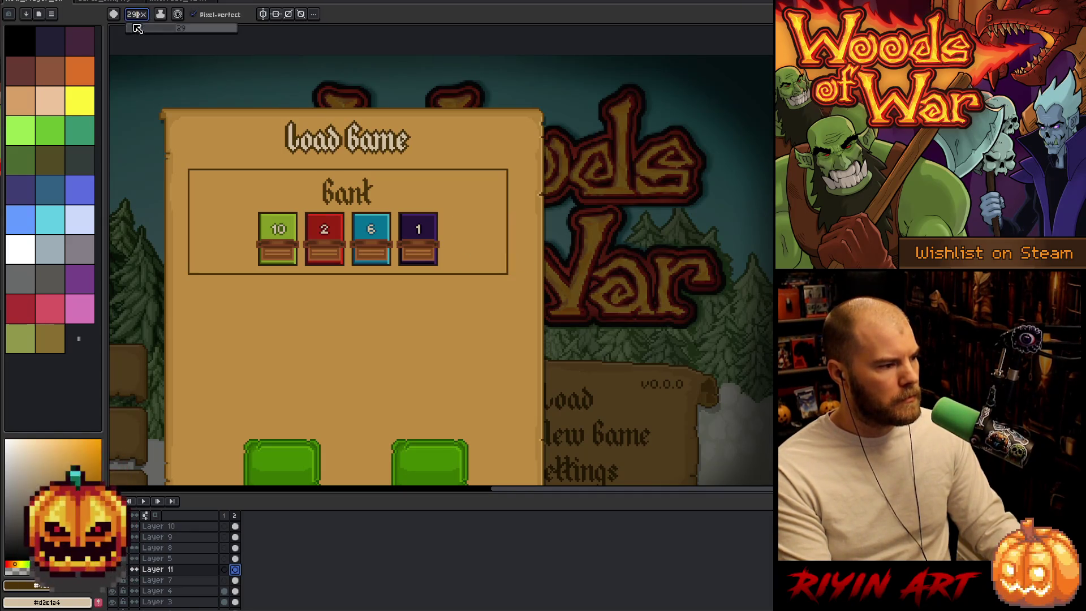
- Set a 1px brush and turn on vertical symmetry with its axis centred on the panel
type("1")
key("Return")
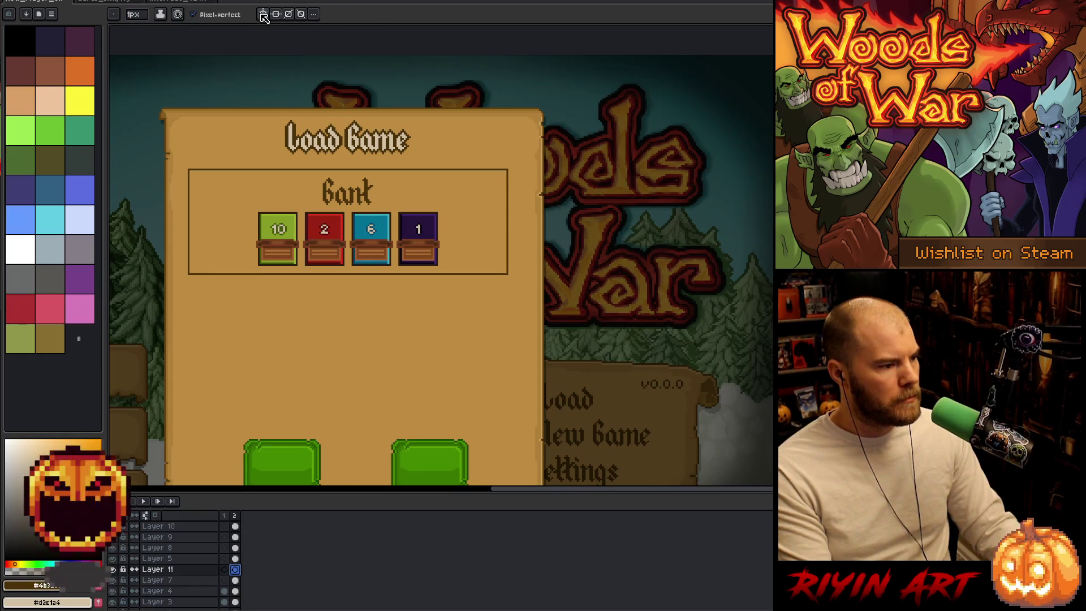
left_click(264, 15)
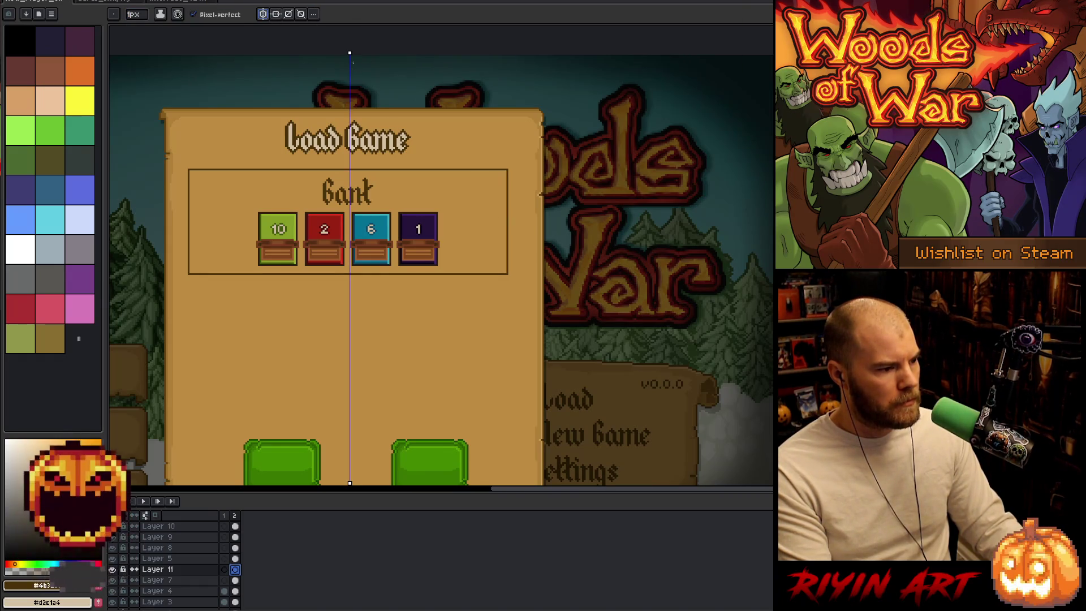
left_click_drag(350, 52, 348, 52)
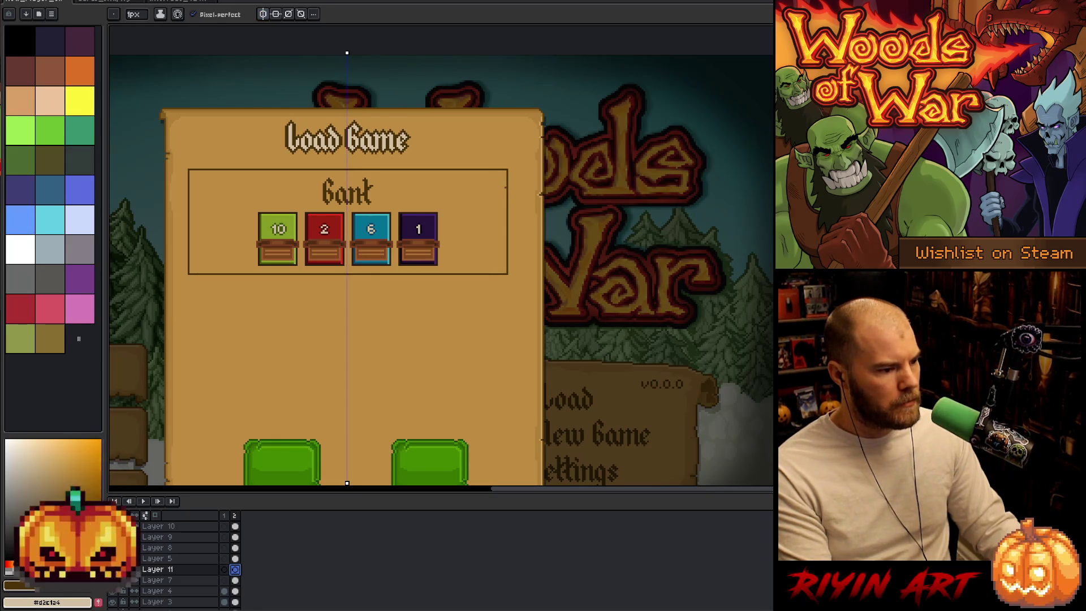
key("Escape")
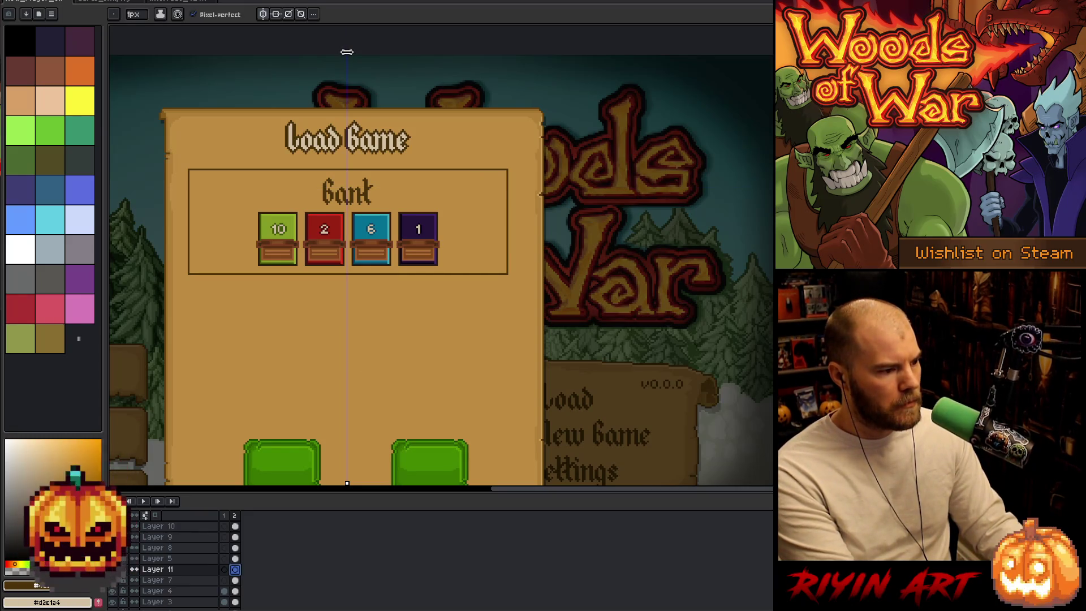
left_click_drag(347, 53, 346, 52)
key("Escape")
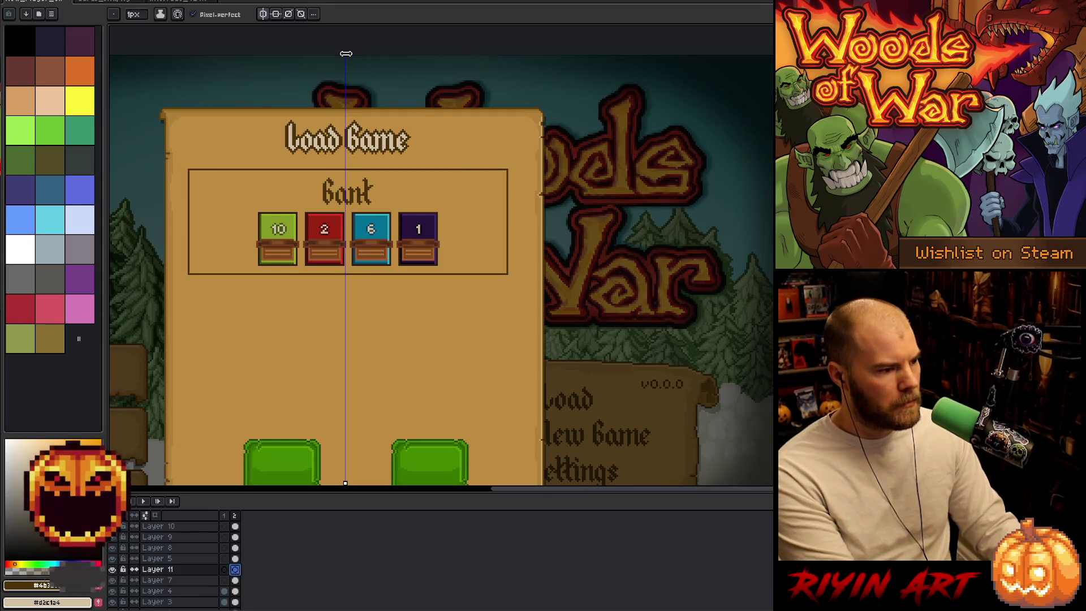
left_click_drag(345, 52, 349, 53)
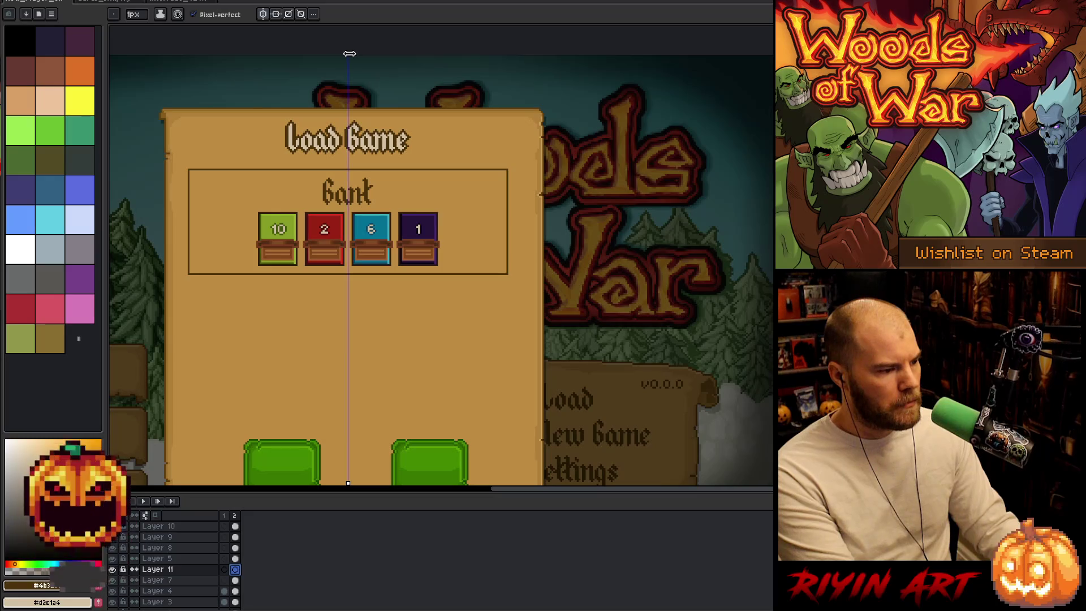
key("Escape")
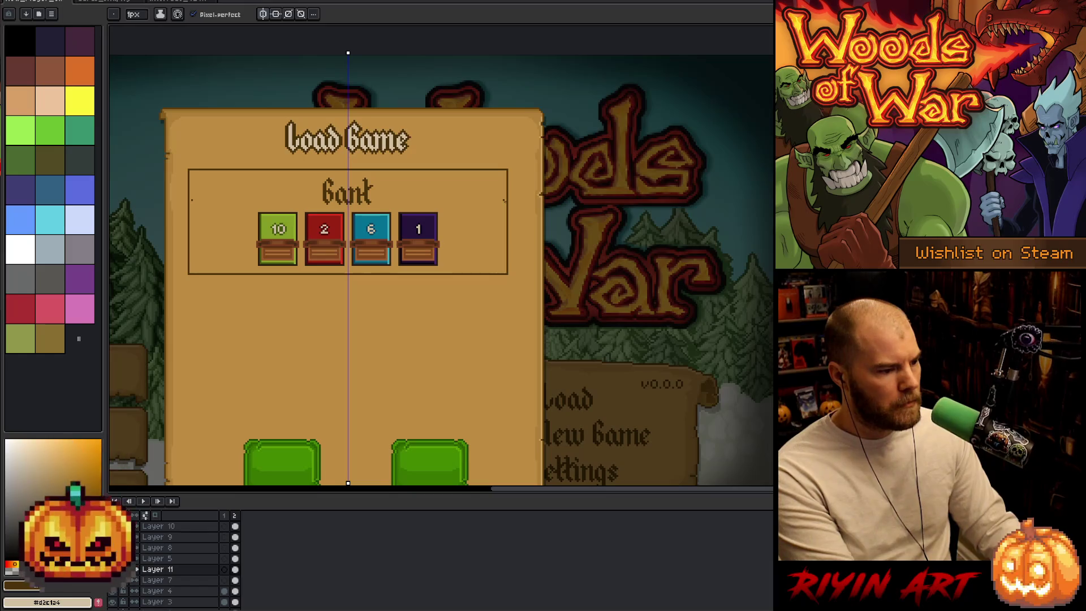
- Draw a second inner line along the Bank box's right and bottom edges
key("v")
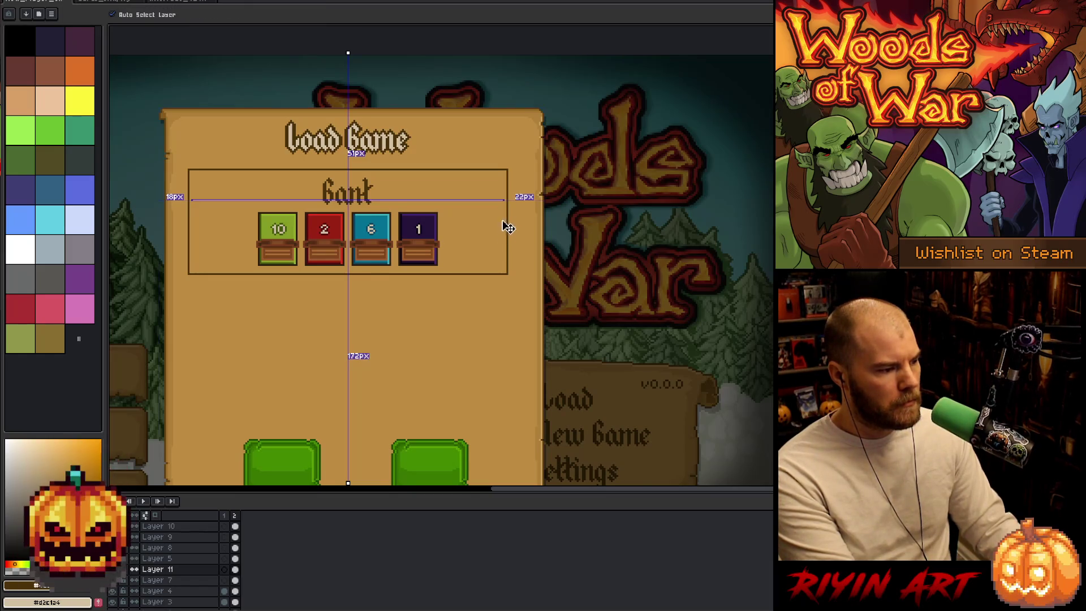
key("b")
scroll(502, 173, "up", 4)
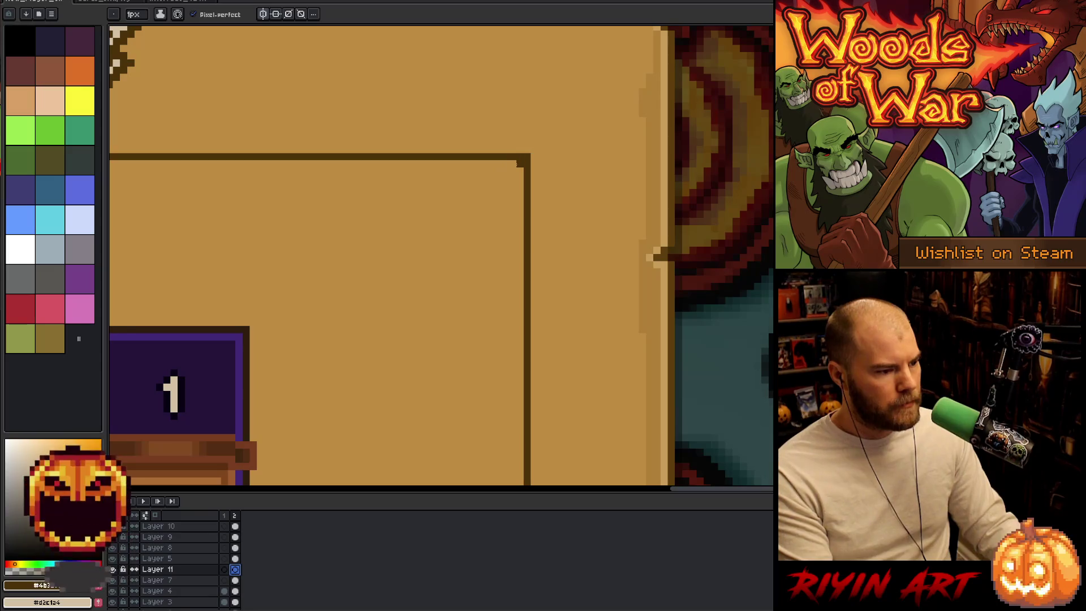
scroll(512, 163, "down", 4)
scroll(477, 293, "up", 4)
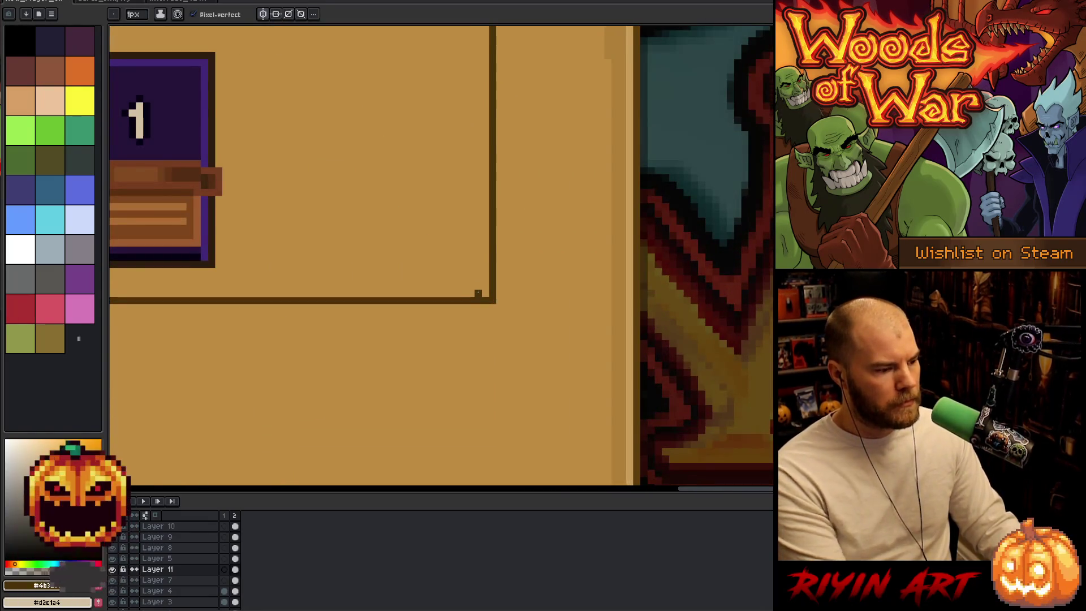
left_click(478, 293, "shift")
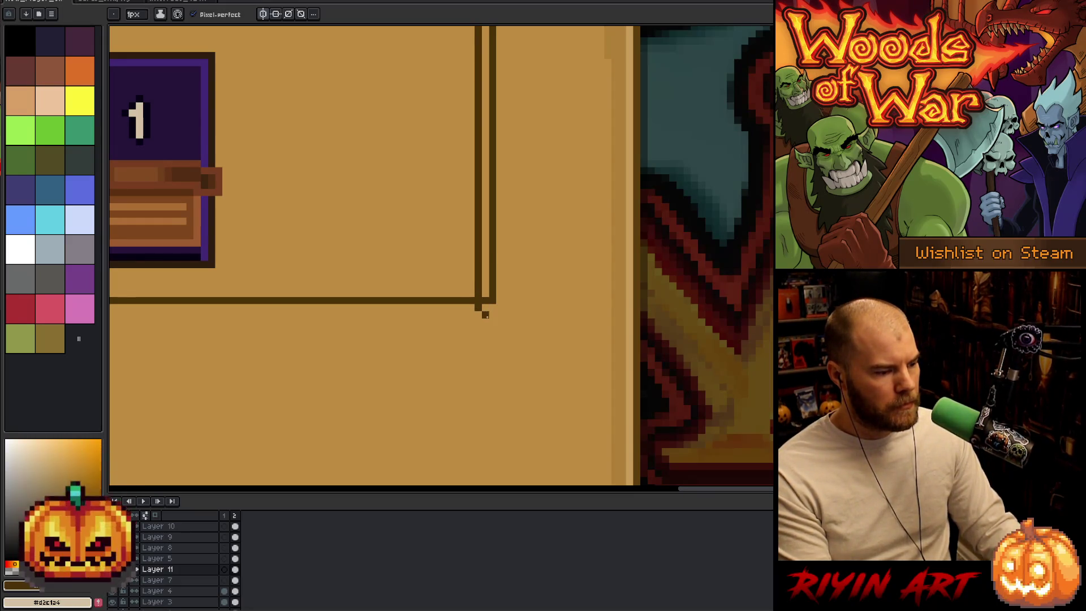
left_click(486, 315)
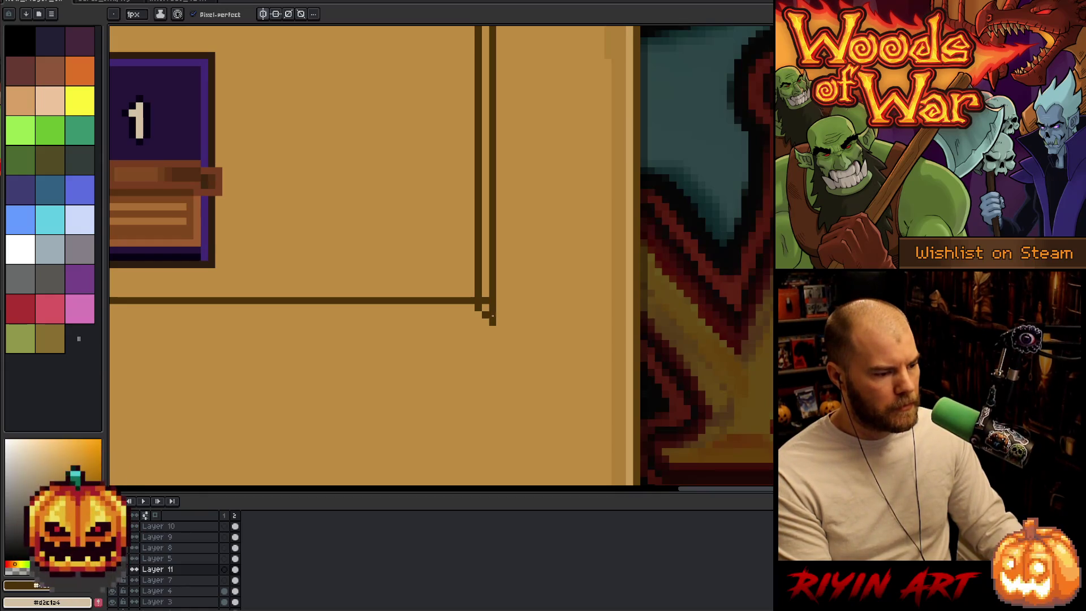
scroll(405, 323, "down", 5)
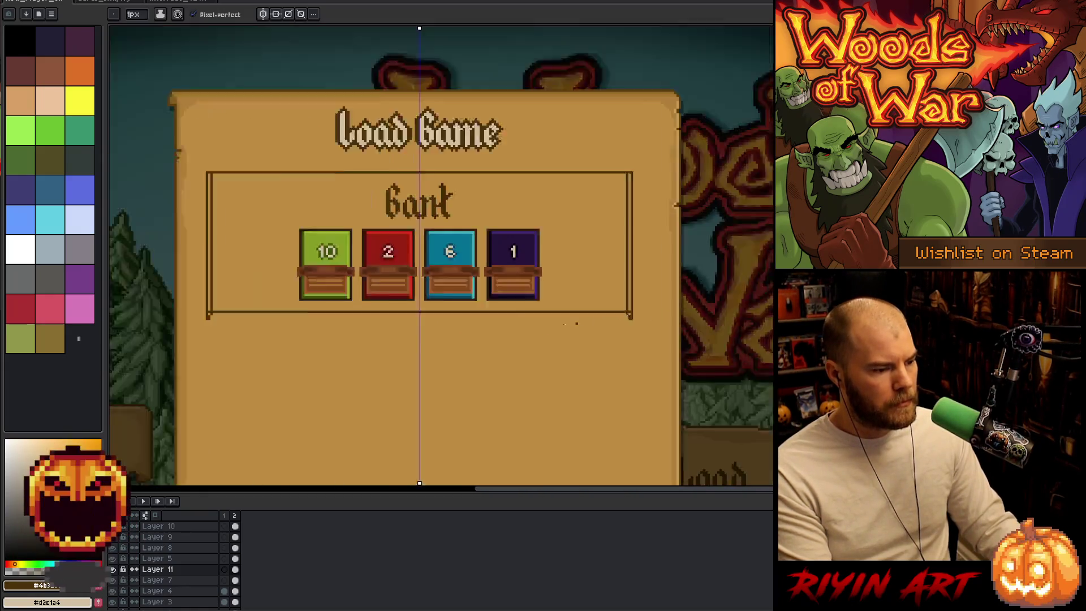
scroll(314, 300, "up", 5)
left_click(769, 277, "shift")
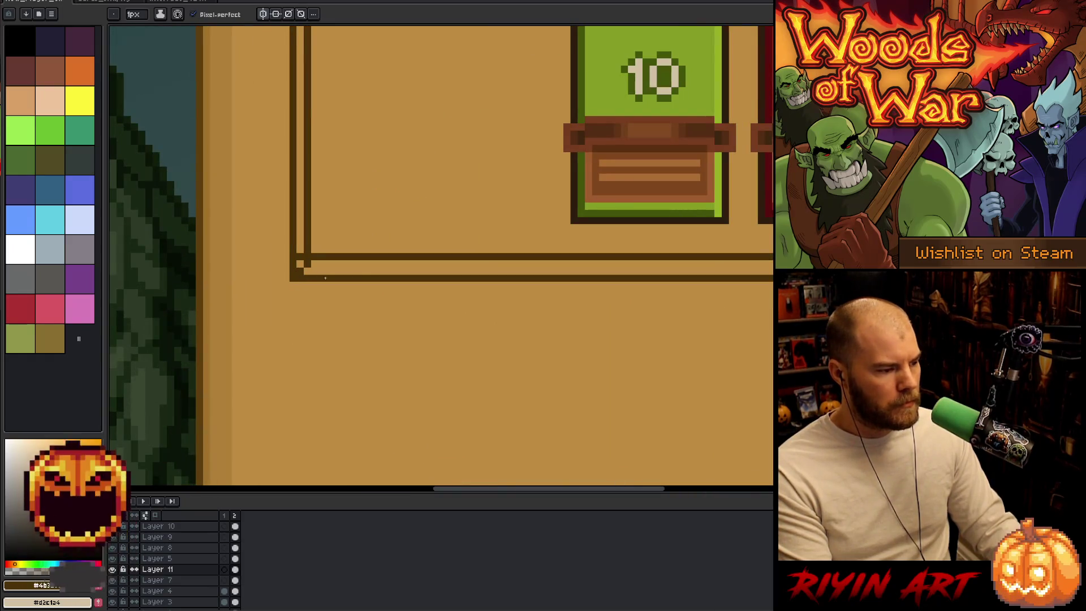
scroll(589, 281, "down", 3)
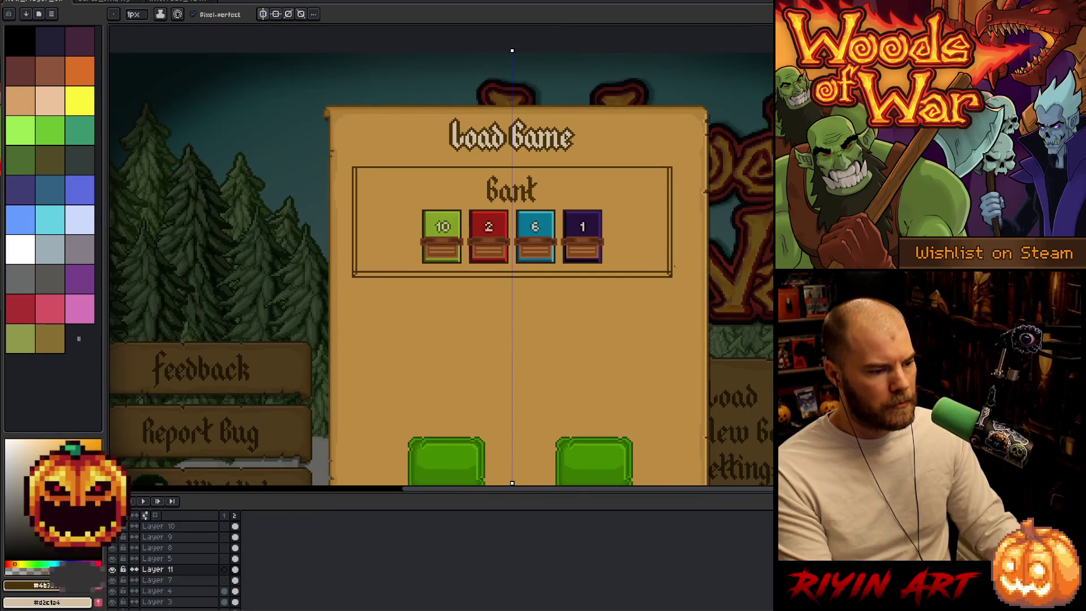
scroll(658, 281, "up", 3)
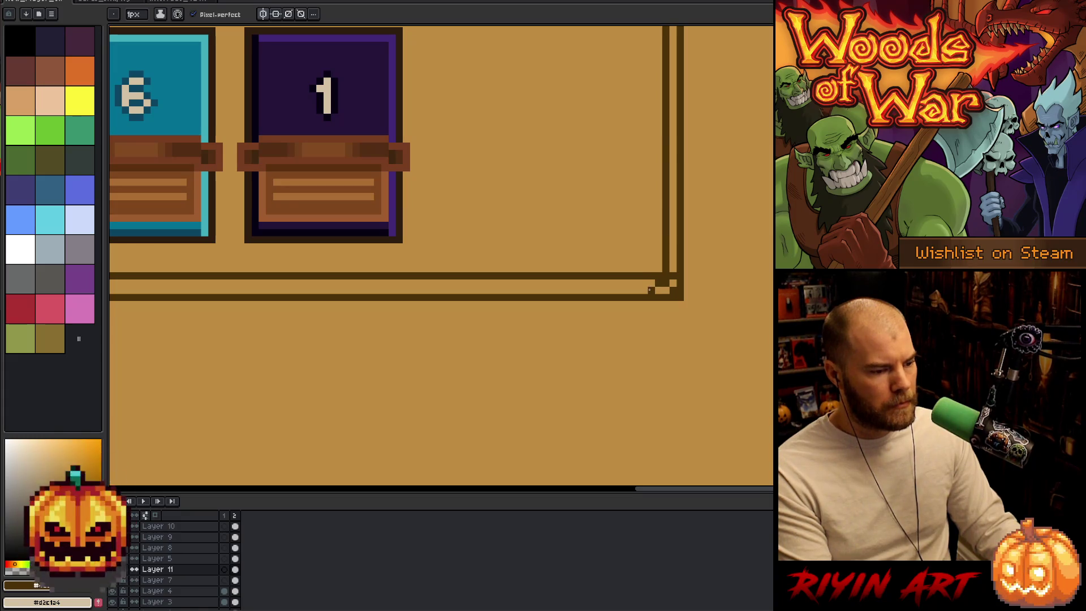
- Paint a dark notched strip along the bottom inner edge, extending it left
left_click_drag(650, 290, 615, 291)
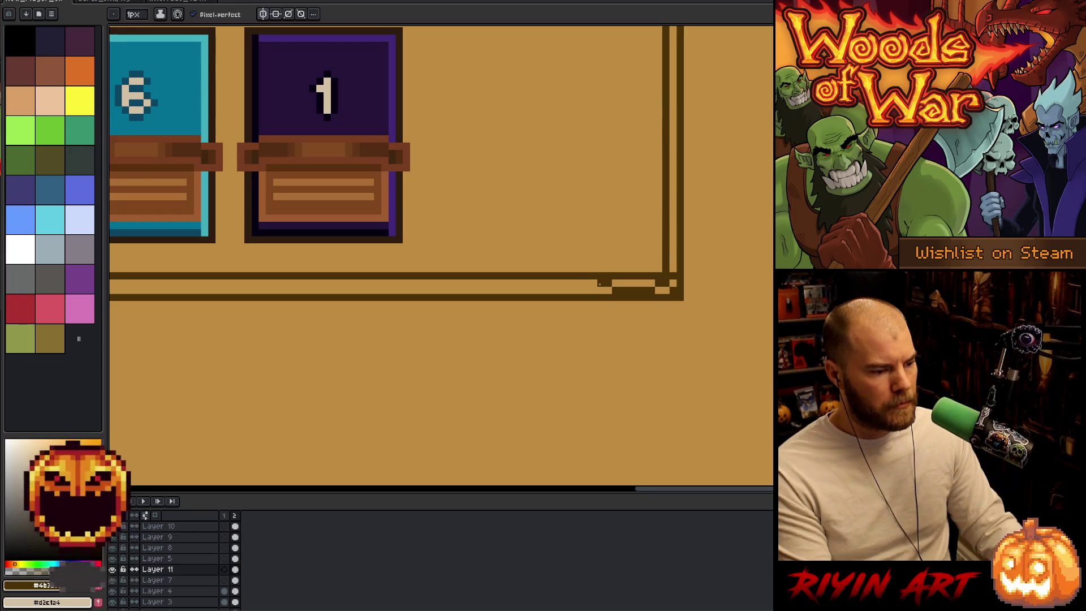
left_click_drag(595, 290, 559, 289)
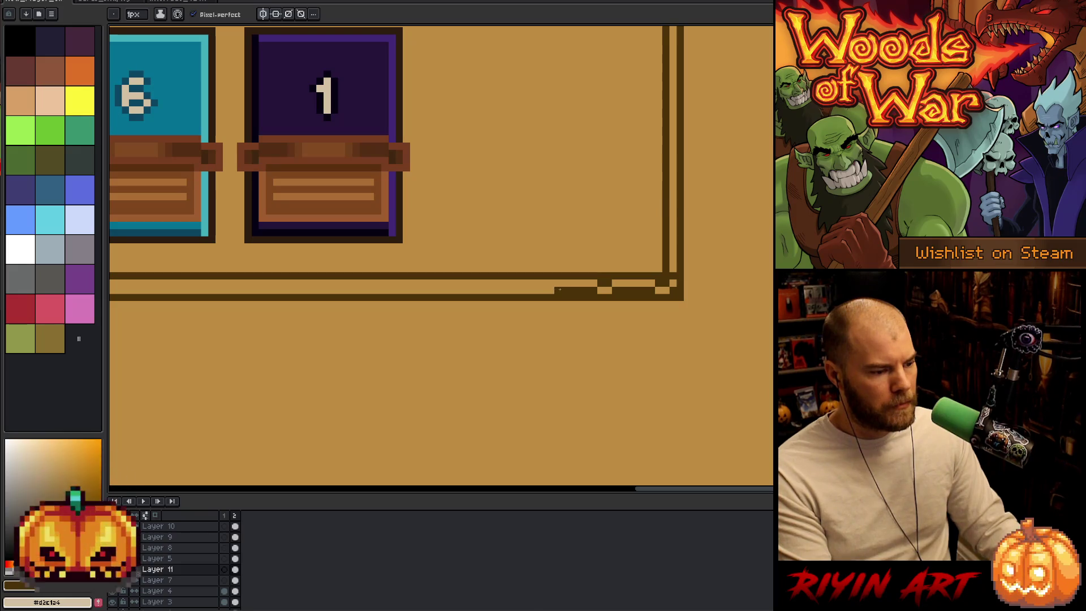
scroll(486, 283, "down", 2)
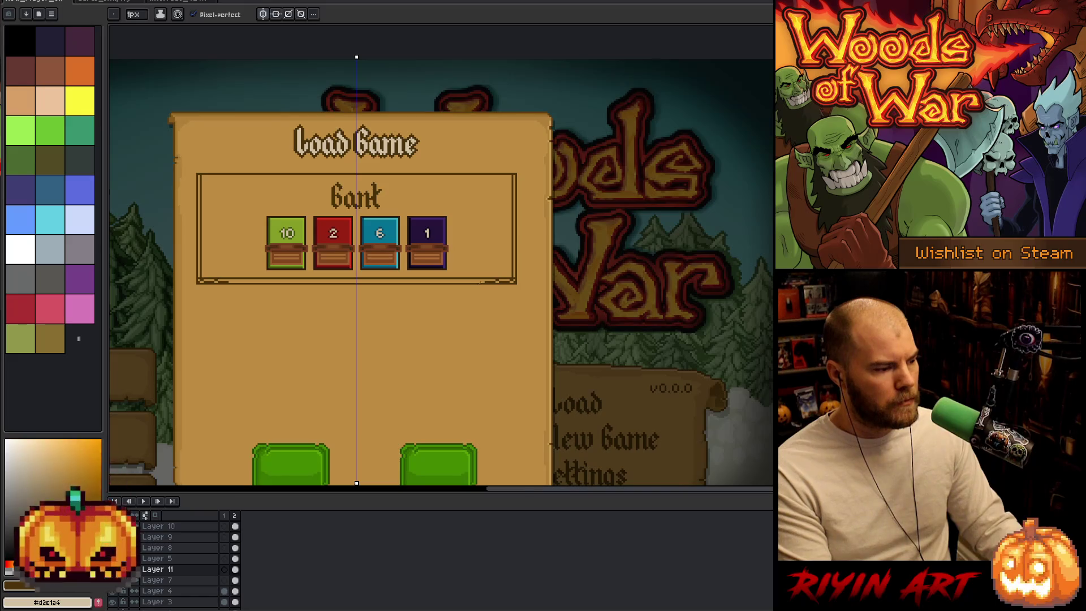
scroll(483, 278, "up", 3)
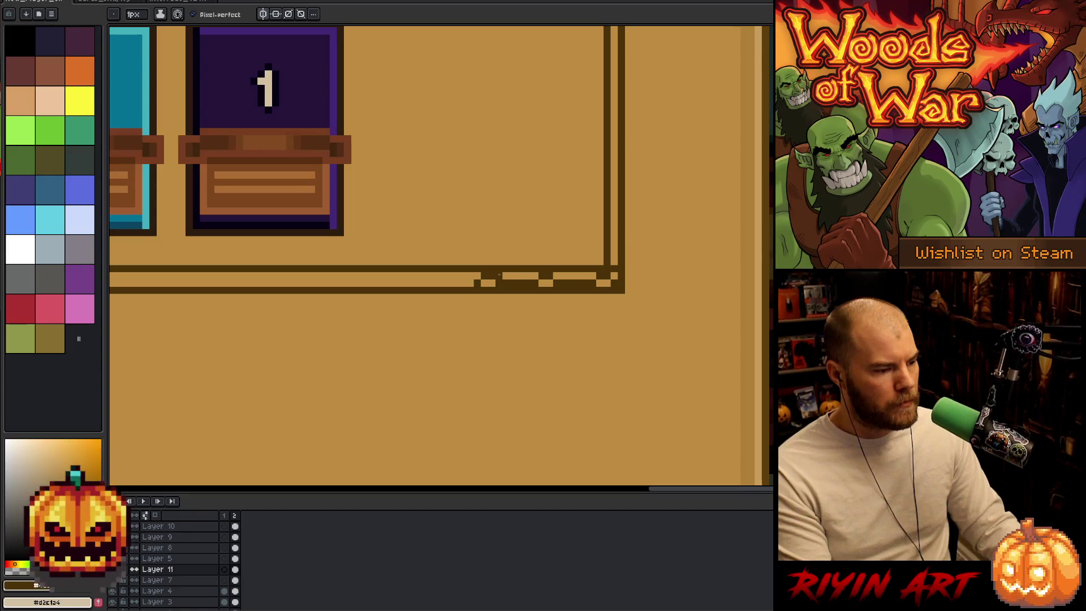
scroll(510, 274, "up", 1)
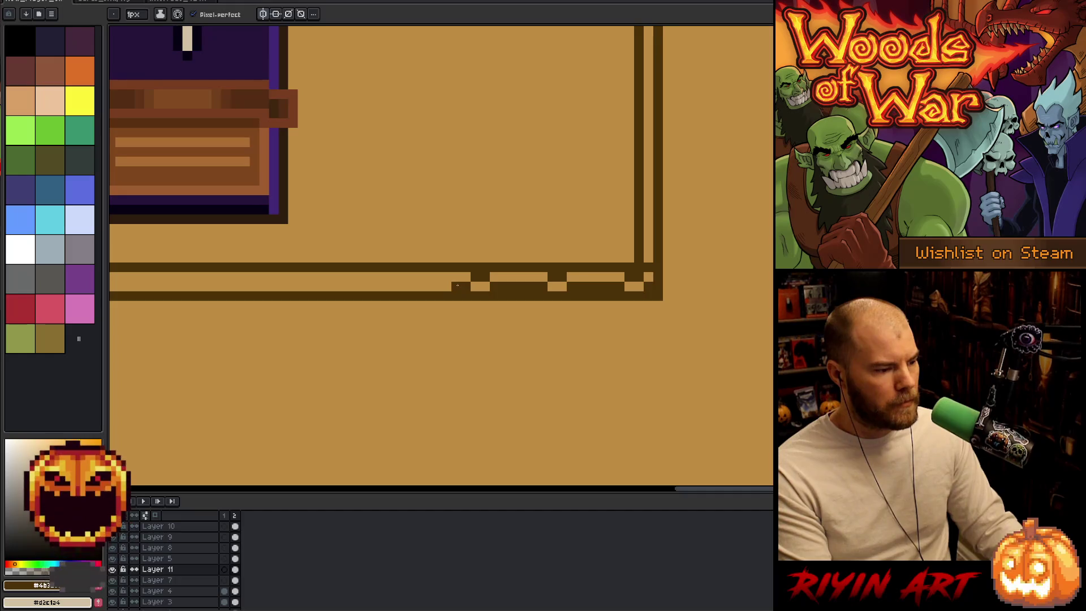
left_click(424, 285, "shift")
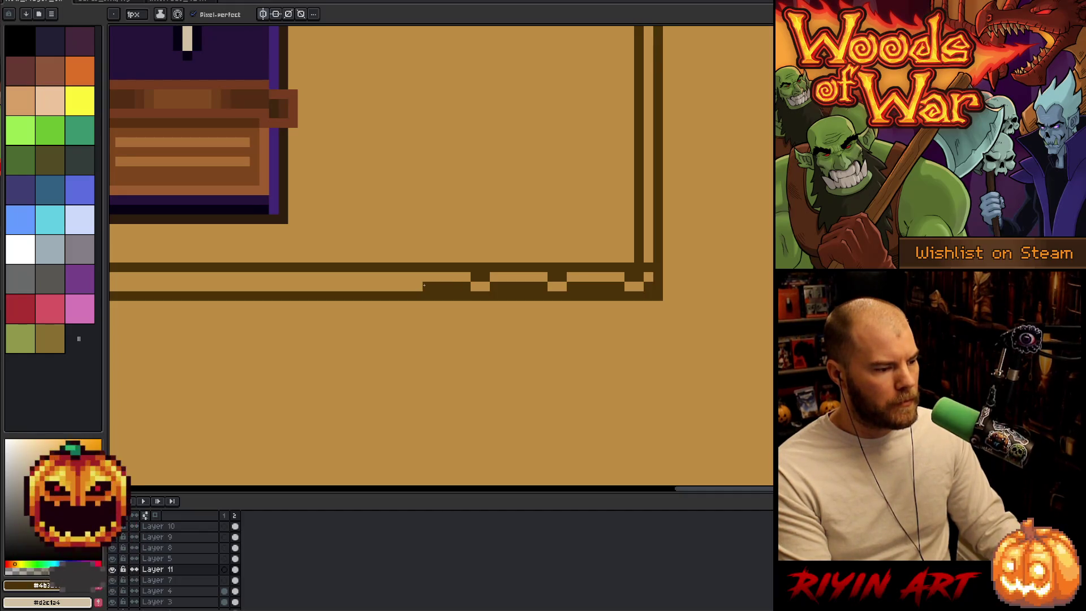
left_click_drag(395, 301, 630, 315)
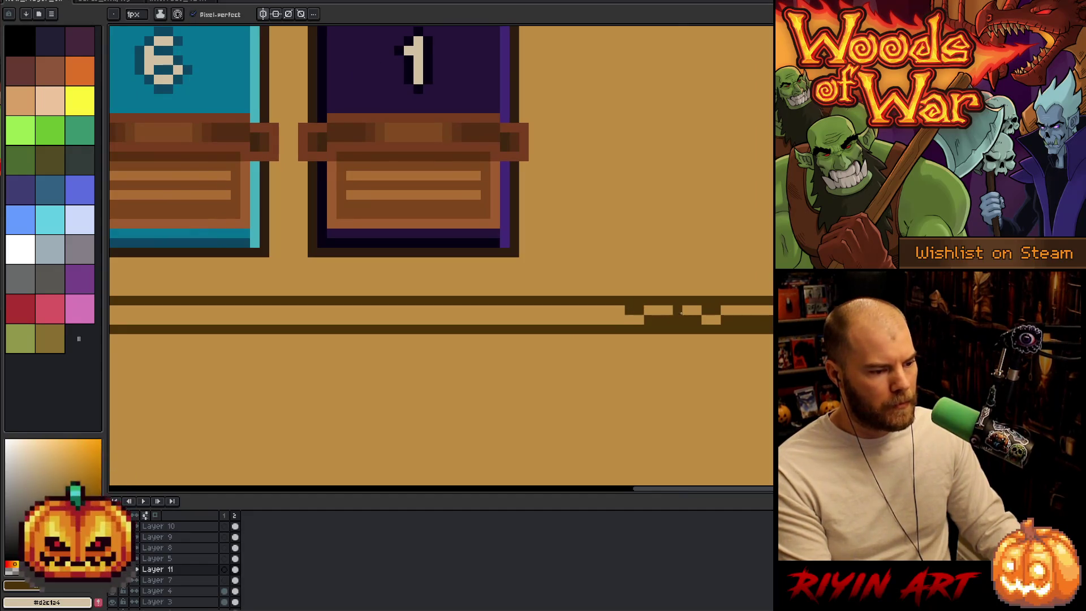
- Marquee-select the notched bottom strip and move it into a new position
key("m")
left_click_drag(644, 306, 843, 325)
key("ctrl+z")
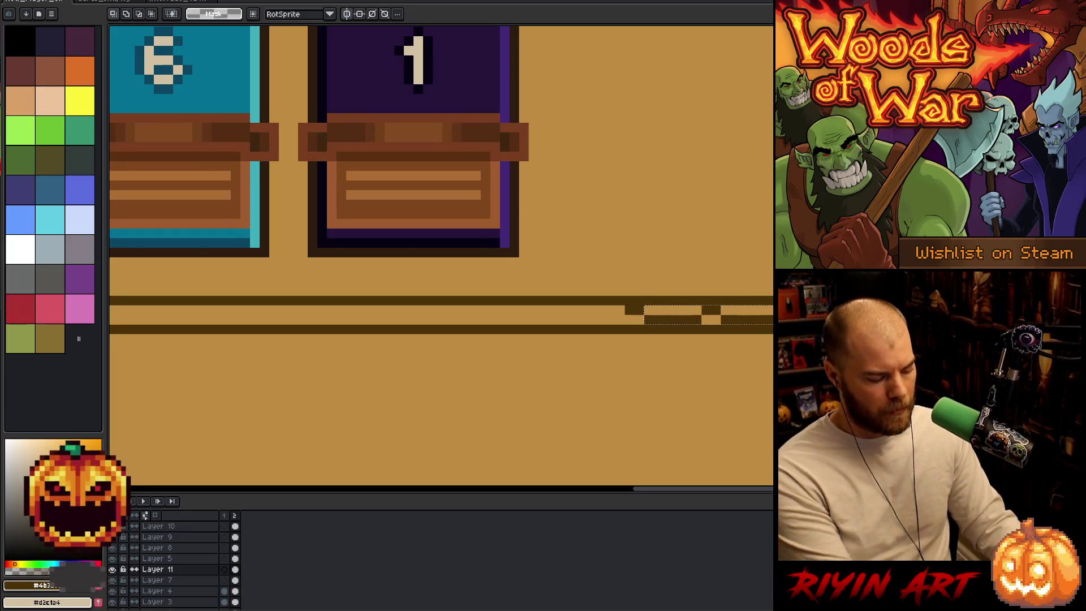
mouse_move(649, 317)
left_mouse_down()
mouse_move(612, 310)
mouse_move(620, 320)
left_mouse_up()
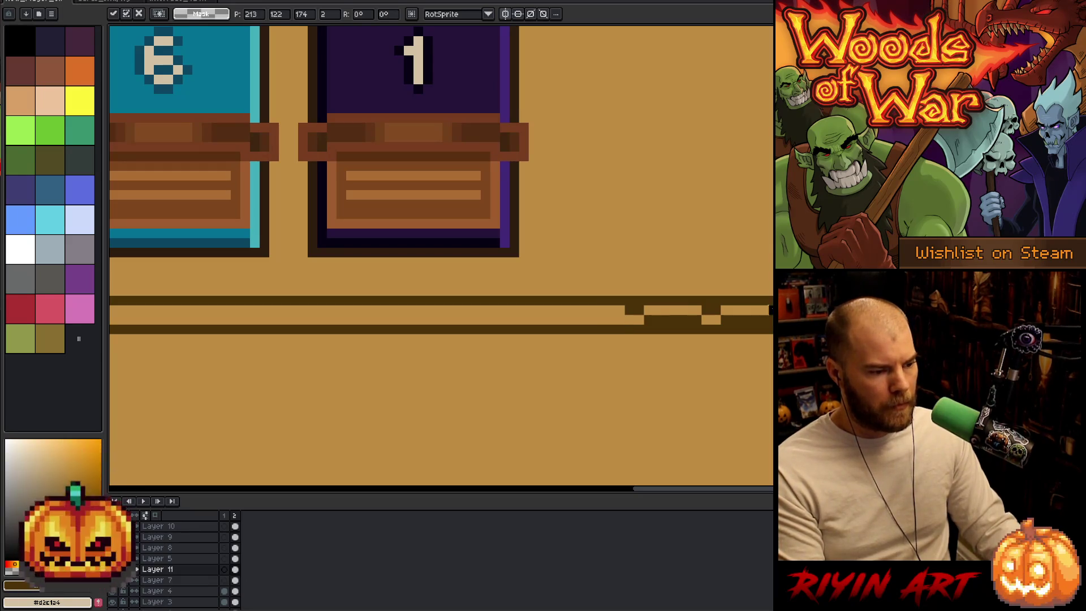
key("Return")
scroll(439, 319, "down", 5)
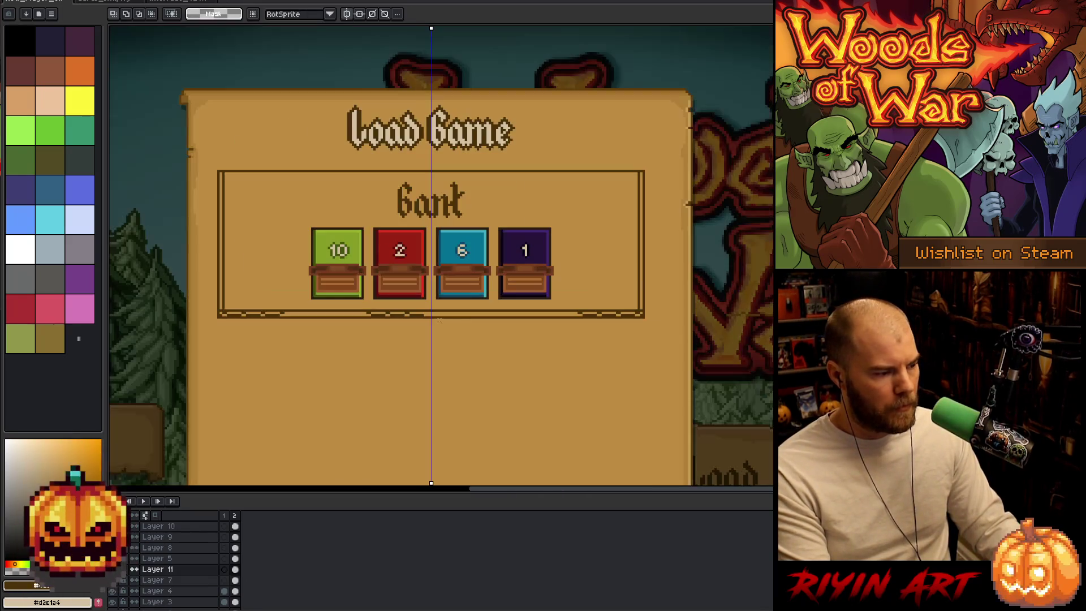
- Select the bottom border strip, shift it left, and move its right part further left
left_click(389, 314)
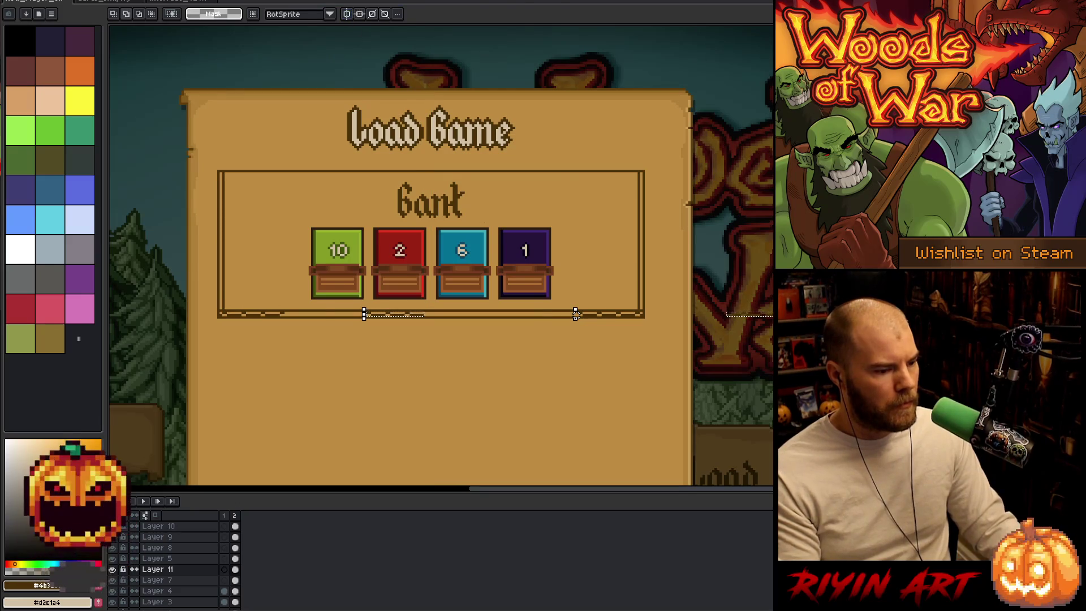
left_click_drag(575, 315, 489, 315)
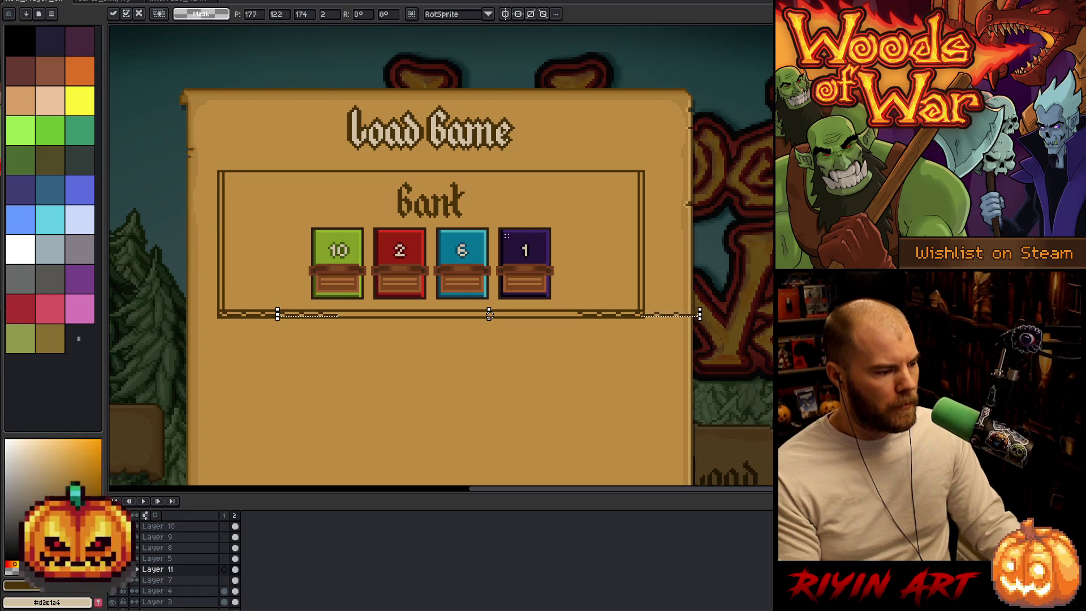
scroll(489, 315, "up", 3)
scroll(489, 315, "down", 1)
scroll(566, 315, "down", 3)
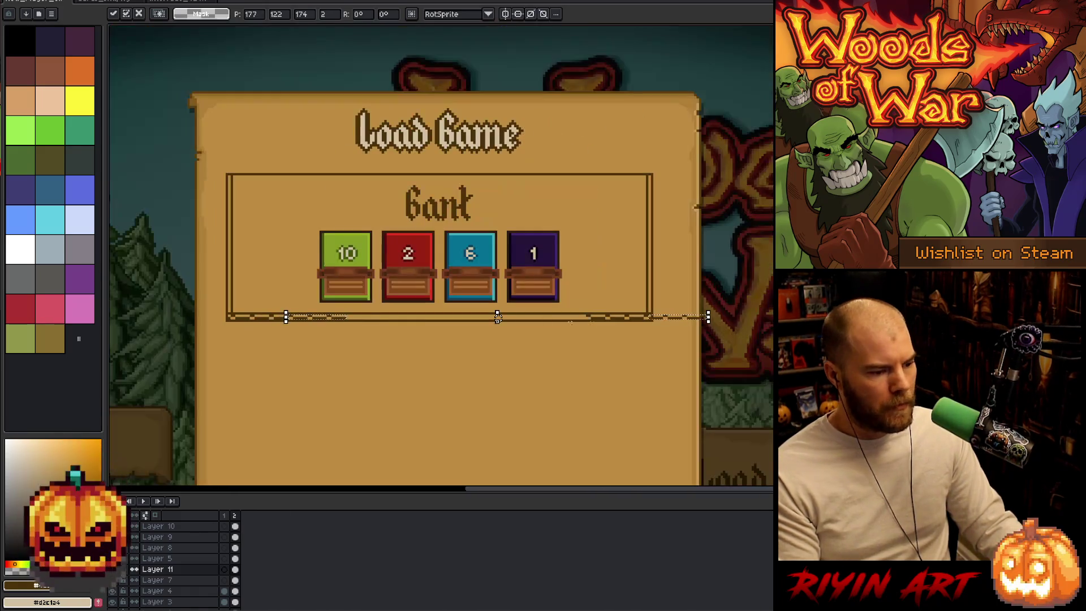
scroll(707, 315, "up", 4)
mouse_move(661, 243)
left_mouse_down()
mouse_move(484, 347)
mouse_move(451, 355)
left_mouse_up()
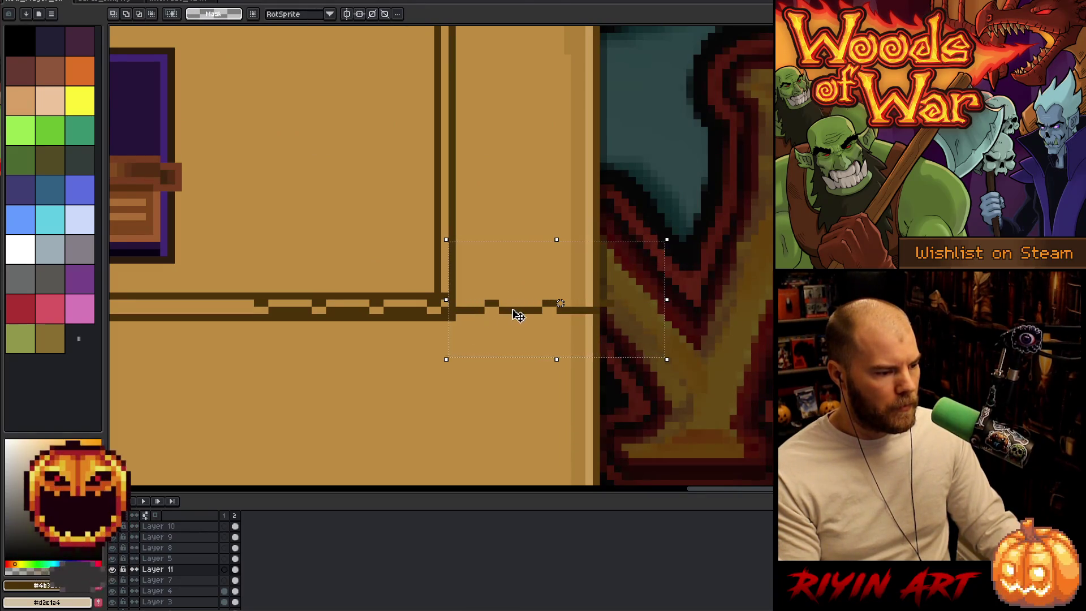
mouse_move(514, 313)
left_mouse_down()
mouse_move(145, 323)
mouse_move(164, 323)
left_mouse_up()
scroll(185, 320, "down", 1)
scroll(207, 324, "down", 2)
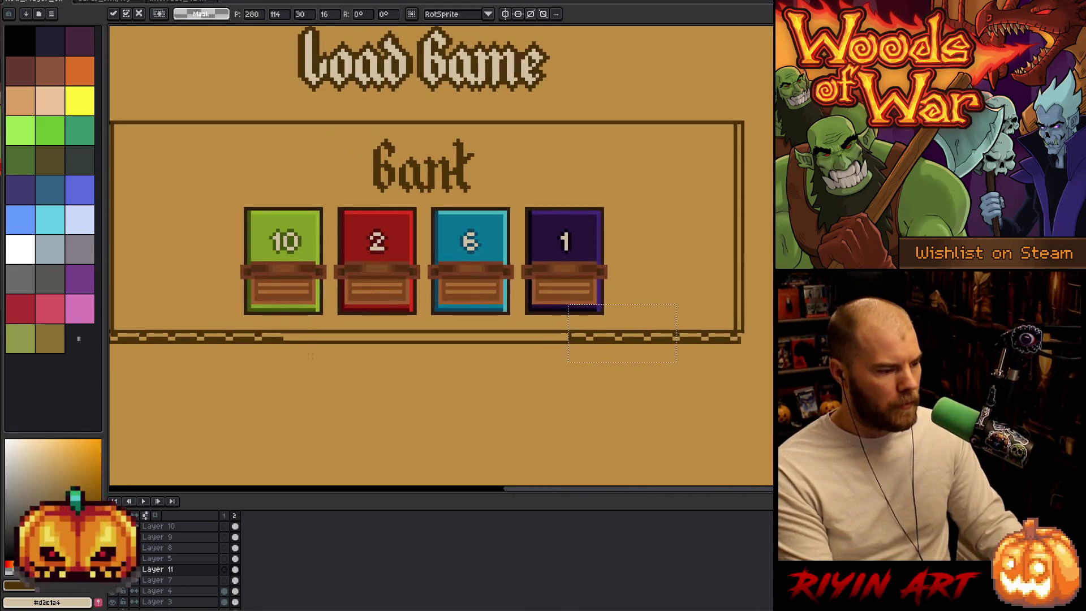
scroll(285, 327, "down", 2)
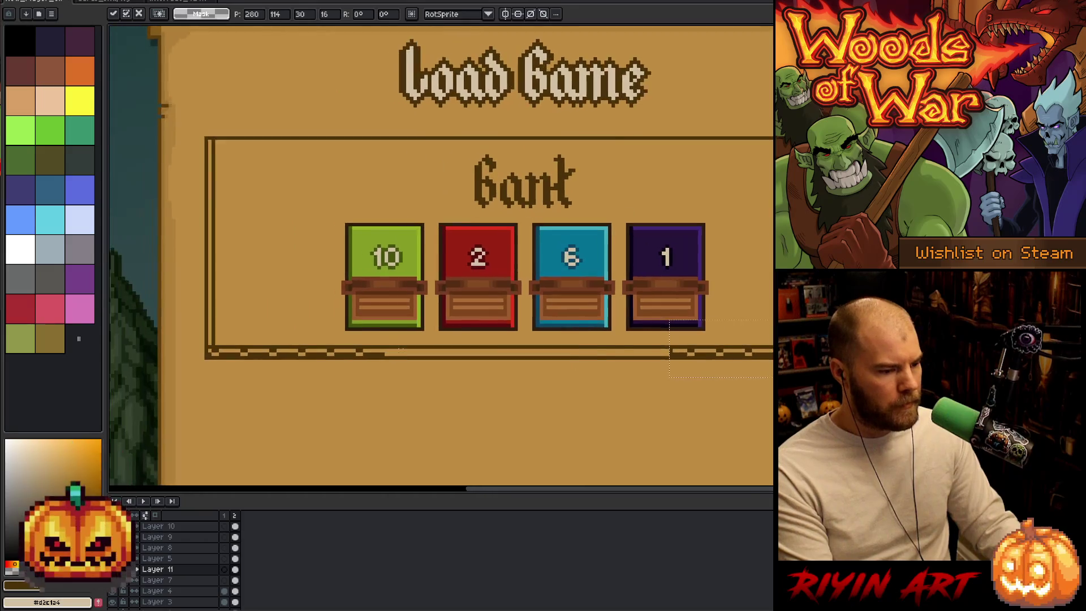
scroll(410, 339, "up", 2)
- Move a section of the border pattern right along the bottom edge, nudging it into place
left_click_drag(415, 334, 212, 385)
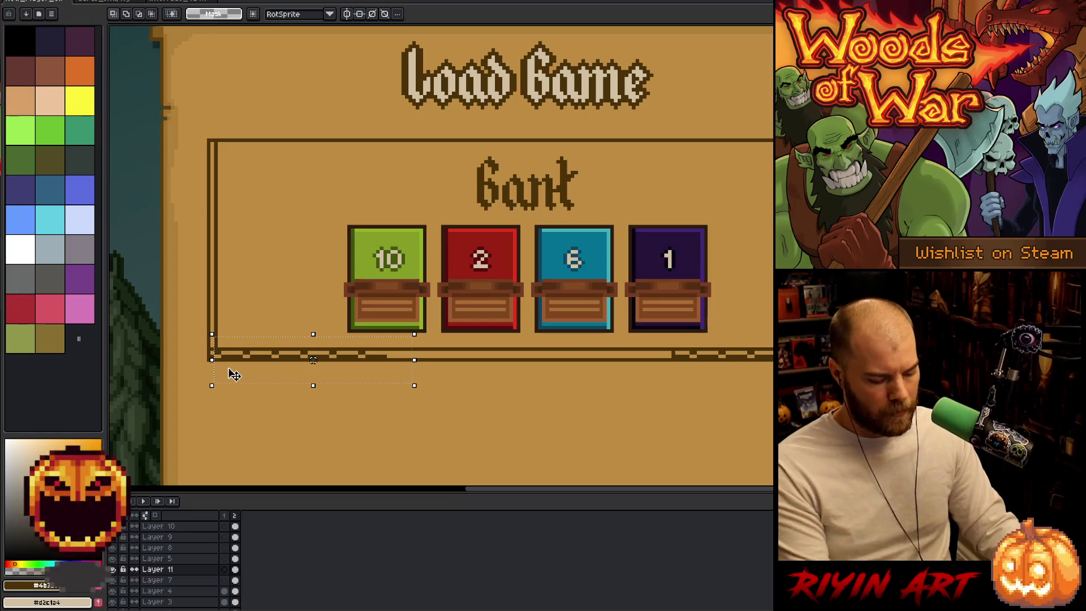
left_click_drag(201, 281, 461, 349)
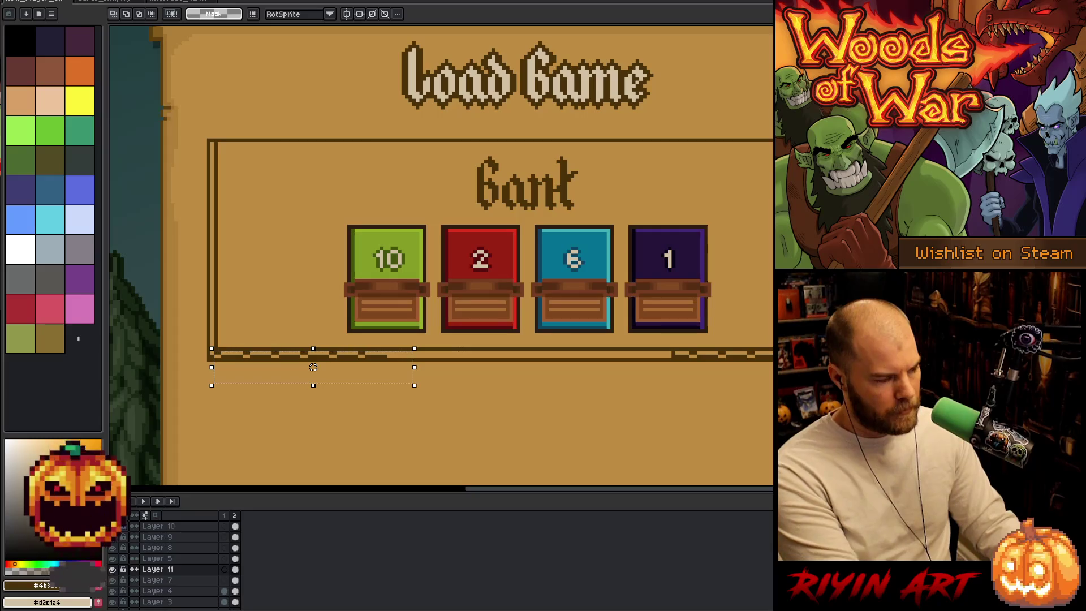
key("ctrl+t")
left_click_drag(314, 367, 486, 368)
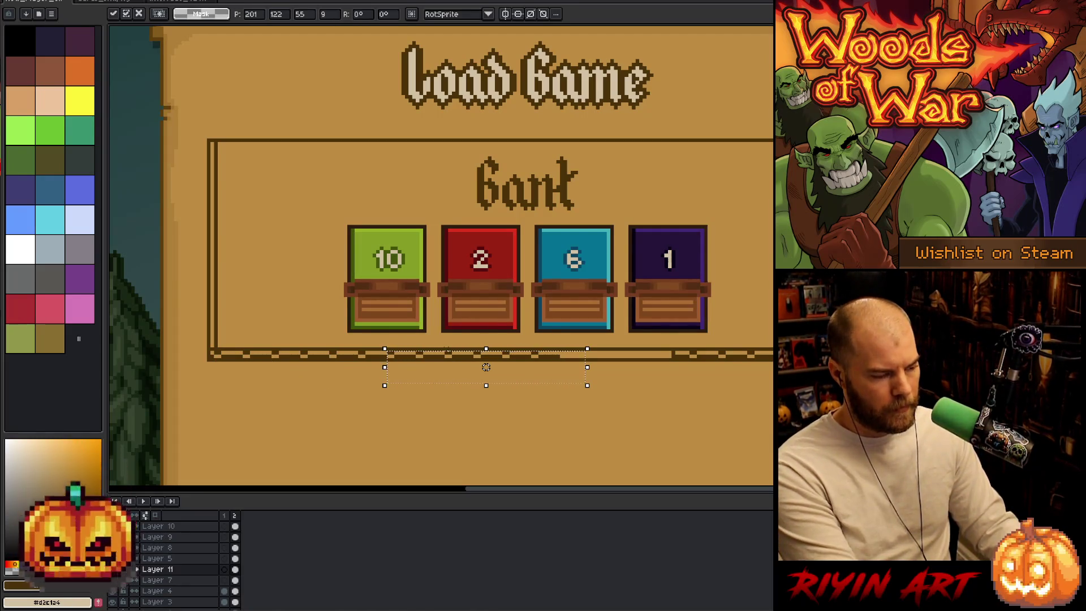
key("shift+Right")
key("shift+Right")
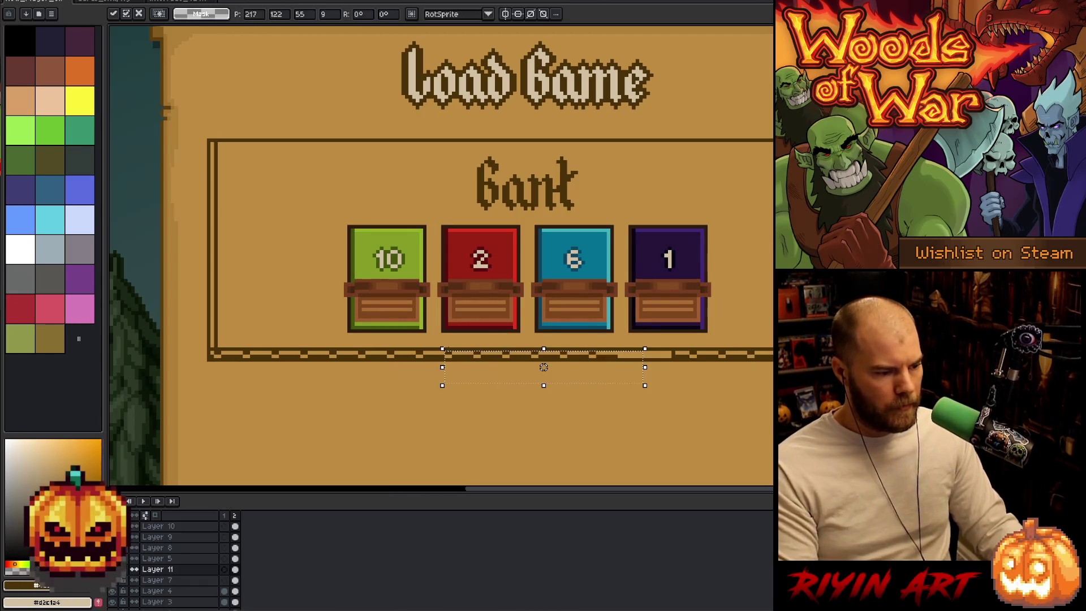
key("shift+Right")
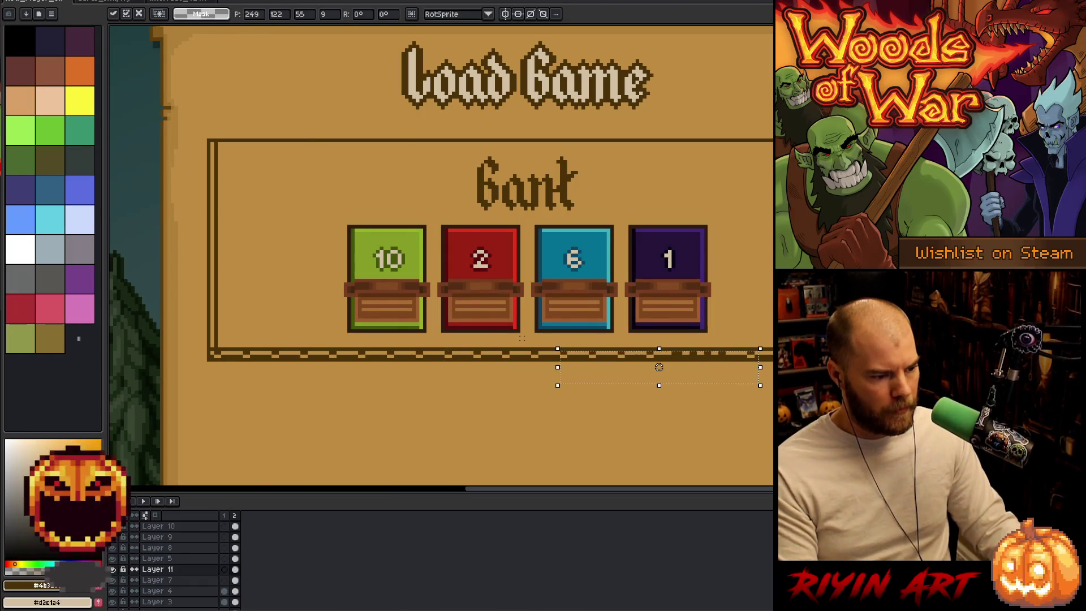
scroll(721, 342, "left", 2)
scroll(721, 342, "right", 1)
scroll(721, 342, "up", 1)
scroll(752, 348, "up", 1)
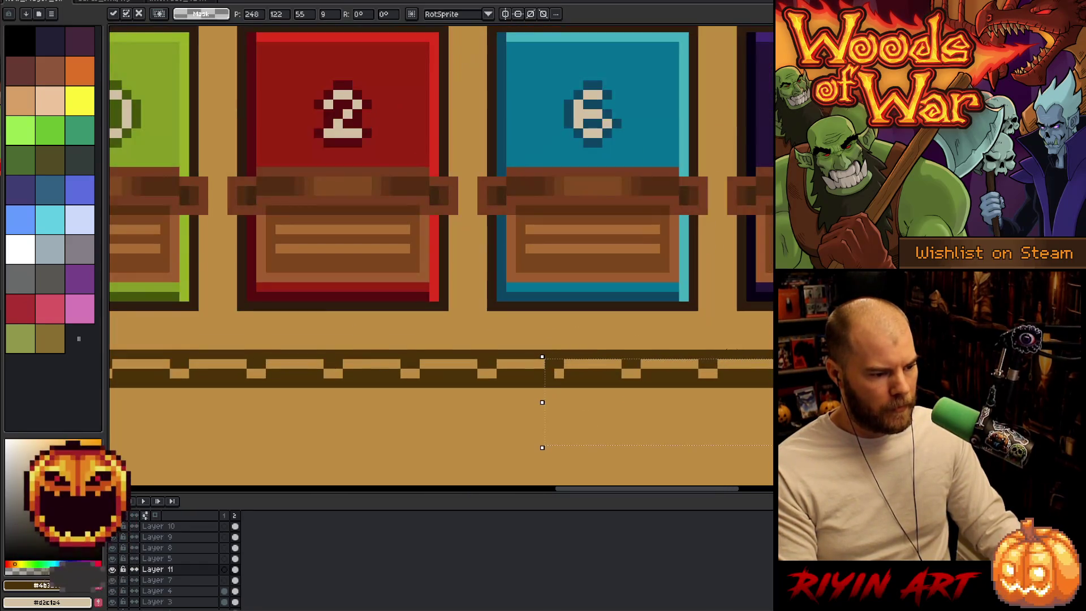
key("Left")
key("Right")
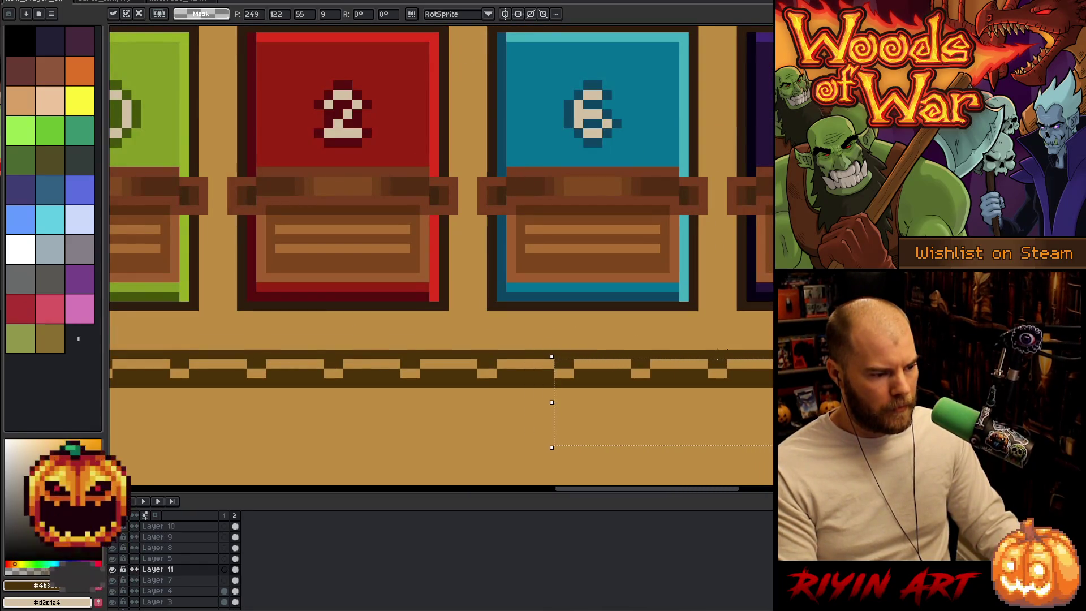
scroll(562, 387, "down", 4)
scroll(561, 387, "up", 3)
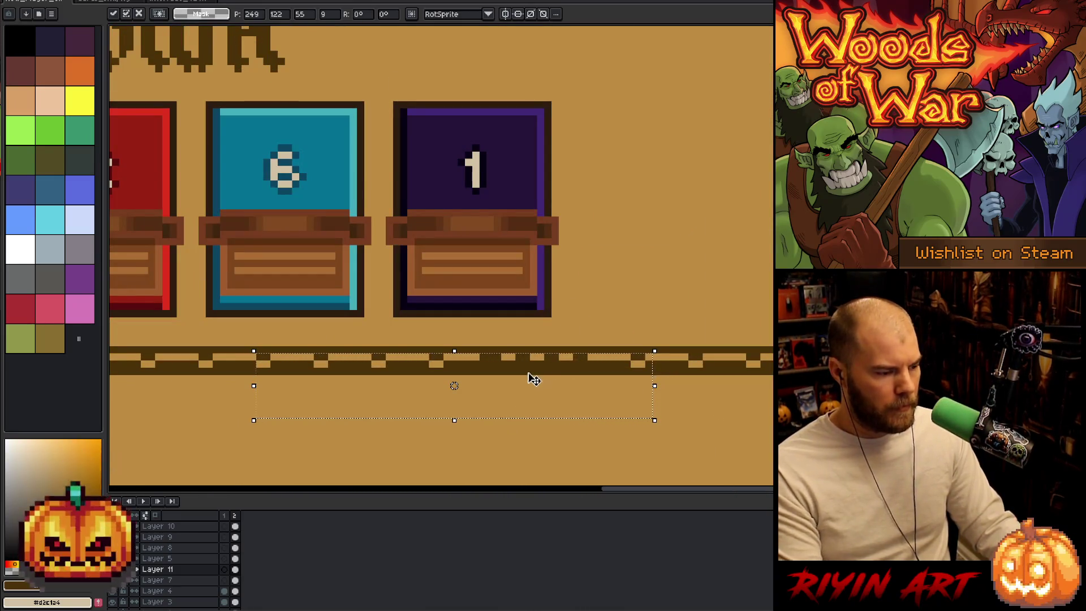
left_click(631, 341)
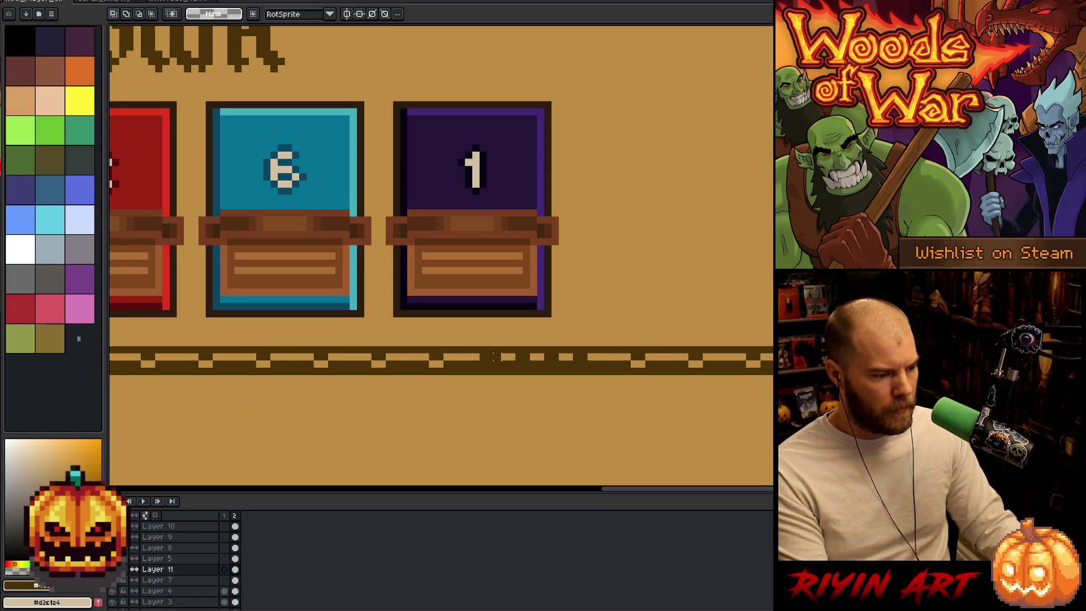
- Slide a border piece left under the counters and erase the bottom border's middle stretch
scroll(454, 348, "down", 3)
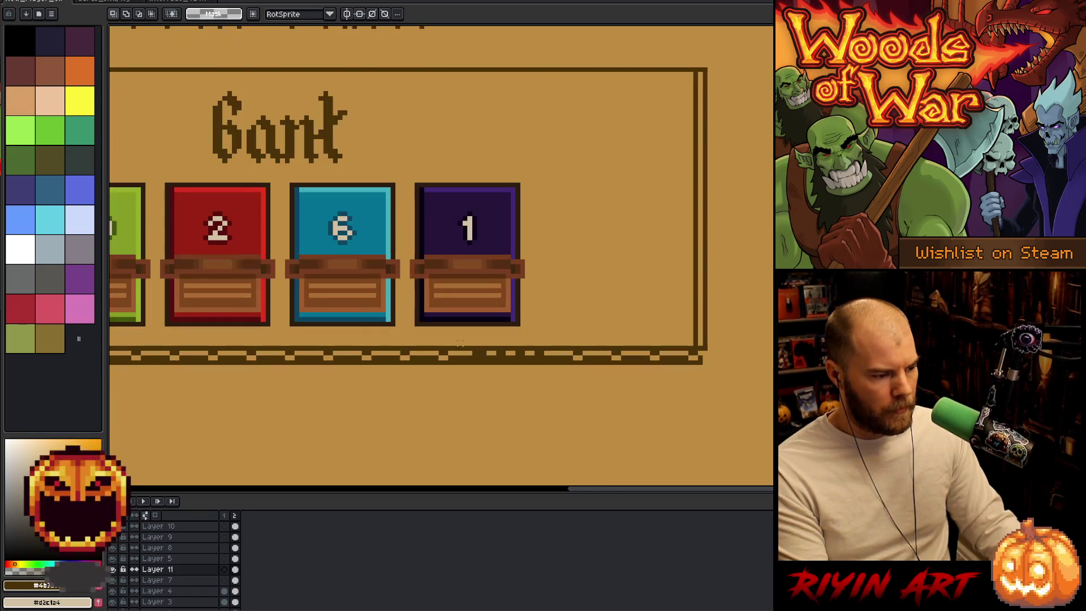
key("ctrl+v")
left_click_drag(444, 364, 344, 358)
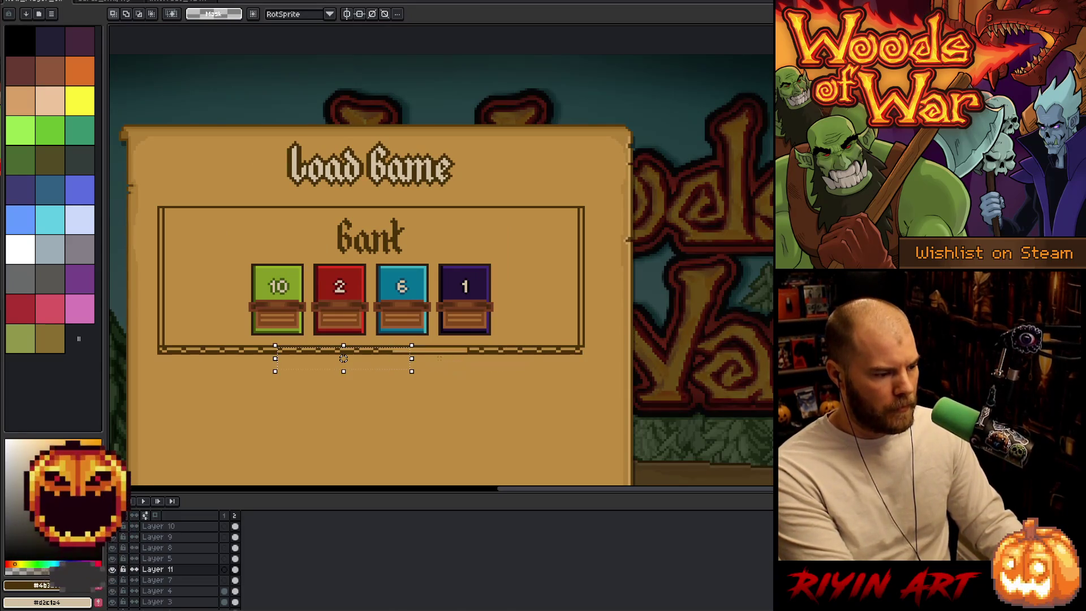
mouse_move(446, 400)
left_mouse_down()
mouse_move(371, 351)
mouse_move(332, 341)
left_mouse_up()
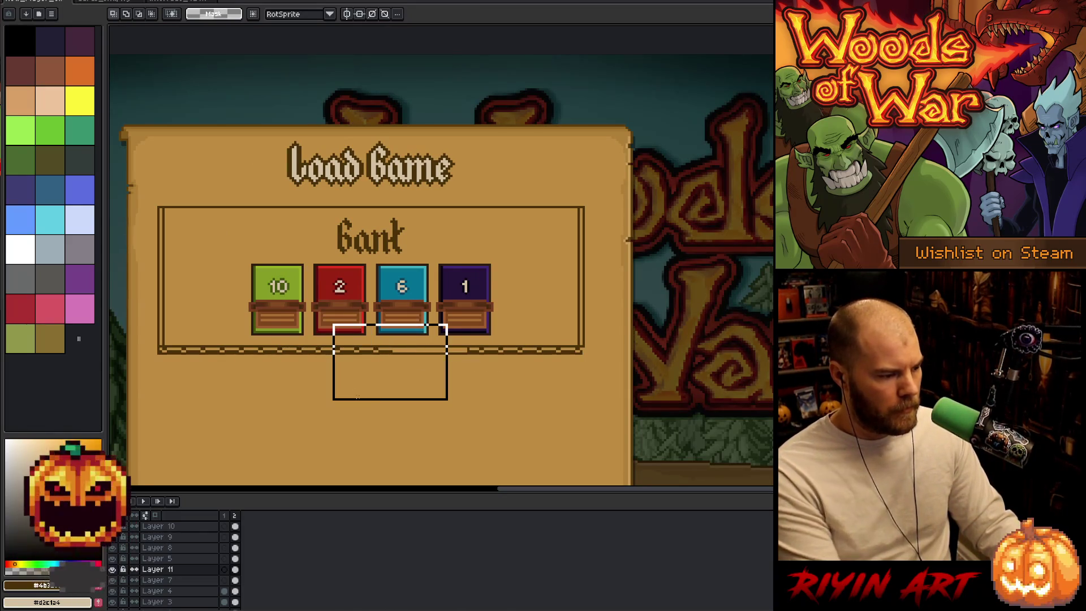
key("Delete")
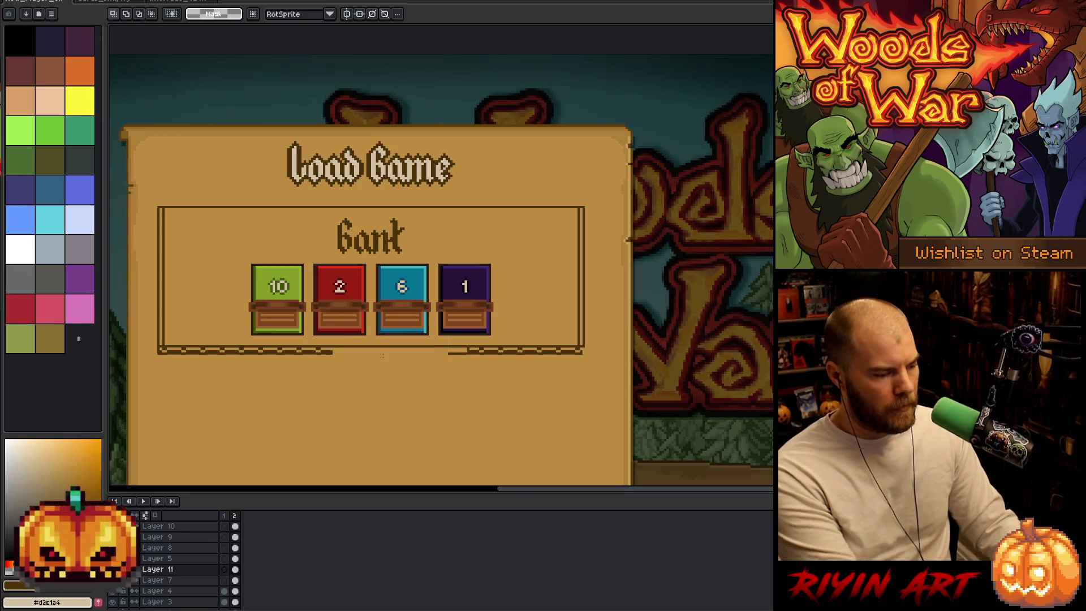
key("ctrl+z")
- Select border pieces and shift one left along the bottom strip
left_click_drag(283, 350, 277, 344)
scroll(280, 347, "up", 2)
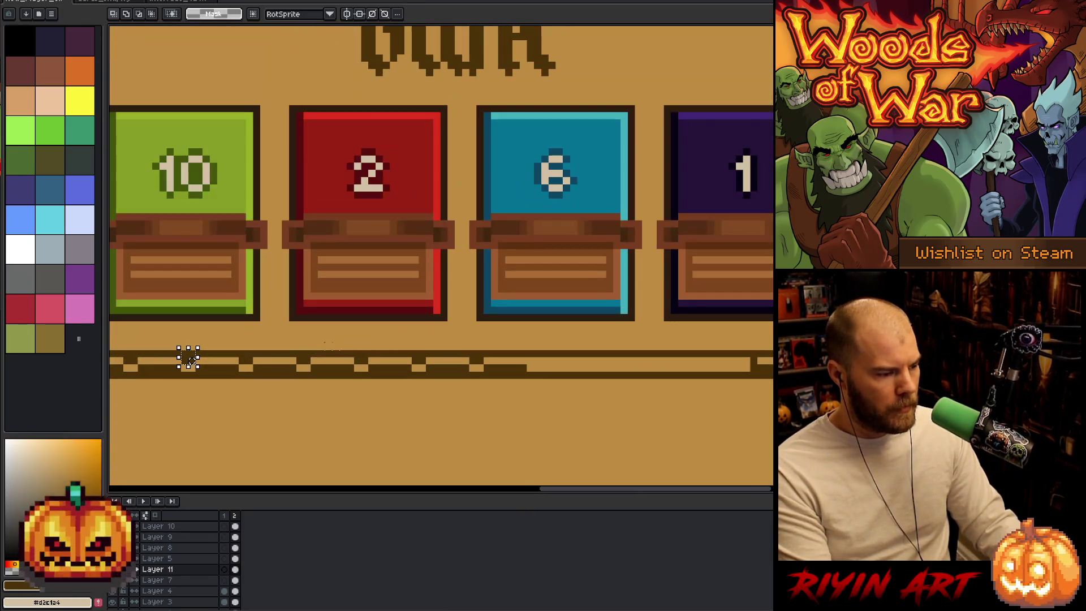
left_click_drag(352, 357, 536, 367)
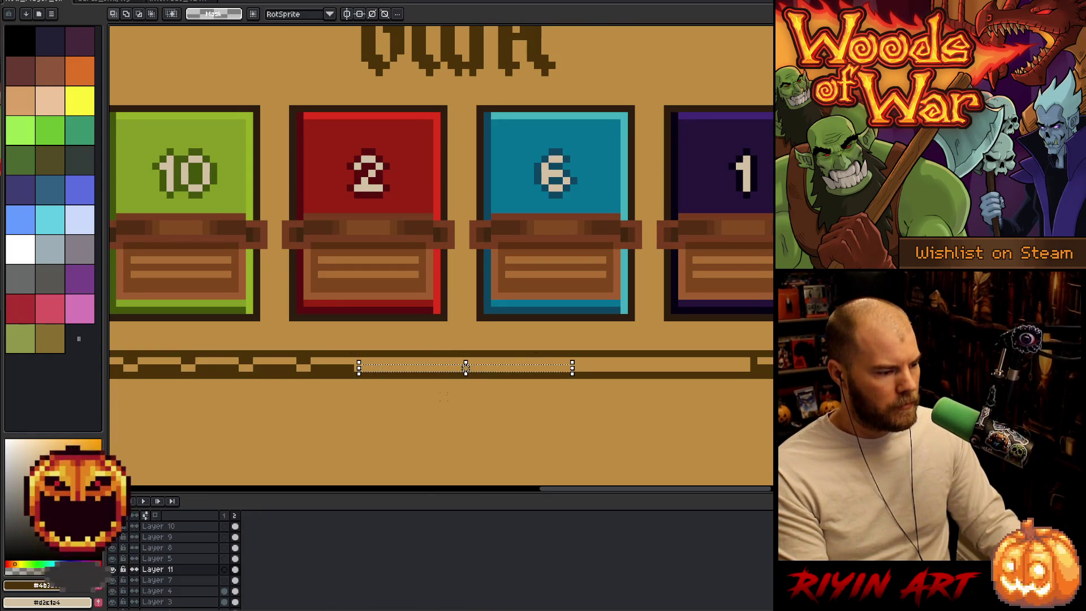
scroll(444, 360, "down", 2)
scroll(458, 385, "up", 2)
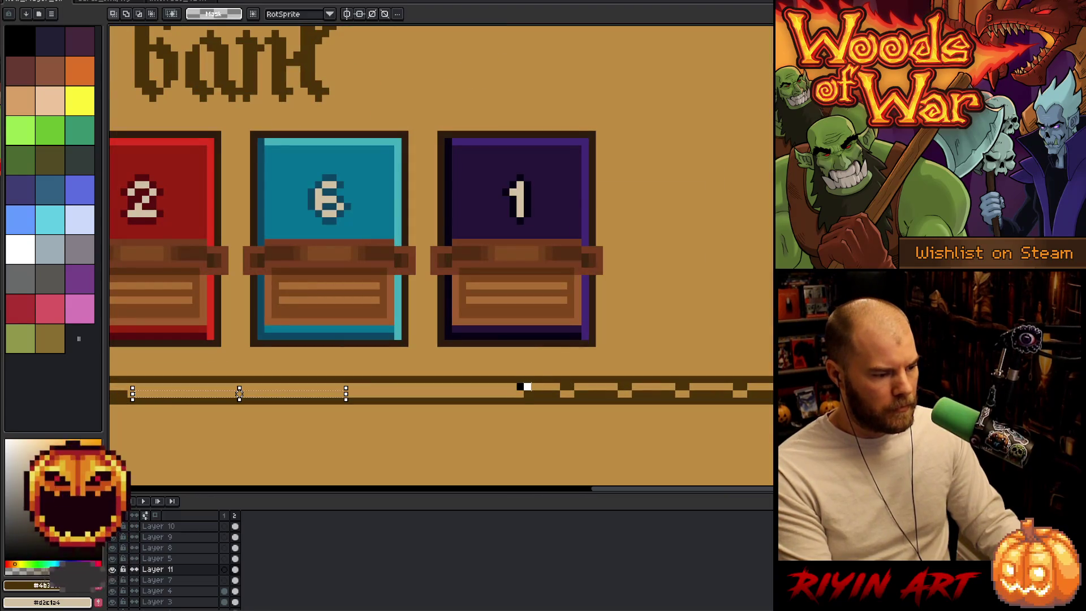
mouse_move(514, 379)
left_mouse_down()
mouse_move(542, 395)
mouse_move(770, 398)
left_mouse_up()
key("ctrl+d")
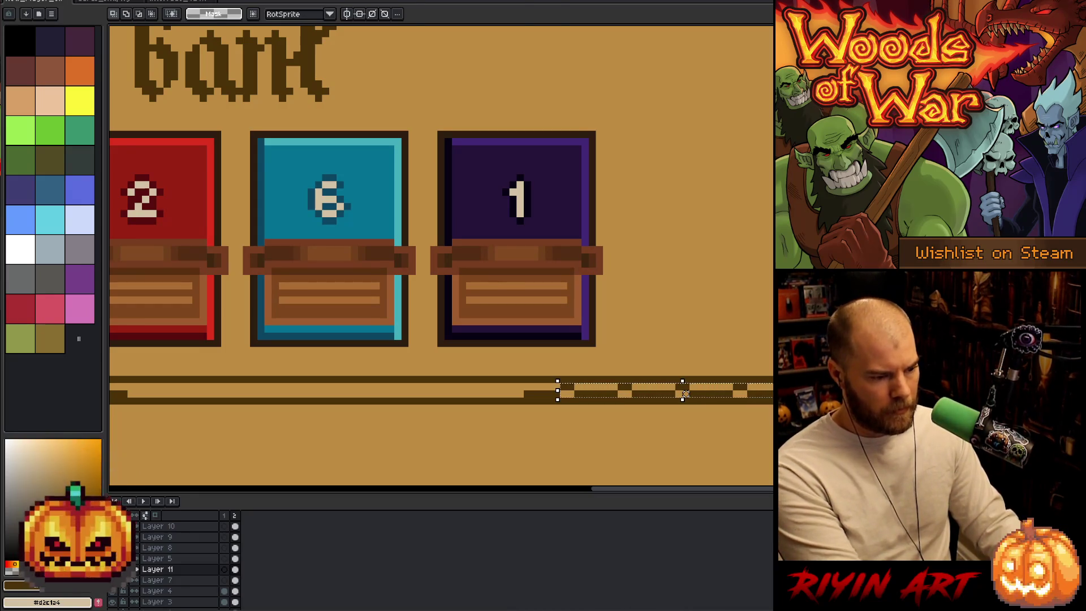
mouse_move(684, 395)
left_mouse_down()
mouse_move(335, 394)
mouse_move(455, 394)
left_mouse_up()
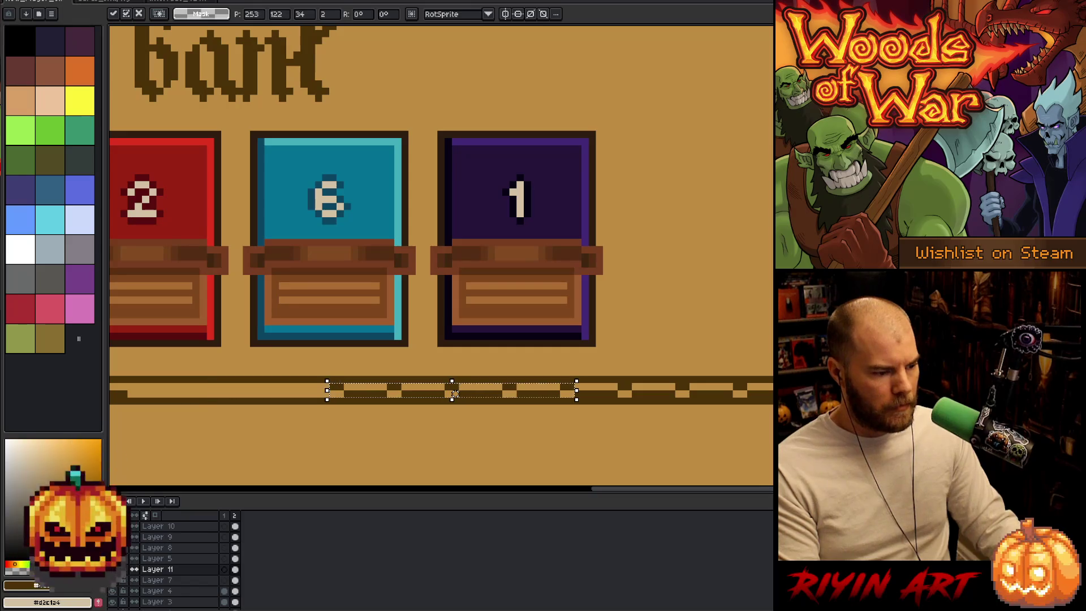
scroll(706, 381, "left", 5)
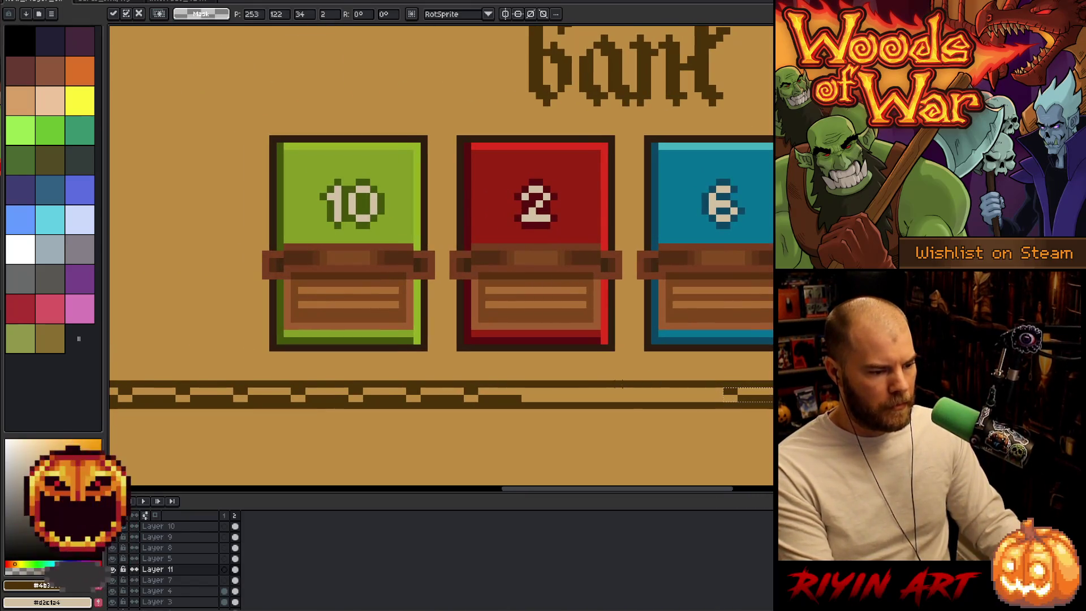
scroll(622, 383, "down", 1)
scroll(688, 413, "right", 2)
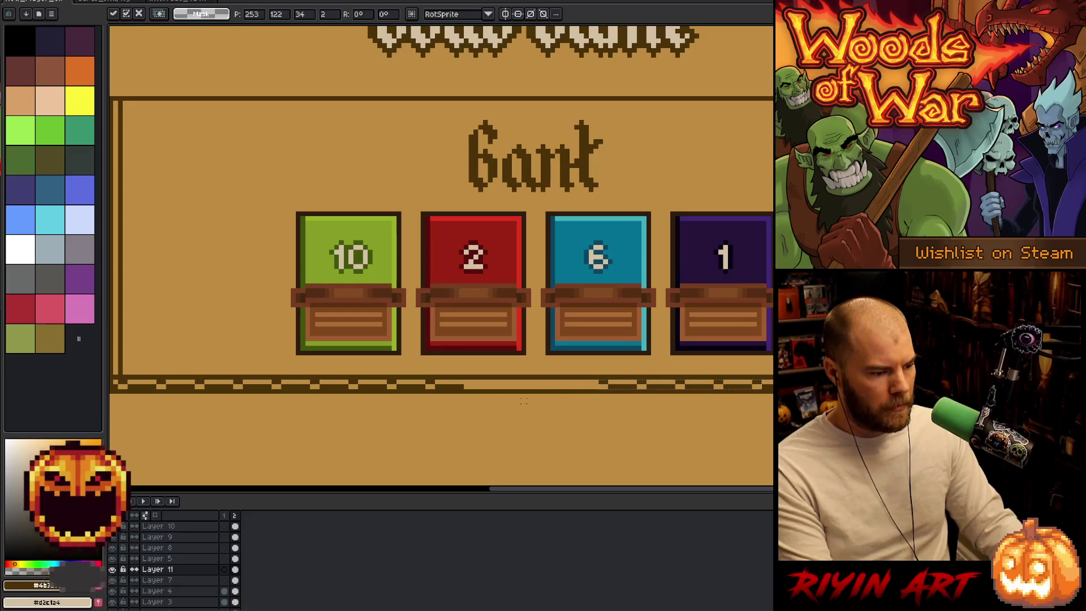
key("ctrl+d")
- With vertical symmetry on, draw mirrored dark pixels filling the bottom border's middle gap
key("b")
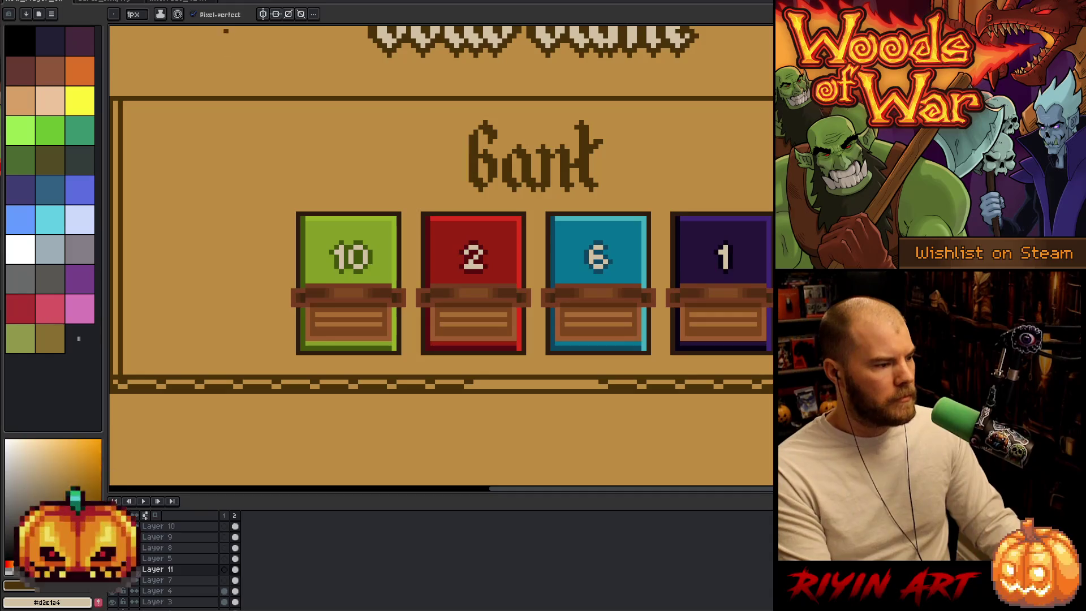
left_click(263, 14)
scroll(591, 413, "up", 2)
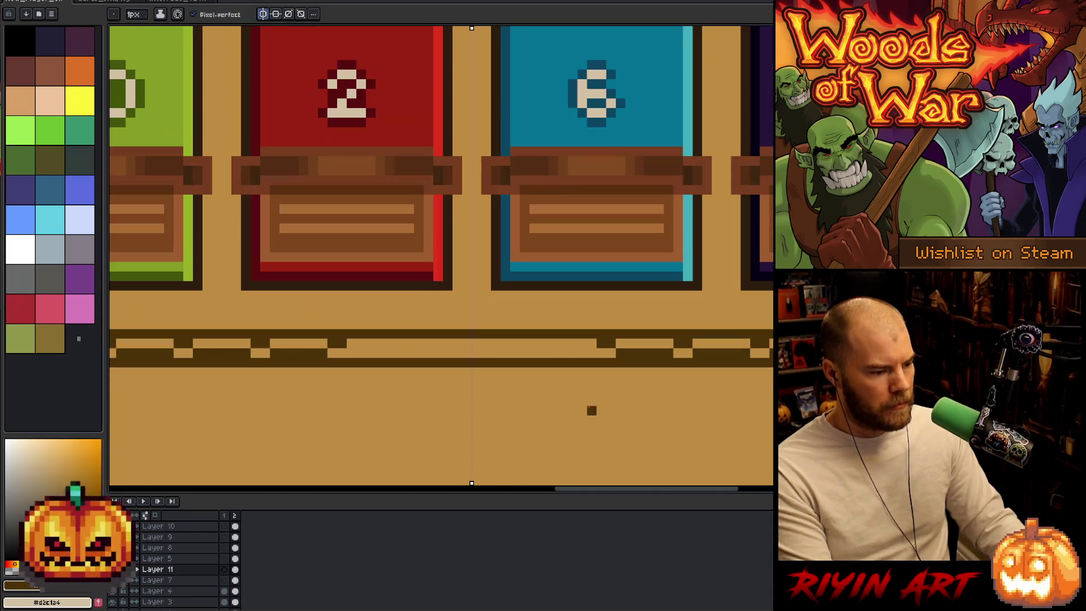
left_click(589, 352)
mouse_move(590, 351)
left_mouse_down()
mouse_move(541, 352)
mouse_move(532, 340)
mouse_move(491, 354)
mouse_move(477, 343)
left_mouse_up()
scroll(553, 381, "down", 5)
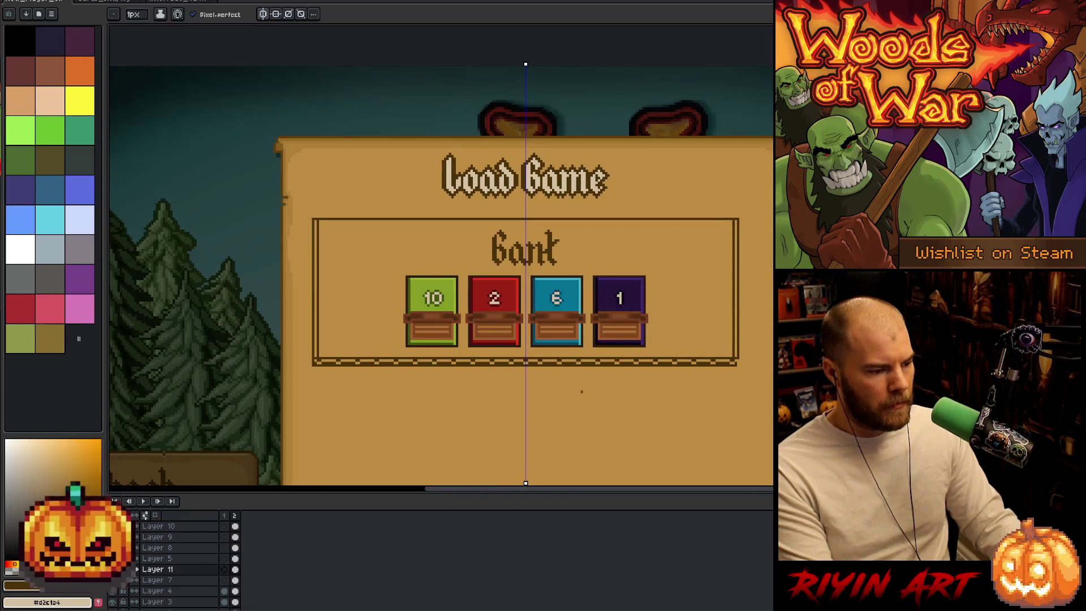
- Darken three pixels at the border's bottom-right corner, then marquee-select the bottom border strip
key("space")
left_click_drag(577, 388, 488, 377)
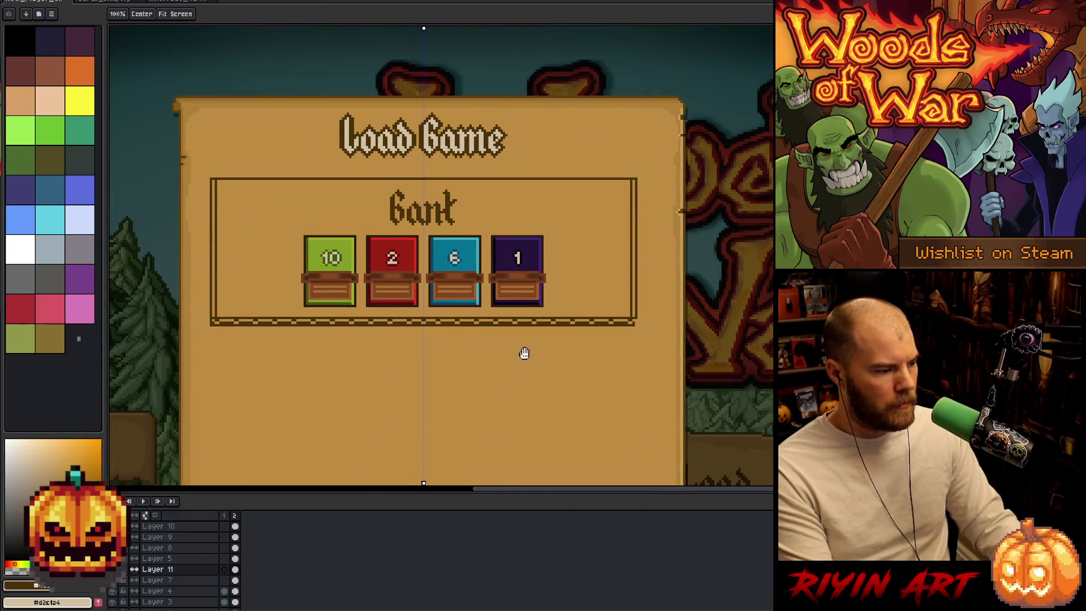
scroll(637, 333, "up", 3)
left_click(636, 317)
left_click(637, 327)
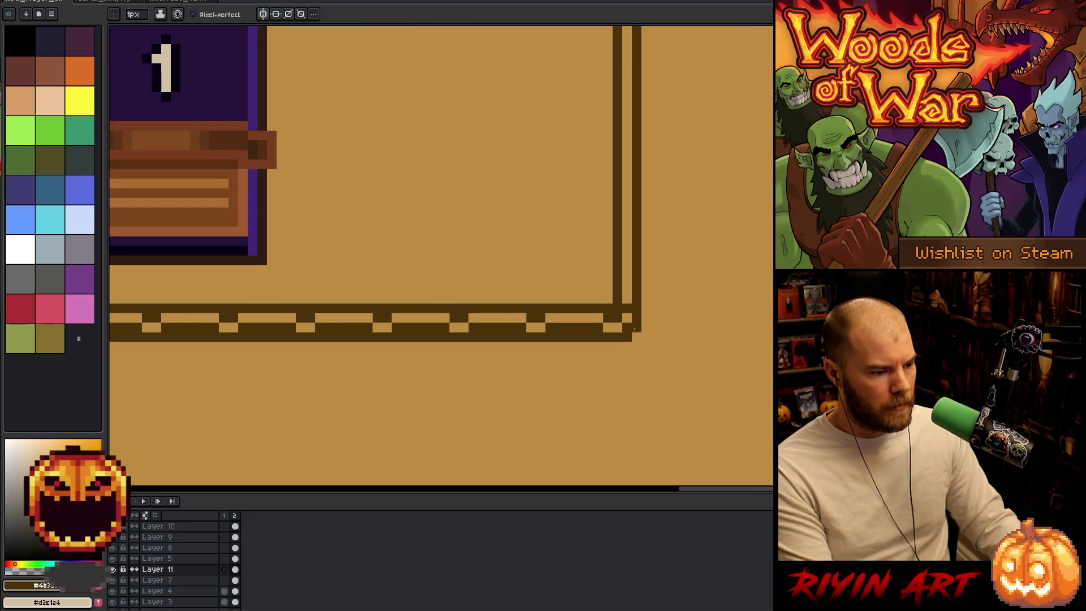
left_click(636, 337)
scroll(610, 346, "down", 3)
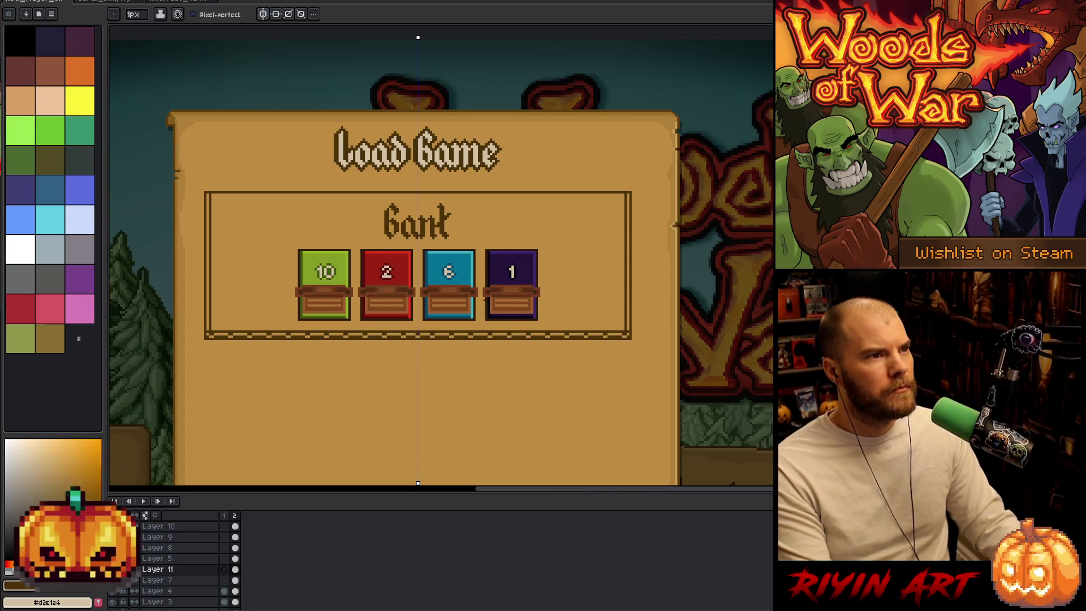
scroll(526, 285, "up", 1)
scroll(526, 285, "down", 1)
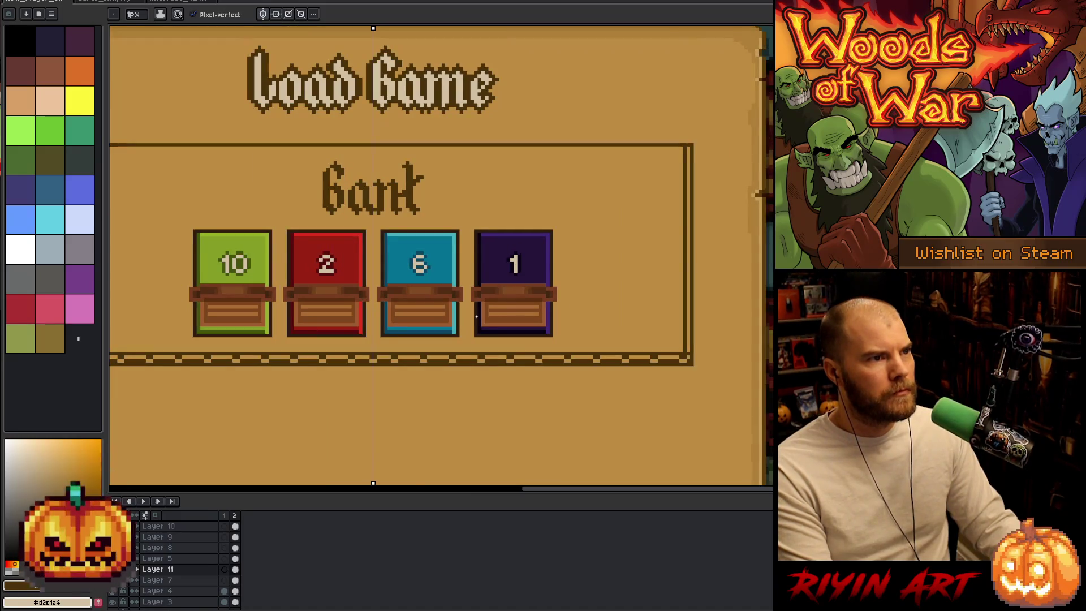
scroll(477, 317, "down", 1)
key("m")
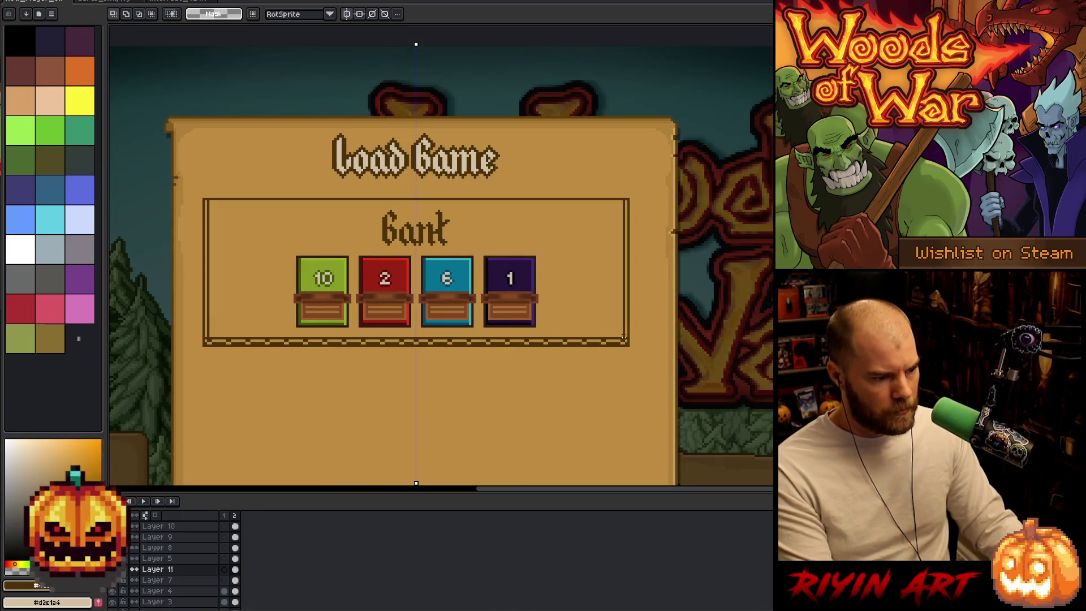
mouse_move(631, 339)
left_mouse_down()
mouse_move(201, 357)
mouse_move(200, 348)
left_mouse_up()
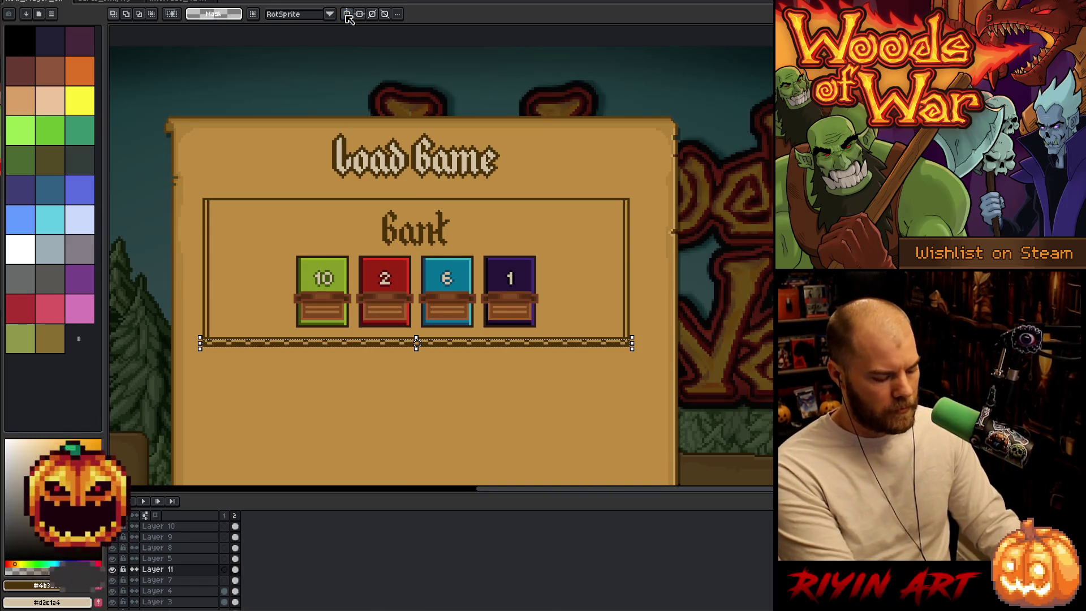
- Copy the bottom dashed border strip and place the copy at the Bank frame's top edge
left_click(417, 343)
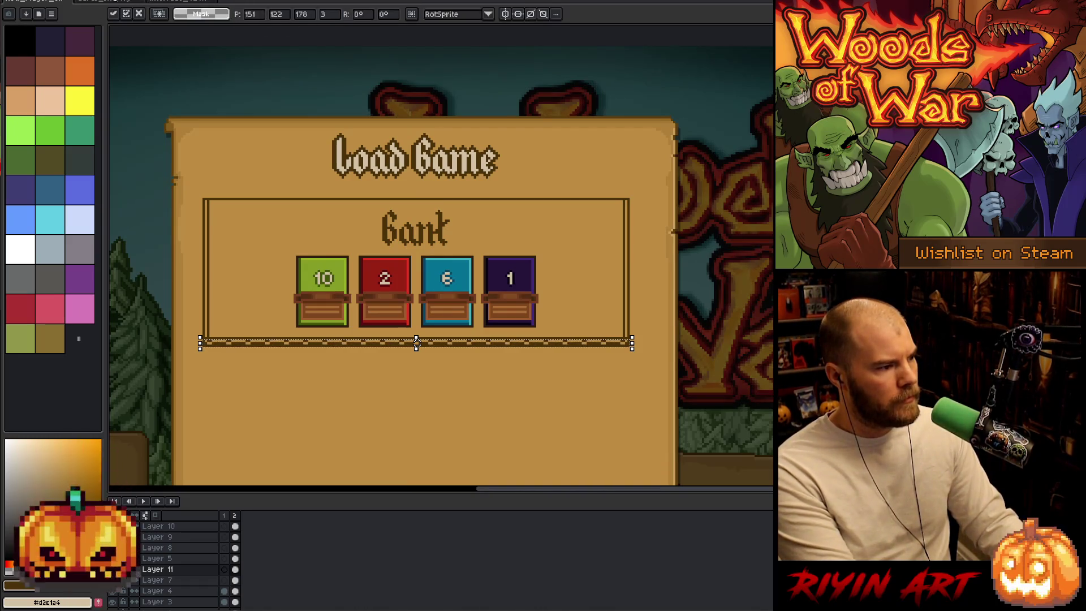
left_click(104, 1)
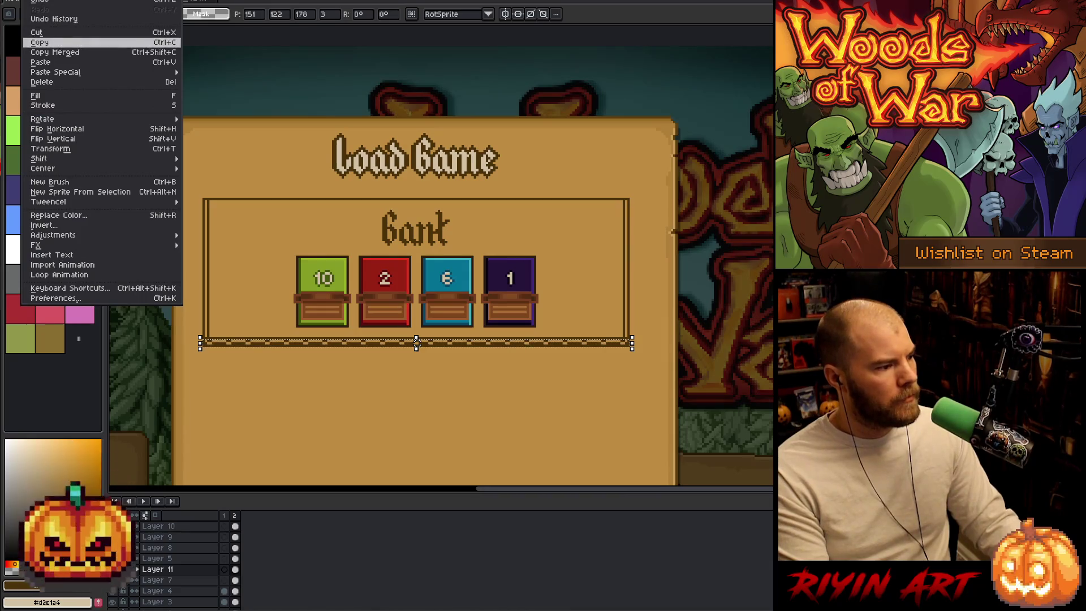
left_click(417, 343)
left_click_drag(417, 343, 417, 195)
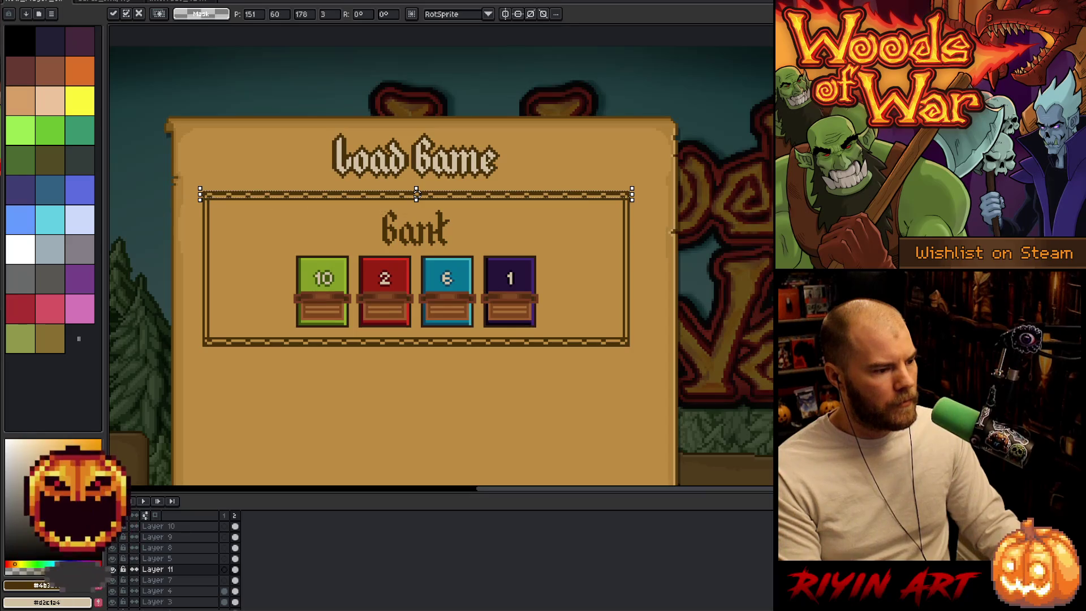
key("Return")
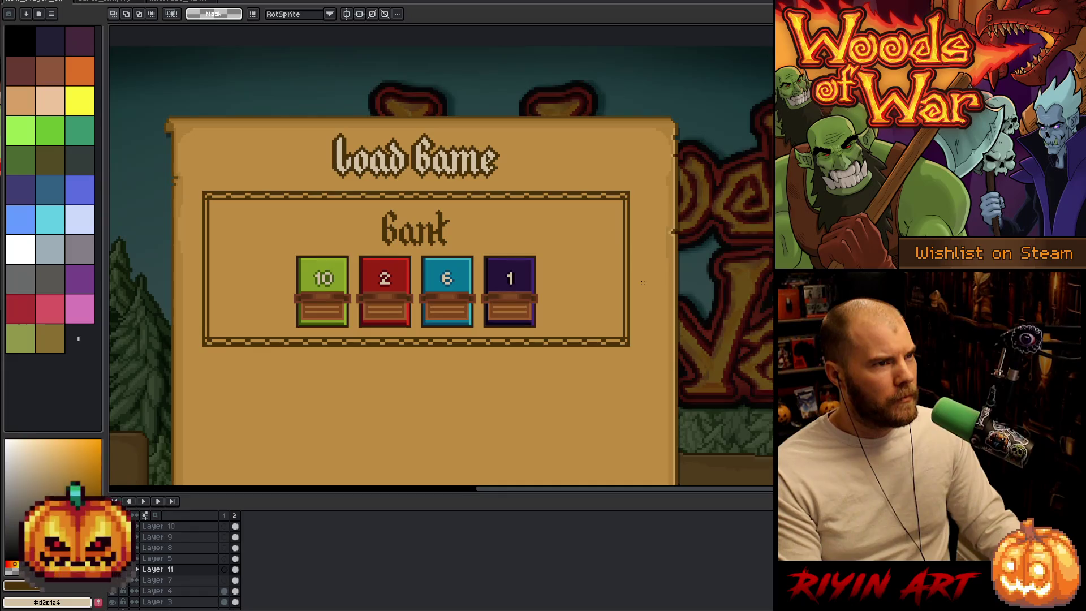
- Rework the strips: add a dark line under the bottom border and seat the dashed strip on top
left_click_drag(200, 191, 632, 201)
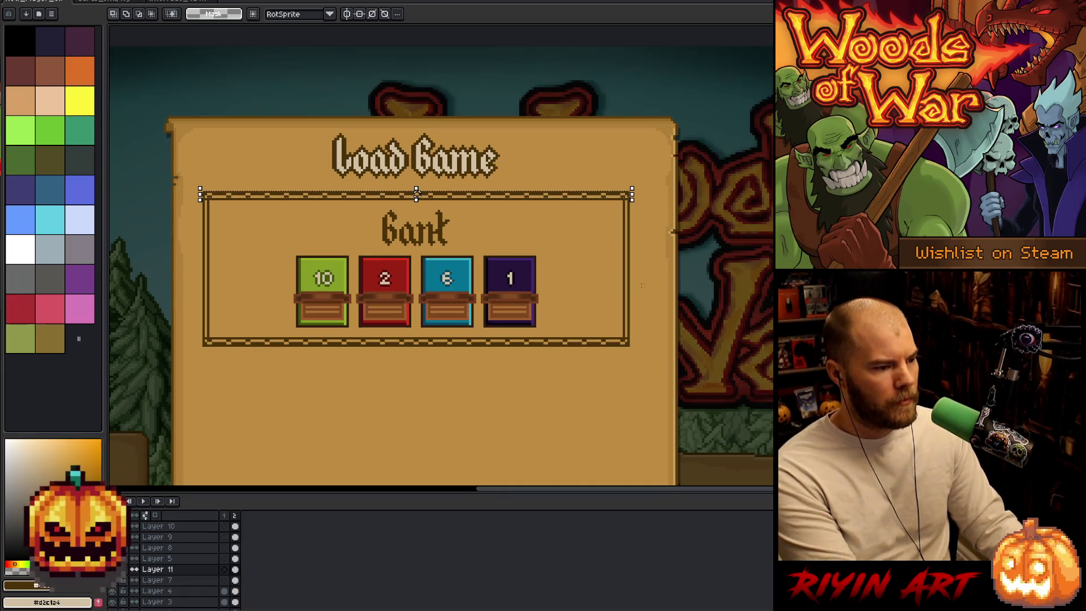
left_click_drag(417, 196, 417, 343)
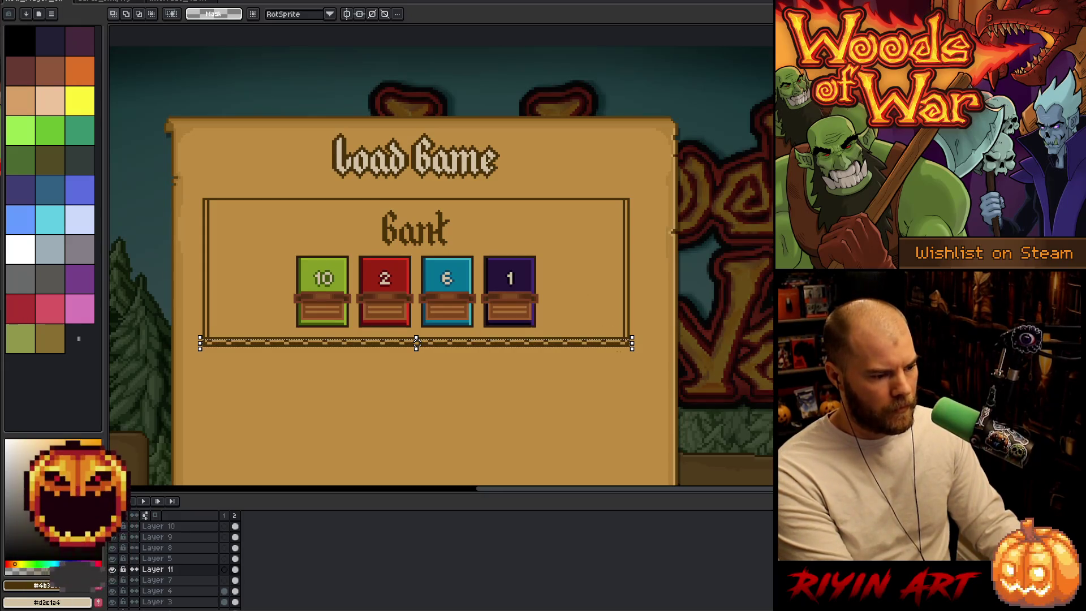
key("Return")
left_click_drag(631, 346, 170, 350)
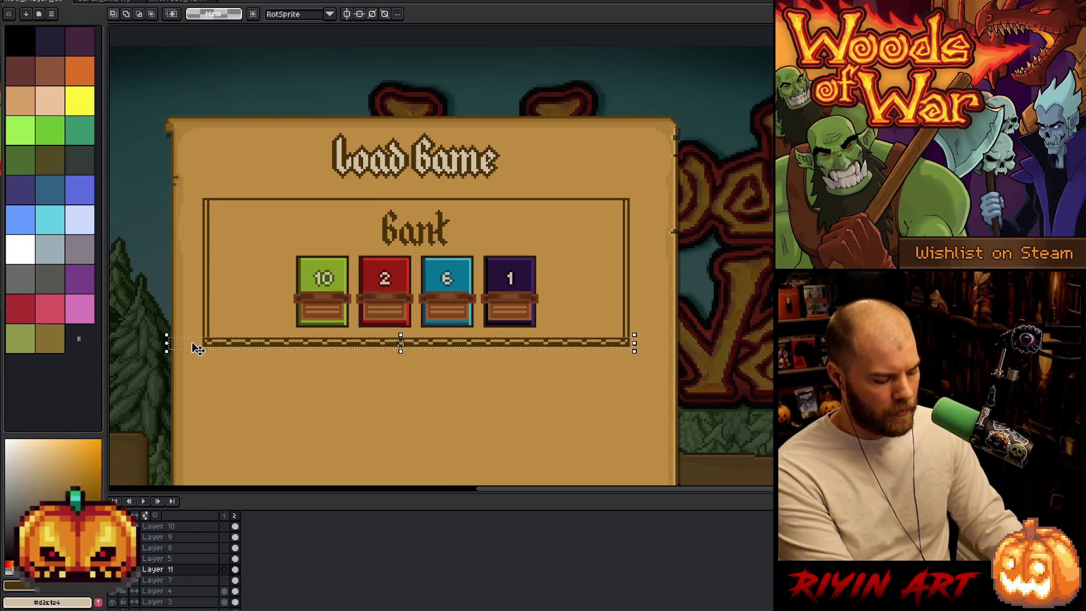
key("shift+Up")
key("shift+Up")
key("shift+Up")
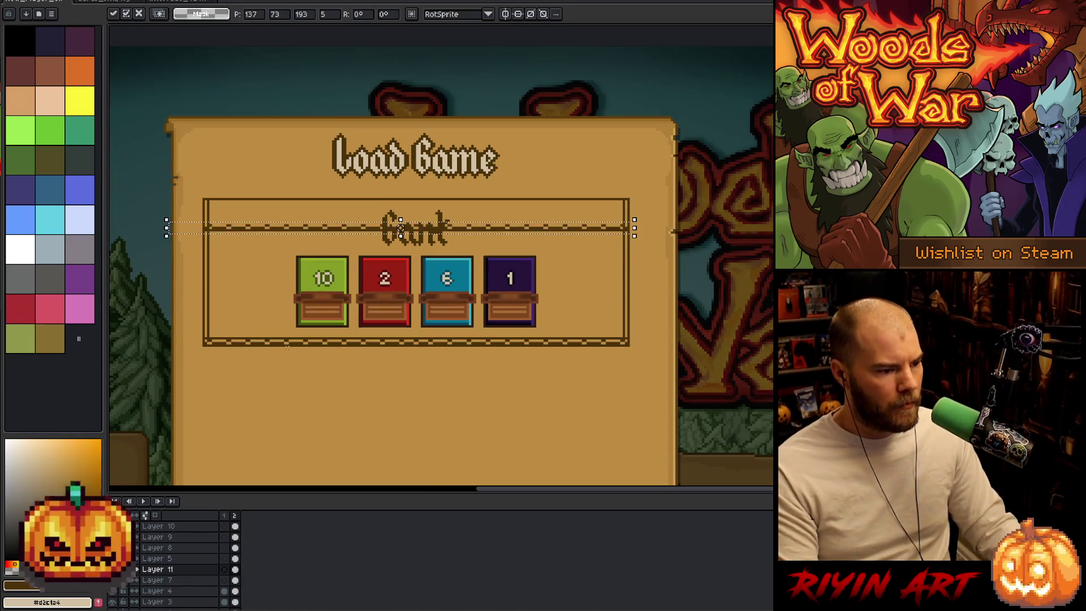
key("Down")
key("Down")
key("Down")
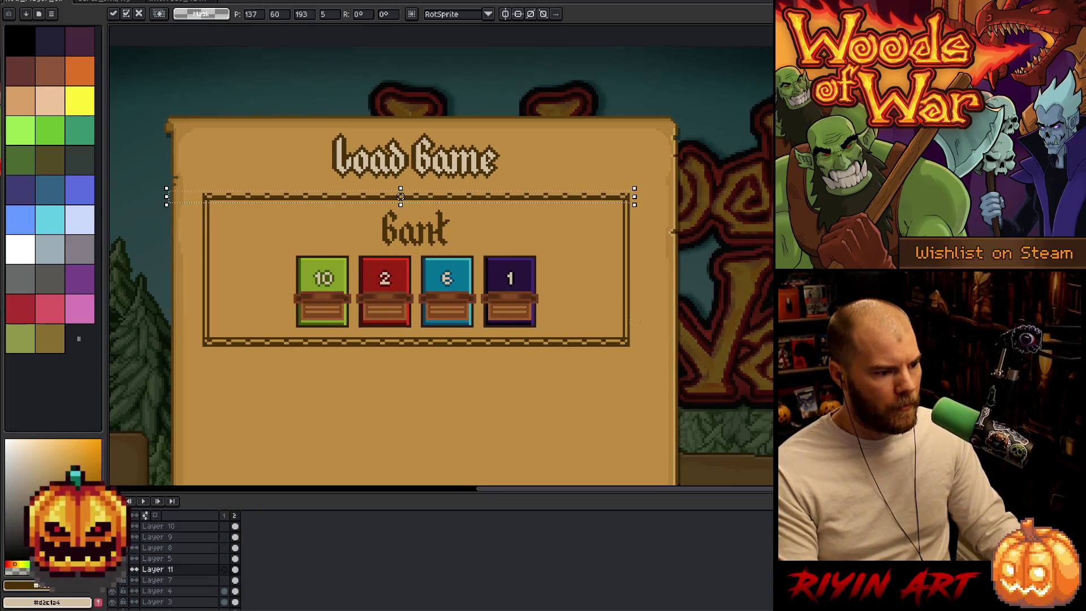
key("Return")
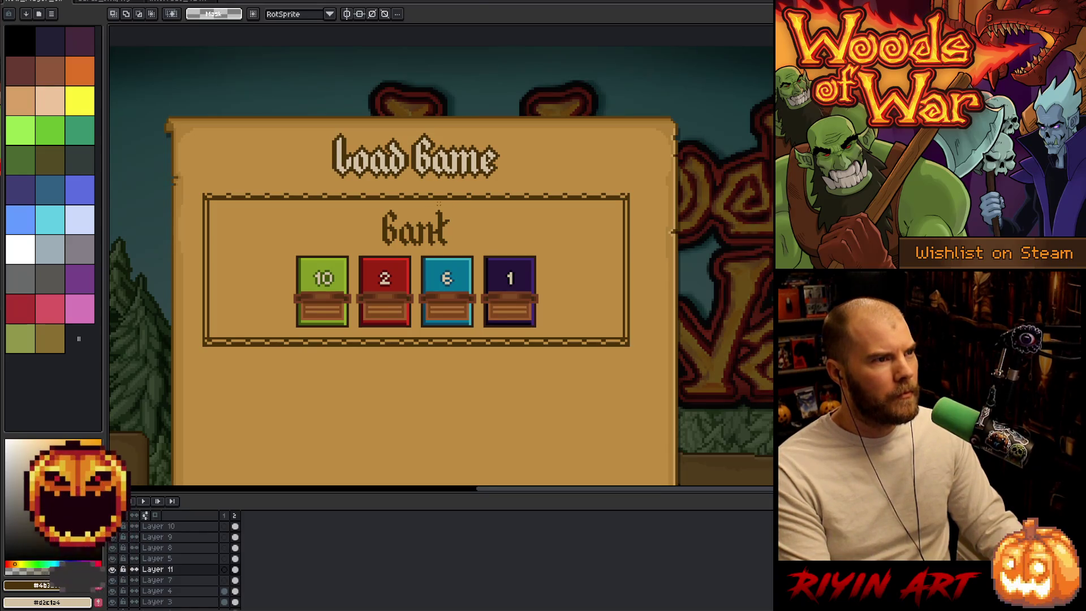
scroll(439, 174, "up", 3)
- Zoom and pan to the Bank frame's top corners with the 1px Pencil ready
scroll(676, 230, "down", 3)
scroll(676, 230, "up", 1)
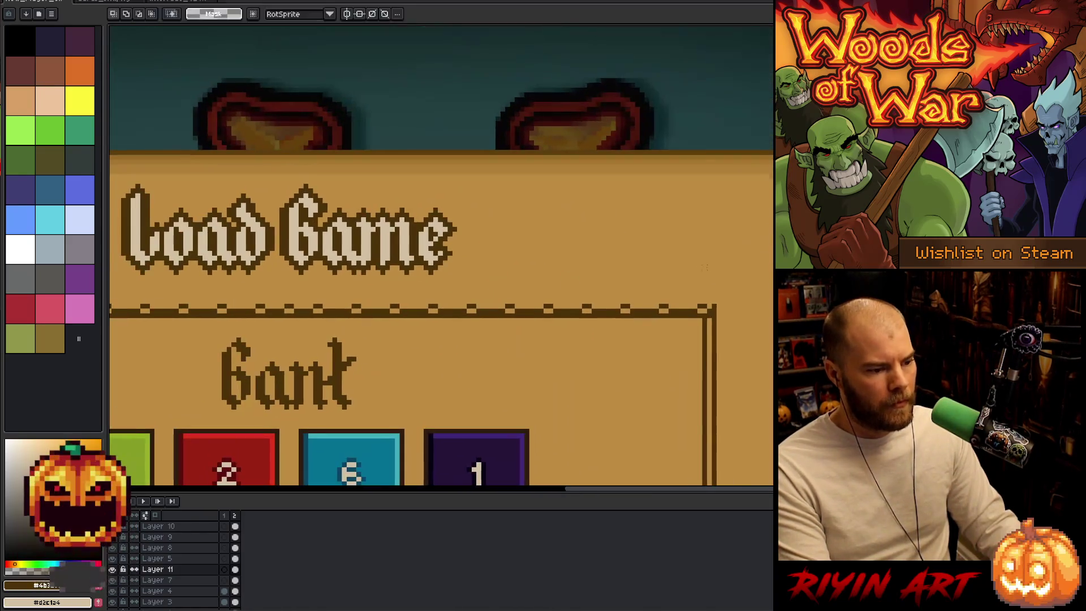
scroll(700, 295, "up", 3)
key("b")
scroll(700, 294, "down", 3)
scroll(396, 266, "up", 3)
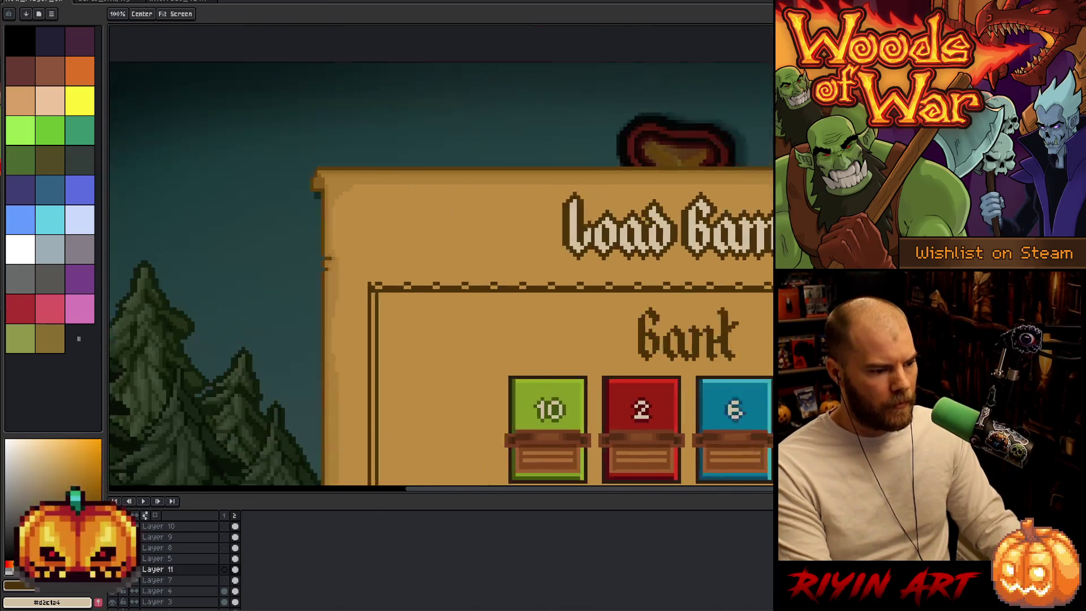
scroll(394, 266, "up", 1)
scroll(394, 266, "down", 4)
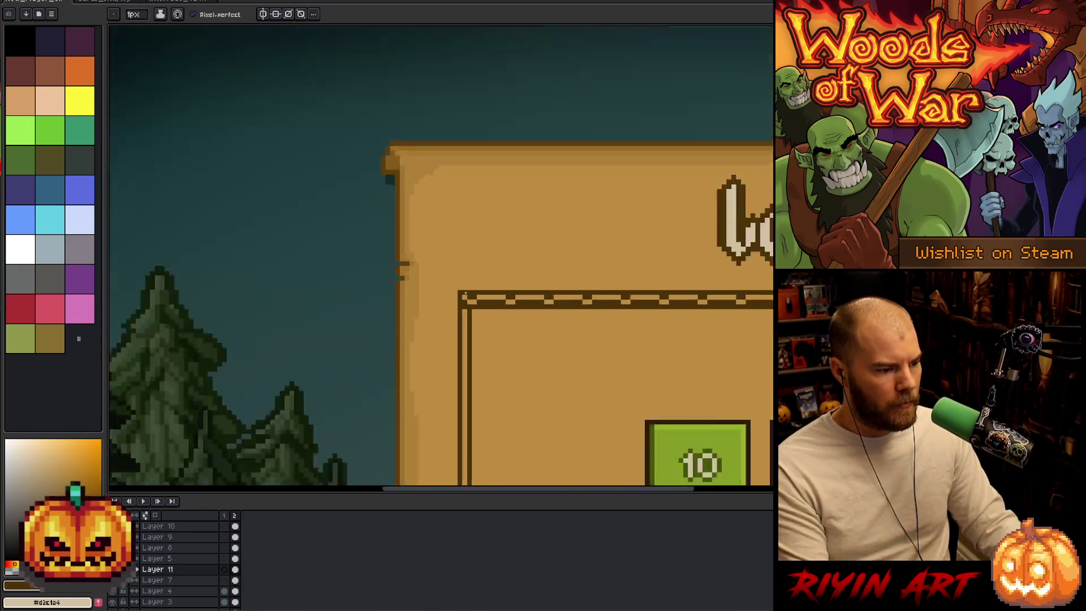
key("h")
left_click_drag(620, 345, 483, 317)
key("b")
scroll(484, 315, "up", 1)
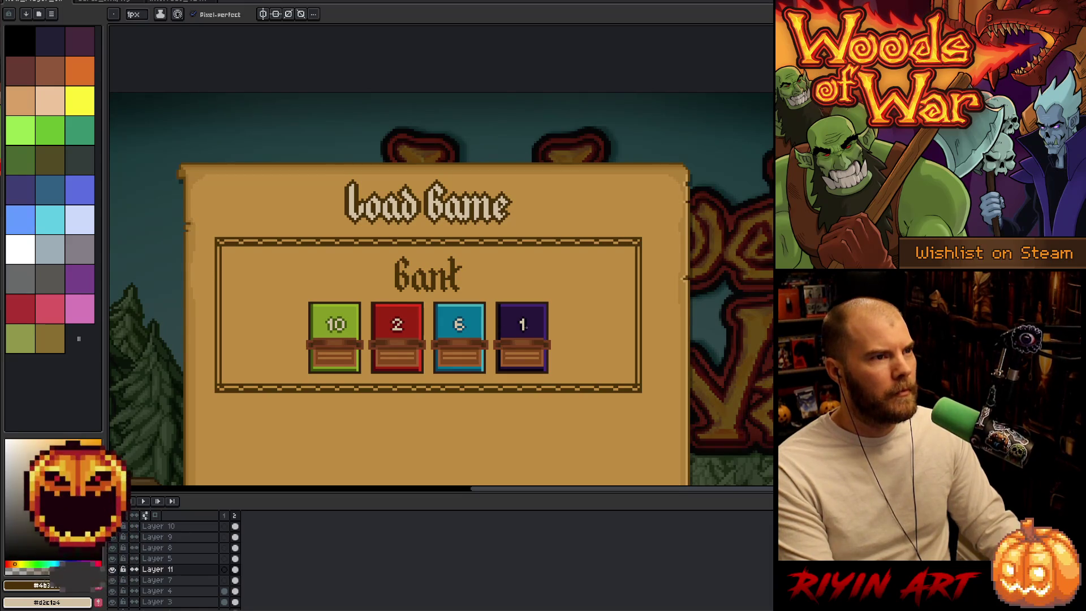
scroll(526, 325, "up", 1)
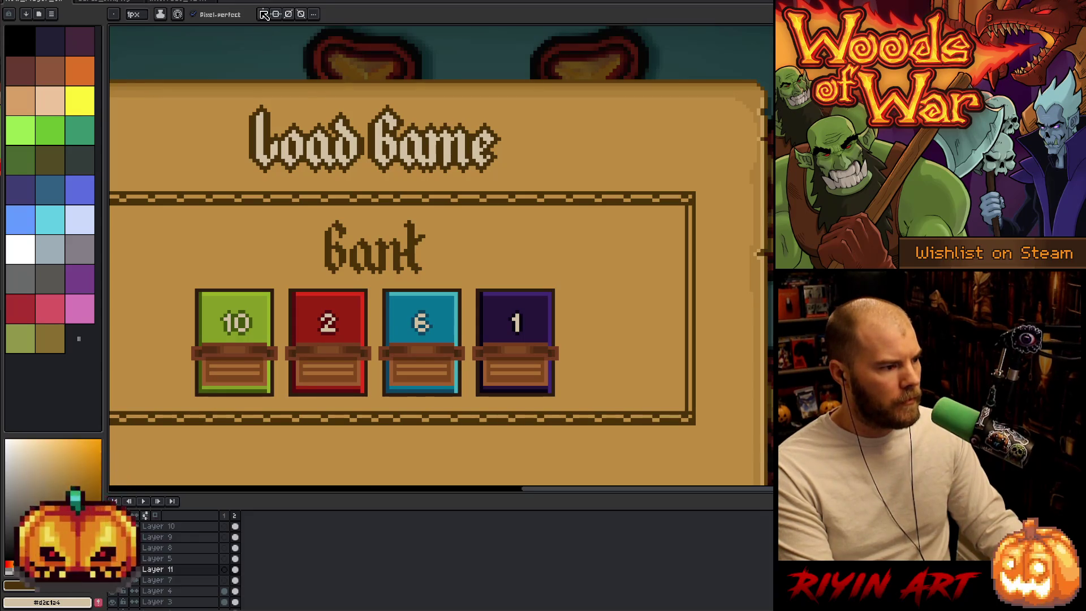
key("h")
mouse_move(387, 290)
left_mouse_down()
mouse_move(551, 314)
mouse_move(482, 297)
left_mouse_up()
key("b")
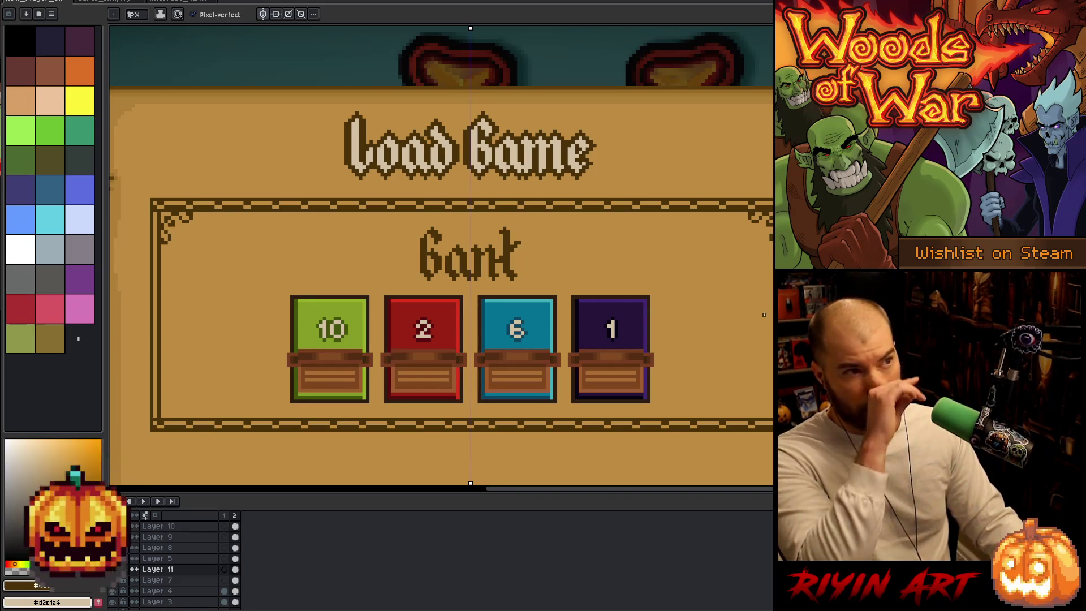
left_click_drag(673, 291, 639, 289)
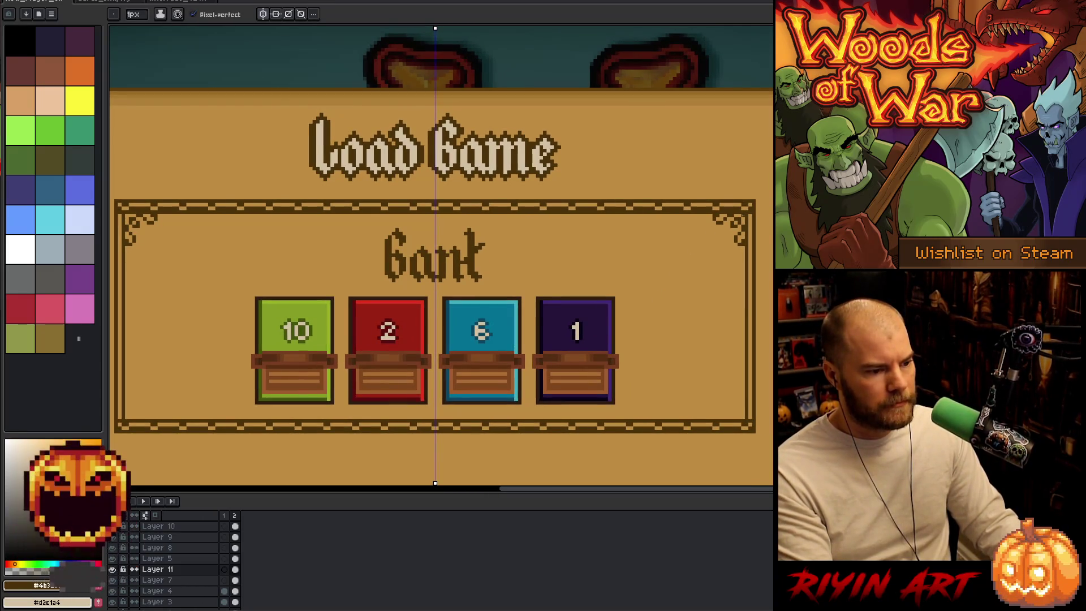
scroll(703, 287, "down", 1)
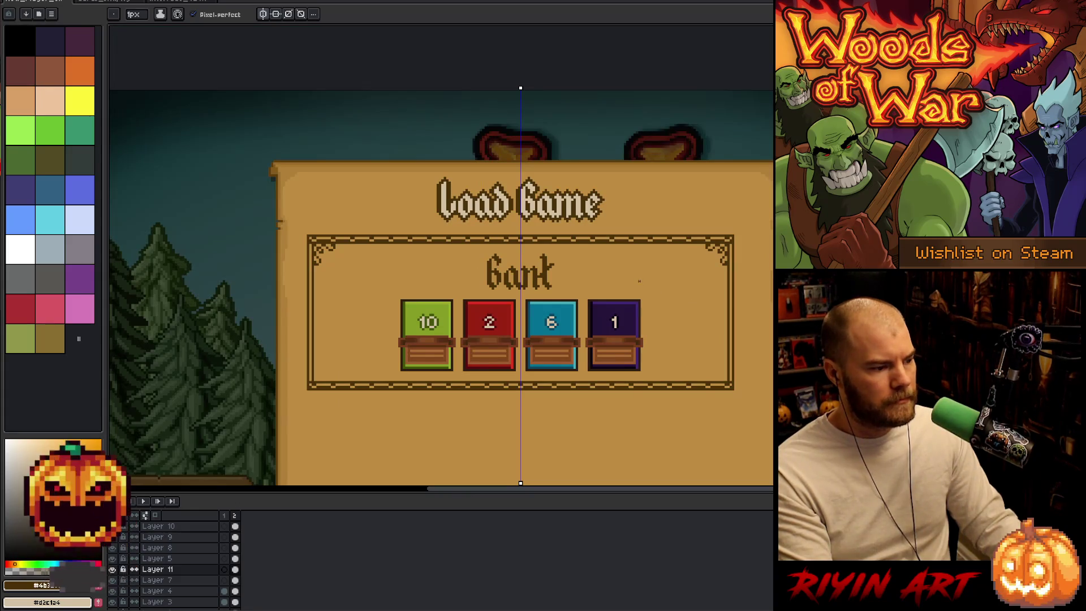
scroll(724, 281, "up", 1)
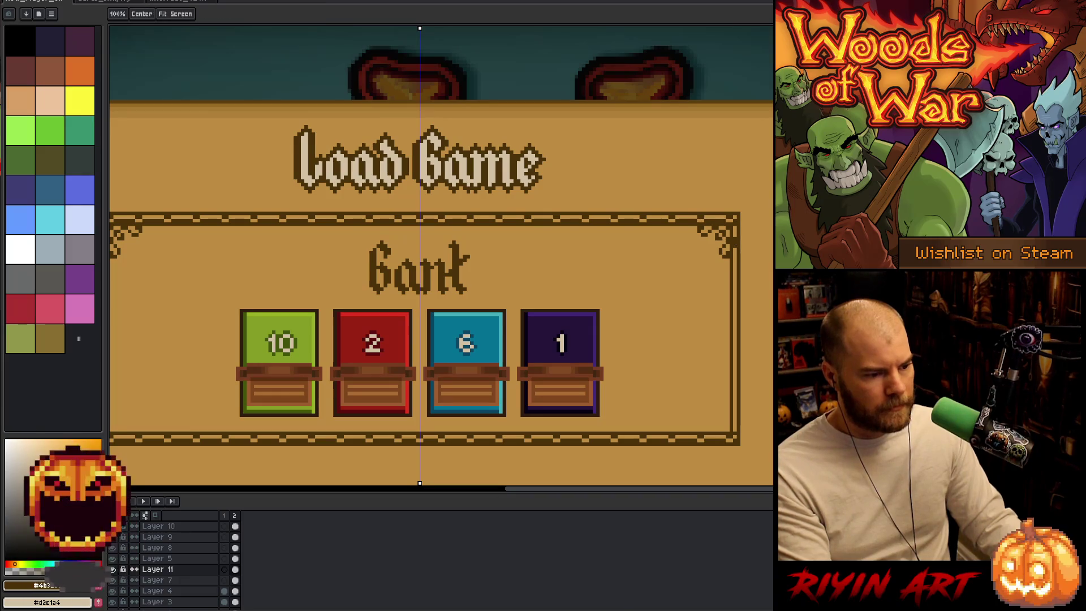
left_click_drag(734, 243, 638, 236)
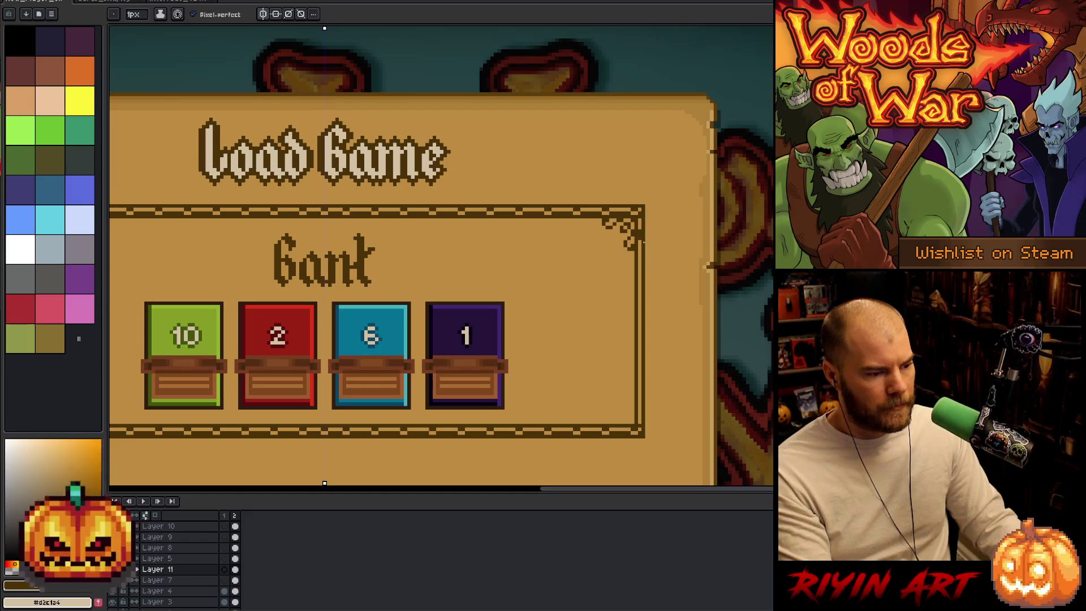
scroll(637, 243, "up", 1)
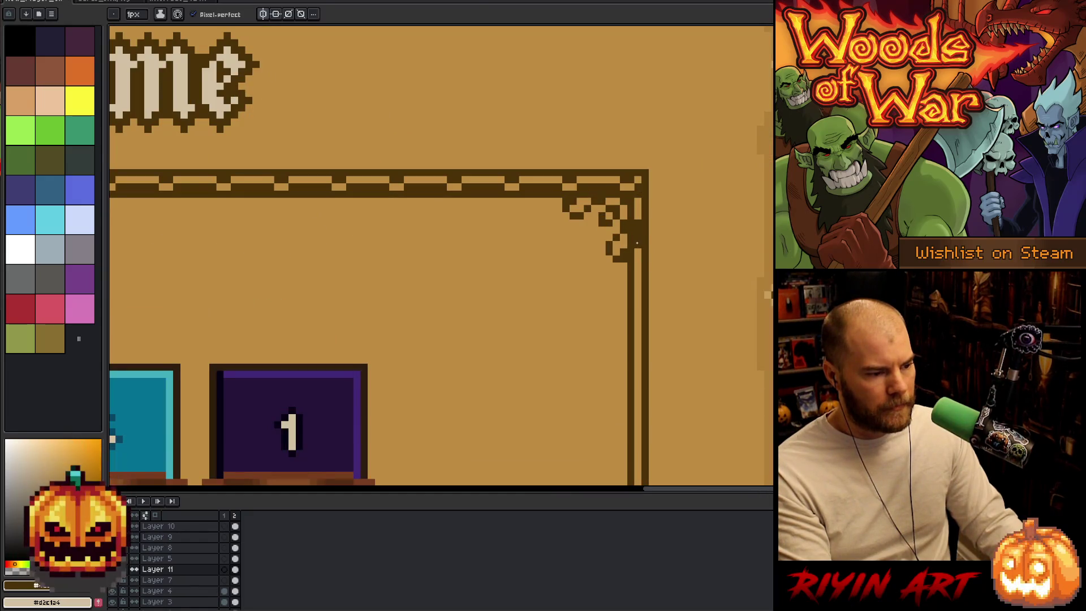
key("m")
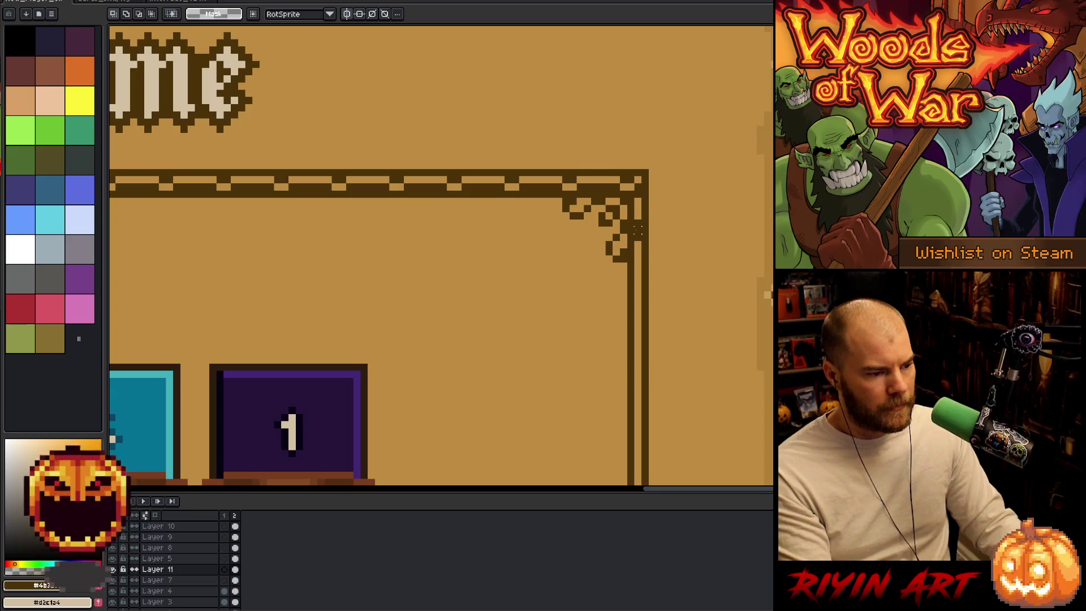
- Marquee a thin slice of the frame's right edge and nudge it left and down to meet the ornament
key("b")
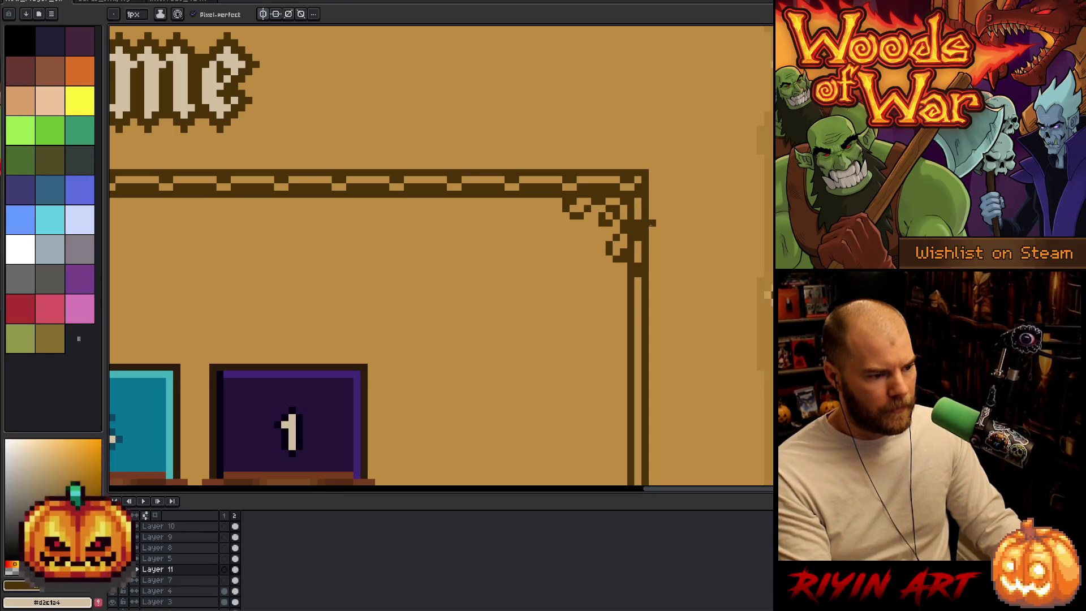
left_click_drag(639, 280, 618, 201)
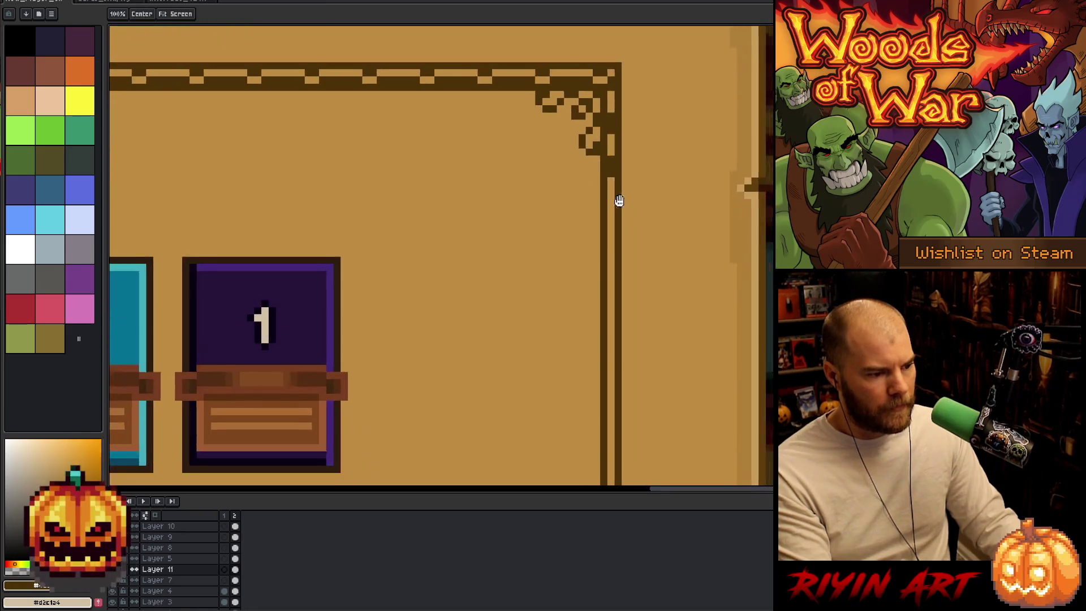
scroll(618, 201, "down", 2)
scroll(616, 206, "up", 2)
scroll(608, 169, "down", 1)
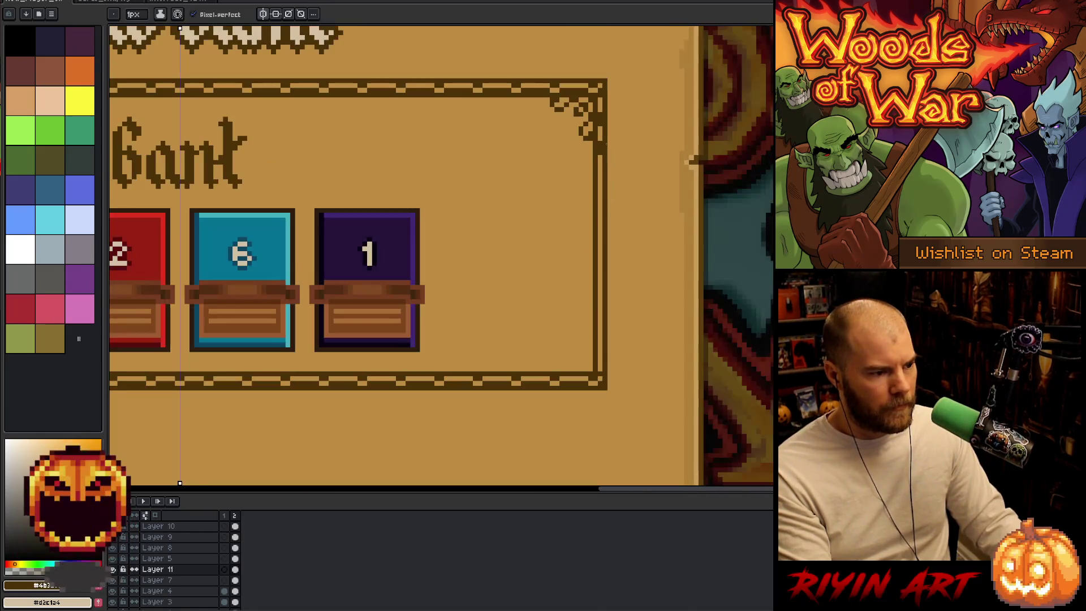
scroll(600, 162, "up", 1)
key("m")
left_click_drag(600, 163, 599, 95)
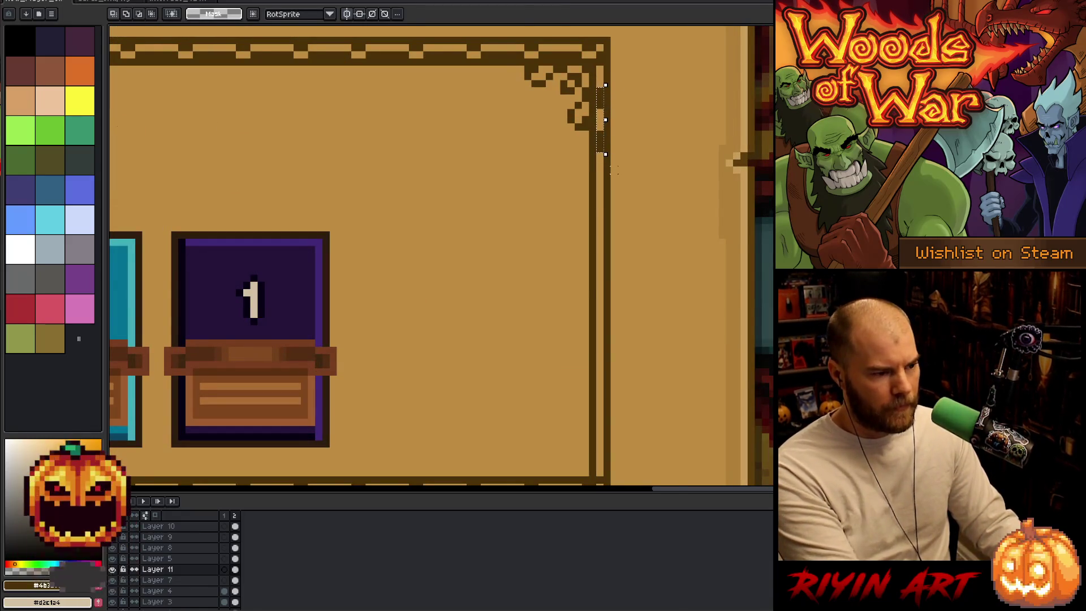
key("ctrl+t")
left_click_drag(622, 120, 607, 141)
key("Return")
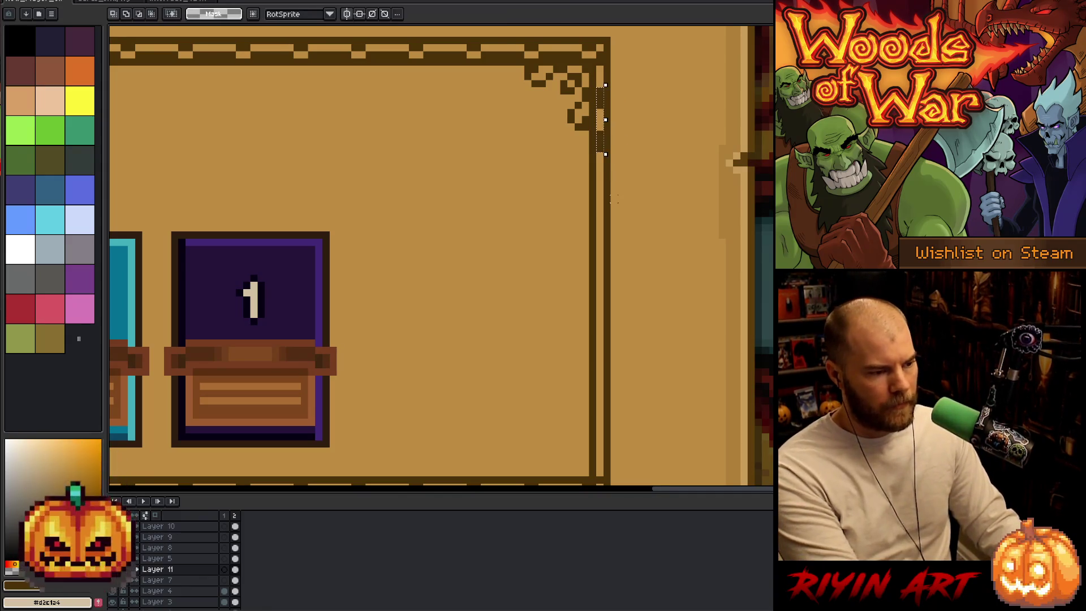
scroll(605, 193, "down", 3)
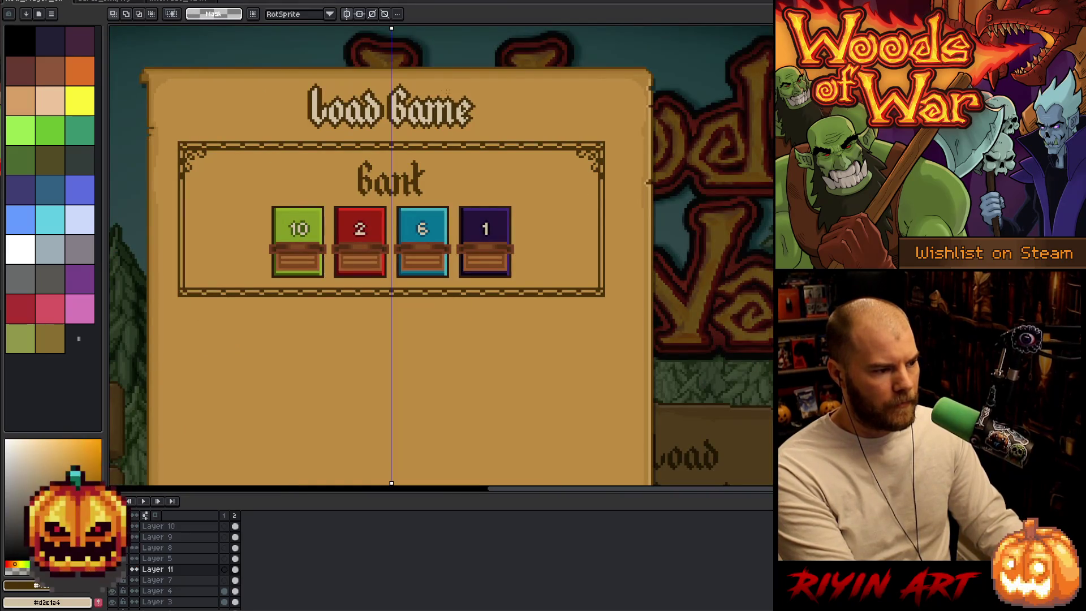
scroll(585, 152, "up", 3)
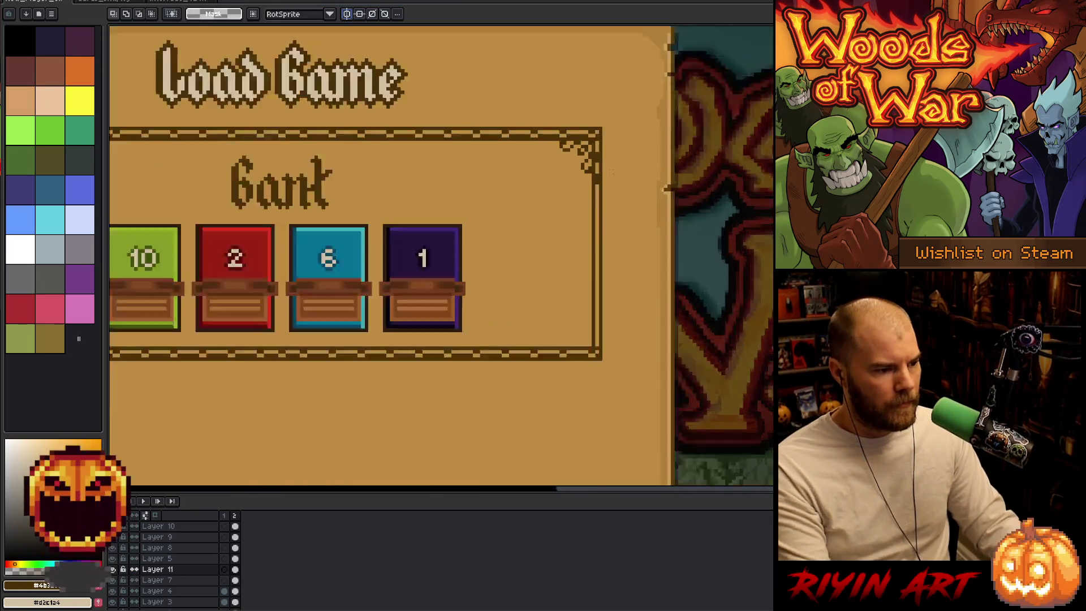
- Move and nudge the inner right border strip down to extend the dashed pattern
mouse_move(563, 117)
left_mouse_down()
mouse_move(577, 149)
mouse_move(569, 272)
left_mouse_up()
left_click_drag(570, 230, 570, 278)
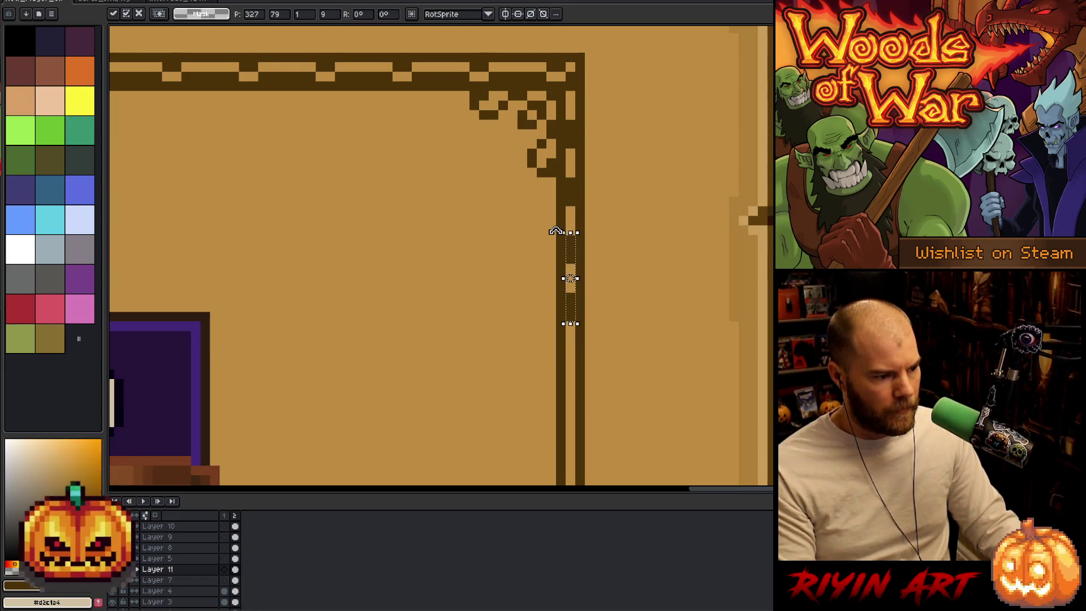
left_click_drag(533, 237, 500, 209)
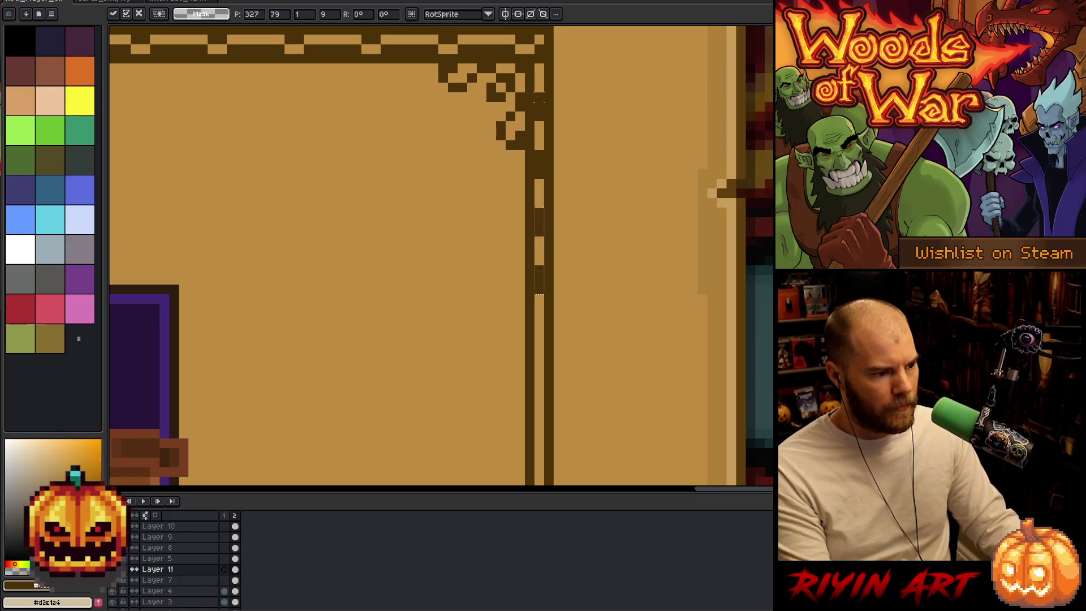
key("Return")
left_click_drag(531, 90, 547, 295)
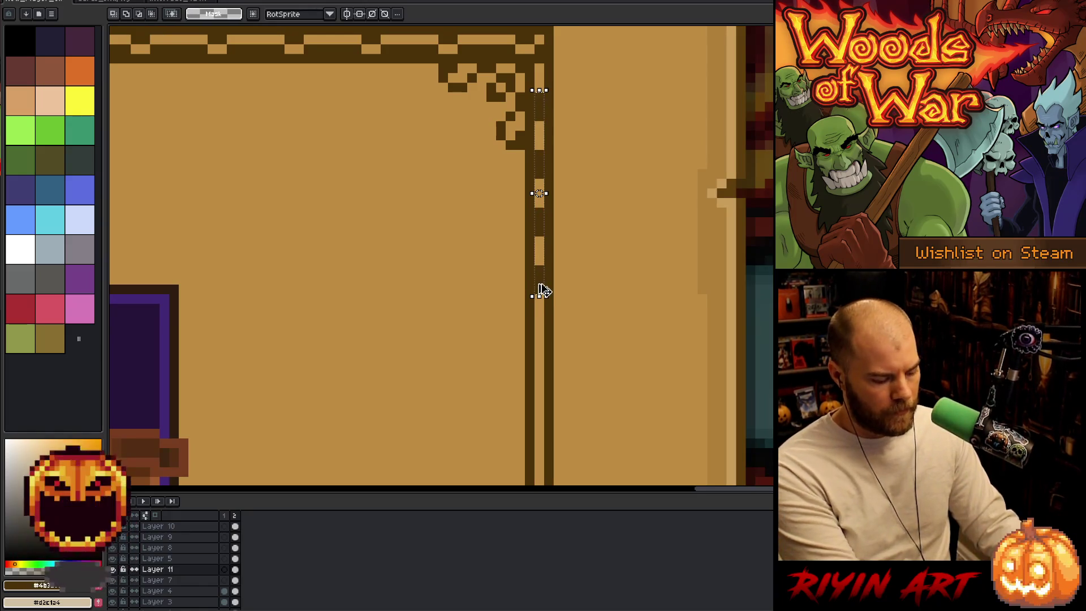
key("Down")
key("Down")
key("Down")
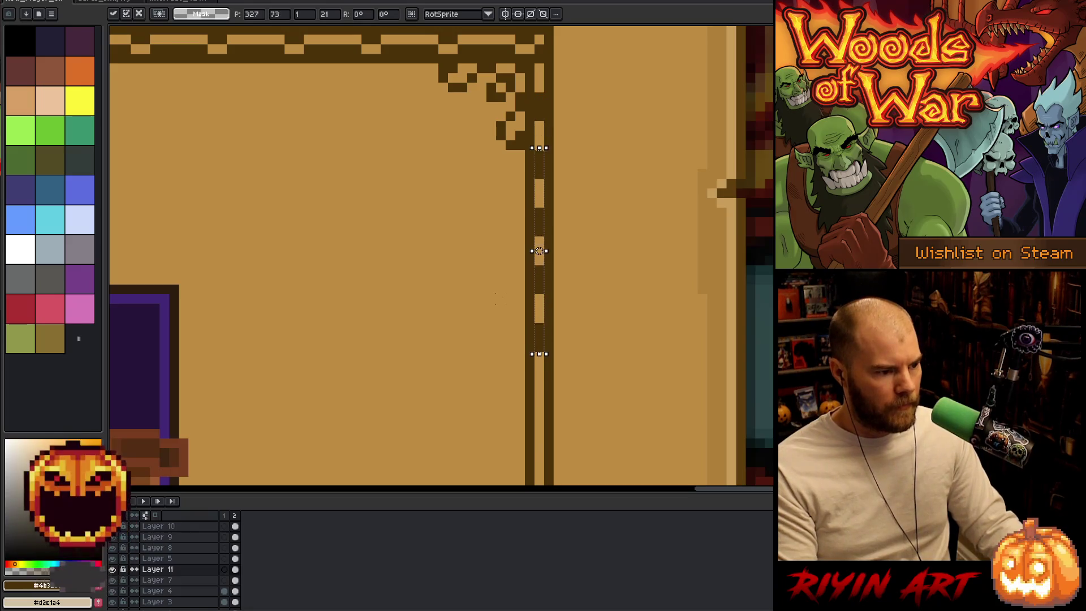
key("Down")
key("Down")
key("Down")
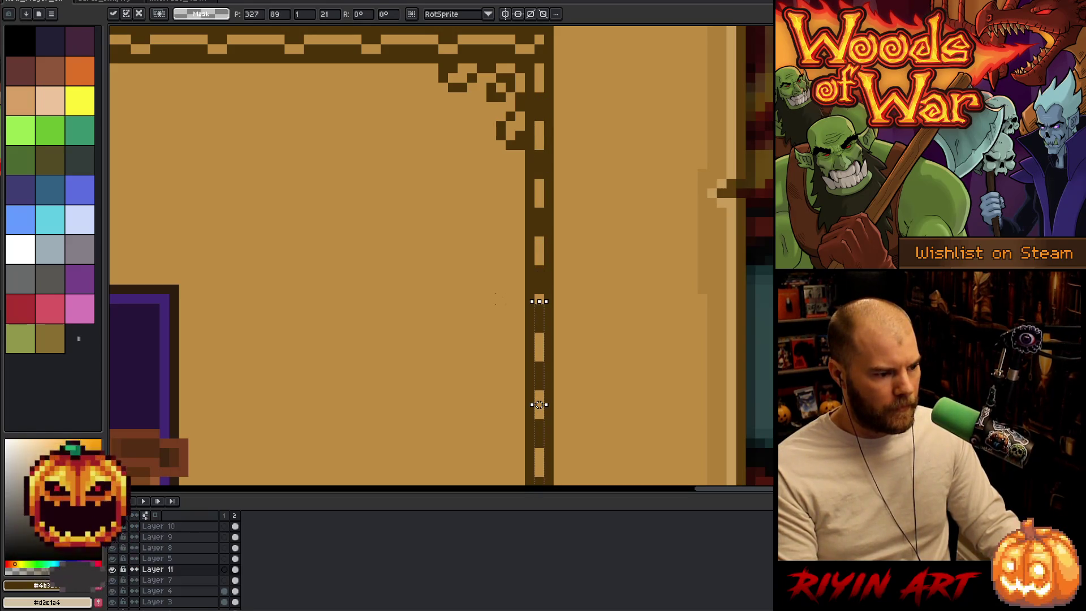
key("Down")
scroll(450, 235, "down", 5)
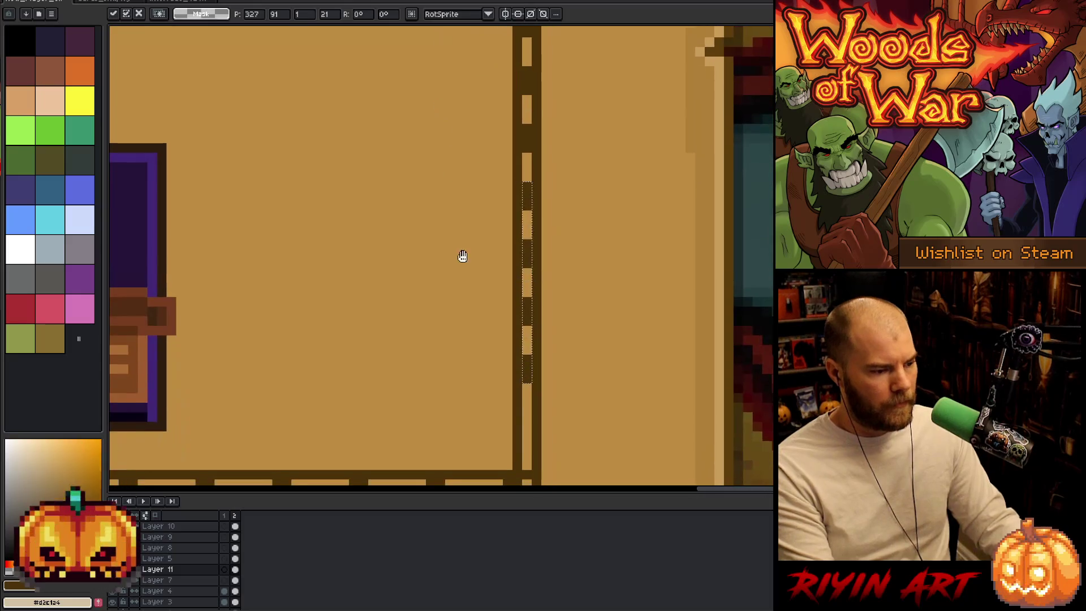
left_click(519, 341)
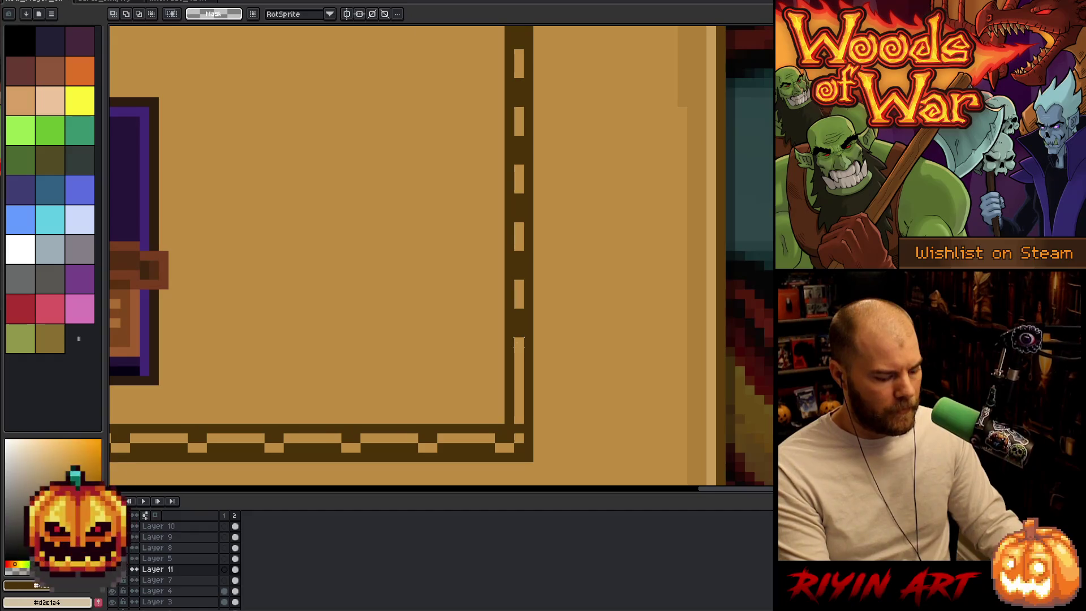
- Touch up the lower right border with dark pixels using the 1px Pencil
key("b")
left_click(519, 351)
key("ctrl+z")
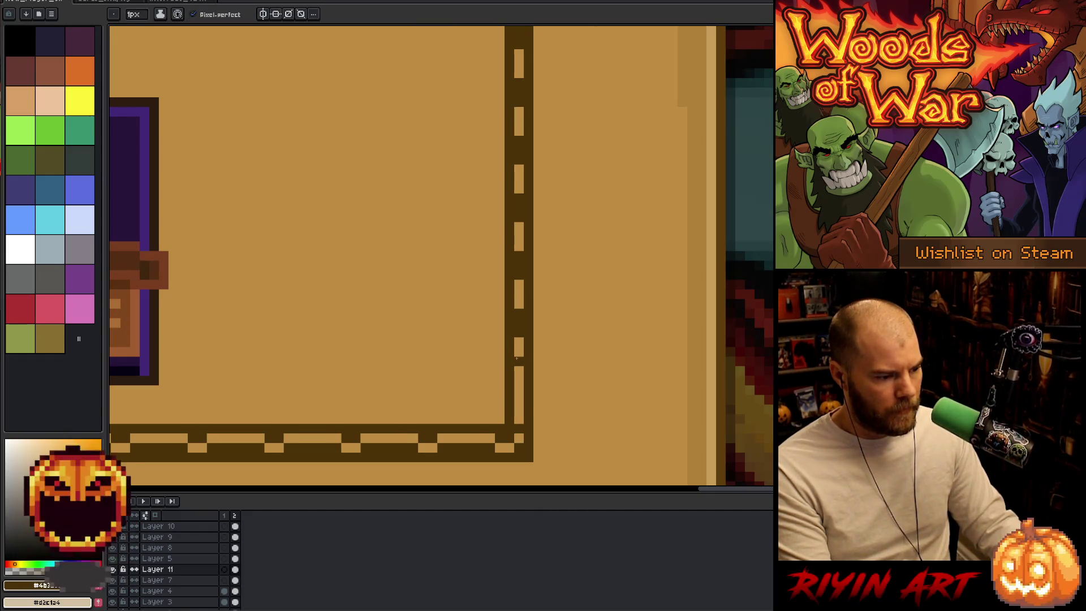
left_click(516, 368)
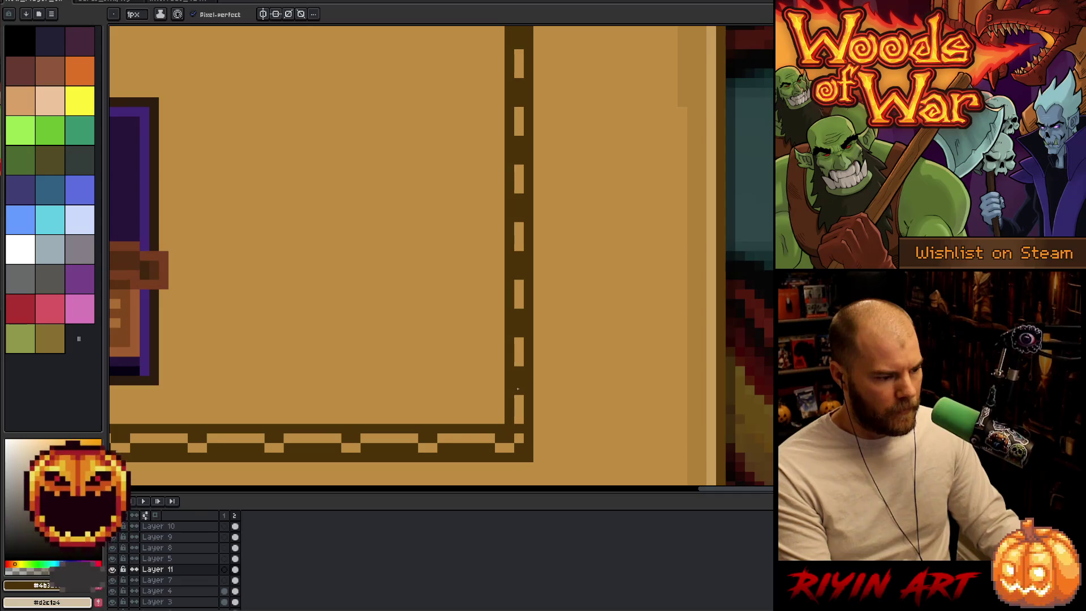
scroll(433, 370, "down", 3)
key("h")
mouse_move(347, 337)
left_mouse_down()
mouse_move(689, 376)
mouse_move(635, 383)
left_mouse_up()
- Copy the vertical border line and place it on the Bank frame's left edge
key("b")
key("Left")
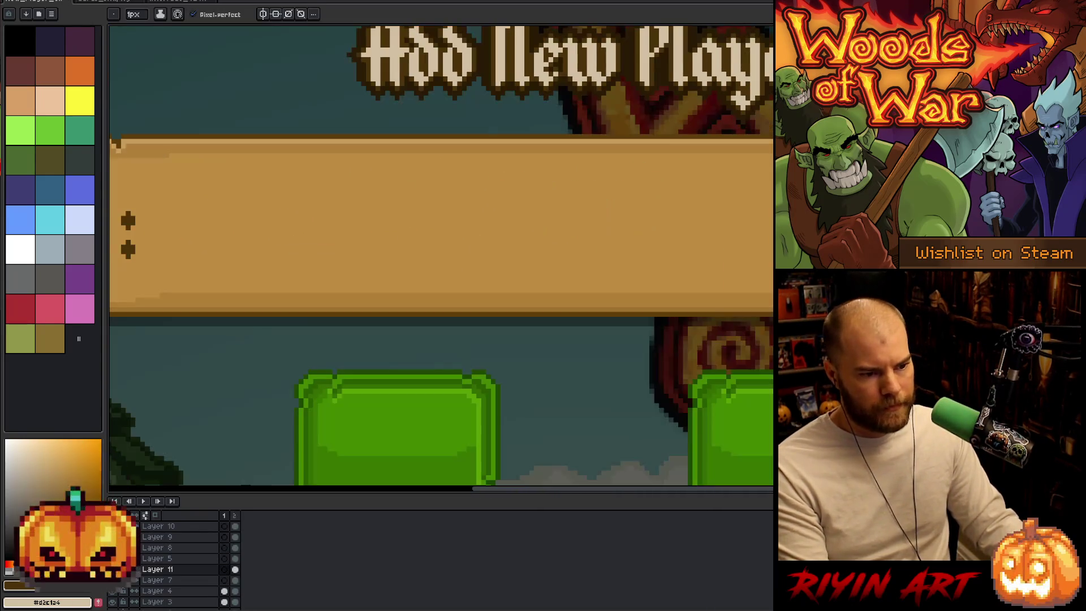
key("Right")
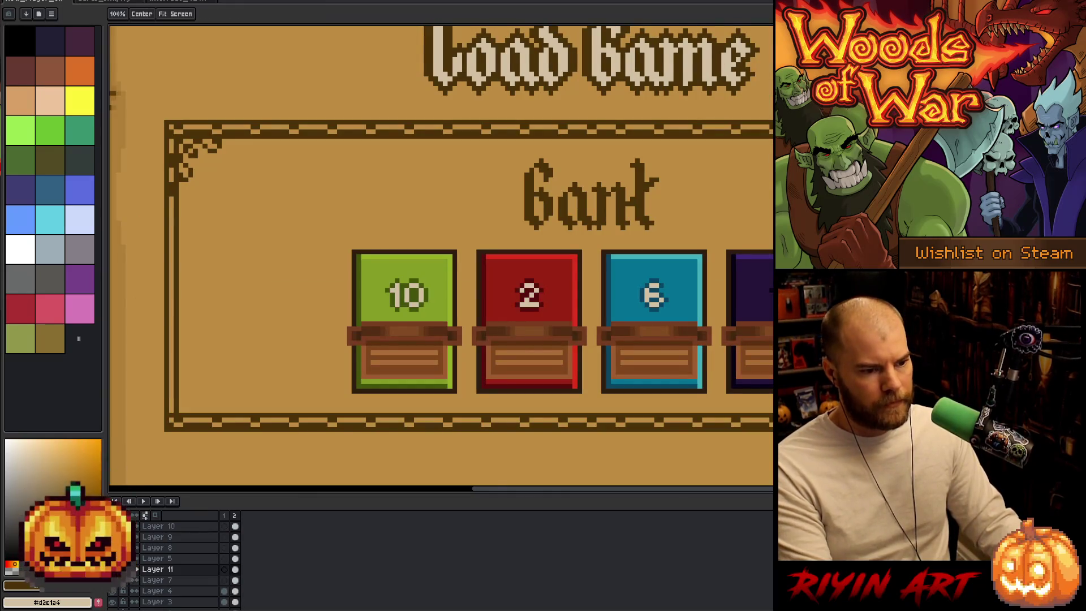
key("m")
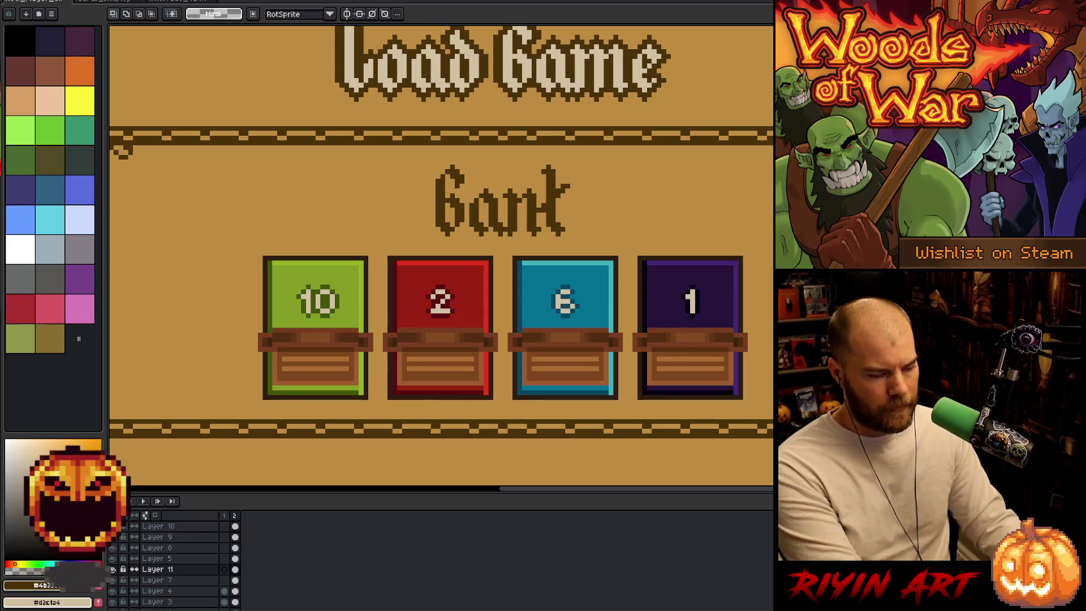
key("ctrl+t")
key("minus")
left_click_drag(667, 300, 267, 300)
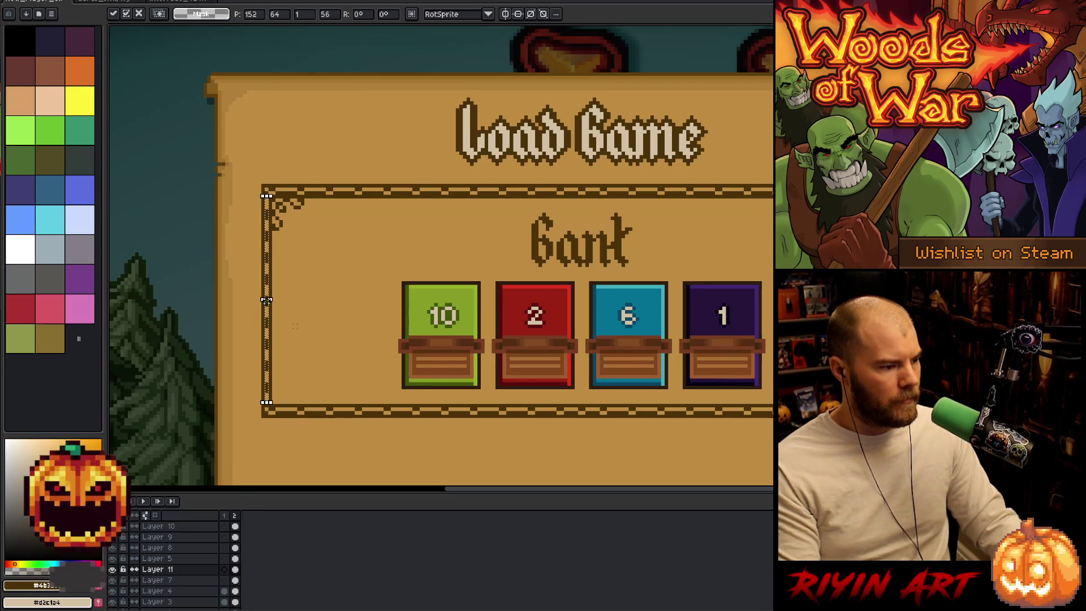
key("Return")
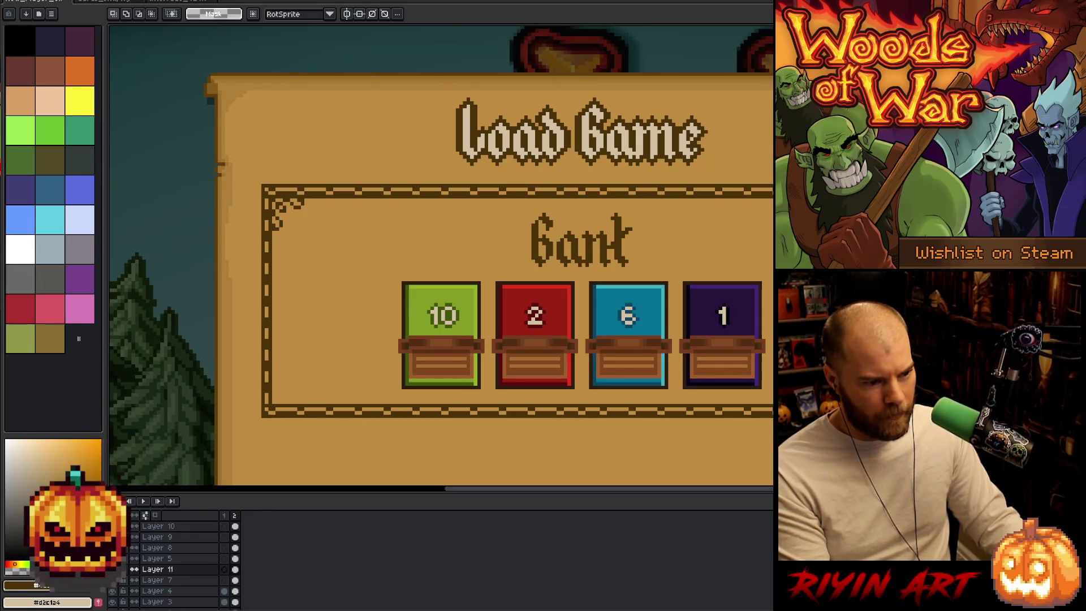
- Flip the top-left corner ornament vertically and place it at the bottom-left corner
mouse_move(773, 197)
left_mouse_down()
mouse_move(327, 257)
mouse_move(272, 236)
left_mouse_up()
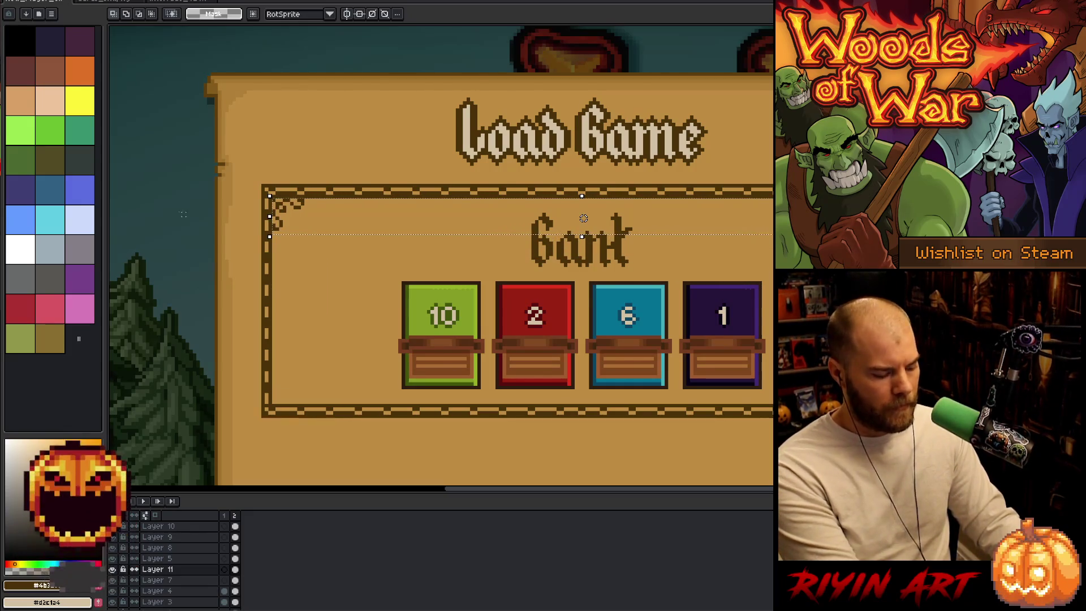
left_click(39, 3)
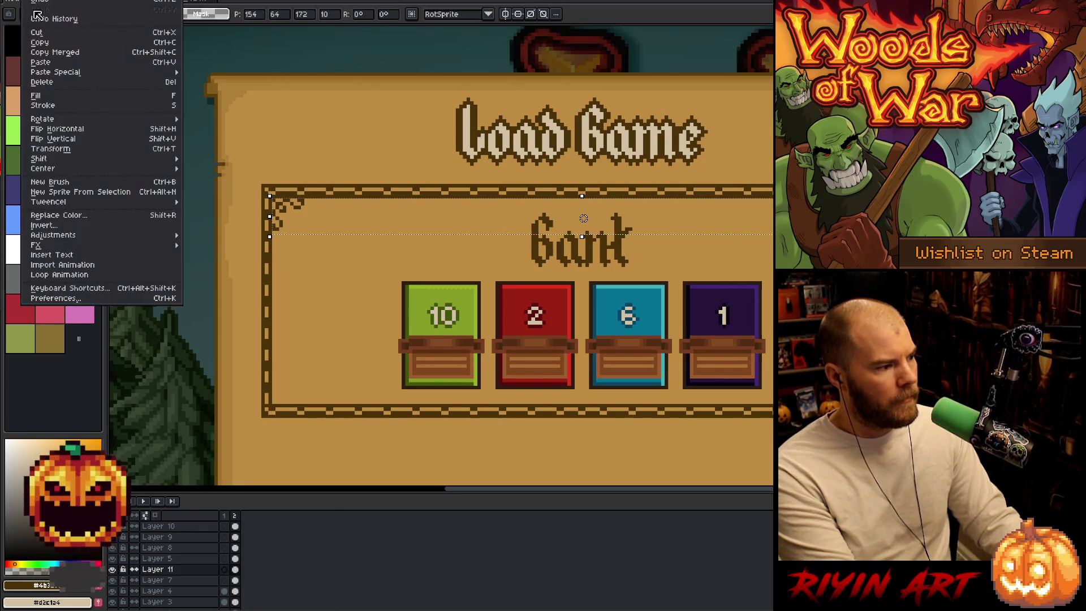
left_click(78, 141)
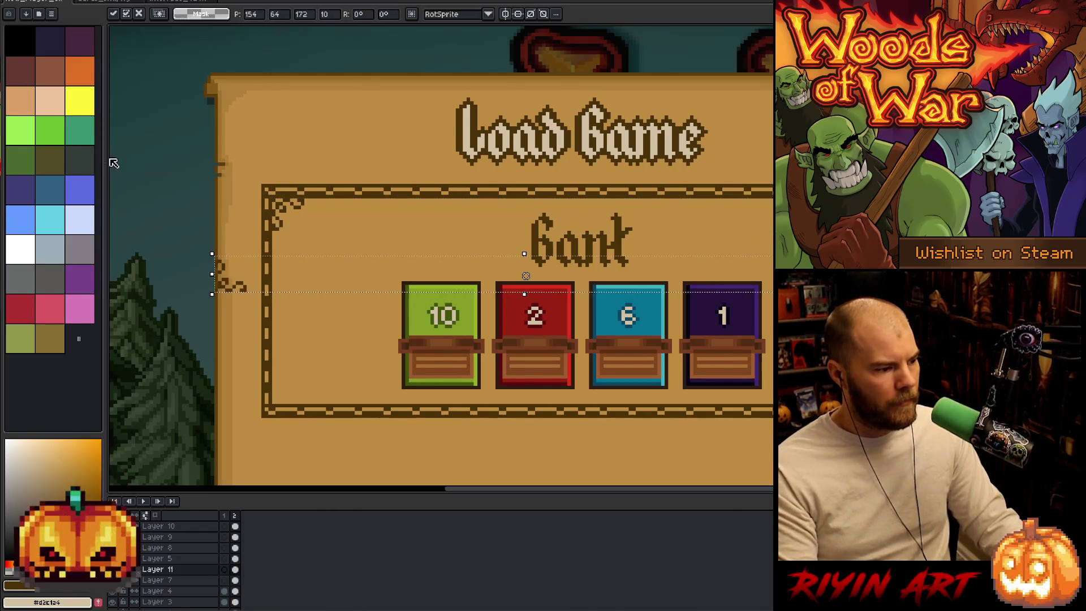
mouse_move(113, 163)
left_mouse_down()
mouse_move(167, 162)
mouse_move(170, 278)
left_mouse_up()
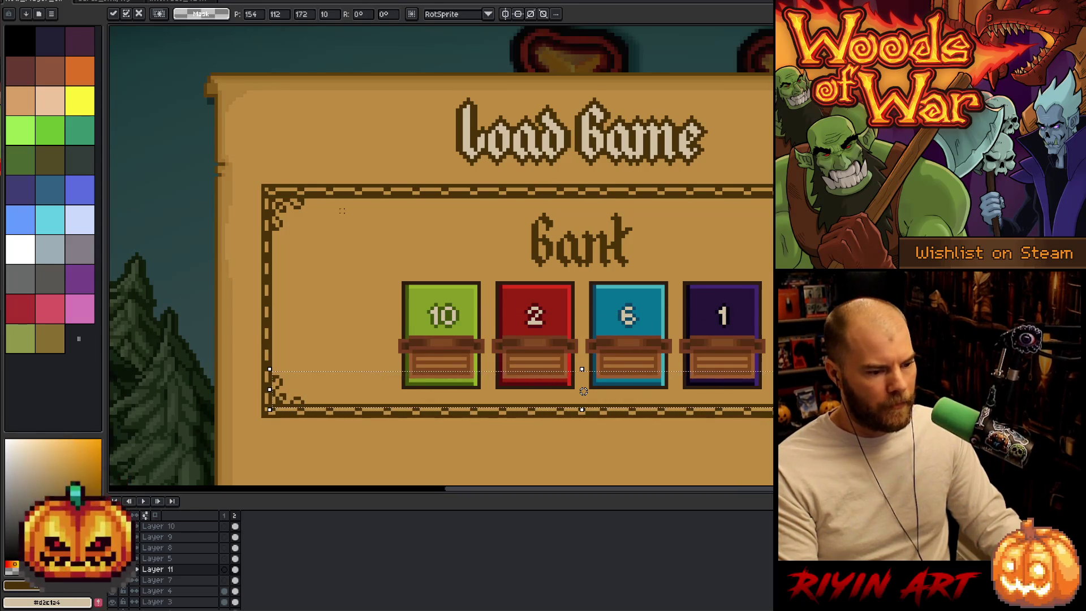
key("Up")
key("ctrl+d")
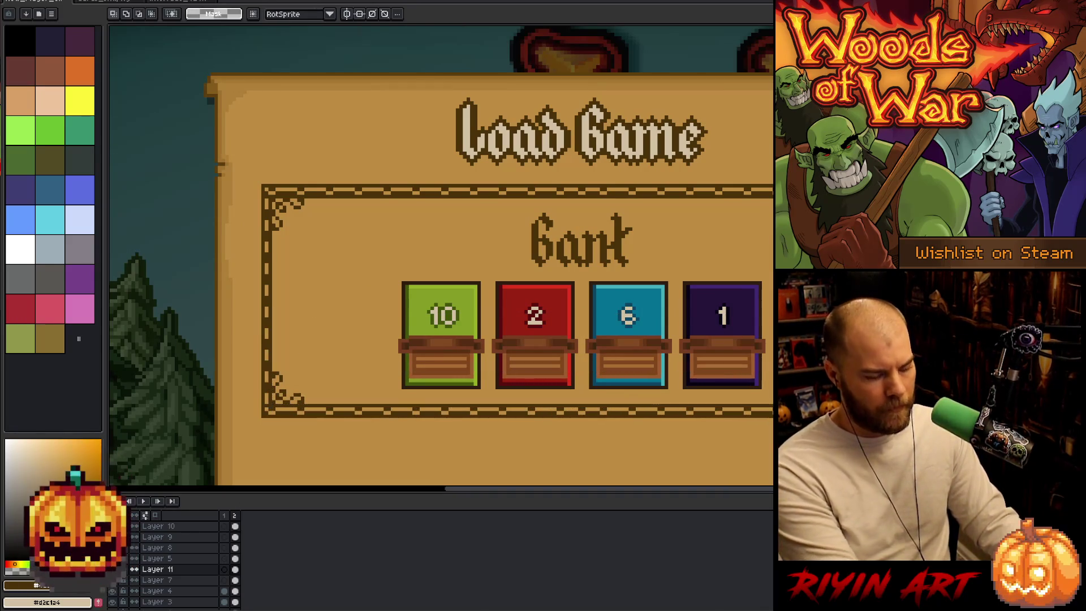
scroll(546, 321, "down", 1)
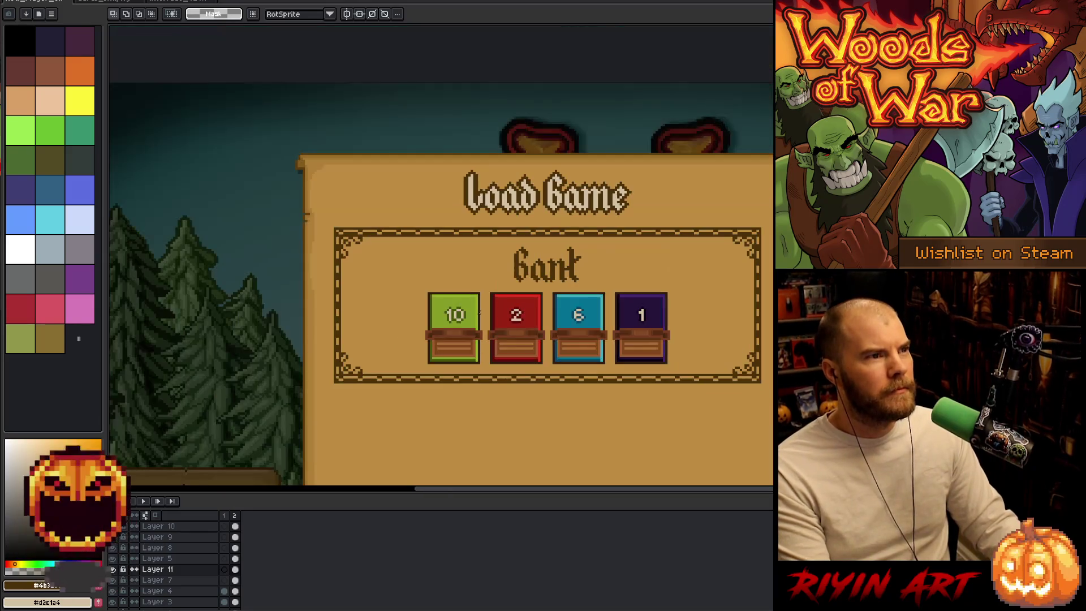
left_click_drag(575, 306, 436, 307)
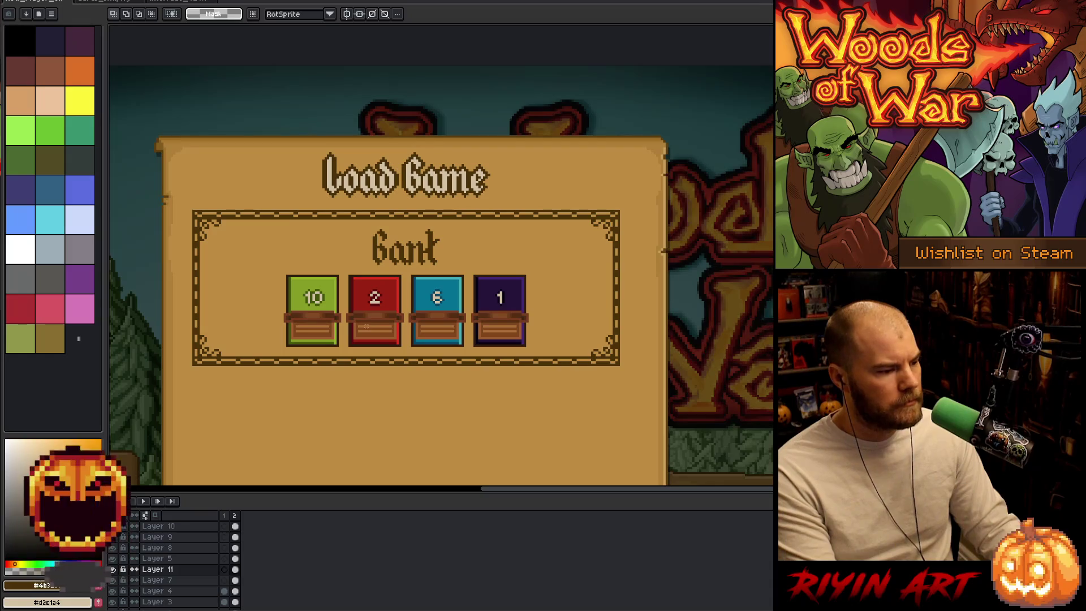
scroll(321, 316, "down", 1)
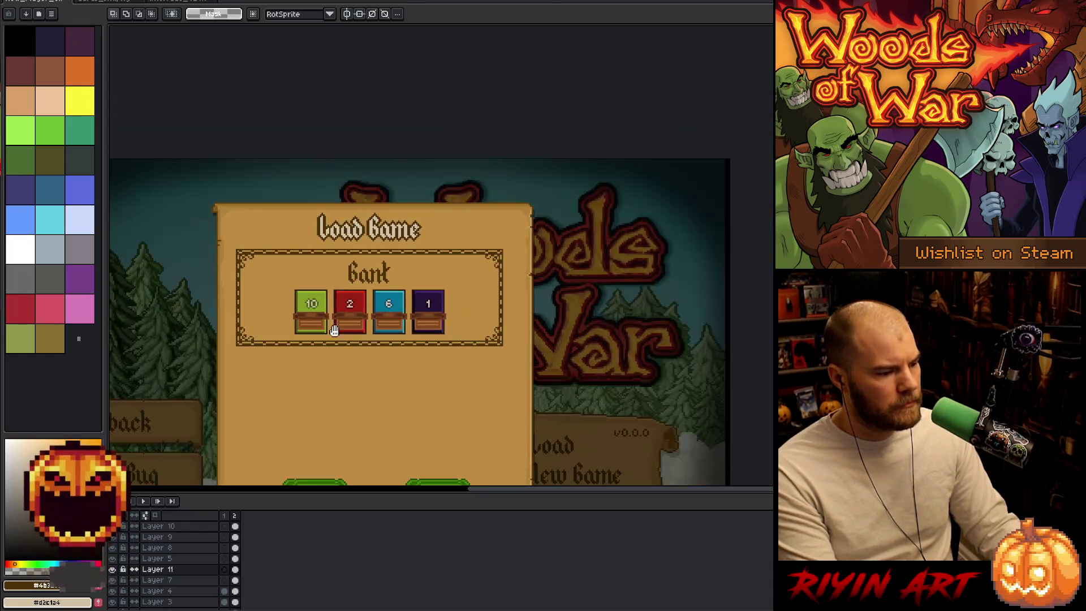
- Marquee the whole Bank slot, re-show the background scene, and make Layer 10 active
scroll(340, 312, "down", 2)
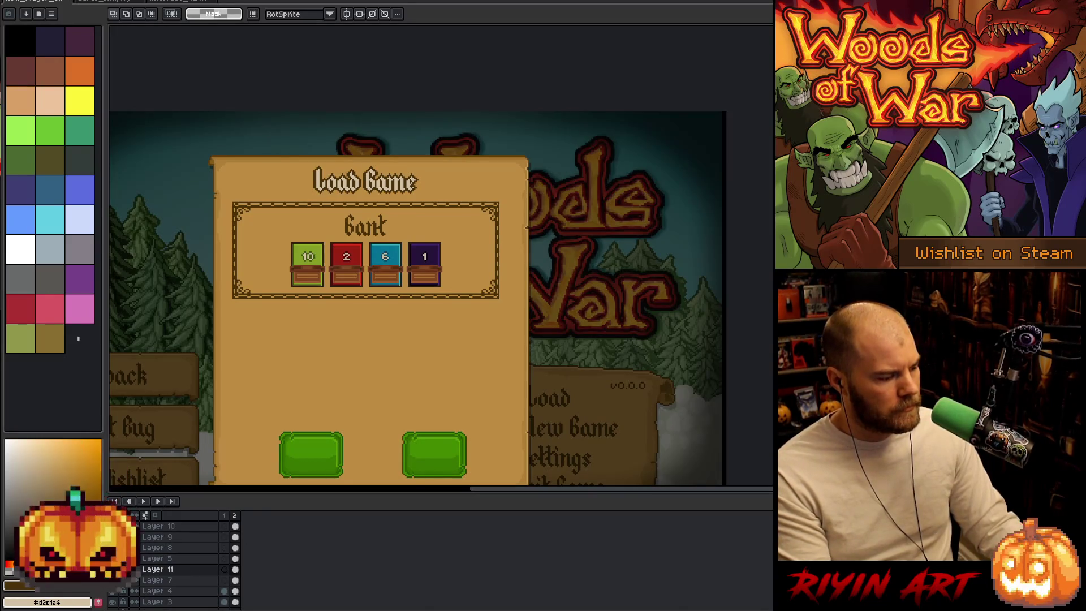
left_click(113, 569, "alt")
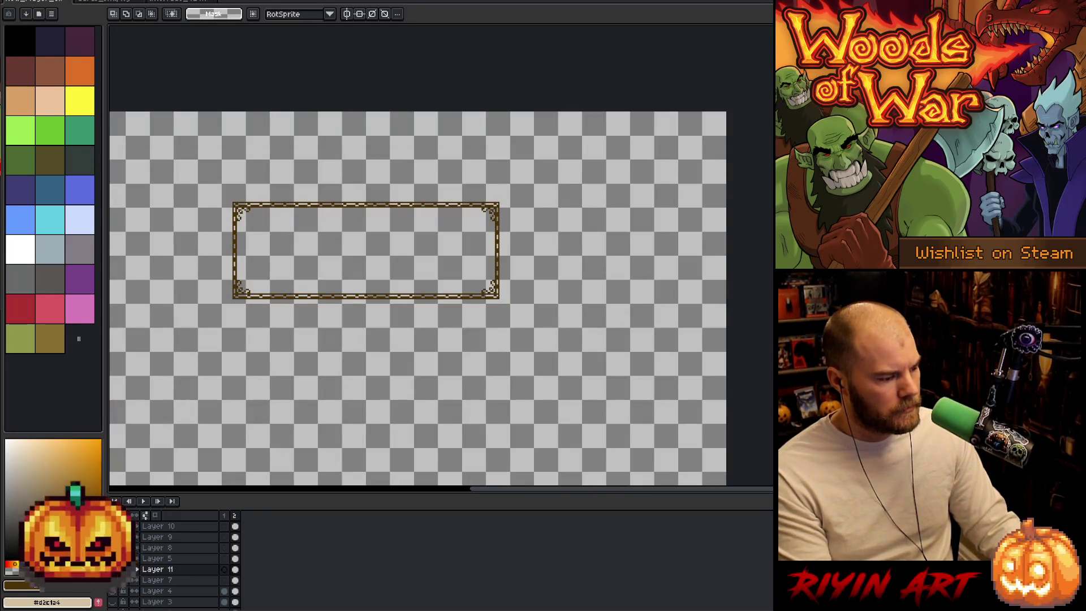
left_click(134, 569, "alt")
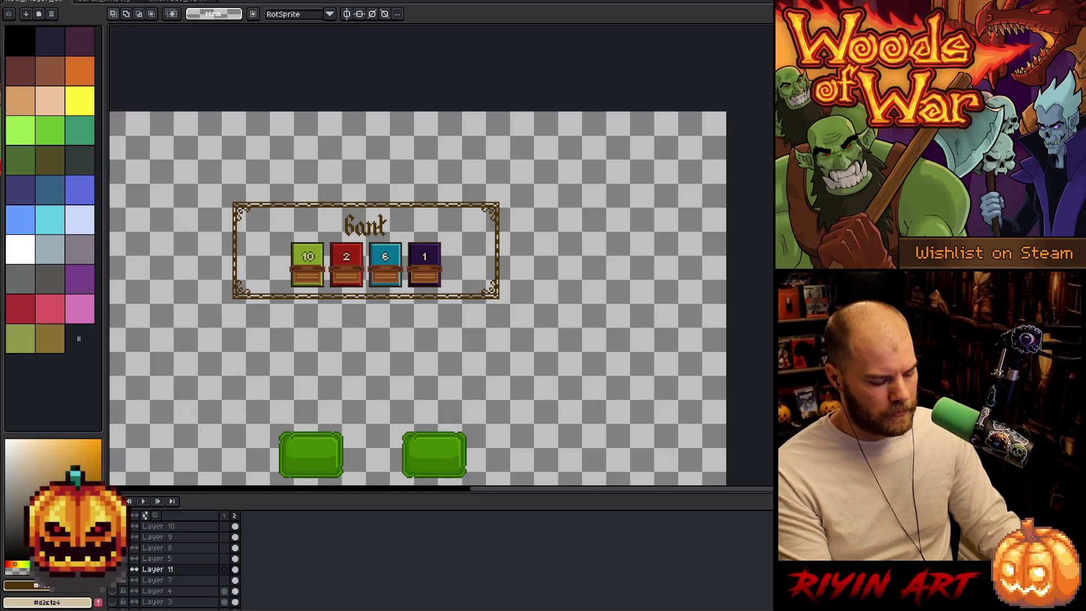
left_click_drag(546, 163, 198, 338)
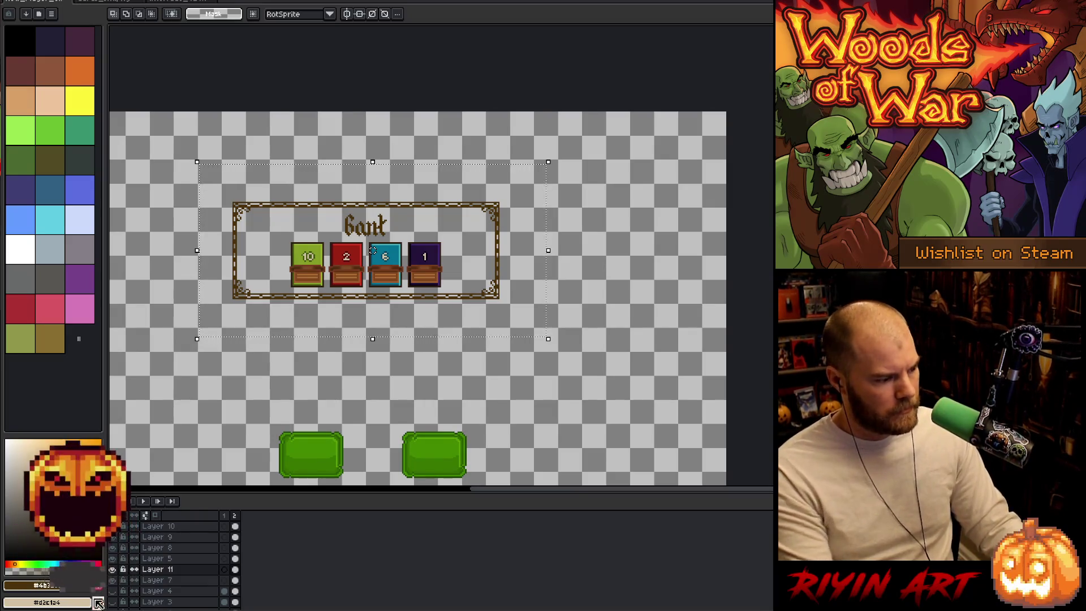
left_click(113, 588)
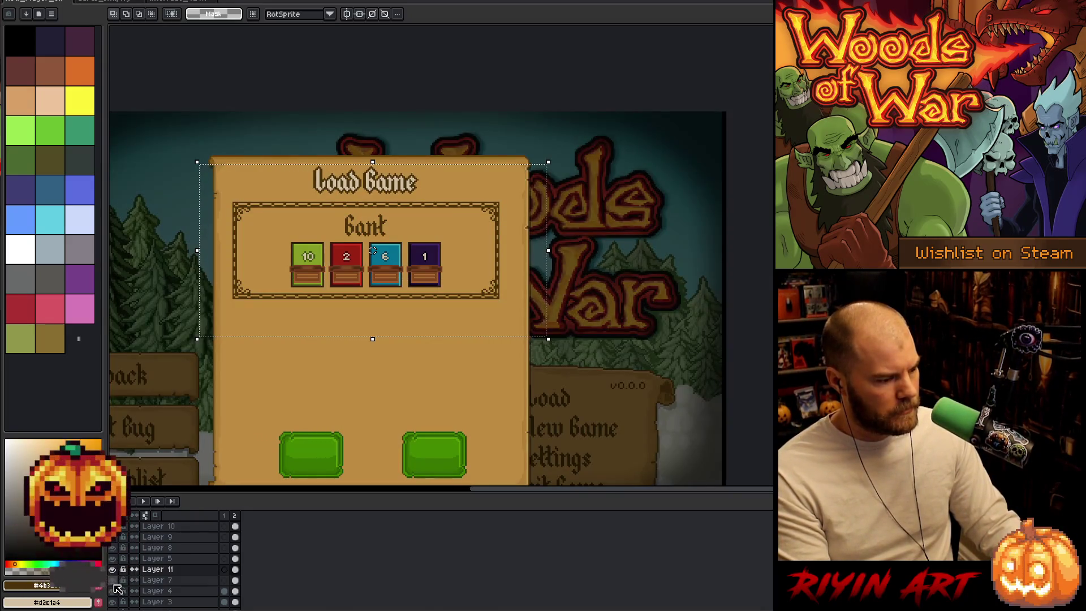
left_click(235, 526)
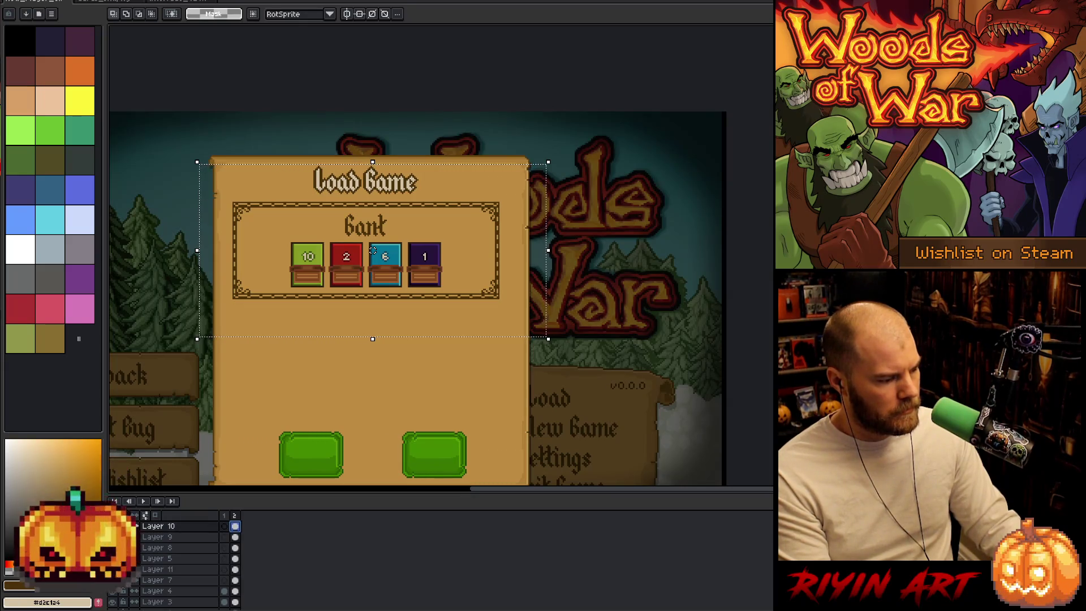
key("ctrl+t")
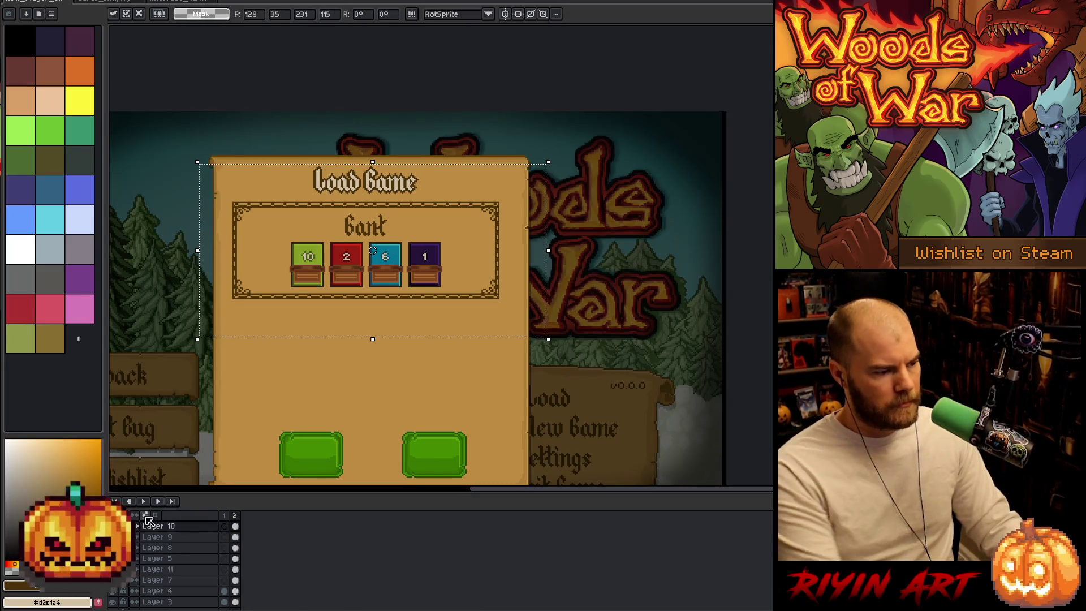
- Nudge the pasted Bank slot copy directly beneath the original and commit it
key("Down")
key("Down")
key("Down")
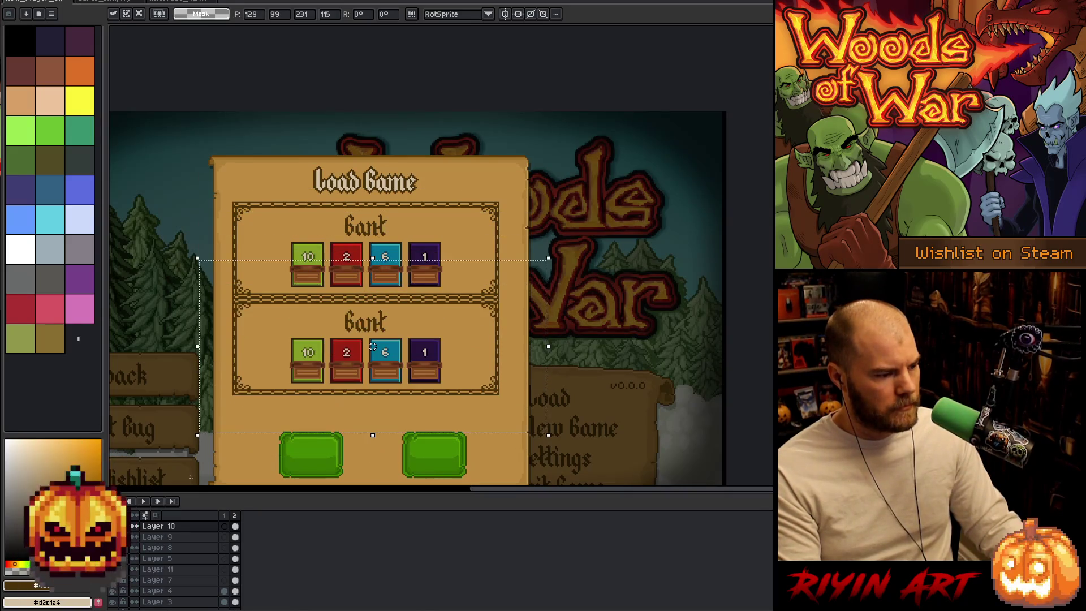
left_click_drag(373, 347, 373, 352)
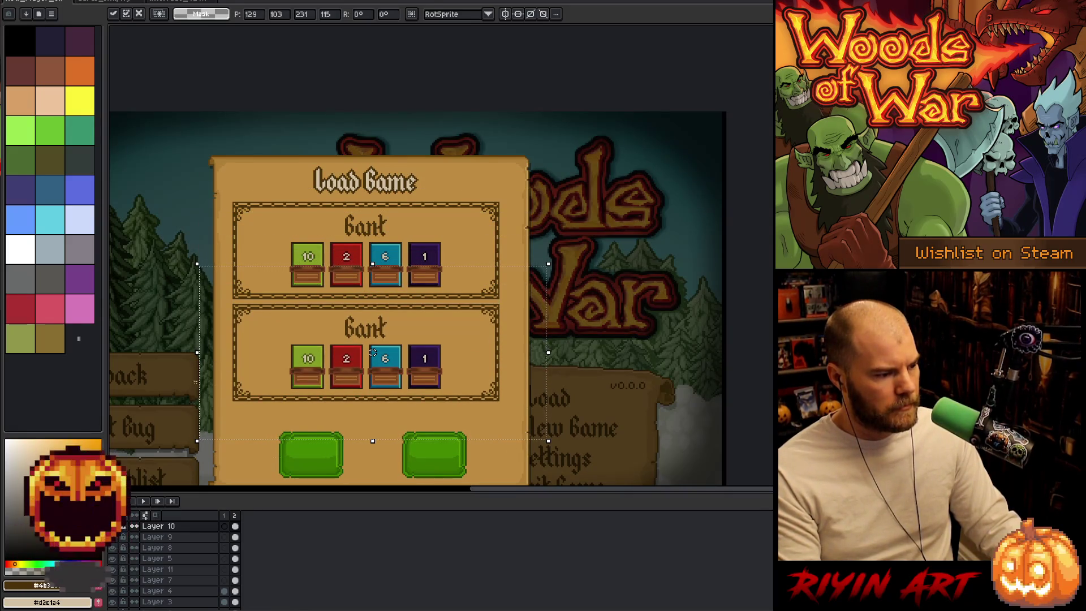
key("Up")
key("Up")
scroll(245, 305, "up", 3)
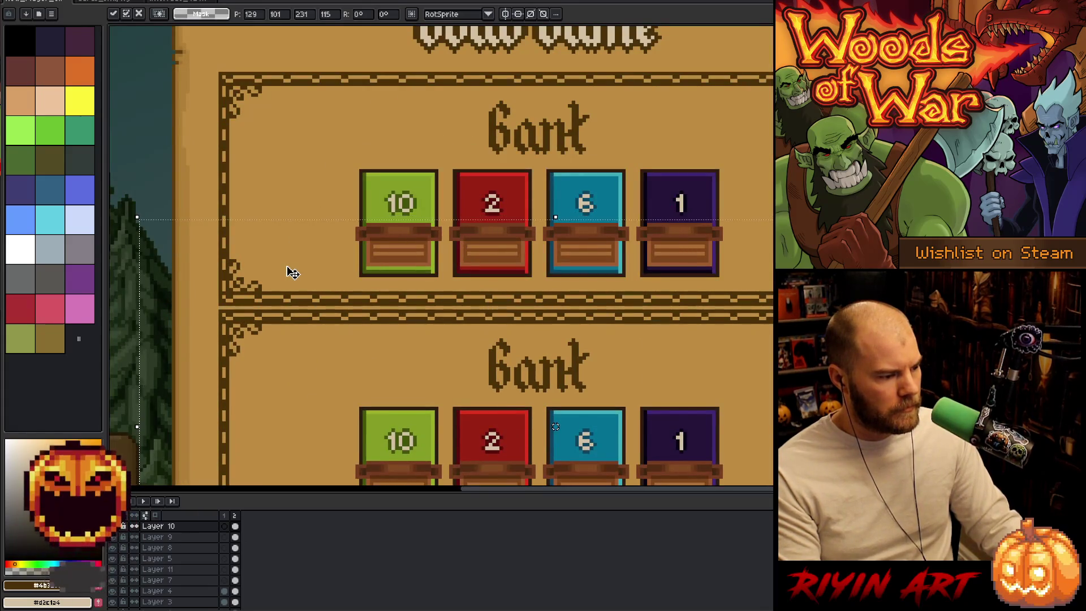
key("Down")
key("Down")
key("Down")
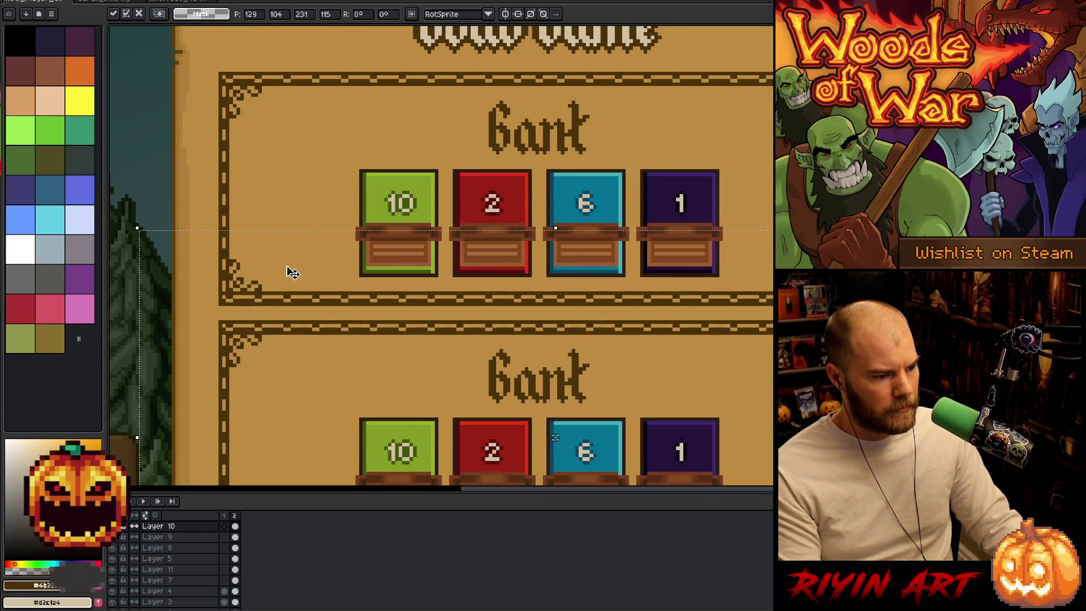
scroll(292, 272, "down", 3)
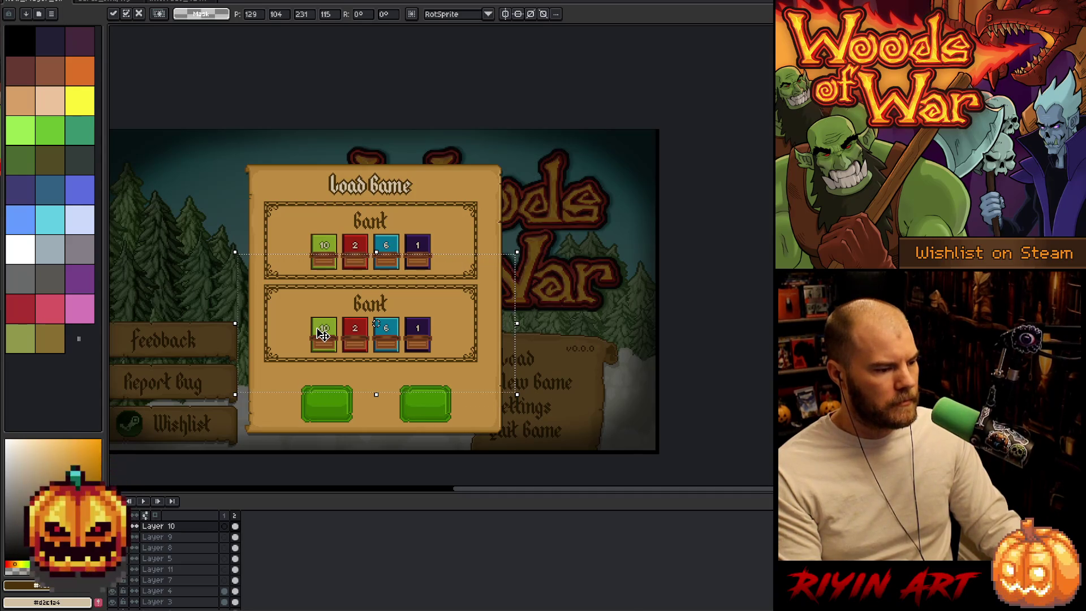
scroll(439, 288, "up", 2)
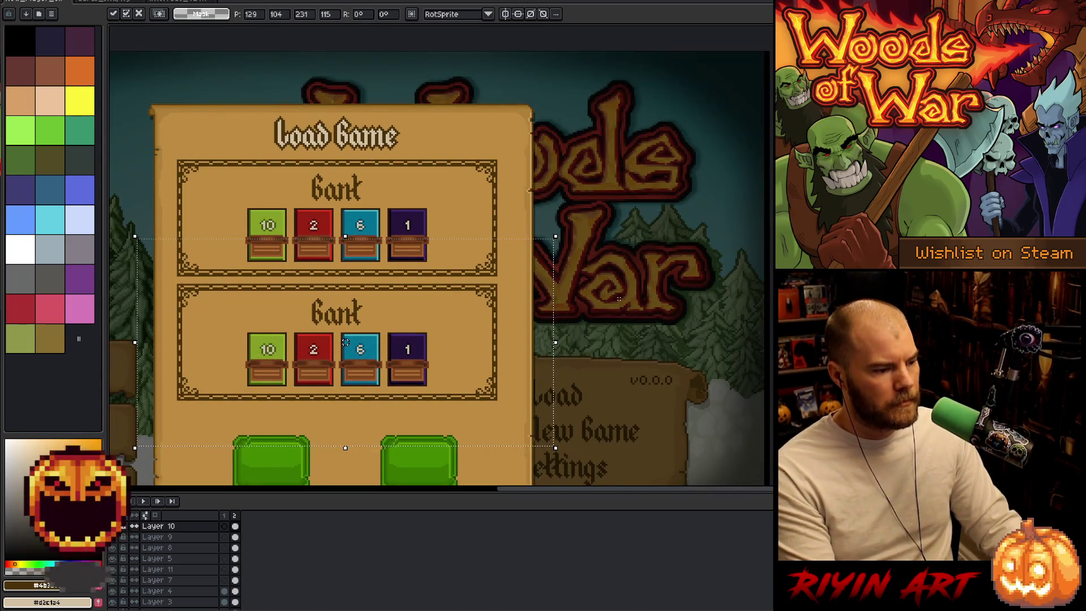
key("ctrl+d")
scroll(310, 300, "up", 2)
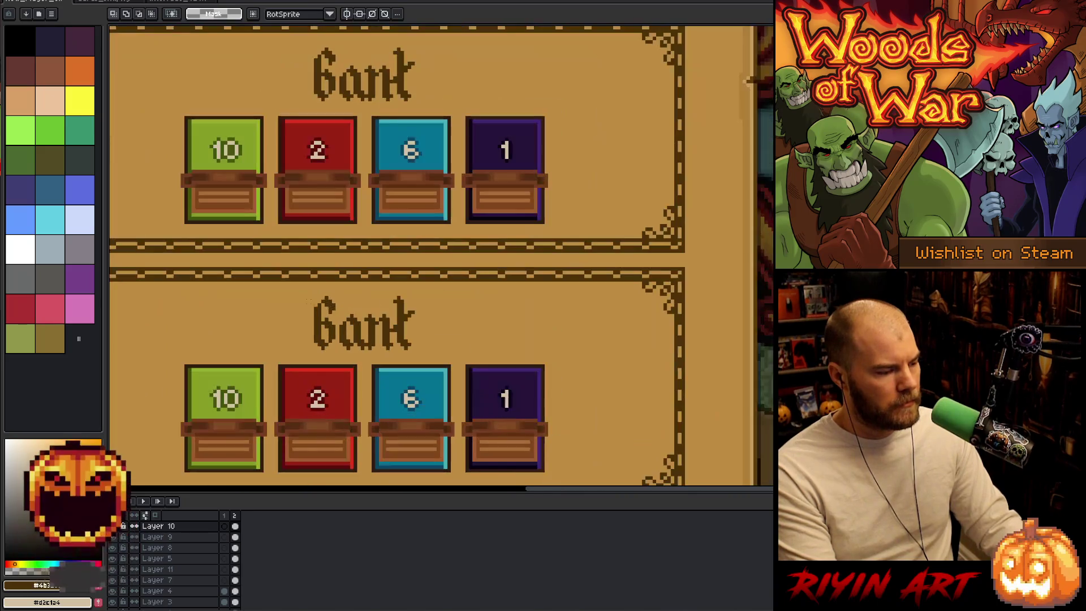
mouse_move(307, 300)
left_mouse_down()
mouse_move(469, 327)
mouse_move(463, 355)
left_mouse_up()
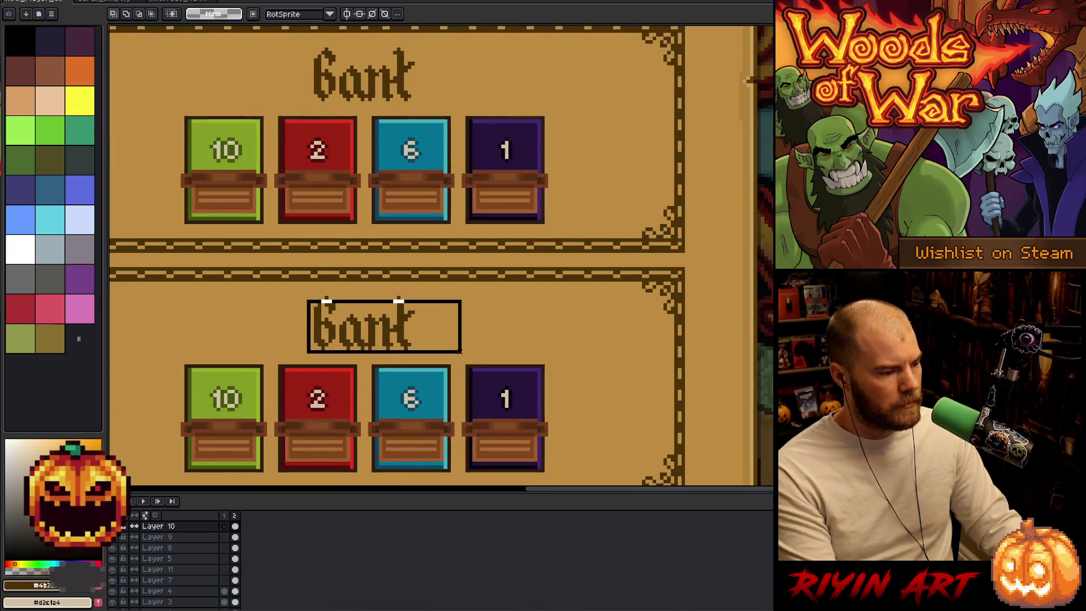
key("ctrl+x")
key("ctrl+d")
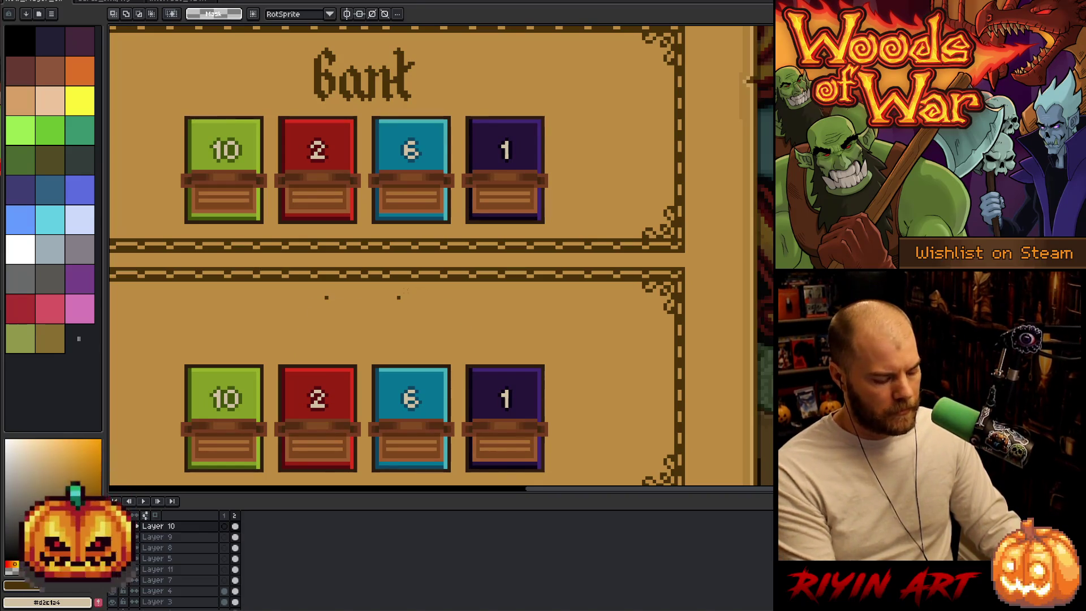
key("i")
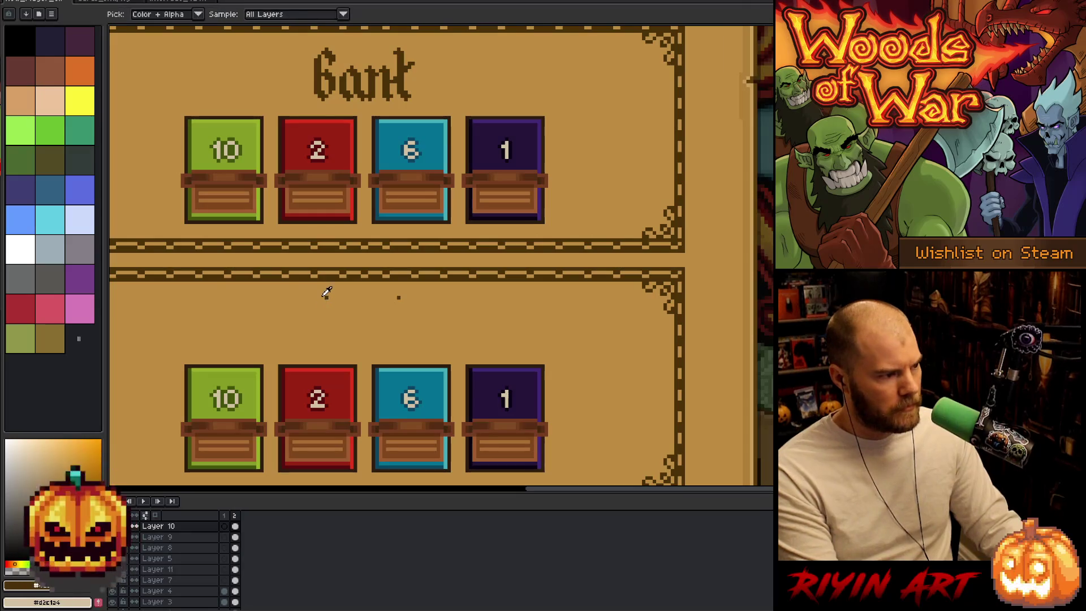
scroll(327, 292, "up", 3)
left_click(339, 293)
scroll(341, 293, "down", 3)
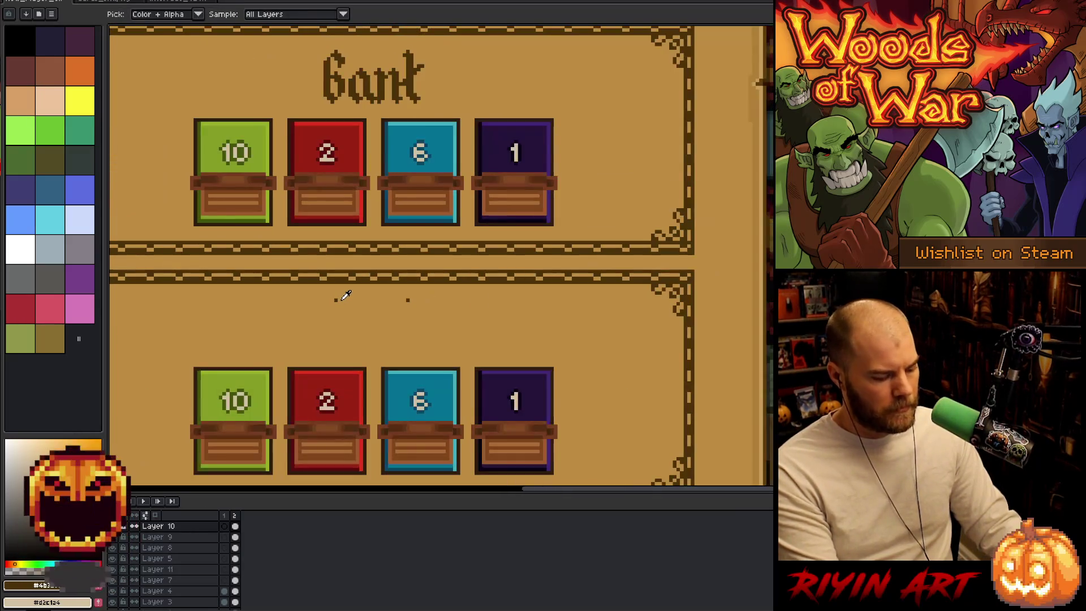
key("b")
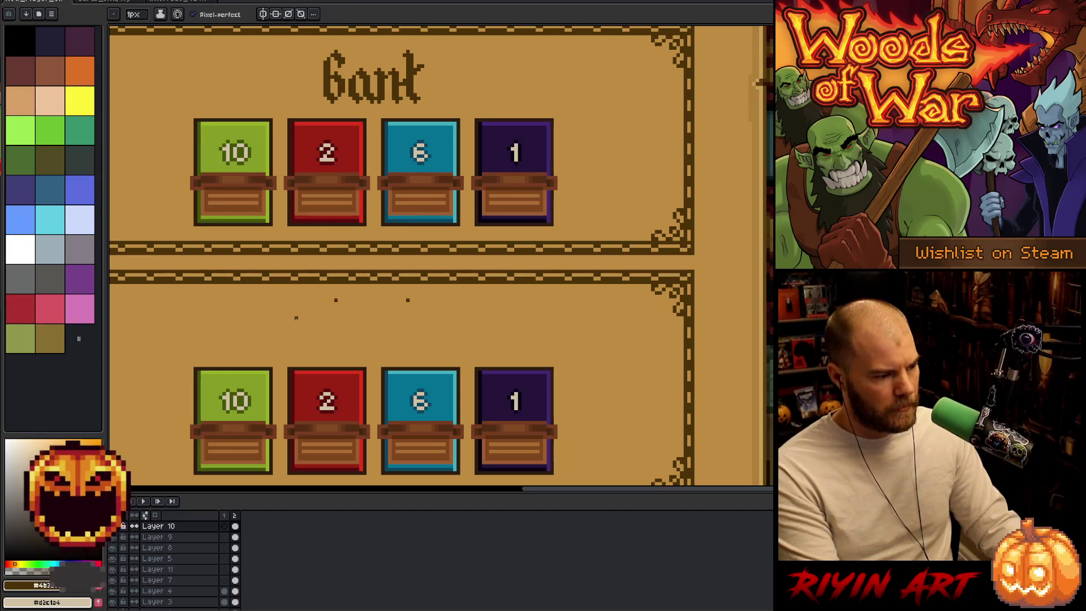
key("t")
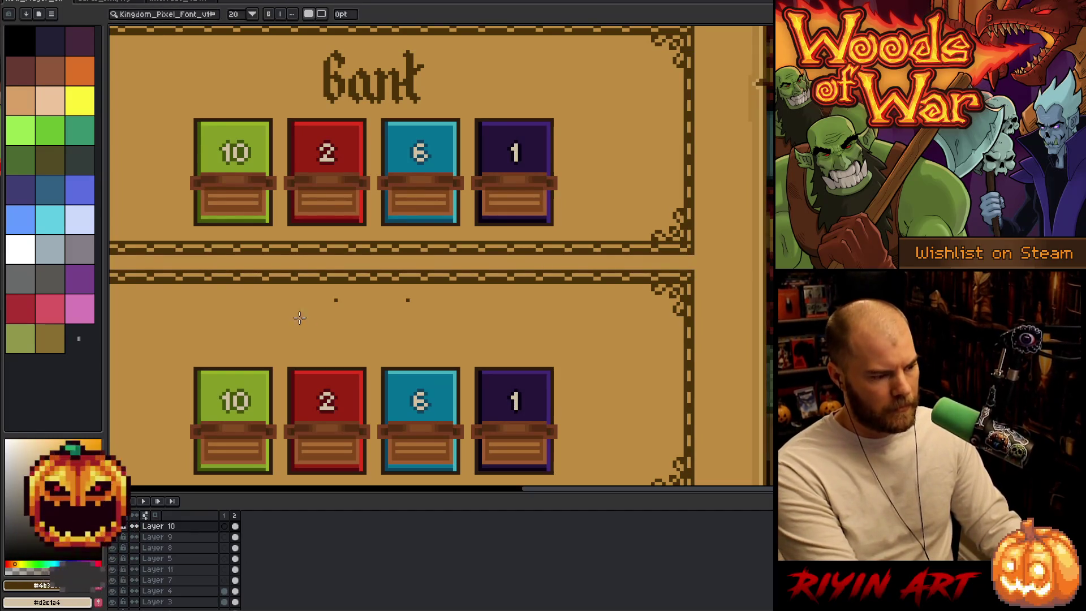
left_click(281, 304)
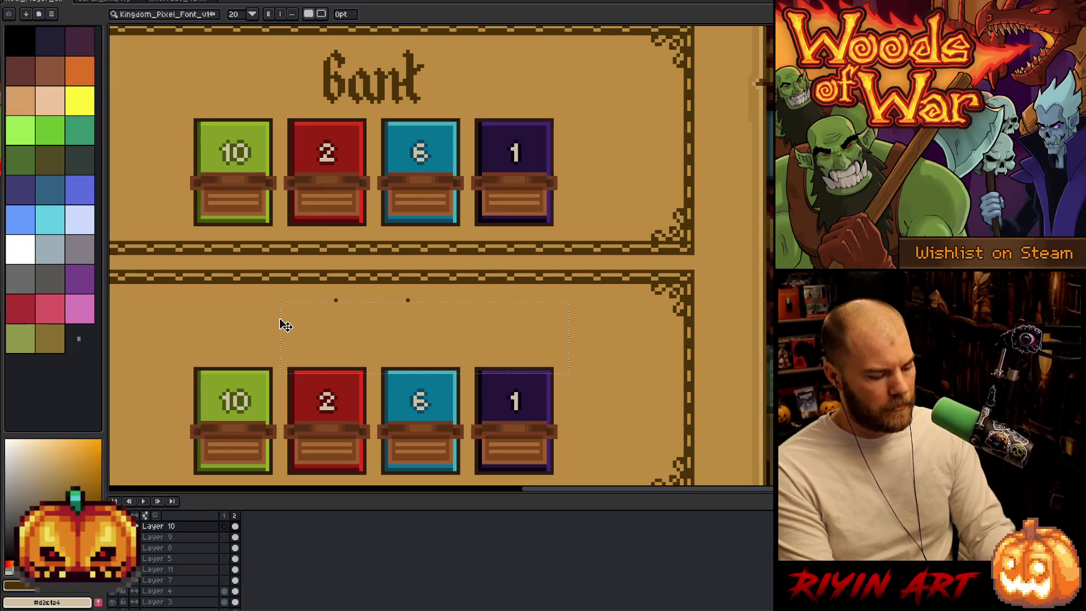
type("Senoir")
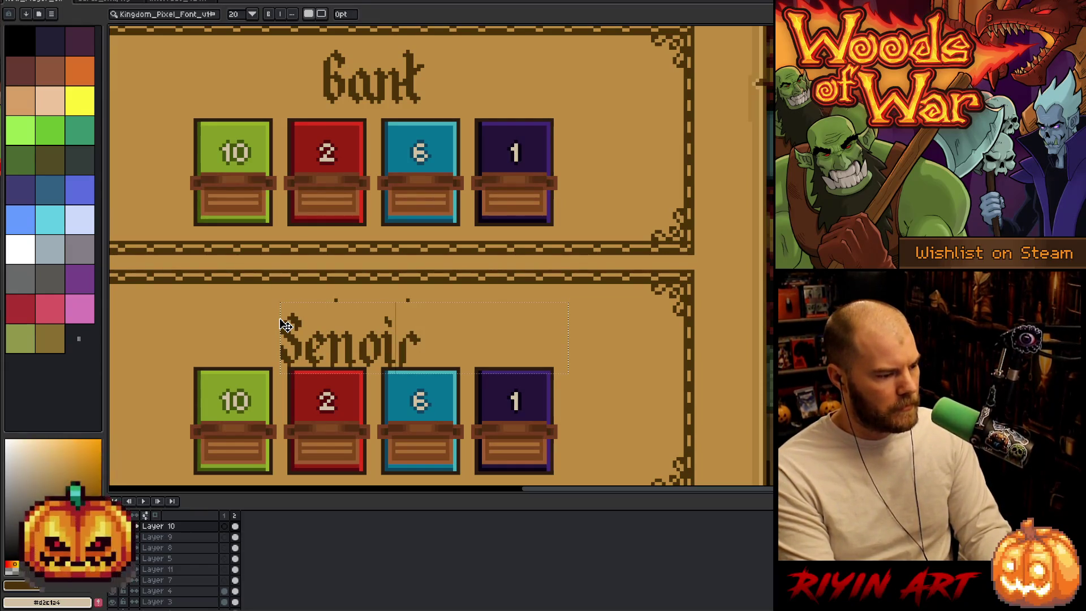
key("BackSpace")
key("BackSpace")
key("BackSpace")
type("ior P")
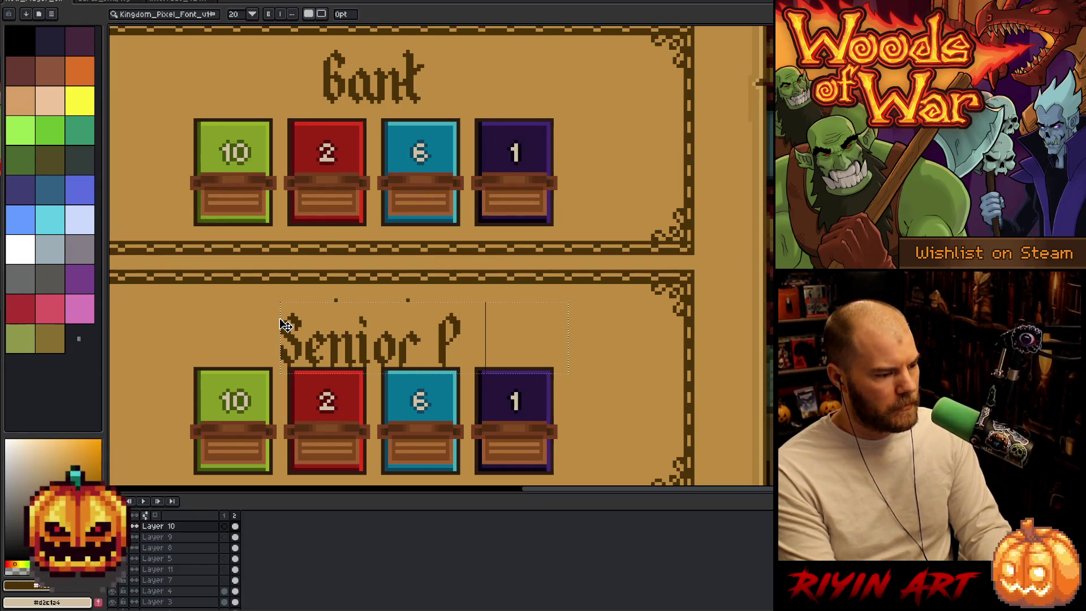
type("eePee")
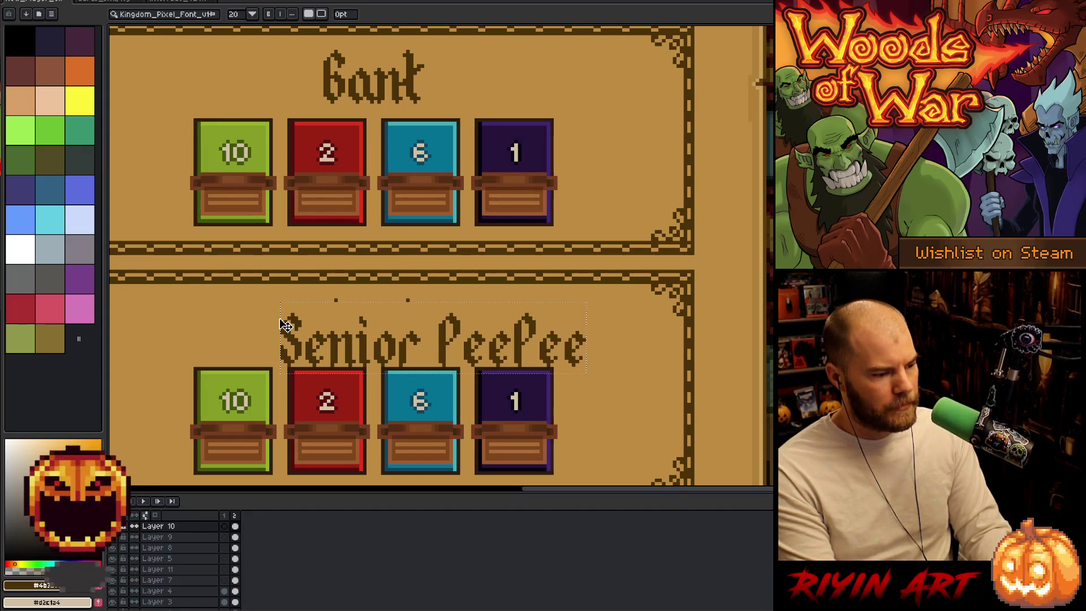
type("Pants")
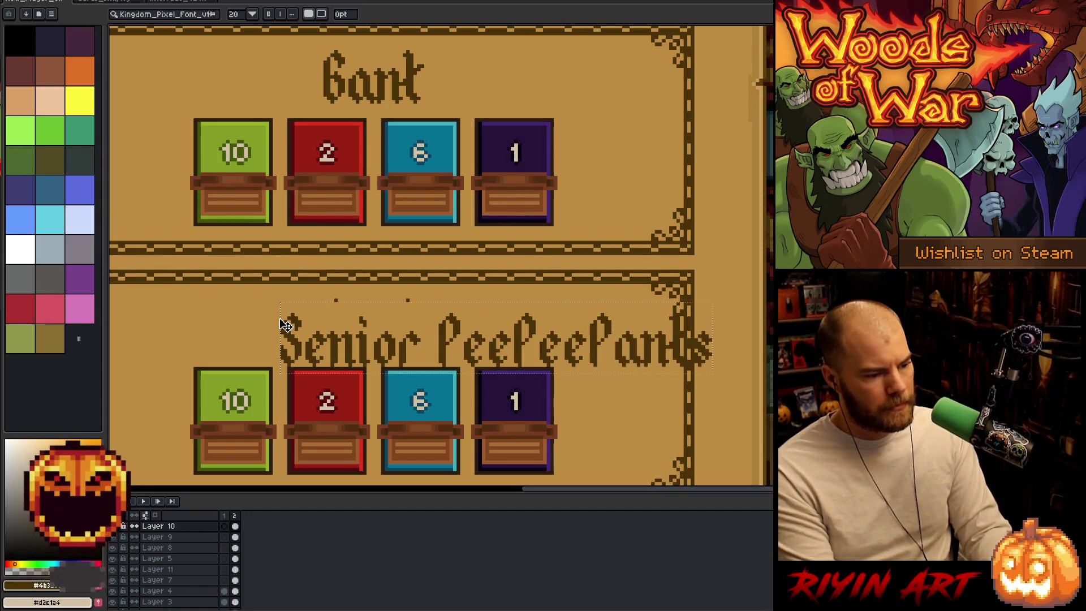
key("Return")
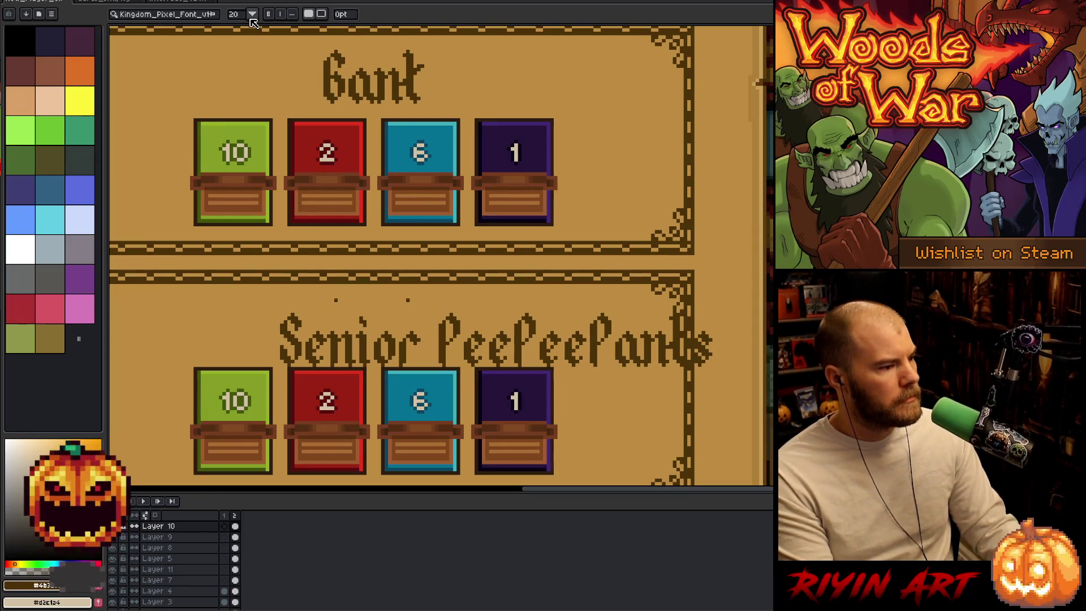
key("m")
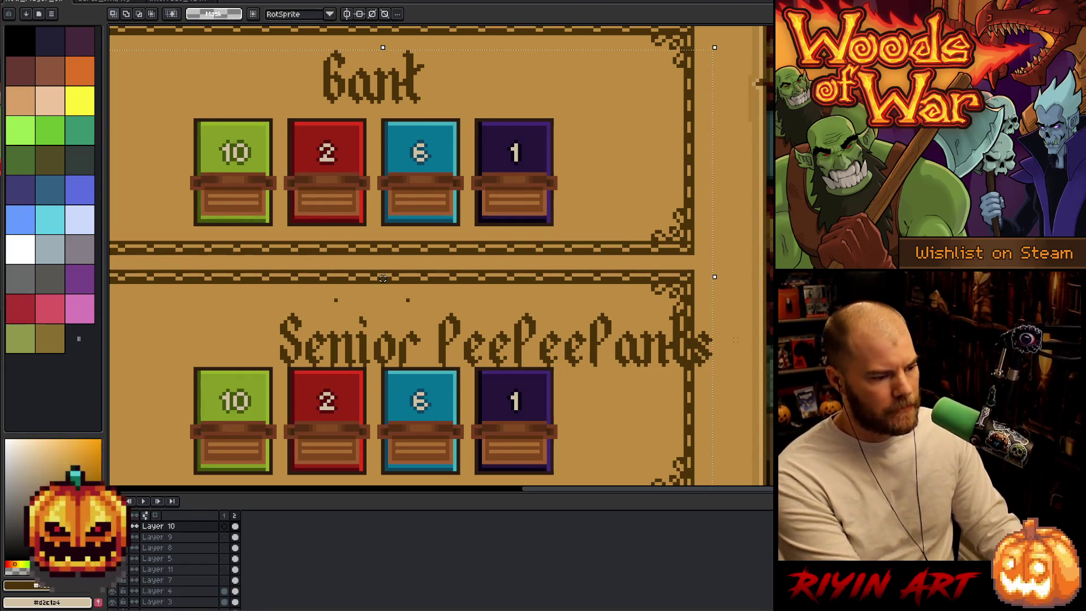
key("Delete")
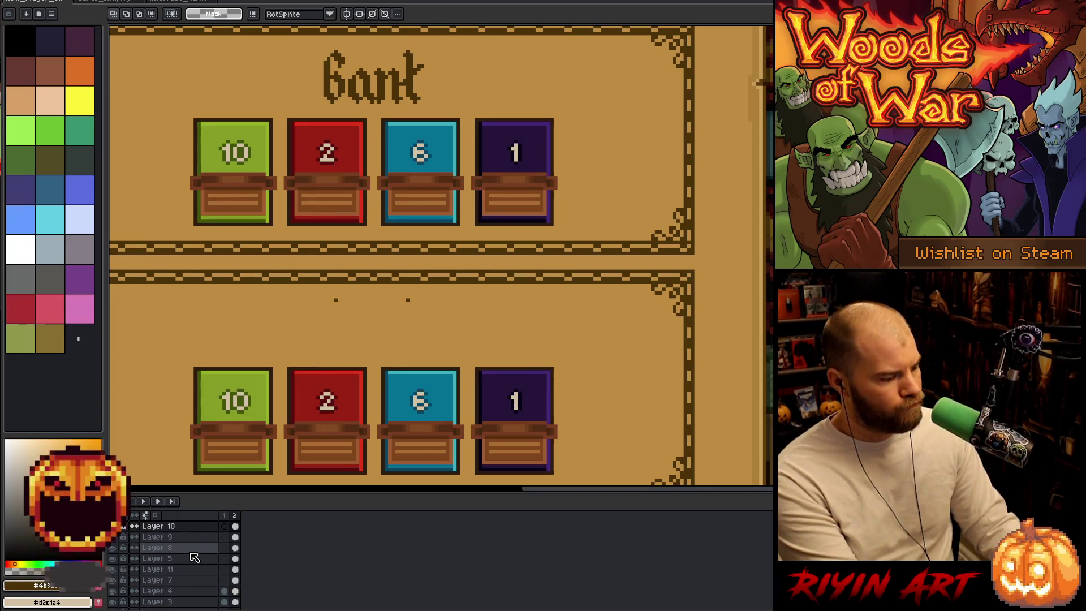
- Type the lower slot title 'Senior PP Panks' and move it above the four counters
key("t")
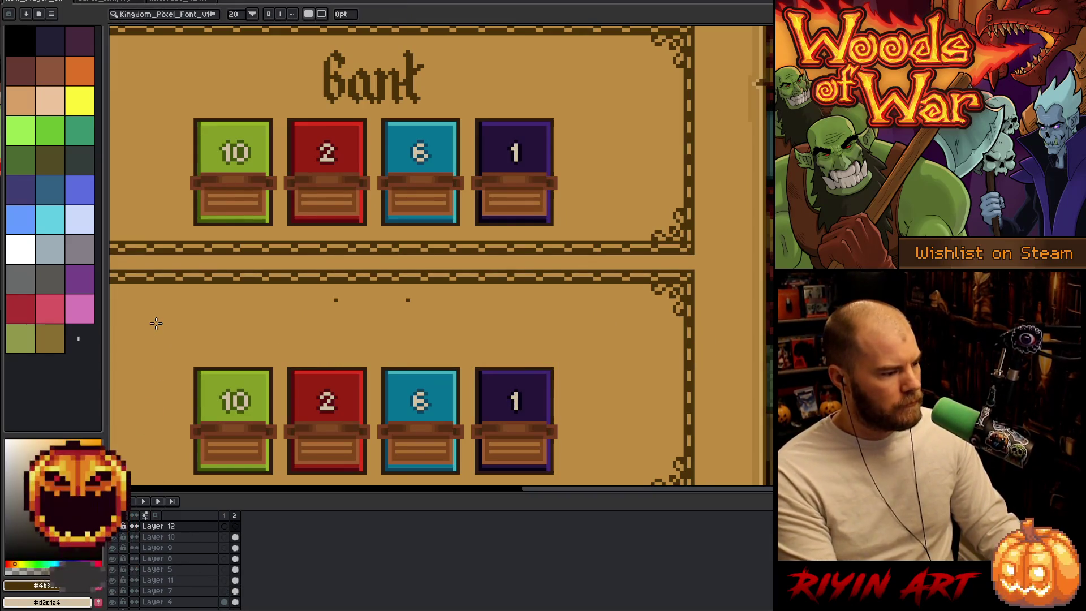
left_click(155, 321)
type("Sen")
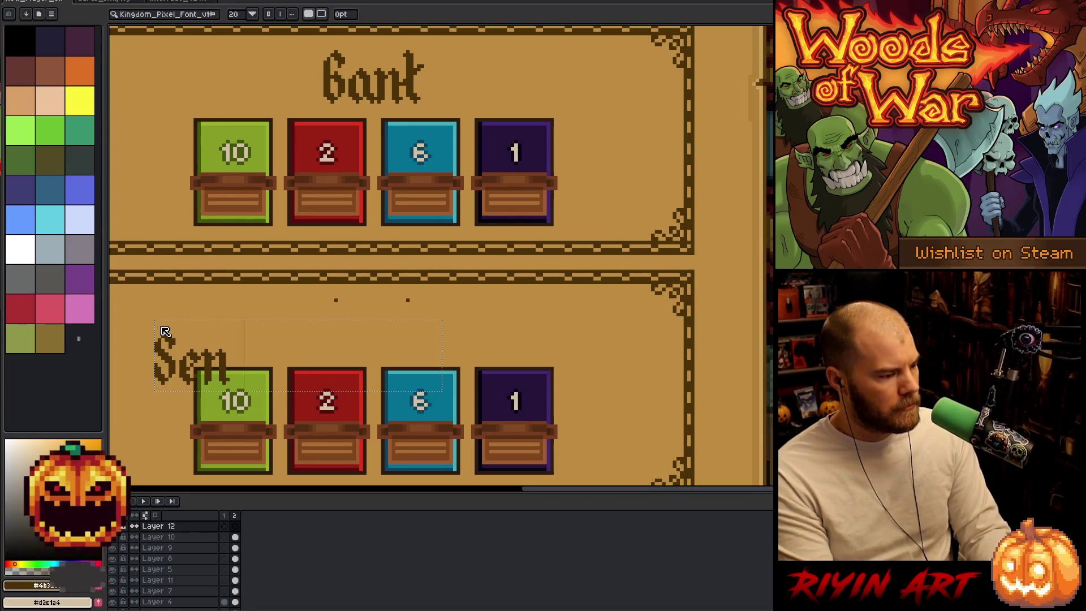
type("ior PeePee")
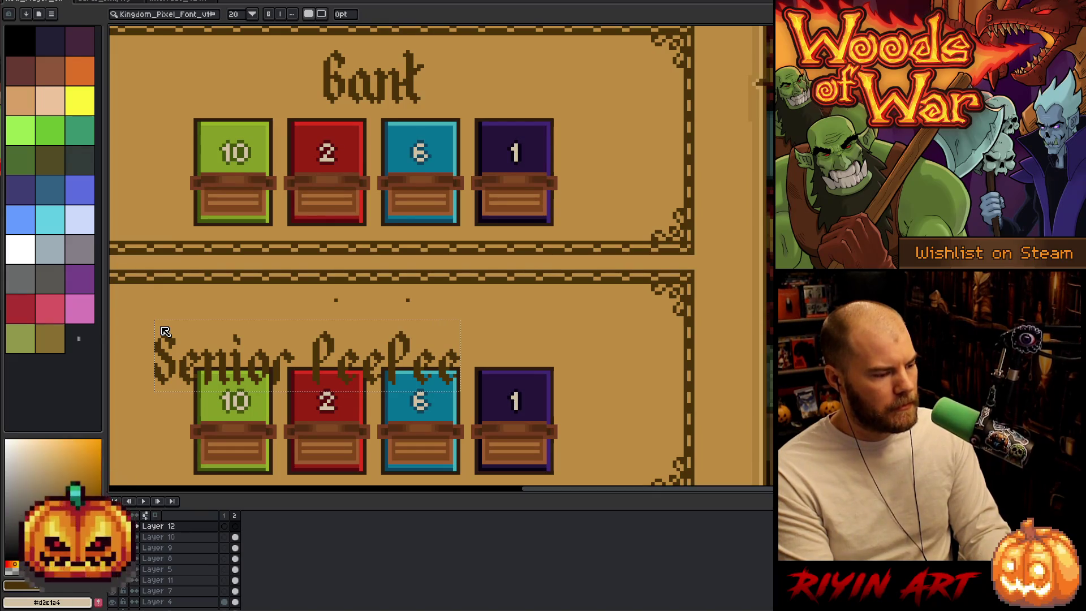
key("BackSpace")
key("BackSpace")
key("BackSpace")
key("BackSpace")
key("BackSpace")
type("P")
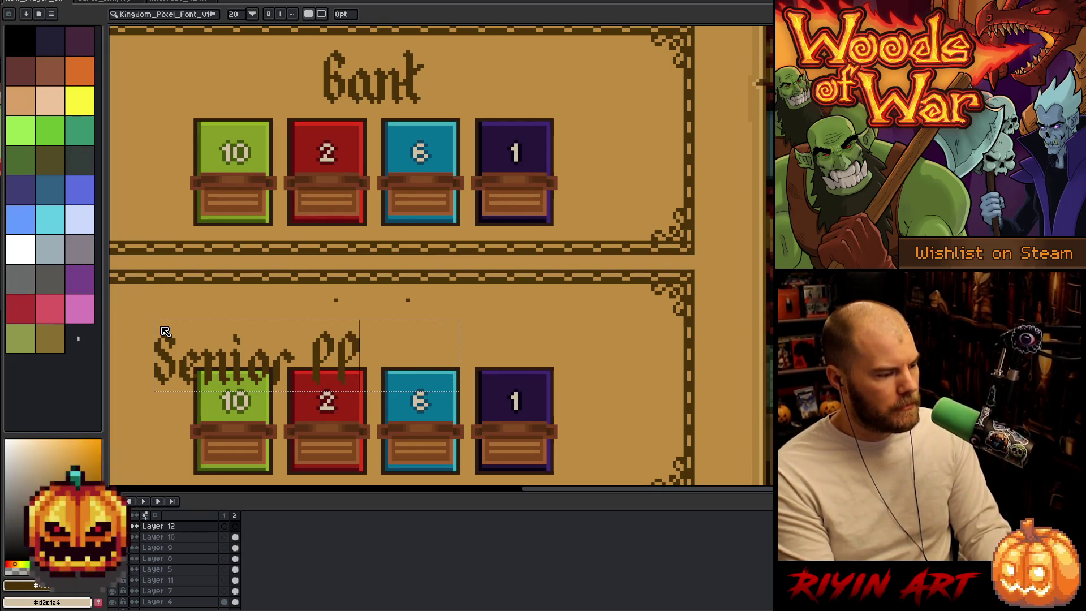
type(" Banks")
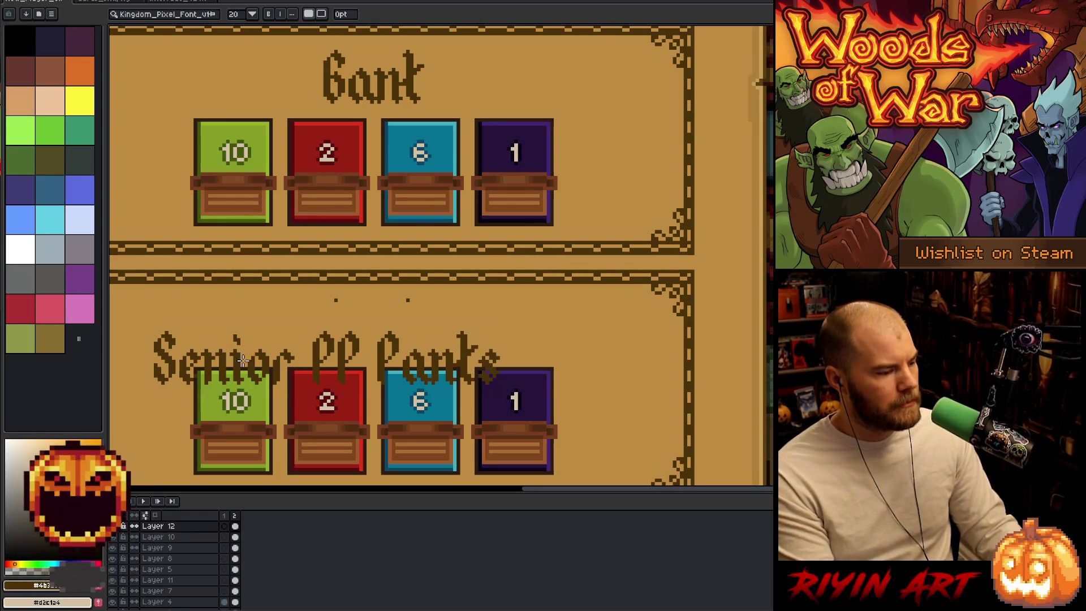
type("v")
left_click_drag(335, 353, 346, 323)
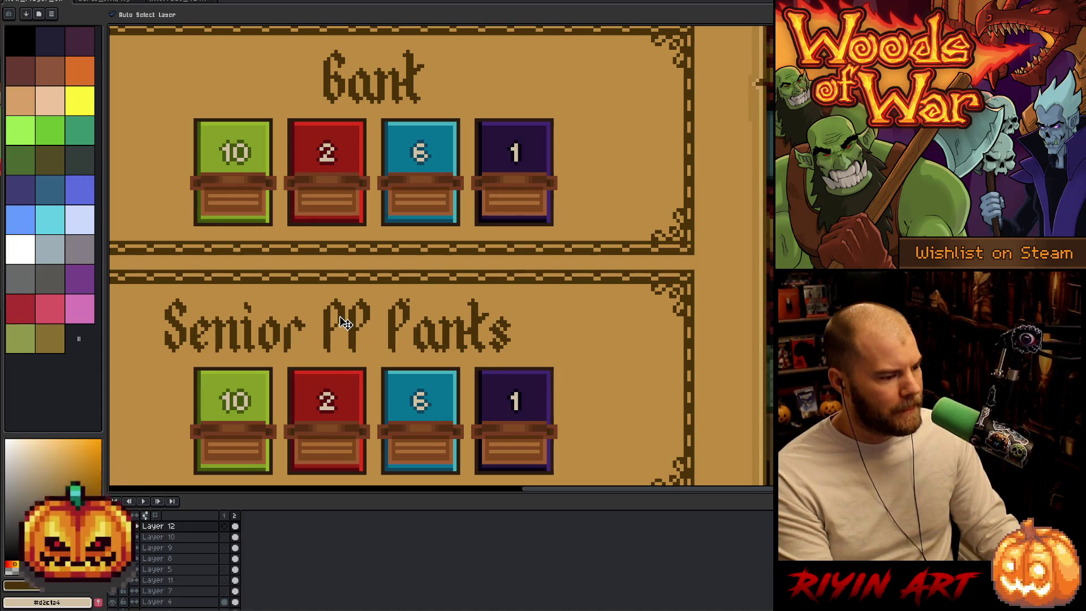
- On Layer 10, marquee the area around 'PP', then clear the selection
key("b")
scroll(414, 303, "up", 1)
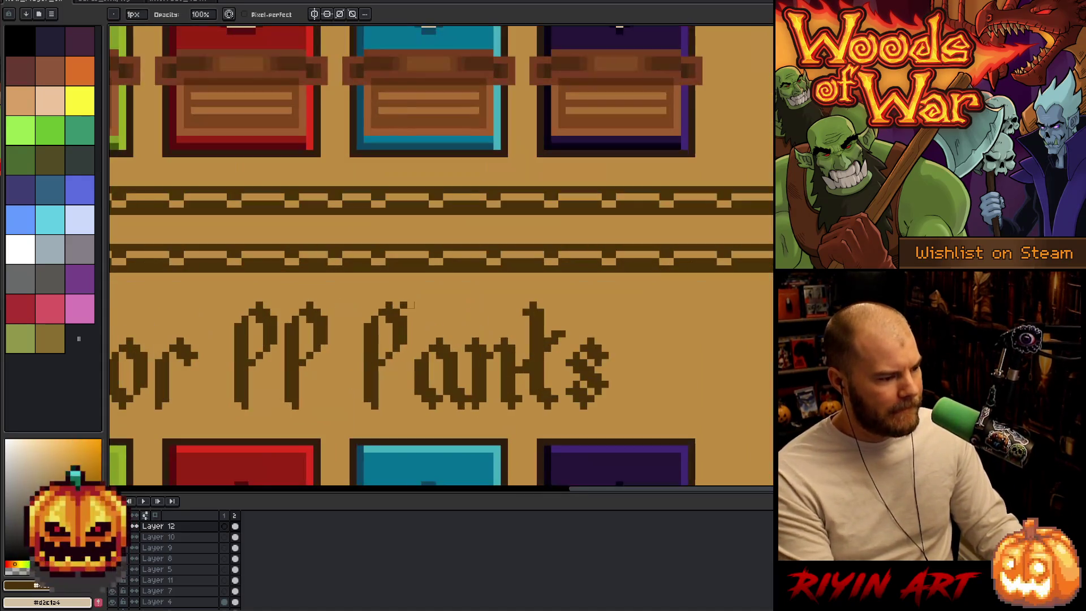
left_click(235, 537)
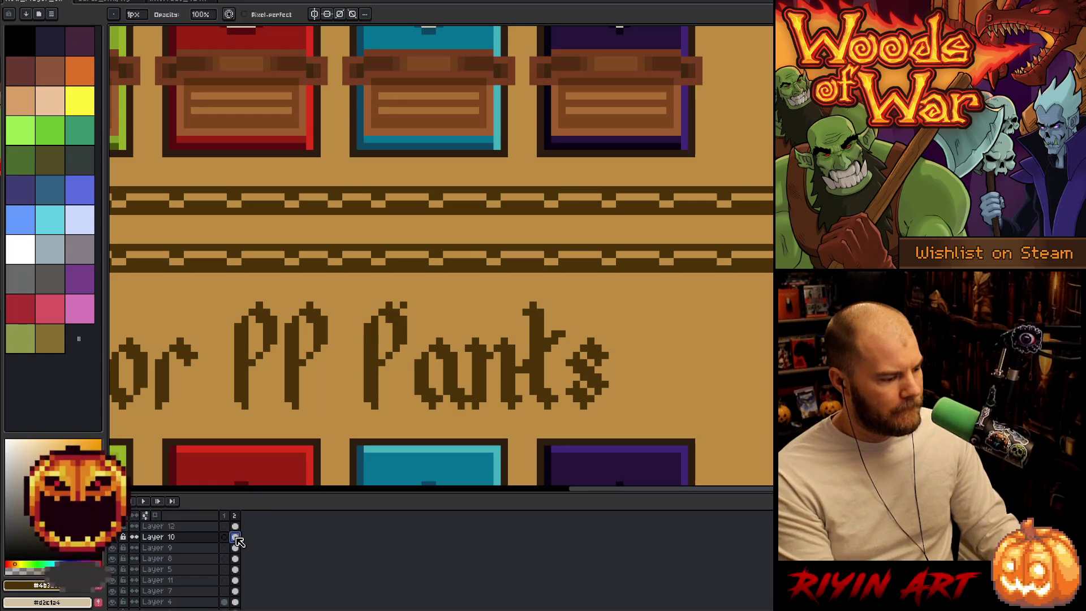
key("m")
left_click_drag(223, 283, 441, 351)
key("ctrl+d")
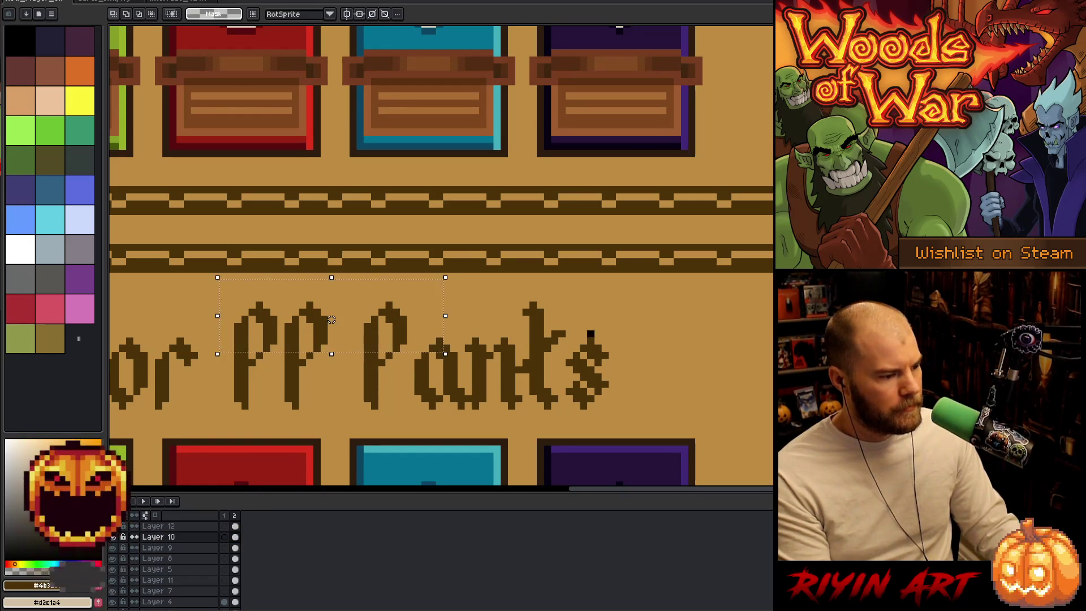
- Select the lower slot and centre Layer 12's title horizontally with Edit > Center
scroll(590, 334, "down", 1)
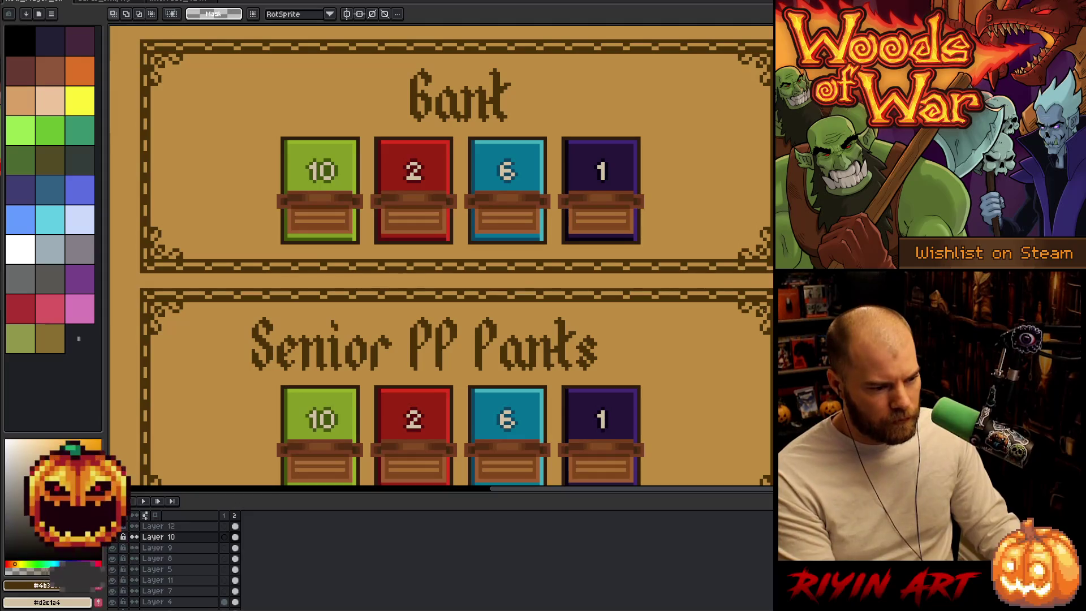
mouse_move(769, 308)
left_mouse_down()
mouse_move(650, 364)
mouse_move(115, 413)
mouse_move(150, 413)
left_mouse_up()
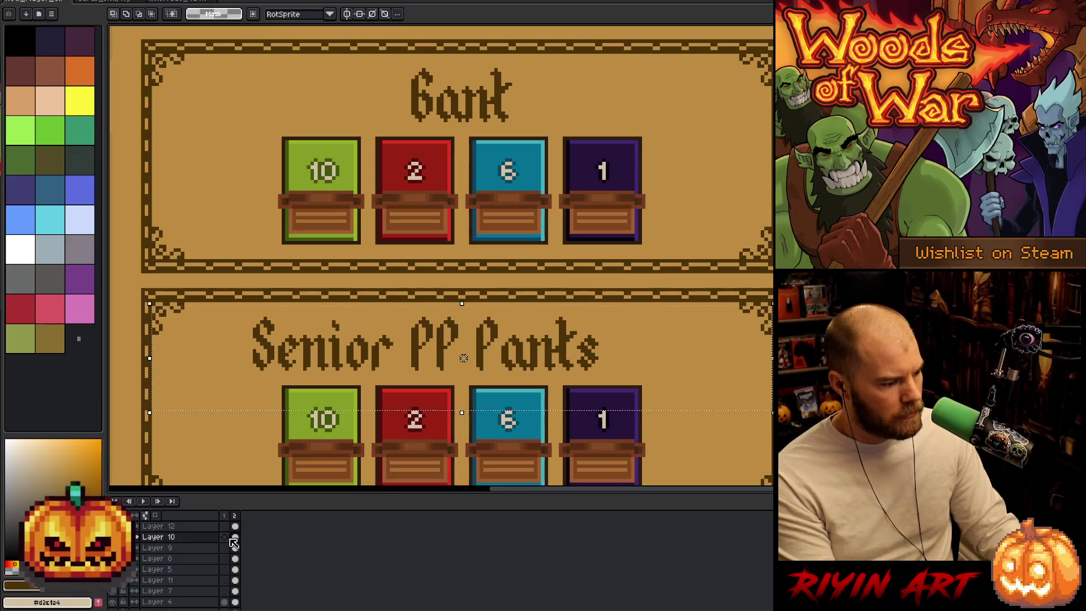
left_click(235, 527)
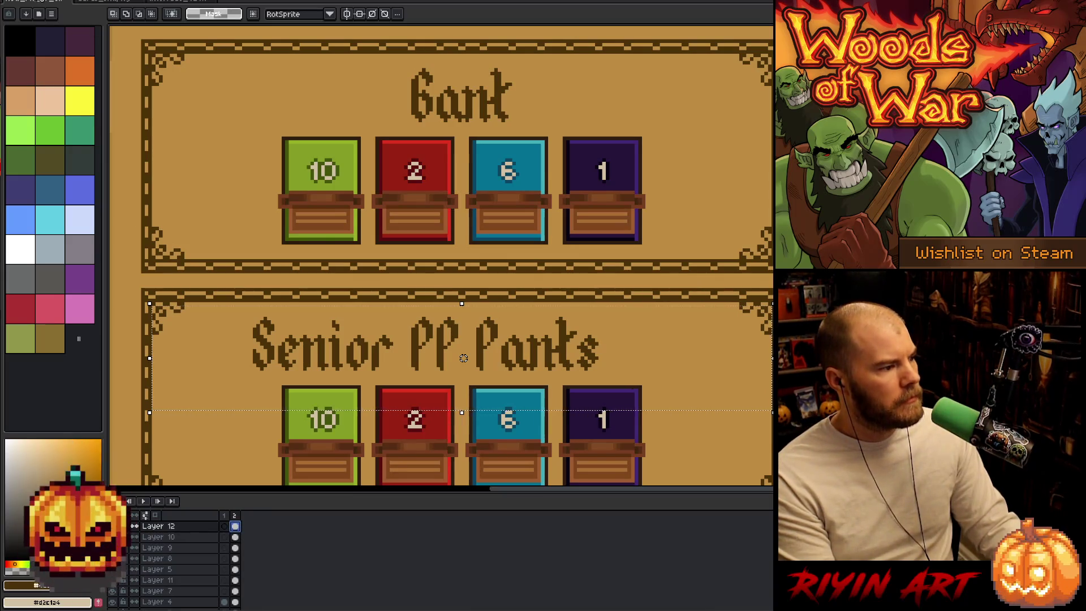
left_click(28, 1)
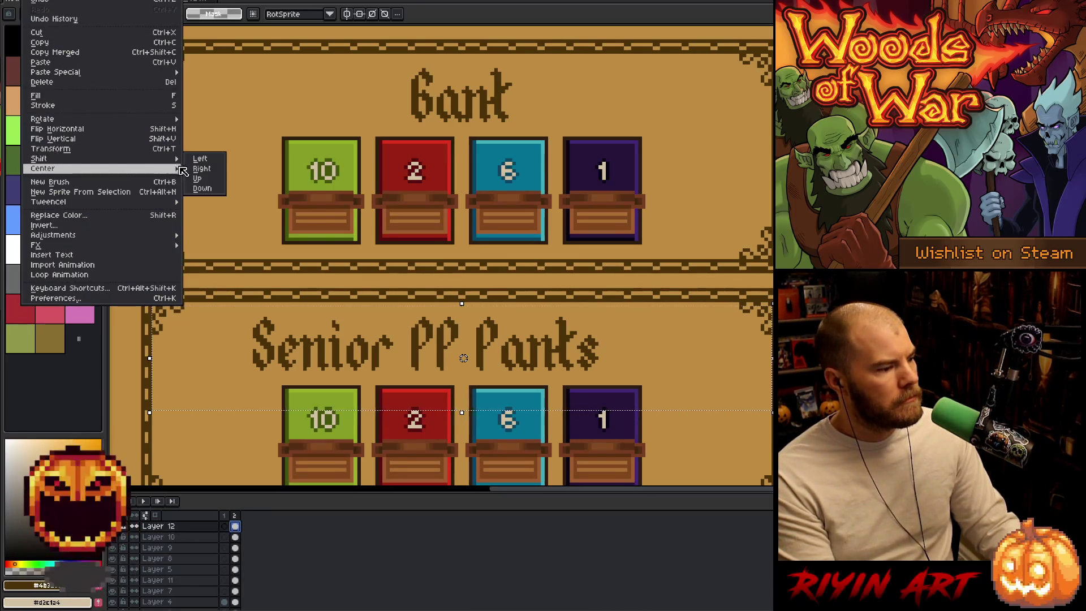
mouse_move(90, 168)
left_click(238, 169)
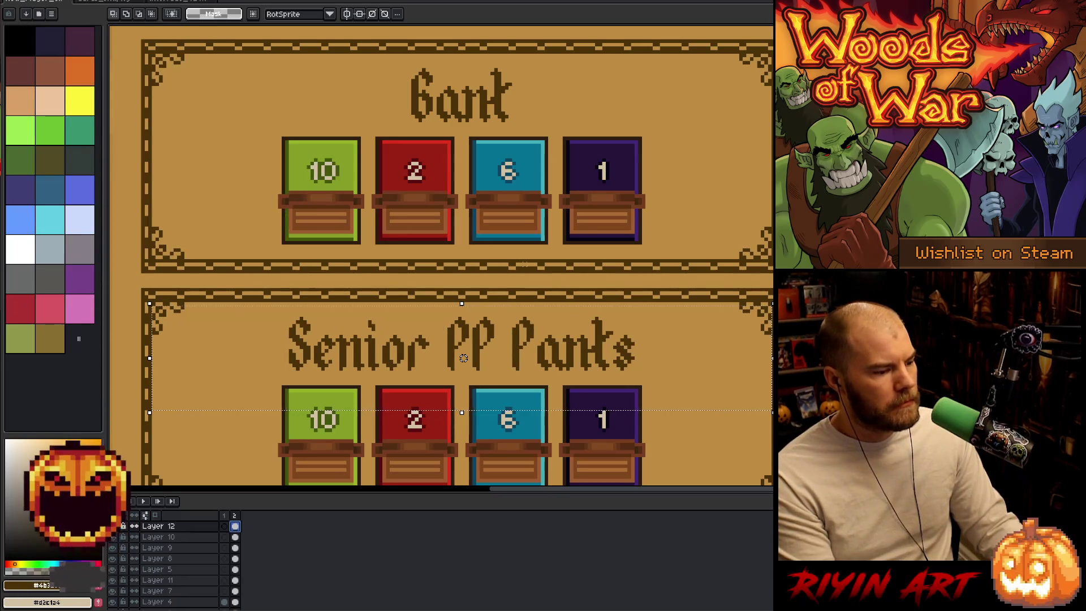
scroll(463, 358, "down", 2)
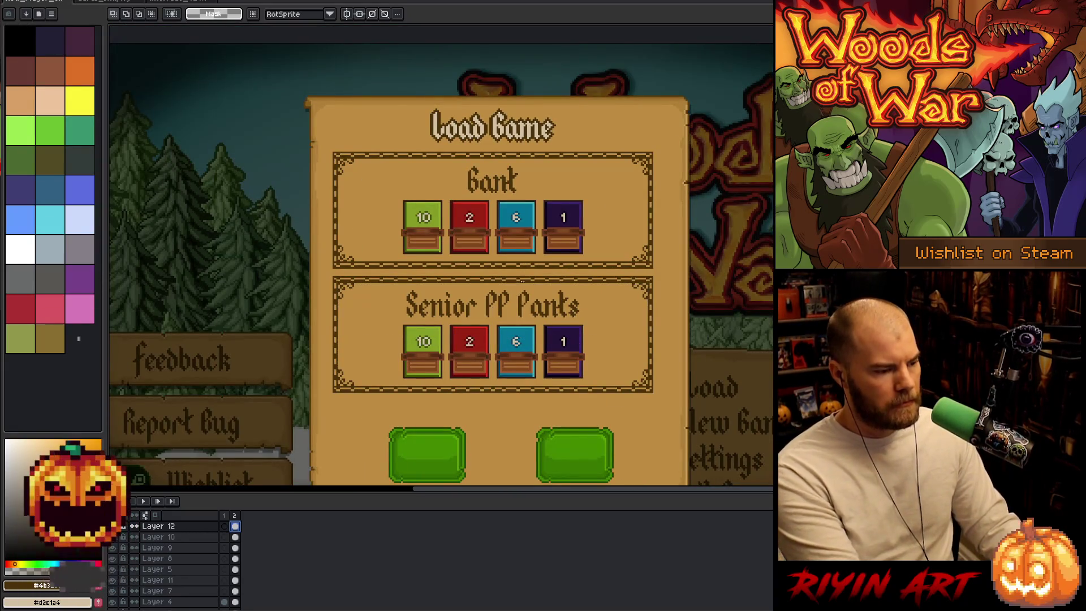
- Pan so the full Load Game panel shows over the Woods of War title screen
mouse_move(522, 280)
left_mouse_down()
mouse_move(447, 274)
mouse_move(379, 244)
mouse_move(412, 259)
mouse_move(424, 249)
left_mouse_up()
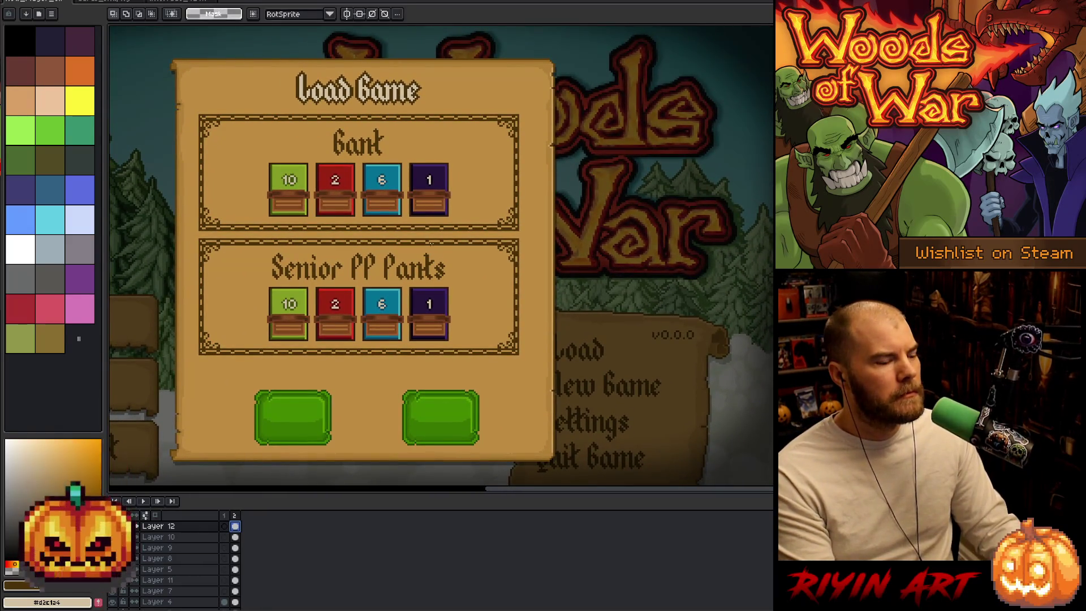
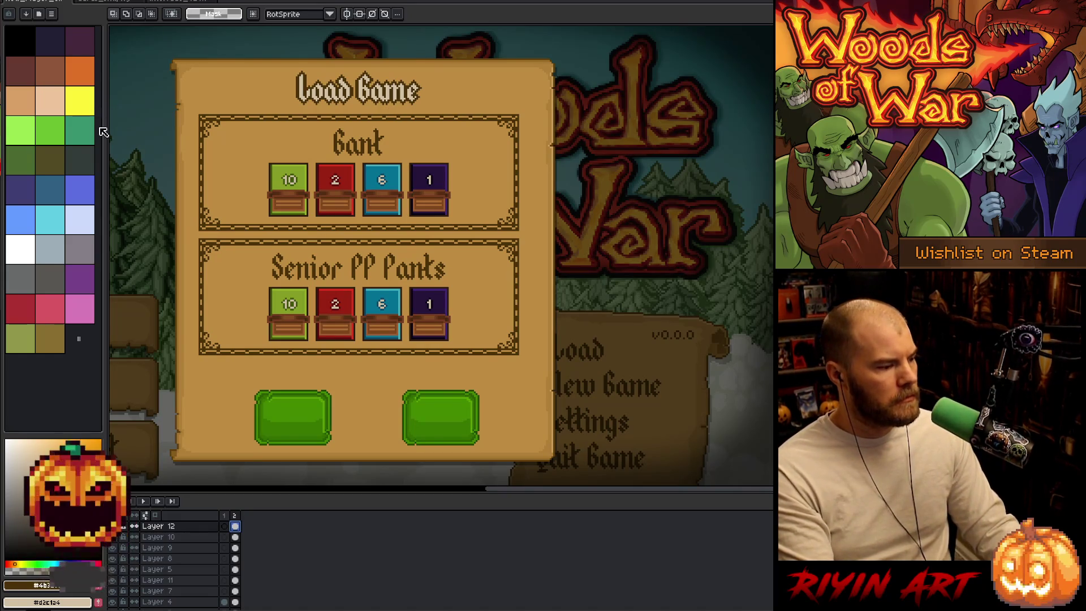
- Pick yellow from the palette as the drawing colour and fine-tune its hue
key("i")
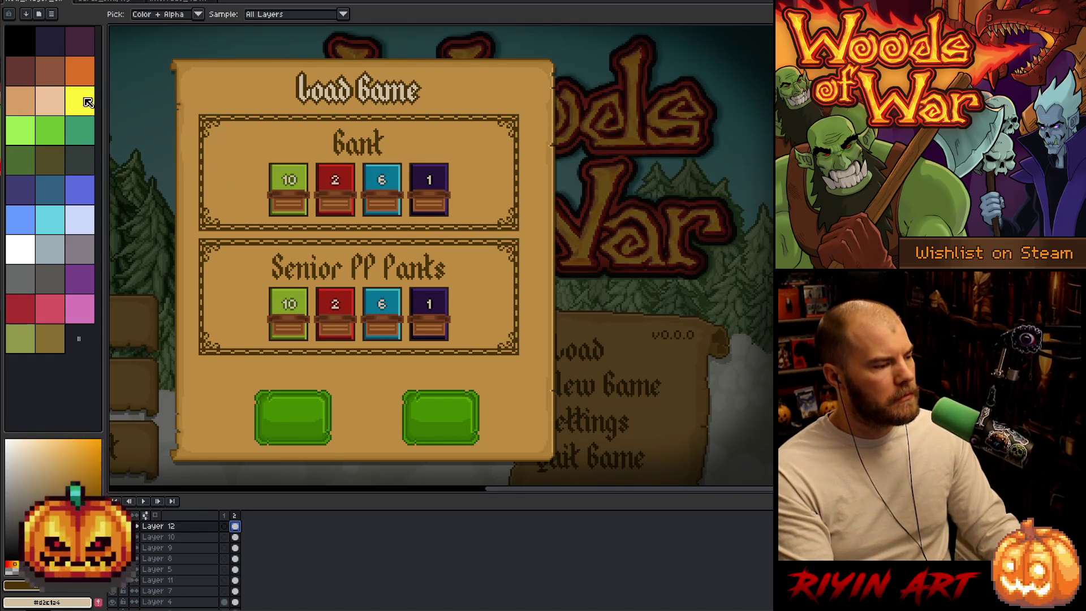
left_click(85, 77)
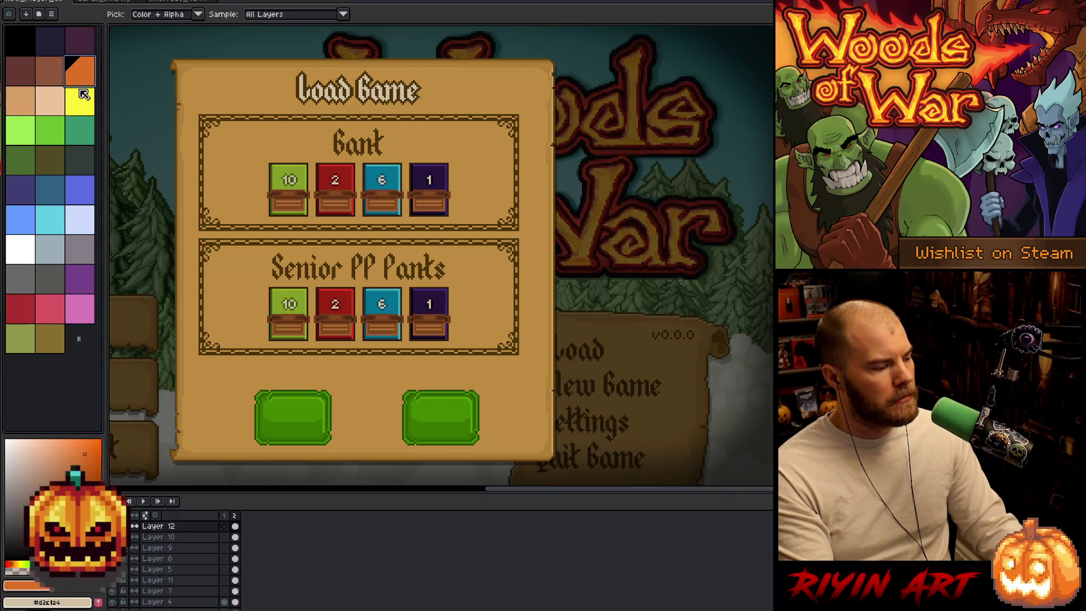
left_click(84, 99)
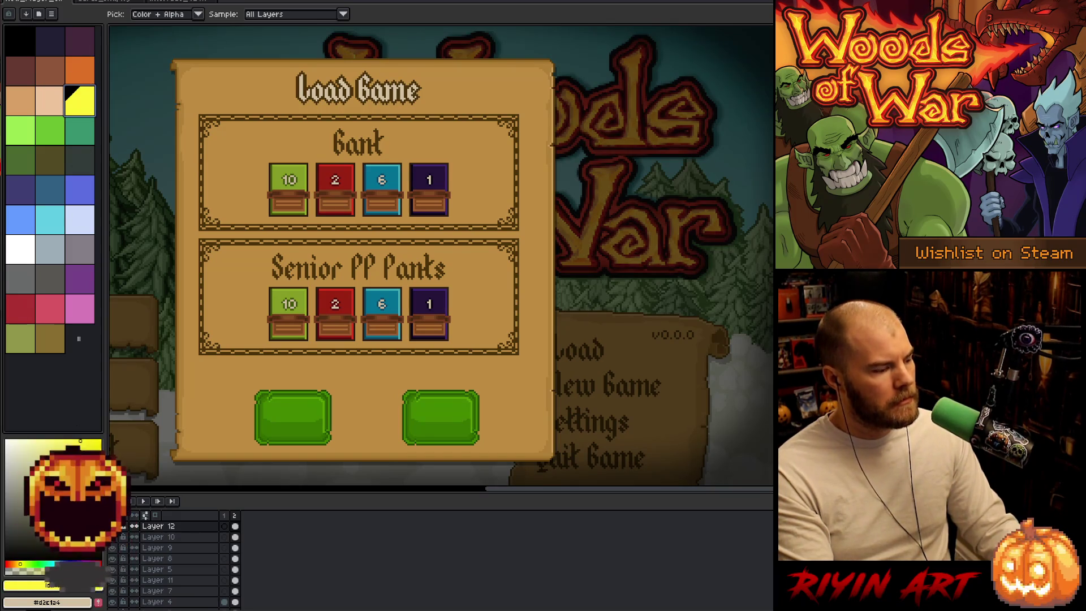
left_click(22, 563)
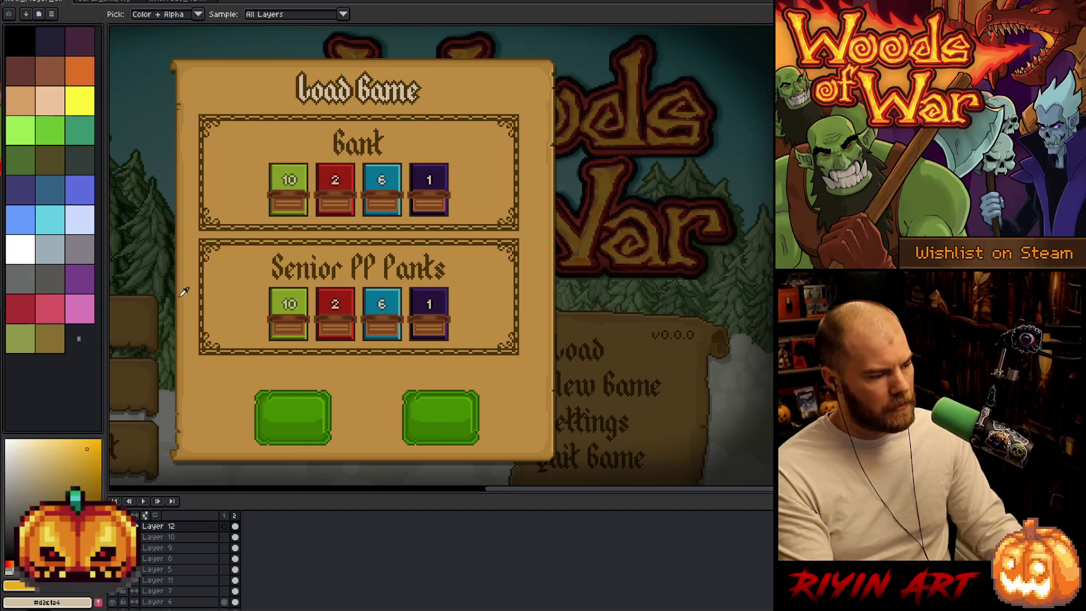
- Select Layer 10, toggle its visibility off and on, and add a new Layer 13 above it
key("m")
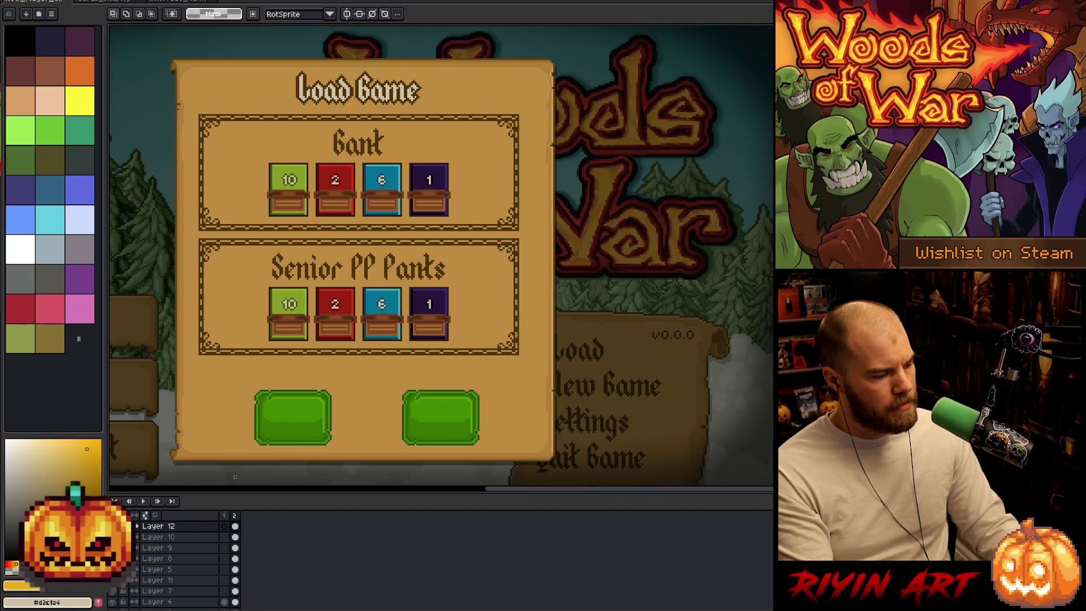
left_click(236, 537)
left_click(134, 537)
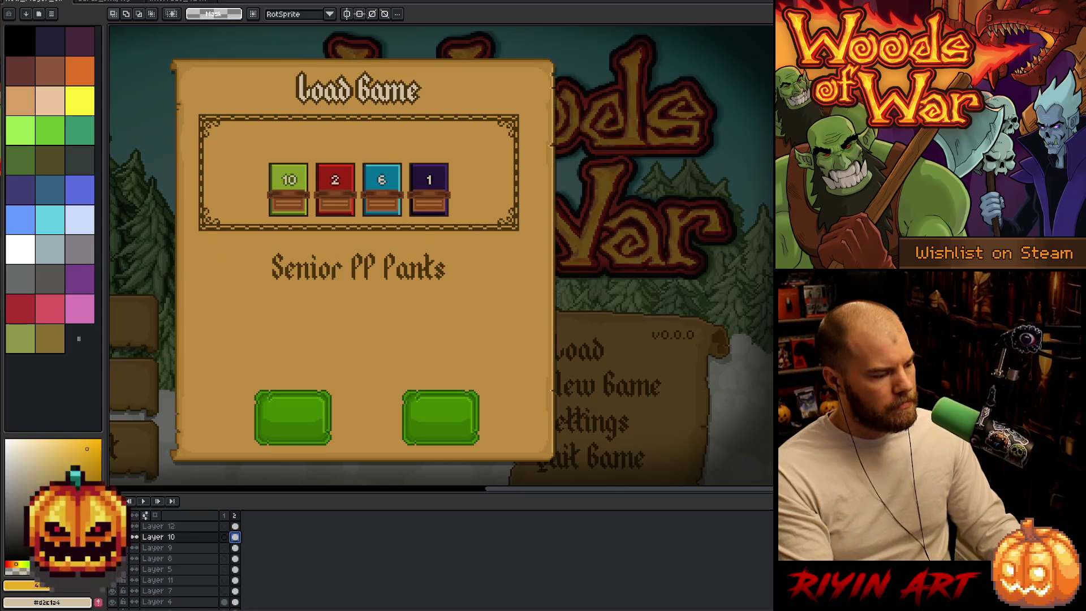
left_click(134, 536)
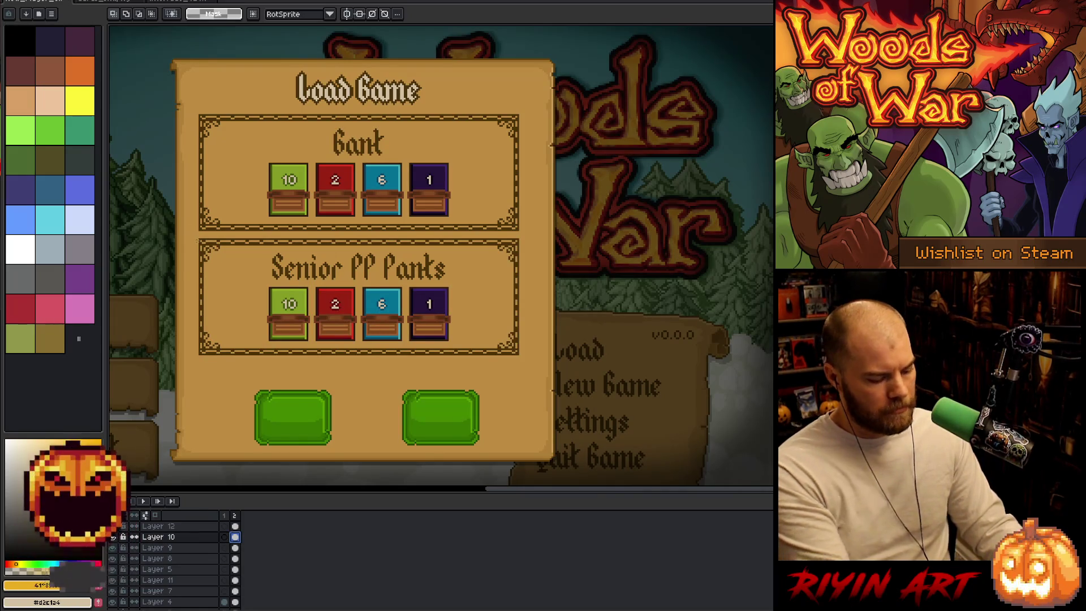
key("shift+n")
scroll(198, 240, "up", 1)
scroll(199, 241, "up", 1)
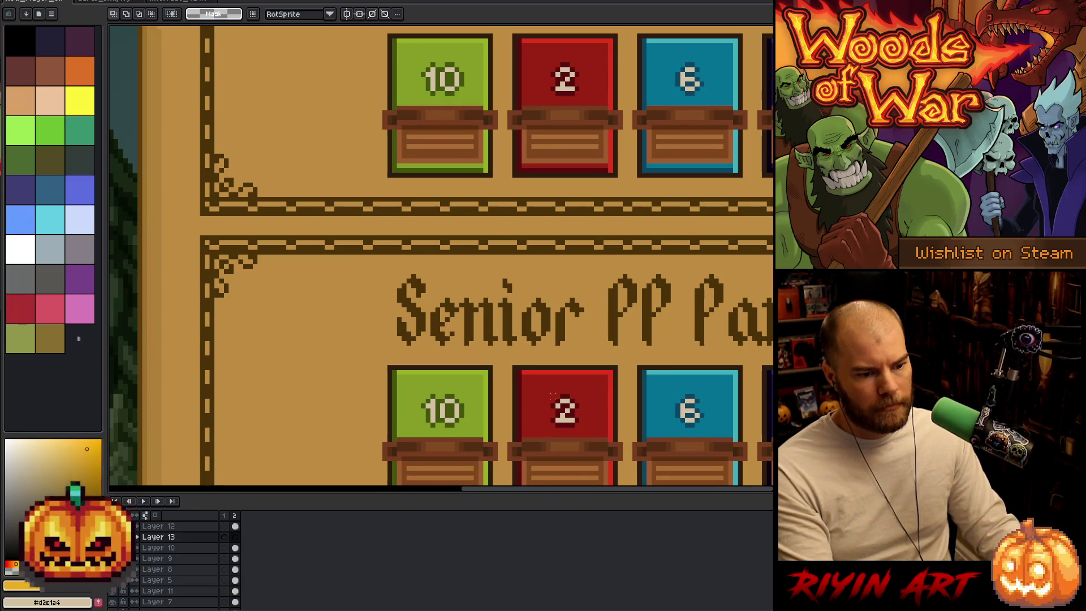
- Draw a 1px yellow rectangle outline around the Senior PP Pants panel on Layer 13
key("z")
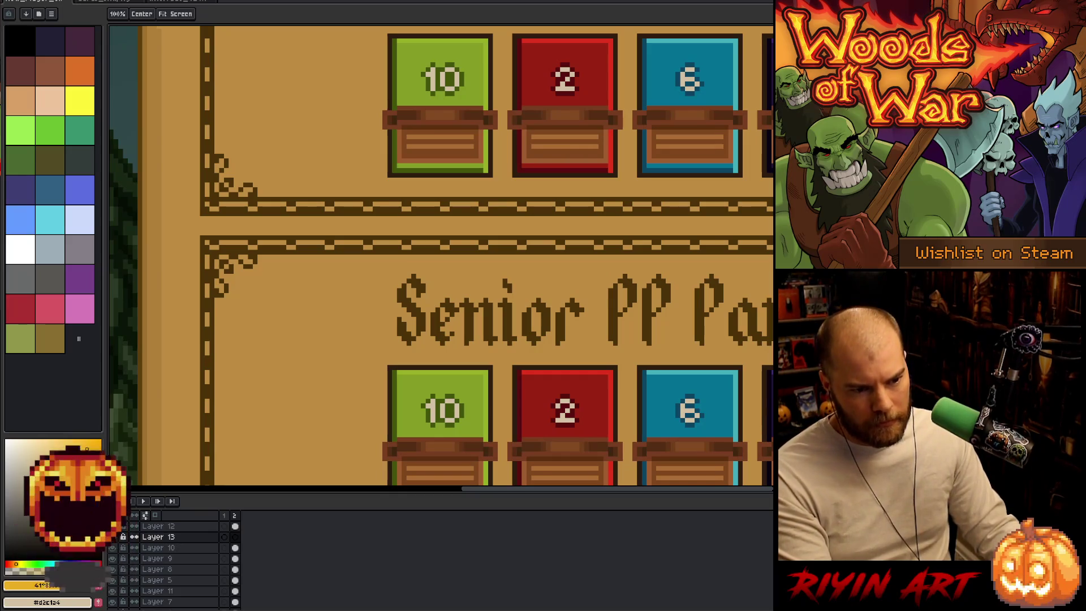
key("b")
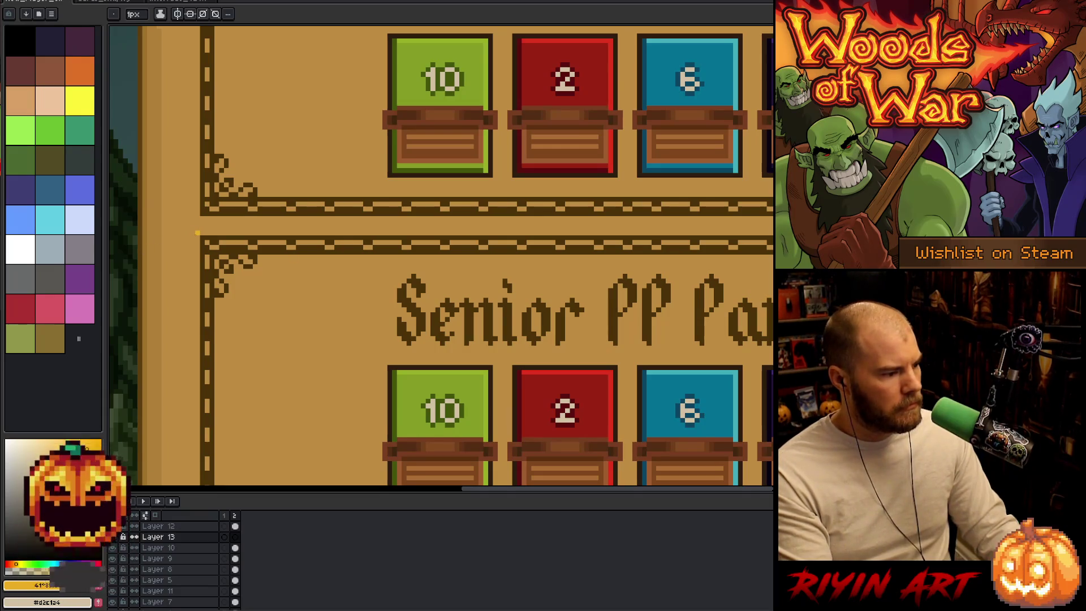
mouse_move(198, 232)
left_mouse_down()
mouse_move(436, 483)
mouse_move(773, 475)
mouse_move(773, 446)
left_mouse_up()
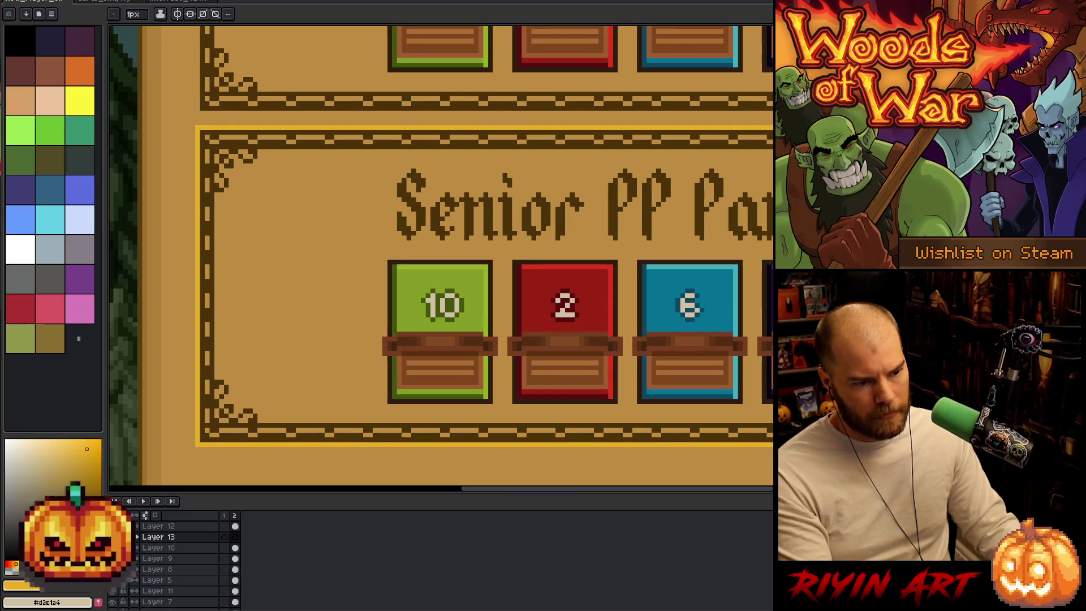
scroll(442, 254, "down", 4)
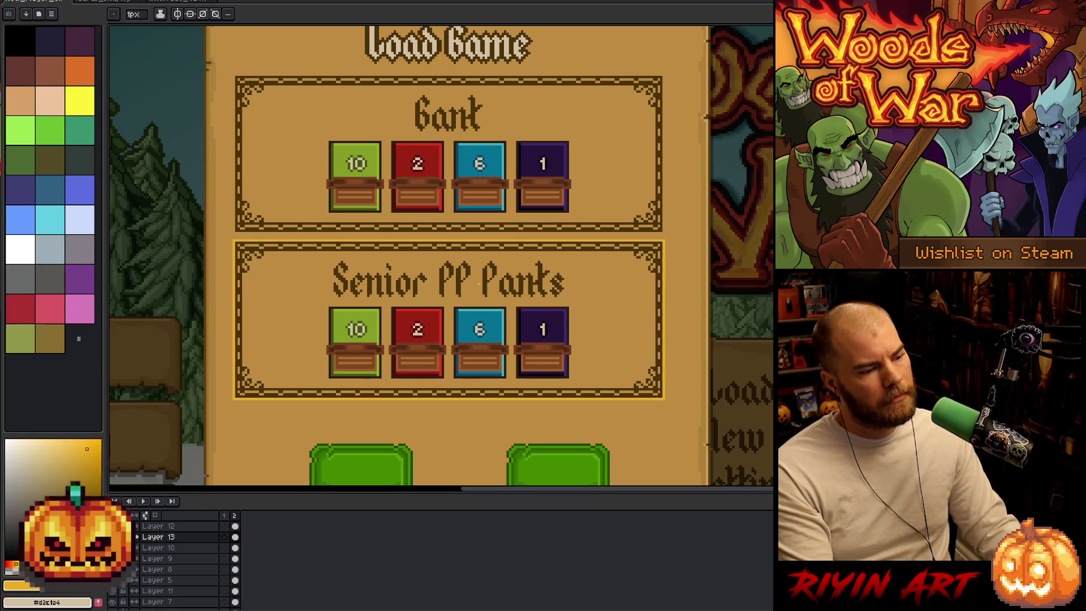
scroll(657, 277, "up", 3)
- Zoom in to check the outline's corners, then select the gold frame and nudge it upward
key("i")
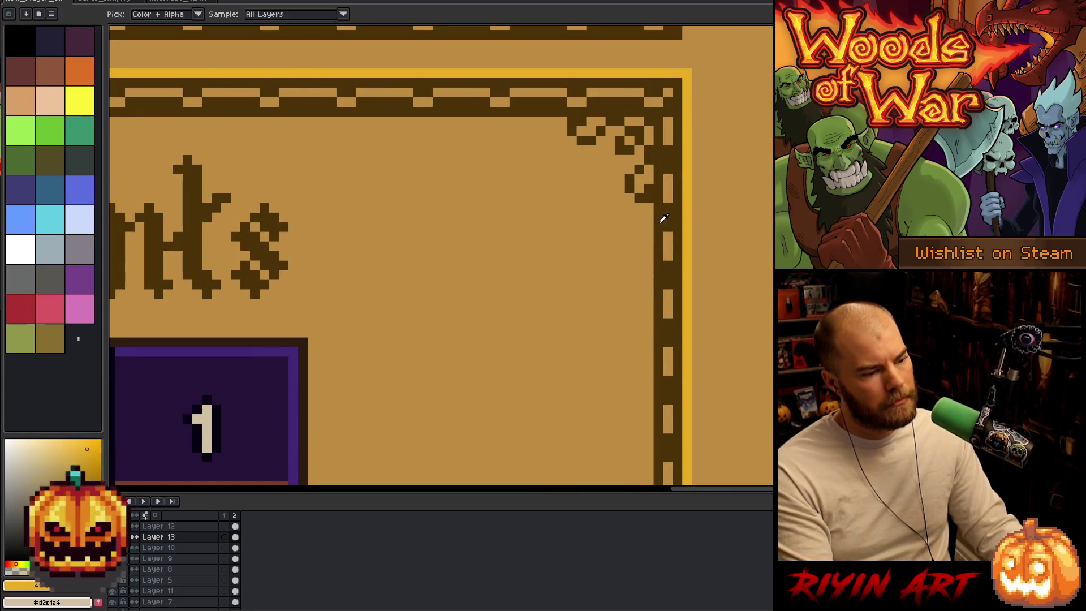
scroll(663, 219, "down", 3)
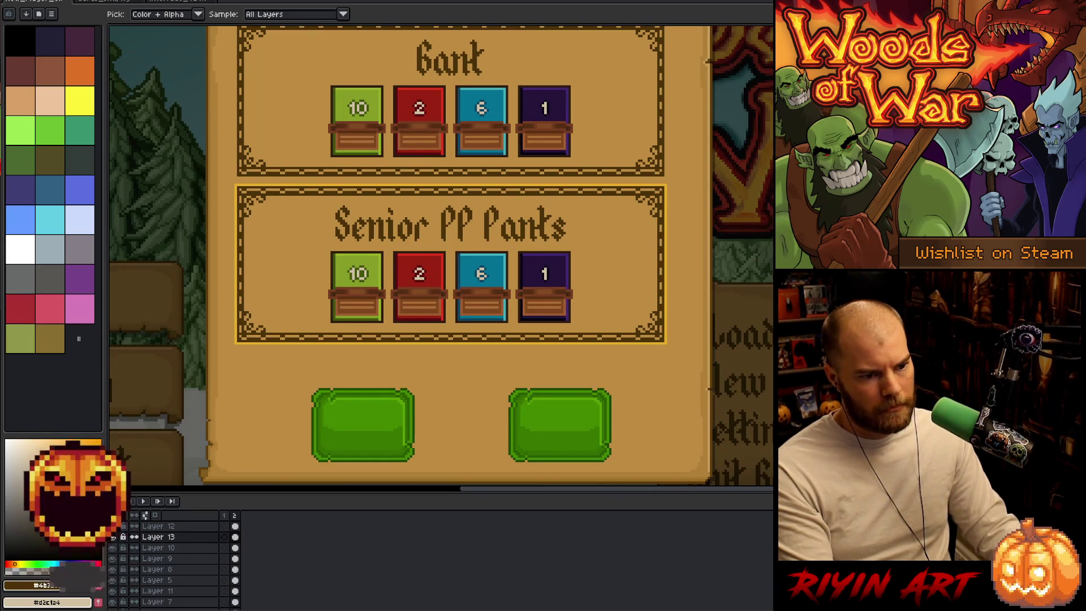
key("b")
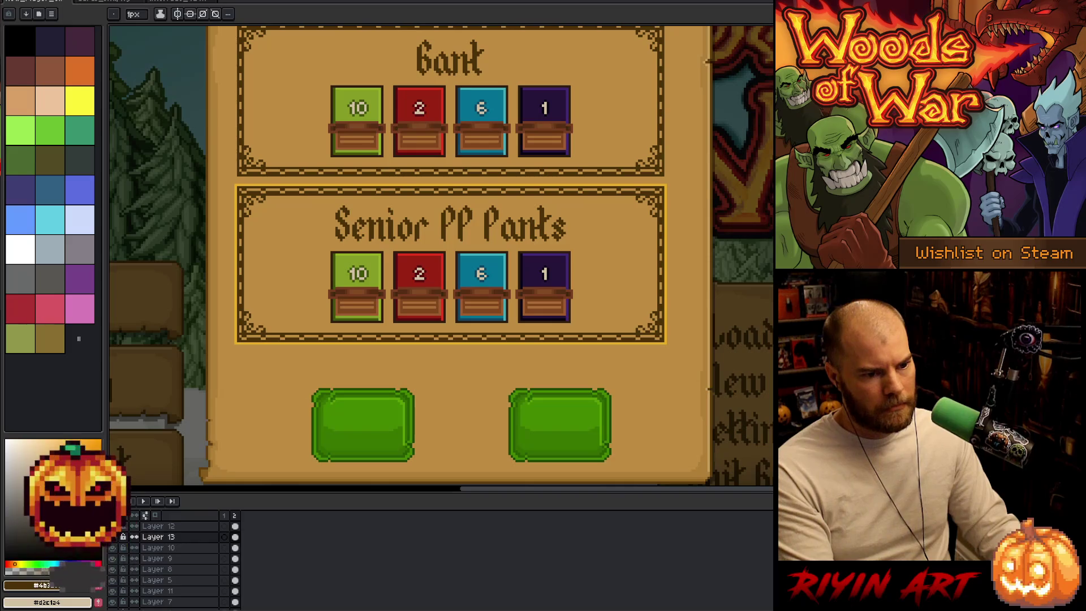
scroll(255, 179, "up", 3)
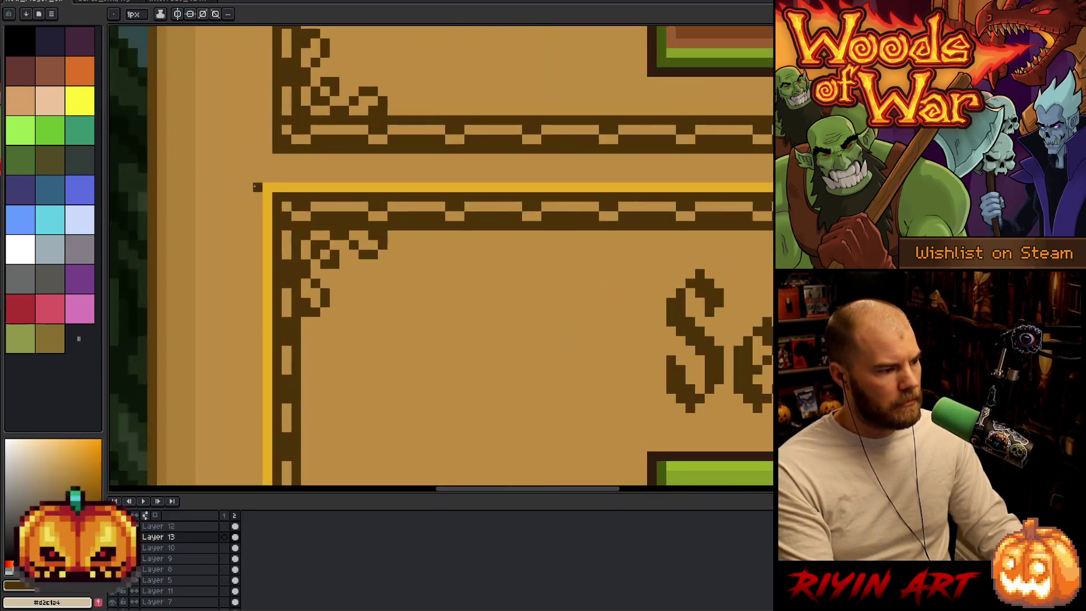
scroll(257, 178, "down", 3)
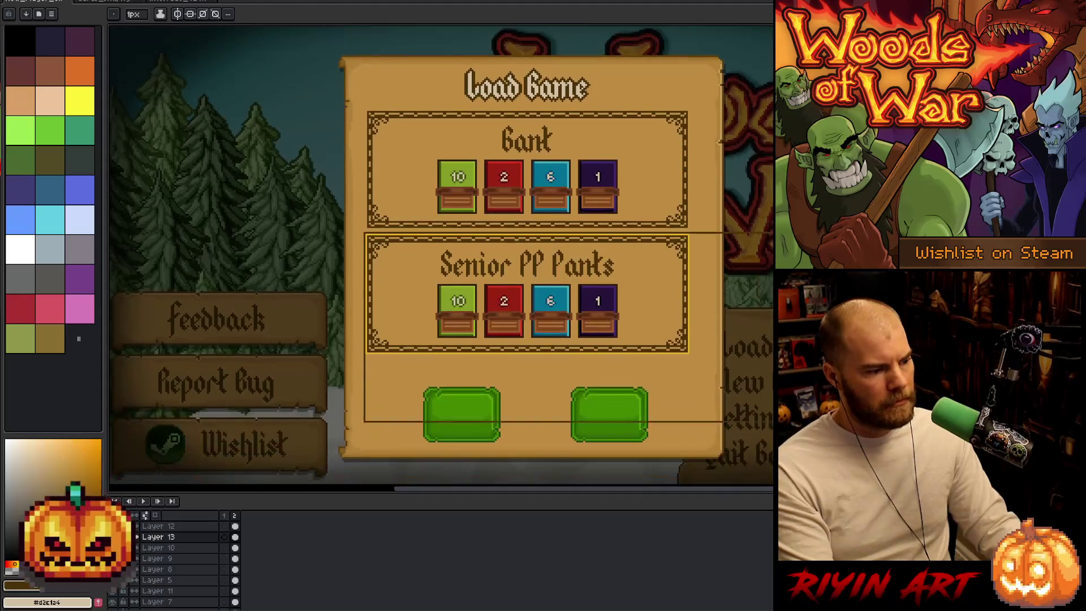
scroll(686, 365, "up", 3)
scroll(688, 364, "up", 1)
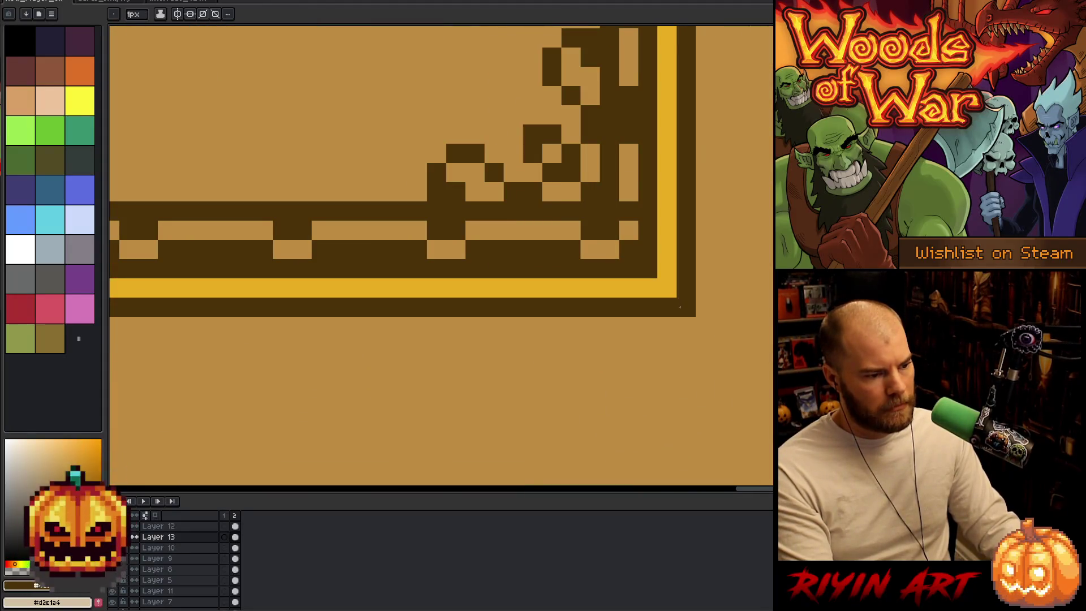
scroll(616, 275, "down", 3)
scroll(615, 275, "down", 3)
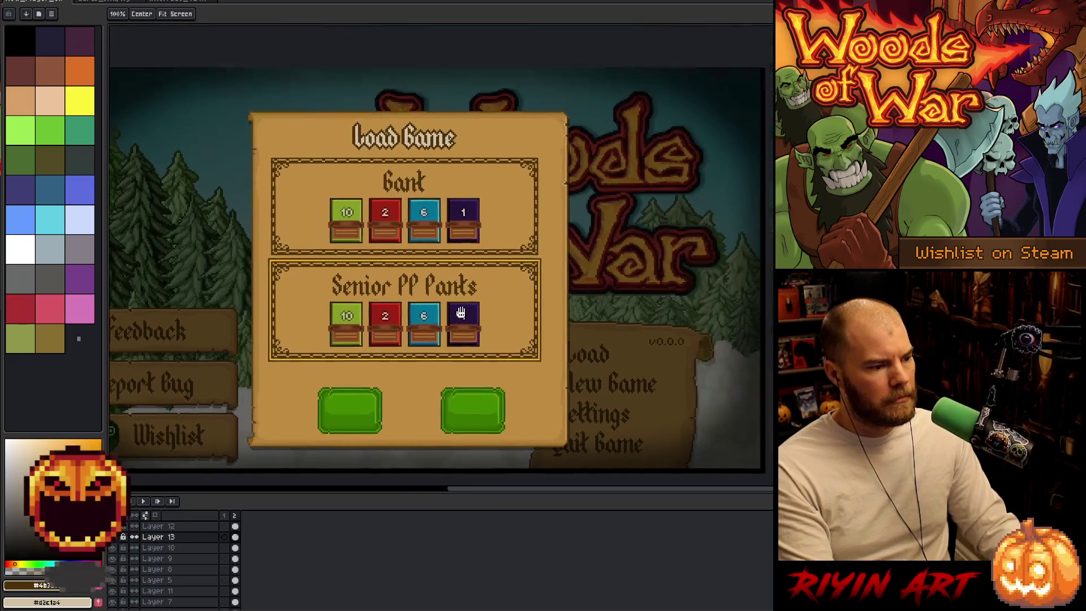
scroll(374, 280, "up", 2)
scroll(374, 280, "down", 2)
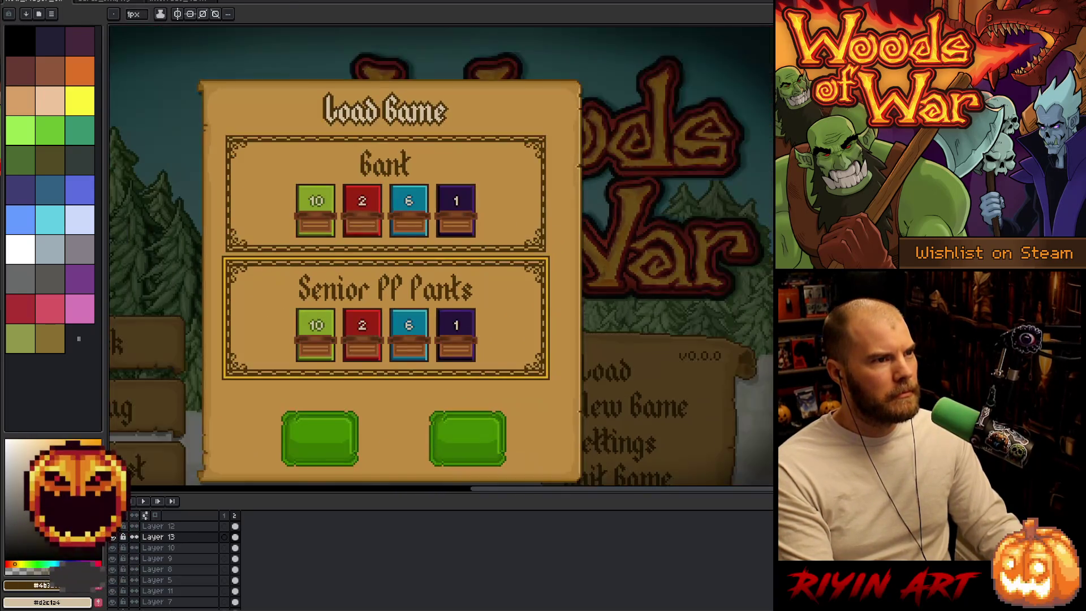
scroll(374, 280, "up", 2)
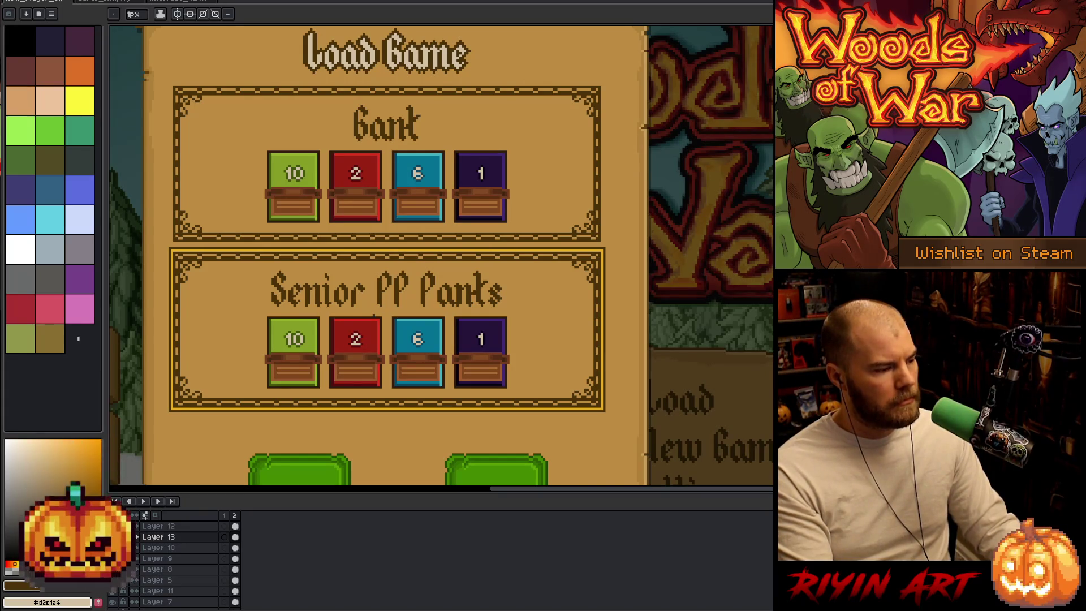
scroll(373, 316, "down", 1)
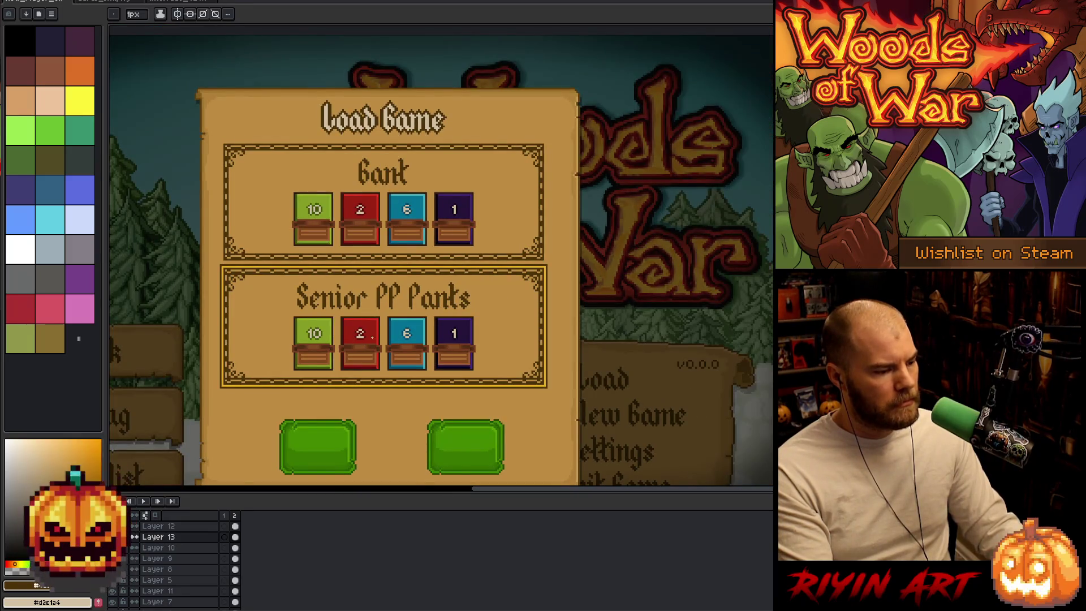
scroll(371, 337, "up", 1)
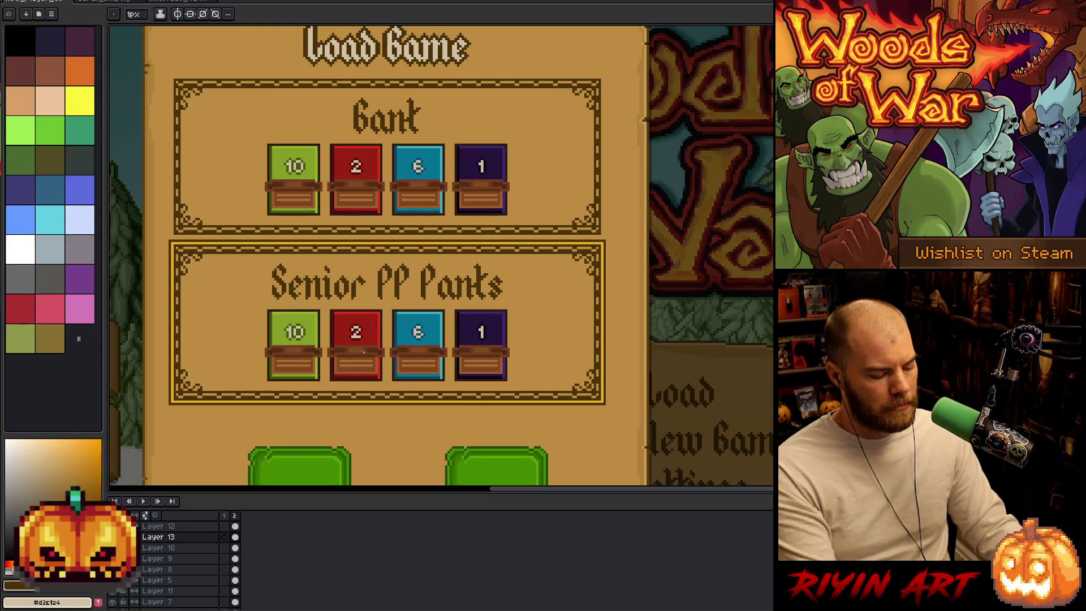
key("ctrl+a")
key("shift+Up")
key("shift+Up")
key("shift+Up")
key("shift+Up")
key("shift+Up")
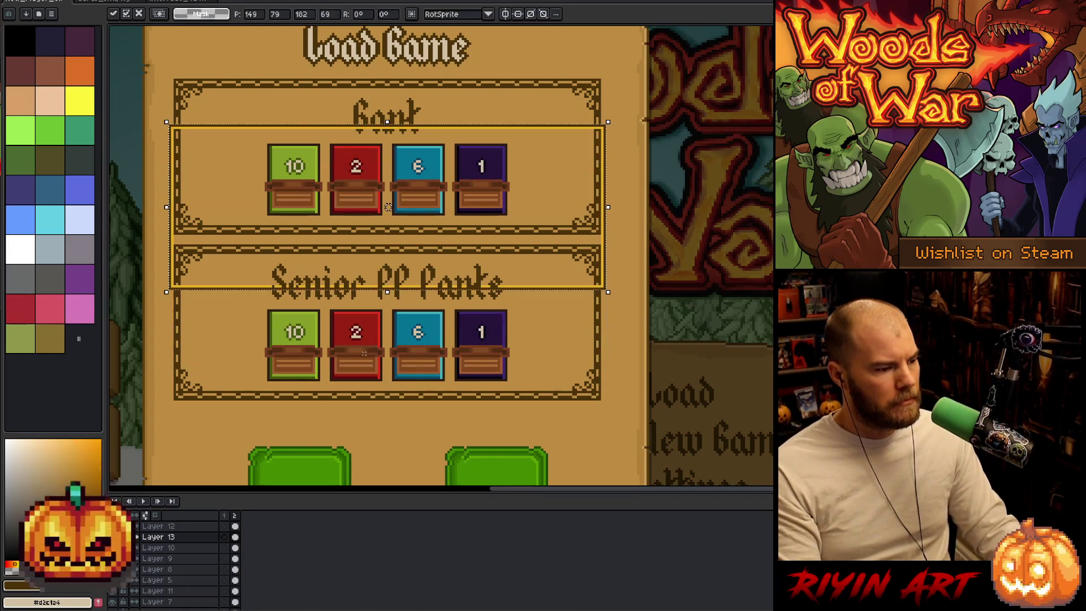
- Settle the gold frame onto the Bank panel and merge Layer 12 down into Layer 13
key("Down")
key("Down")
key("Down")
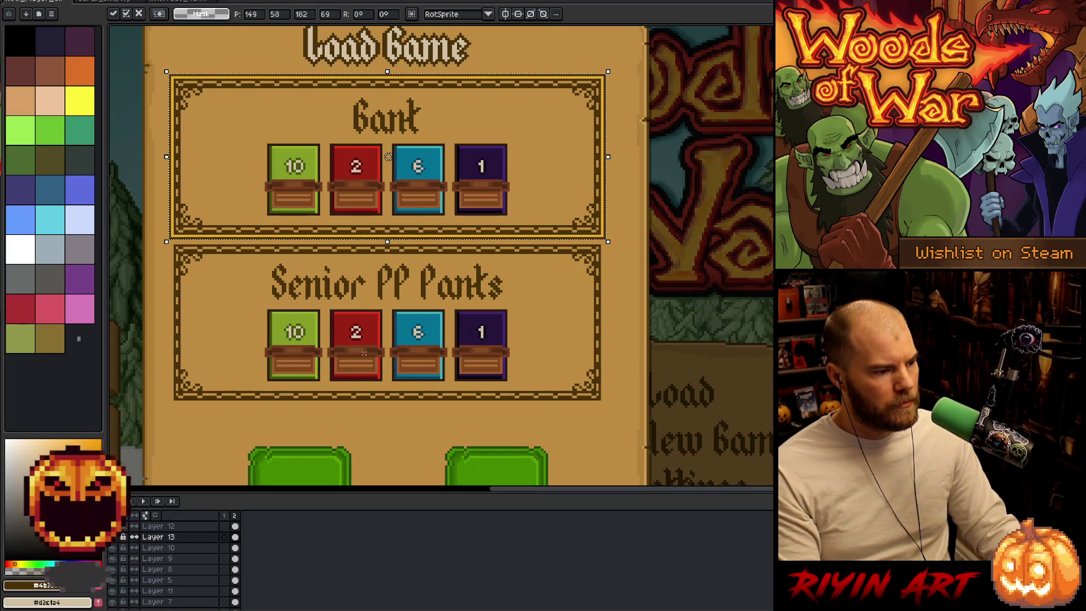
key("Return")
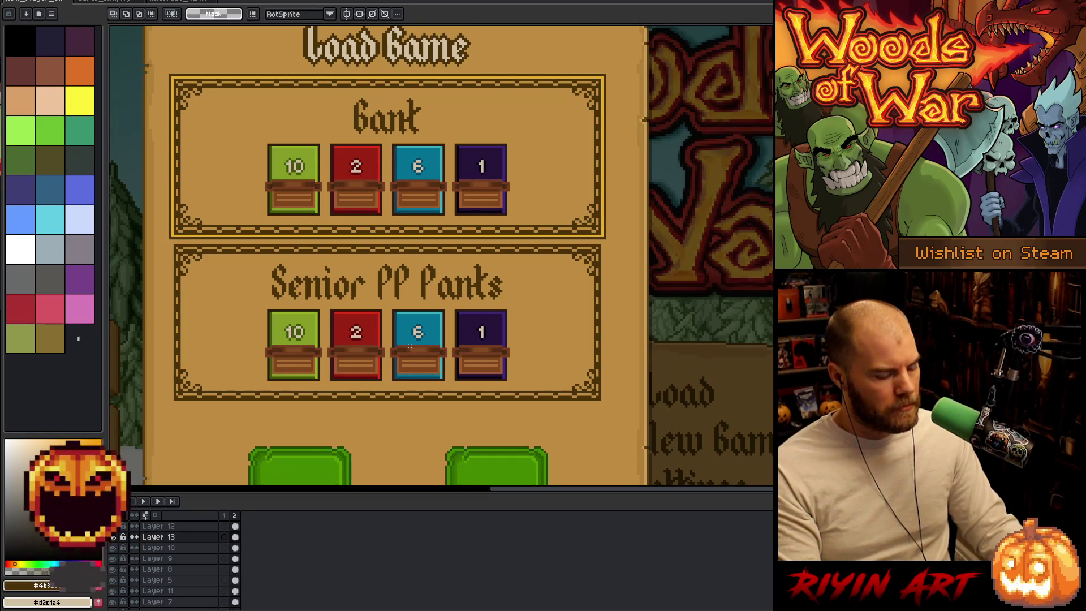
left_click(403, 291)
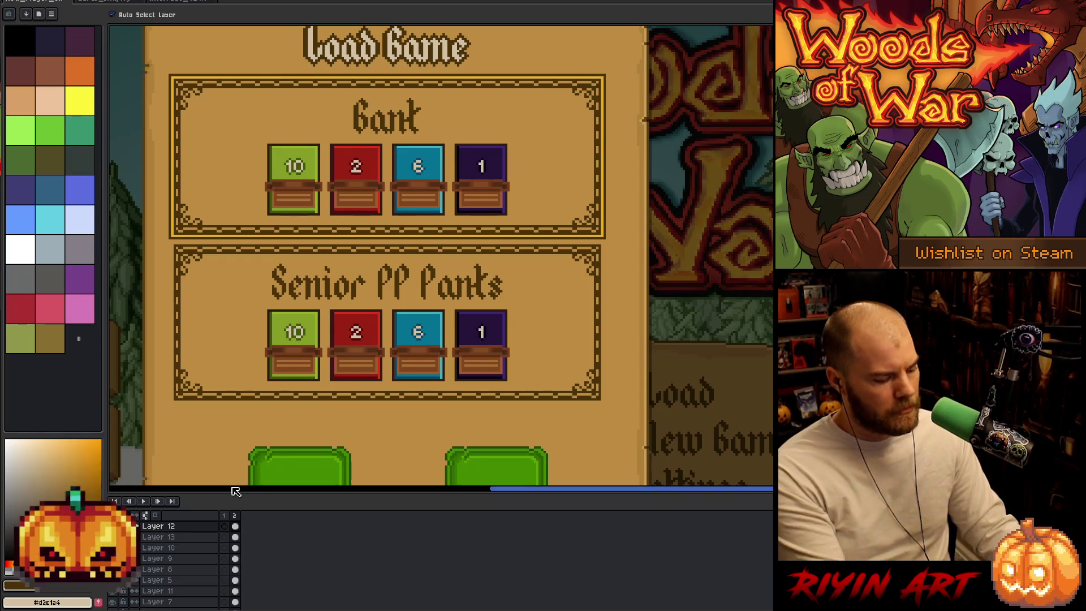
key("ctrl+e")
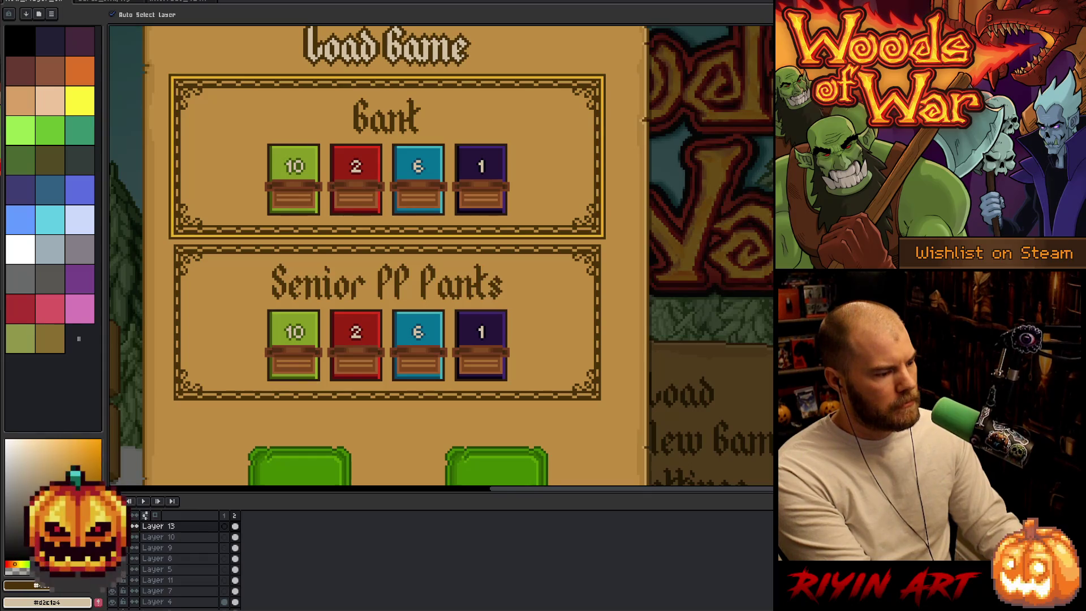
left_click(160, 538)
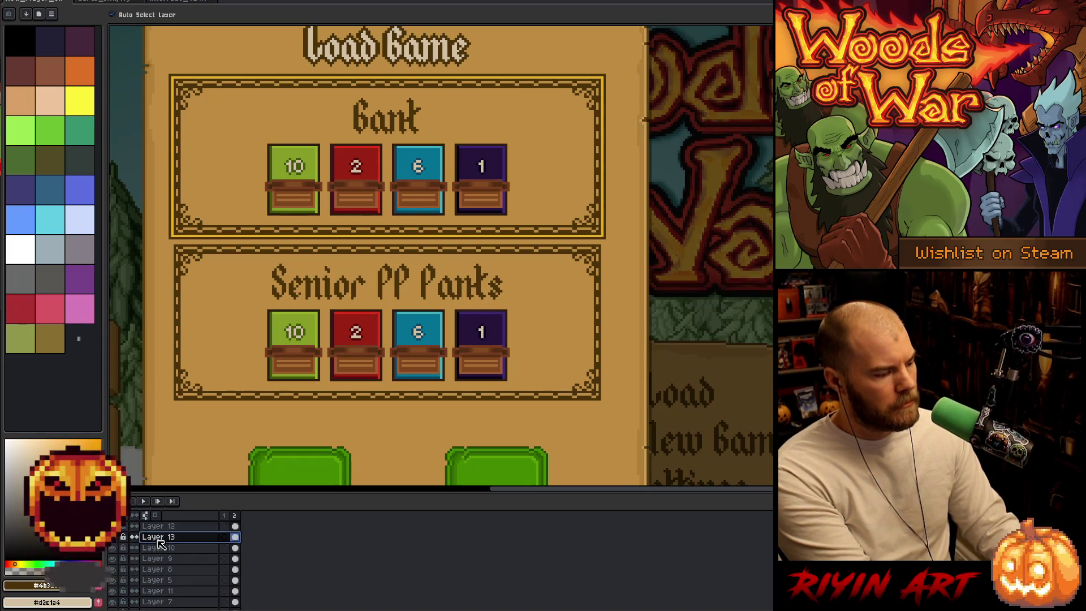
key("Delete")
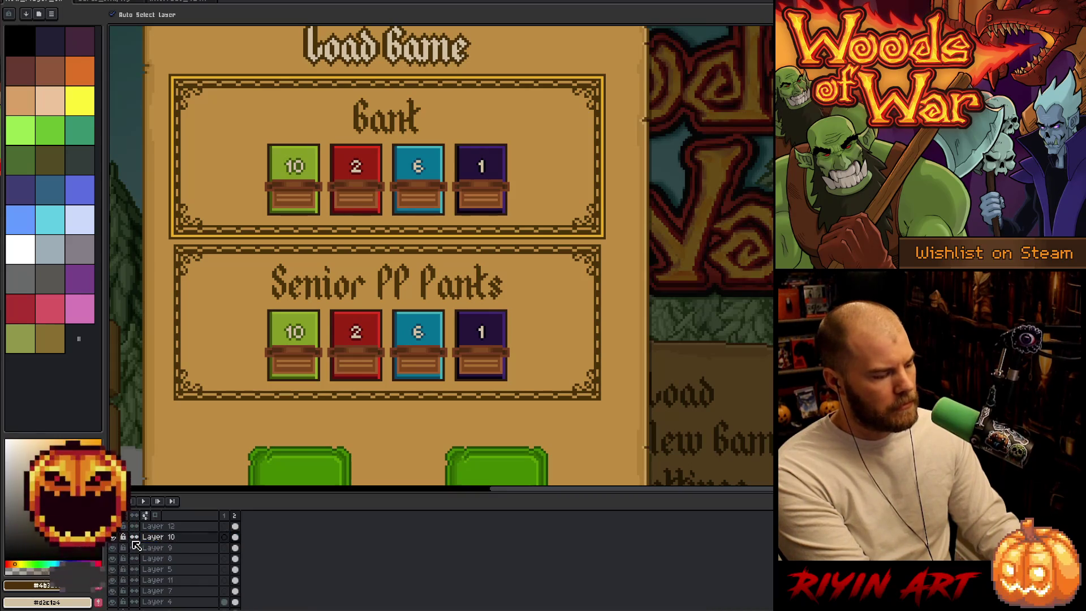
key("ctrl+z")
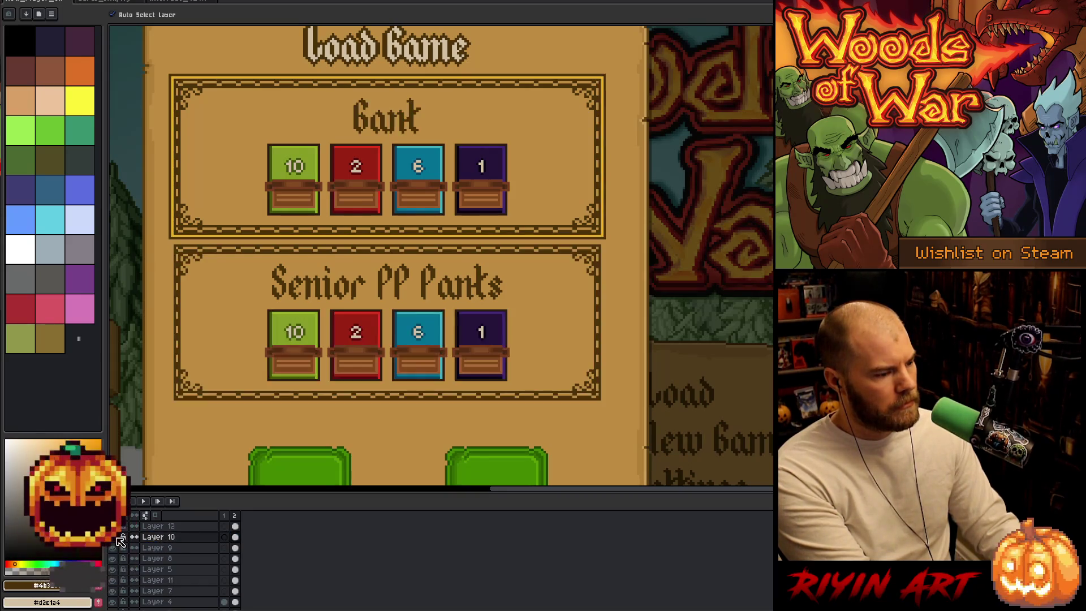
- Toggle layer visibility to find which layers hold the Bank and Senior PP Panks titles
left_click(117, 548)
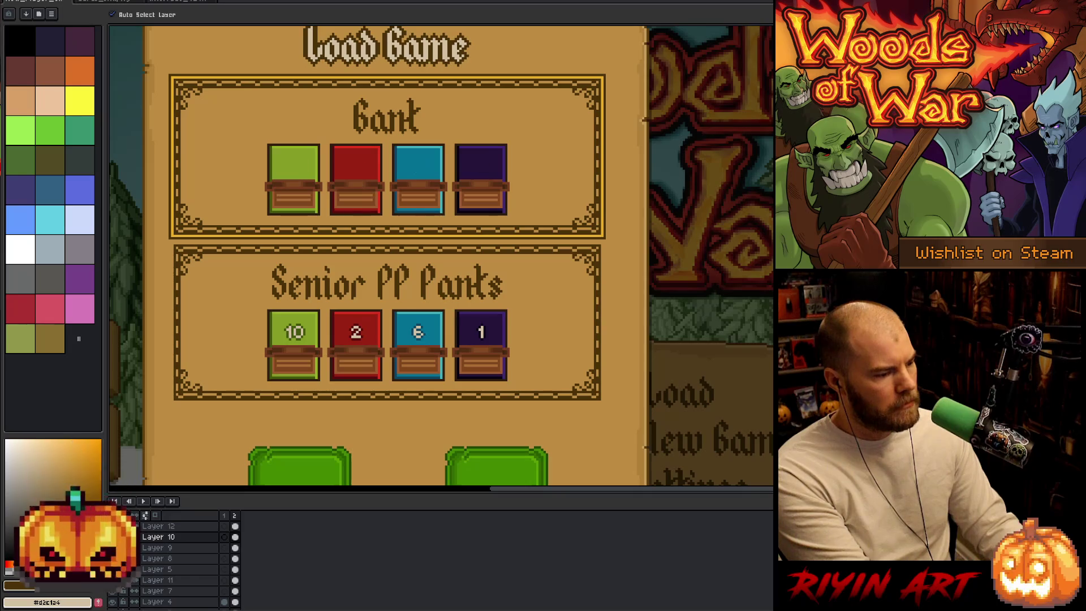
left_click(117, 548)
left_click(117, 548)
left_click(117, 548)
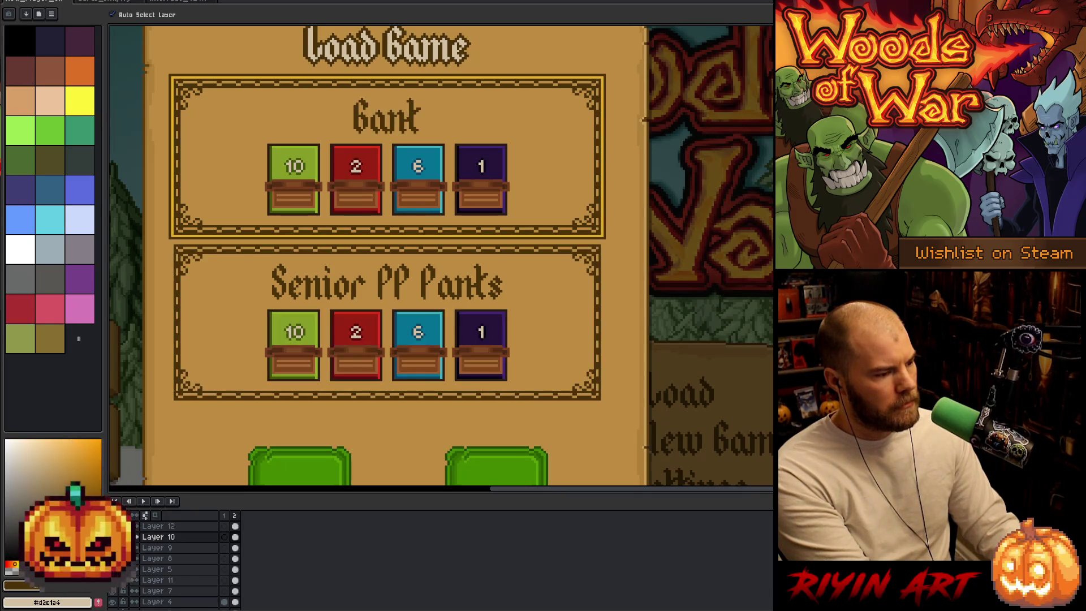
left_click(117, 548)
left_click(117, 548)
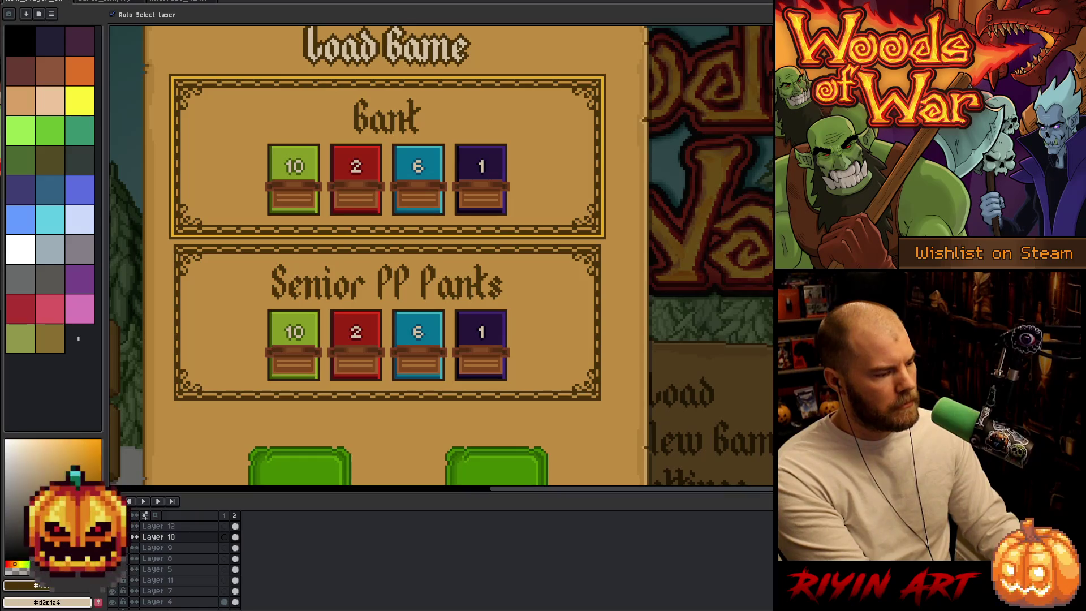
left_click(122, 533)
left_click(122, 534)
left_click(122, 533)
left_click(121, 533)
left_click(121, 534)
left_click(121, 533)
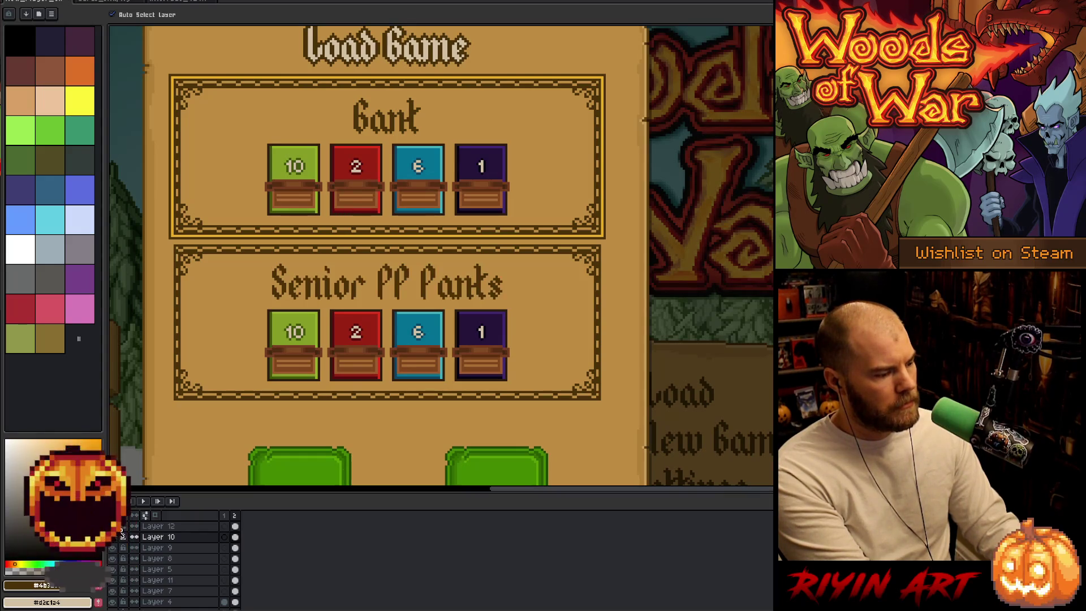
- Make Layer 12 the working layer, inspect it by toggling visibility, and restore the Senior PP Panks title
left_click(122, 533)
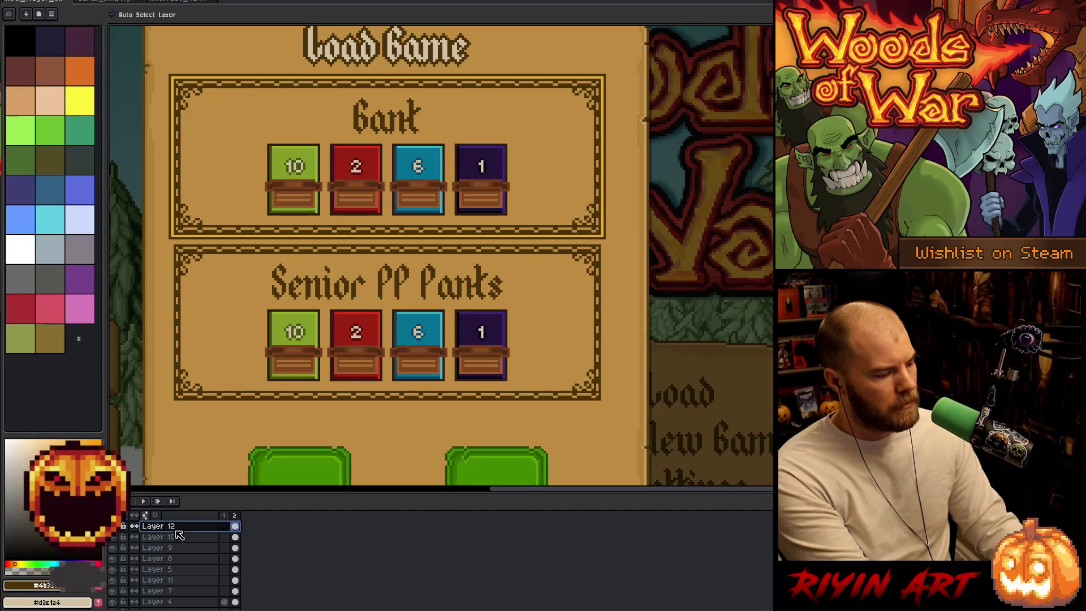
left_click(122, 531)
left_click(117, 537)
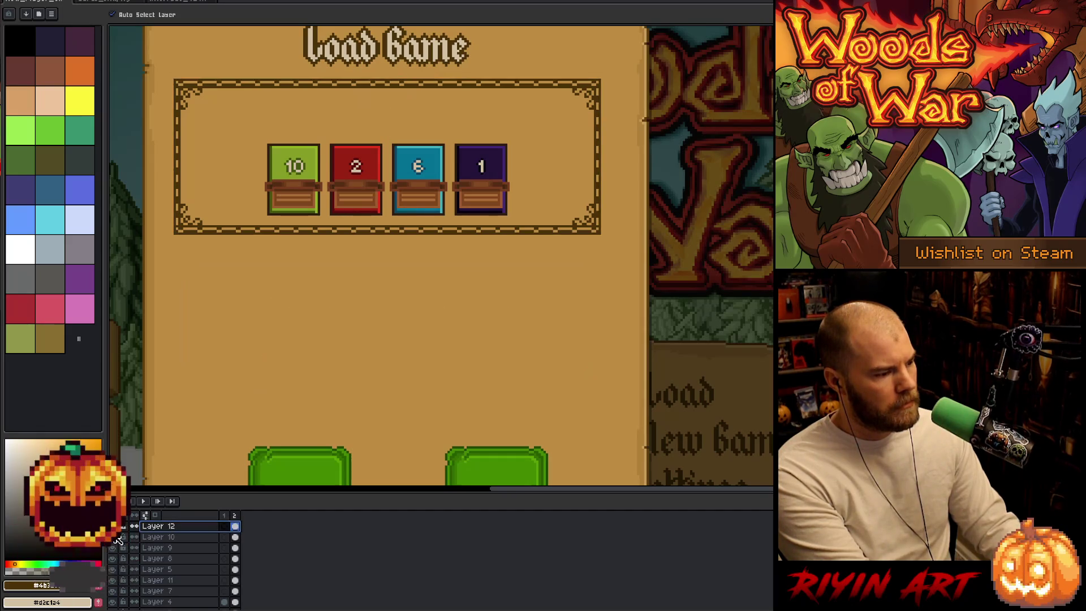
left_click(117, 538)
left_click(117, 538)
left_click(117, 538)
left_click(117, 538)
left_click(117, 538)
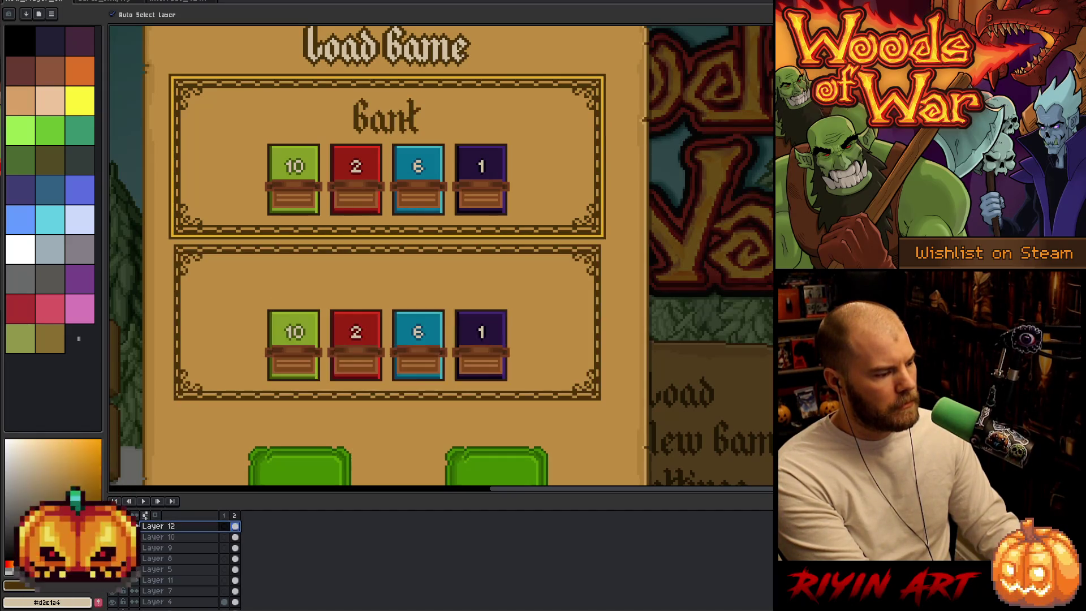
key("ctrl+z")
key("ctrl+z")
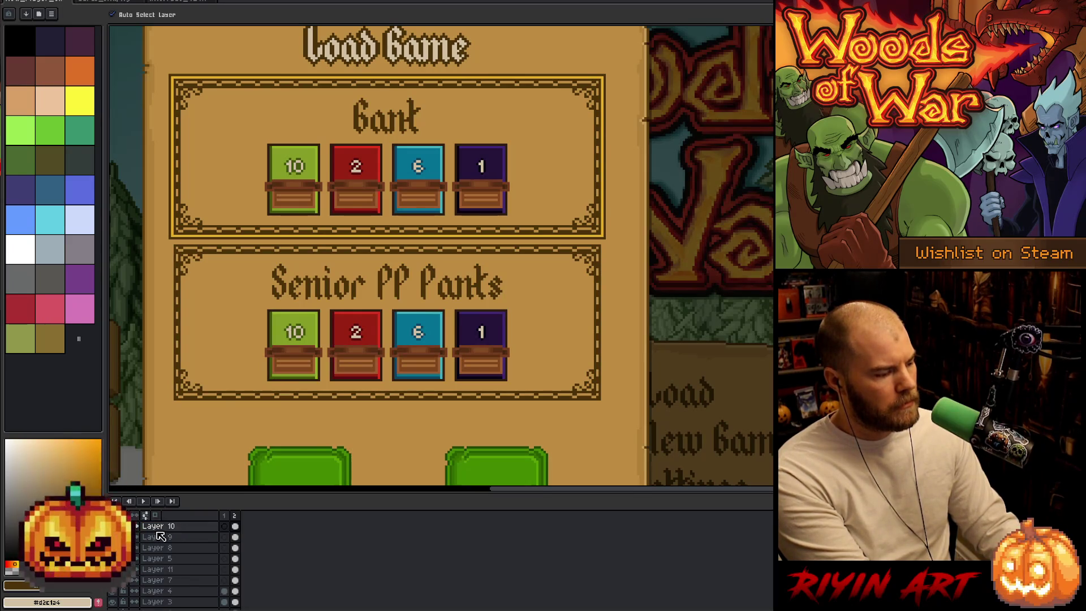
- Toggle layer visibility to locate the Bank title and frame and the panel titles
left_click(128, 533)
left_click(128, 533)
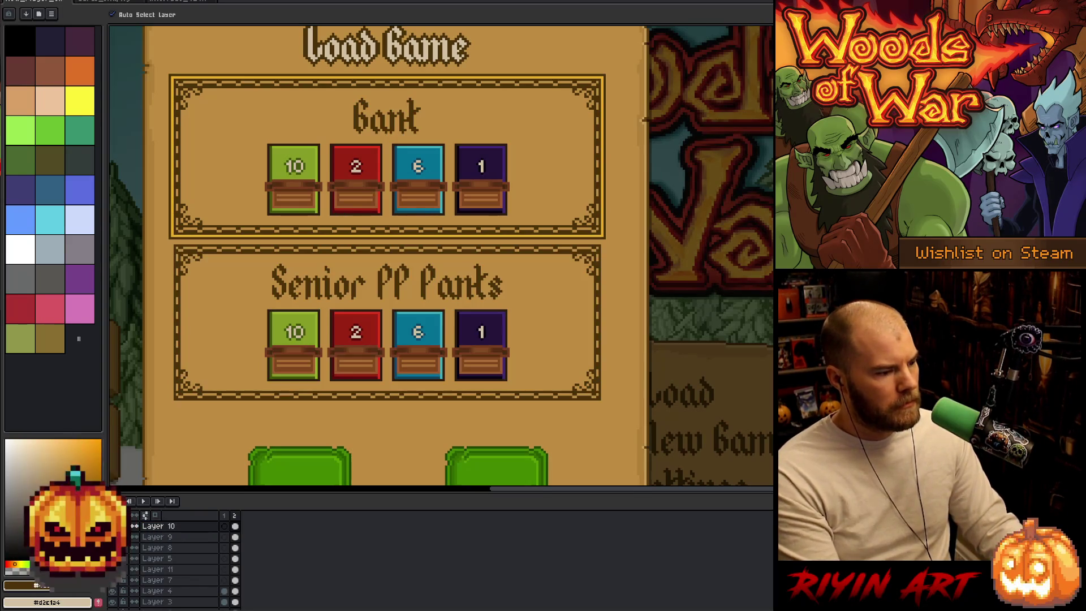
left_click(128, 534)
left_click(128, 533)
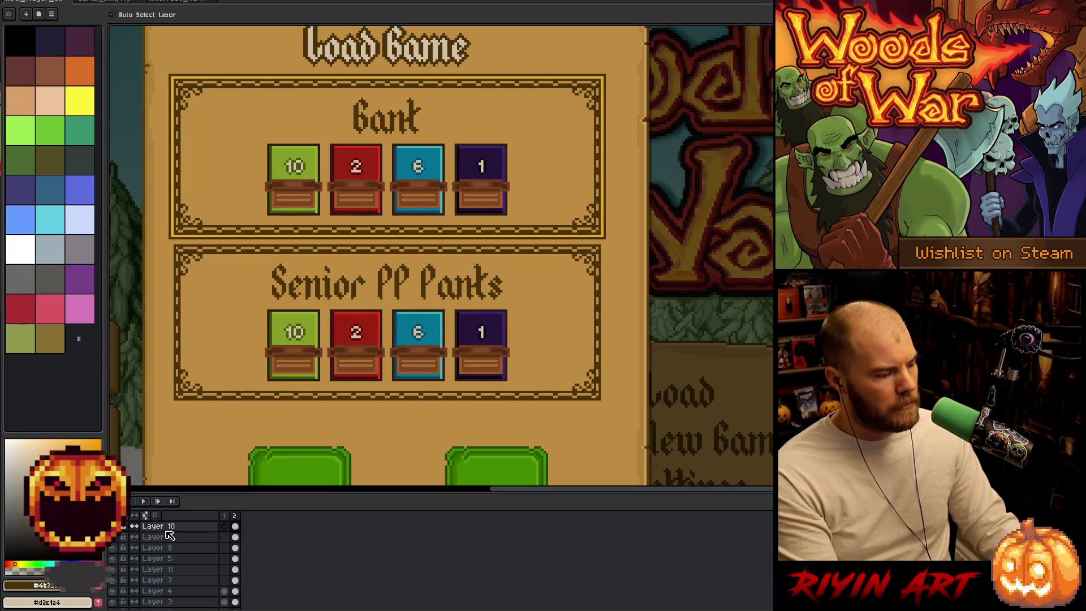
left_click(112, 526)
left_click(112, 526)
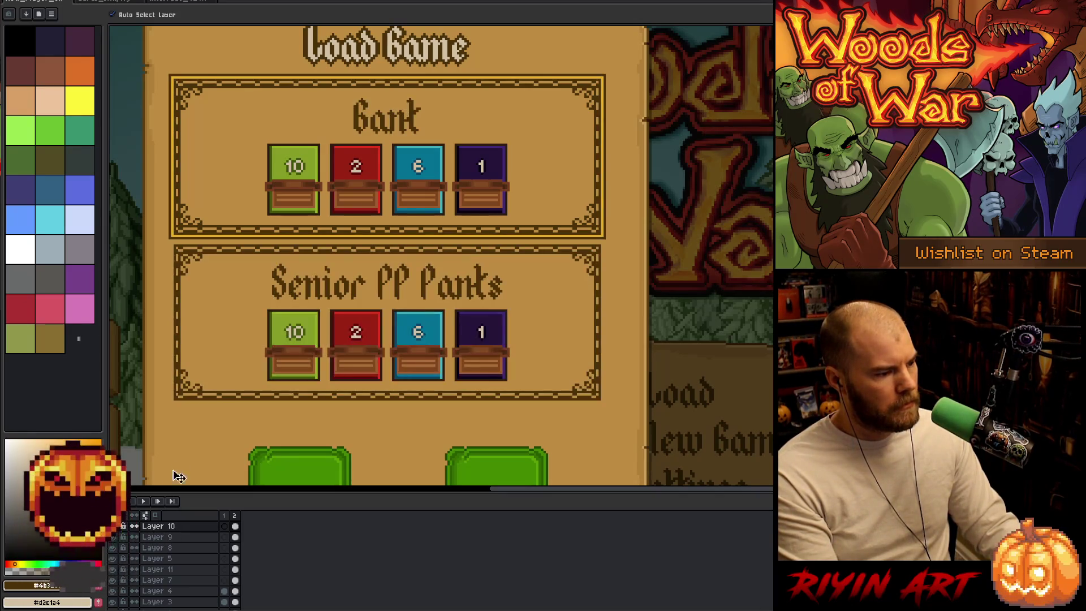
- Cut the Bank title and upper frame and paste them into a new layer
key("m")
mouse_move(146, 55)
left_mouse_down()
mouse_move(466, 193)
mouse_move(635, 245)
left_mouse_up()
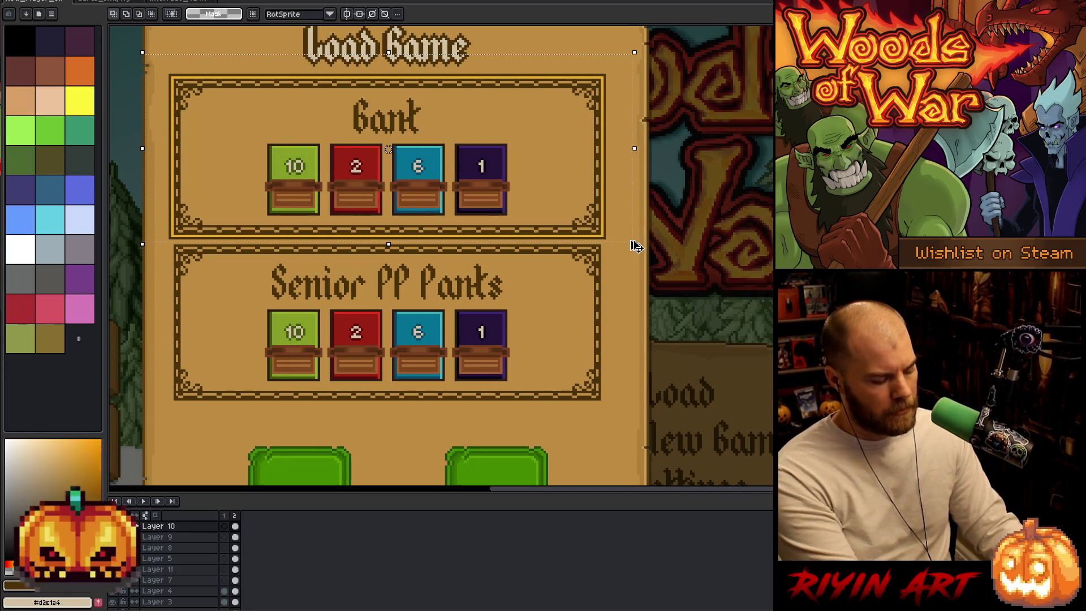
key("ctrl+x")
key("shift+n")
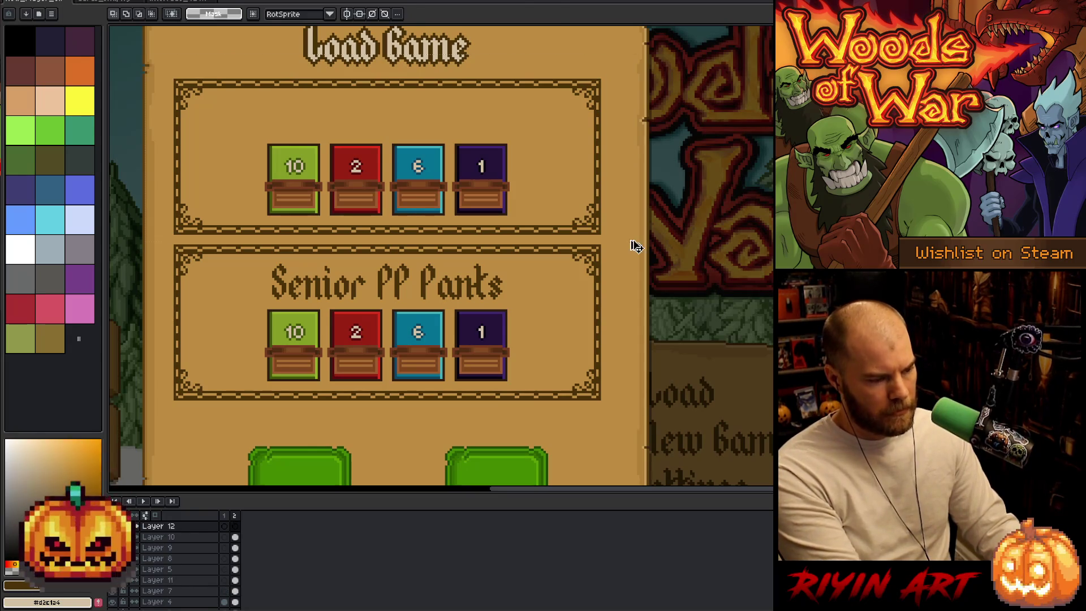
key("ctrl+v")
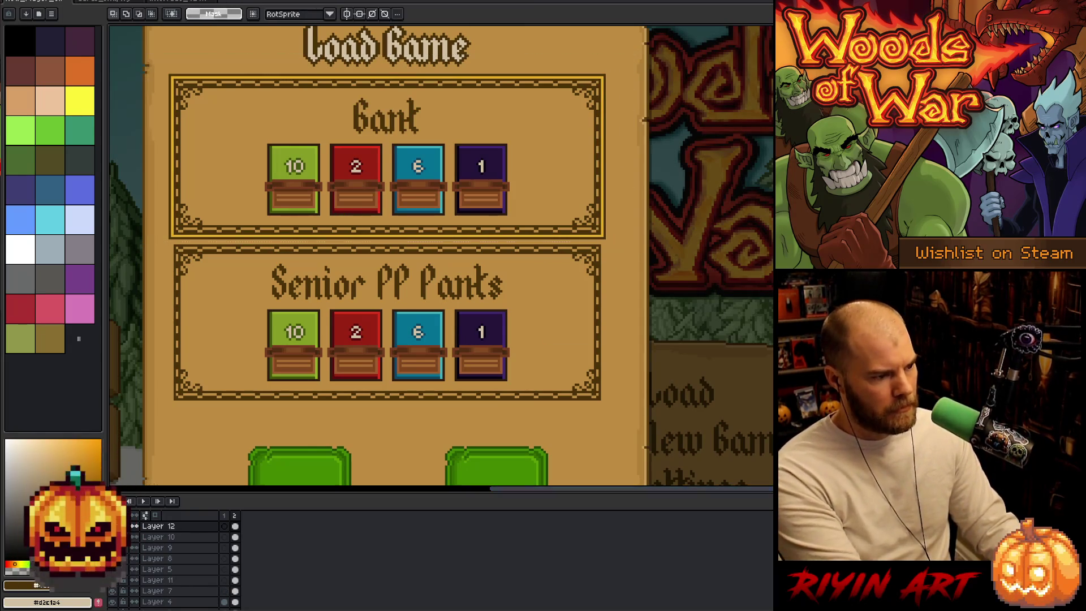
- Open Layer 10's properties to lower its opacity
left_click(172, 539)
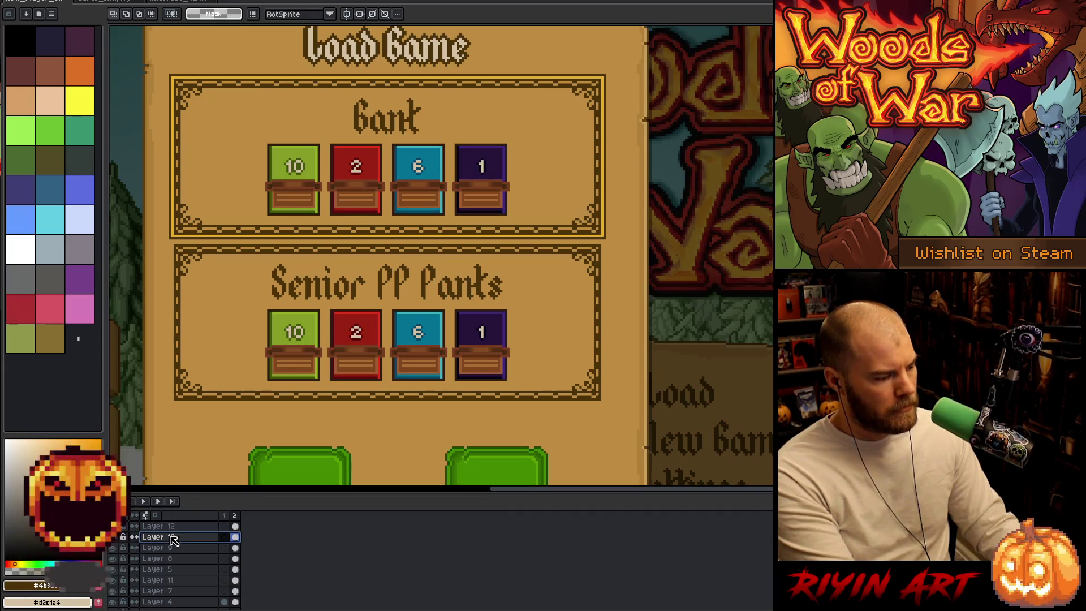
left_click(163, 538)
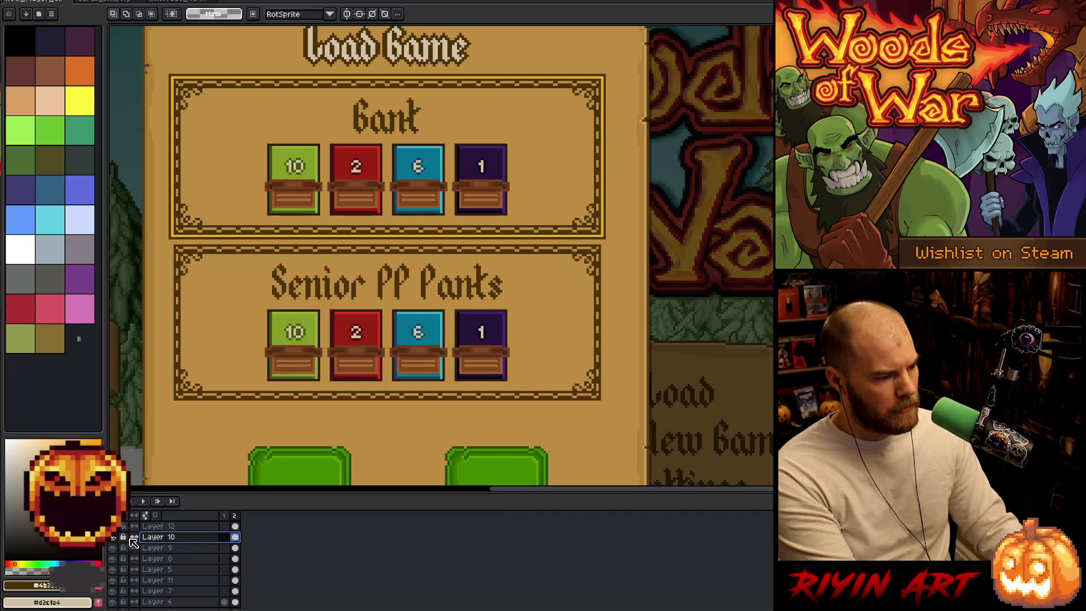
double_click(163, 539)
left_click(484, 88)
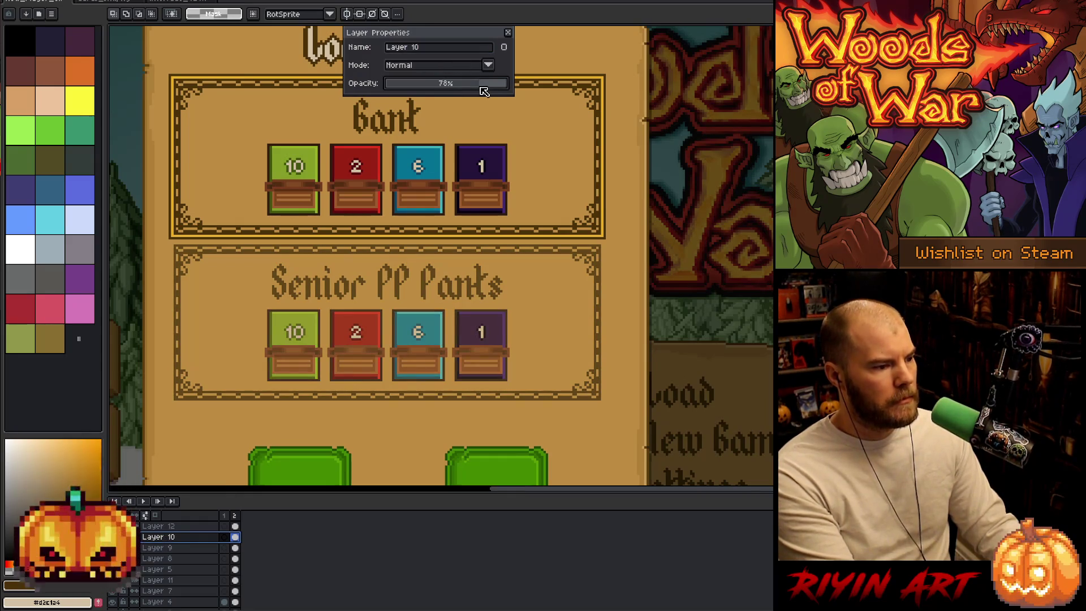
- Lower Layer 10's opacity to 60% to fade Senior PP Panks, then centre the Load Game panel
mouse_move(483, 91)
left_mouse_down()
mouse_move(450, 97)
mouse_move(462, 99)
left_mouse_up()
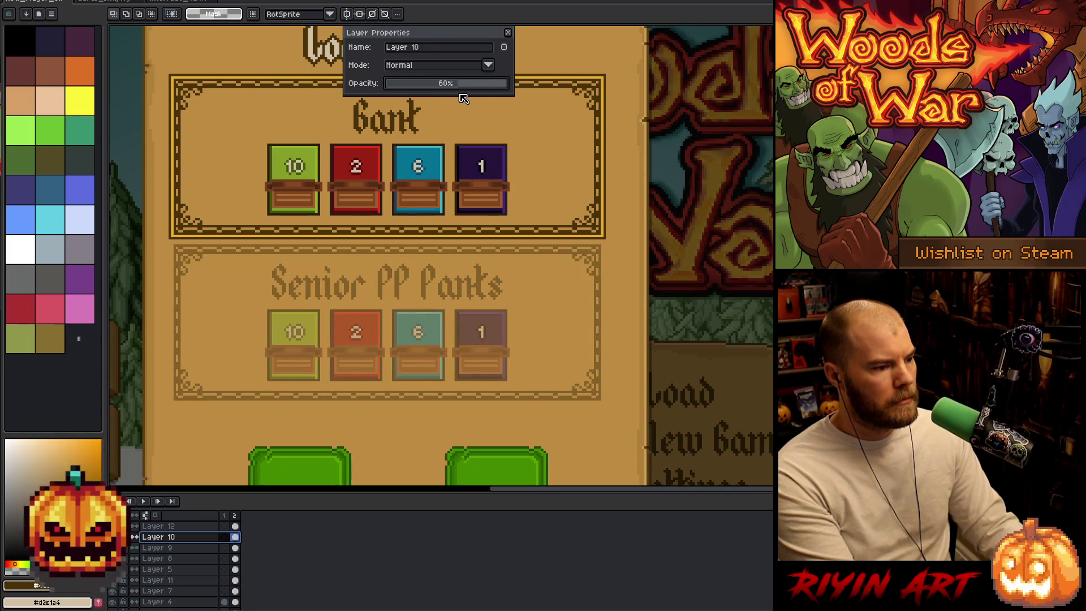
left_click(508, 32)
scroll(417, 206, "down", 2)
scroll(417, 207, "up", 1)
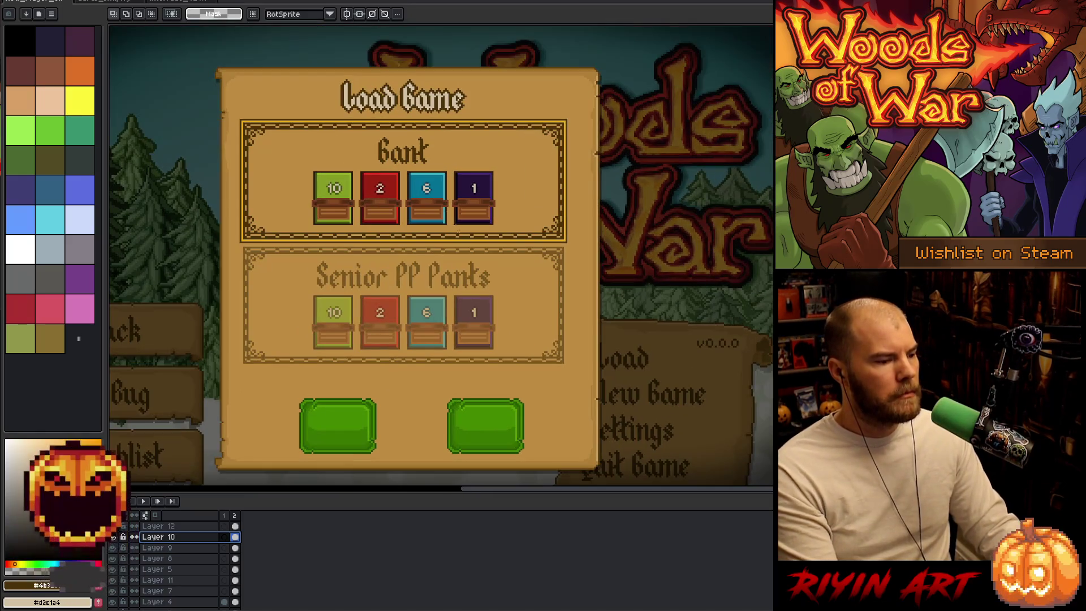
mouse_move(511, 309)
left_mouse_down()
mouse_move(470, 318)
mouse_move(456, 338)
left_mouse_up()
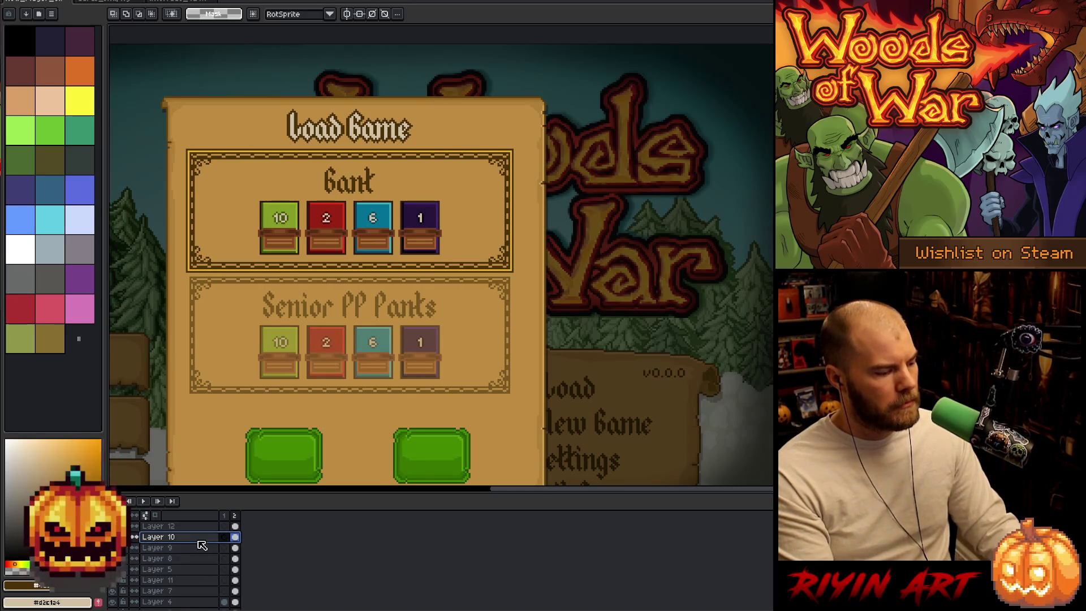
- Add a new Layer 13 from Layer 4, then make Layer 7 the working layer
key("alt+Down")
key("alt+Down")
key("alt+Down")
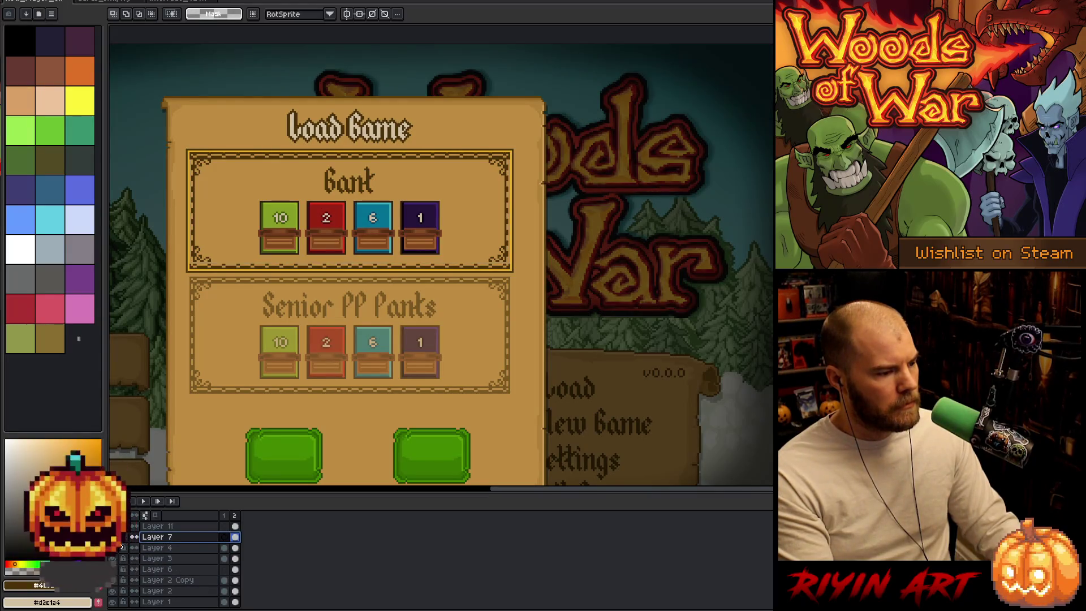
left_click(177, 551)
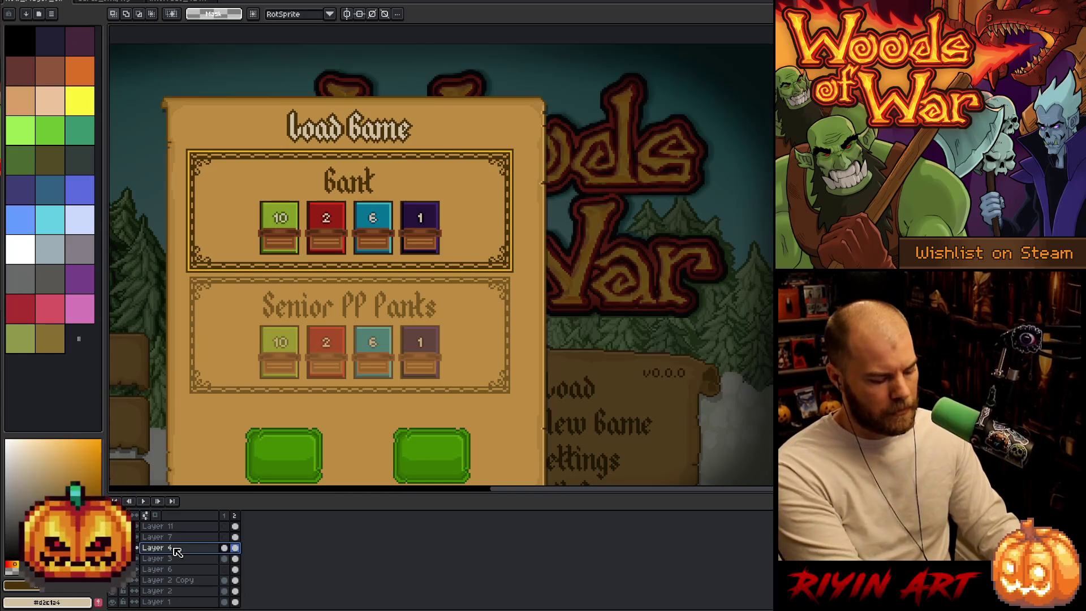
key("shift+n")
left_click(235, 537)
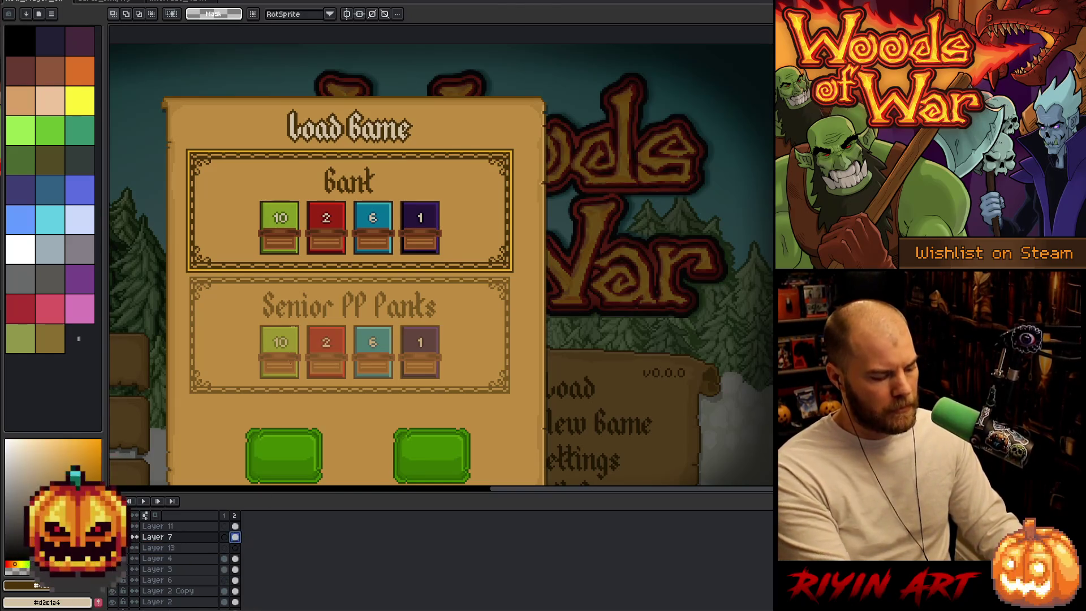
- Select the Bank box interior, trimming the selection's right edge to the Bank frame
key("w")
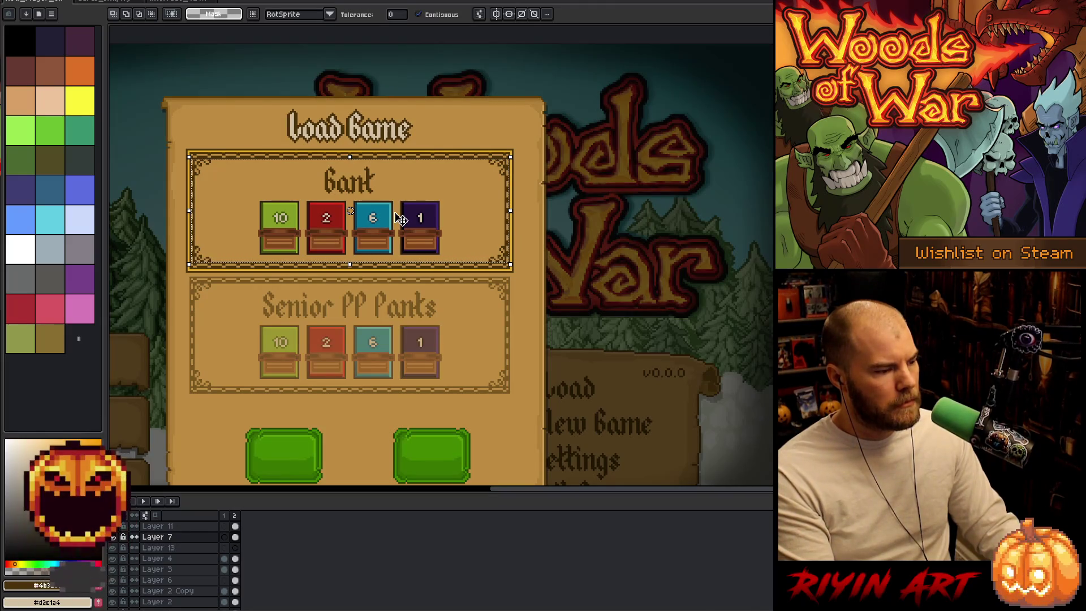
key("m")
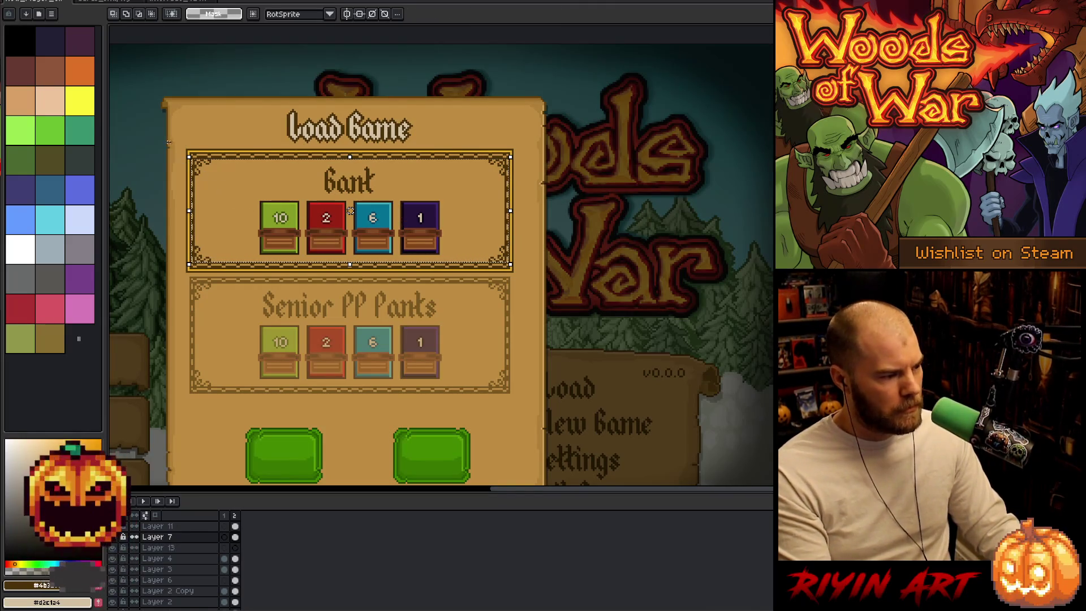
left_click_drag(168, 142, 175, 254)
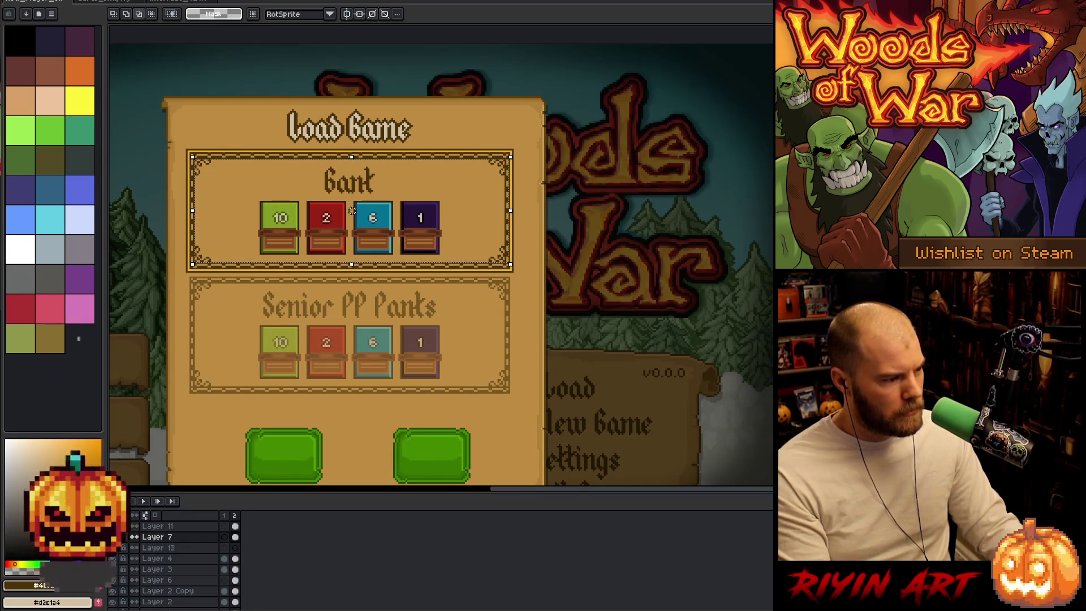
left_click_drag(570, 121, 504, 312)
scroll(473, 220, "up", 4)
scroll(478, 222, "down", 4)
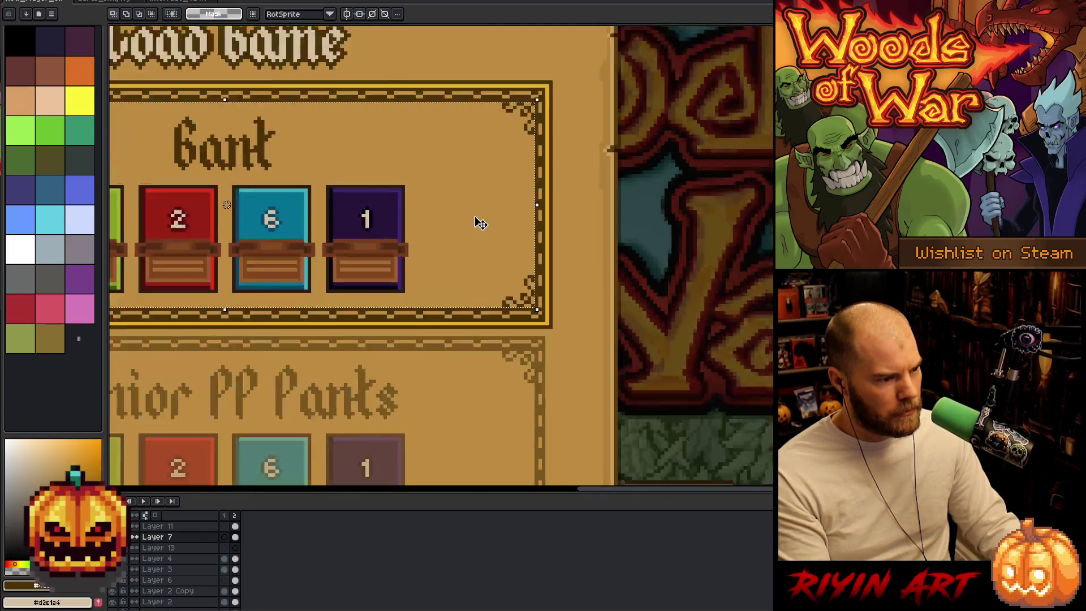
- Fill the selected Bank interior with darker brown on Layer 13, comparing via undo and redo
left_click(235, 547)
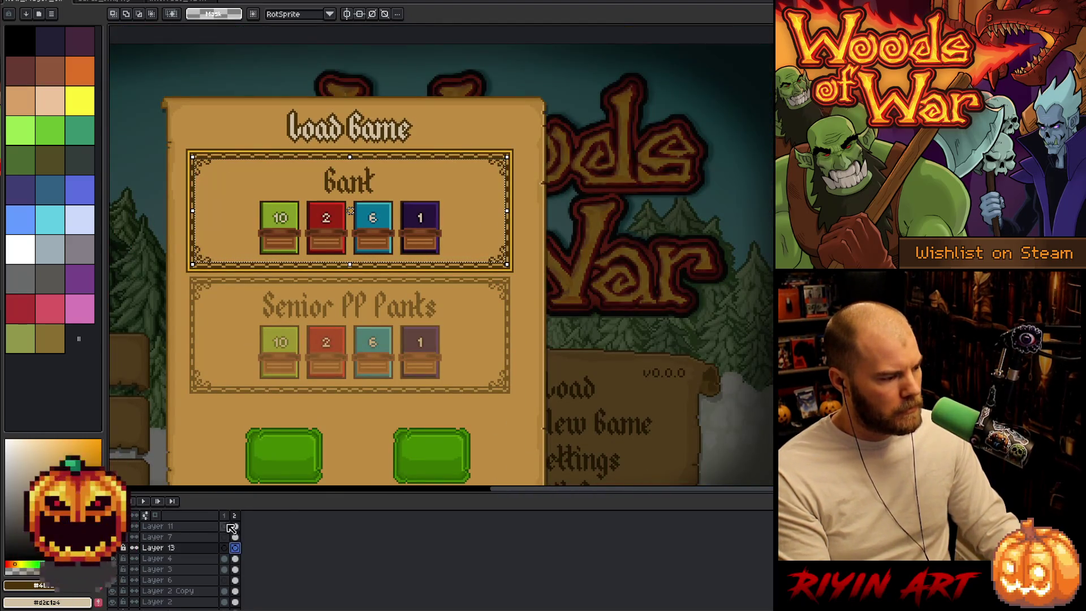
key("i")
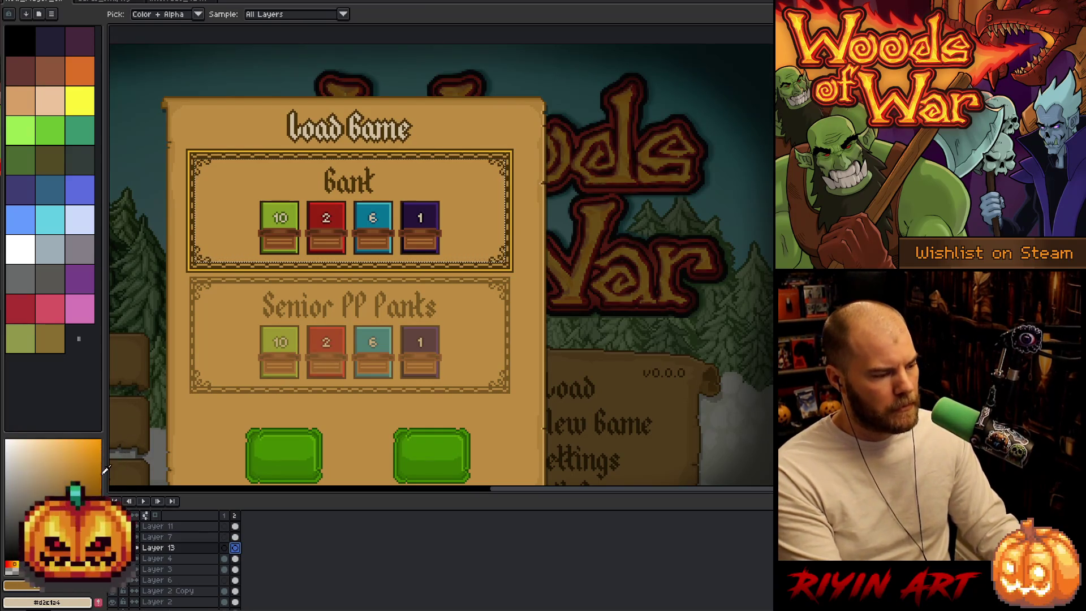
key("Delete")
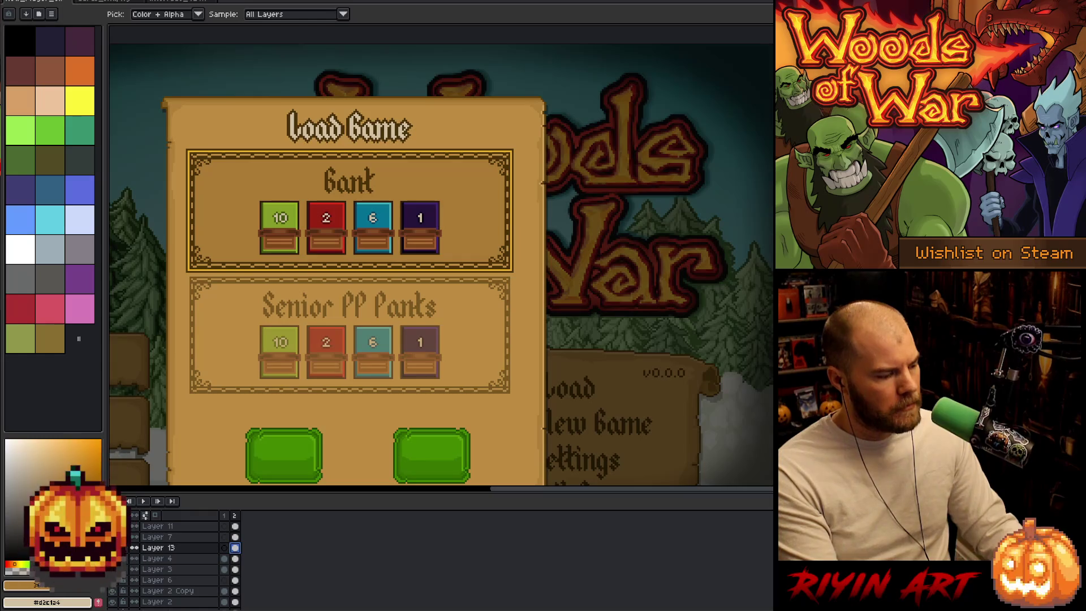
key("ctrl+z")
key("ctrl+y")
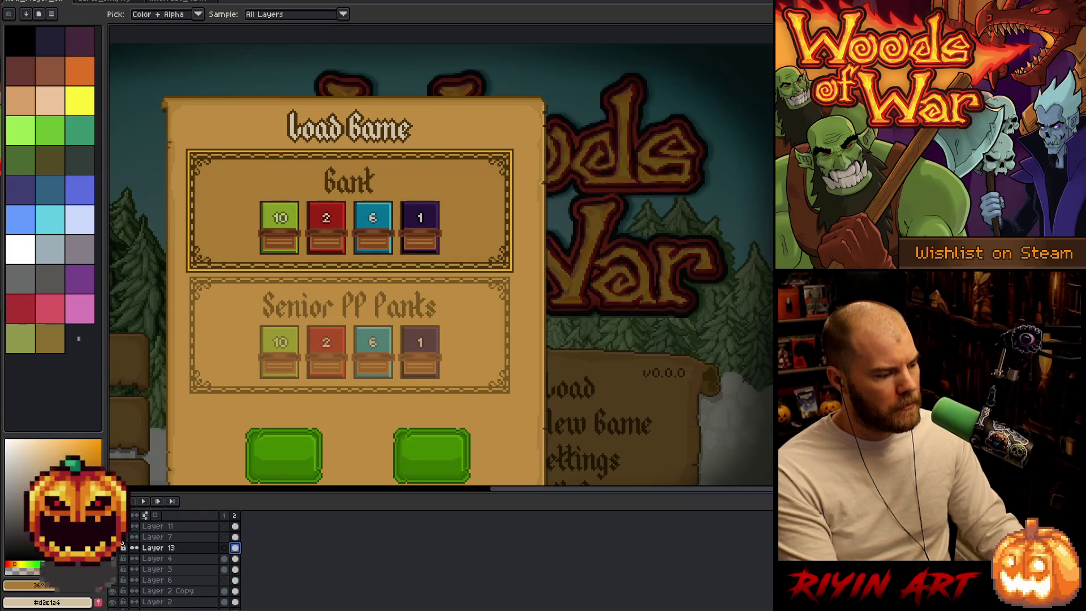
- Toggle Layer 12's visibility, then marquee-select the Bank title on Layer 12
scroll(121, 542, "up", 3)
left_click(118, 527)
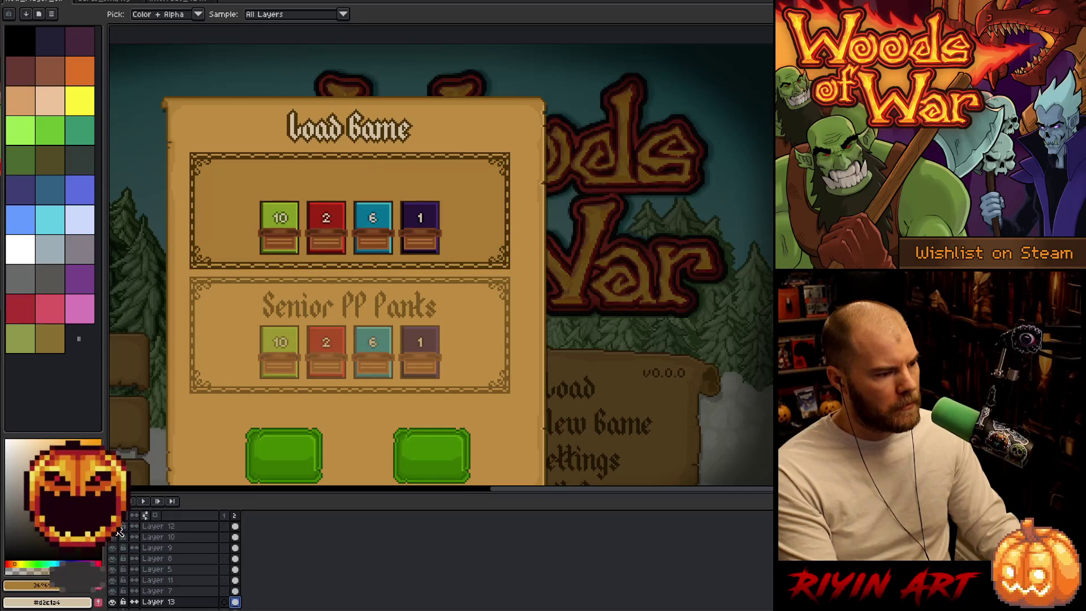
left_click(118, 528)
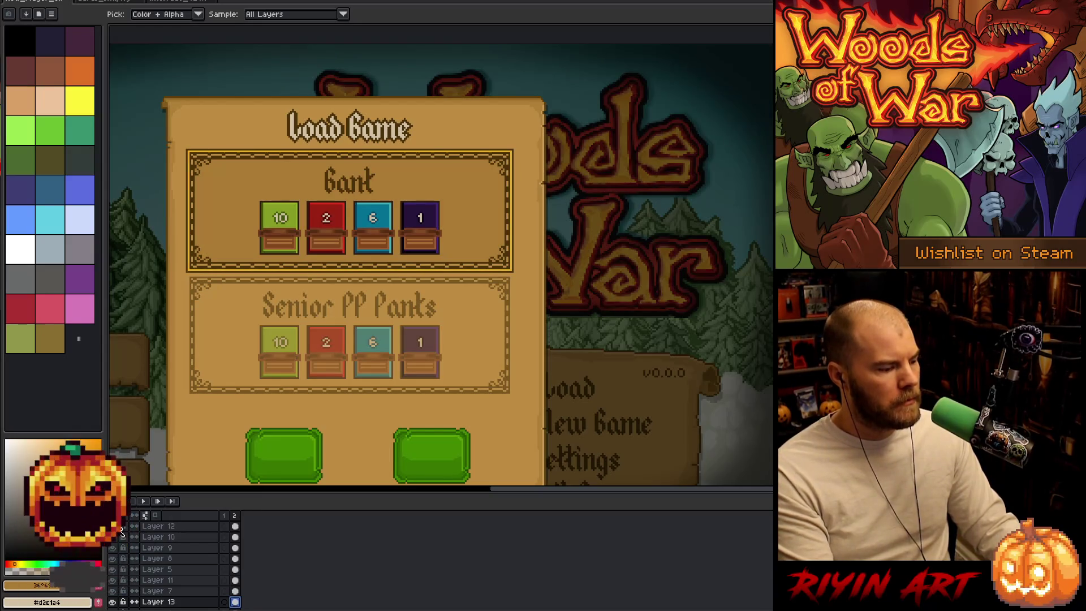
left_click(160, 527)
key("m")
mouse_move(307, 151)
left_mouse_down()
mouse_move(400, 194)
mouse_move(407, 210)
left_mouse_up()
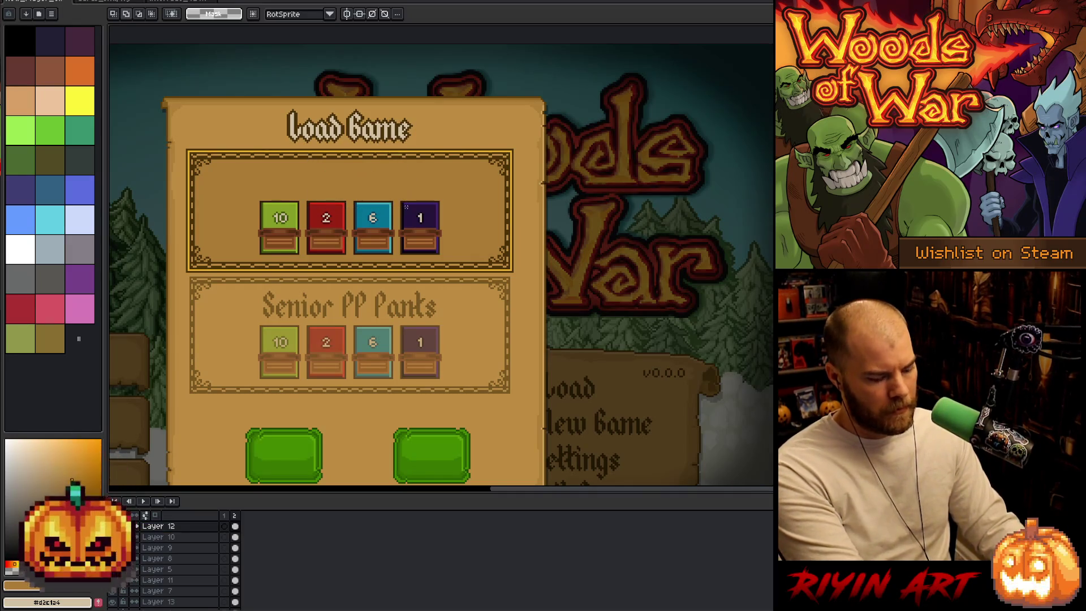
- Copy the Bank title into a new Layer 14, move Layer 12 above it, and deselect
key("ctrl+c")
key("ctrl+v")
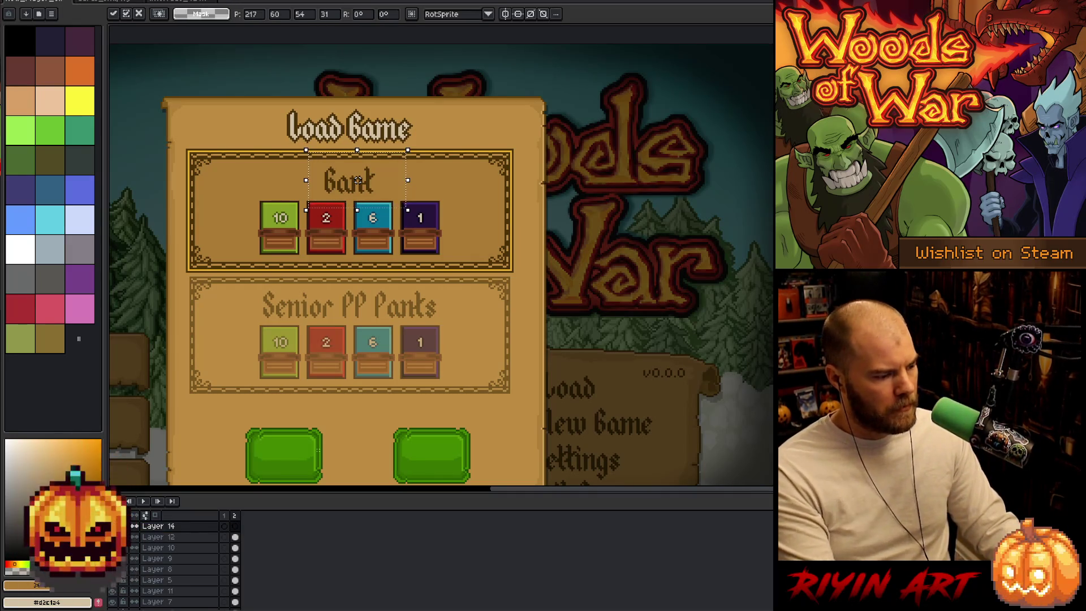
left_click(181, 537)
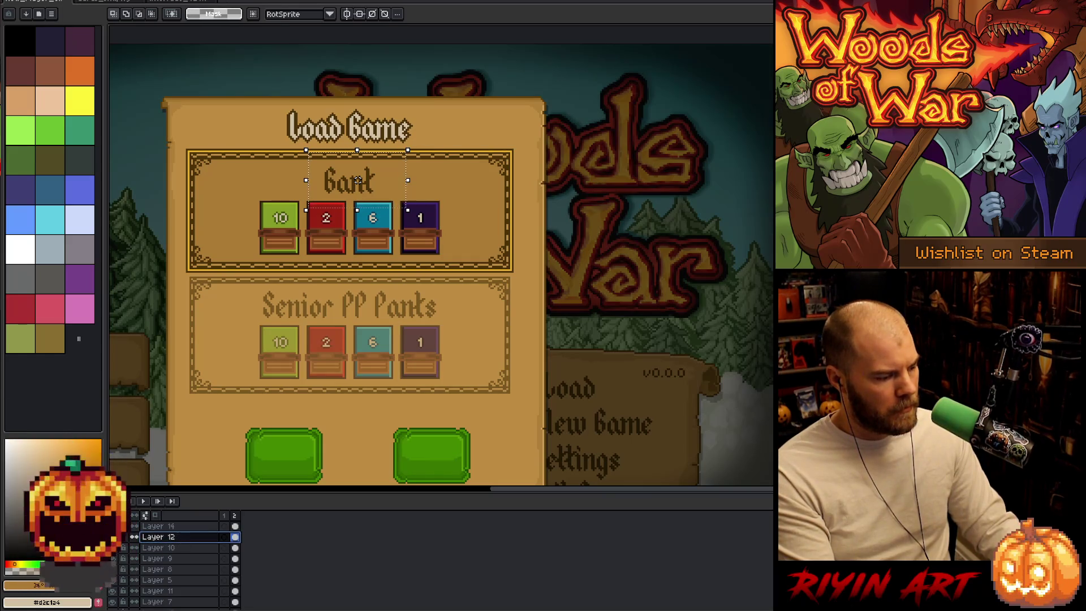
left_click_drag(146, 537, 146, 521)
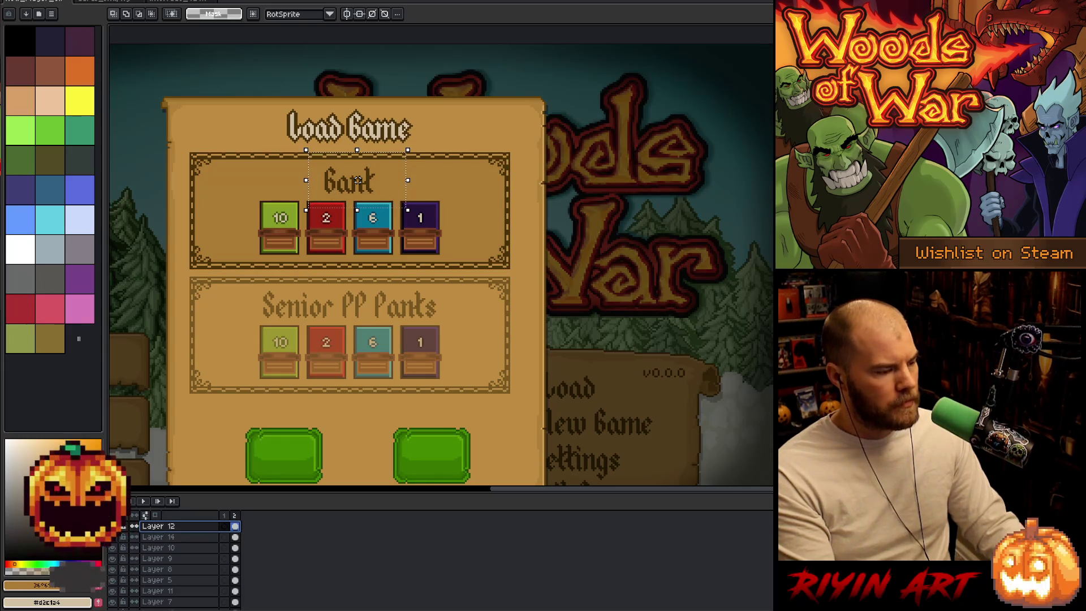
key("ctrl+d")
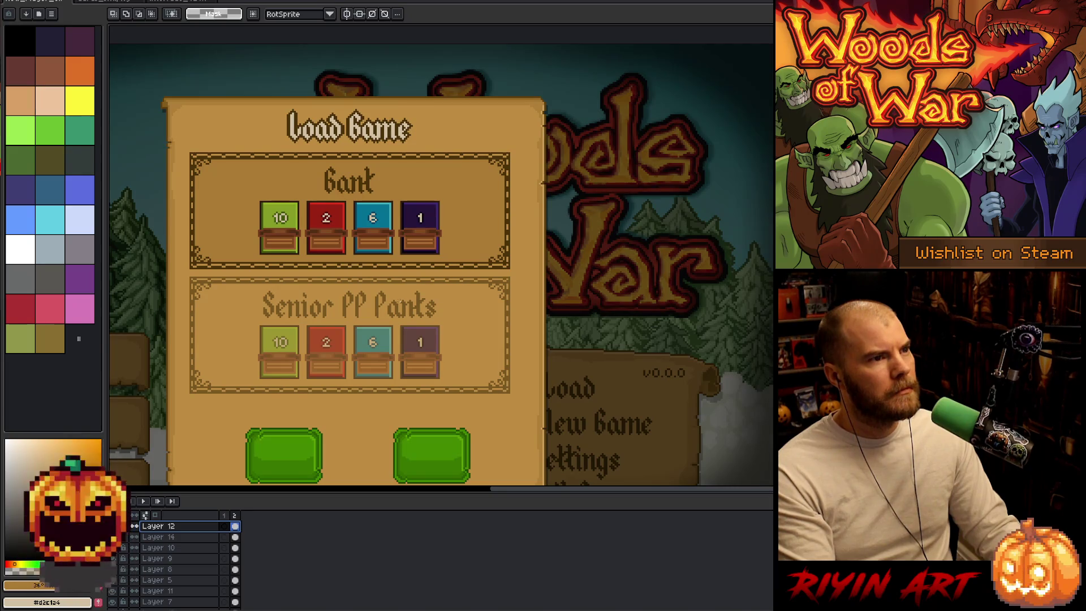
scroll(432, 291, "down", 1)
mouse_move(395, 344)
left_mouse_down()
mouse_move(431, 284)
mouse_move(506, 314)
mouse_move(487, 305)
left_mouse_up()
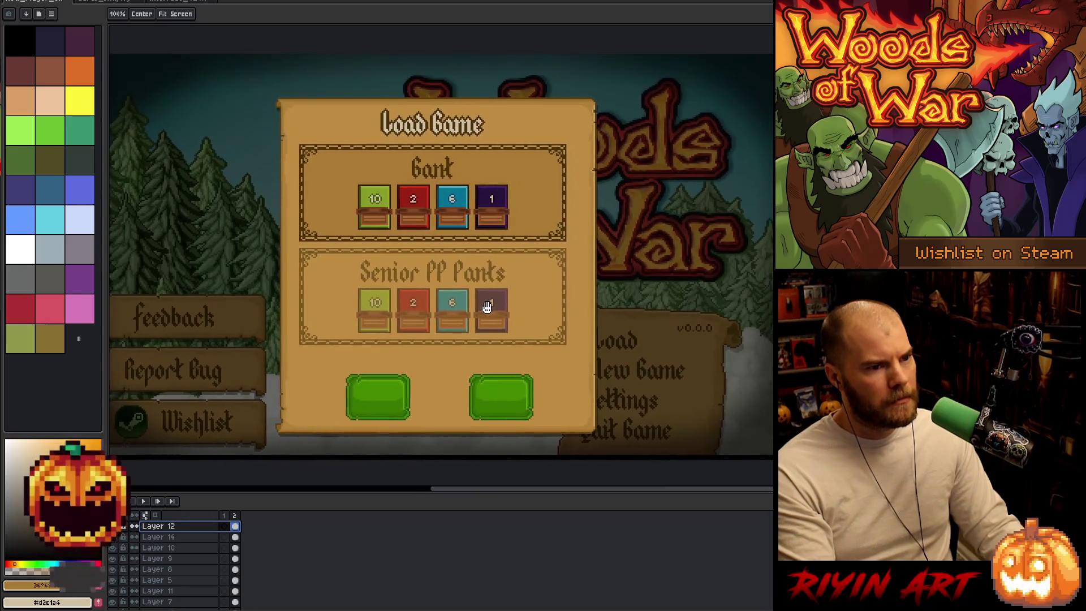
scroll(491, 310, "down", 1)
scroll(514, 310, "up", 2)
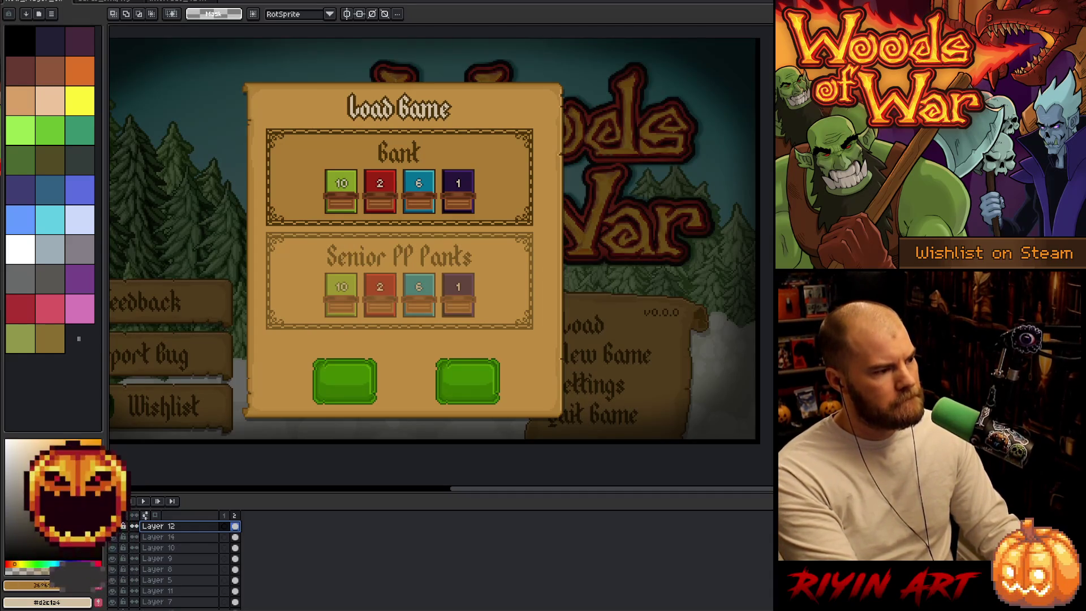
- Flip between the open document tabs, ending back on the Load Game screen
left_click(141, 3)
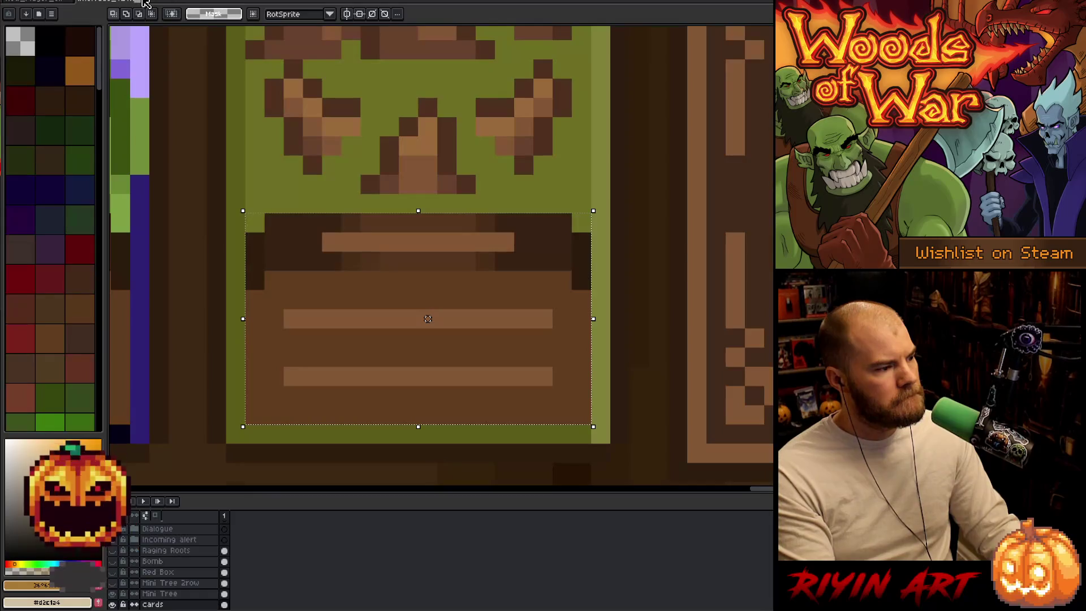
left_click(146, 3)
left_click(146, 3)
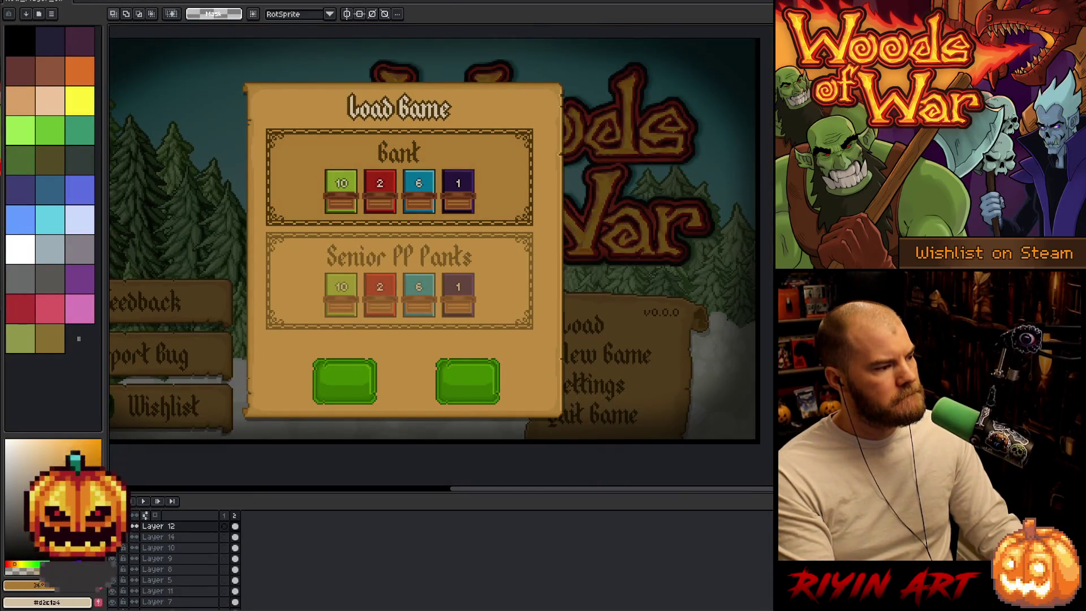
- Open deck_forge_mockup_960x540.aseprite from the File > Open dialog
left_click(11, 1)
left_click(17, 7)
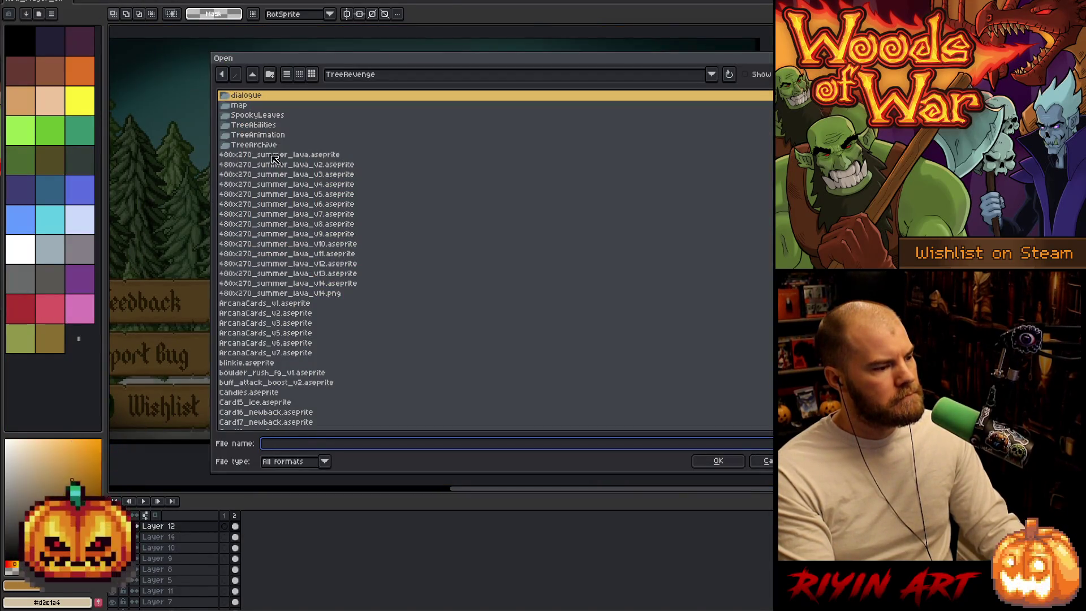
scroll(413, 216, "down", 10)
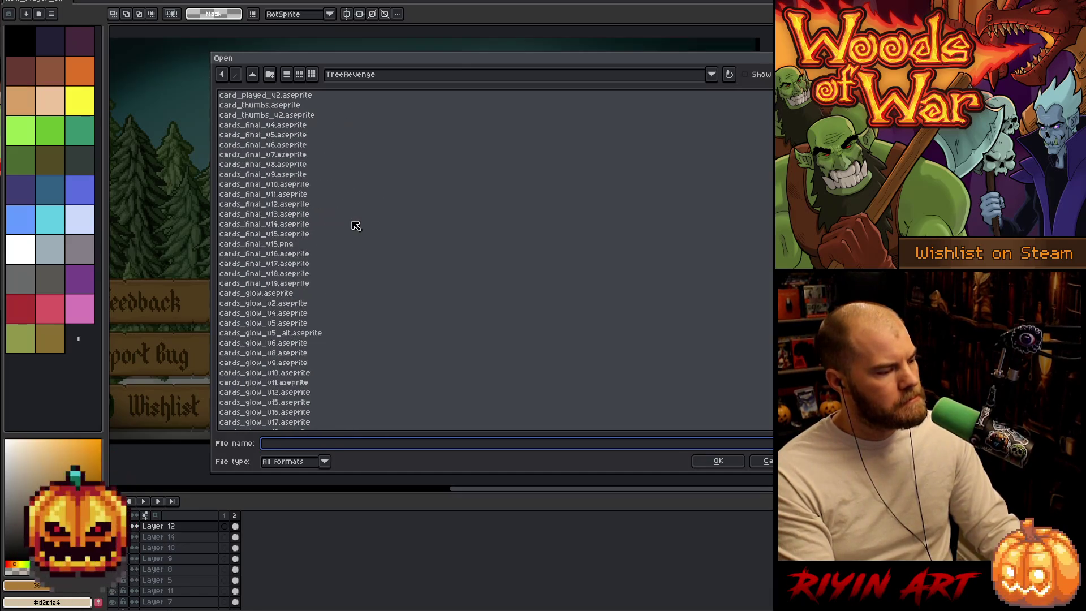
scroll(356, 226, "down", 15)
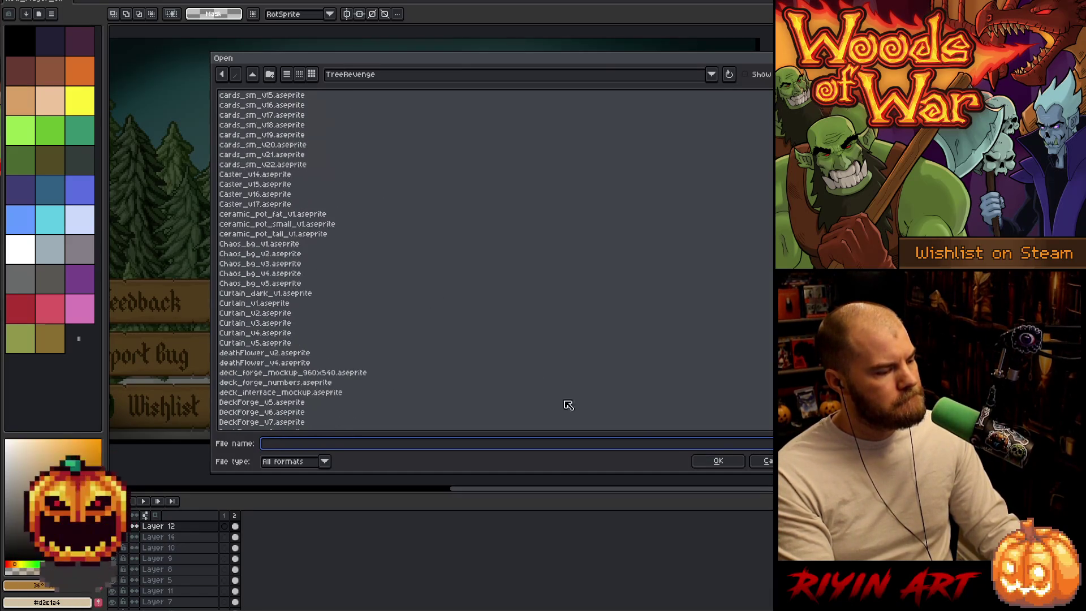
left_click(328, 374)
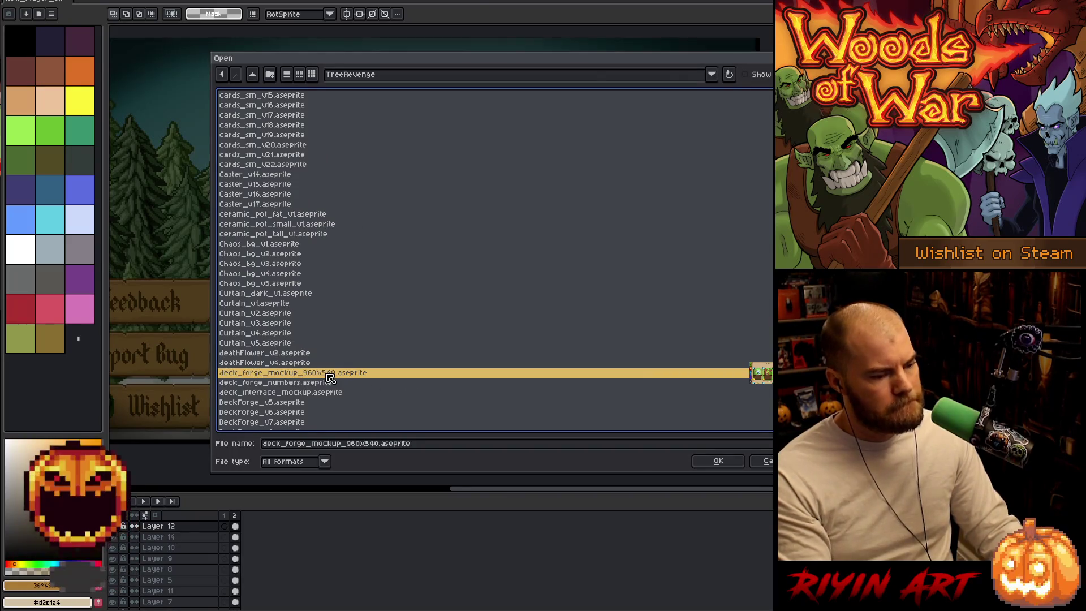
left_click(332, 381)
key("Up")
key("Return")
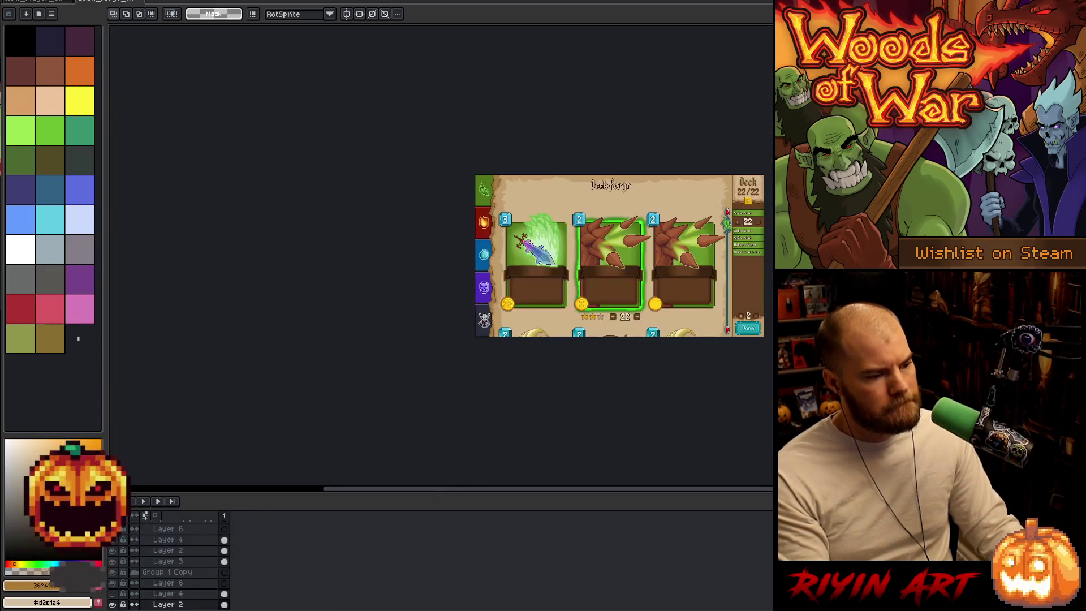
- Pan around the deck forge mockup and toggle Layer 1's visibility to check its content
scroll(722, 249, "up", 3)
left_click_drag(723, 249, 498, 252)
scroll(513, 219, "down", 1)
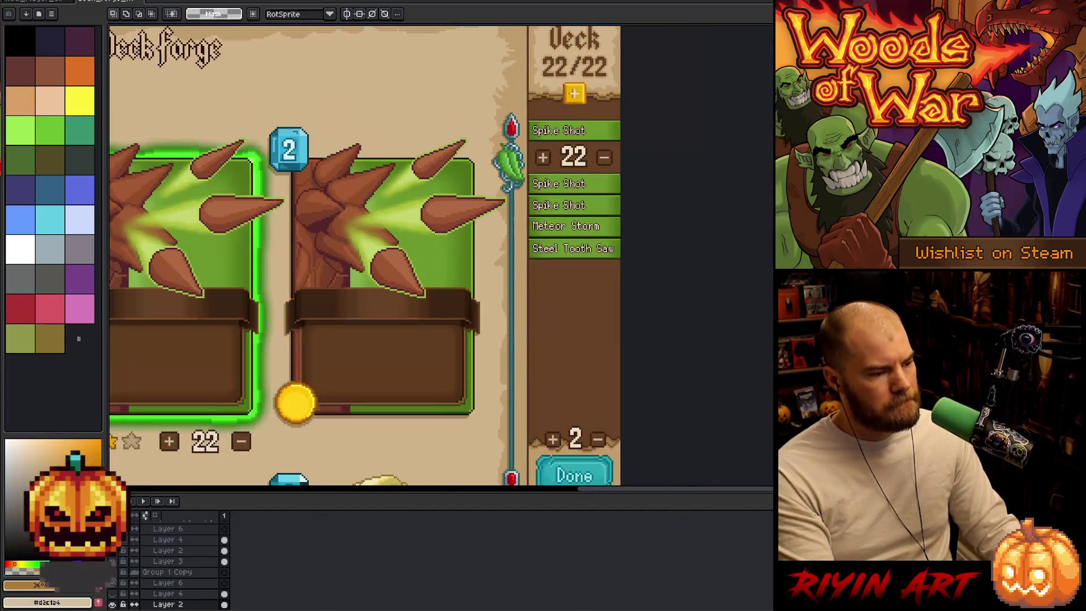
scroll(520, 210, "up", 2)
key("v")
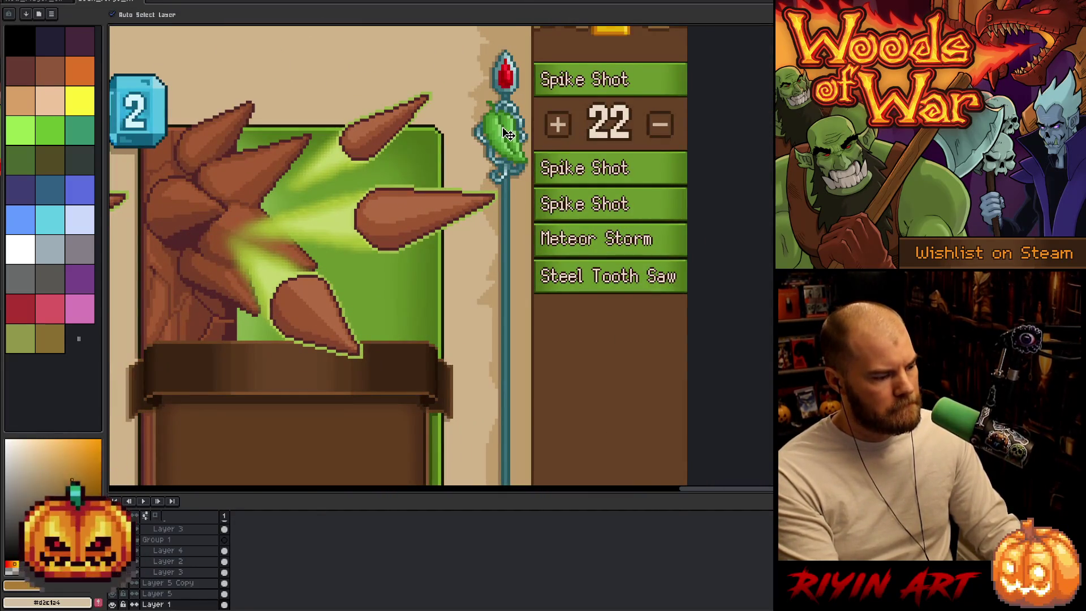
left_click(113, 604)
left_click(112, 604)
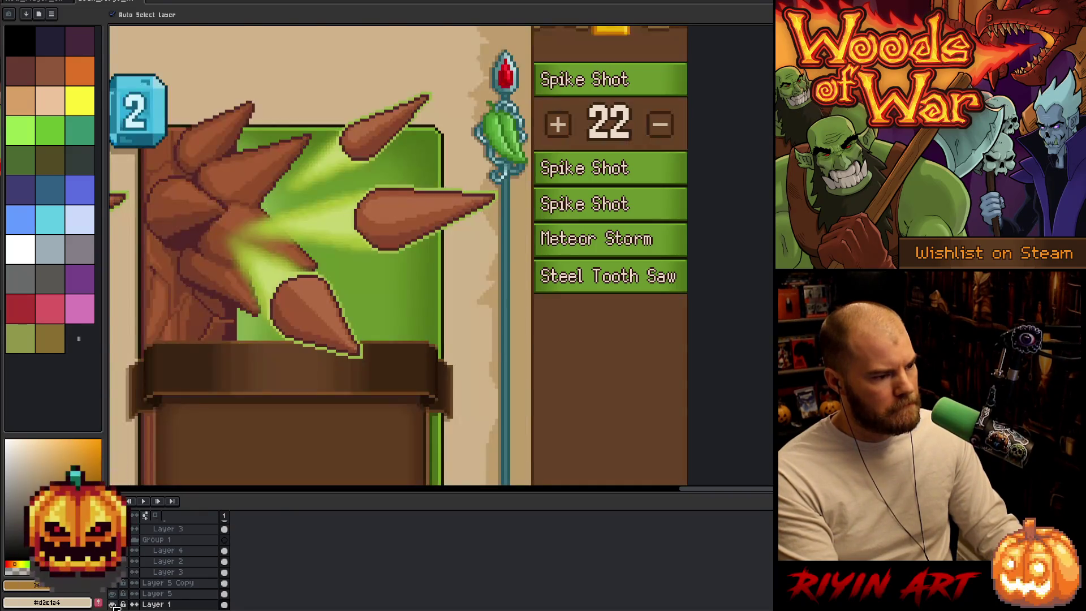
scroll(439, 261, "down", 2)
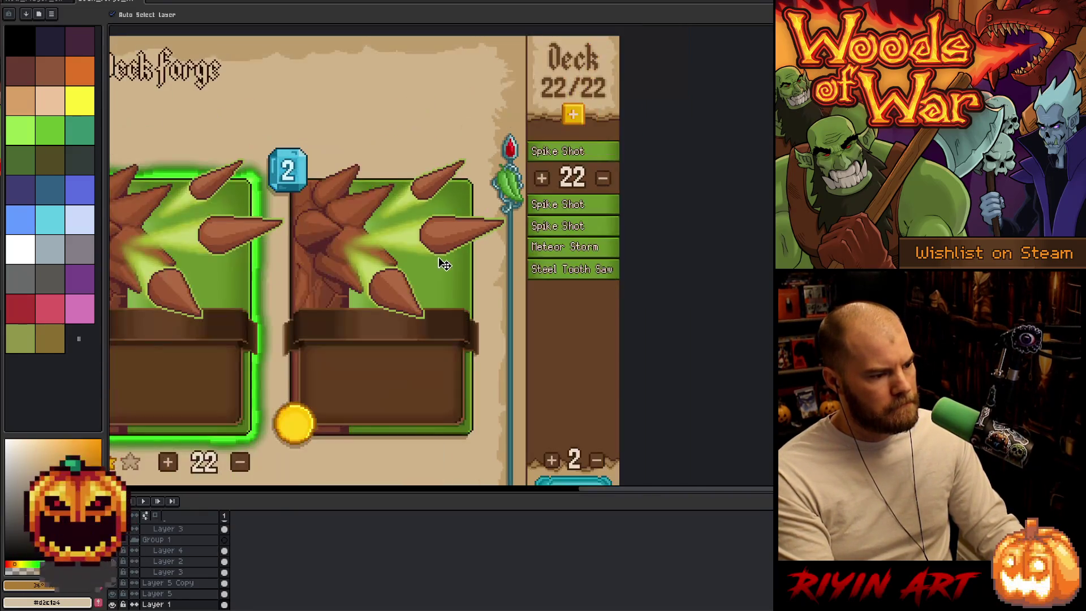
left_click_drag(444, 264, 436, 194)
- Marquee-select the vertical staff strip and green leaf beside the deck list
key("m")
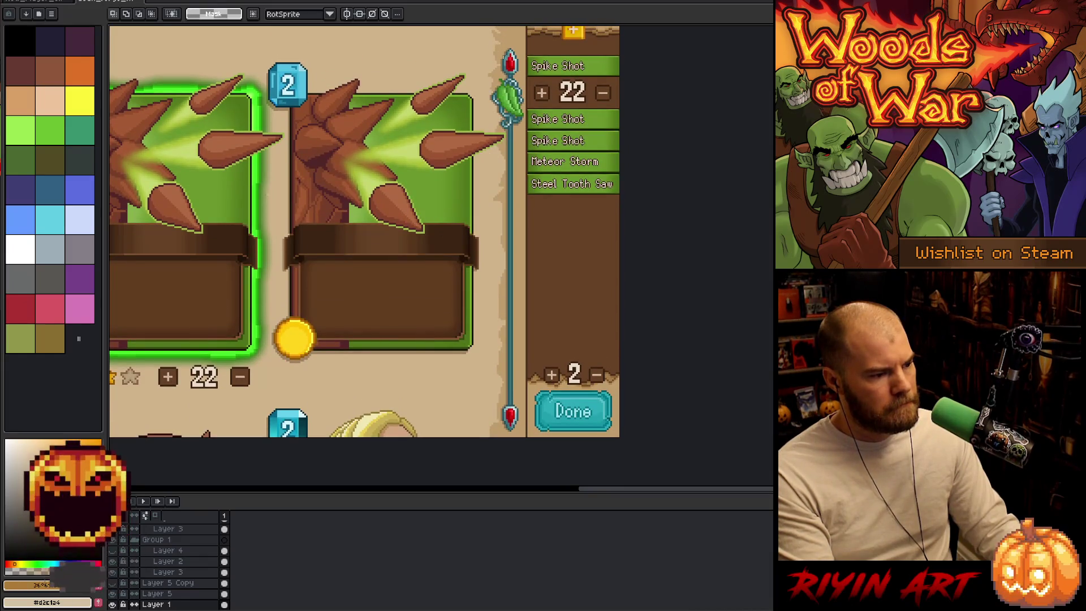
mouse_move(497, 43)
left_mouse_down()
mouse_move(536, 301)
mouse_move(538, 407)
mouse_move(525, 435)
left_mouse_up()
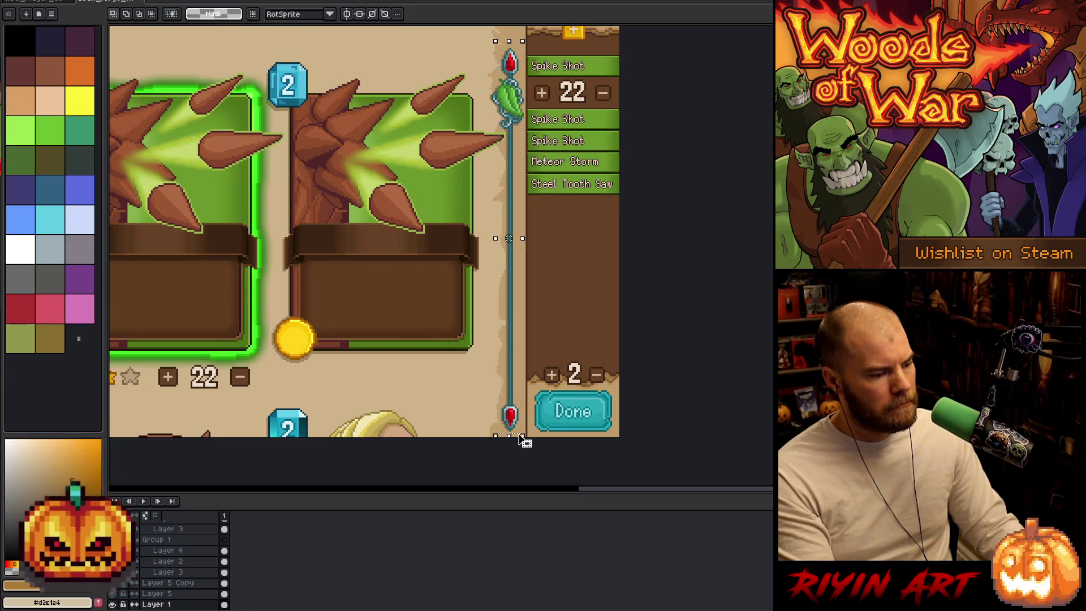
scroll(486, 46, "up", 2)
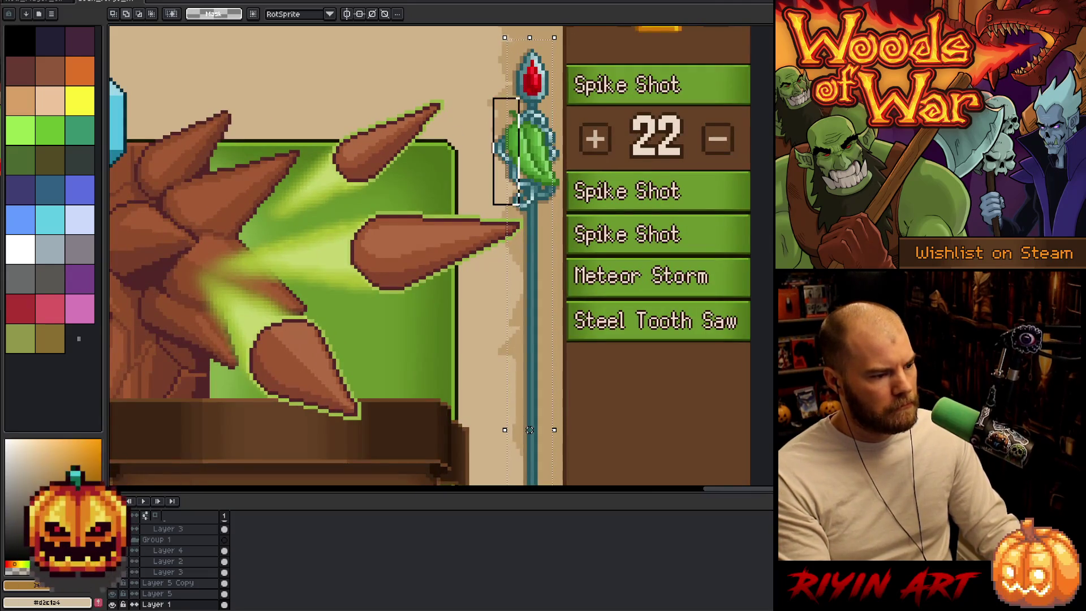
left_click_drag(493, 98, 521, 198)
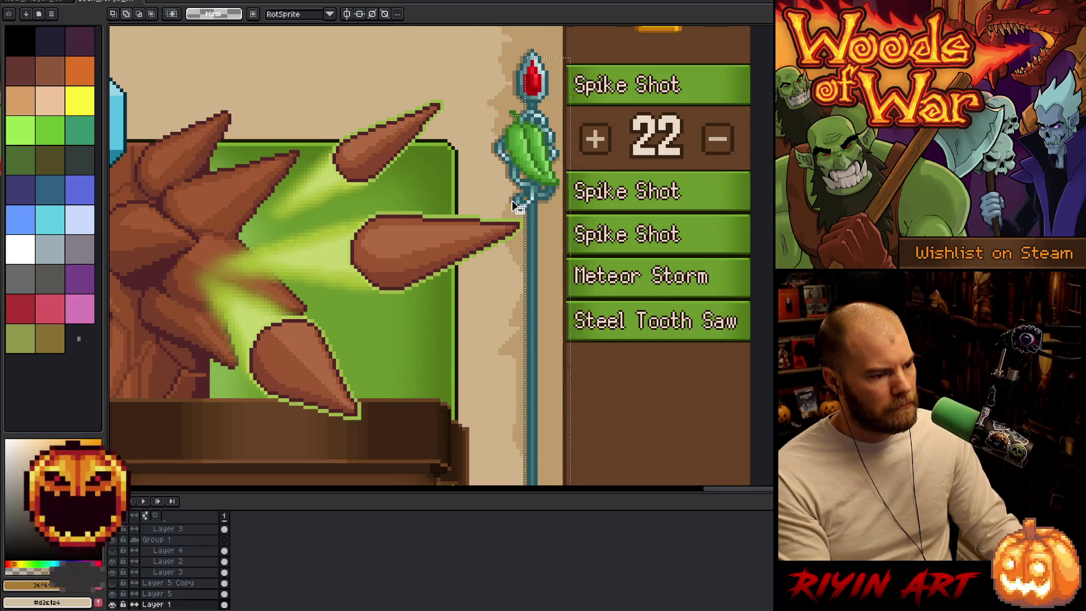
left_click_drag(517, 206, 516, 430)
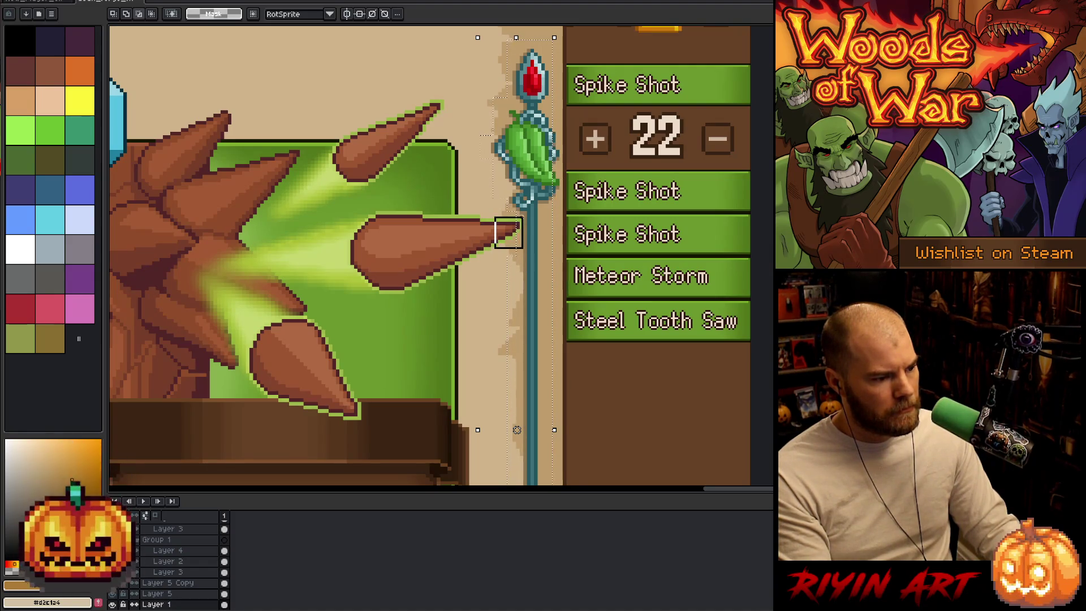
scroll(532, 225, "up", 3)
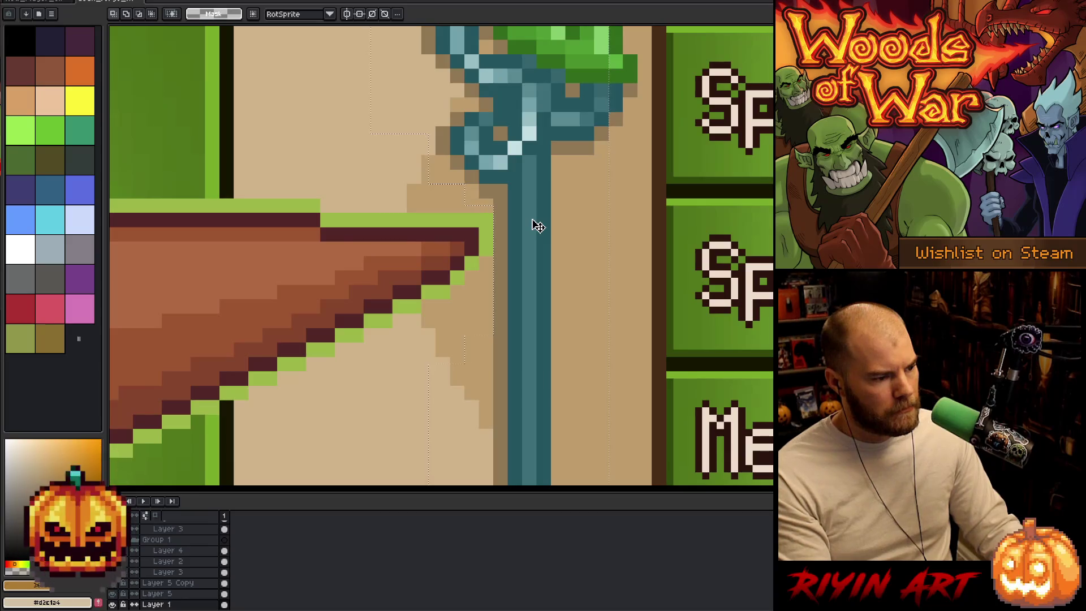
scroll(537, 226, "down", 4)
scroll(529, 119, "up", 2)
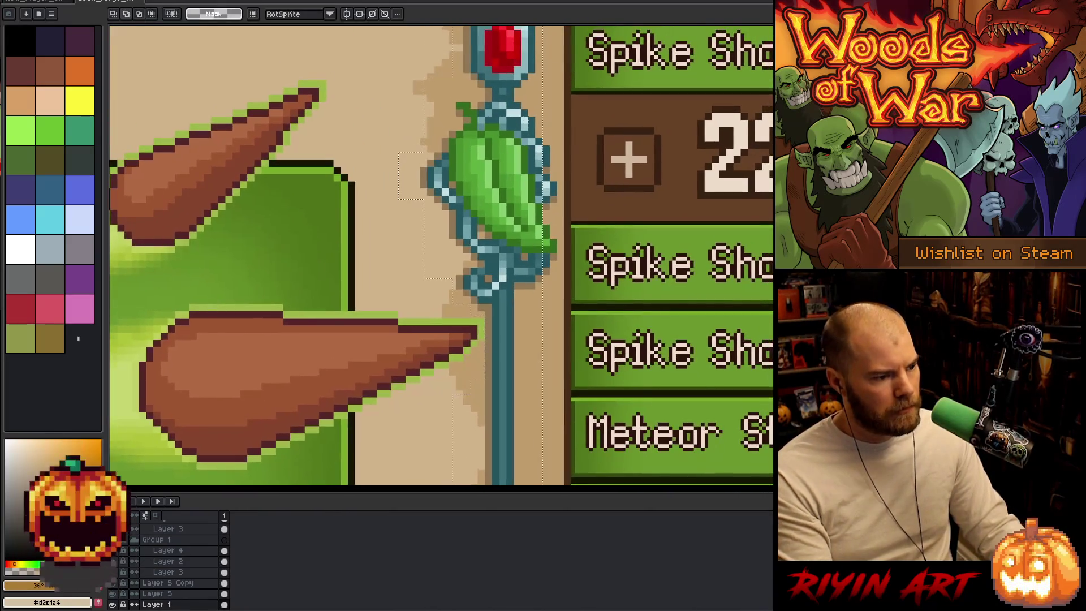
- Reselect the staff from its top to the lower gem, then return to the Load Game mockup
left_click_drag(536, 133, 552, 265)
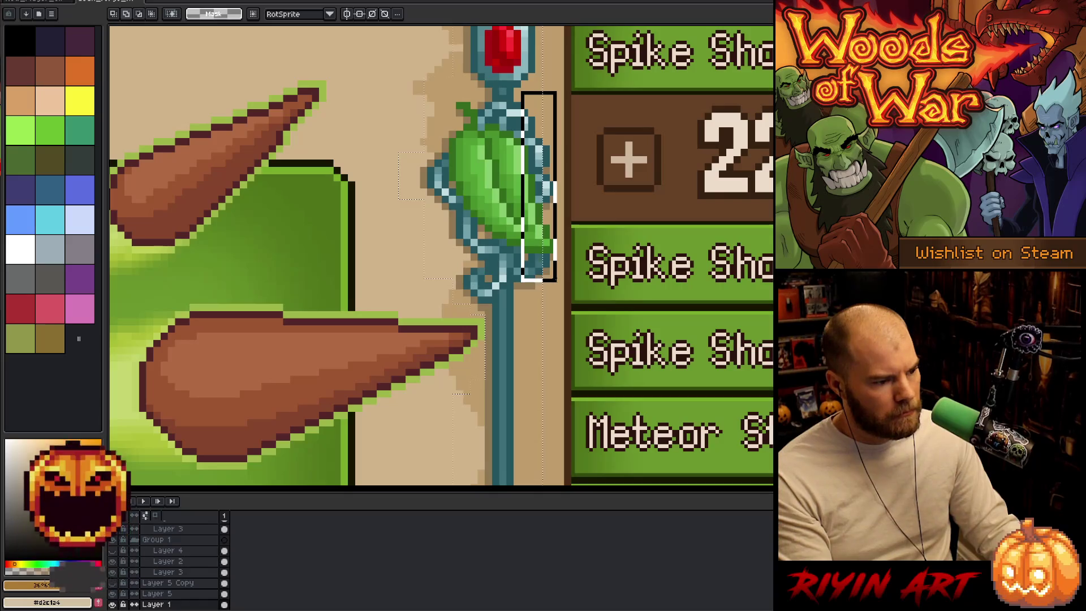
scroll(492, 339, "down", 3)
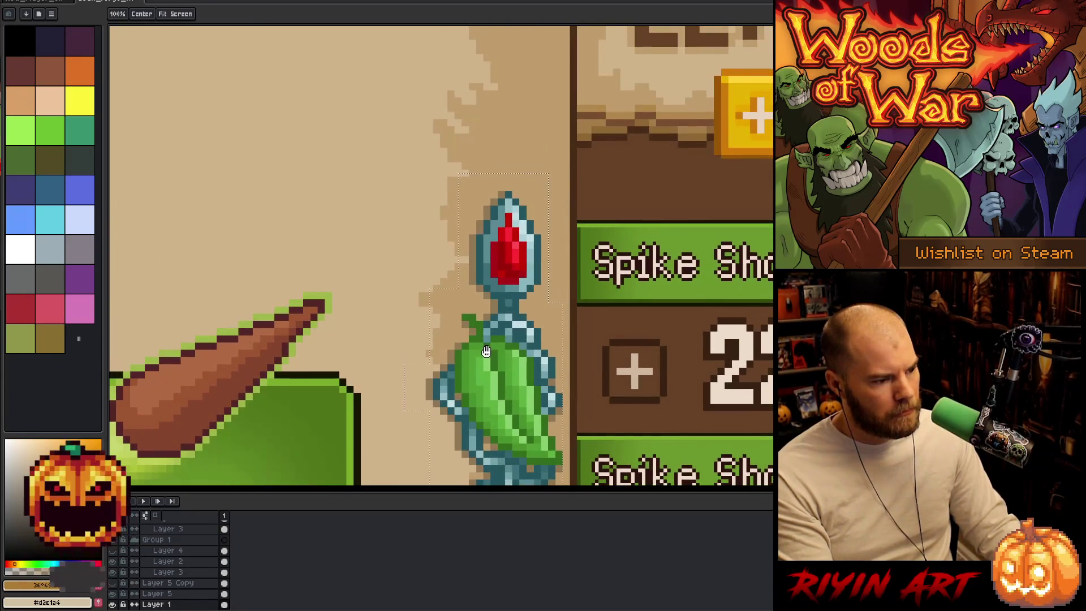
scroll(492, 339, "down", 1)
scroll(509, 362, "up", 3)
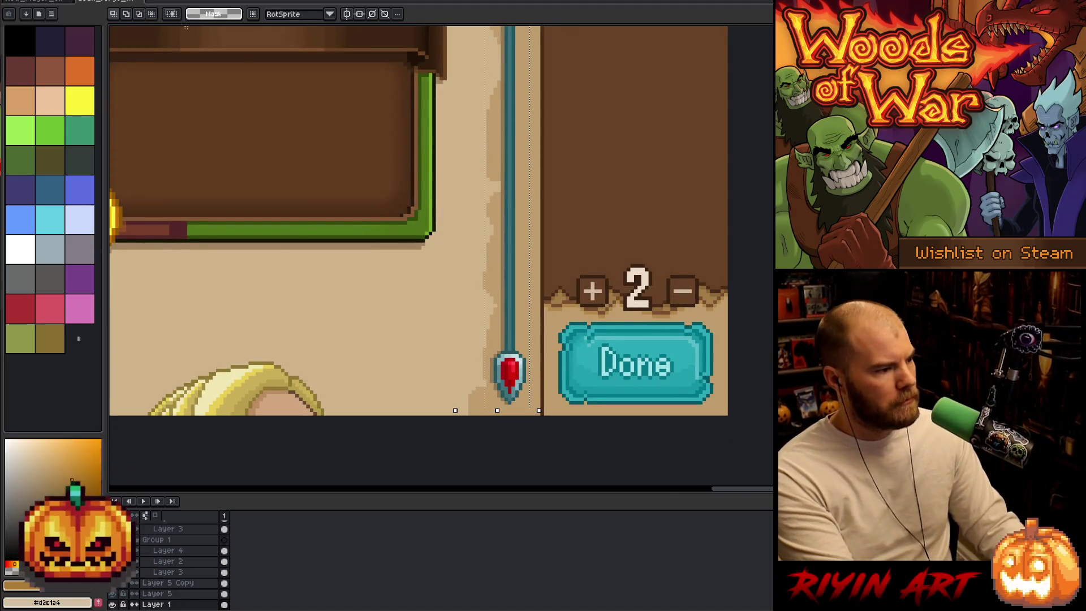
left_click(34, 3)
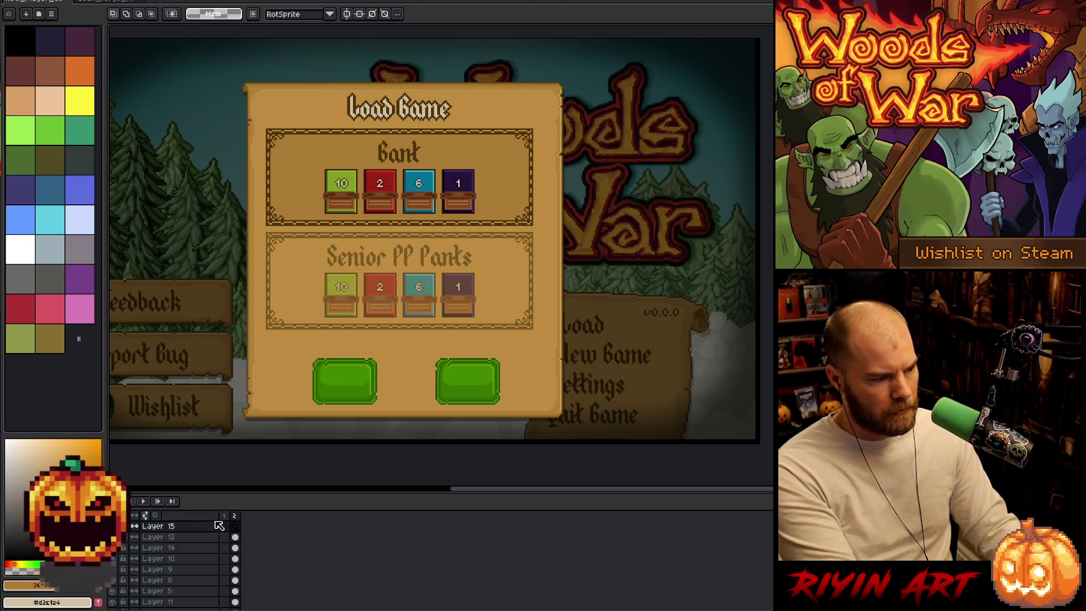
- Paste the staff into the mockup, drag it onto the Load Game panel, then cancel the placement
key("ctrl+v")
mouse_move(621, 142)
left_mouse_down()
mouse_move(535, 193)
mouse_move(596, 169)
left_mouse_up()
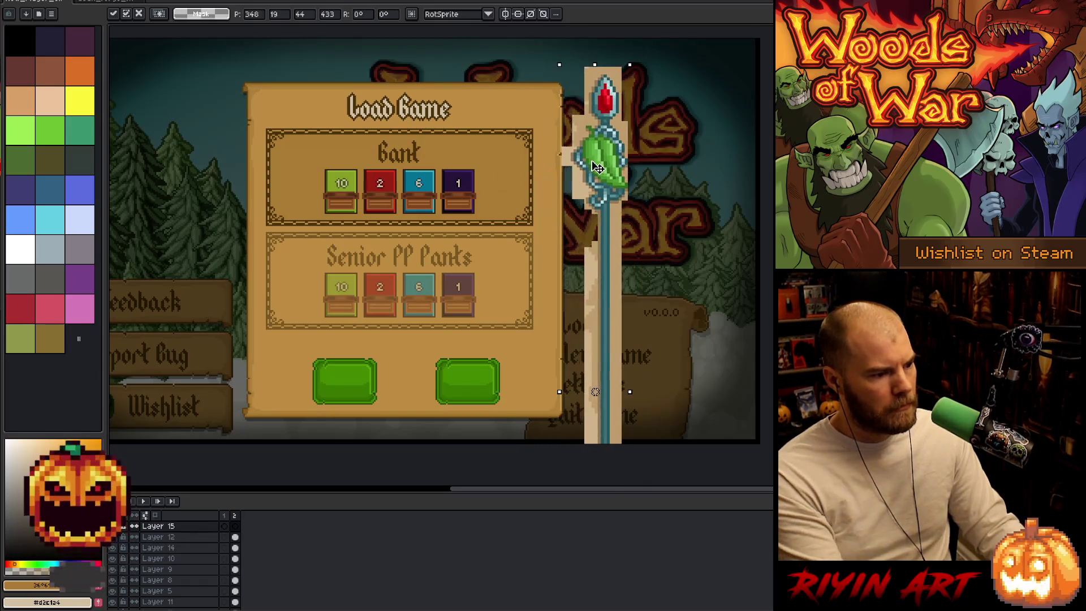
key("Escape")
- Switch to the staff document and bring up the Open file dialog
left_click(104, 2)
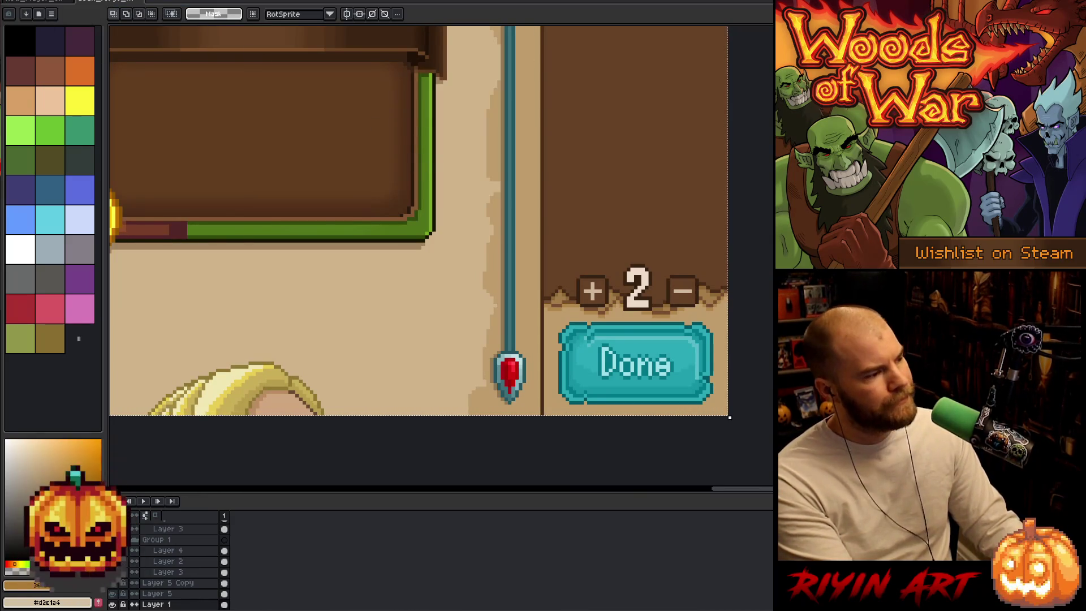
left_click(11, 2)
left_click(22, 12)
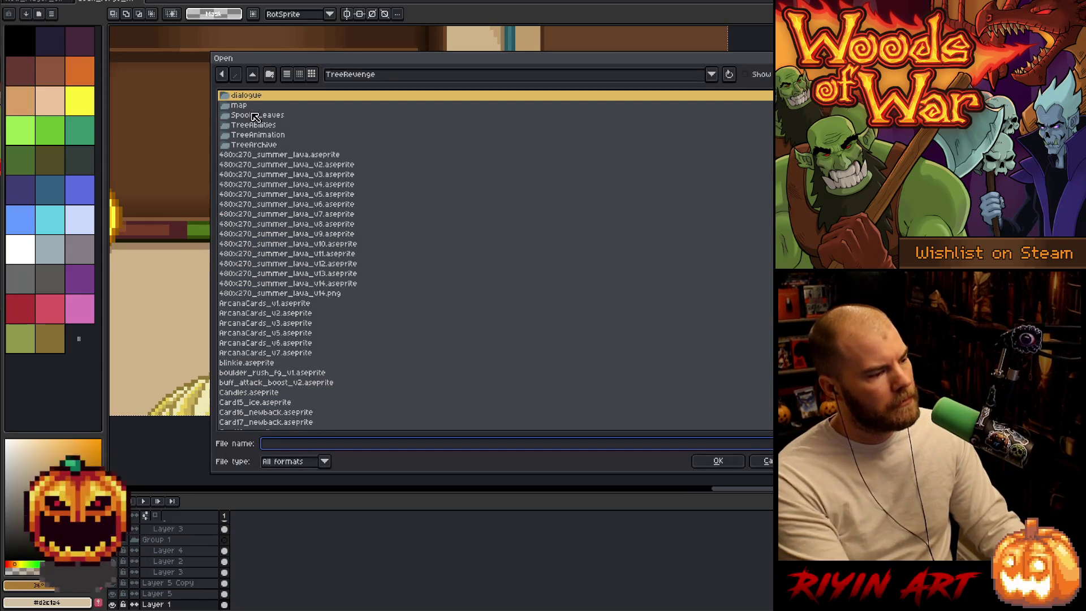
- Use the pinned folder locations to go to the Tree images folder, then enter its forge subfolder
left_click(384, 76)
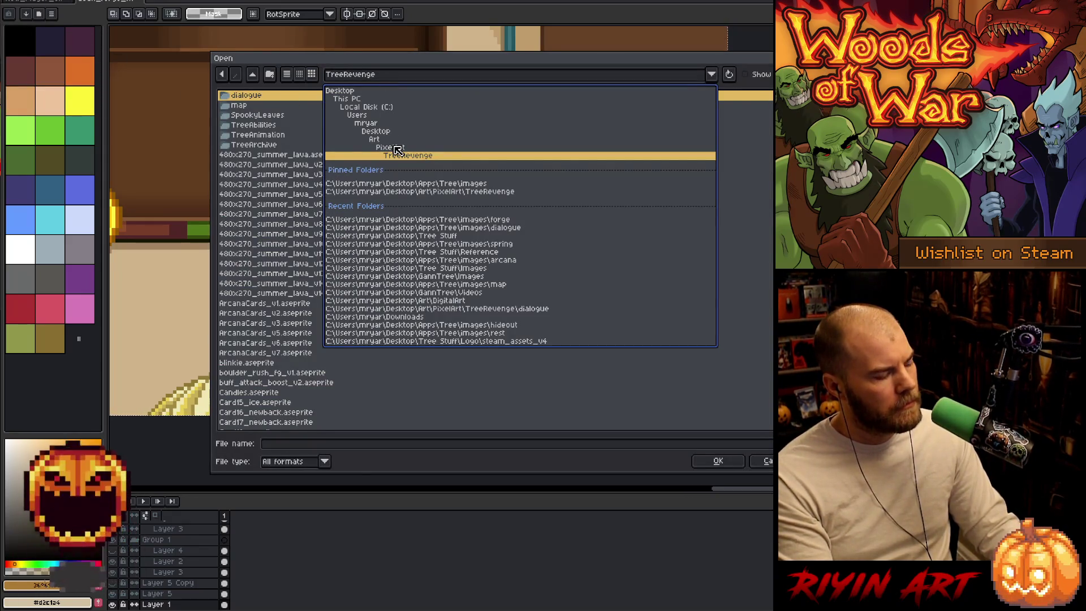
left_click(389, 191)
left_click(358, 74)
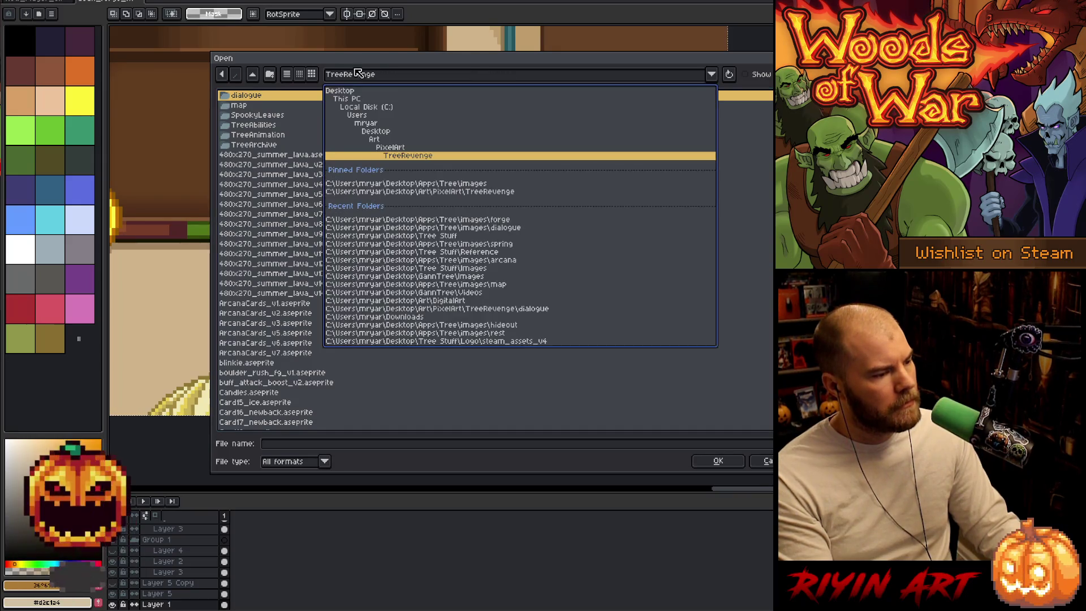
left_click(416, 183)
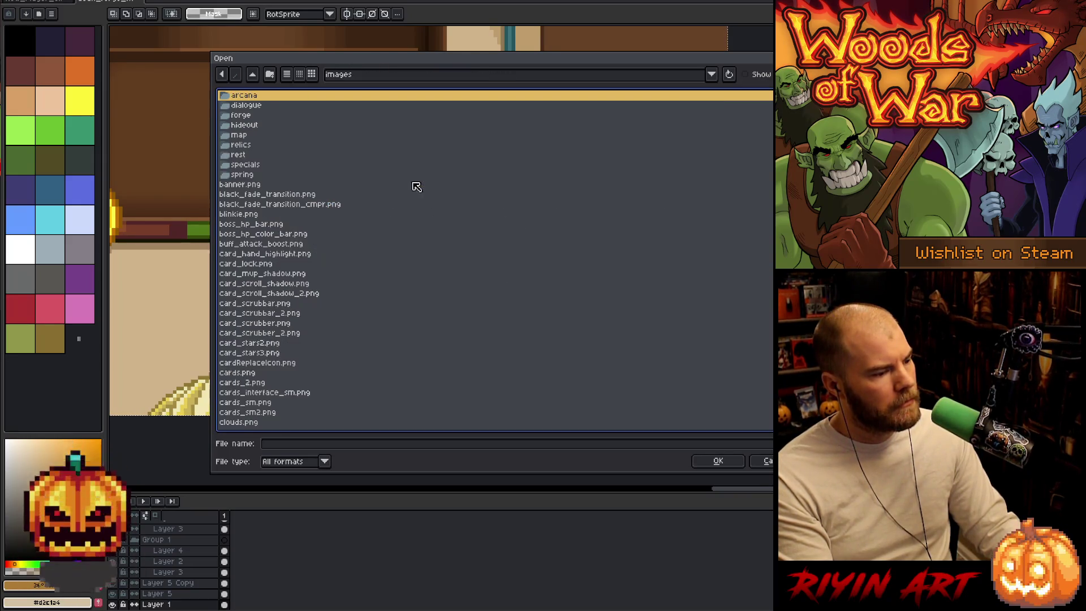
double_click(255, 115)
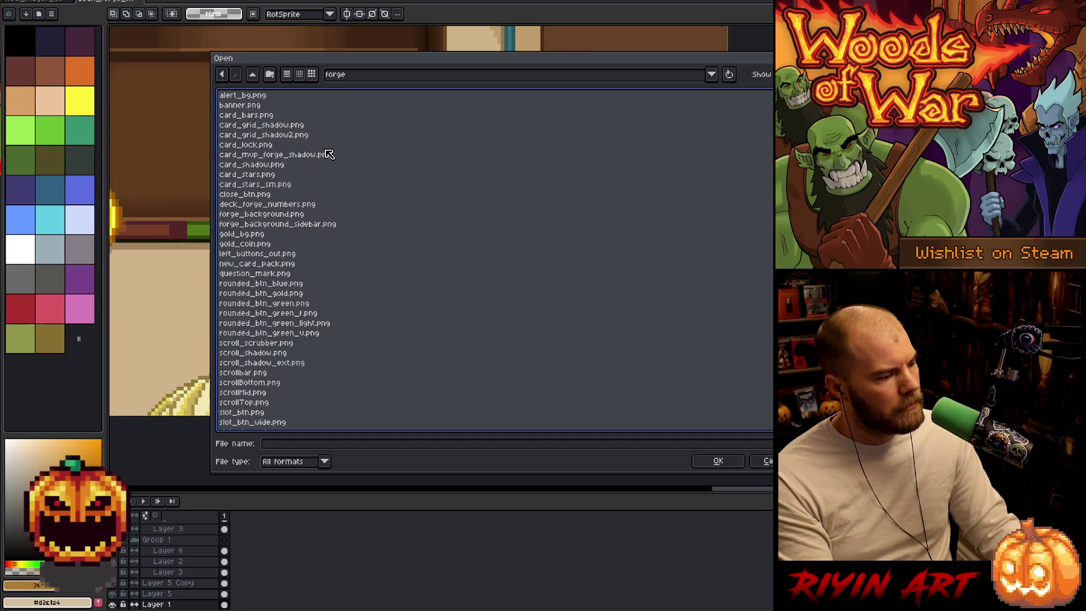
- Open scrollbar, scrollTop, scrollMid, scrollBottom, scroll_shadow and scroll_shadow_ext PNGs together
scroll(329, 155, "down", 1)
left_click(280, 346)
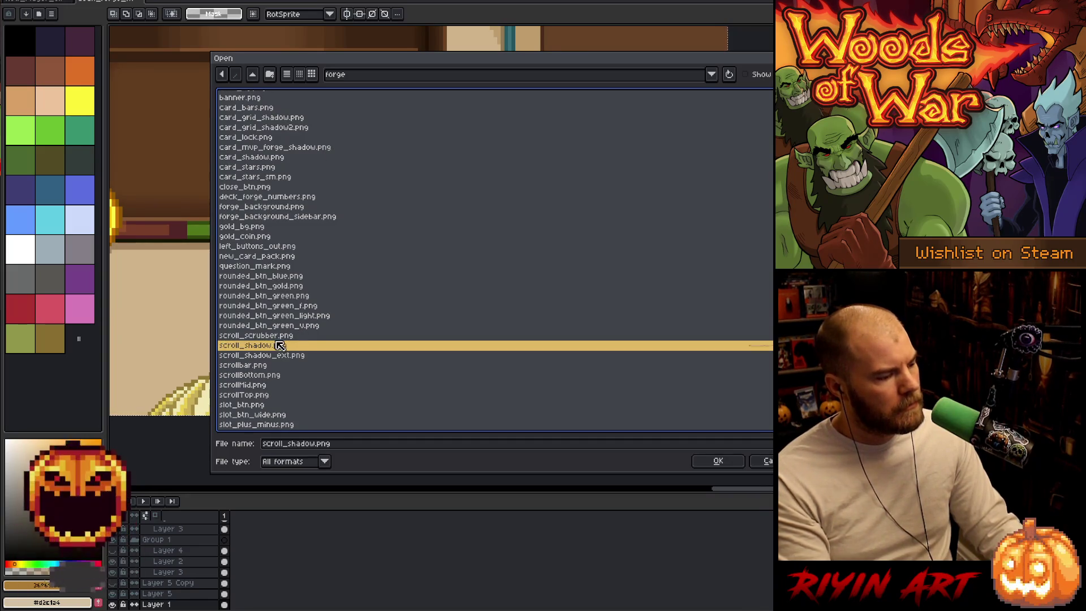
key("Up")
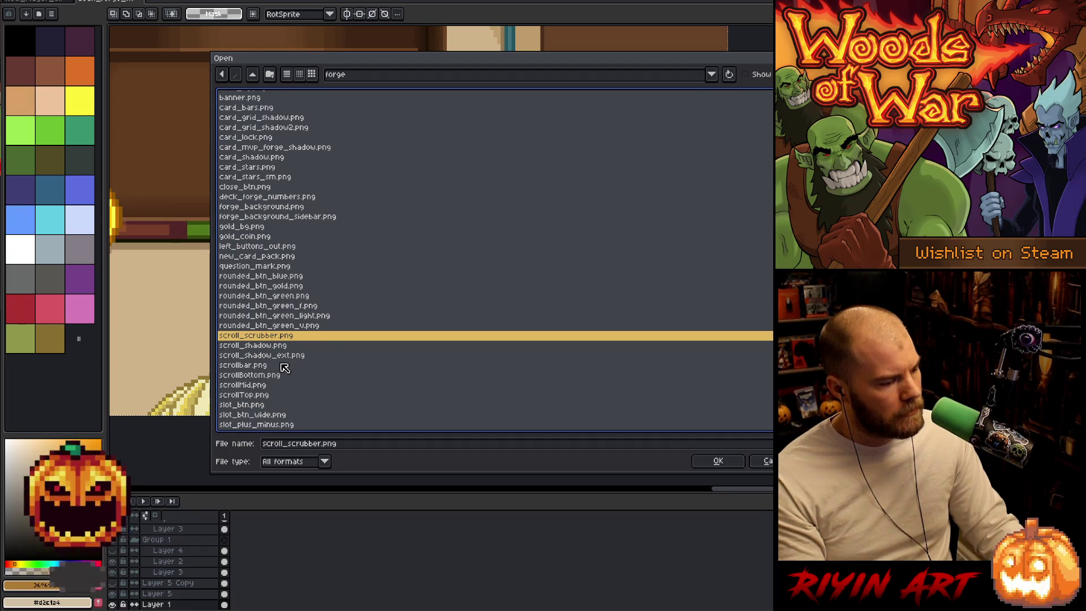
left_click(283, 356, "ctrl")
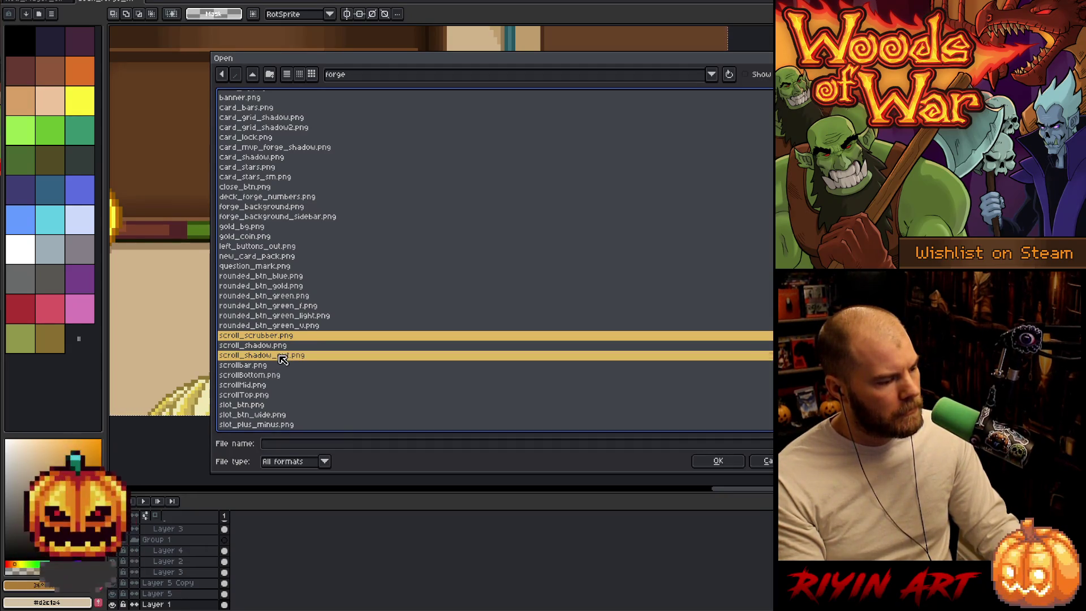
left_click(273, 405, "ctrl")
left_click(272, 395, "ctrl")
left_click(270, 385, "ctrl")
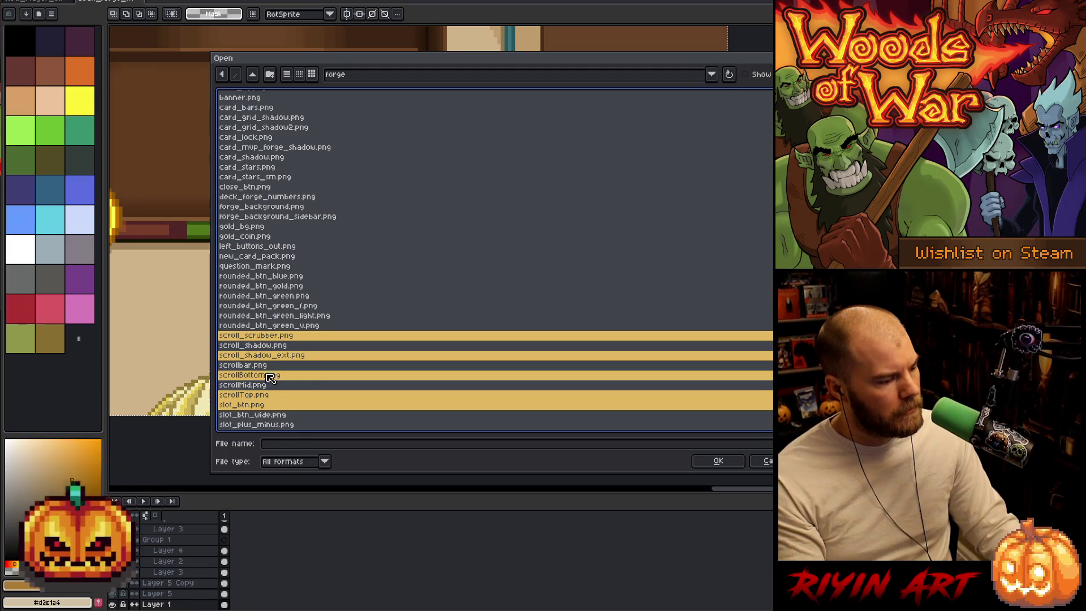
left_click(267, 376, "ctrl")
left_click(266, 370, "ctrl")
left_click(264, 346, "ctrl")
left_click(263, 405, "ctrl")
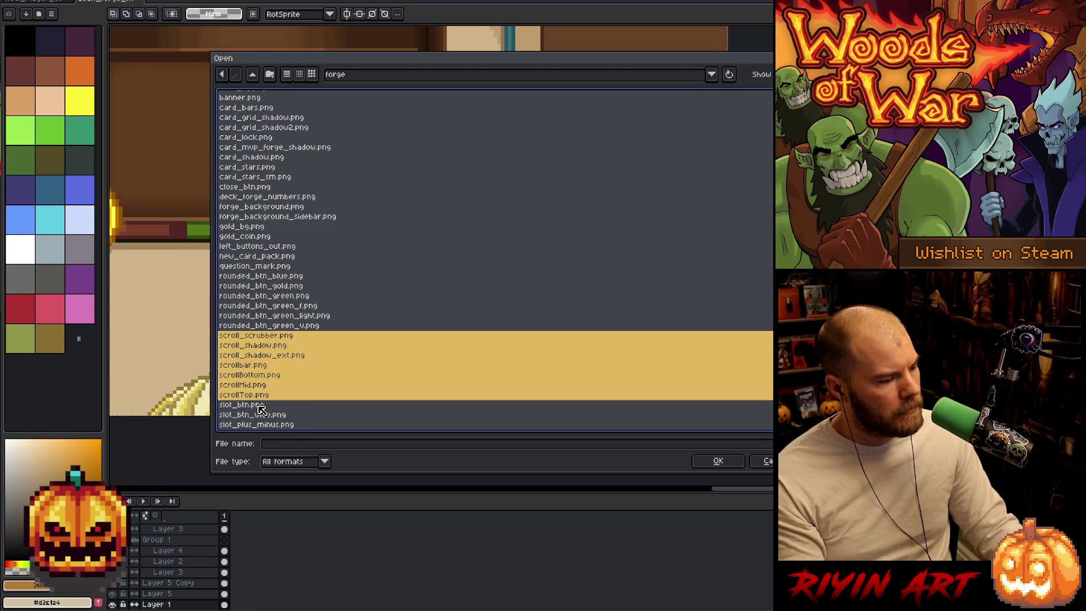
key("Return")
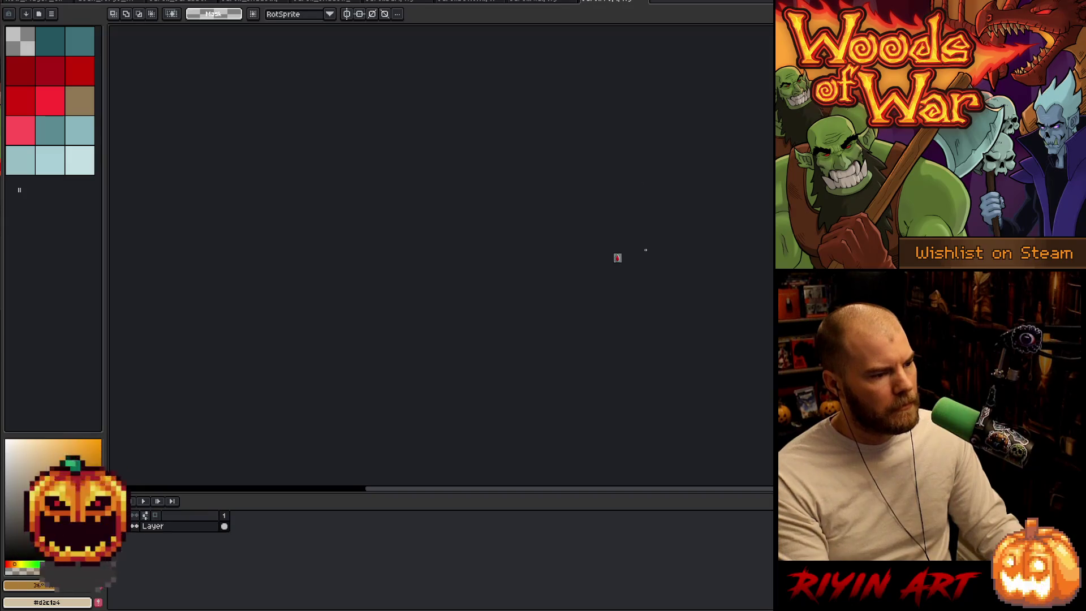
- Paste the whole gem sprite at the Load Game panel's top-right corner and close the gem file
scroll(628, 291, "up", 3)
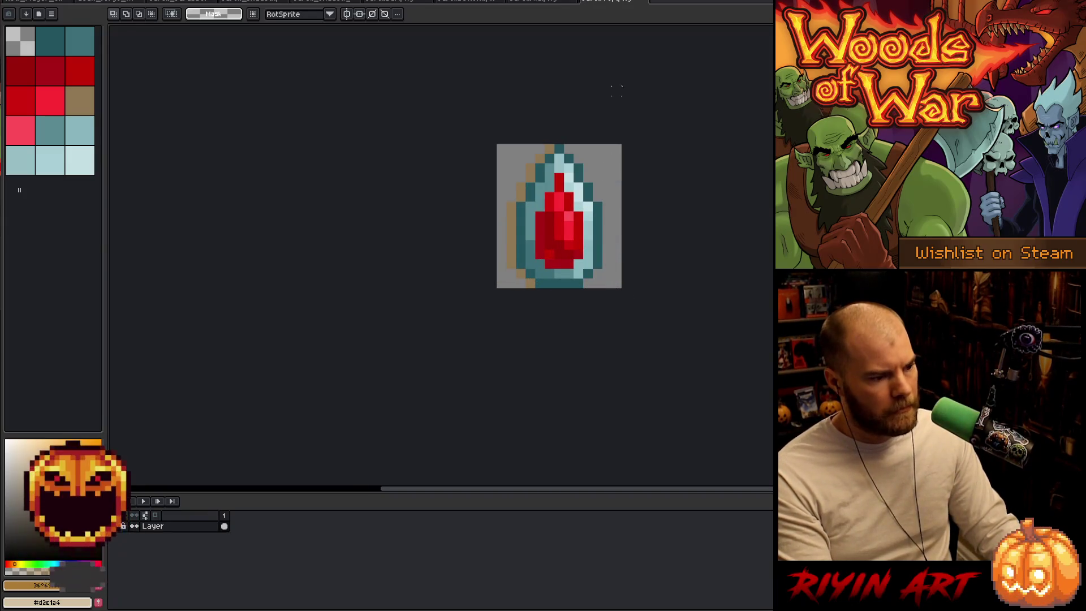
key("ctrl+a")
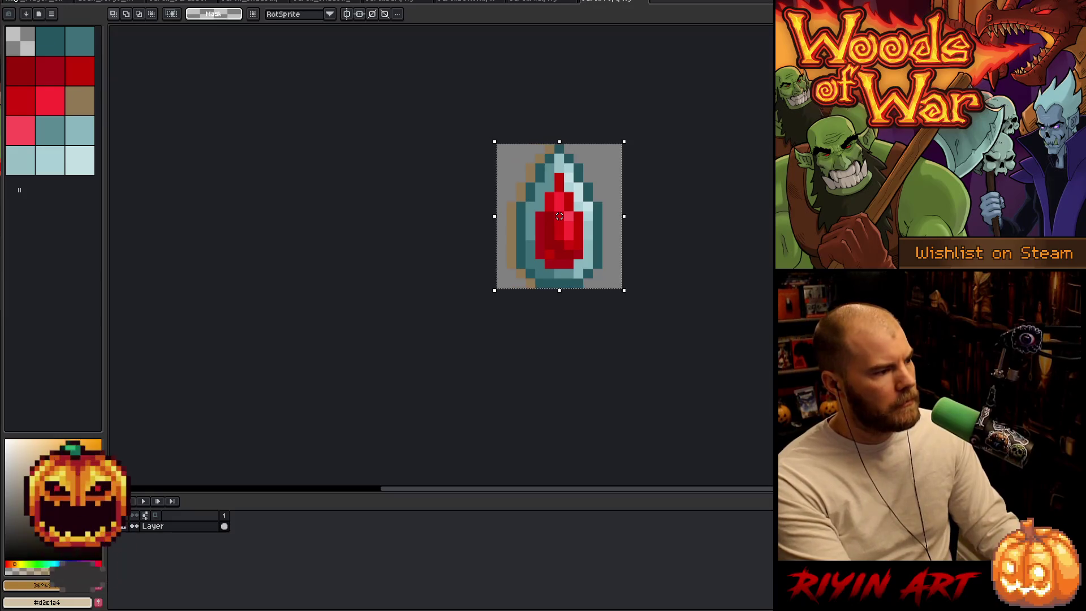
left_click(28, 3)
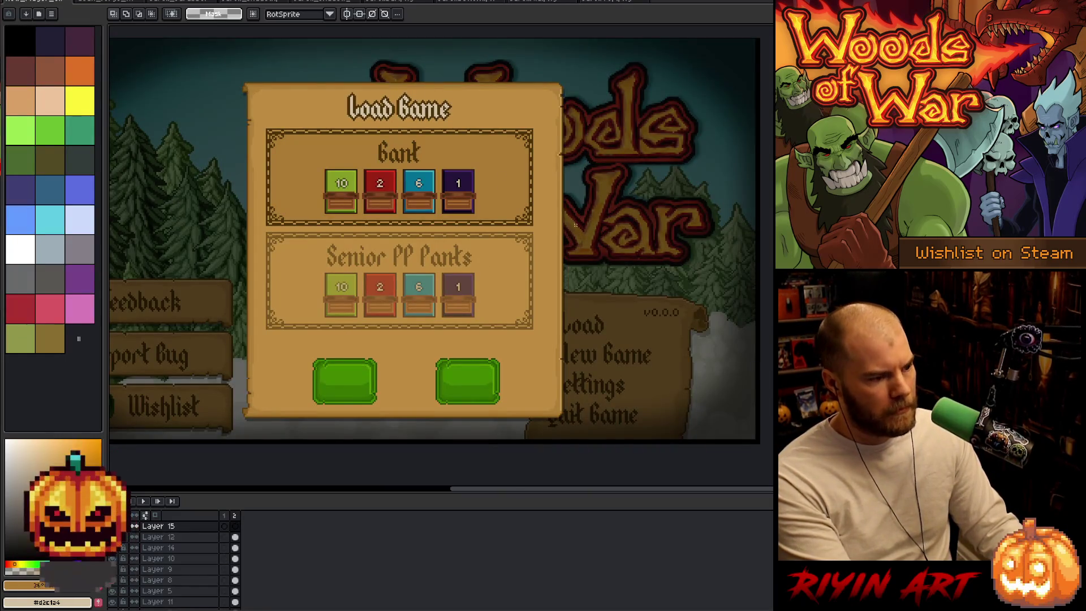
key("ctrl+v")
left_click_drag(585, 100, 541, 138)
left_click(612, 3)
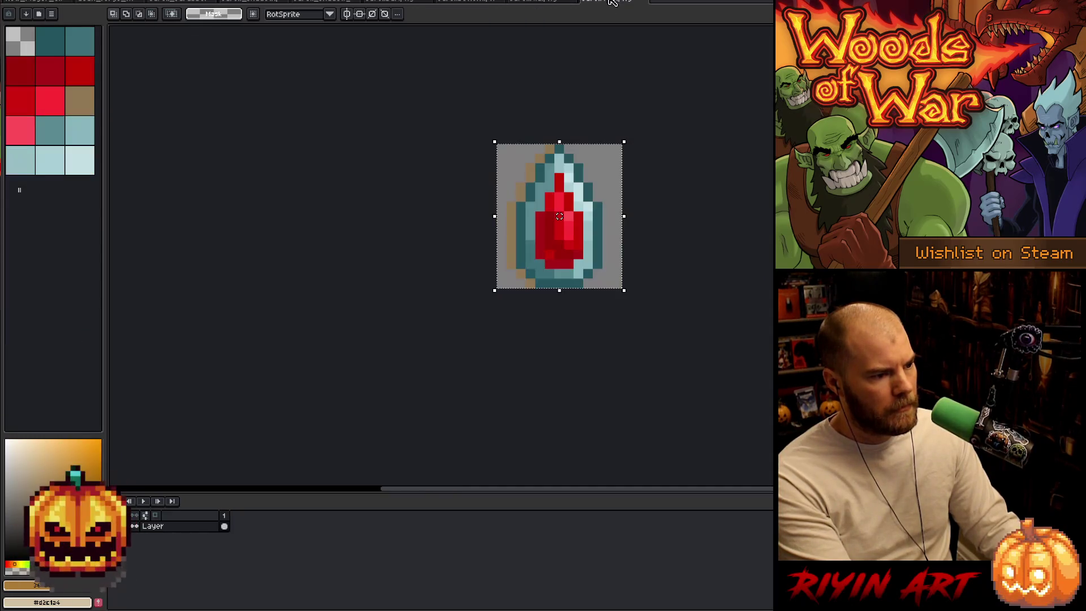
left_click(645, 3)
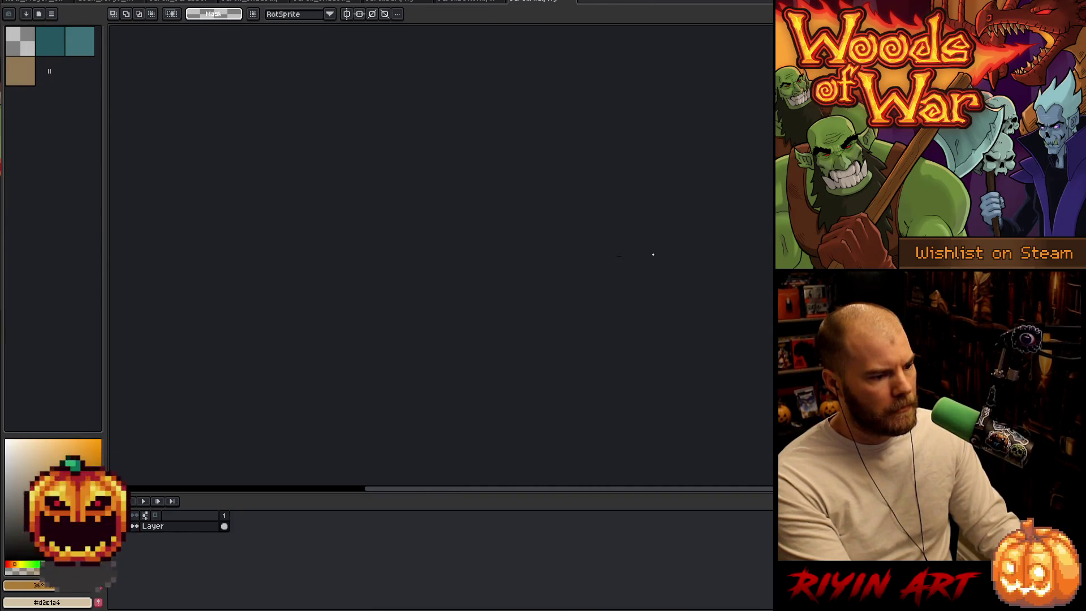
- Select the bar's tan and teal pixels and position them under the gem in the mockup
scroll(624, 246, "up", 5)
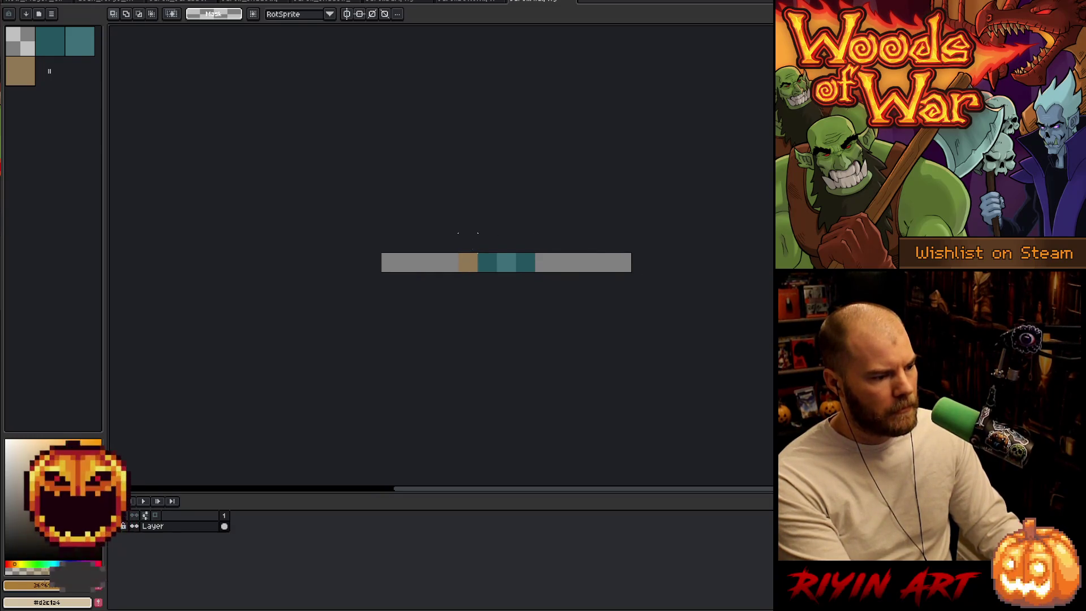
left_click_drag(458, 254, 536, 273)
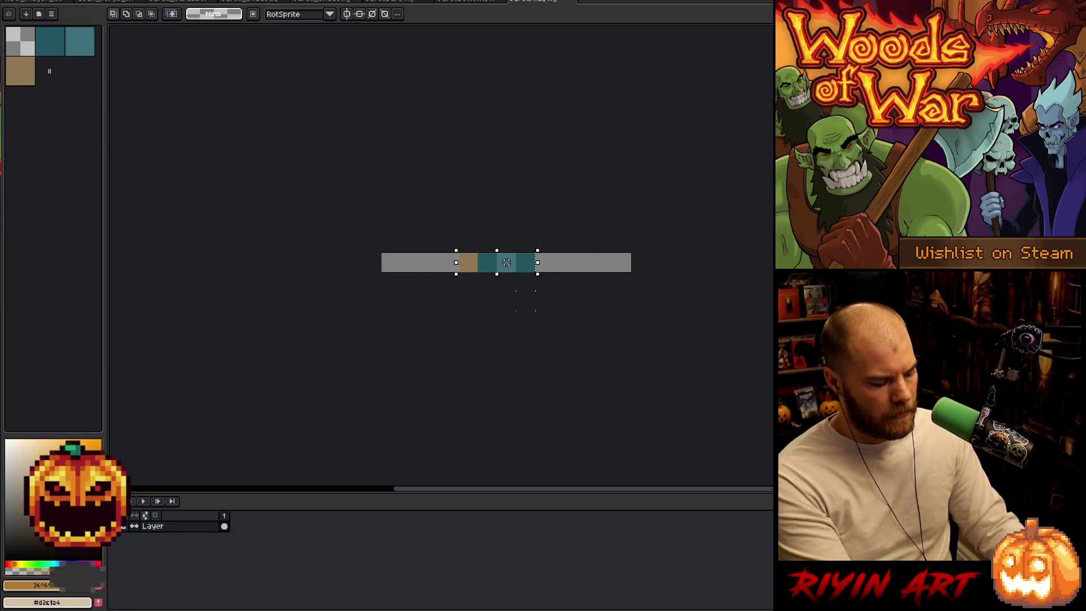
left_click(25, 2)
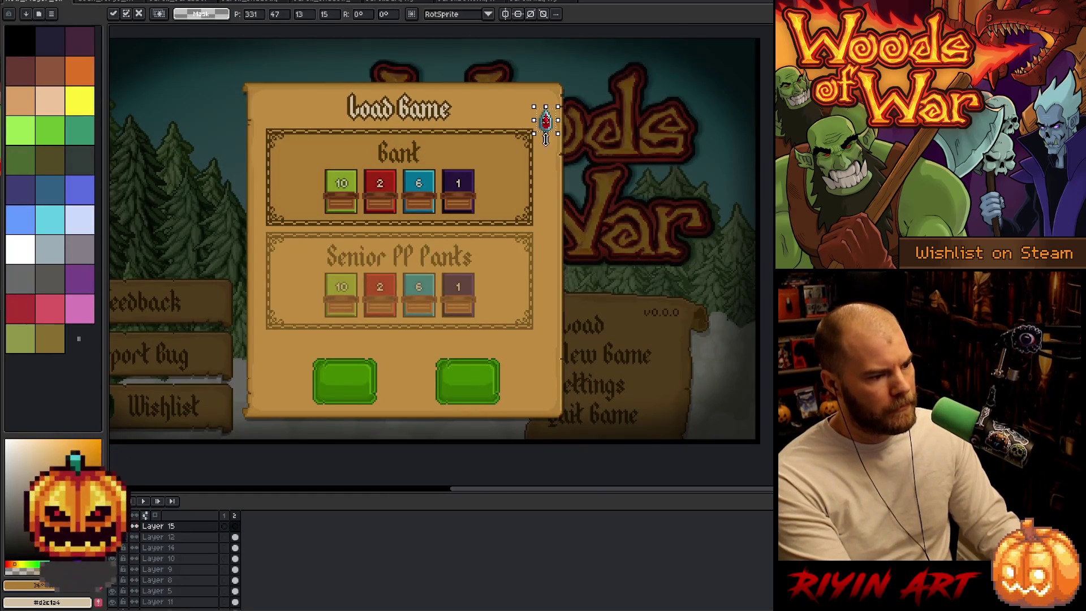
scroll(546, 139, "up", 5)
mouse_move(598, 253)
left_mouse_down()
mouse_move(634, 265)
mouse_move(463, 72)
mouse_move(492, 185)
mouse_move(494, 470)
left_mouse_up()
- Stretch the teal scrollbar down to 91 px tall, then bring up the small bar sprite file
scroll(484, 245, "down", 5)
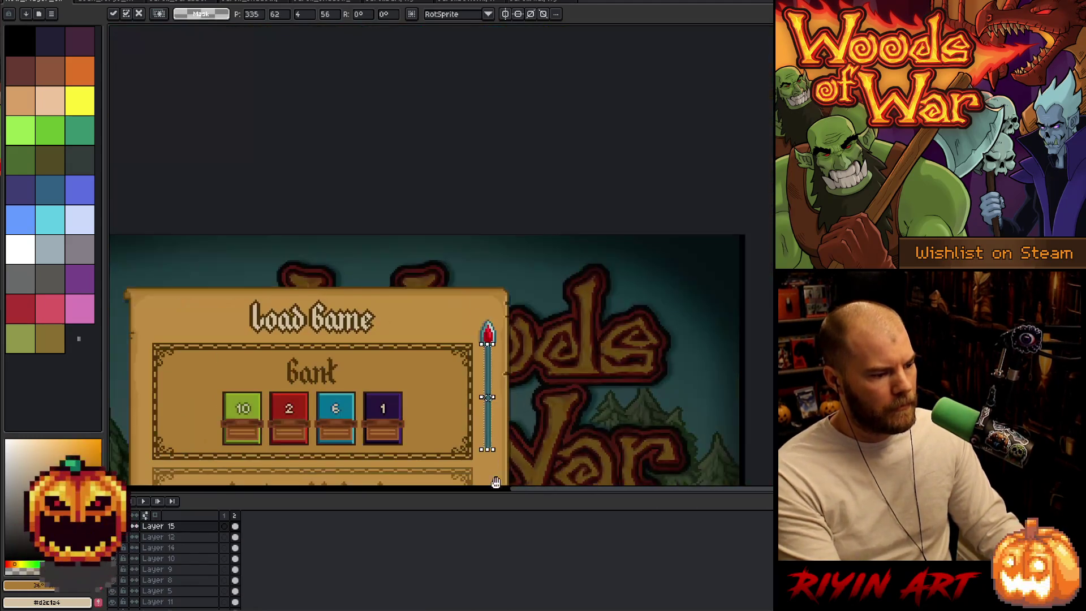
scroll(485, 246, "up", 5)
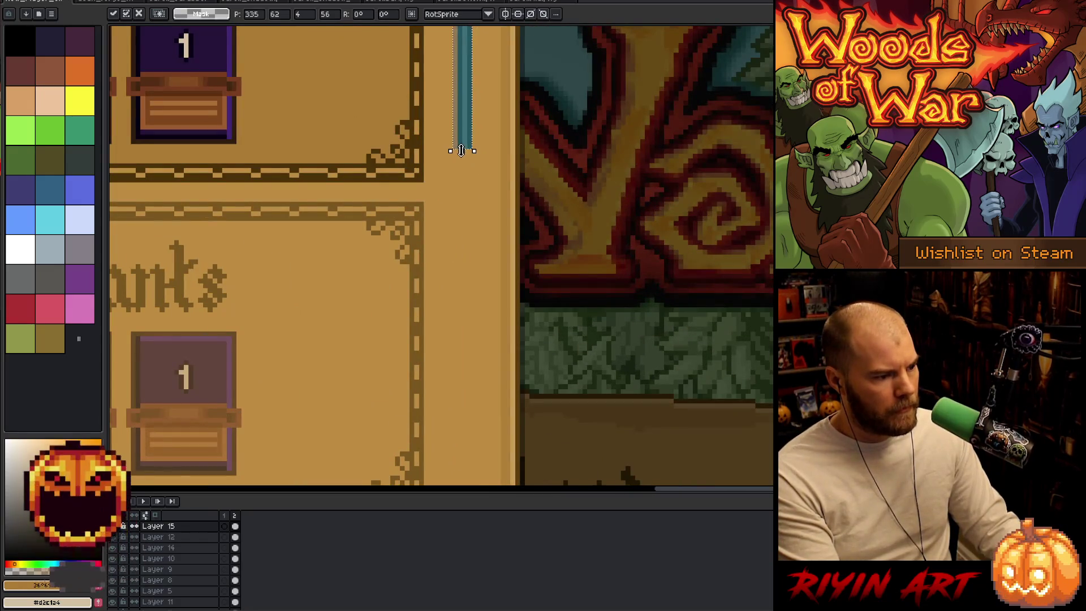
left_click_drag(463, 152, 463, 465)
left_click_drag(492, 403, 498, 218)
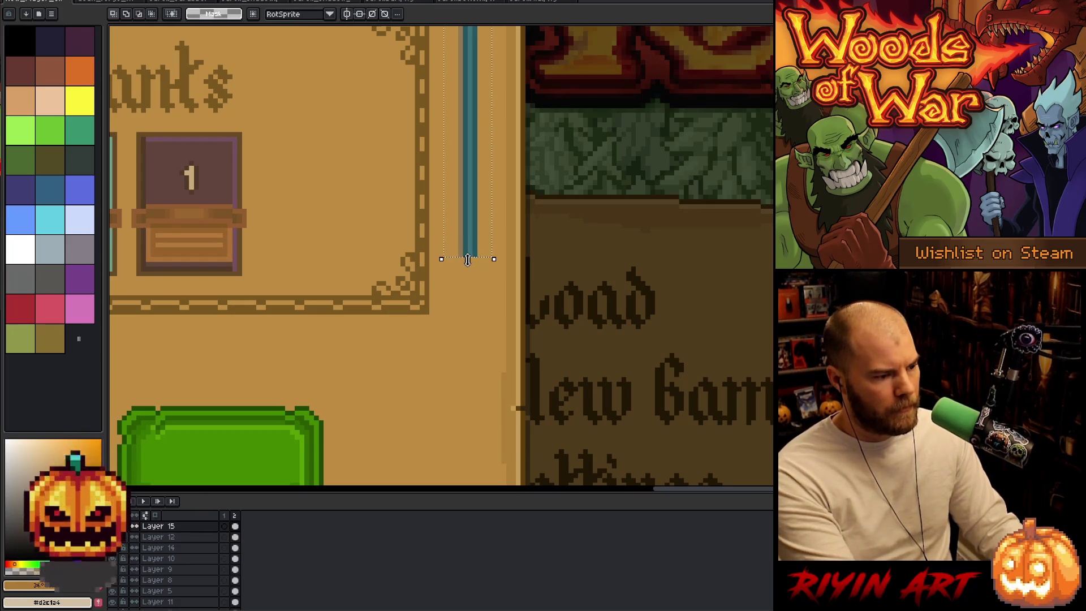
left_click_drag(473, 262, 476, 289)
key("Return")
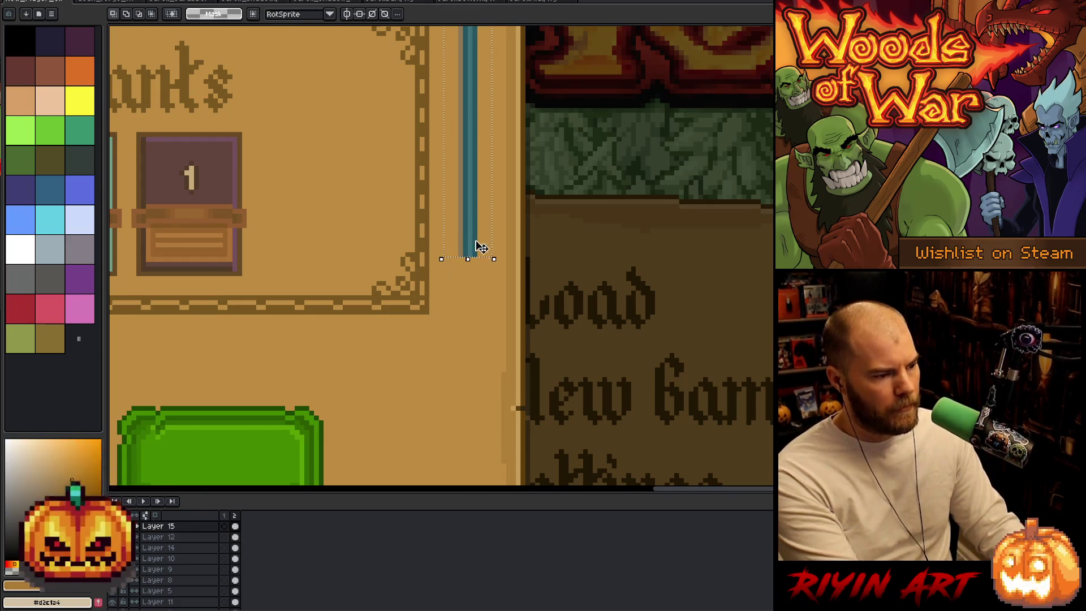
scroll(477, 244, "down", 4)
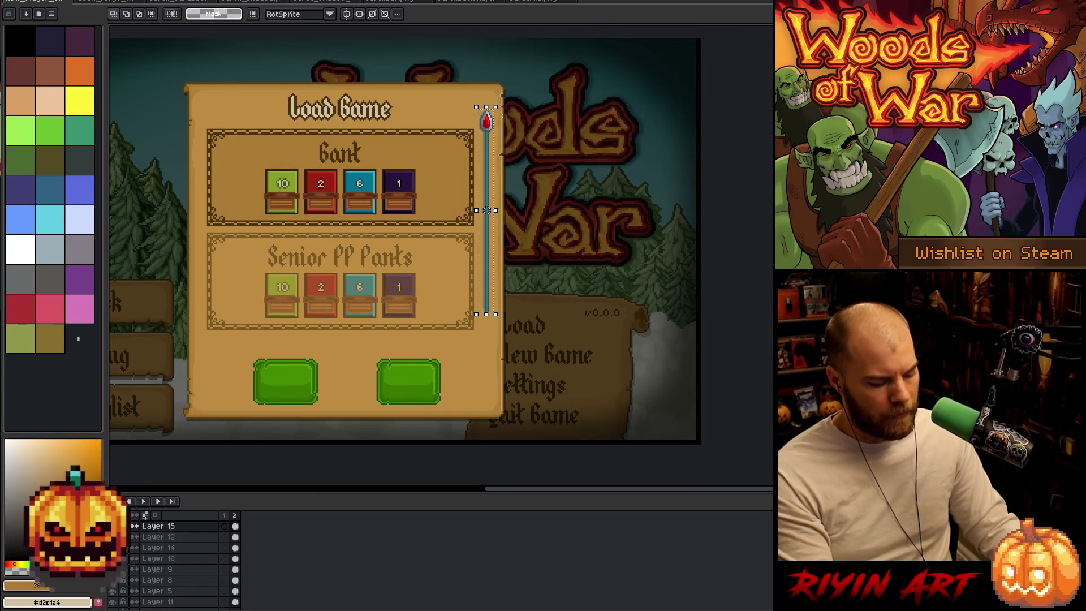
scroll(485, 323, "up", 3)
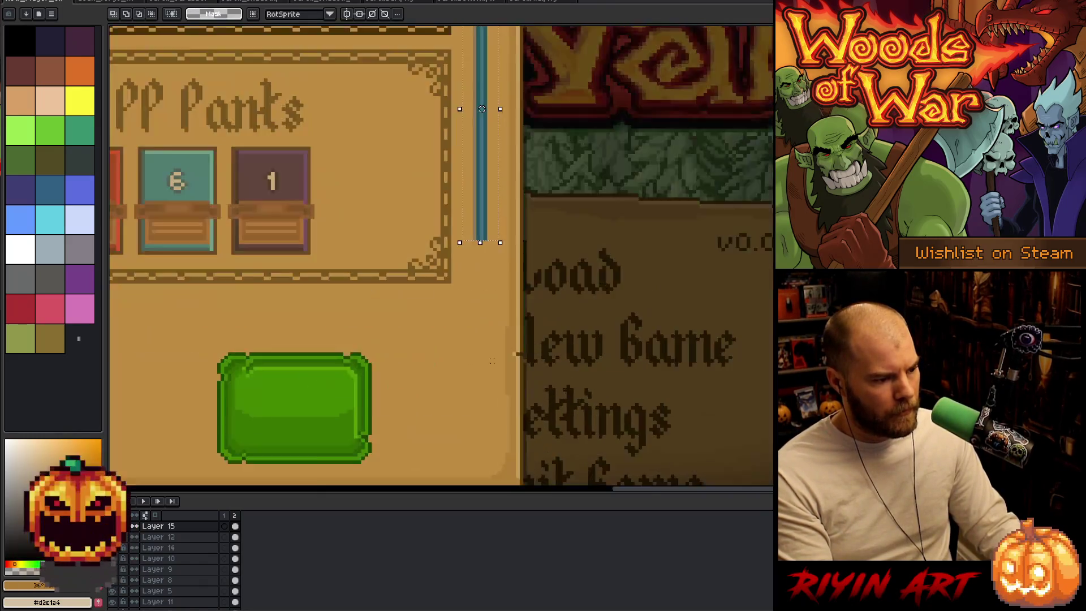
mouse_move(478, 205)
left_mouse_down()
mouse_move(482, 323)
mouse_move(488, 301)
left_mouse_up()
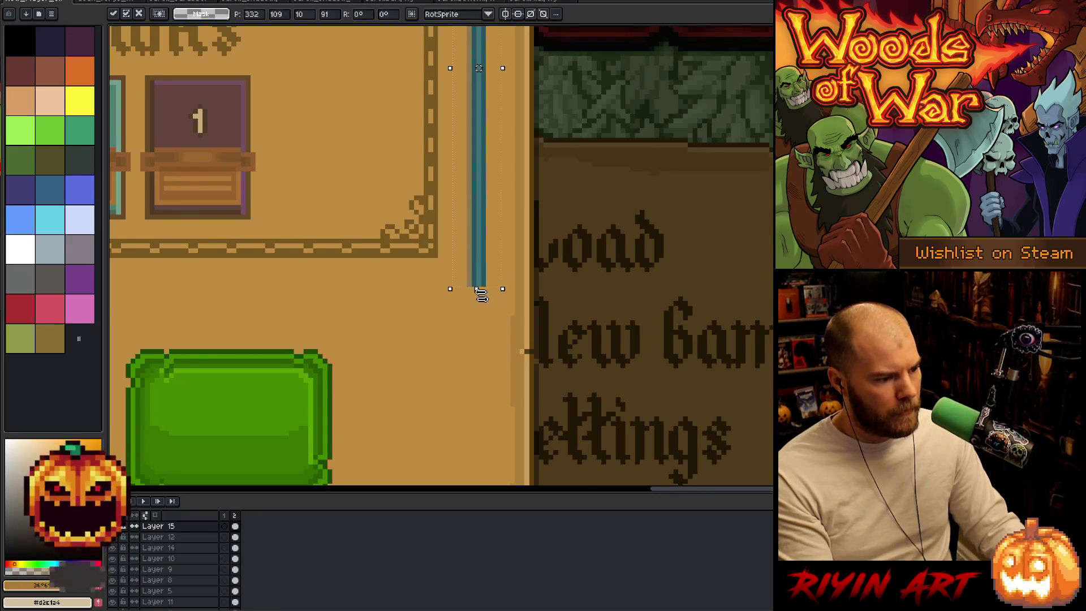
scroll(481, 294, "down", 3)
left_click(542, 4)
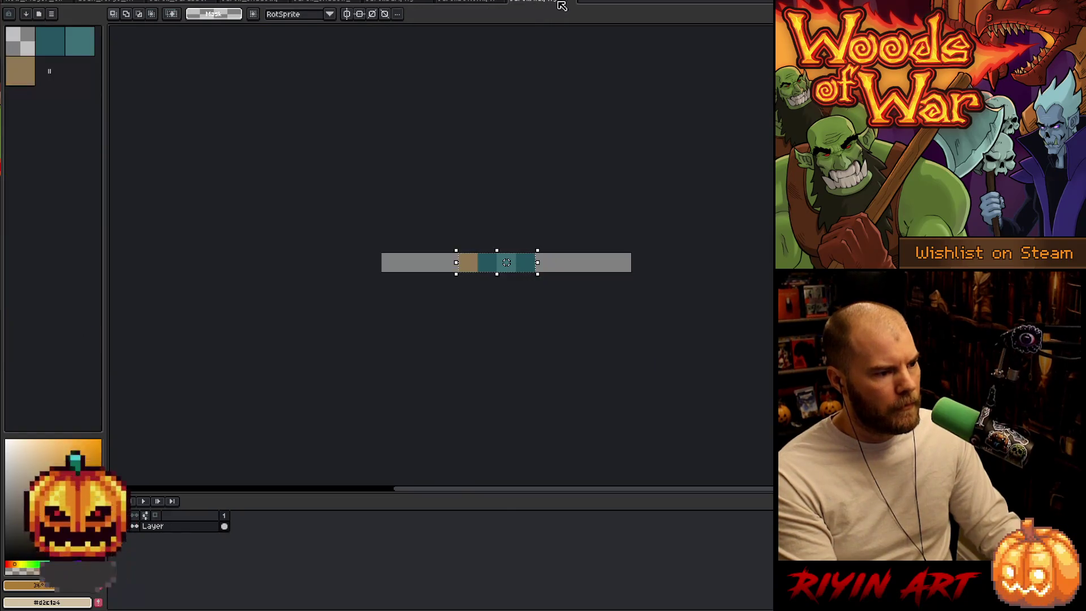
- Close the bar file and paste the whole red gem sprite onto the scrollbar end in the mockup
left_click(570, 2)
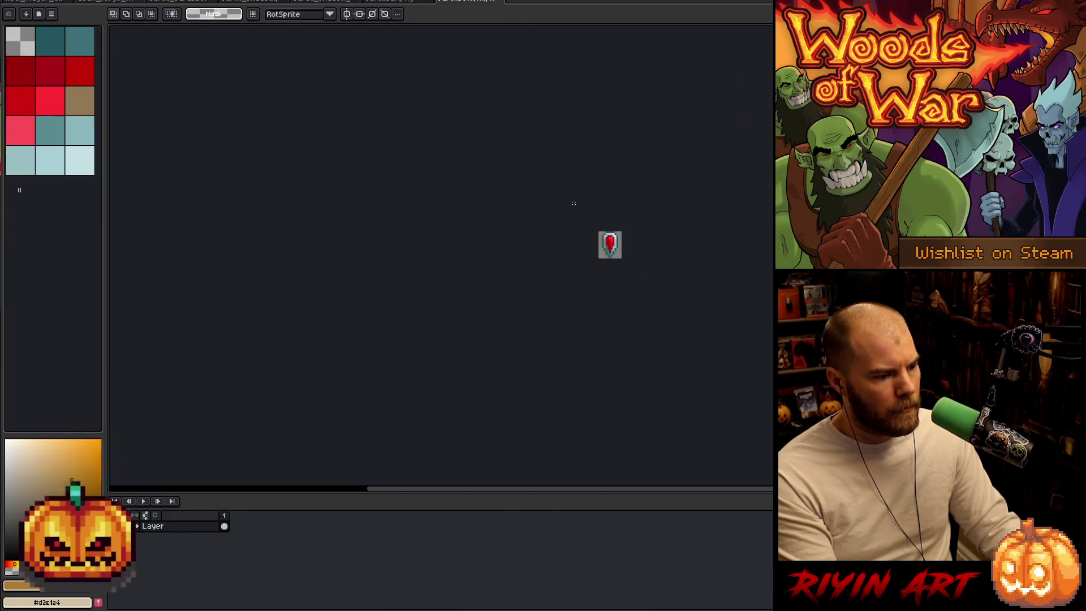
key("ctrl+a")
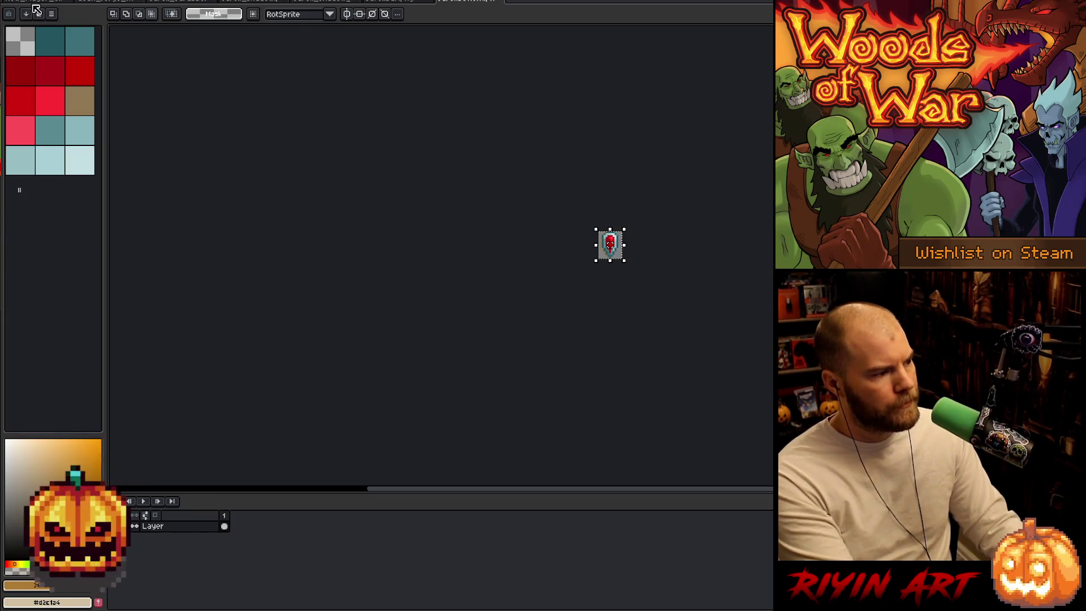
left_click(34, 2)
key("ctrl+v")
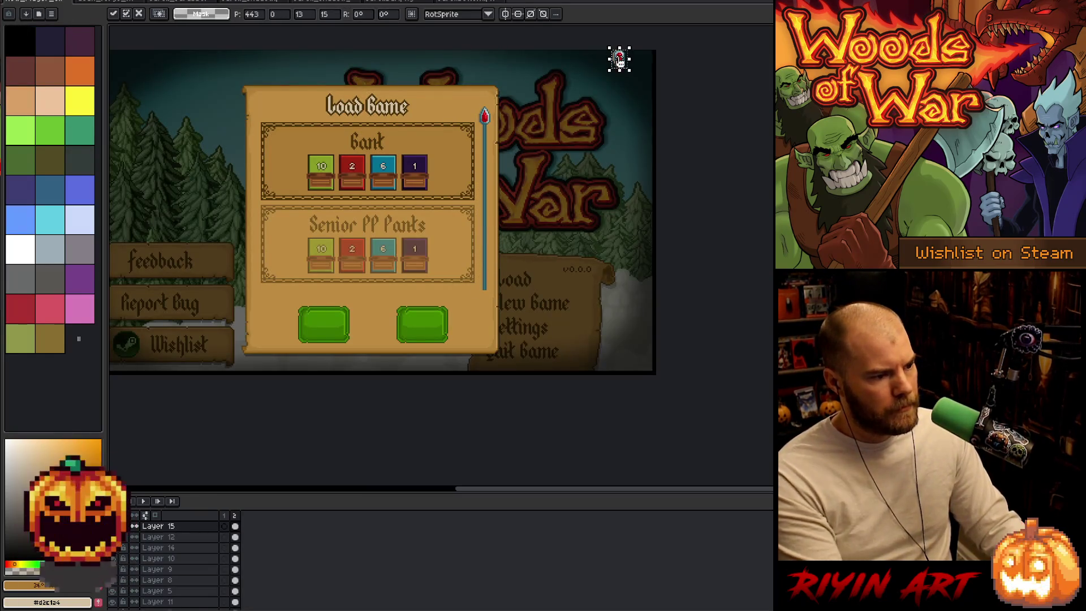
mouse_move(619, 61)
left_mouse_down()
mouse_move(613, 110)
mouse_move(485, 335)
mouse_move(484, 307)
left_mouse_up()
scroll(485, 307, "up", 8)
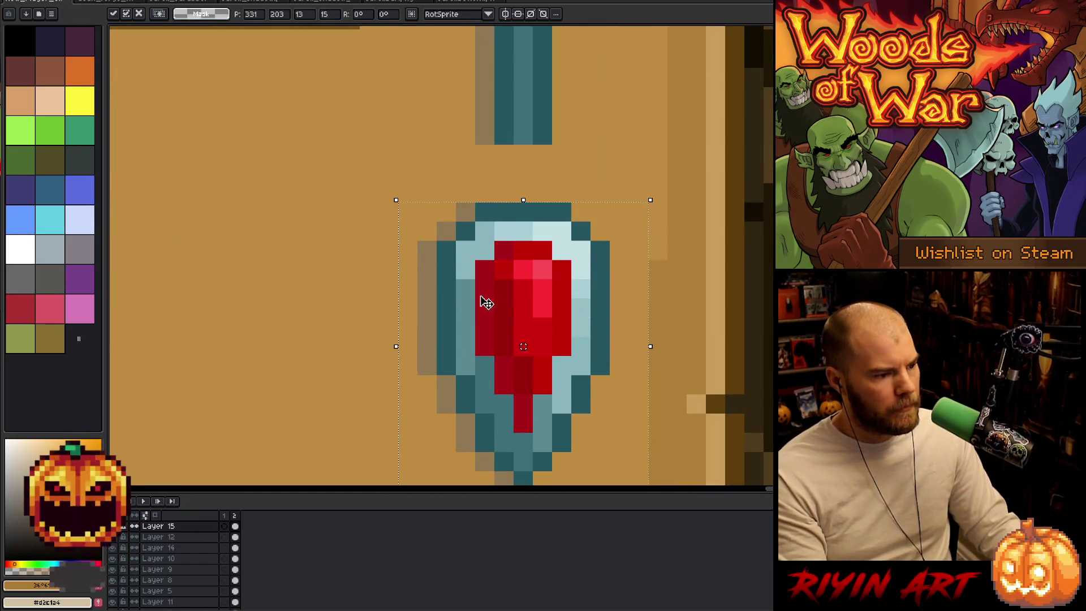
scroll(486, 303, "down", 10)
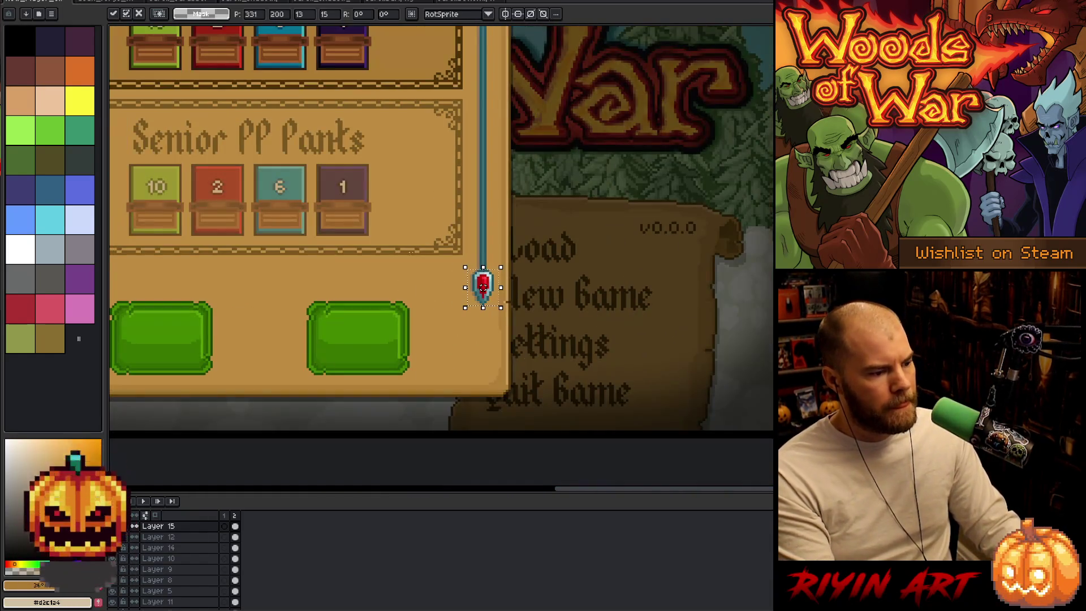
left_click(380, 251)
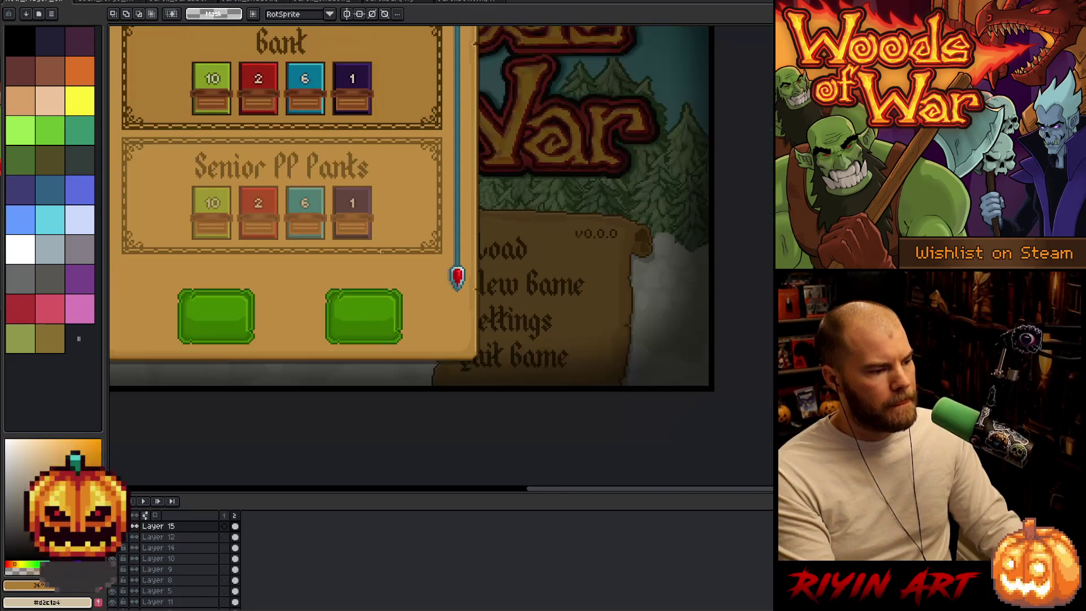
- Bring the whole Load Game panel into view and close the red gem sprite file
left_click_drag(352, 170, 385, 280)
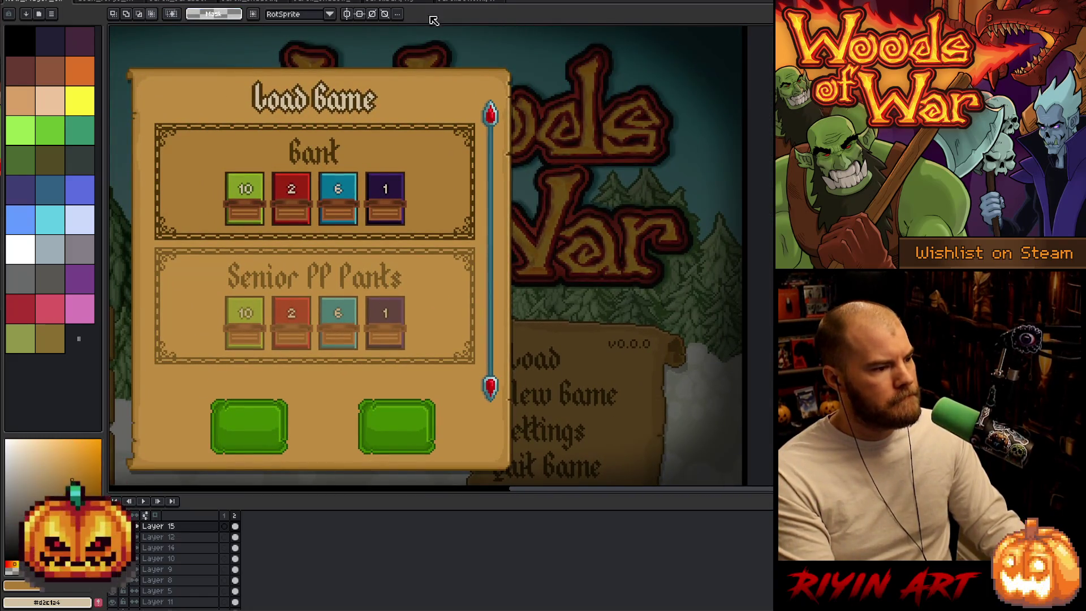
left_click(461, 4)
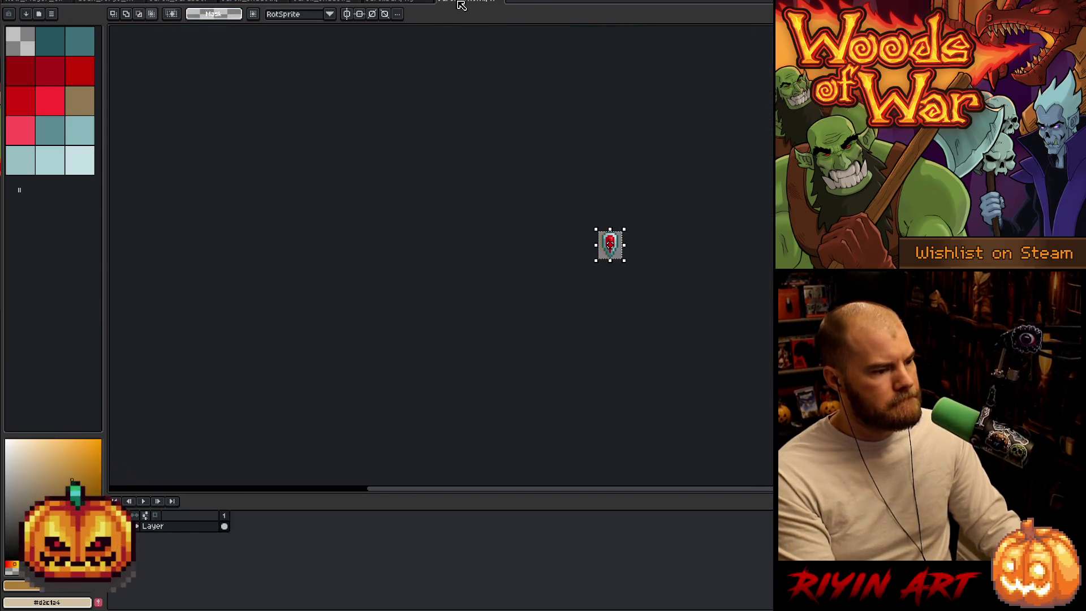
left_click(501, 2)
scroll(625, 242, "up", 5)
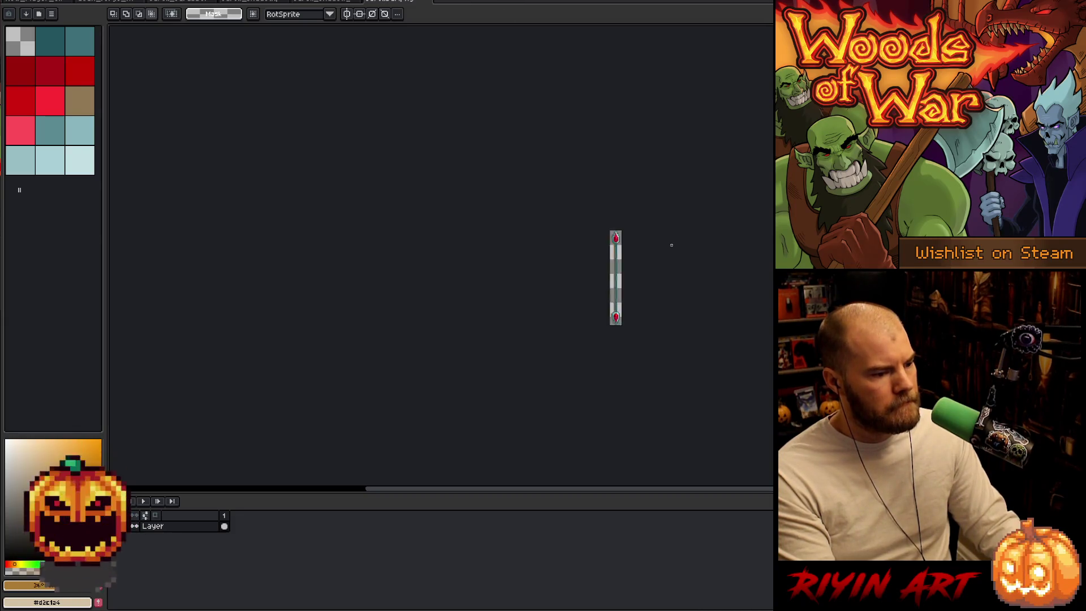
- Close the staff and parchment banner files after viewing the banner and leaf-vine sprites, returning to the Load Game mockup
left_click(432, 2)
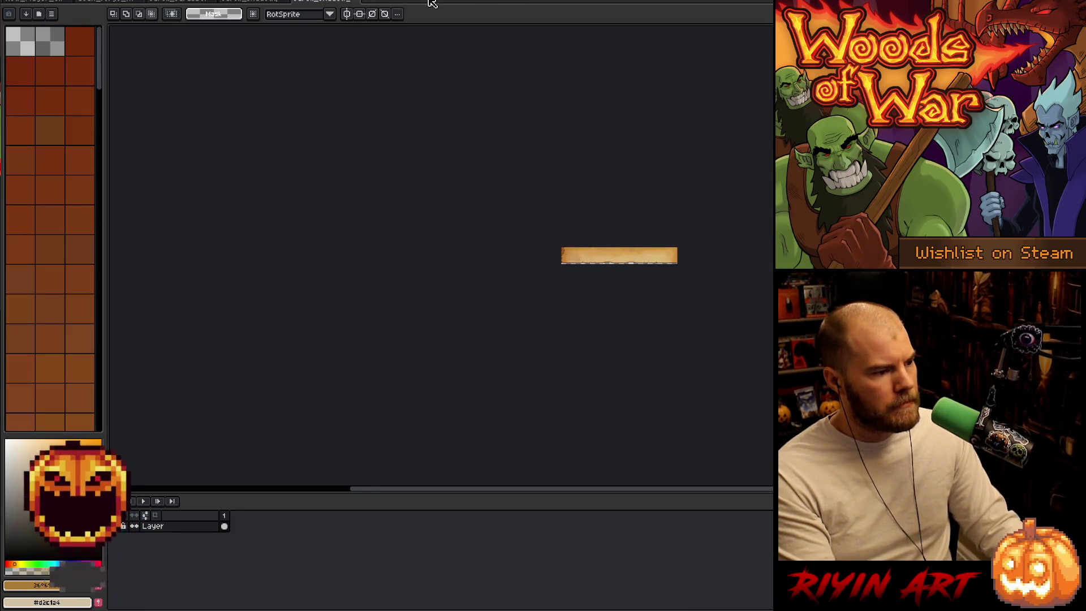
scroll(678, 253, "up", 4)
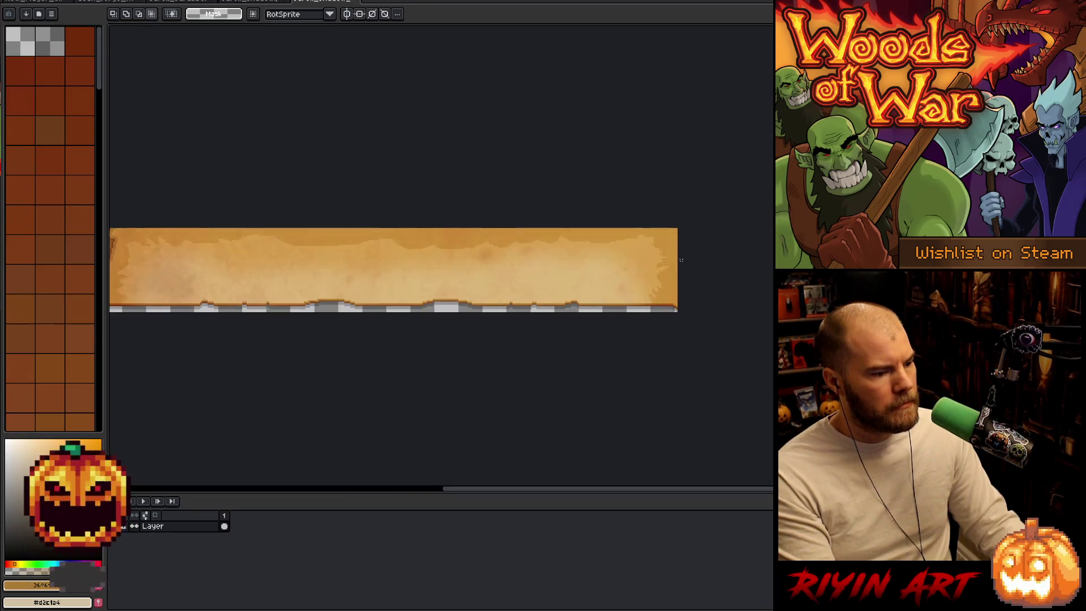
scroll(678, 253, "down", 1)
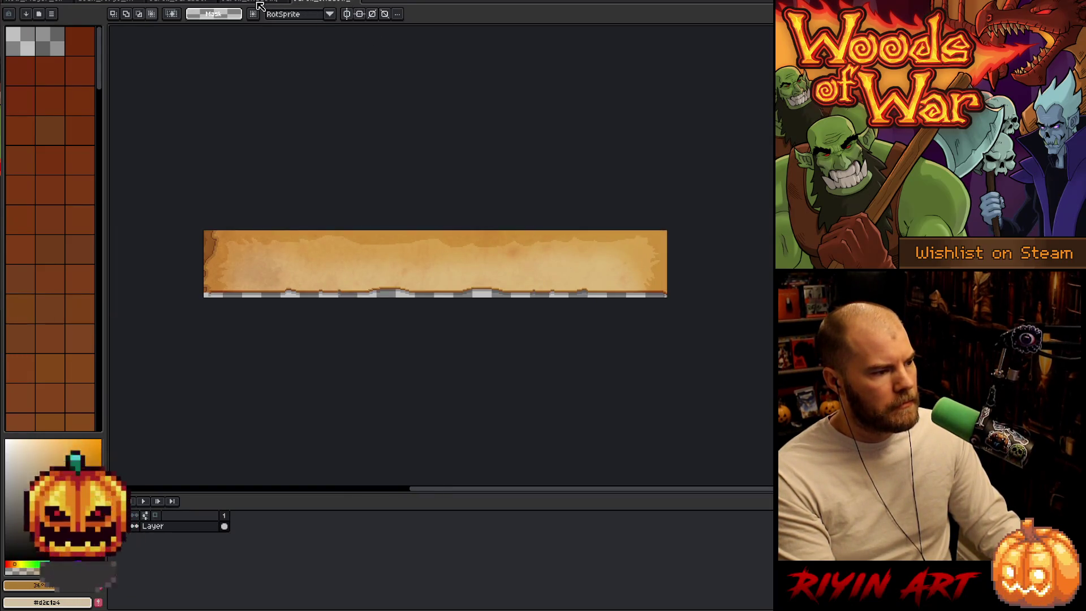
left_click(260, 3)
scroll(613, 182, "up", 2)
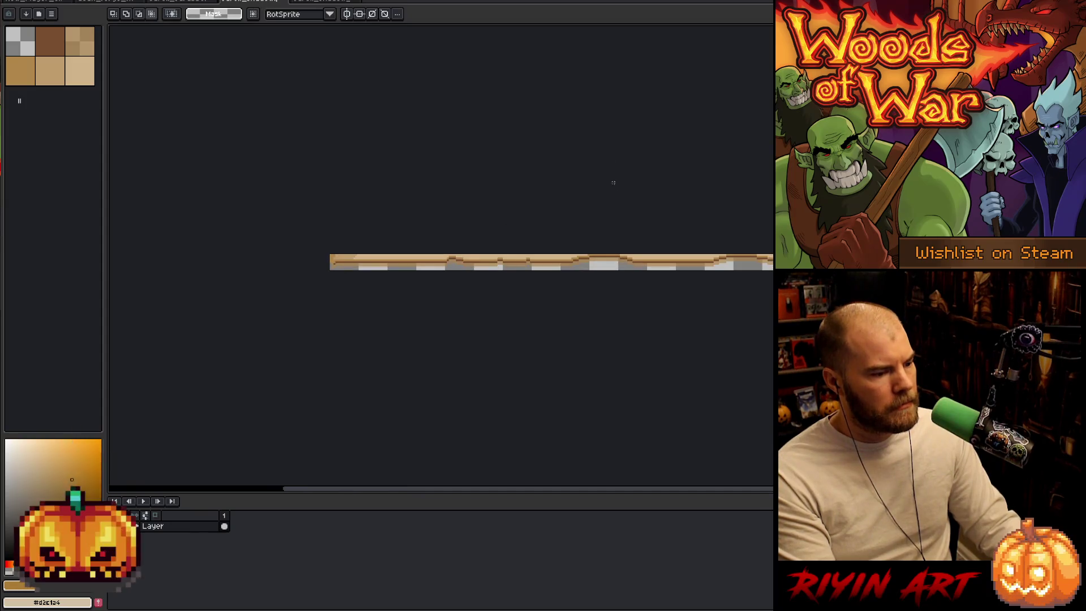
left_click(207, 2)
scroll(618, 253, "down", 2)
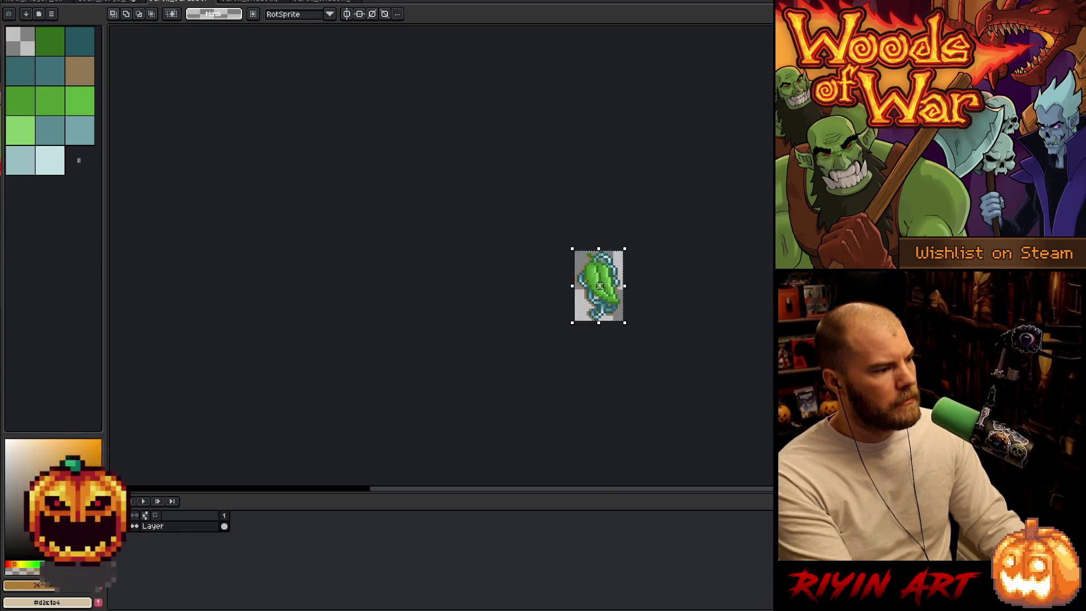
left_click(215, 2)
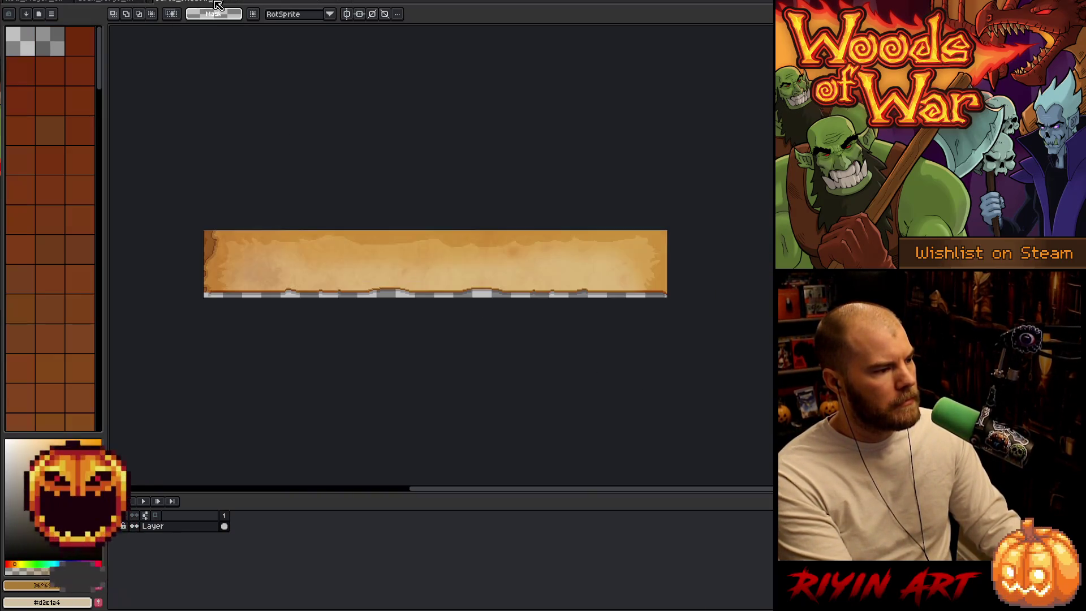
left_click(205, 3)
left_click(56, 2)
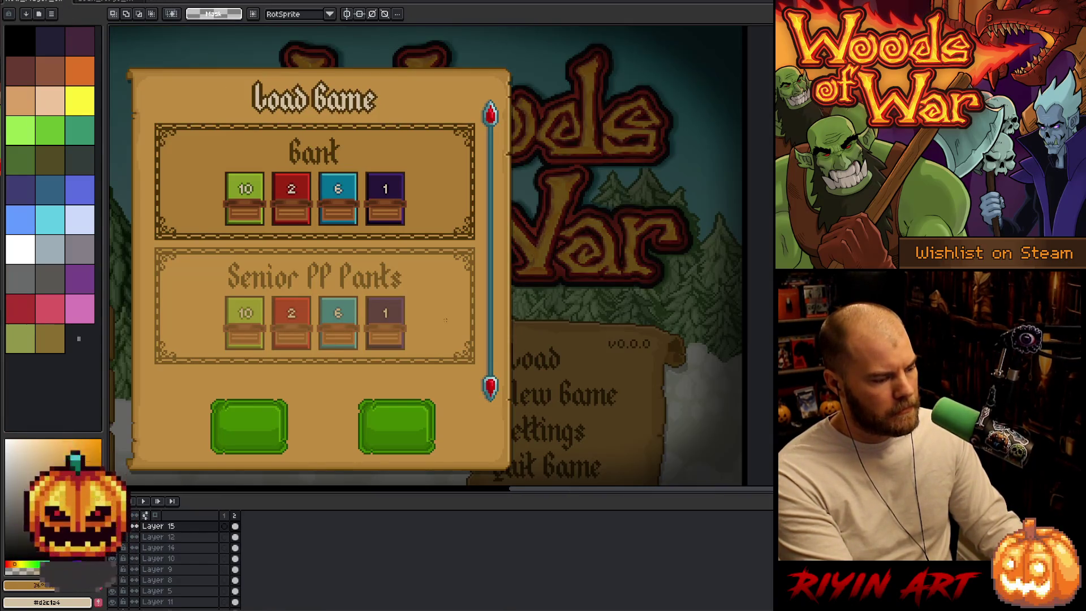
- Paste the leaf vine onto the scrollbar's top just below the upper red gem and commit it
key("ctrl+v")
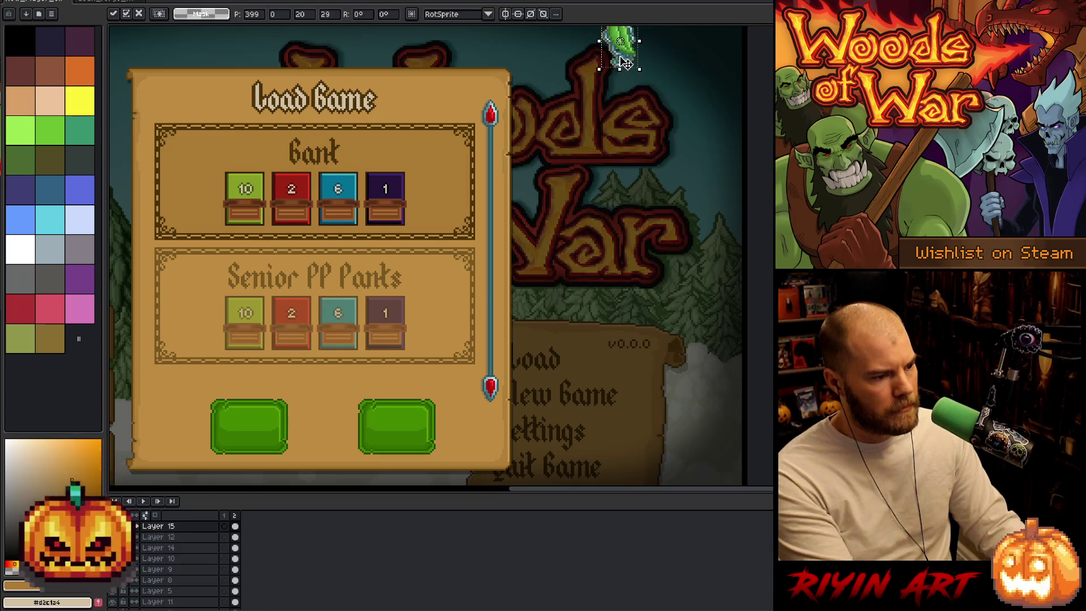
mouse_move(625, 63)
left_mouse_down()
mouse_move(503, 148)
mouse_move(496, 177)
left_mouse_up()
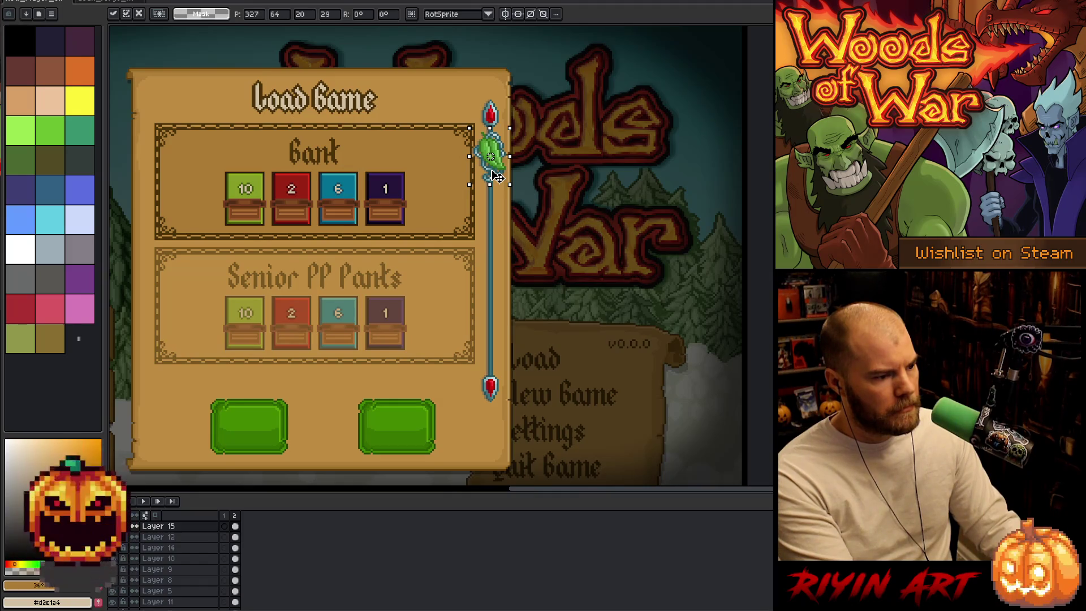
left_click(548, 216)
scroll(511, 227, "down", 3)
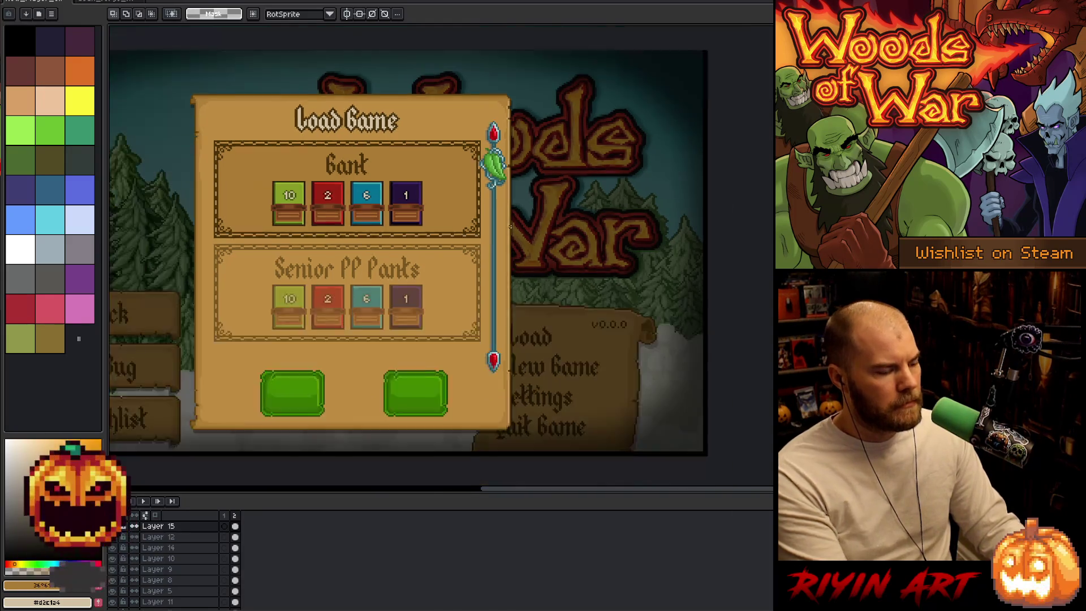
left_click_drag(460, 325, 445, 340)
key("m")
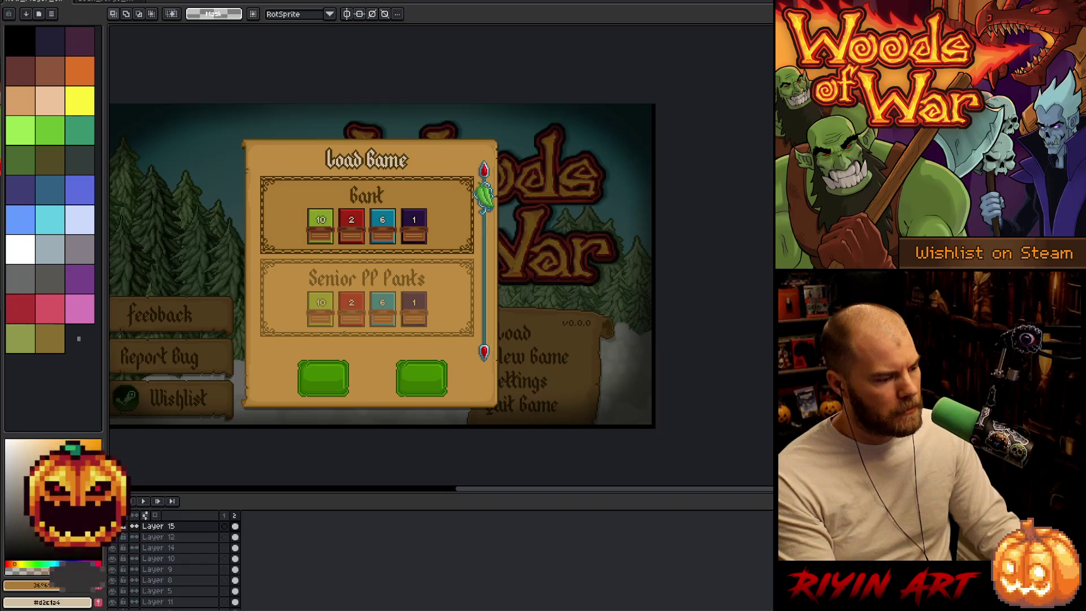
- Pick the panel background's layer and toggle Layer 3's visibility to check what it holds
key("v")
left_click(279, 165)
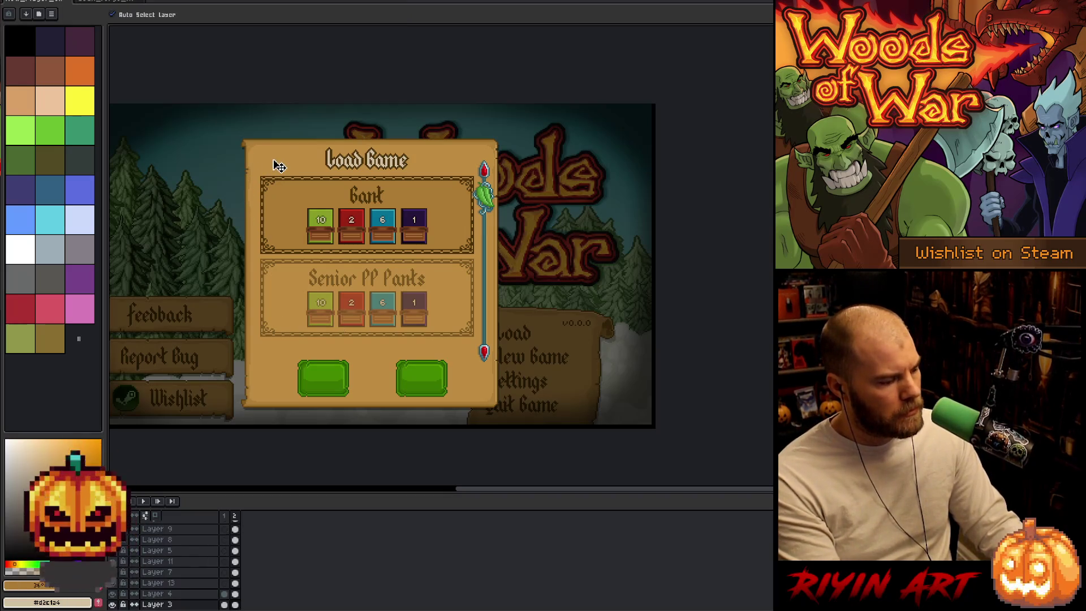
left_click(112, 604)
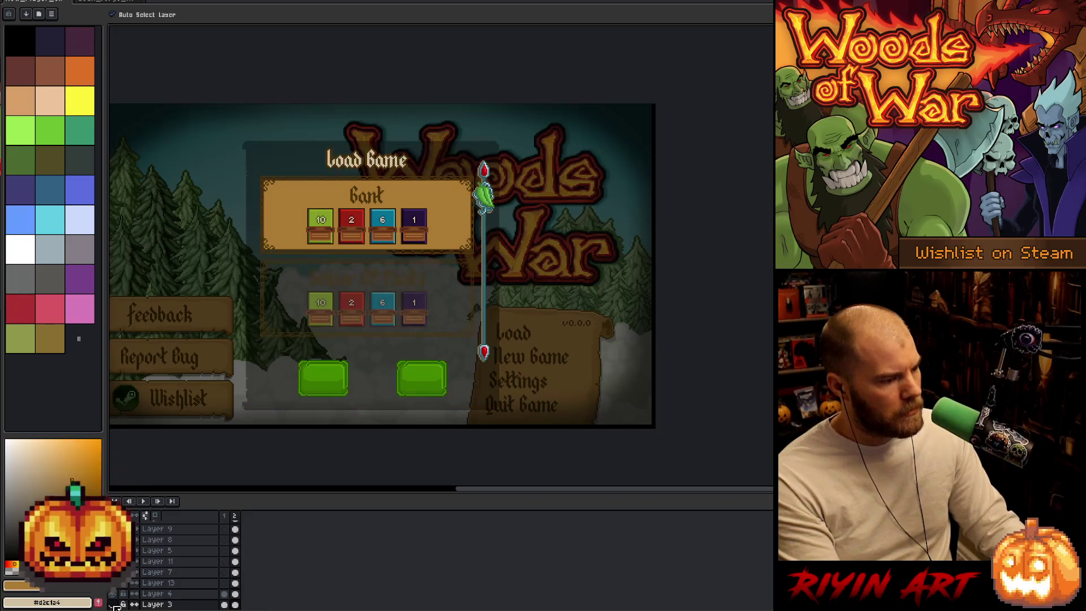
left_click(113, 604)
scroll(170, 591, "down", 1)
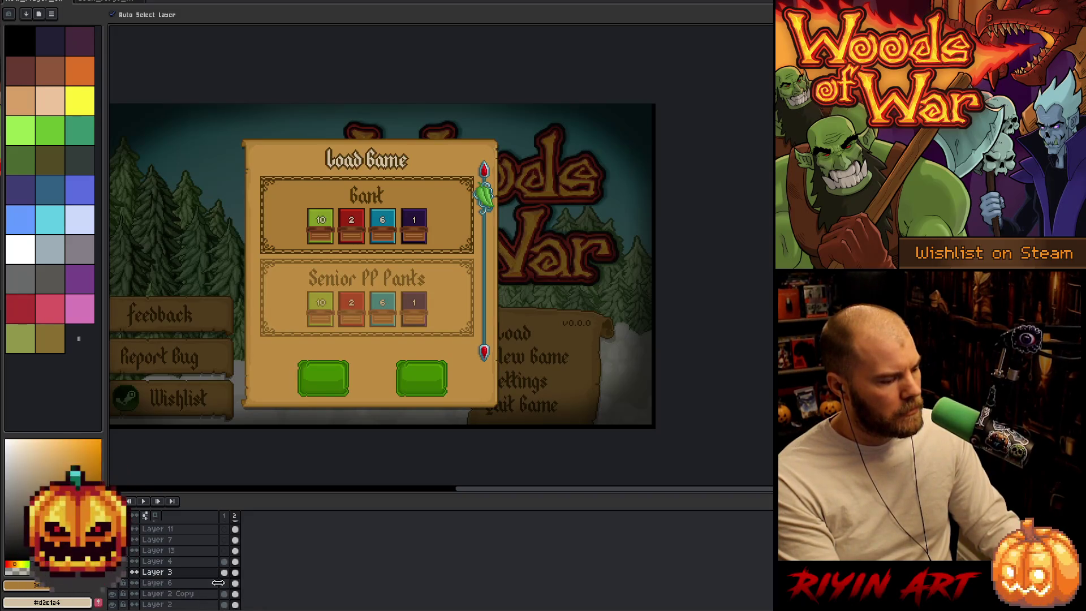
- Move Layer 3's artwork into a new layer above Layer 6, merge it down, and select the panel's top part
left_click(178, 578)
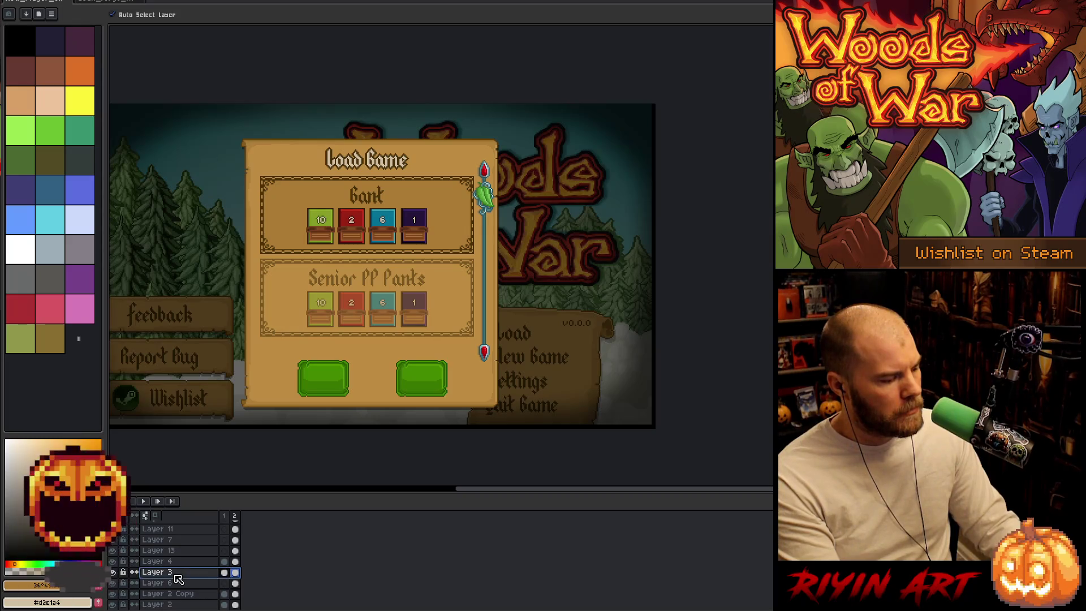
left_click(207, 583)
key("shift+n")
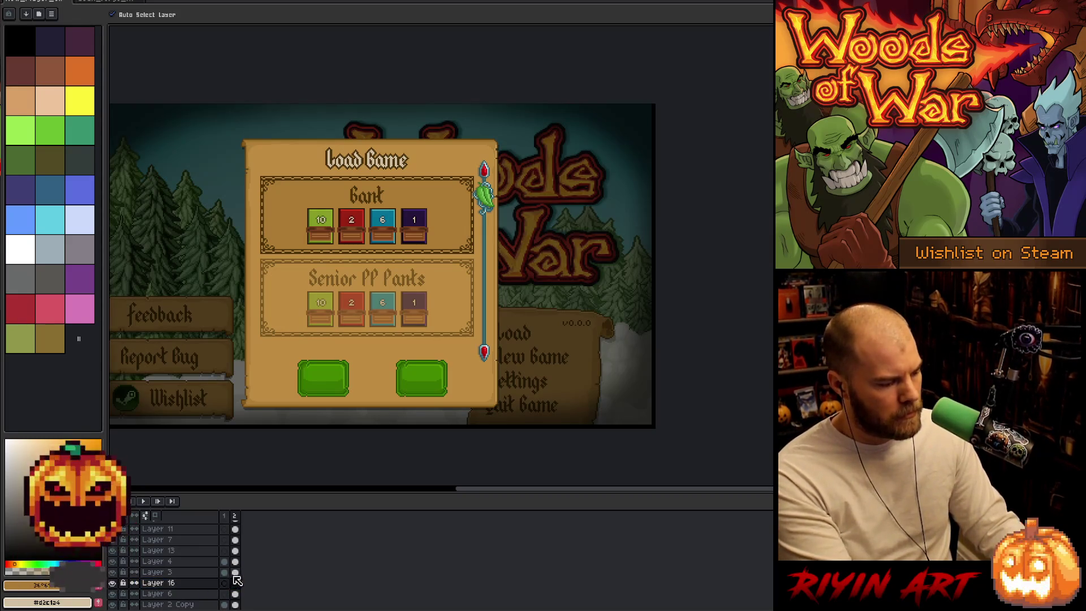
left_click(234, 571)
left_click_drag(235, 584, 235, 583)
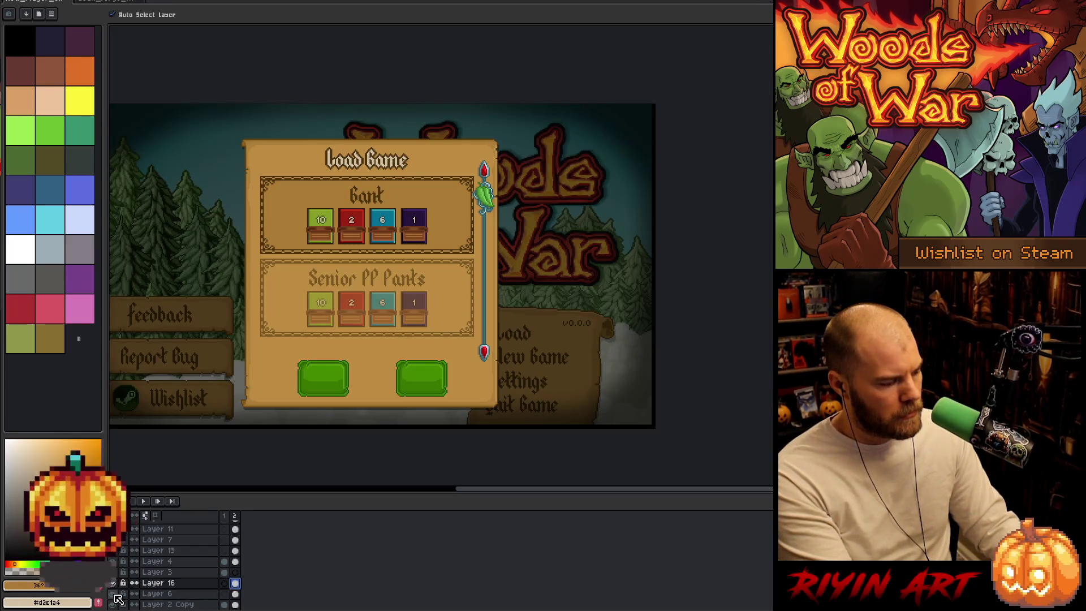
double_click(172, 584)
key("Return")
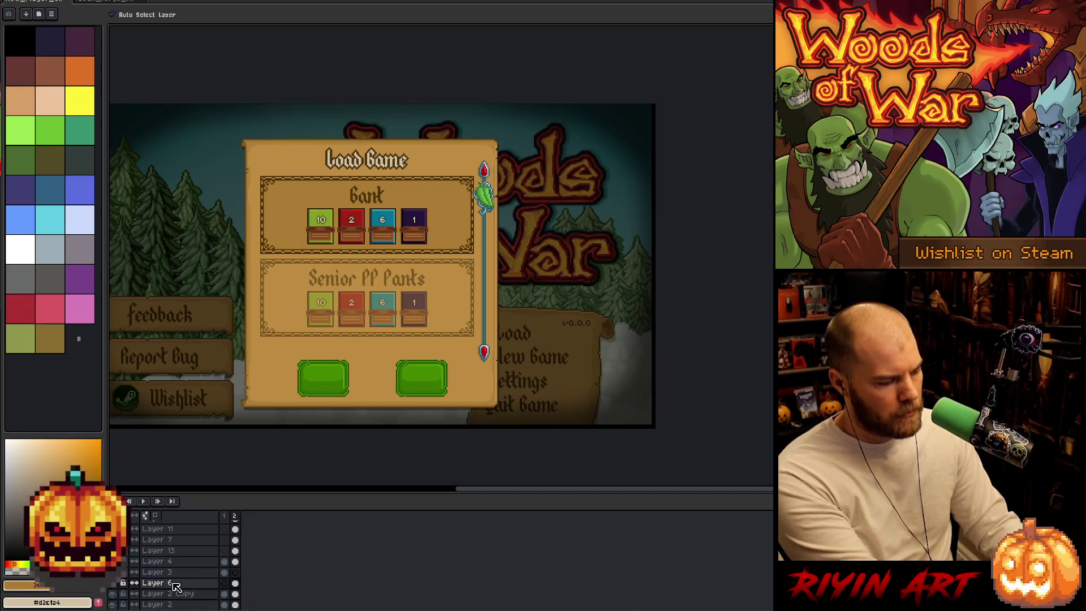
key("ctrl+e")
key("m")
left_click_drag(206, 109, 545, 266)
- Nudge the selected top section of the Load Game panel a few pixels higher and commit it
left_click_drag(376, 188, 376, 167)
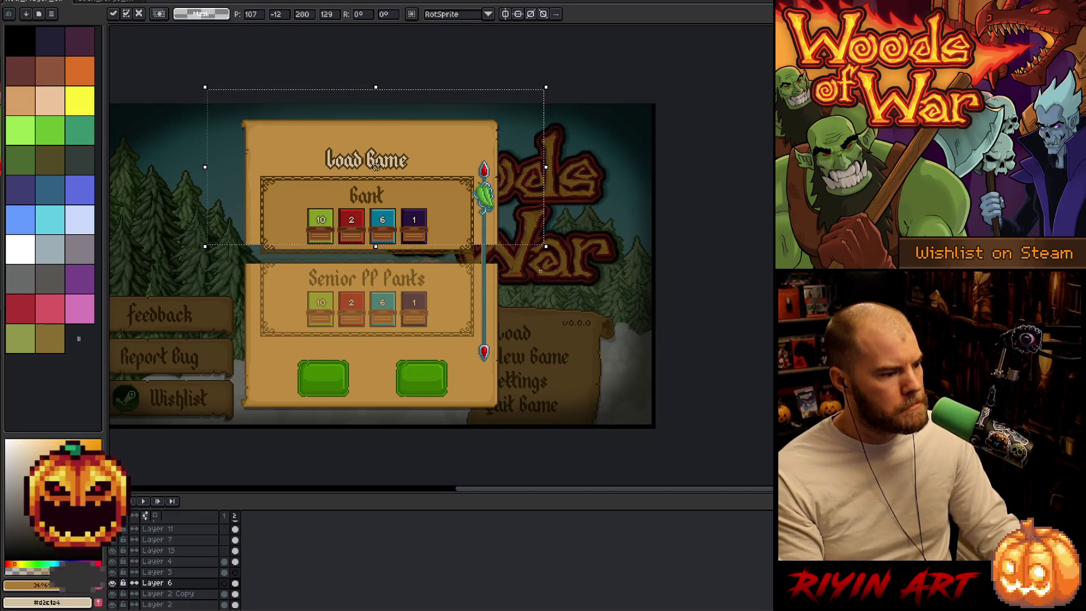
left_click_drag(376, 166, 376, 174)
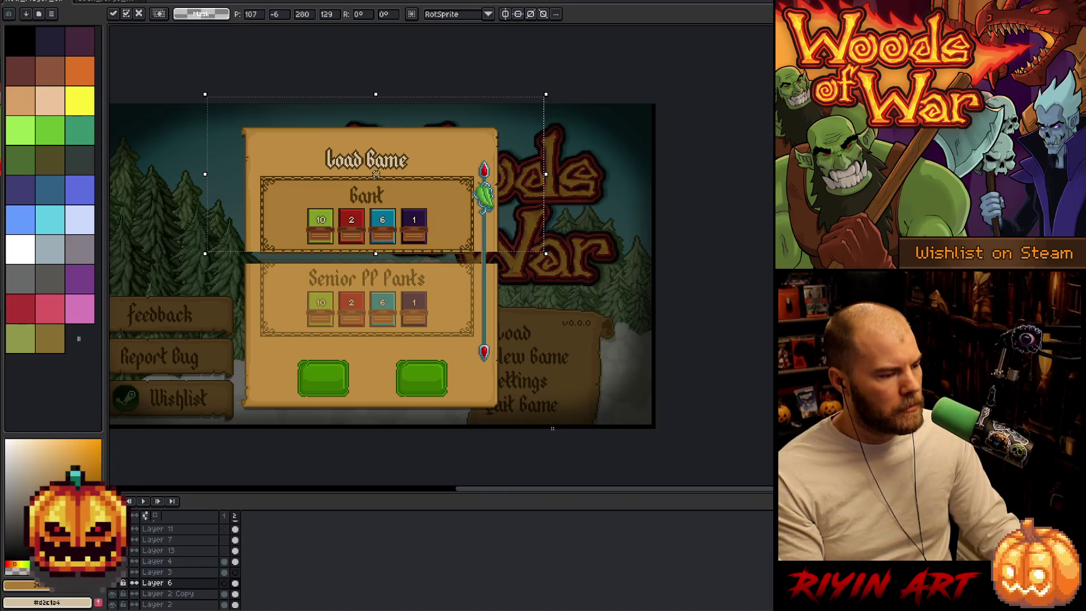
left_click_drag(376, 175, 376, 171)
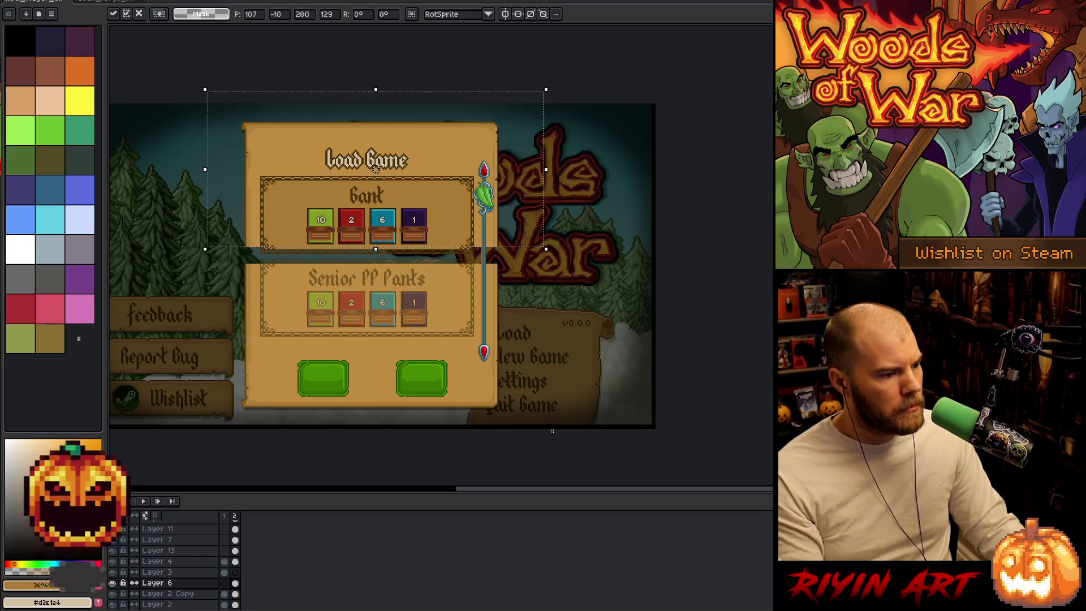
key("Return")
scroll(445, 426, "up", 2)
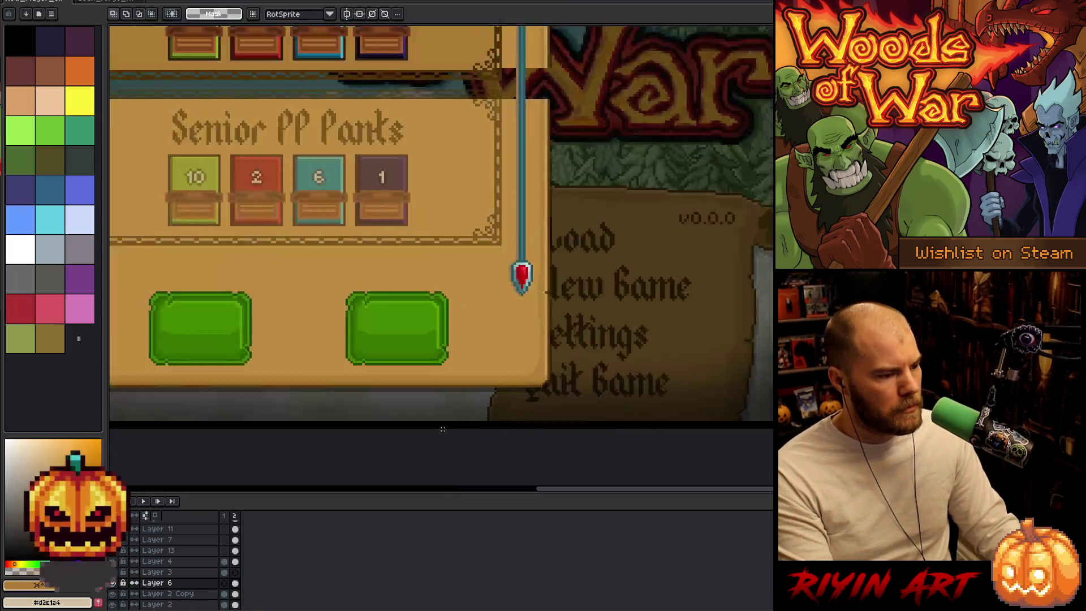
- Try marquee selections around the panel while panning to the Load Game title and Bank row
mouse_move(497, 364)
left_mouse_down()
mouse_move(439, 429)
mouse_move(411, 429)
left_mouse_up()
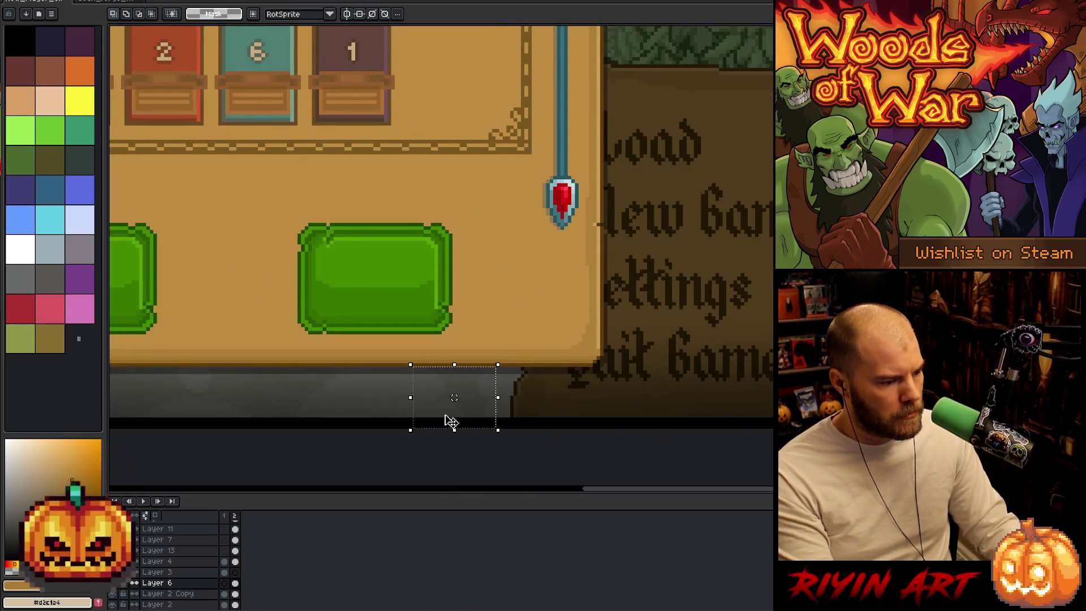
scroll(446, 394, "down", 3)
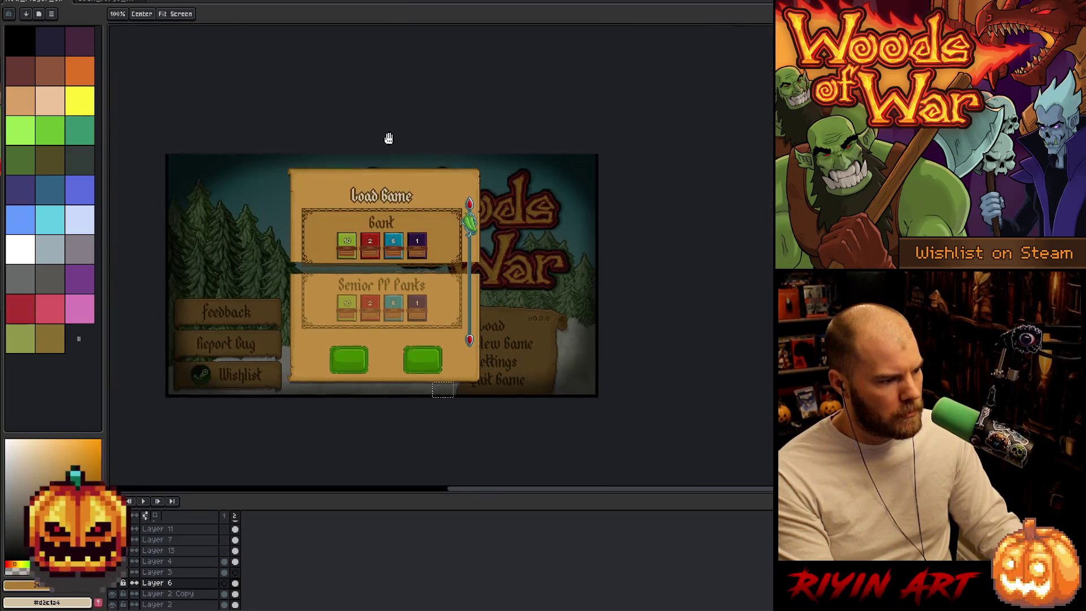
scroll(385, 228, "up", 5)
mouse_move(383, 256)
left_mouse_down()
mouse_move(403, 295)
mouse_move(447, 334)
left_mouse_up()
scroll(423, 286, "down", 3)
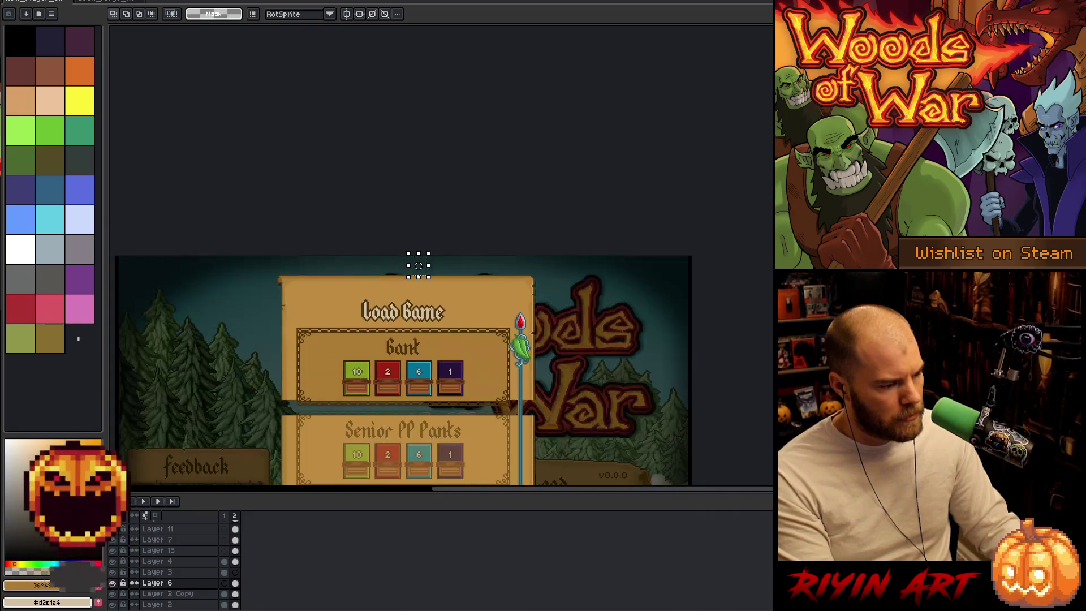
left_click_drag(511, 287, 138, 407)
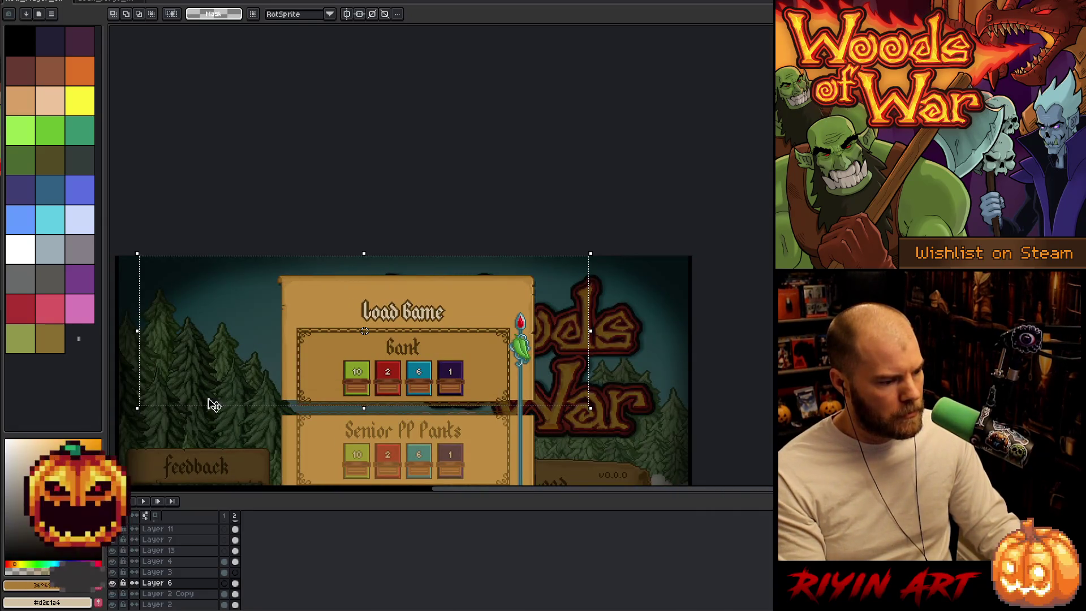
scroll(448, 437, "down", 2)
scroll(478, 336, "up", 6)
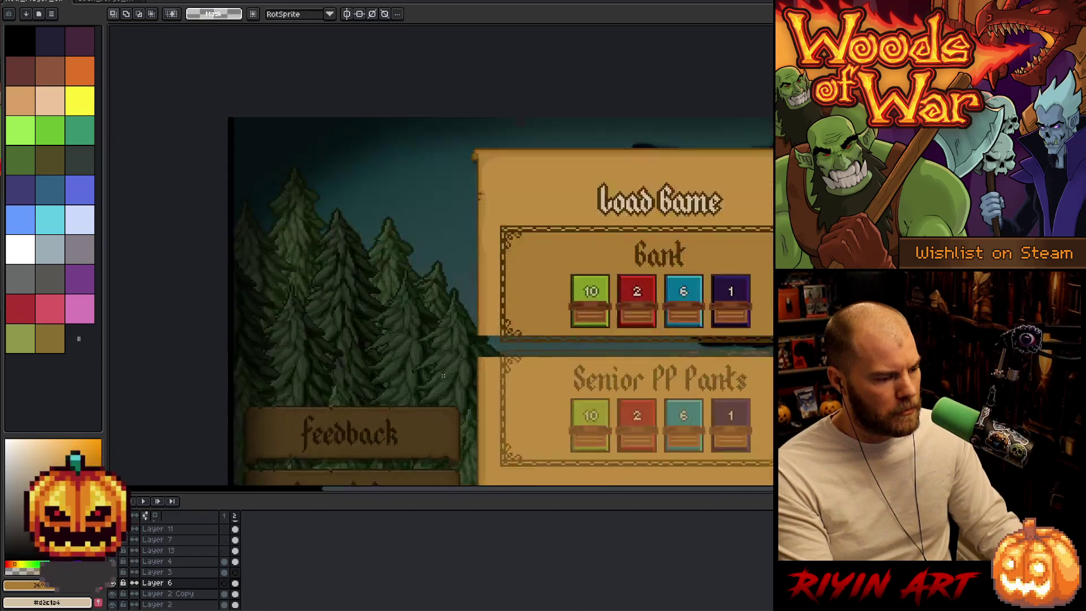
scroll(478, 337, "up", 1)
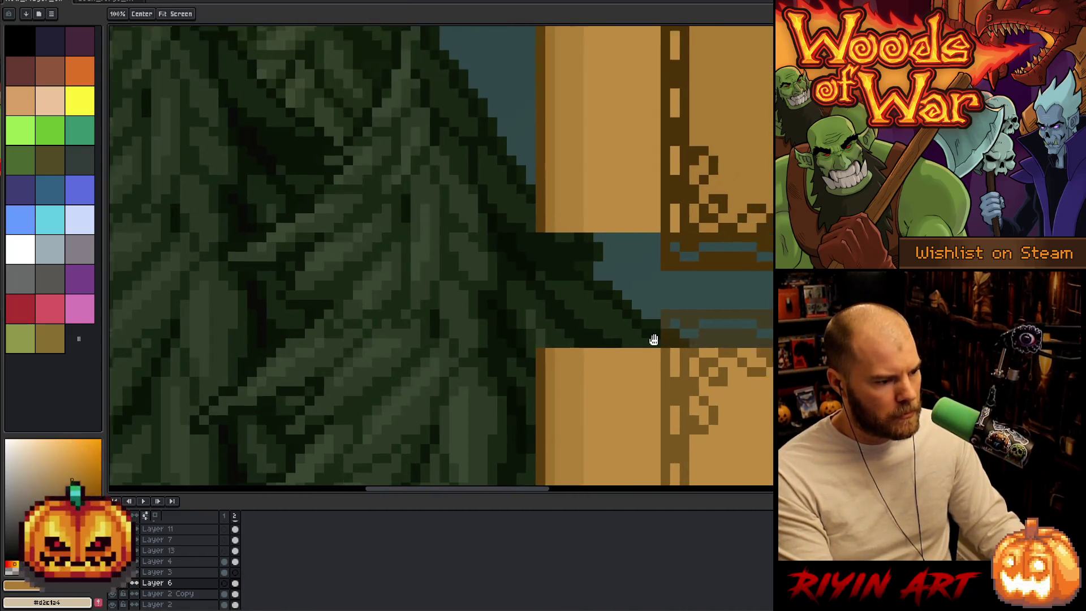
left_click_drag(652, 340, 429, 349)
scroll(429, 349, "down", 3)
scroll(602, 398, "up", 4)
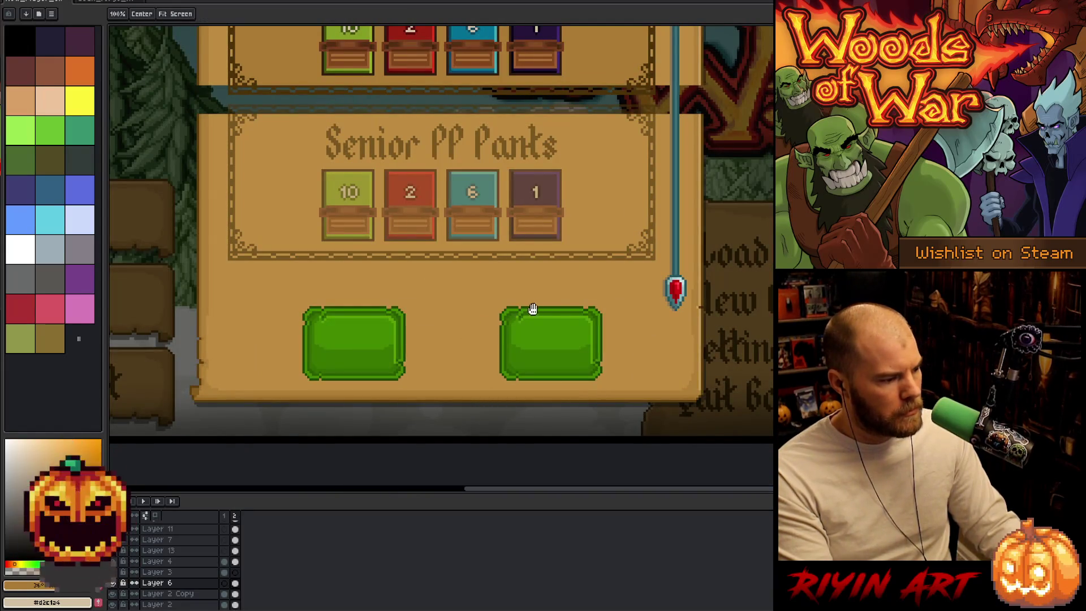
left_click_drag(562, 308, 545, 446)
scroll(659, 252, "up", 3)
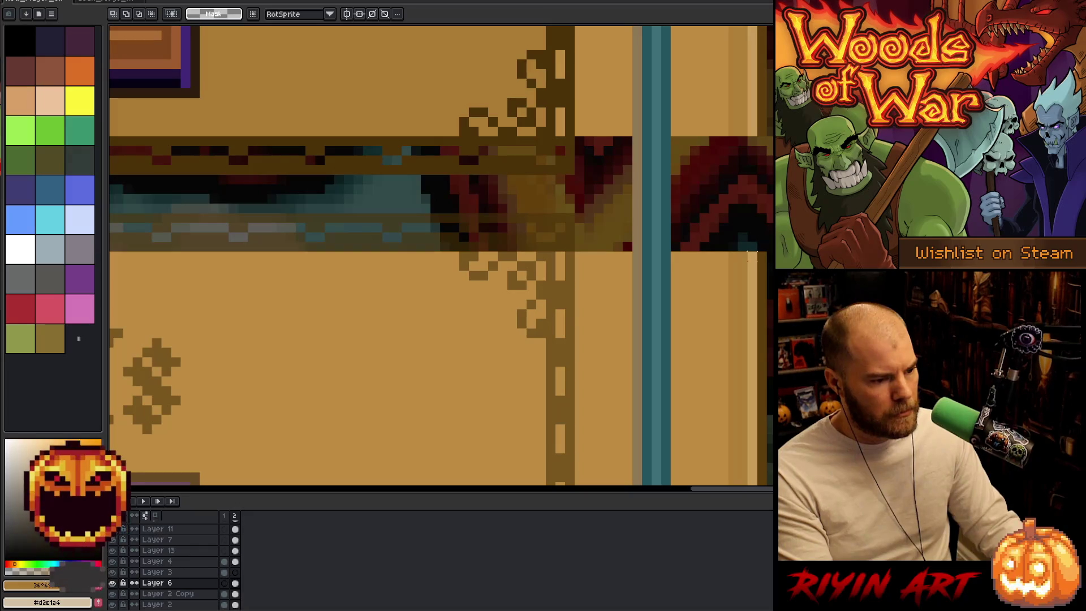
- Select a thin tan strip along the seam, move it over the blue band, and trim its top 2 px
mouse_move(760, 255)
left_mouse_down()
mouse_move(320, 332)
mouse_move(113, 303)
mouse_move(425, 255)
mouse_move(362, 255)
left_mouse_up()
left_click_drag(698, 310, 347, 413)
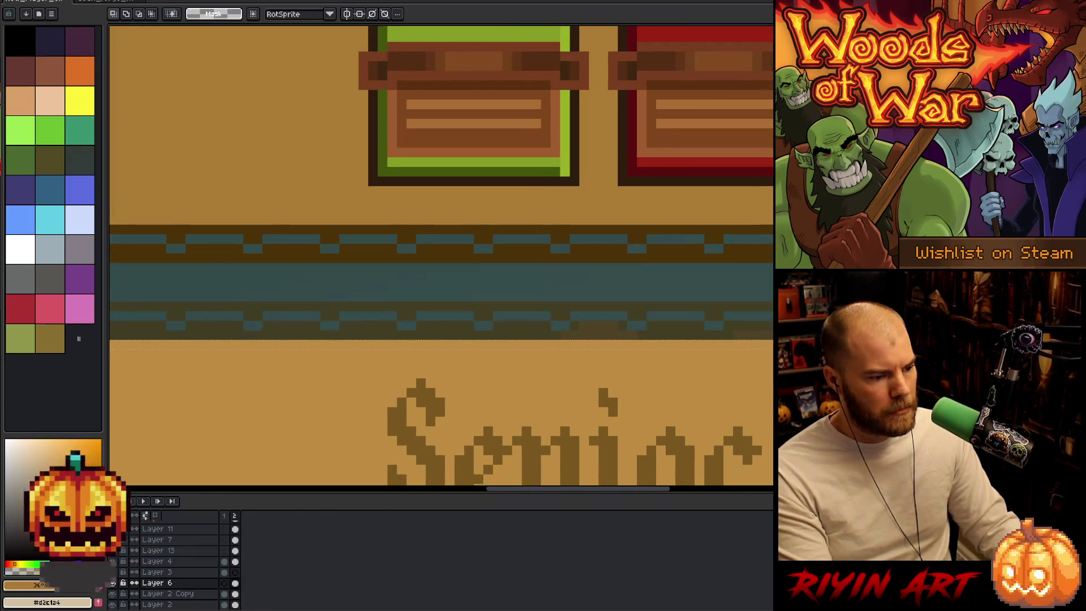
key("ctrl+t")
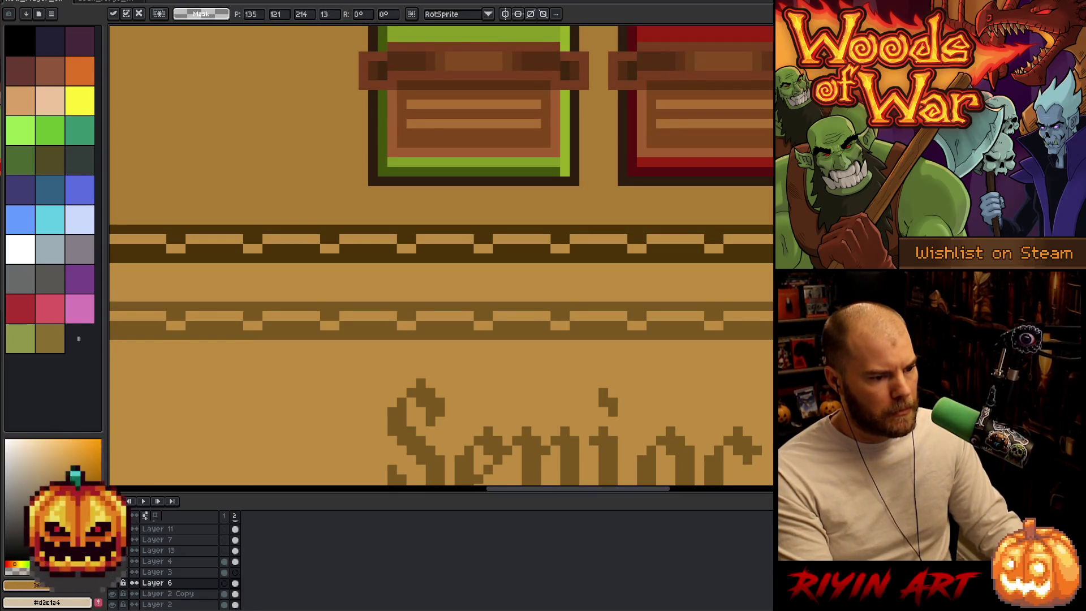
mouse_move(442, 225)
left_mouse_down()
mouse_move(442, 245)
mouse_move(442, 235)
left_mouse_up()
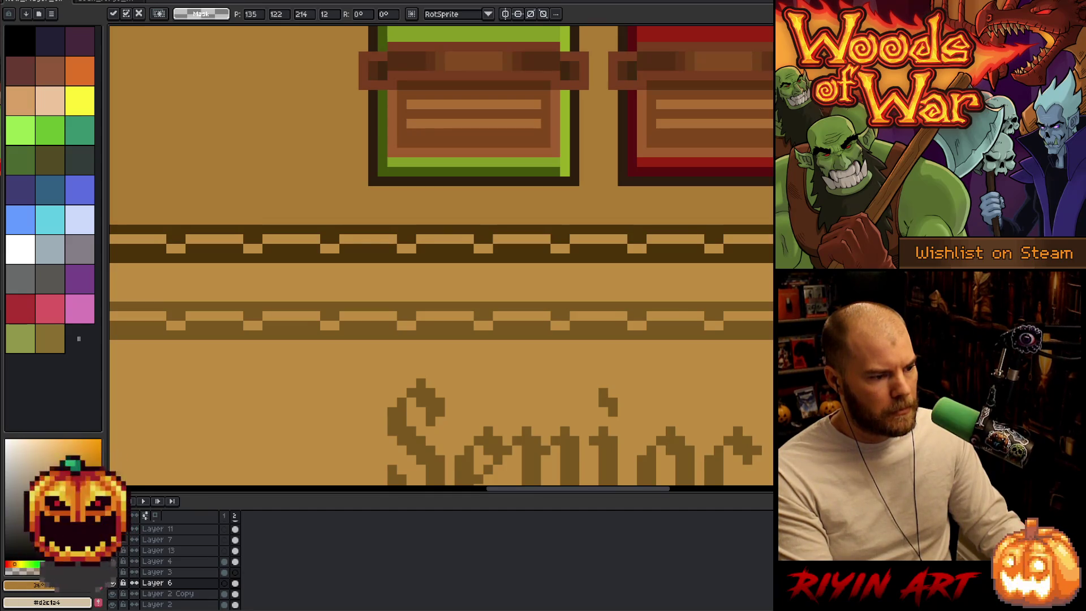
scroll(473, 296, "up", 2)
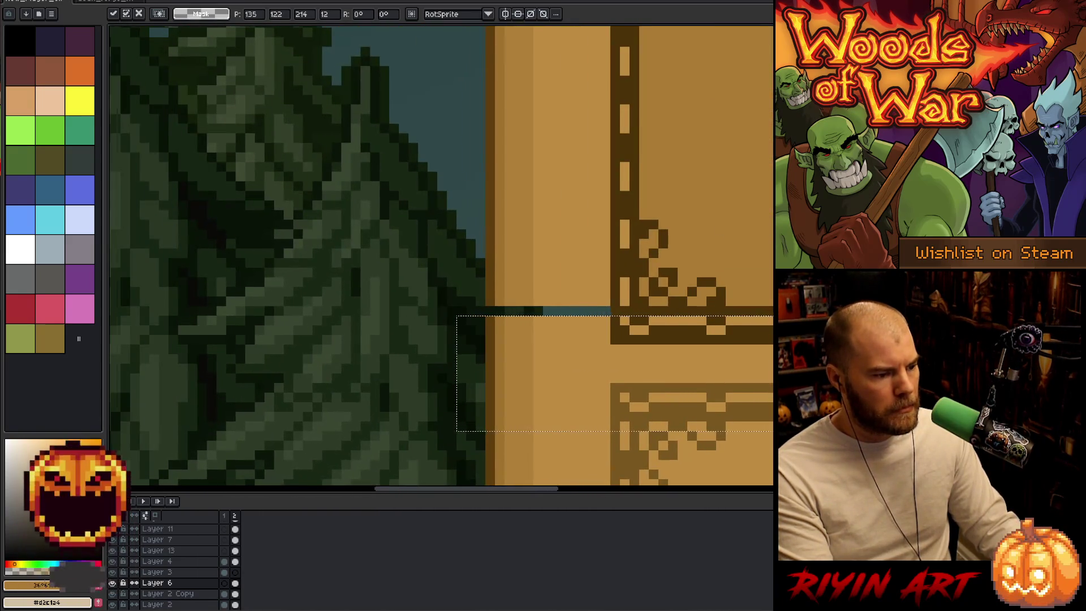
scroll(448, 334, "right", 5)
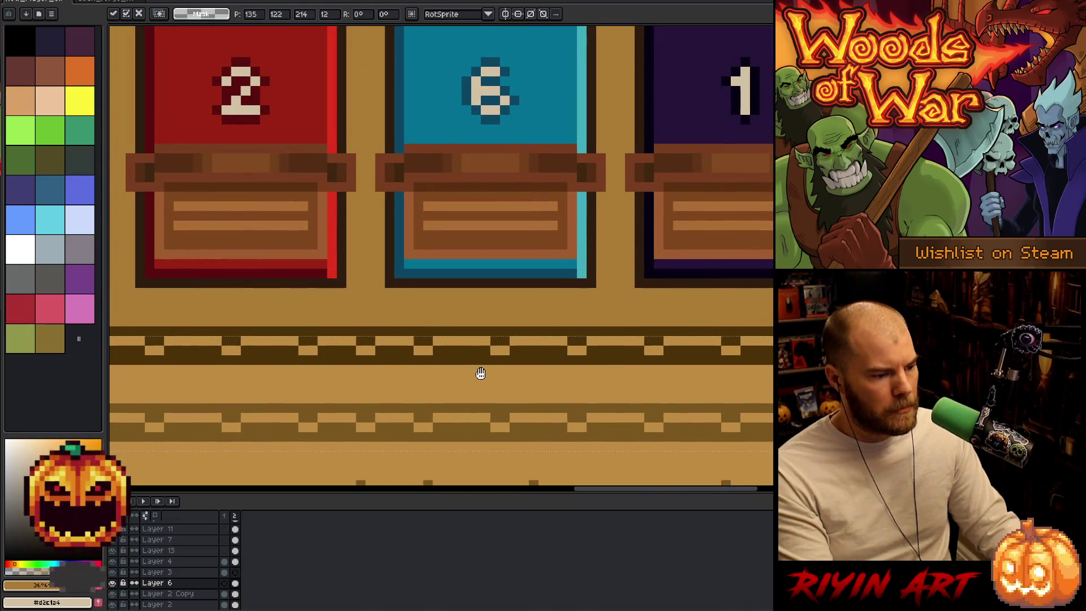
scroll(646, 367, "left", 3)
scroll(646, 367, "down", 3)
scroll(626, 364, "up", 4)
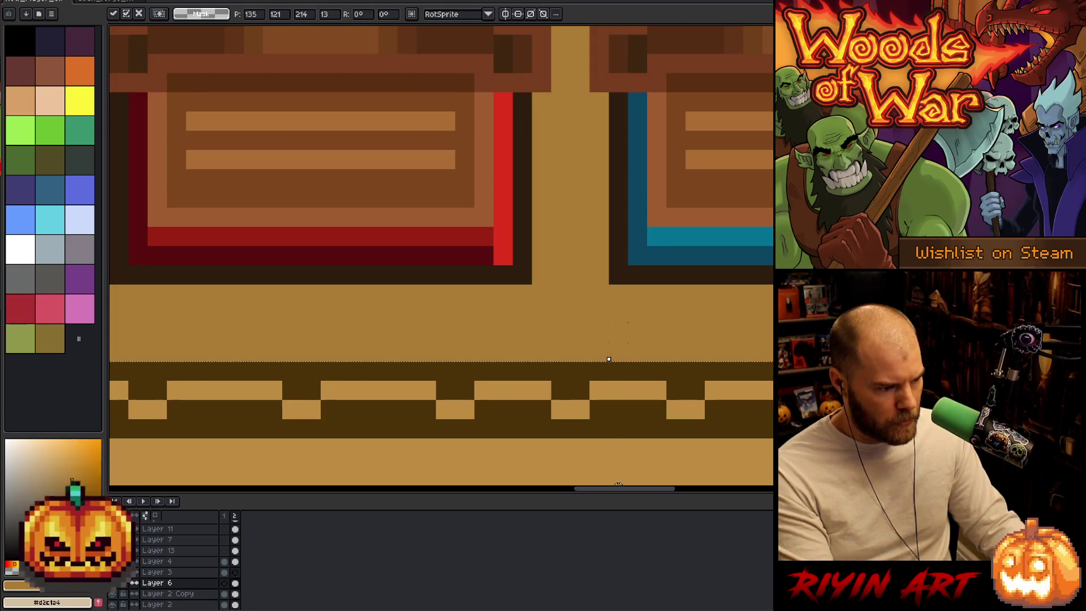
scroll(611, 348, "down", 2)
scroll(614, 351, "down", 2)
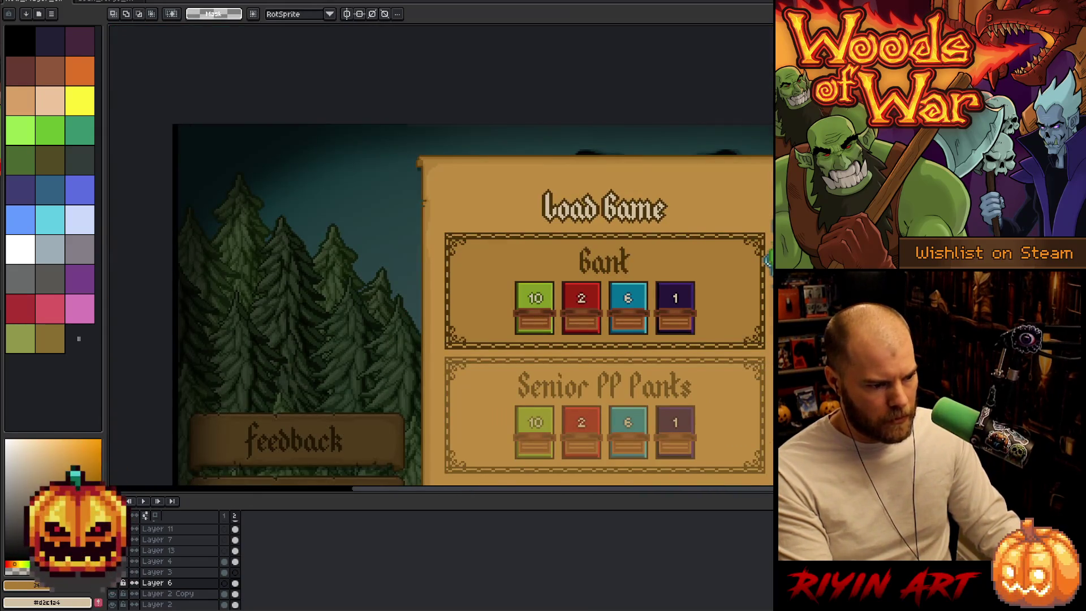
scroll(614, 351, "down", 1)
left_click_drag(695, 319, 602, 318)
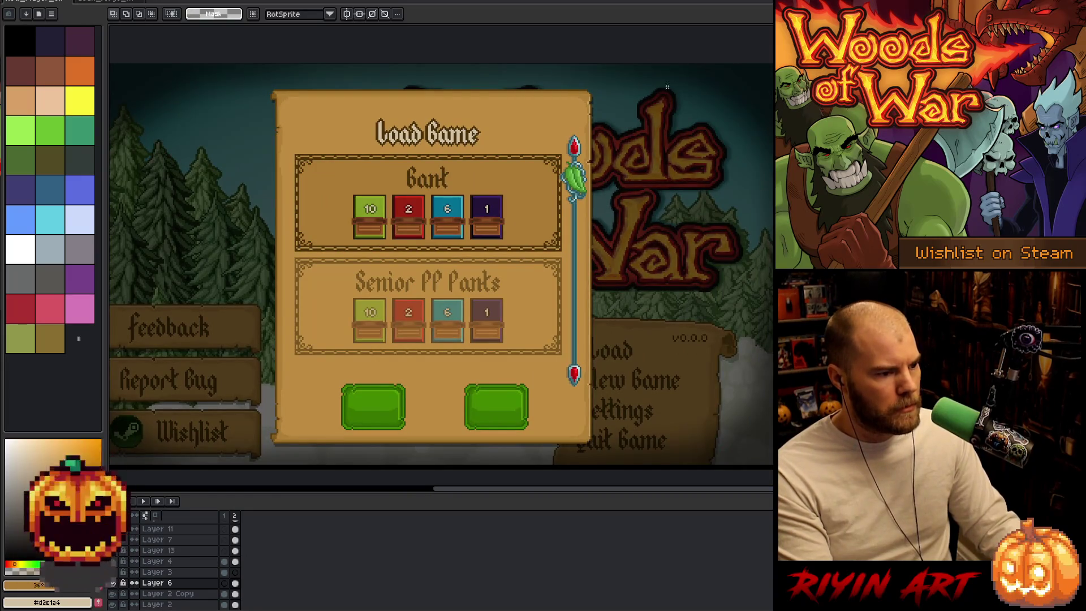
- Select the panel's right half and shift it 4 px to the right
mouse_move(654, 59)
left_mouse_down()
mouse_move(610, 174)
mouse_move(458, 474)
mouse_move(402, 461)
mouse_move(419, 456)
left_mouse_up()
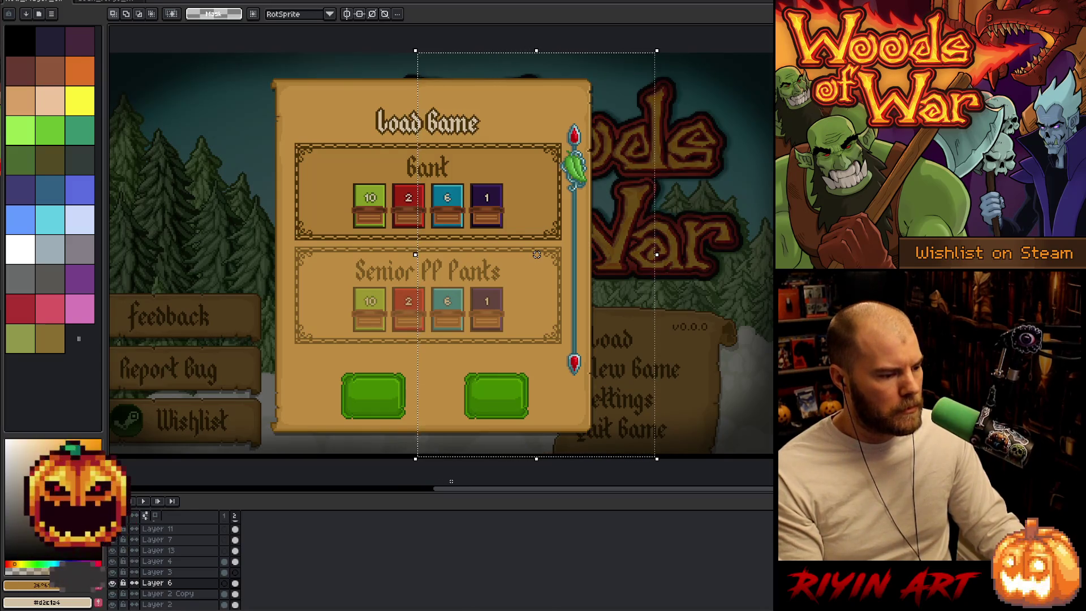
key("ctrl+t")
key("Right")
key("Right")
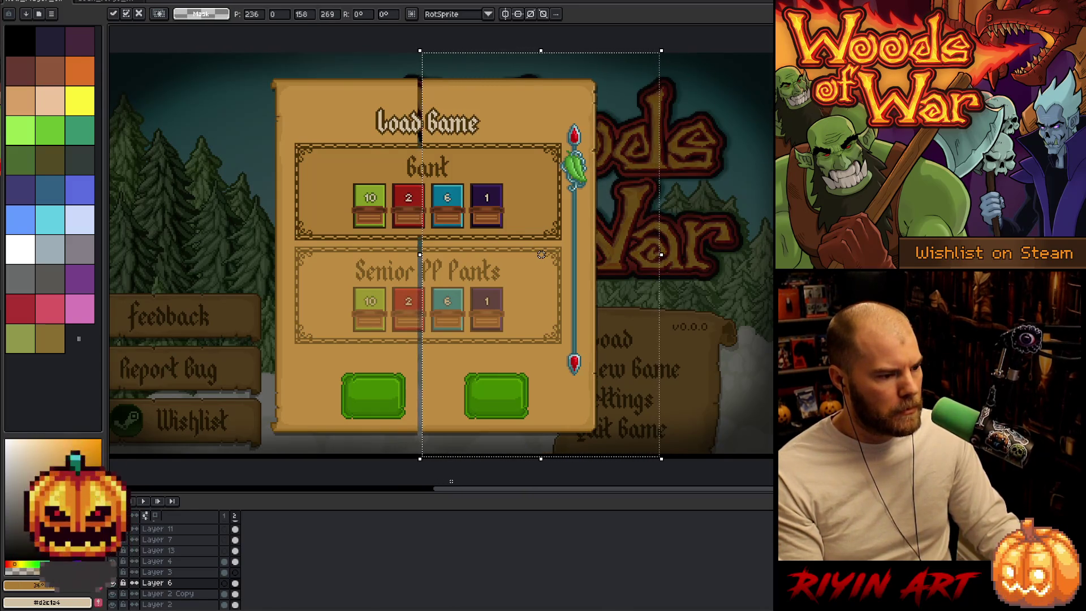
key("Right")
key("Right")
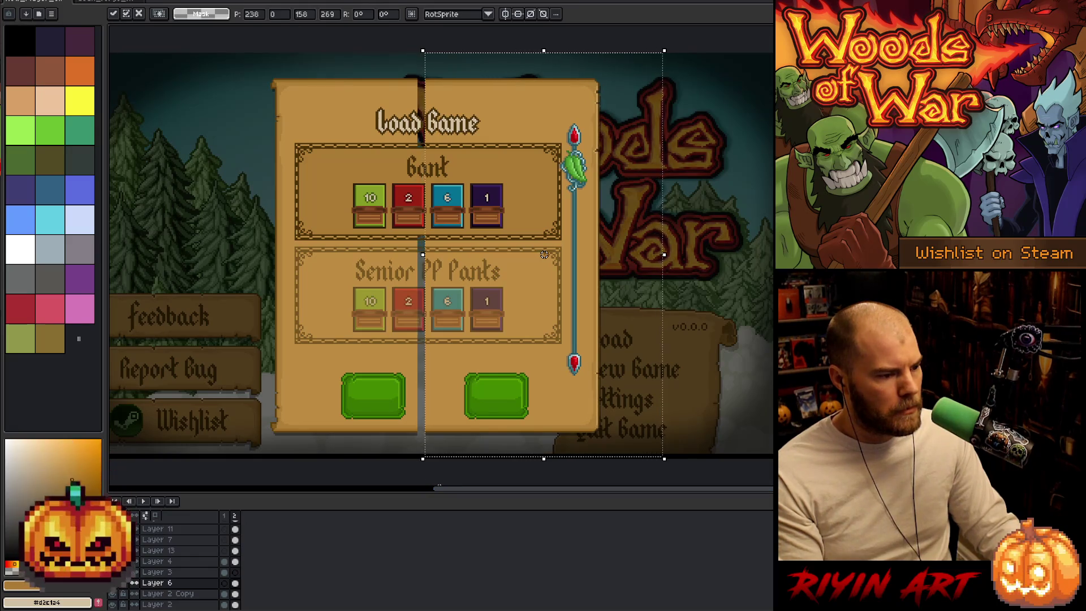
scroll(370, 459, "down", 1)
- Select the adjoining panel area and nudge it 2 px left
mouse_move(224, 117)
left_mouse_down()
mouse_move(393, 461)
mouse_move(413, 460)
left_mouse_up()
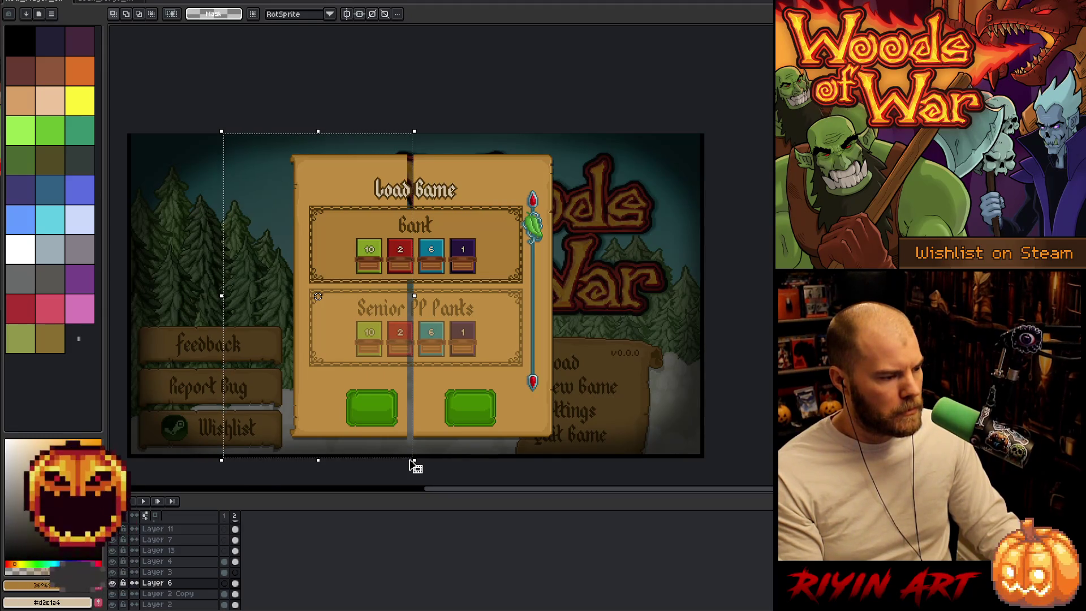
key("Left")
key("Left")
scroll(413, 450, "up", 3)
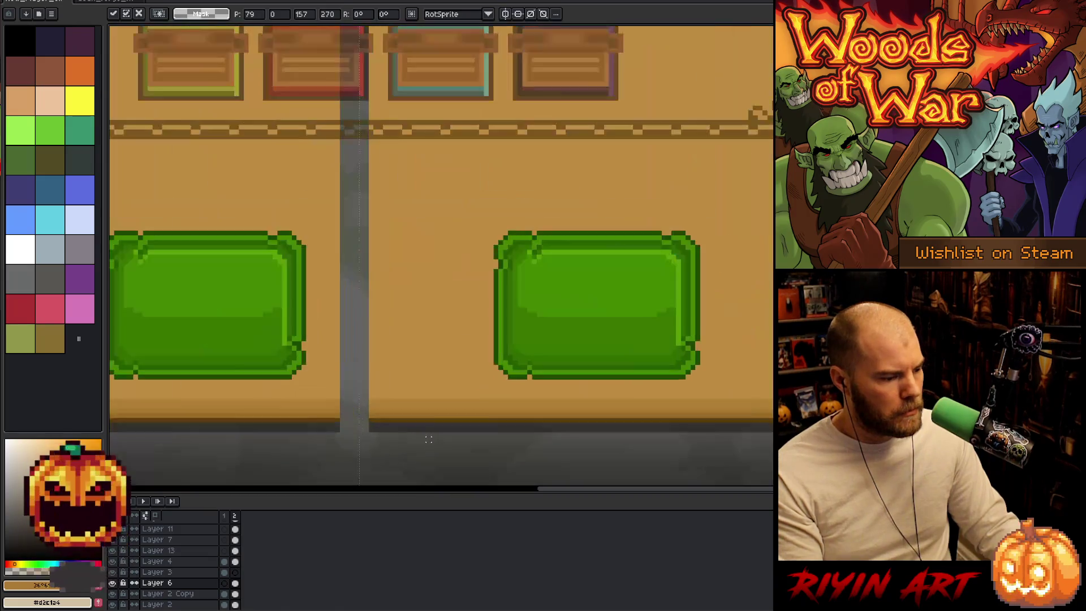
left_click_drag(370, 435, 370, 29)
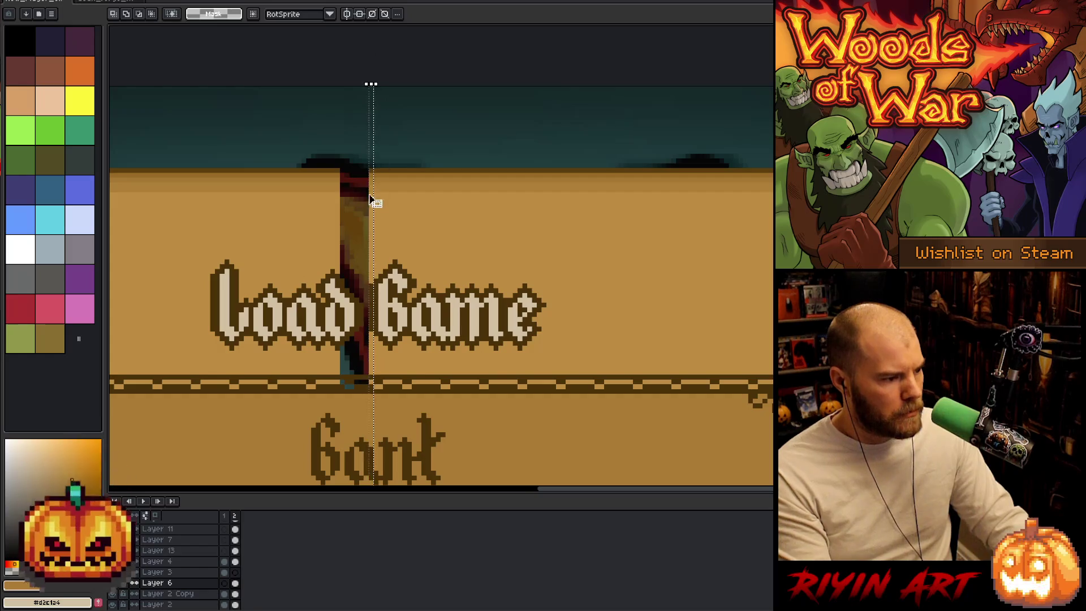
scroll(371, 202, "down", 3)
scroll(430, 131, "up", 4)
scroll(431, 272, "down", 1)
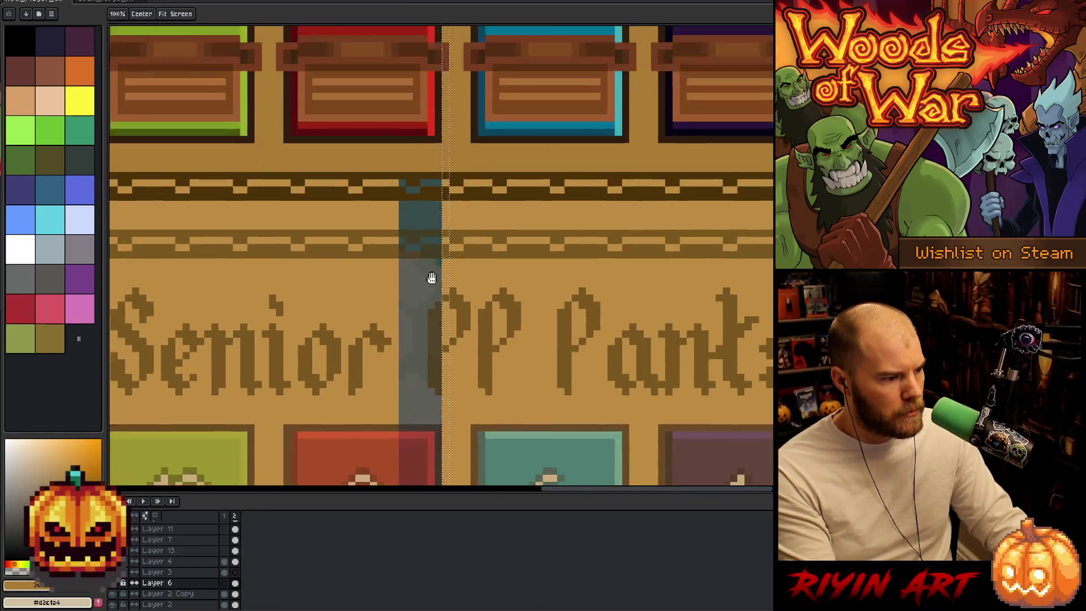
scroll(467, 262, "up", 3)
- Squeeze the leftover gap column down to one pixel wide and commit it
left_click(465, 264)
left_click_drag(464, 264, 344, 273)
key("Return")
scroll(339, 272, "down", 4)
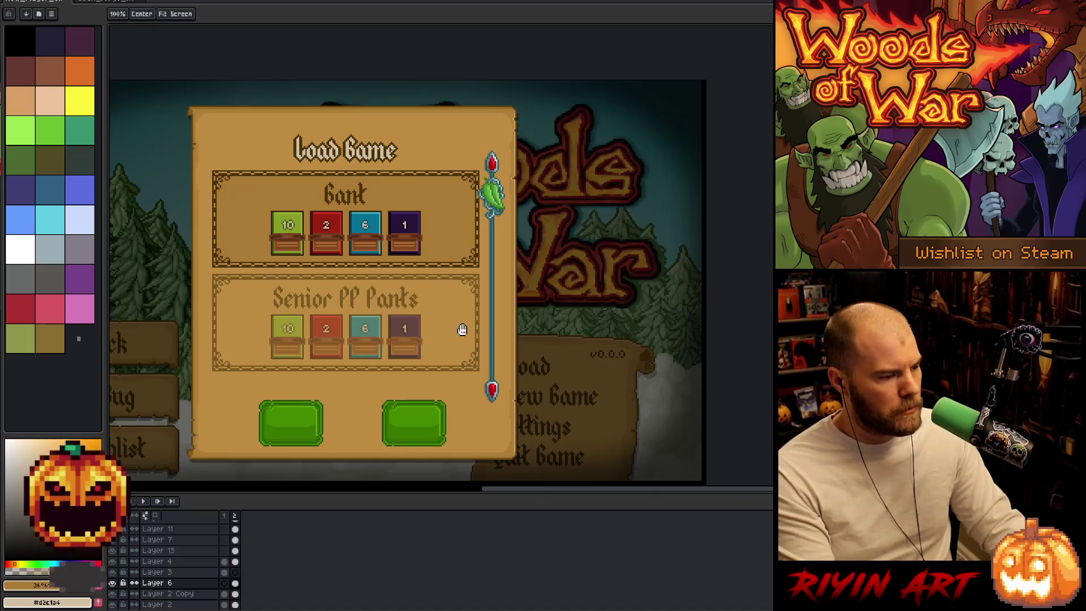
- Nudge the scrollbar sprite right toward the panel edge, commit it, and make Layer 12 active
mouse_move(460, 332)
left_mouse_down()
mouse_move(495, 311)
mouse_move(475, 310)
left_mouse_up()
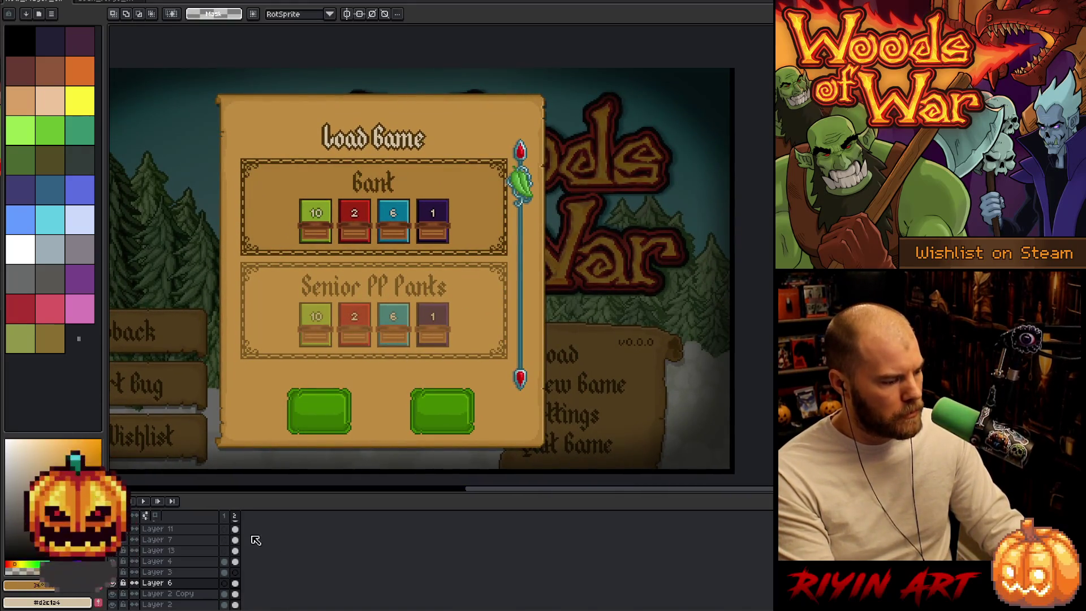
key("v")
left_click(526, 186)
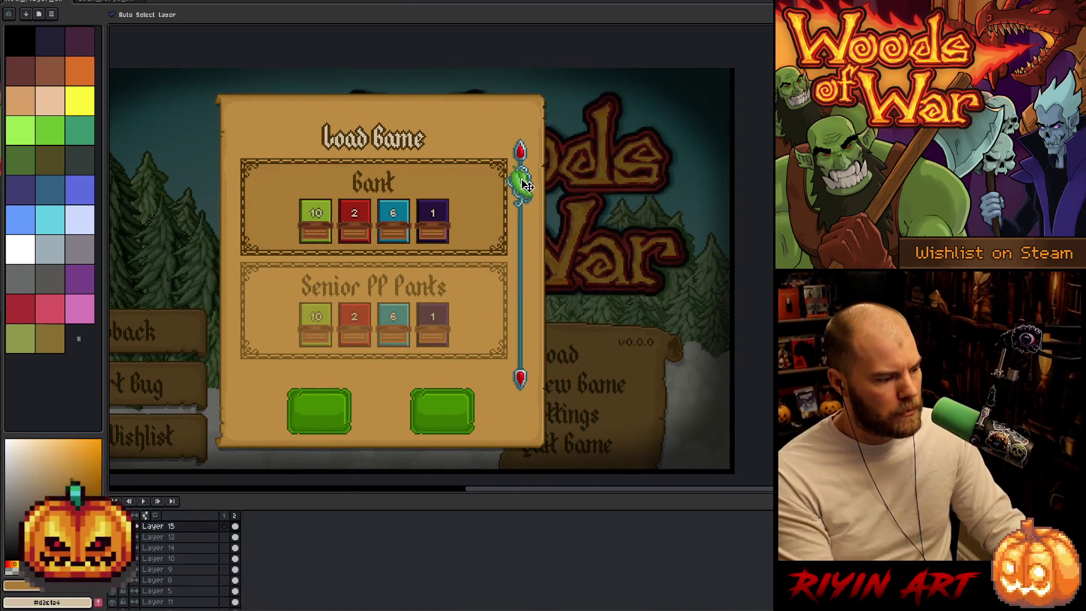
key("m")
key("Right")
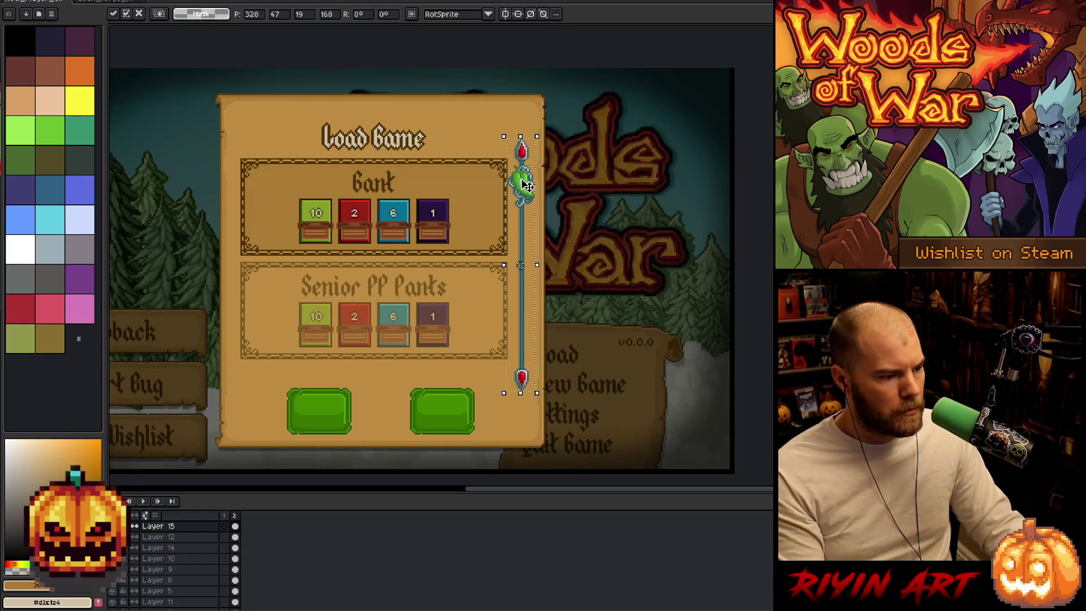
key("Return")
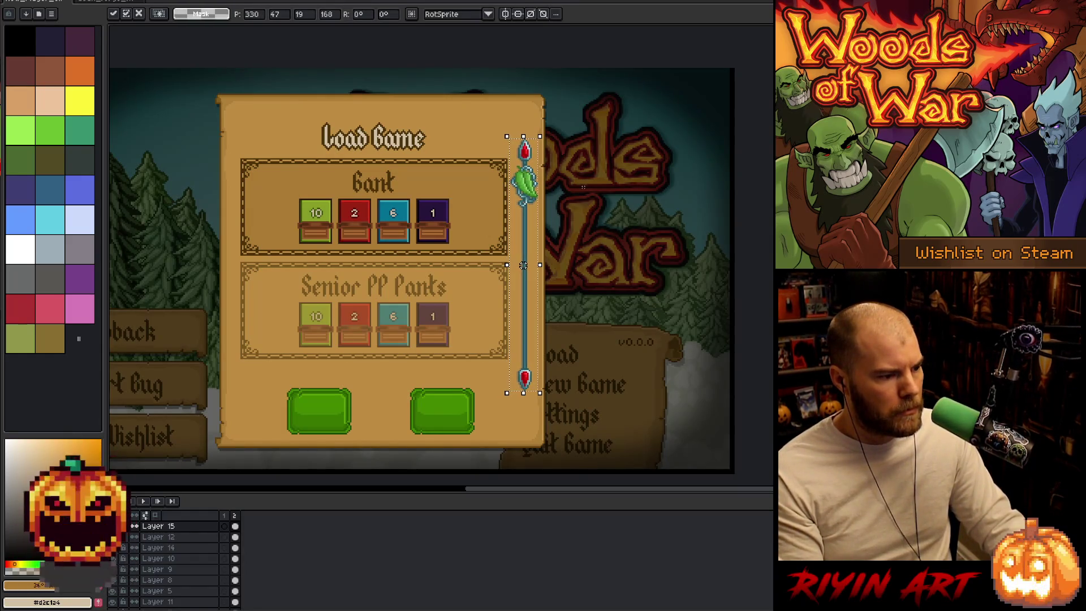
left_click(235, 538)
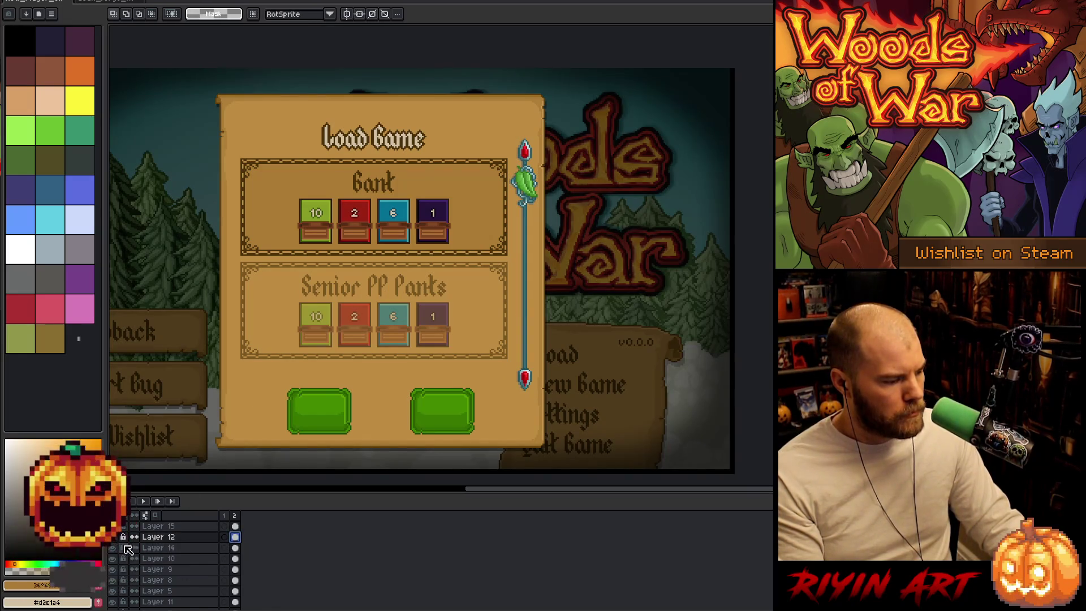
- Show the Bank slot's selected-state border and select the frame-2 cels from Layer 13 to Layer 12
left_click(120, 542)
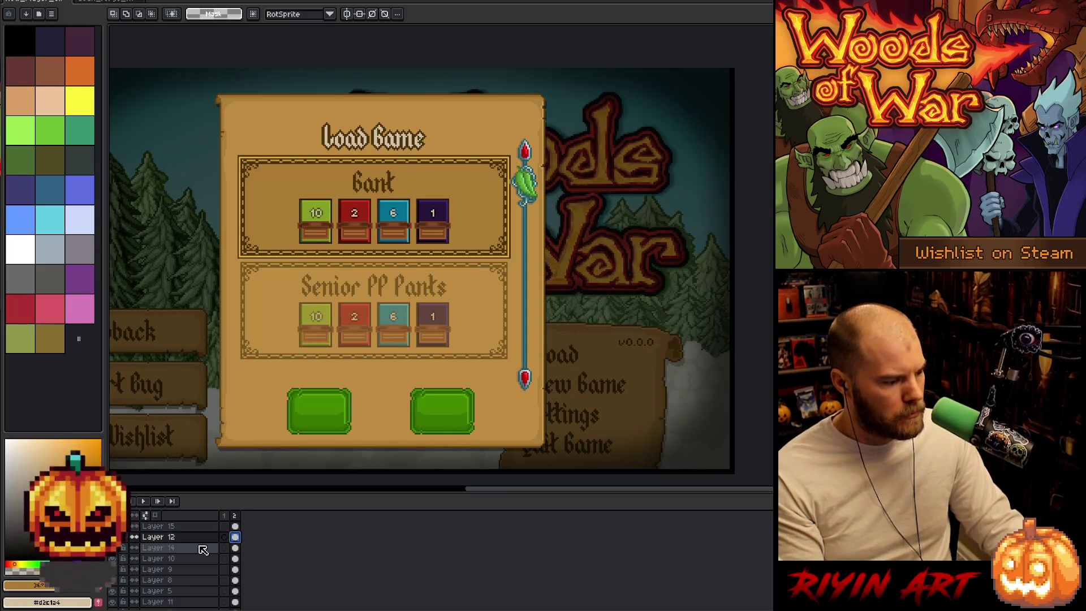
left_click(236, 548)
left_click(236, 537)
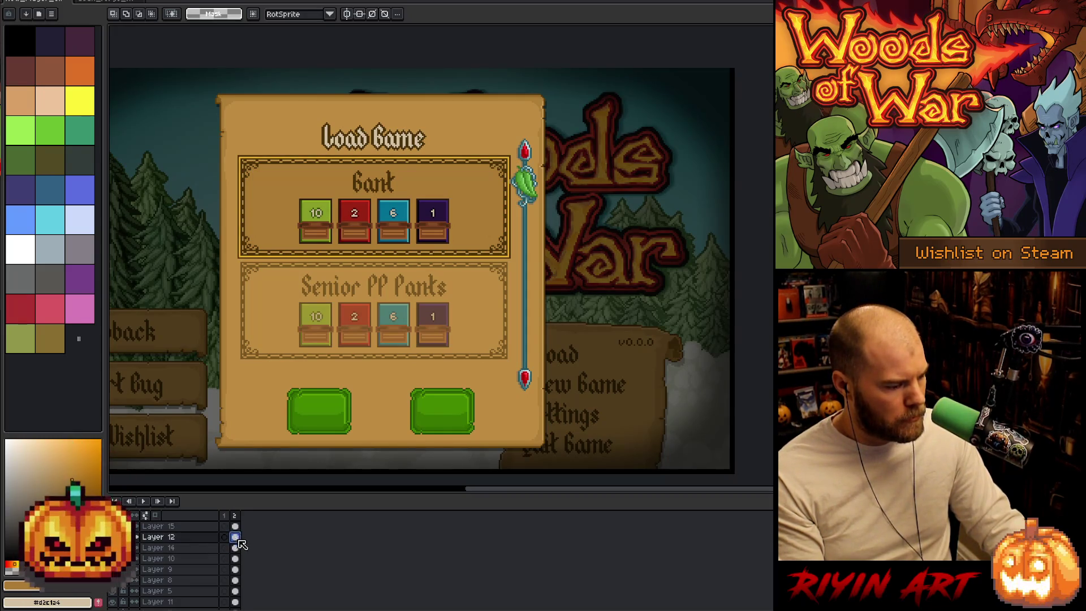
scroll(238, 577, "down", 1)
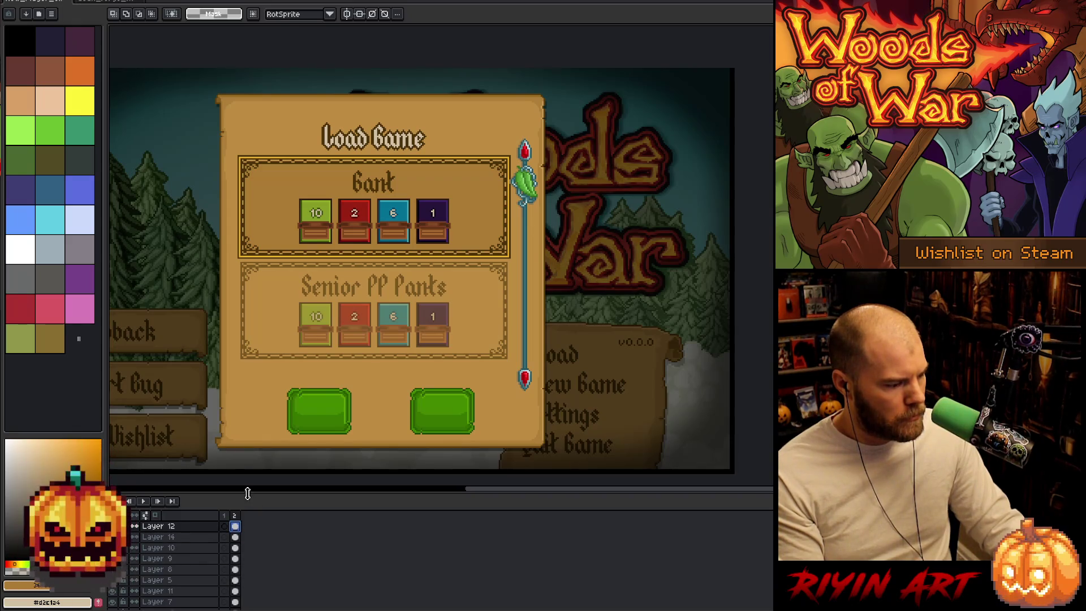
left_click_drag(247, 493, 247, 468)
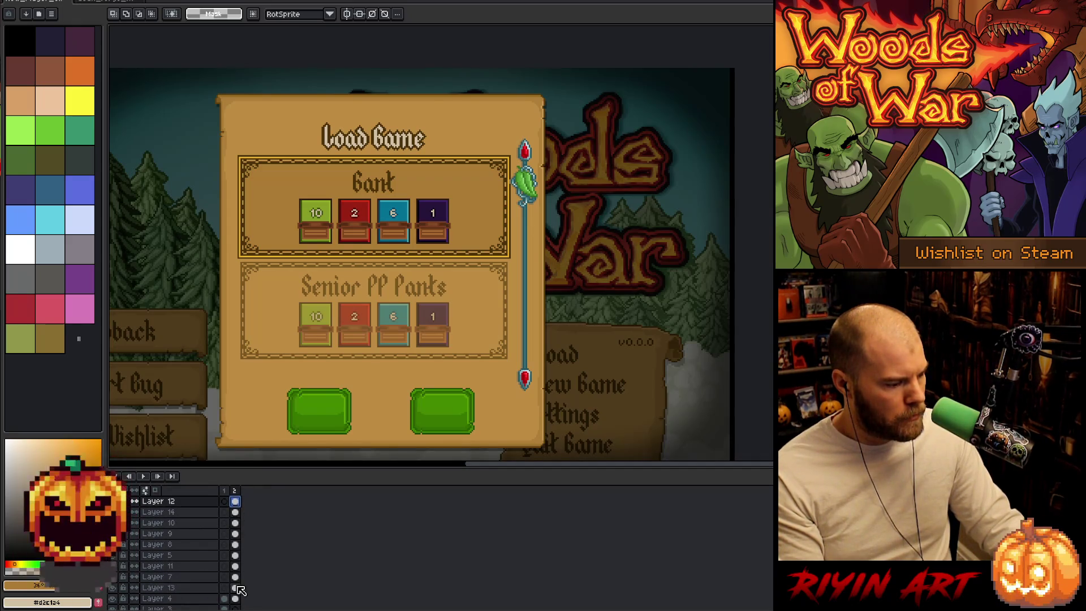
left_click_drag(238, 587, 238, 507)
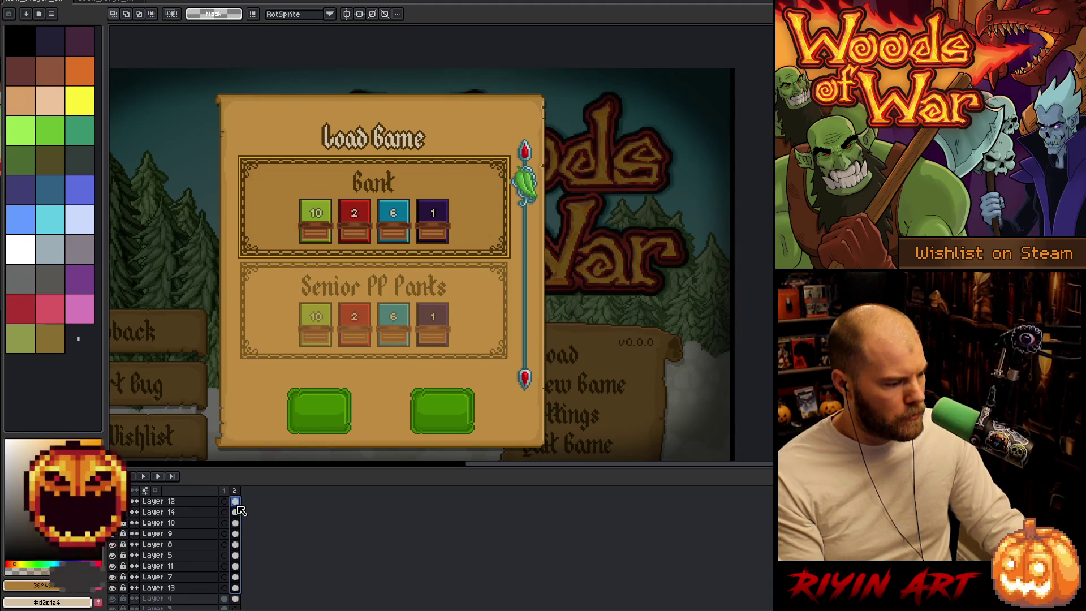
- Move the Bank save slot about 11 px left, then shift the slots and buttons 3 px right
key("v")
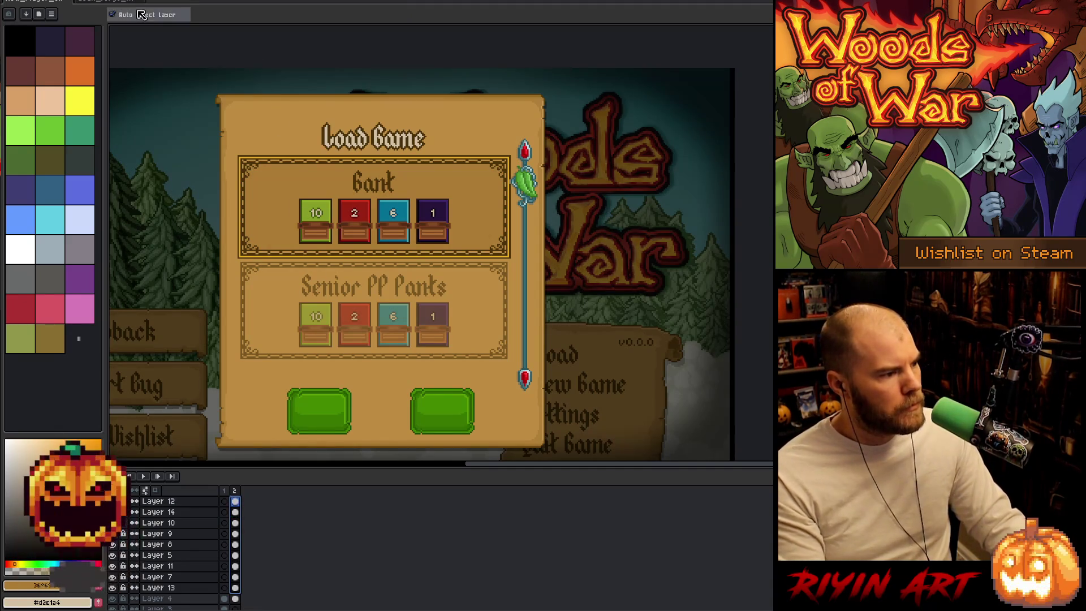
left_click_drag(451, 188, 446, 189)
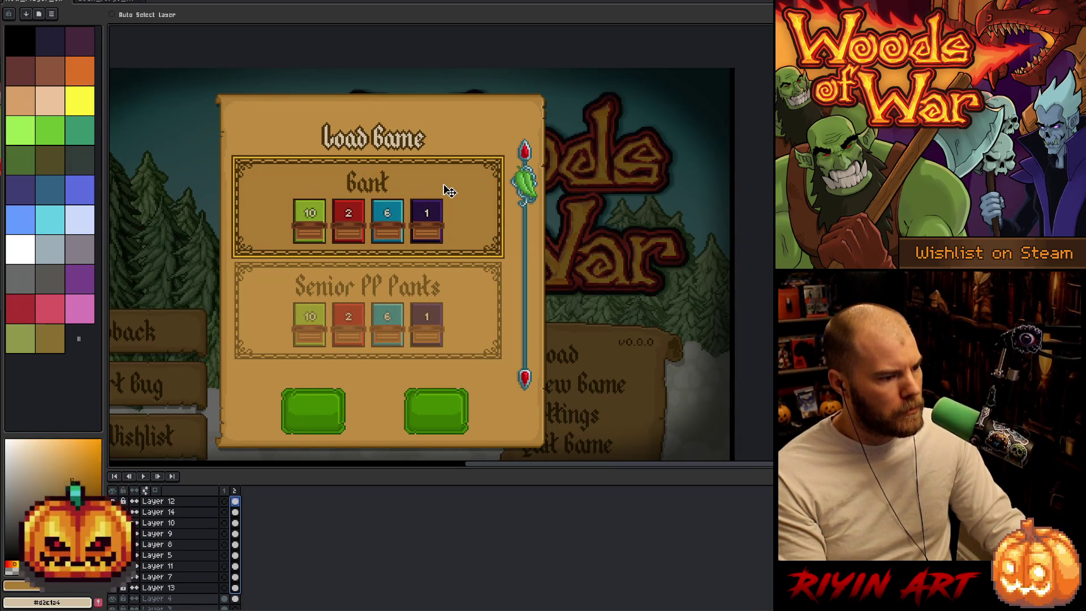
left_click_drag(445, 189, 447, 189)
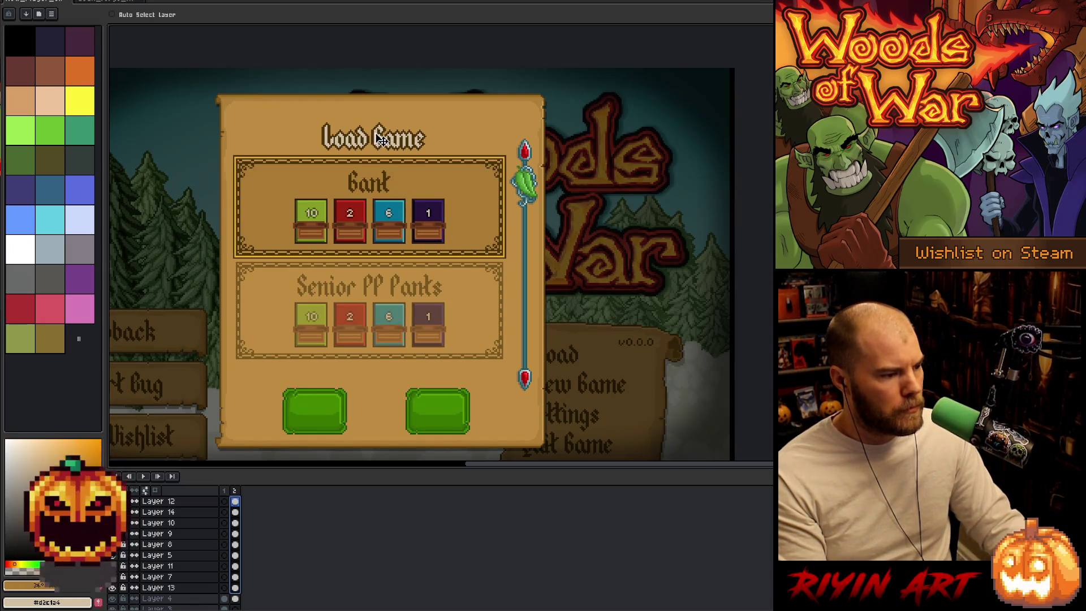
- With Auto Select Layer on, marquee the Load Game title on Layer 4 and drag it up about 15 px
left_click(112, 14)
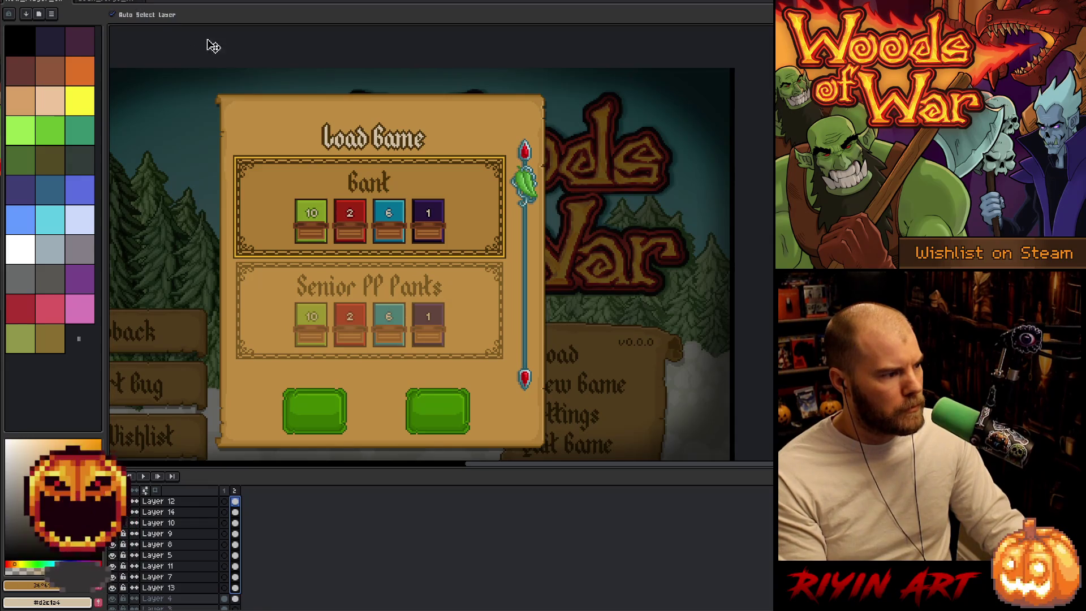
left_click(389, 143)
key("m")
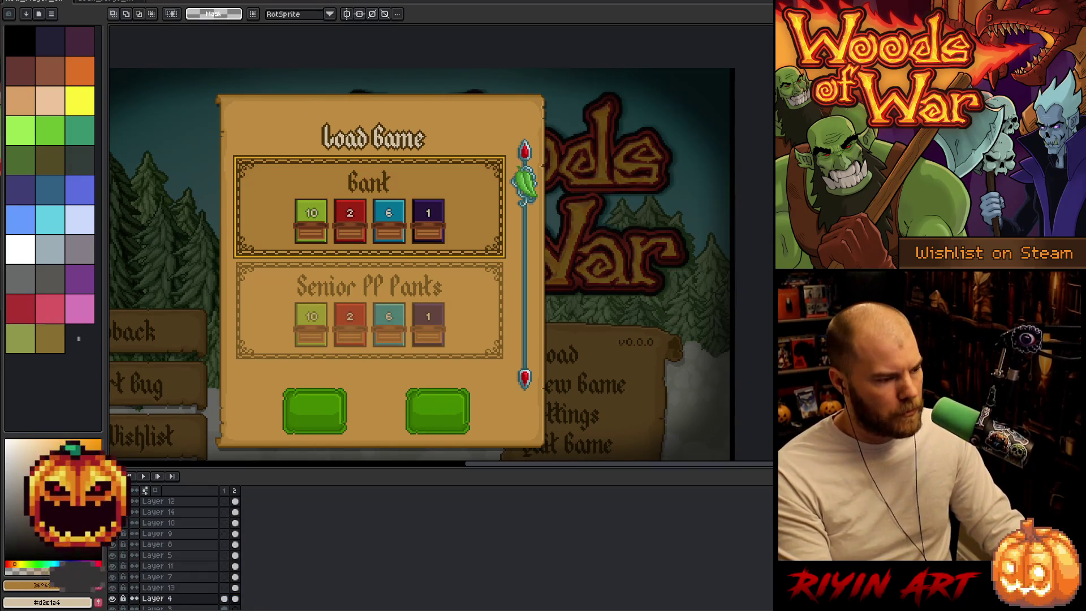
left_click_drag(279, 107, 448, 160)
left_click_drag(361, 131, 360, 120)
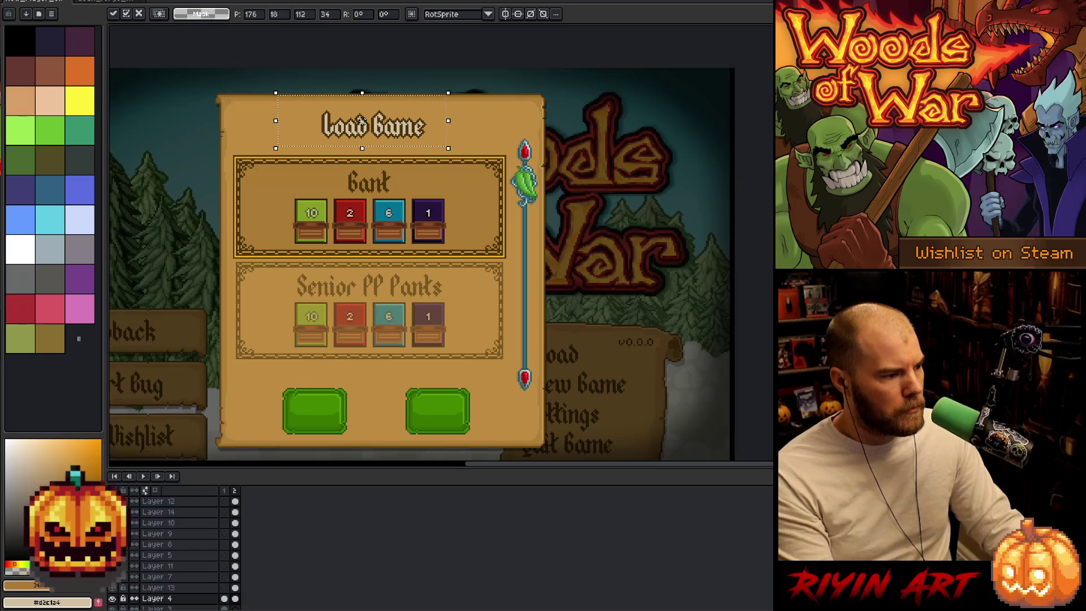
- Commit the title move and trim the selection to just the Load Game title
left_click_drag(221, 109, 545, 174)
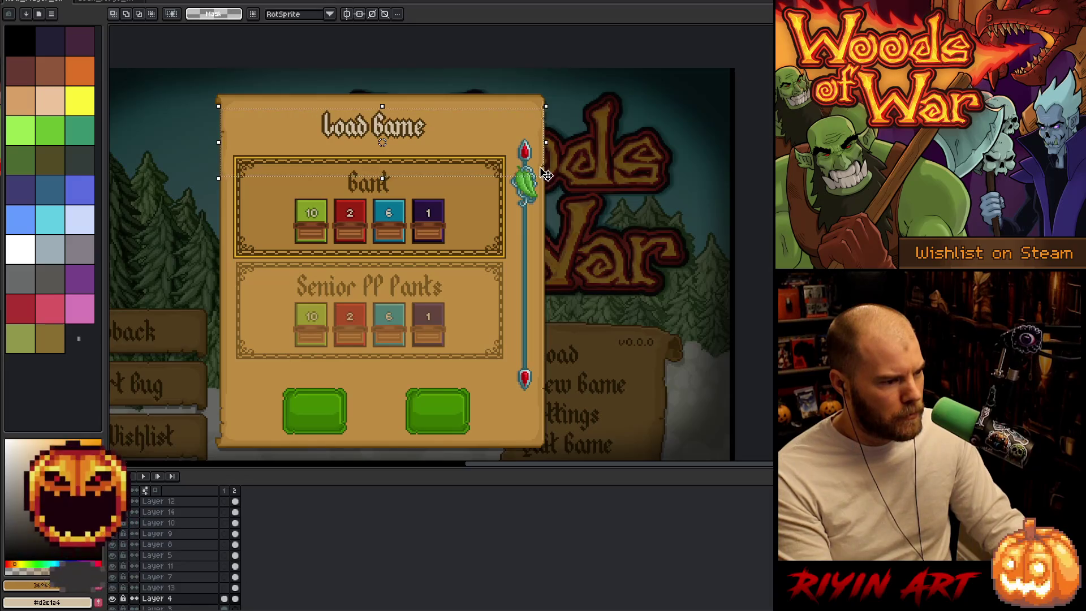
scroll(203, 106, "up", 3)
scroll(208, 106, "down", 1)
scroll(566, 113, "right", 5)
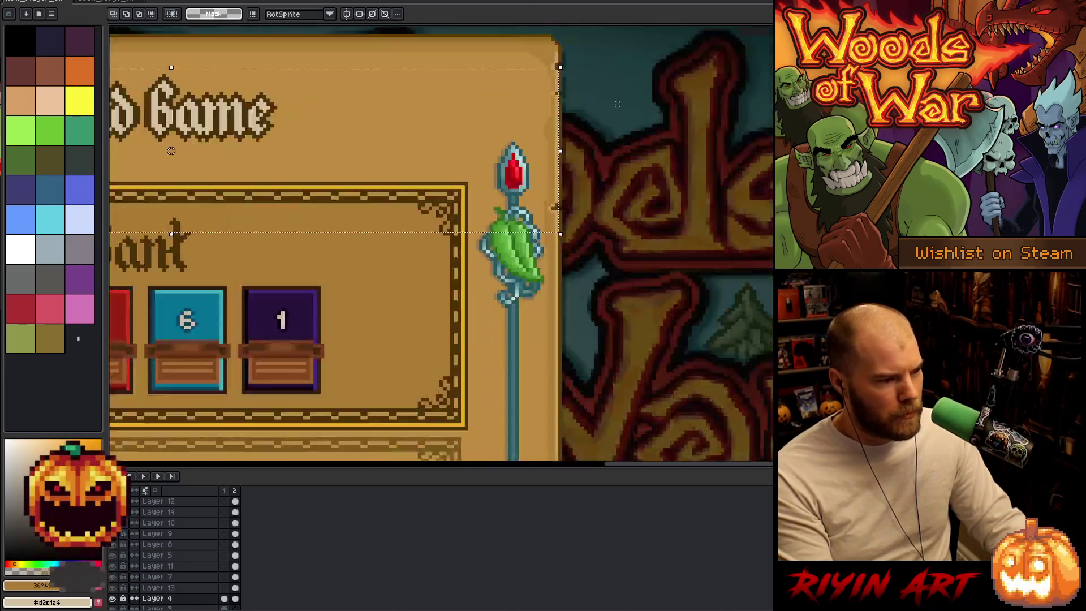
scroll(611, 98, "up", 2)
scroll(611, 98, "down", 3)
scroll(313, 113, "down", 1)
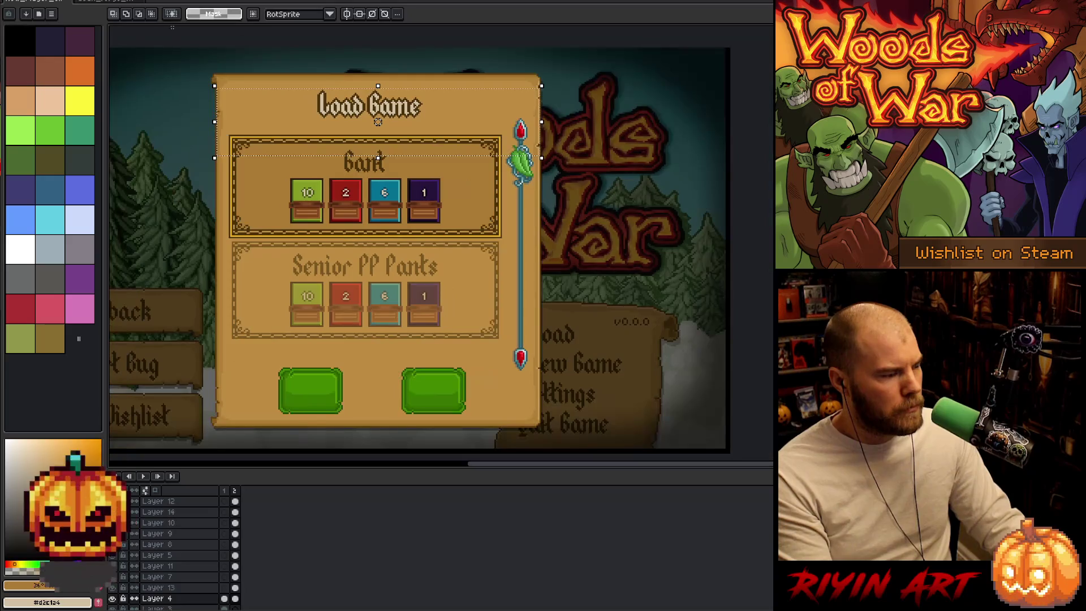
left_click_drag(618, 189, 126, 121)
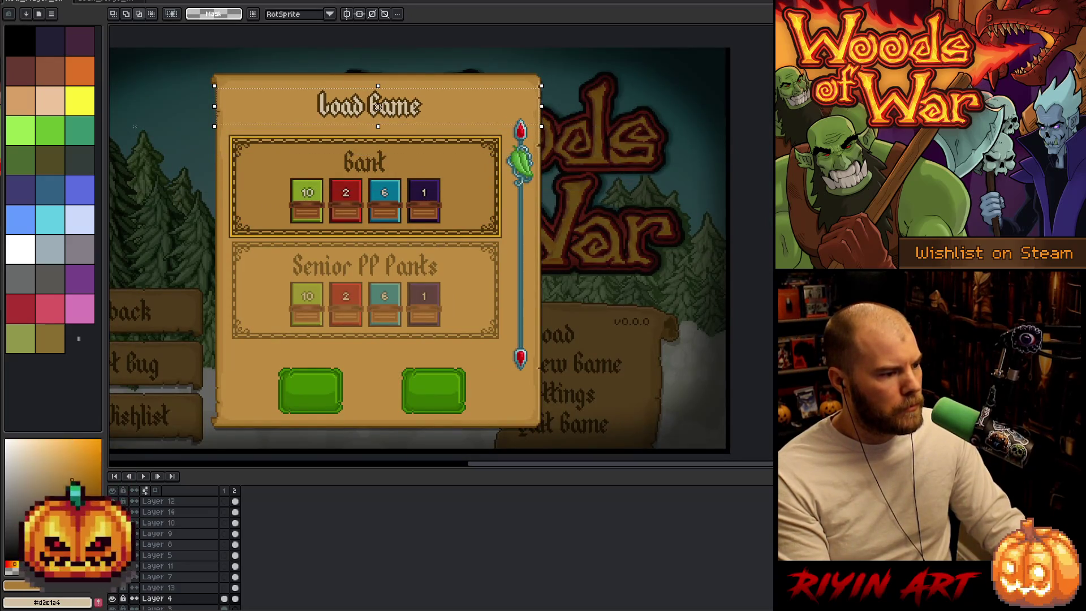
- Centre the Load Game title horizontally with Edit > Center > Center X
key("alt+e")
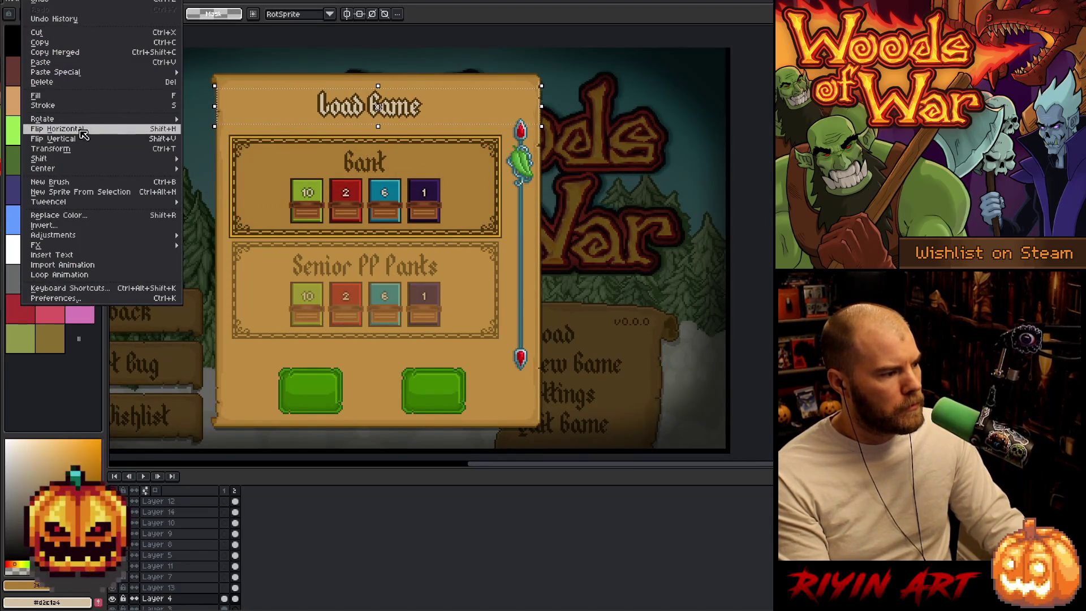
mouse_move(82, 169)
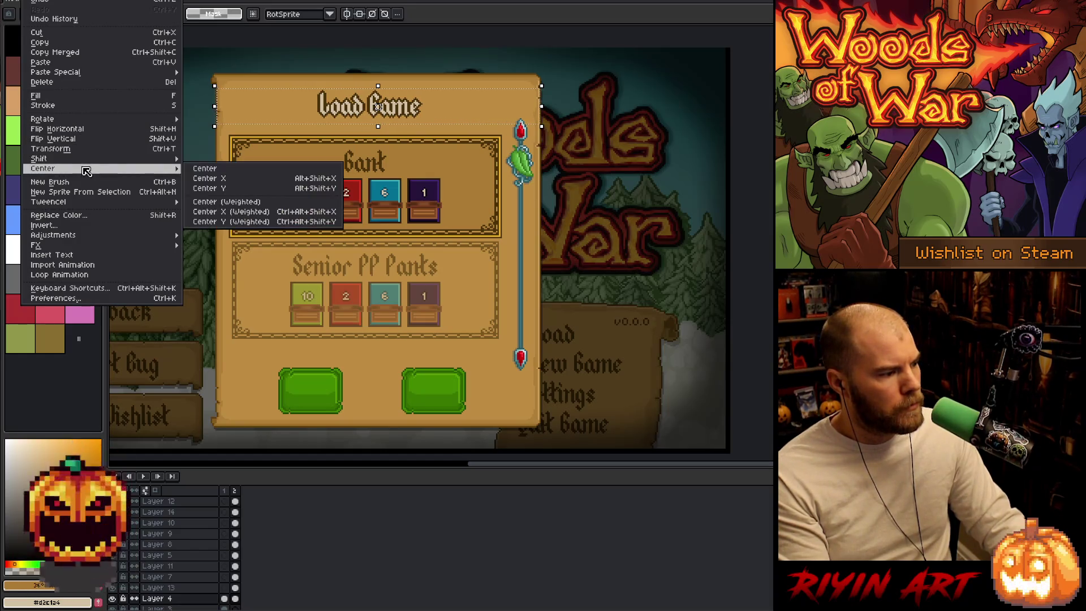
left_click(209, 180)
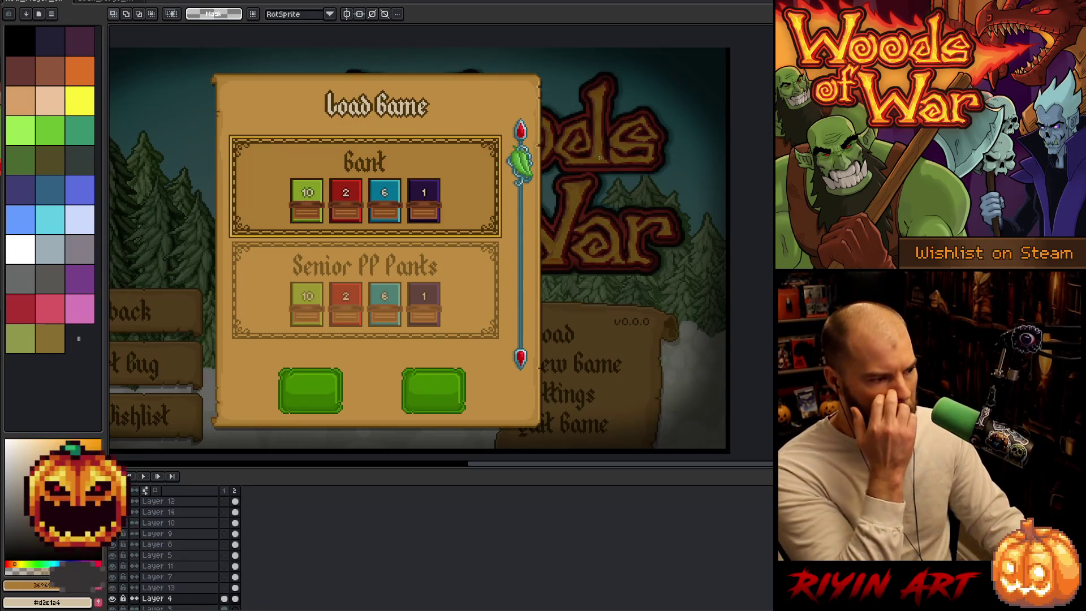
scroll(460, 258, "down", 2)
scroll(456, 228, "up", 1)
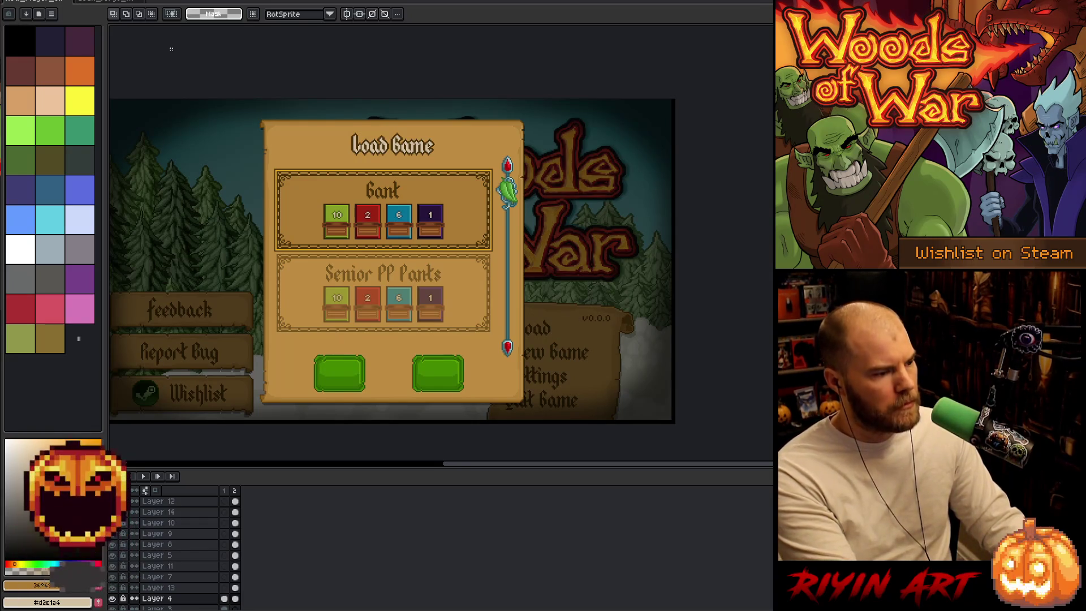
scroll(244, 106, "down", 1)
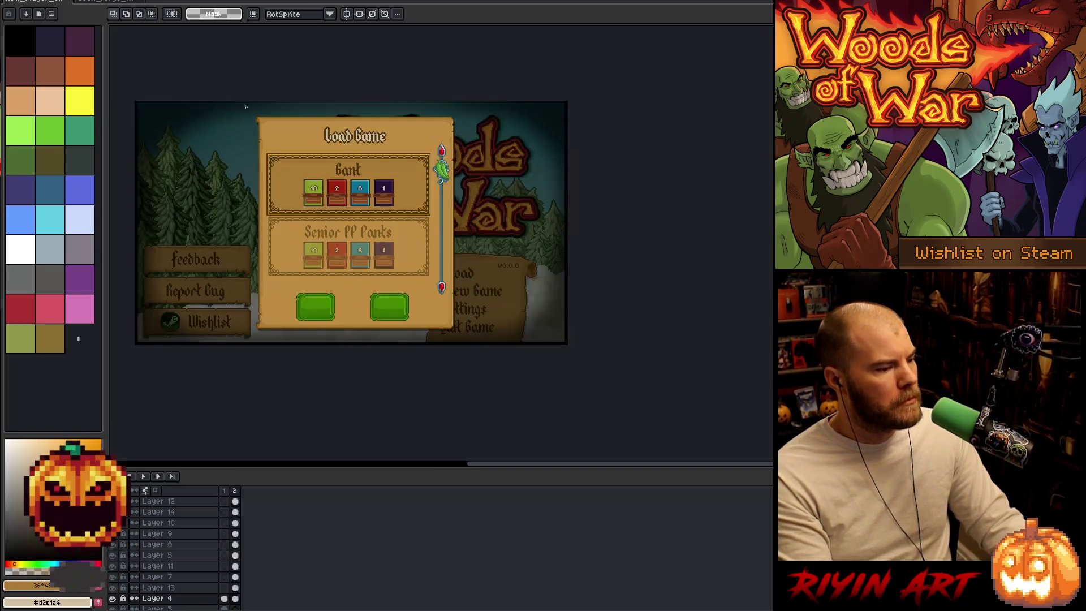
scroll(246, 106, "up", 1)
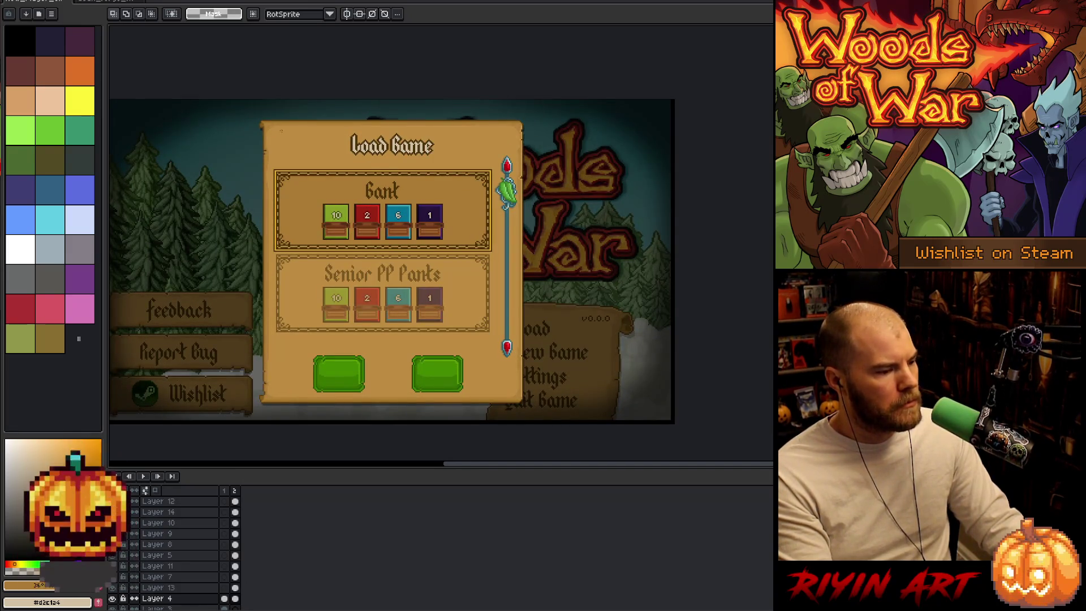
scroll(281, 131, "down", 1)
- Centre the Load Game panel horizontally from Layer 6, then nudge it one pixel left and commit
key("v")
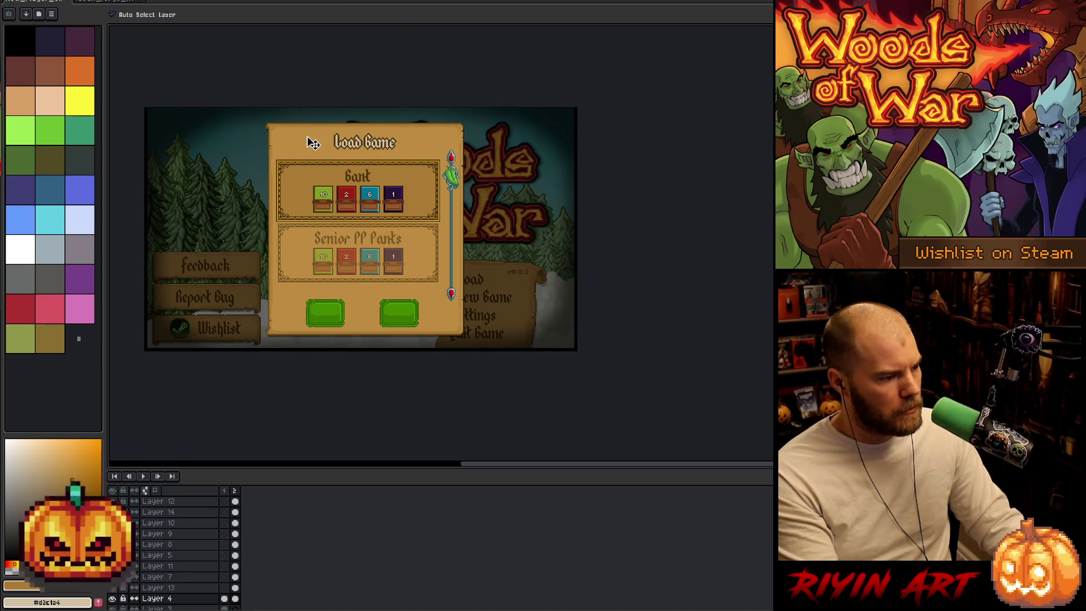
left_click(313, 143)
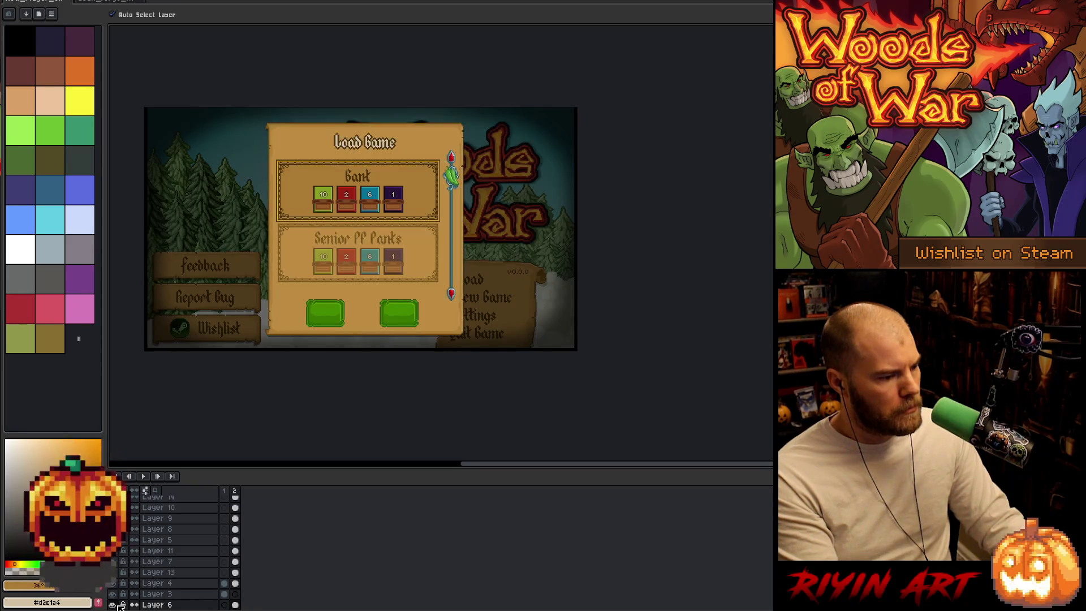
left_click(34, 0)
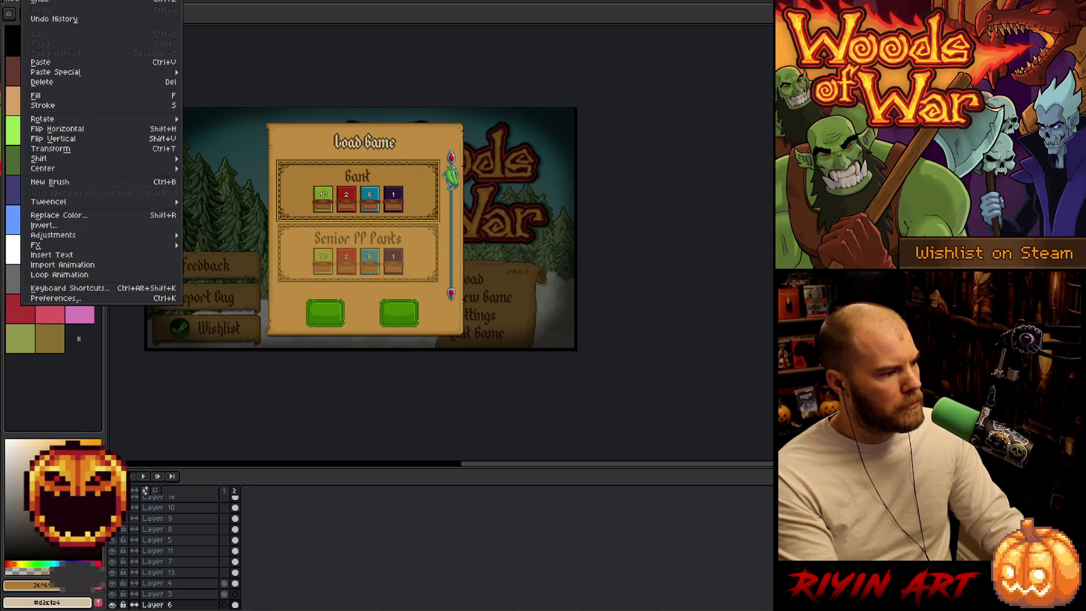
mouse_move(179, 170)
left_click(213, 178)
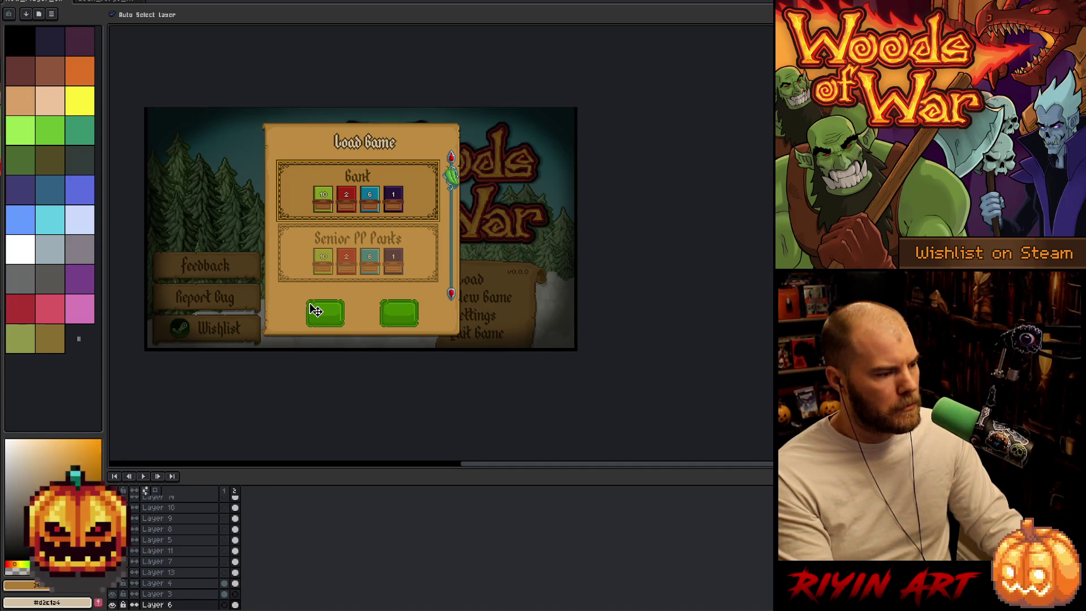
key("ctrl+t")
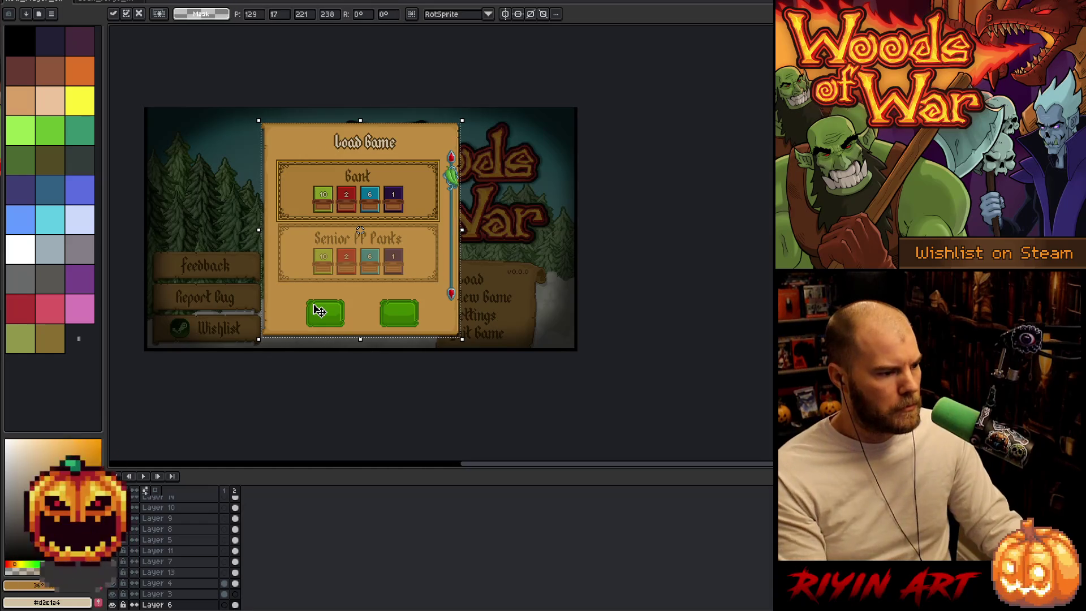
key("Left")
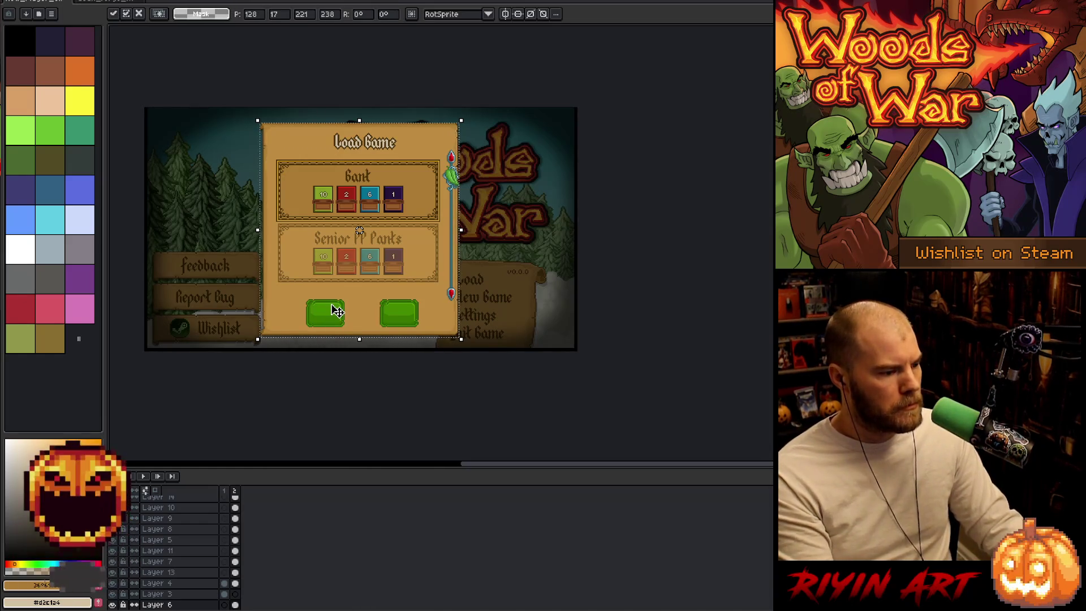
key("Return")
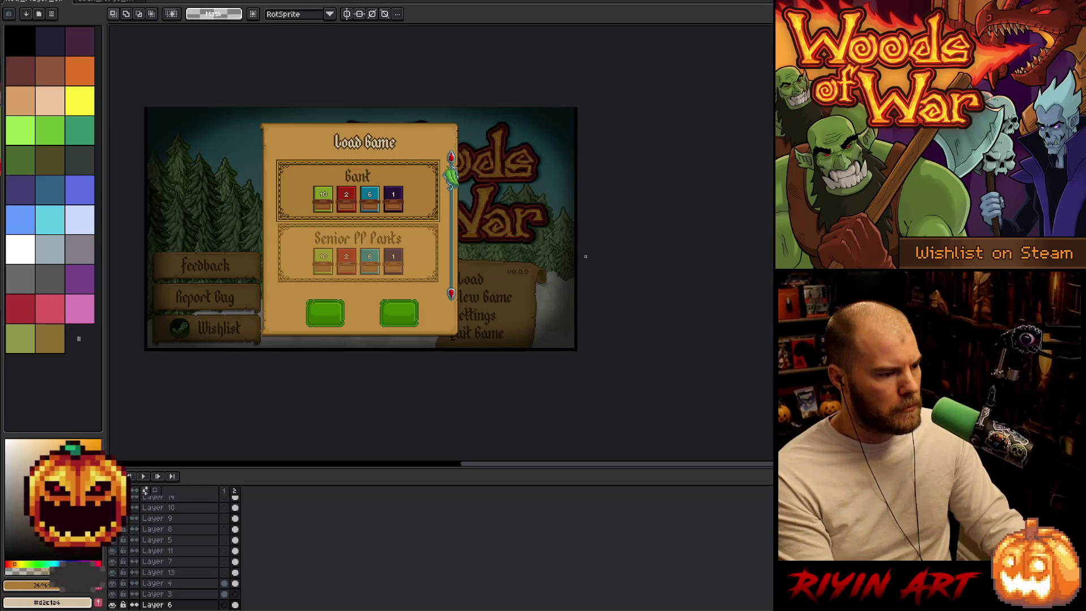
- Zoom in on the panel's right edge and select the area around the Feedback button
scroll(560, 242, "up", 2)
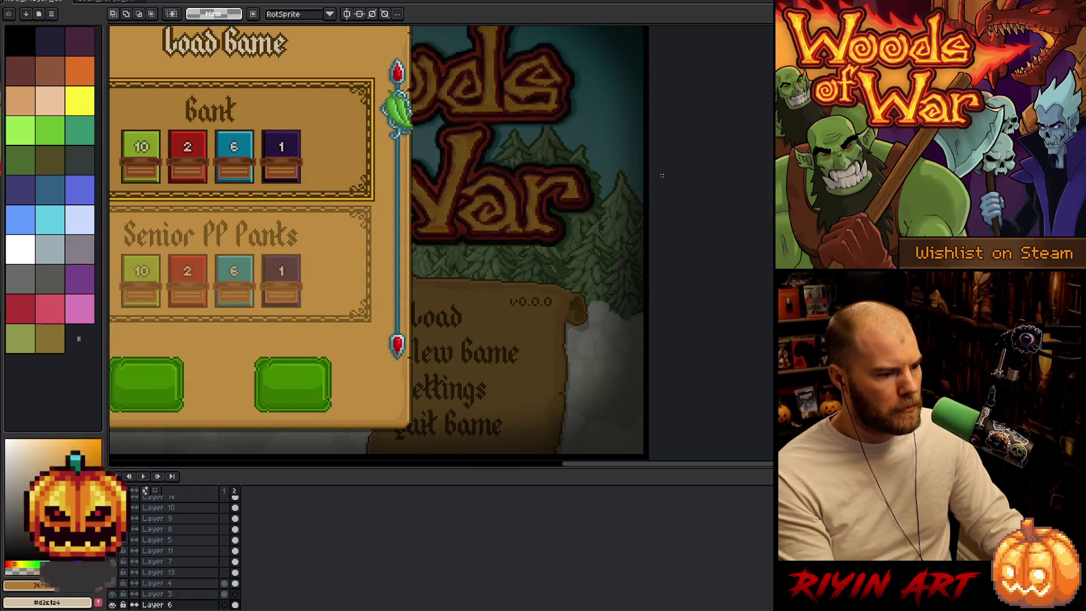
left_click_drag(662, 175, 411, 315)
scroll(402, 192, "up", 3)
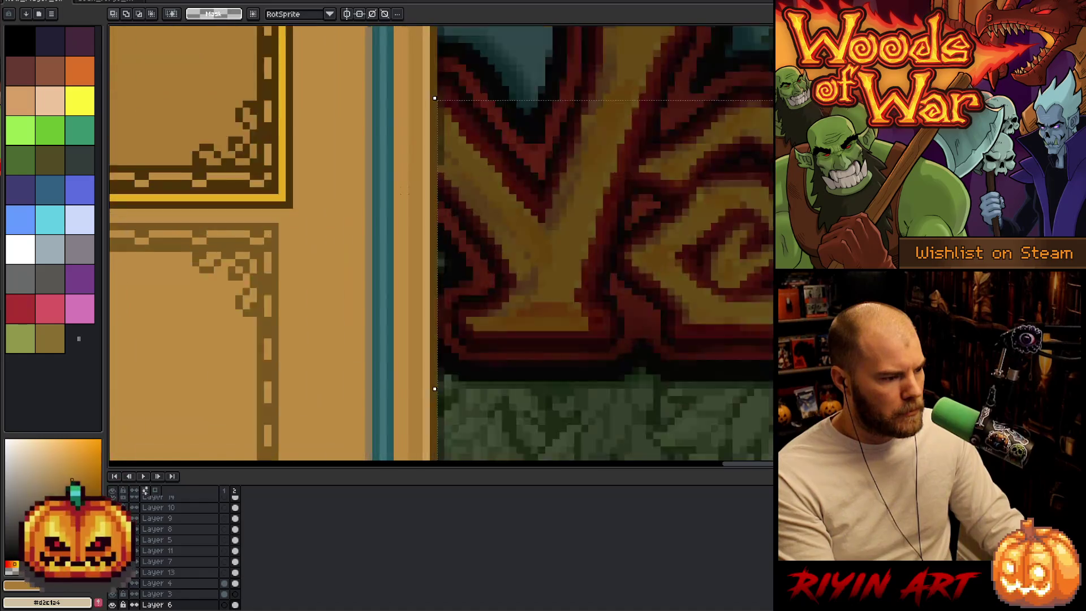
scroll(565, 254, "down", 3)
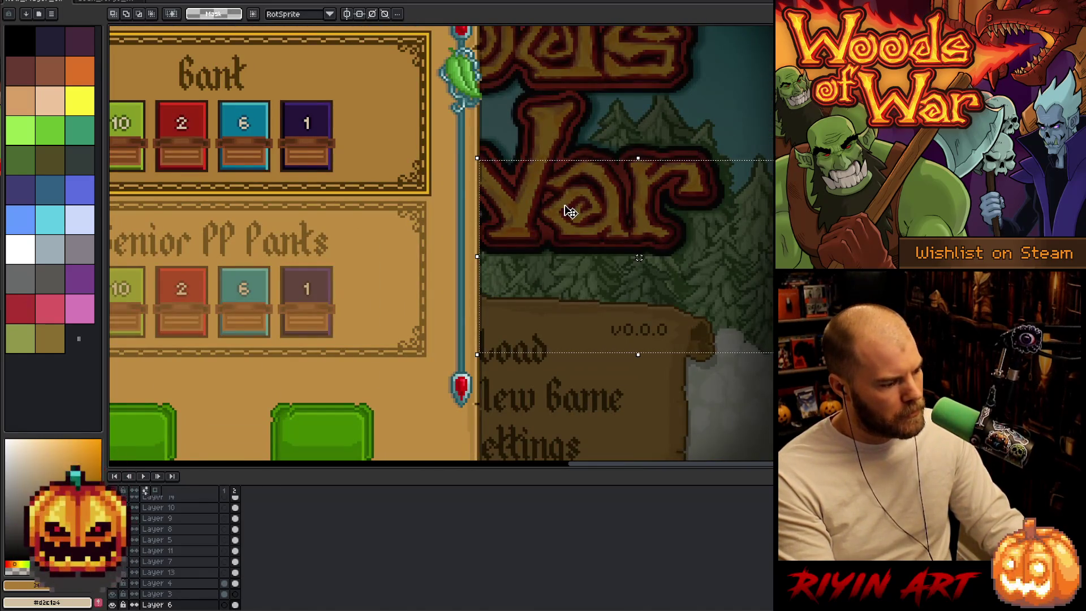
scroll(570, 211, "down", 5)
left_click_drag(276, 250, 402, 291)
scroll(537, 250, "up", 5)
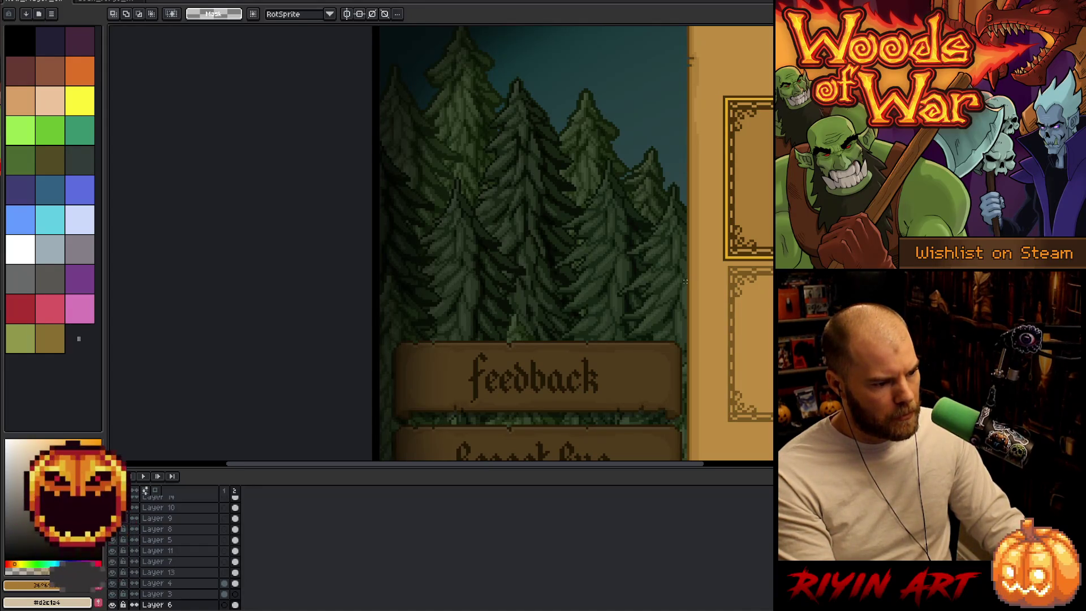
mouse_move(686, 280)
left_mouse_down()
mouse_move(395, 381)
mouse_move(371, 425)
left_mouse_up()
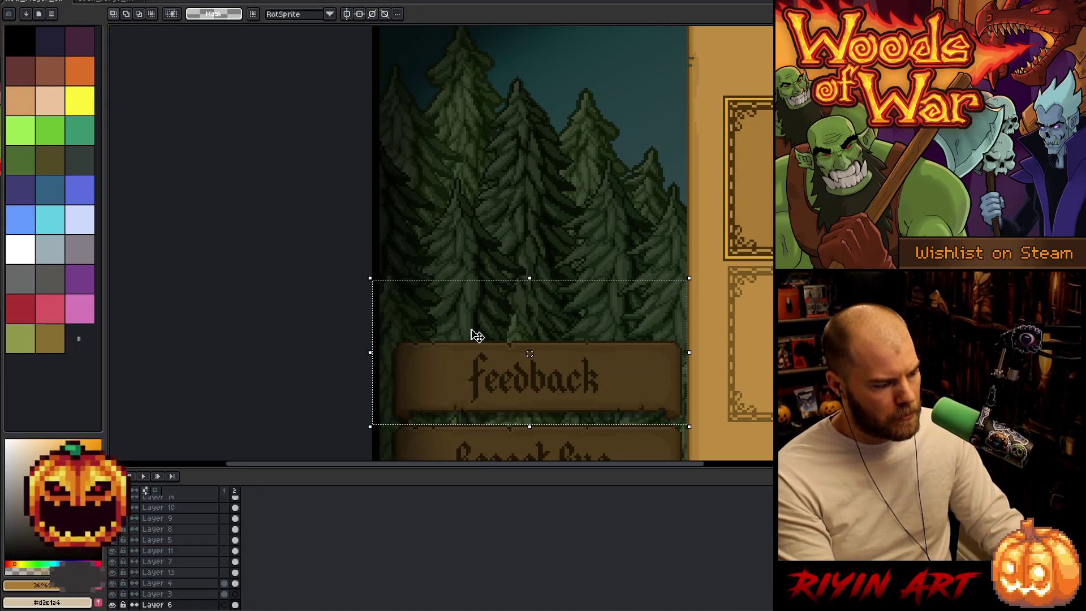
- Marquee the whole Load Game panel, reposition it, and commit the new position
scroll(475, 336, "down", 4)
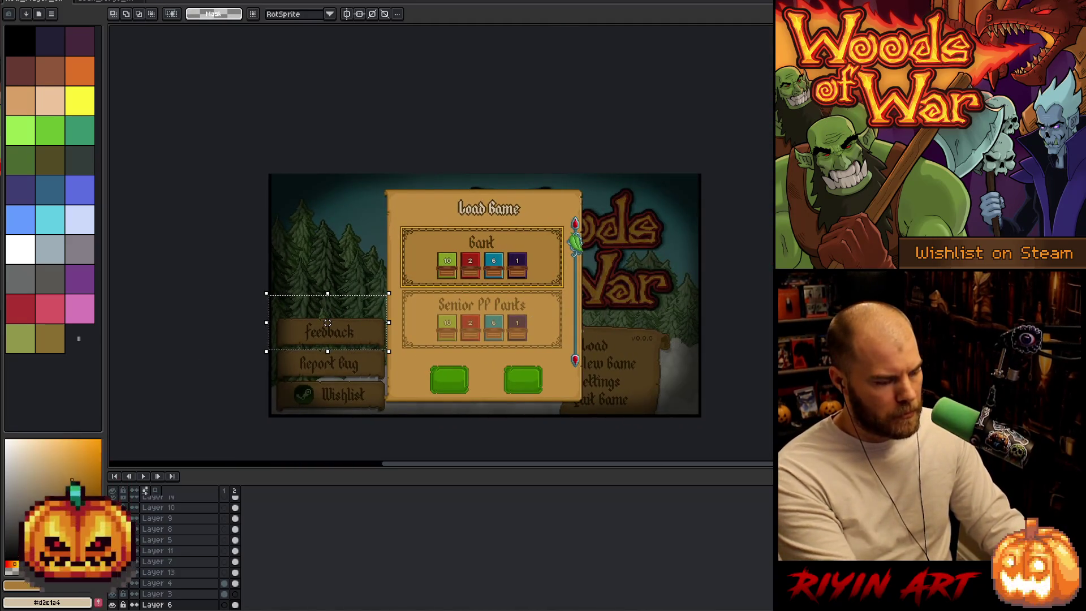
left_click_drag(383, 187, 586, 406)
left_click(588, 338)
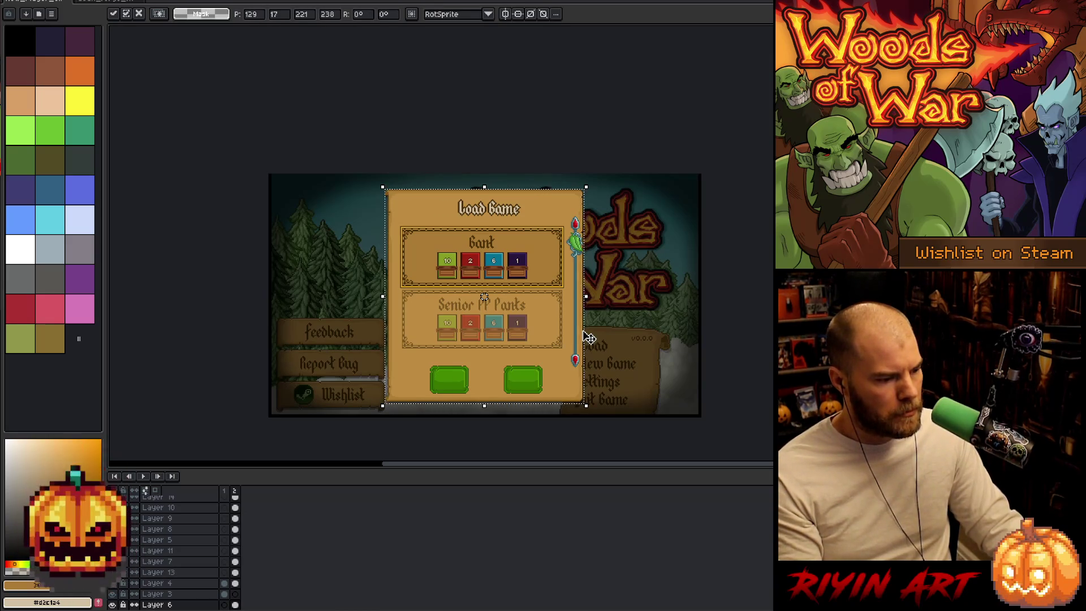
key("Return")
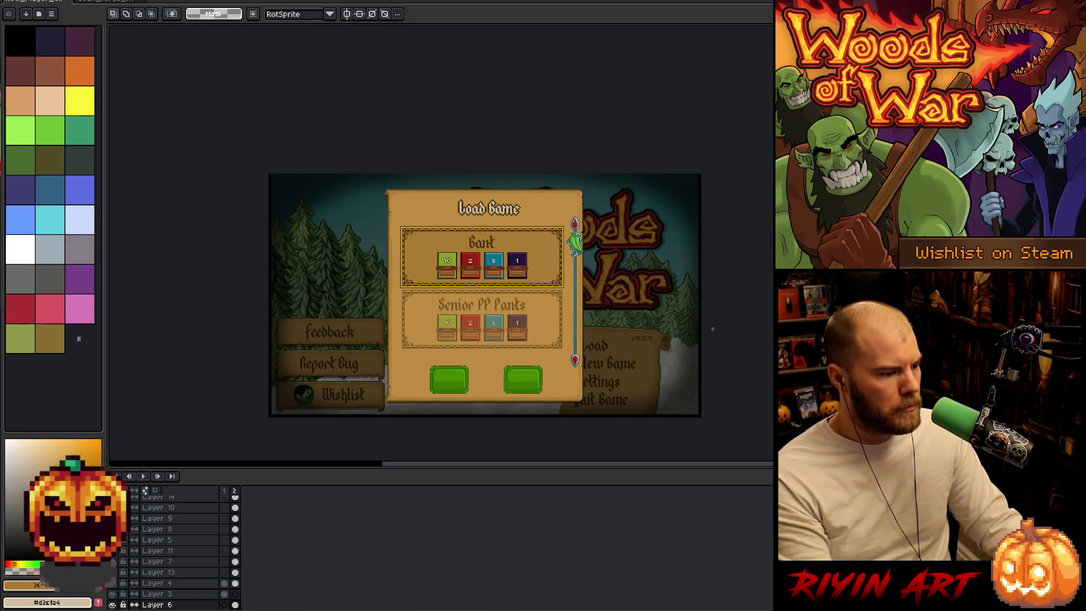
- Paste the copied button area as new Layer 15 and commit it in place
scroll(604, 334, "up", 1)
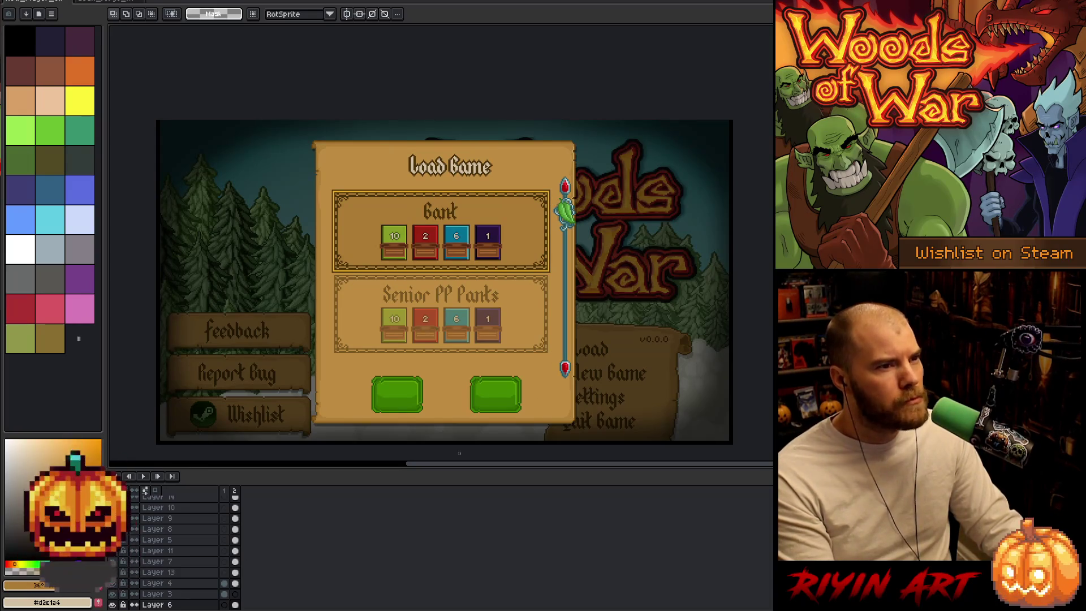
key("ctrl+v")
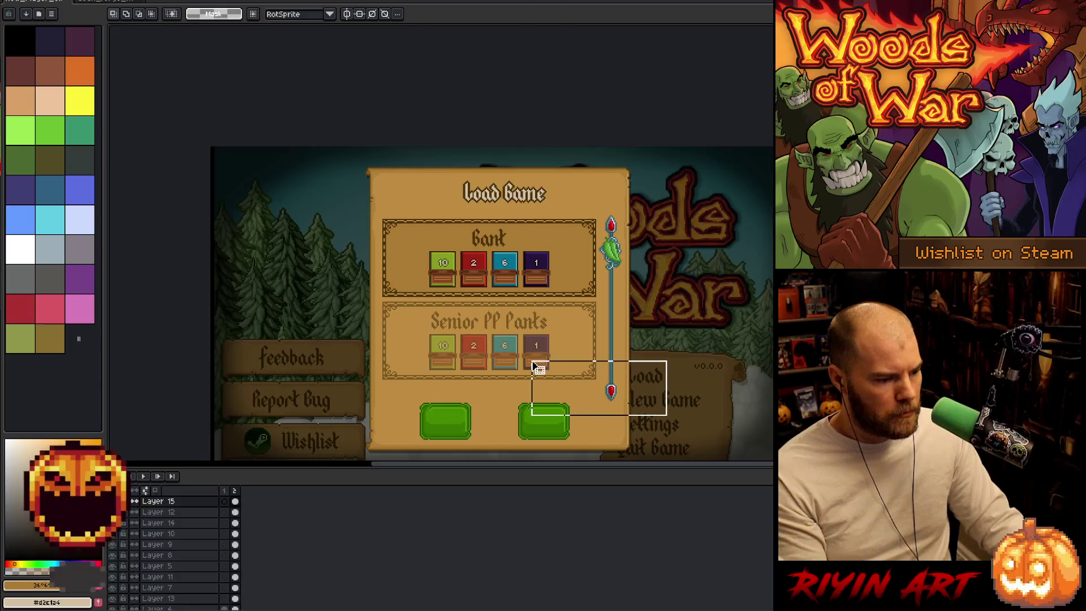
key("Return")
left_click_drag(674, 374, 663, 397)
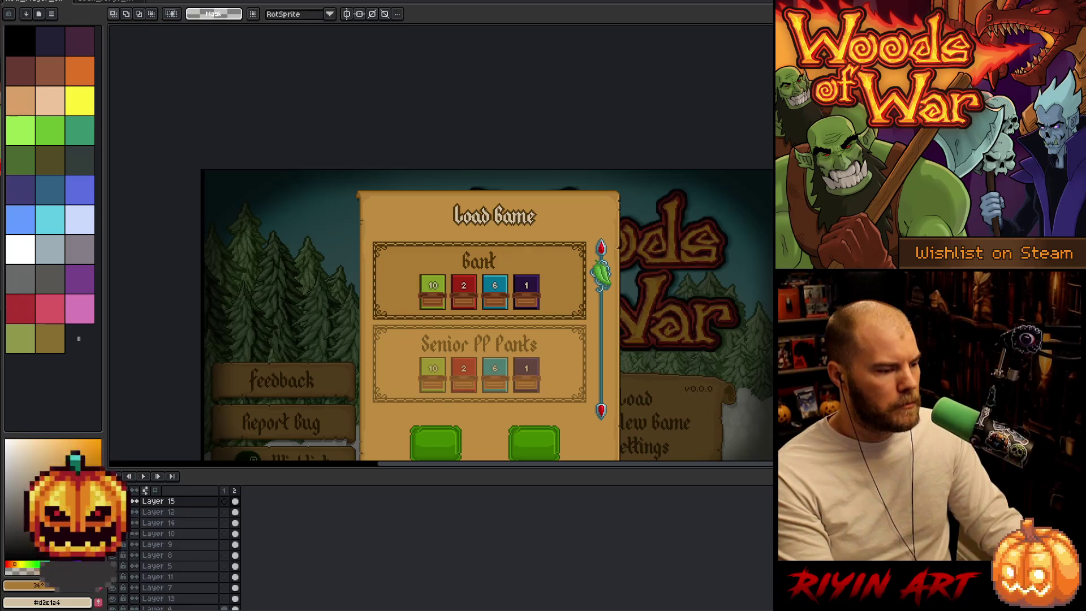
scroll(379, 205, "up", 3)
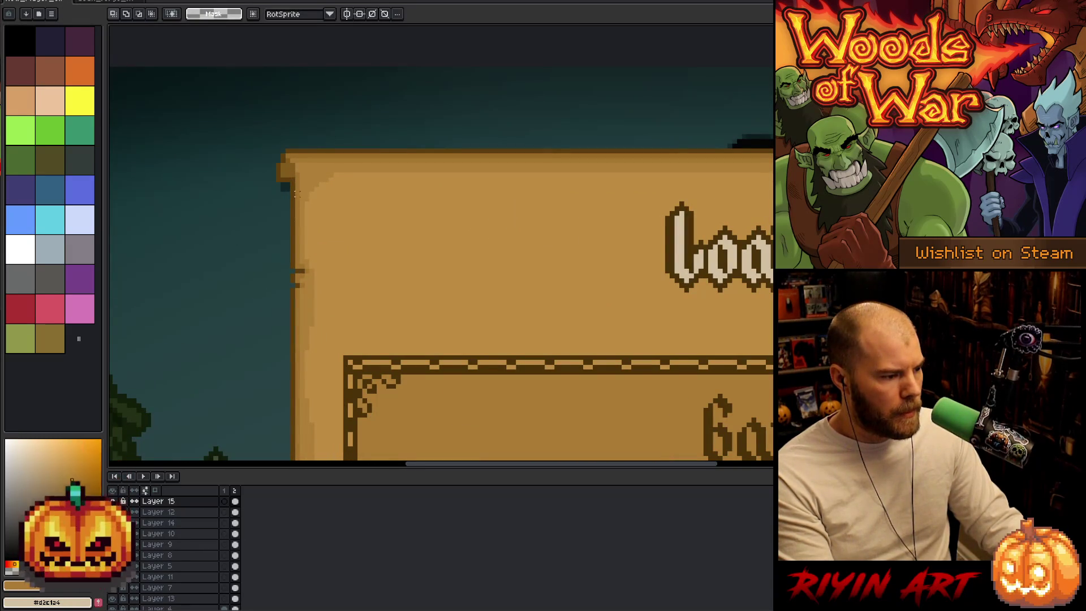
key("ctrl+o")
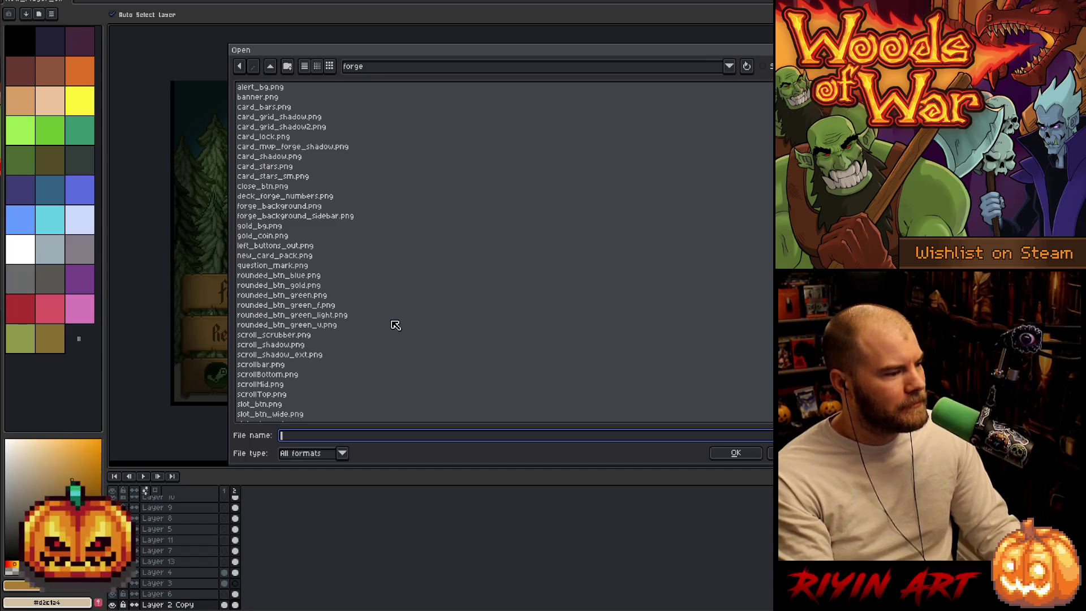
- Browse the forge folder's button PNGs, settling on rounded_btn_green_light.png
key("Down")
key("Down")
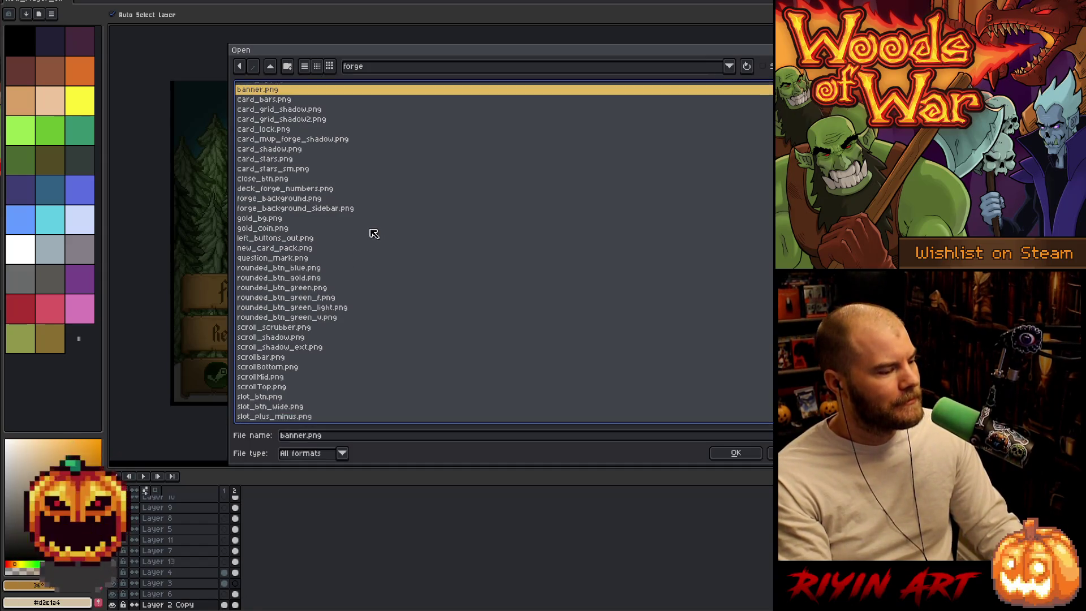
left_click(356, 305)
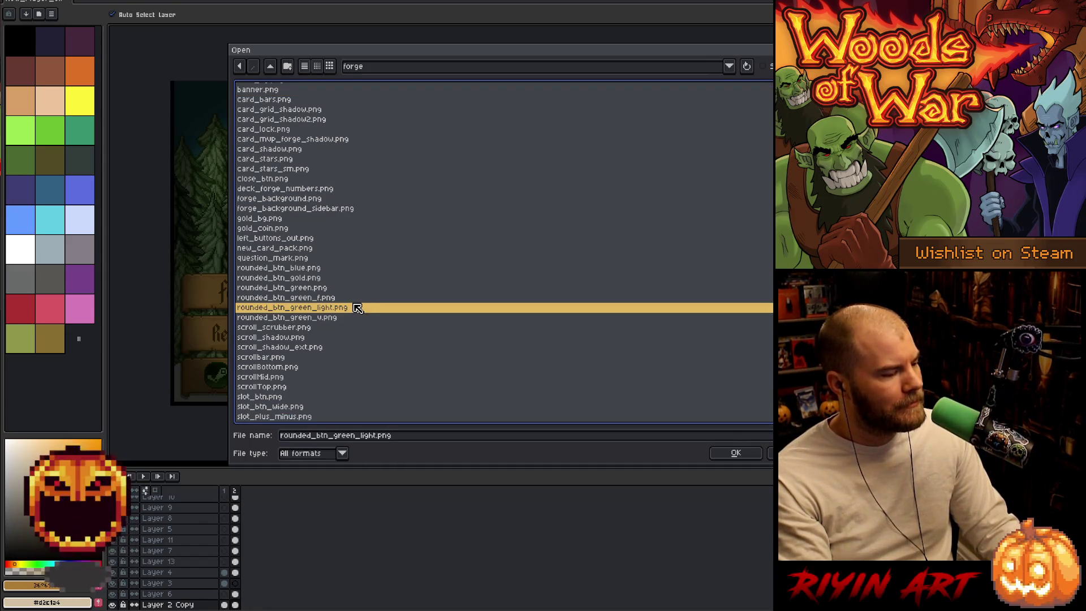
left_click(357, 319)
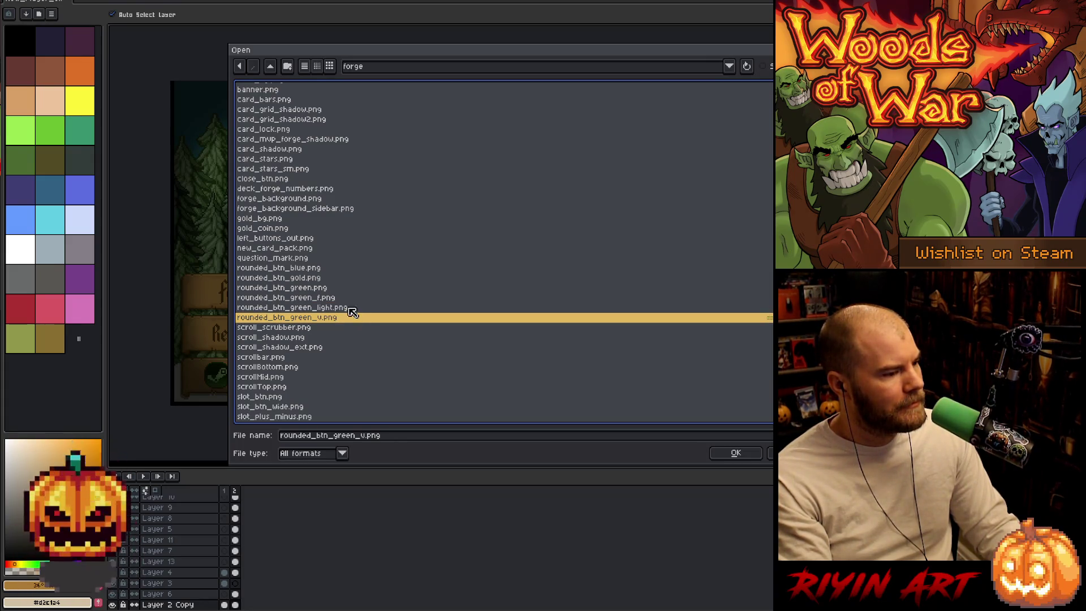
left_click(343, 309)
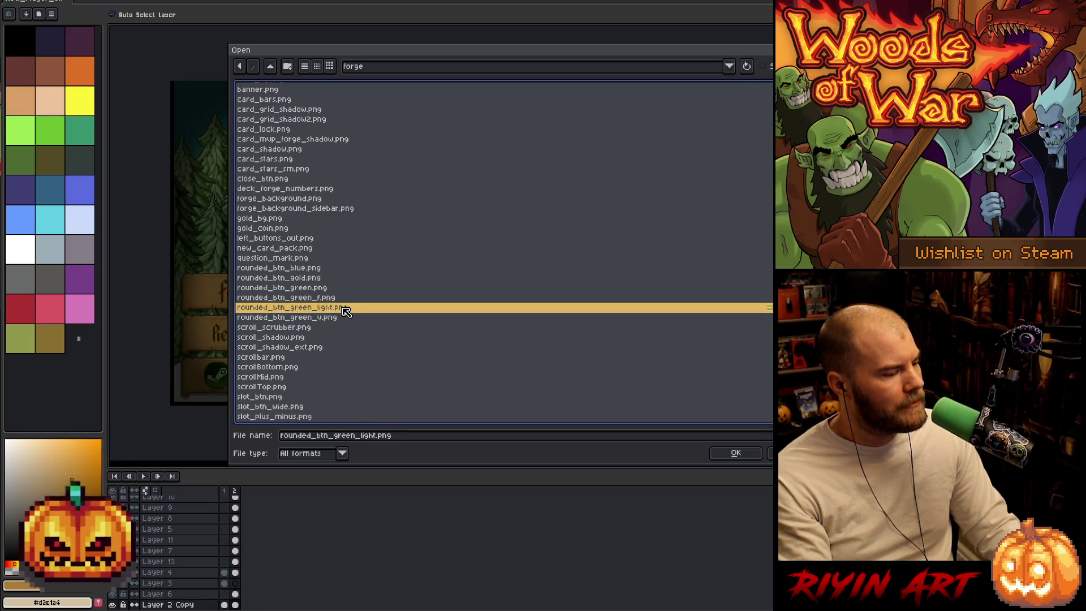
- Switch the Open dialog to the images folder and open settings_window.png as a new document
left_click(358, 64)
left_click(419, 149)
scroll(395, 342, "down", 15)
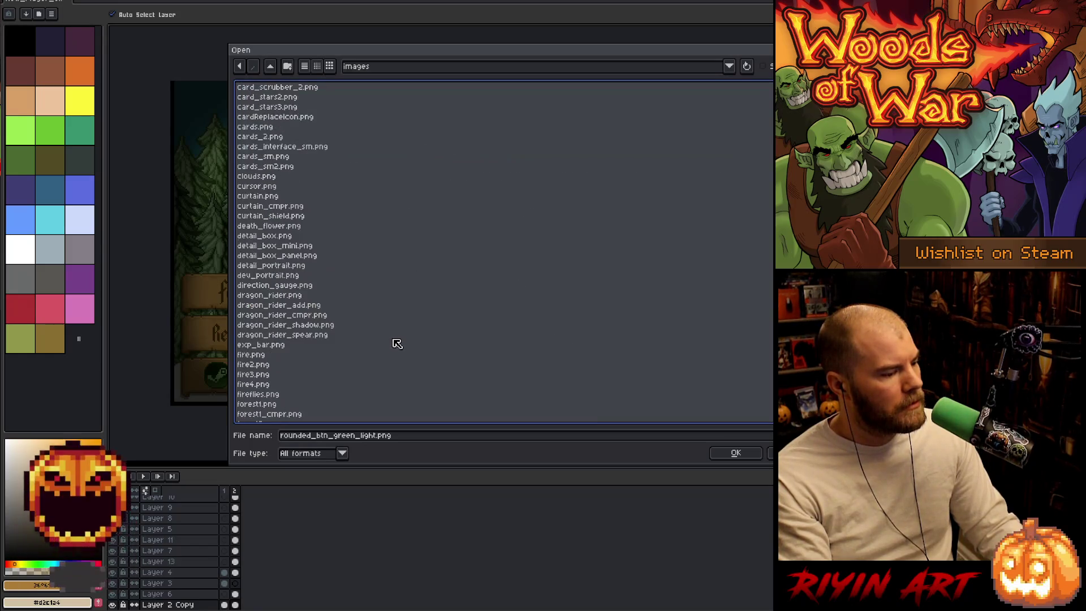
scroll(395, 342, "down", 20)
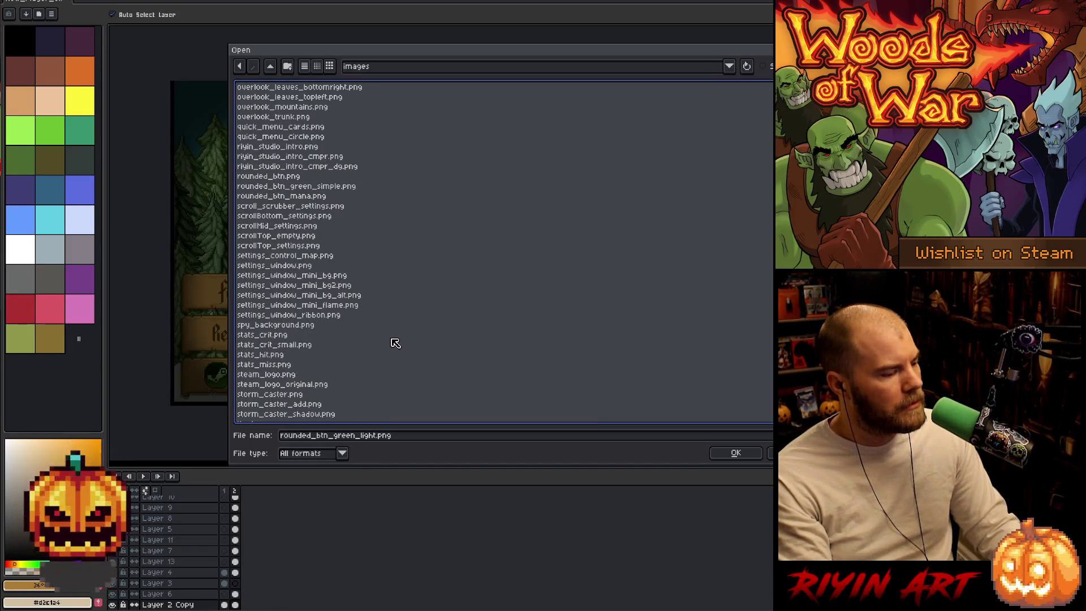
scroll(364, 317, "down", 1)
left_click(299, 226)
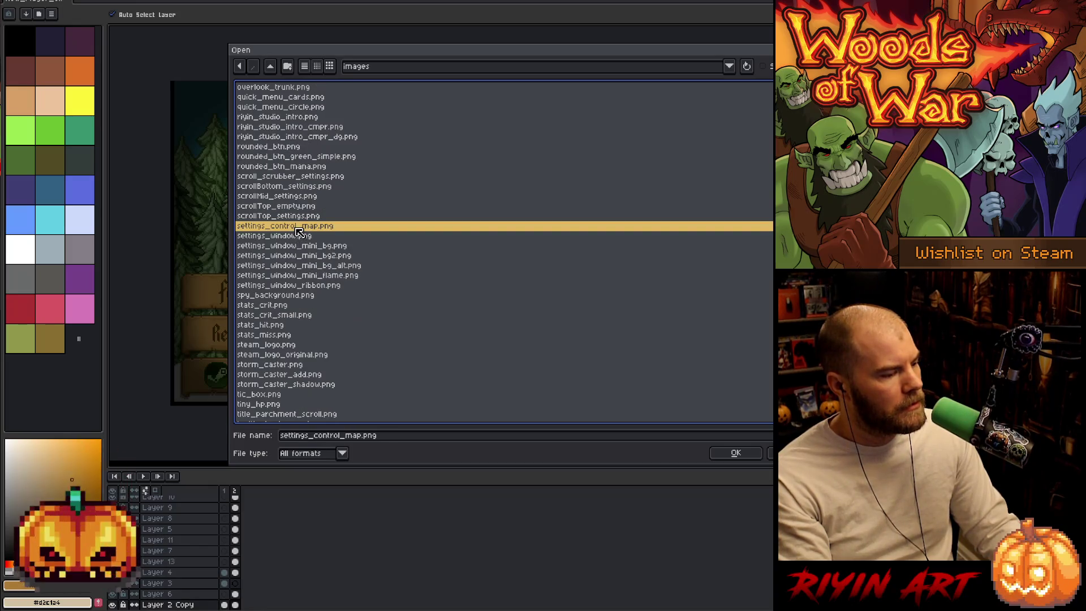
key("Down")
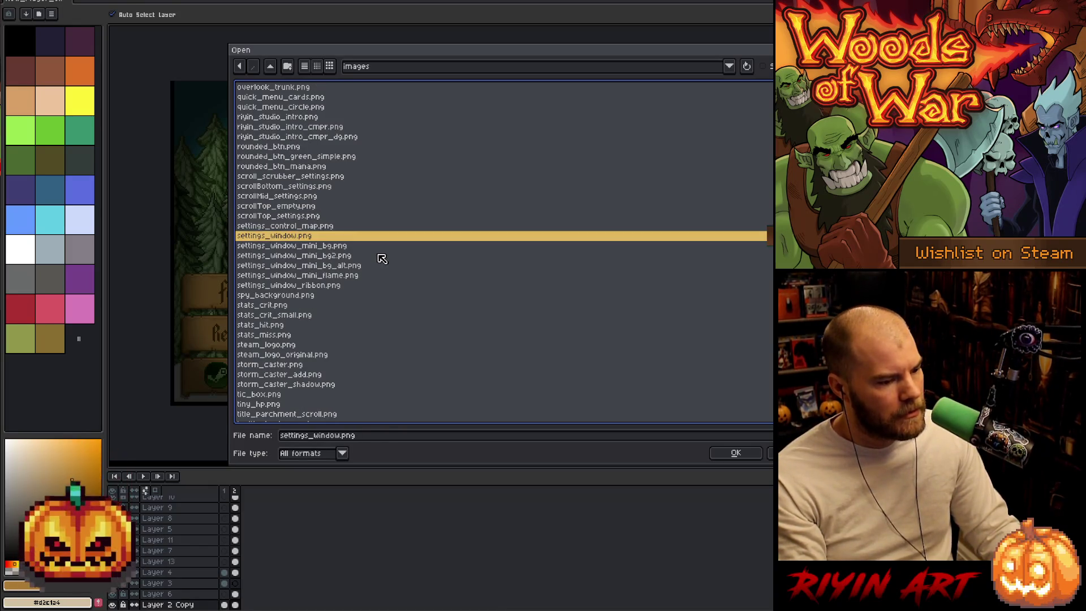
double_click(360, 266)
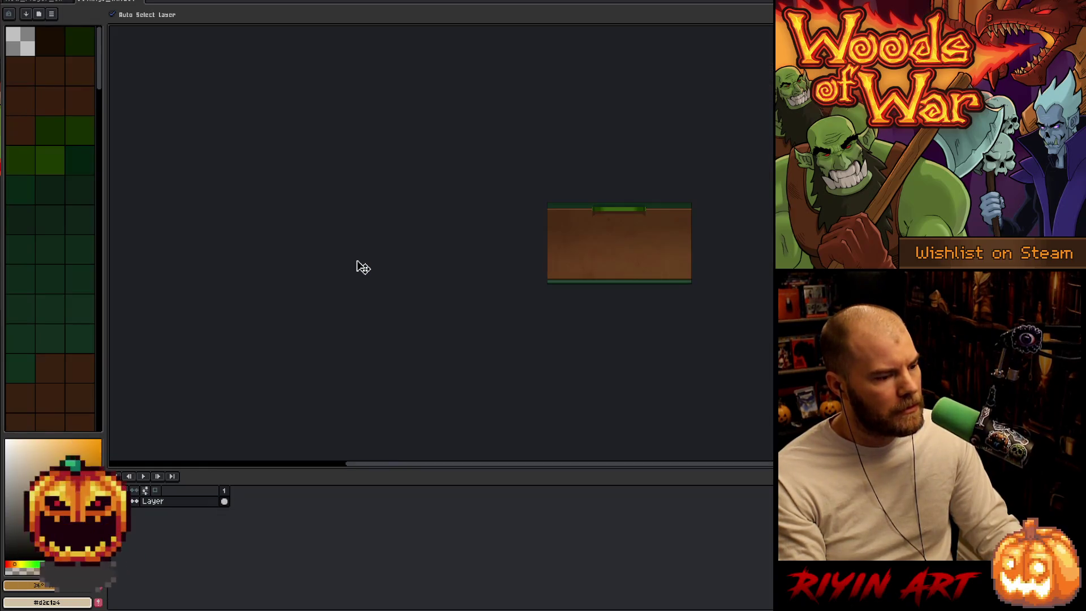
scroll(653, 242, "up", 4)
scroll(584, 230, "down", 1)
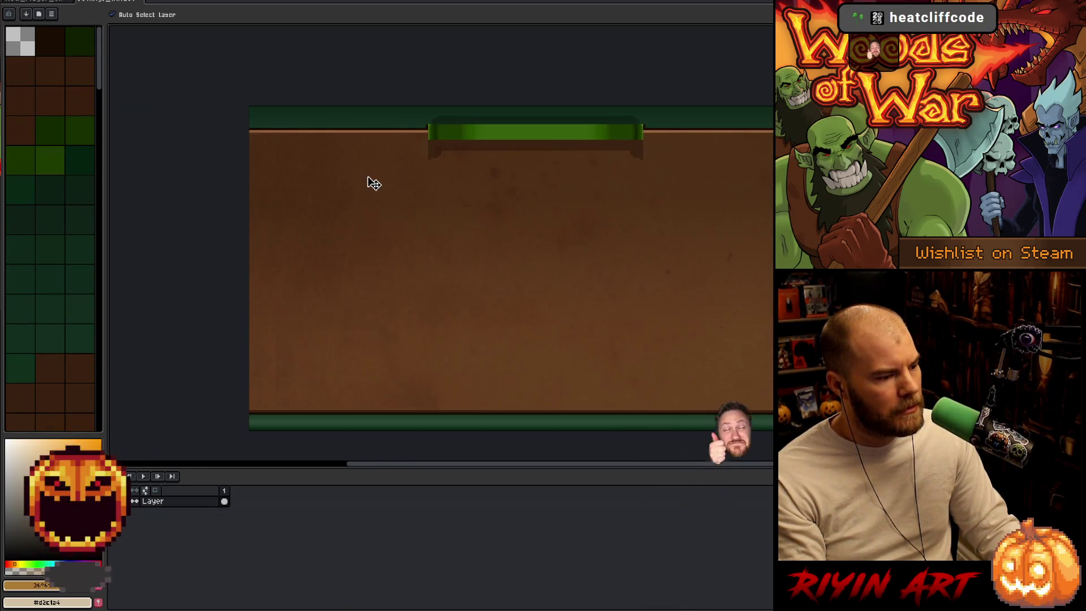
- Reopen the brown panel image with green bars from the file browser and select the entire image
key("m")
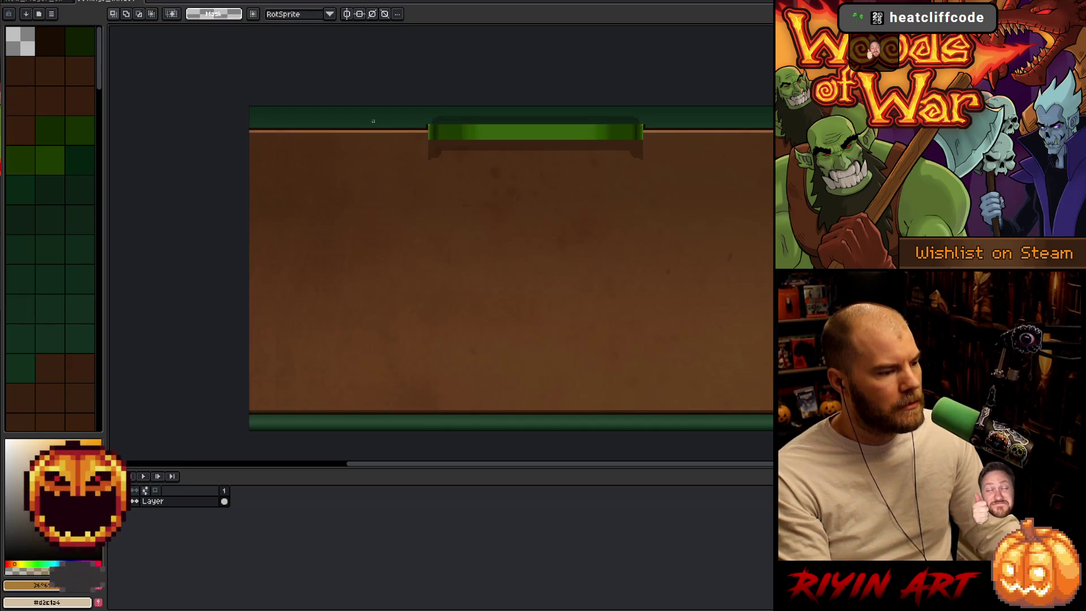
left_click(28, 1)
left_click(33, 6)
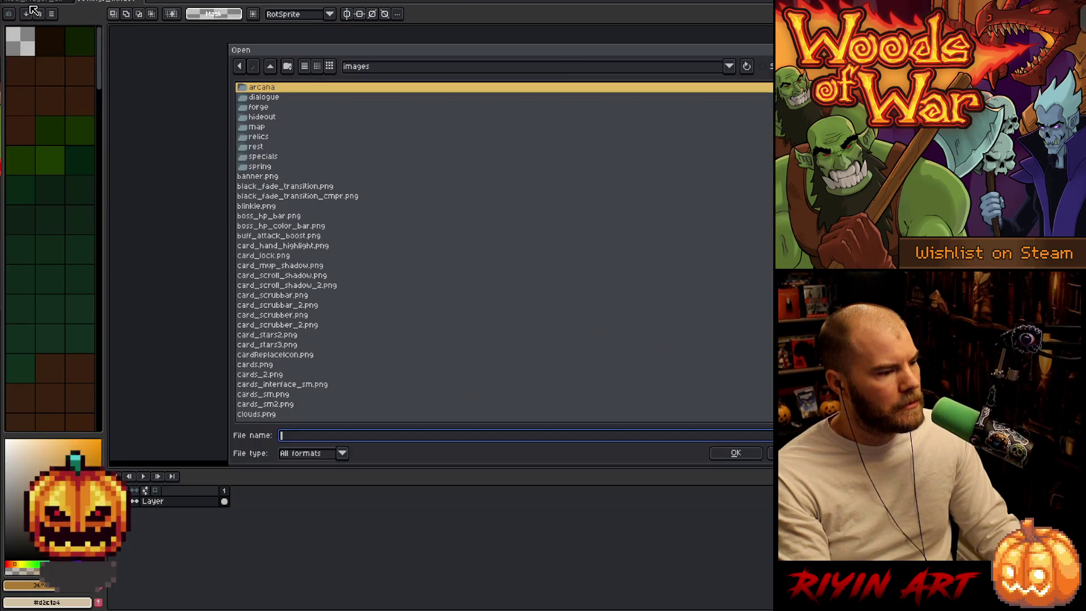
double_click(388, 360)
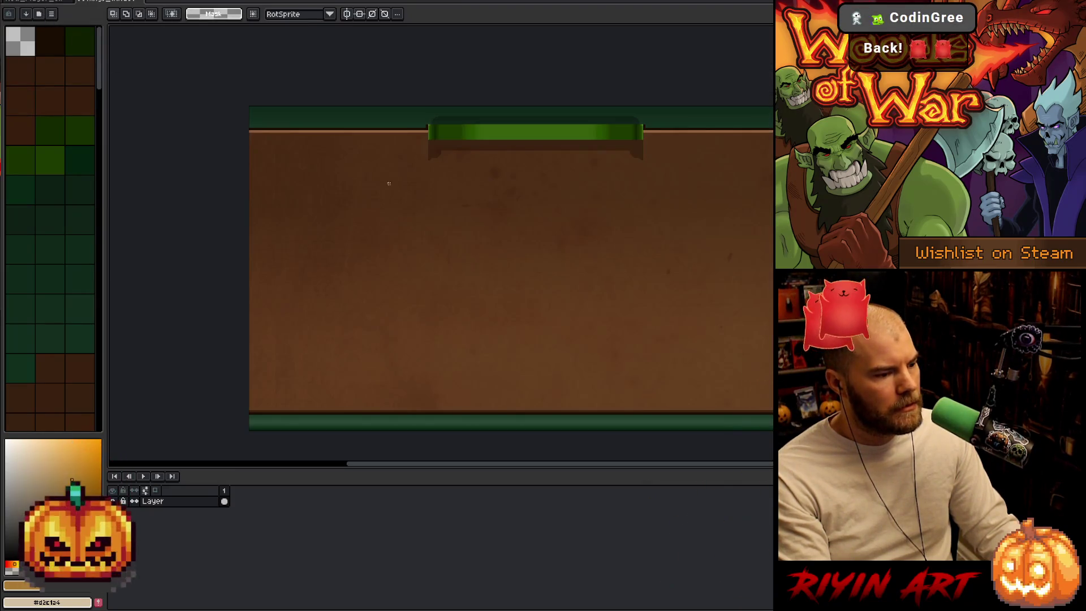
key("ctrl+a")
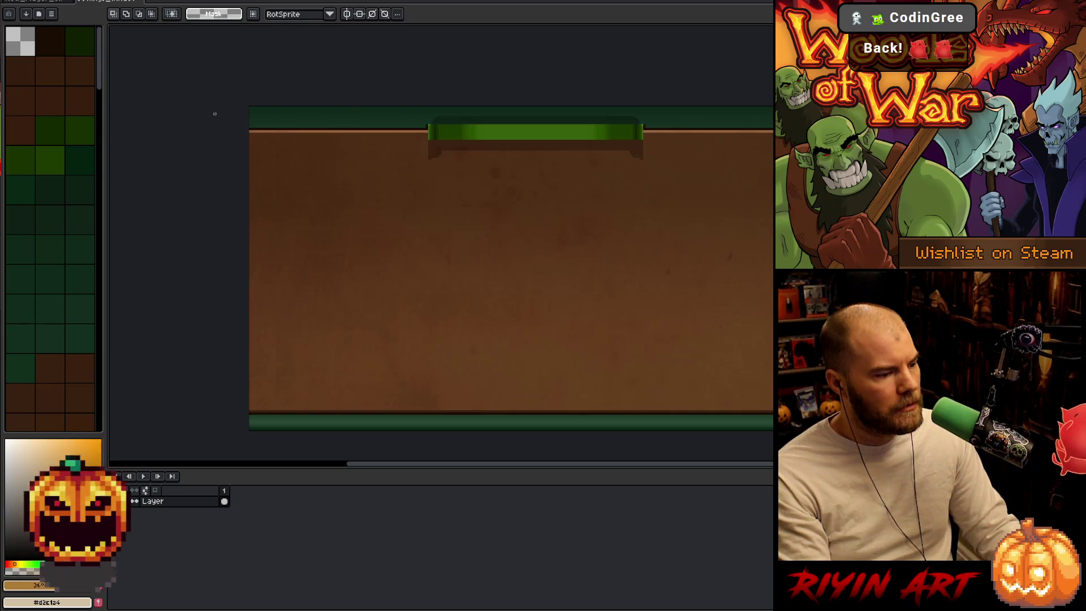
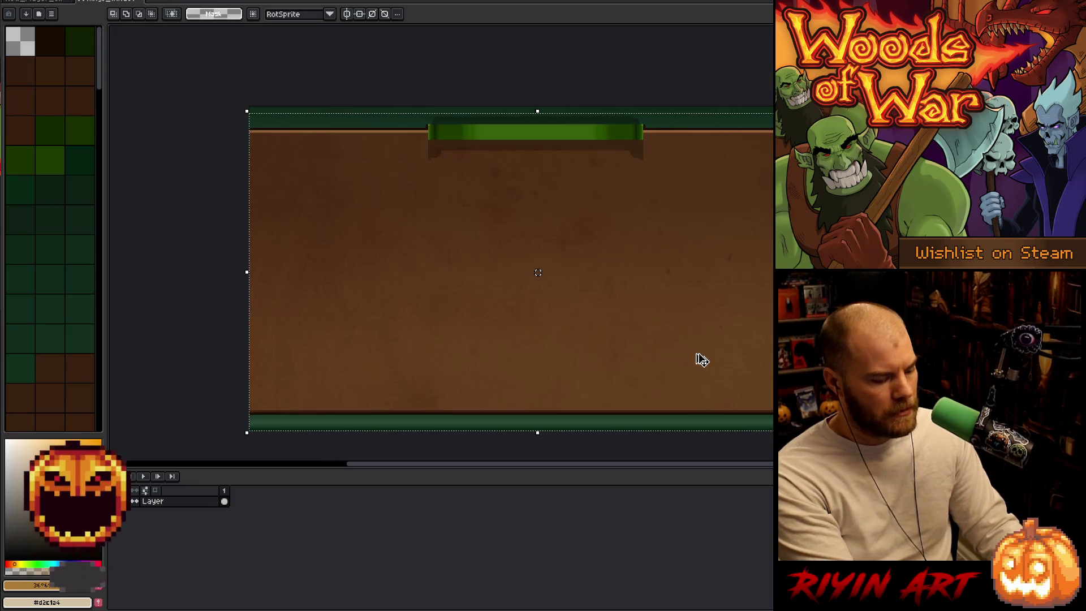
- Paste the parchment backdrop onto a new layer above Layer 2 Copy, rotated -90° and nudged three pixels left
left_click(39, 5)
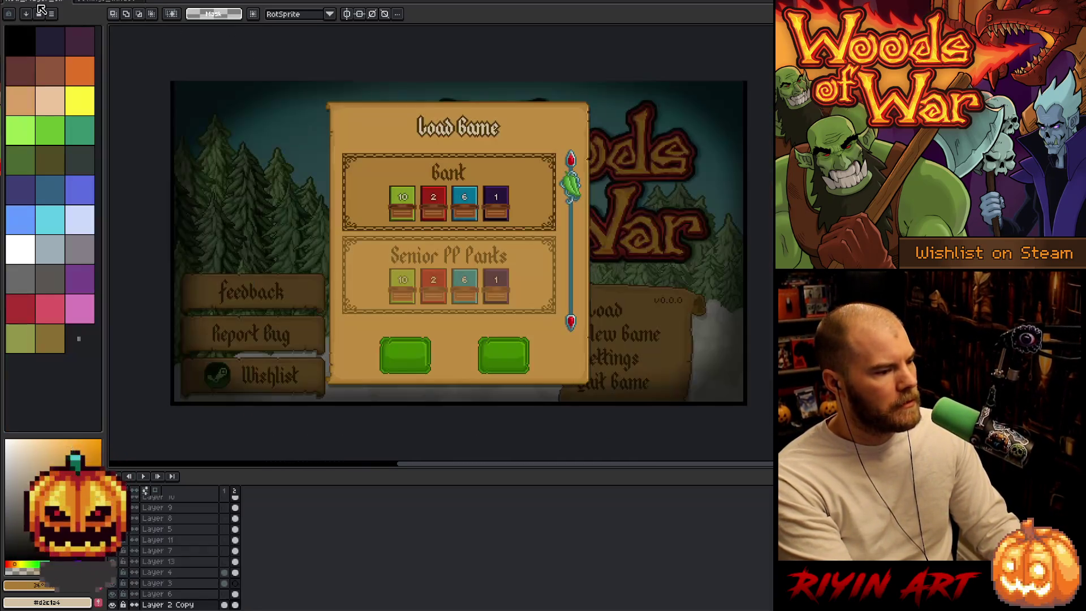
scroll(289, 539, "down", 3)
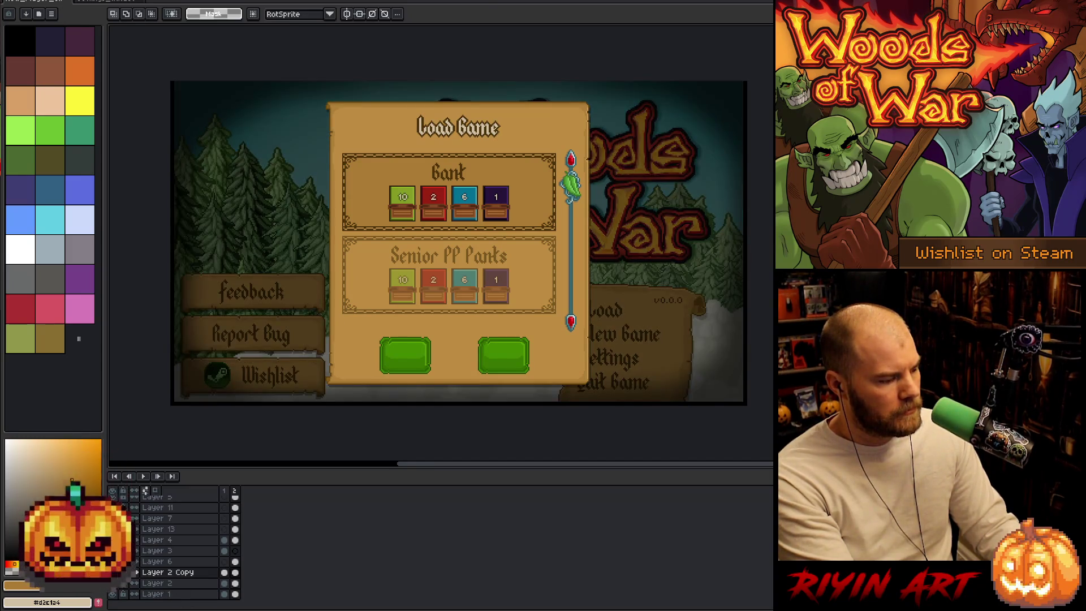
left_click(171, 574)
key("shift+n")
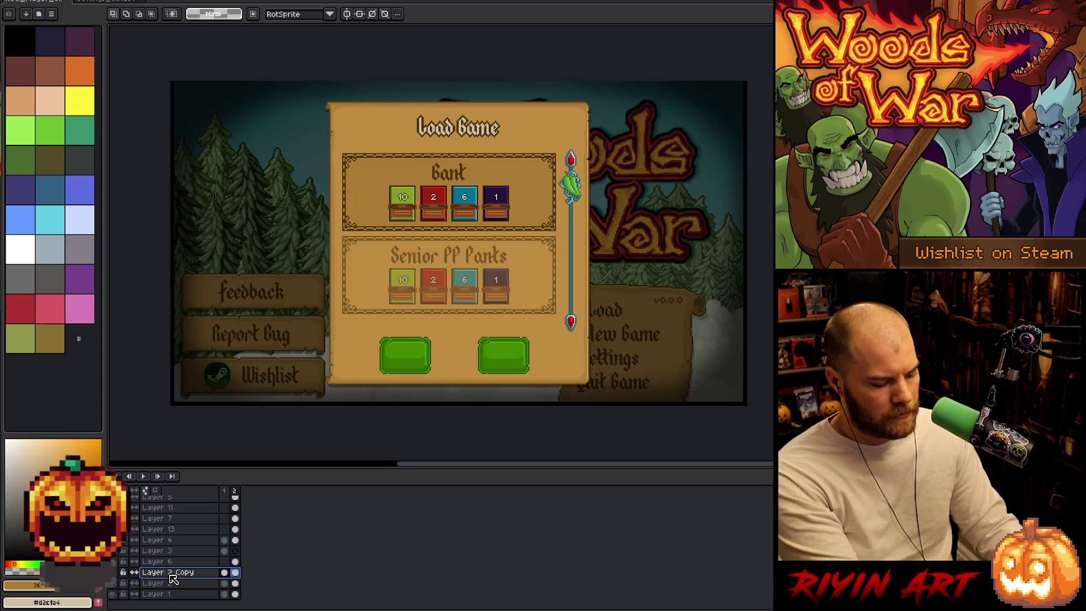
key("ctrl+v")
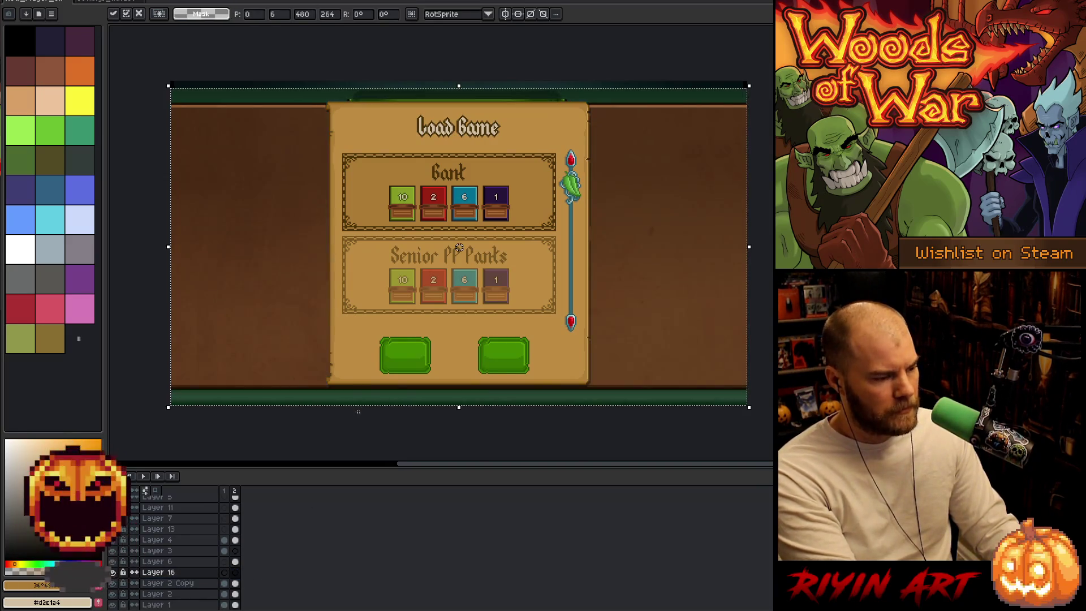
scroll(630, 238, "down", 1)
mouse_move(729, 117)
left_mouse_down()
mouse_move(759, 175)
mouse_move(696, 371)
mouse_move(560, 382)
left_mouse_up()
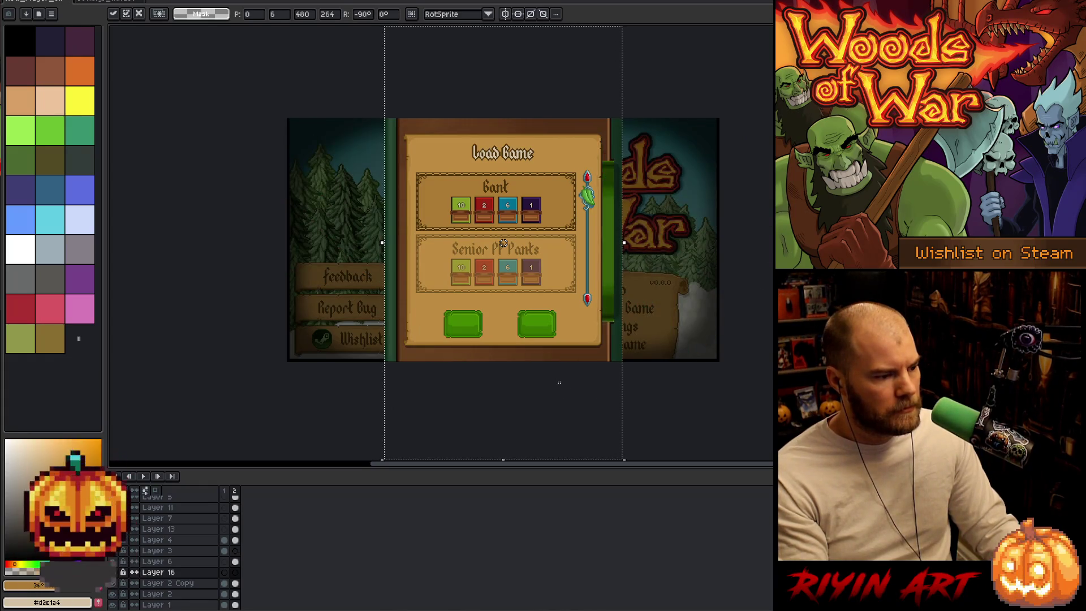
key("Left")
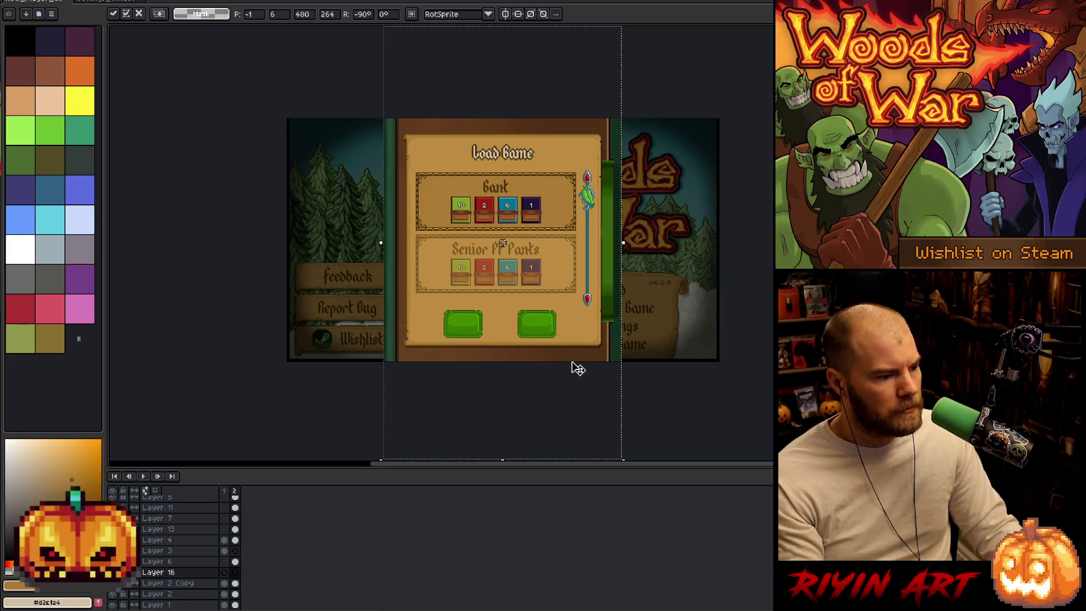
key("Left")
key("Left")
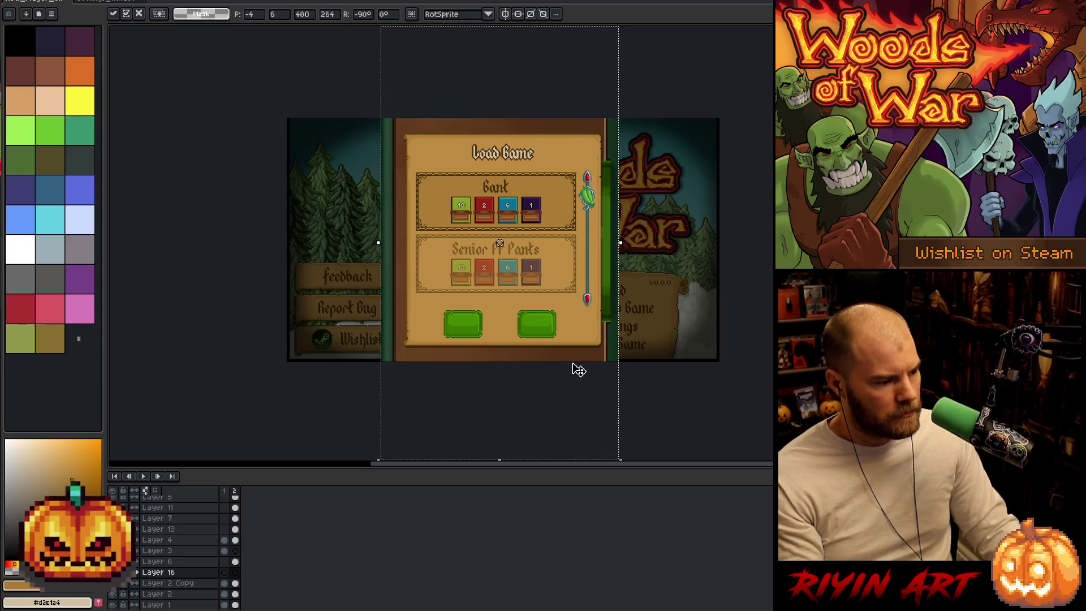
key("Left")
key("Left")
key("Left")
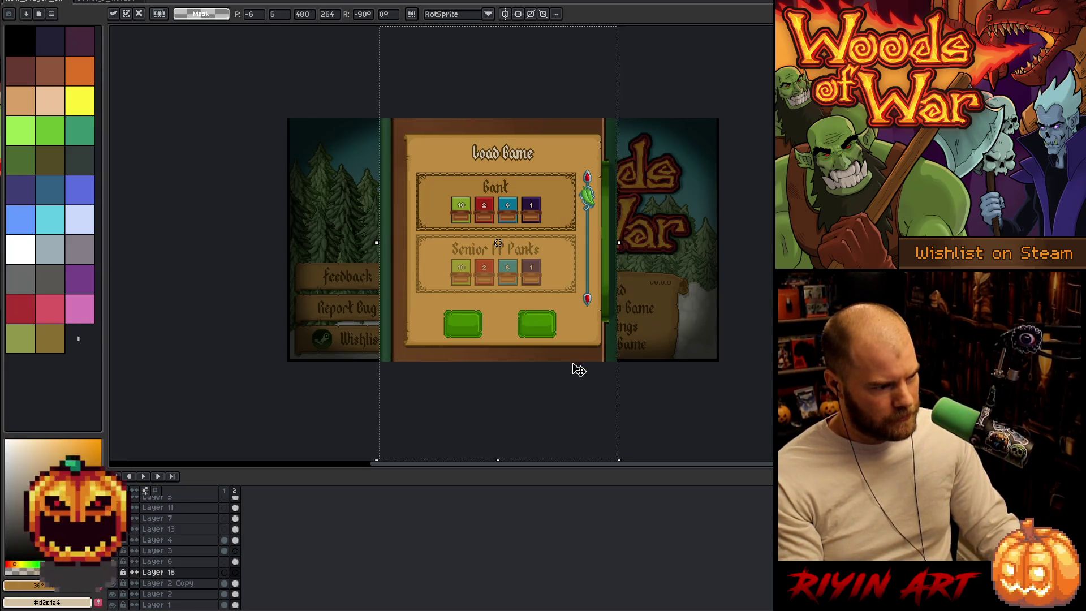
key("ctrl+d")
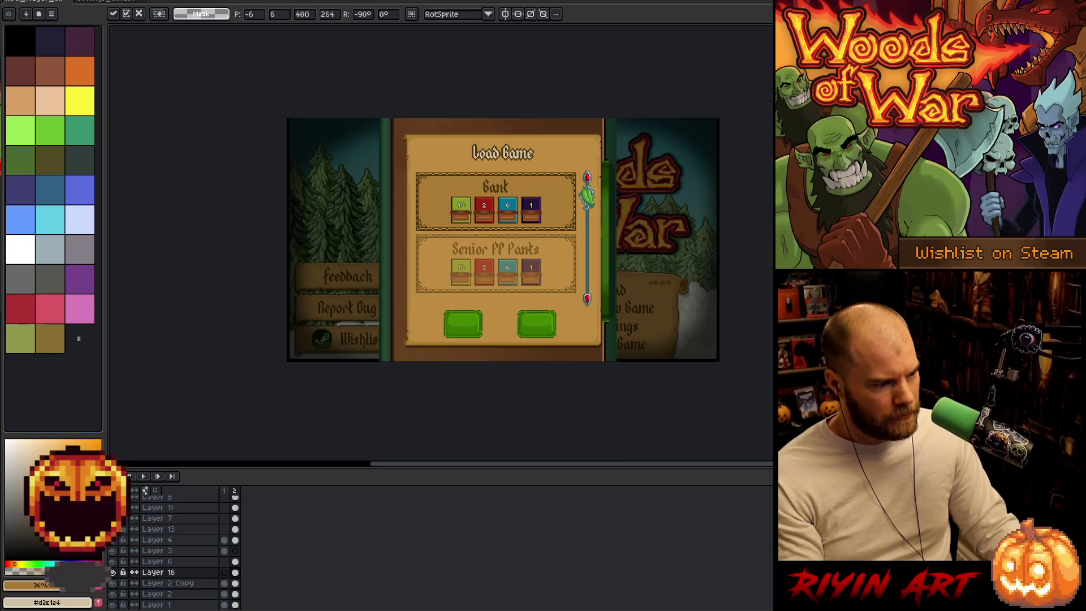
- Select the backdrop region and shift it two pixels right
mouse_move(686, 259)
left_mouse_down()
mouse_move(516, 426)
mouse_move(329, 447)
left_mouse_up()
key("Right")
key("Right")
key("Right")
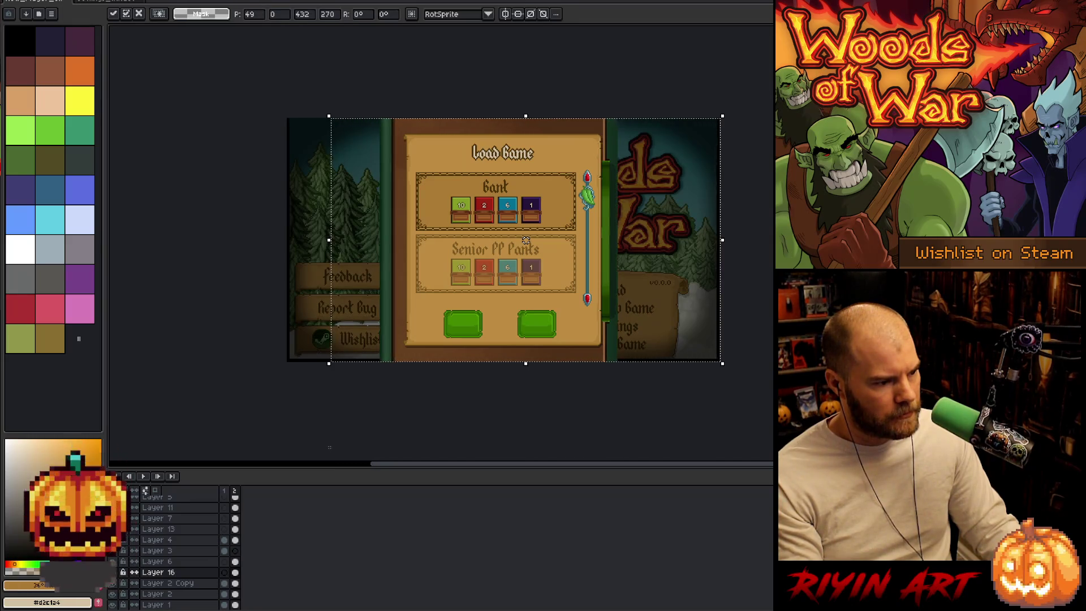
key("Right")
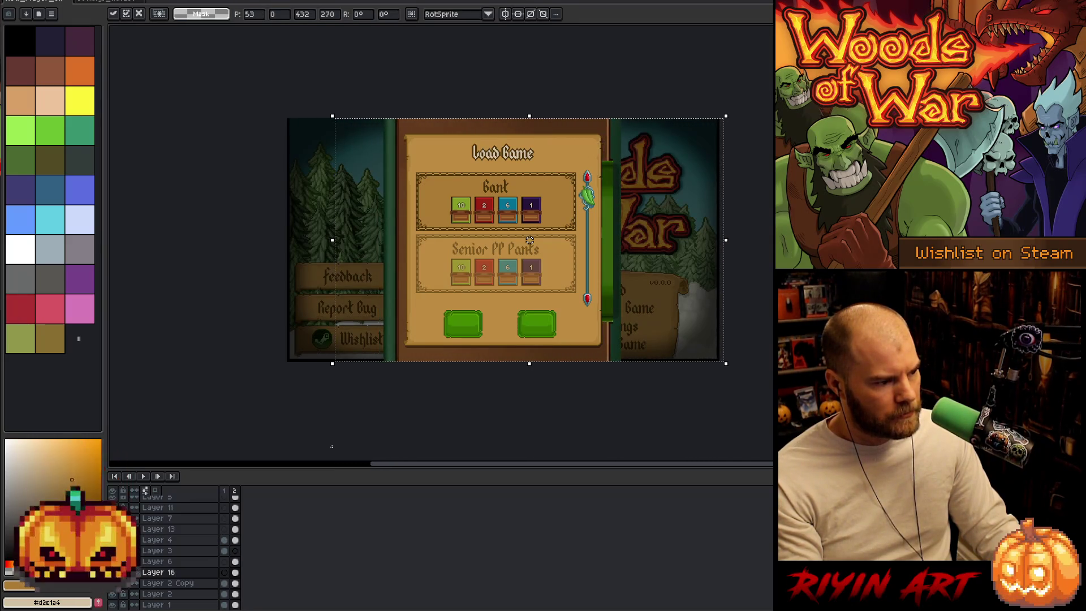
key("Left")
key("Right")
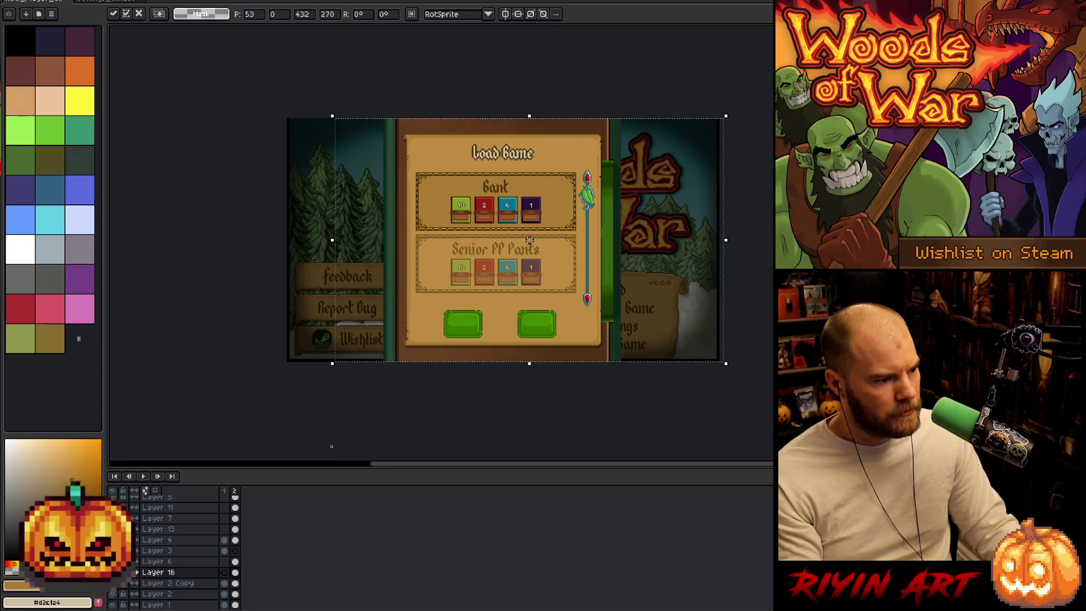
key("Return")
- Widen the selection and stretch the brown backdrop over the green strip
scroll(619, 458, "down", 2)
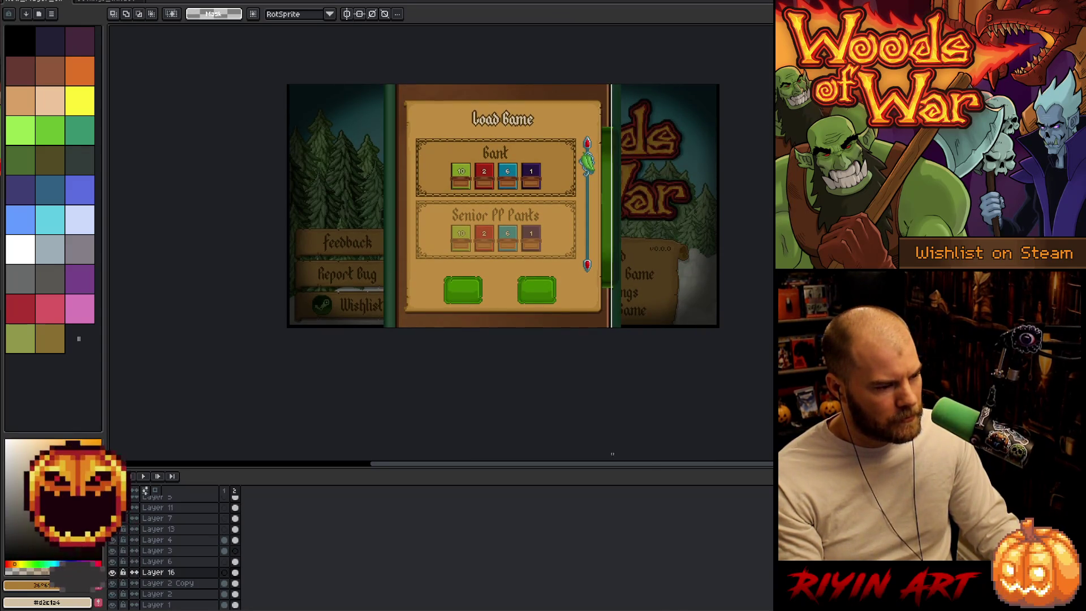
scroll(626, 170, "up", 2)
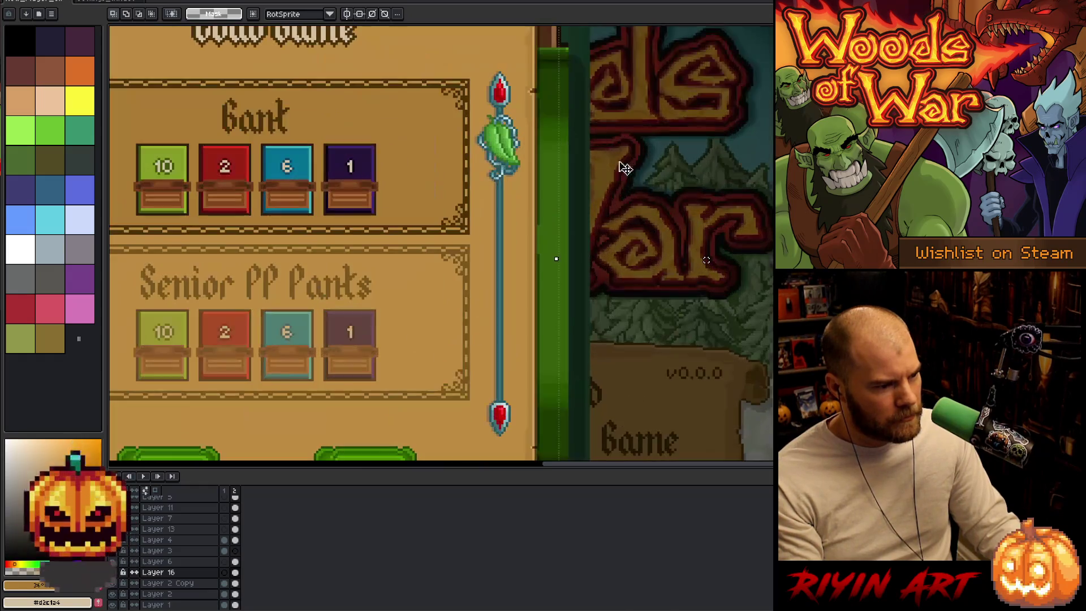
scroll(625, 213, "up", 4)
scroll(611, 308, "up", 2)
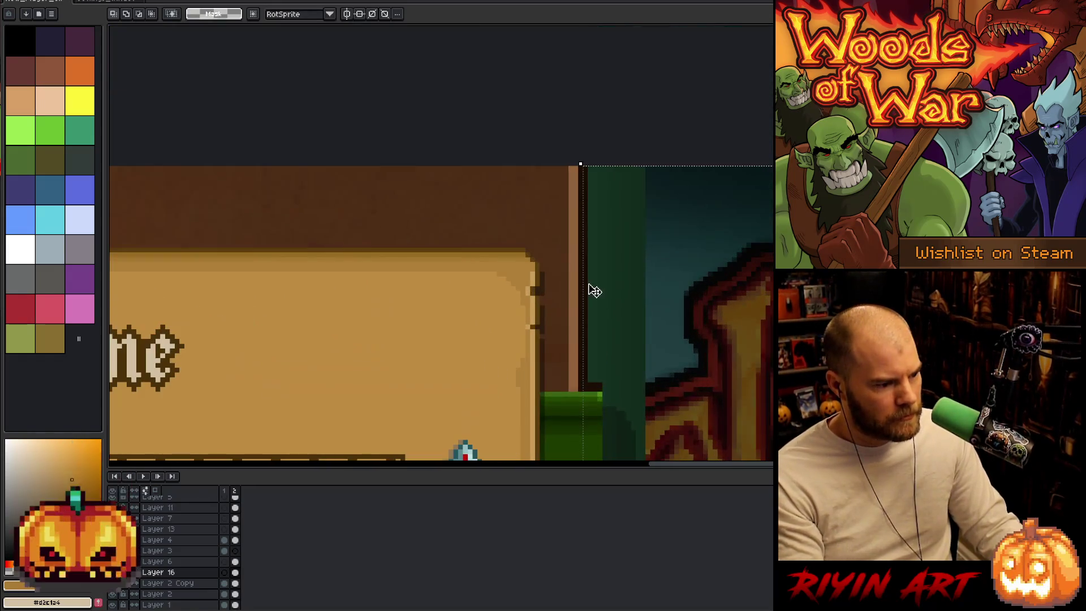
scroll(598, 292, "down", 4)
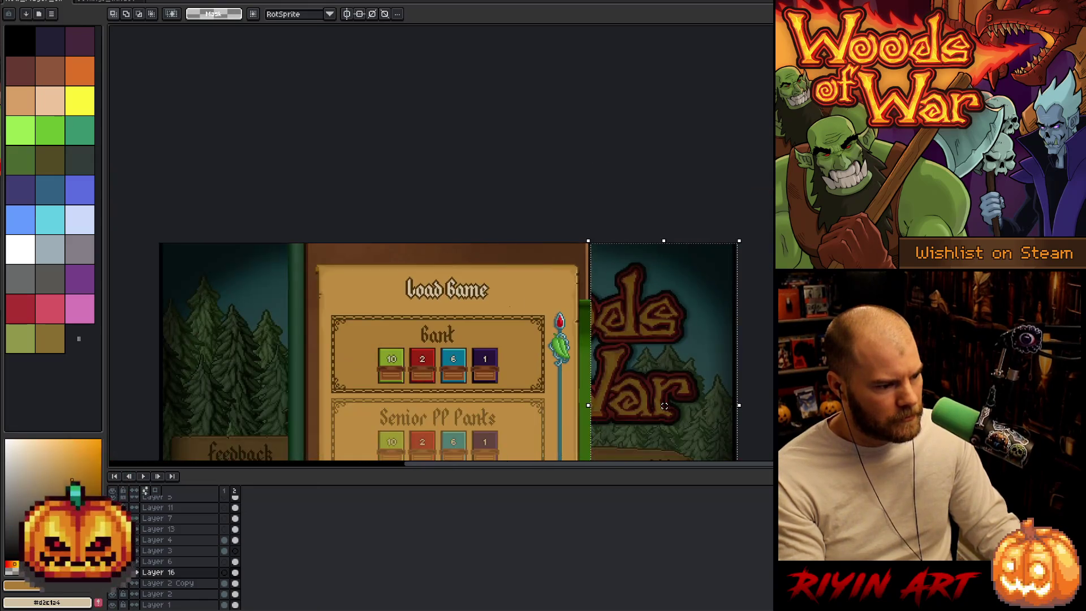
scroll(664, 82, "up", 2)
left_click_drag(279, 420, 307, 419)
scroll(295, 181, "up", 2)
scroll(294, 181, "up", 2)
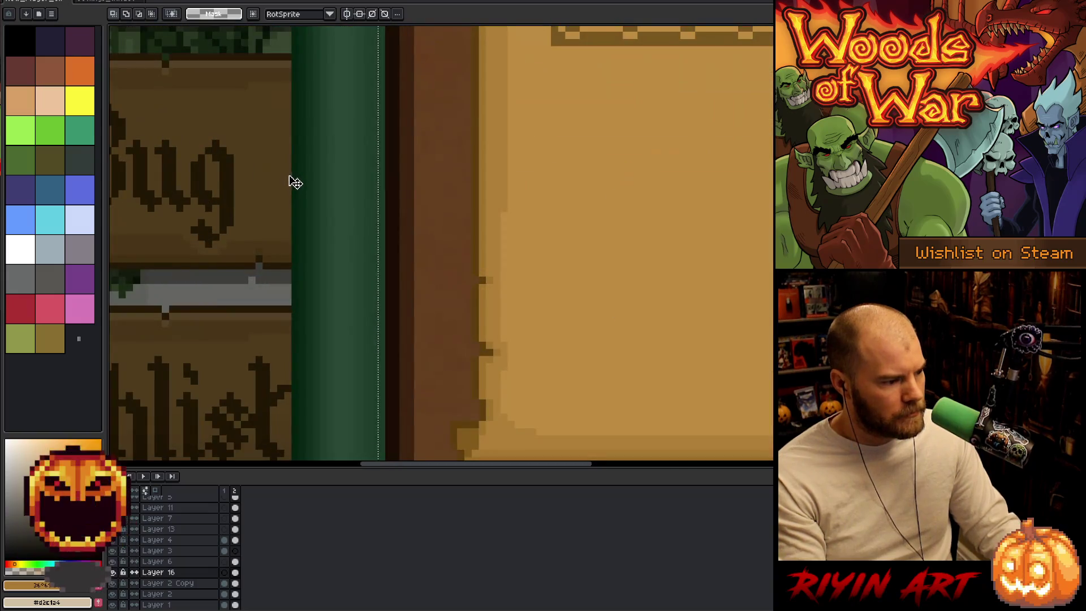
left_click_drag(380, 209, 387, 210)
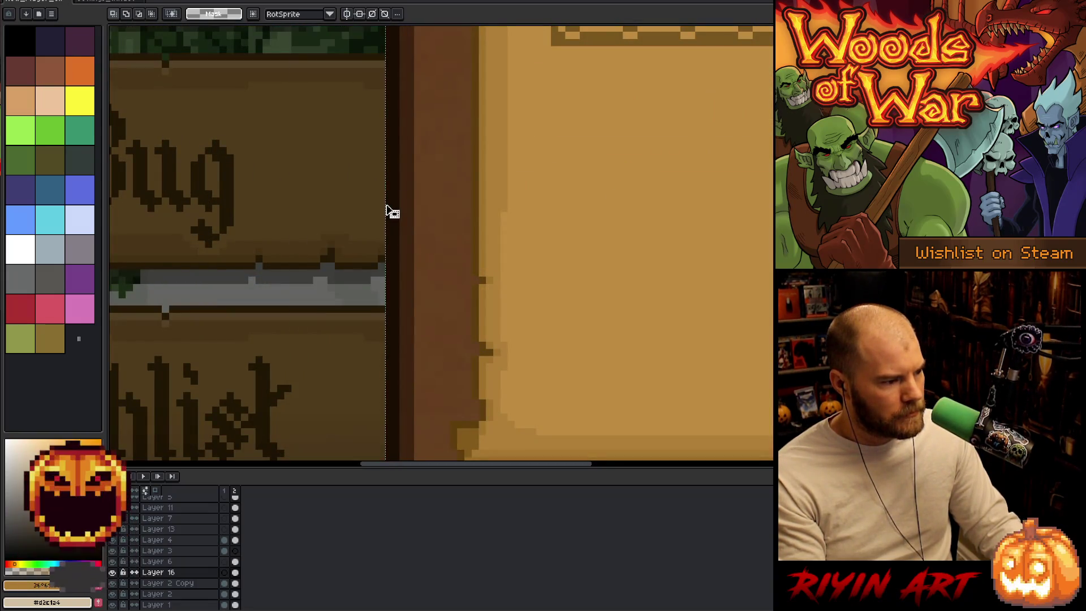
scroll(387, 210, "down", 5)
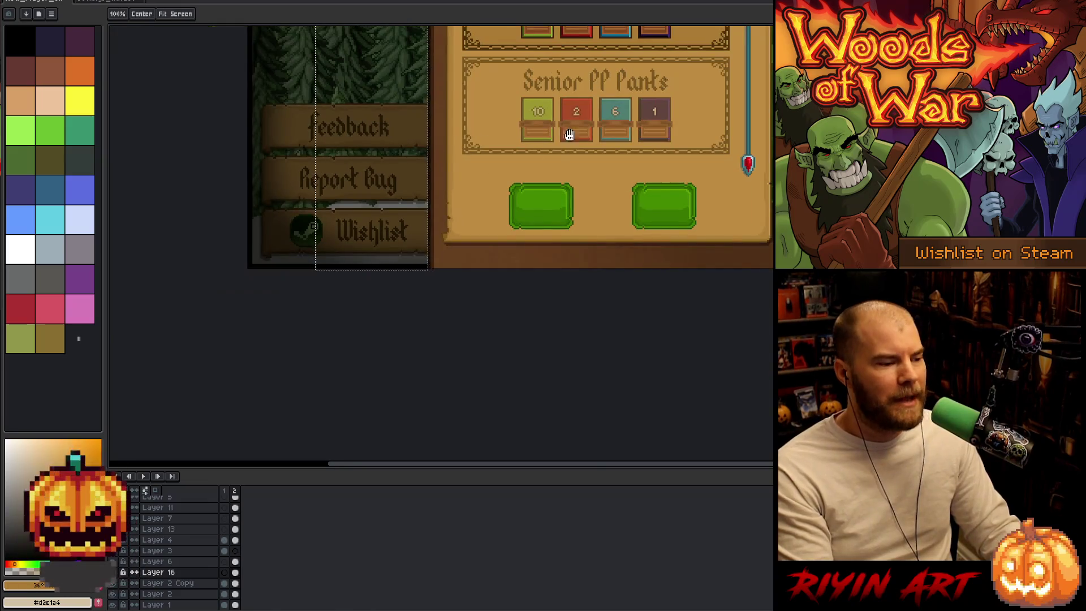
key("ctrl+d")
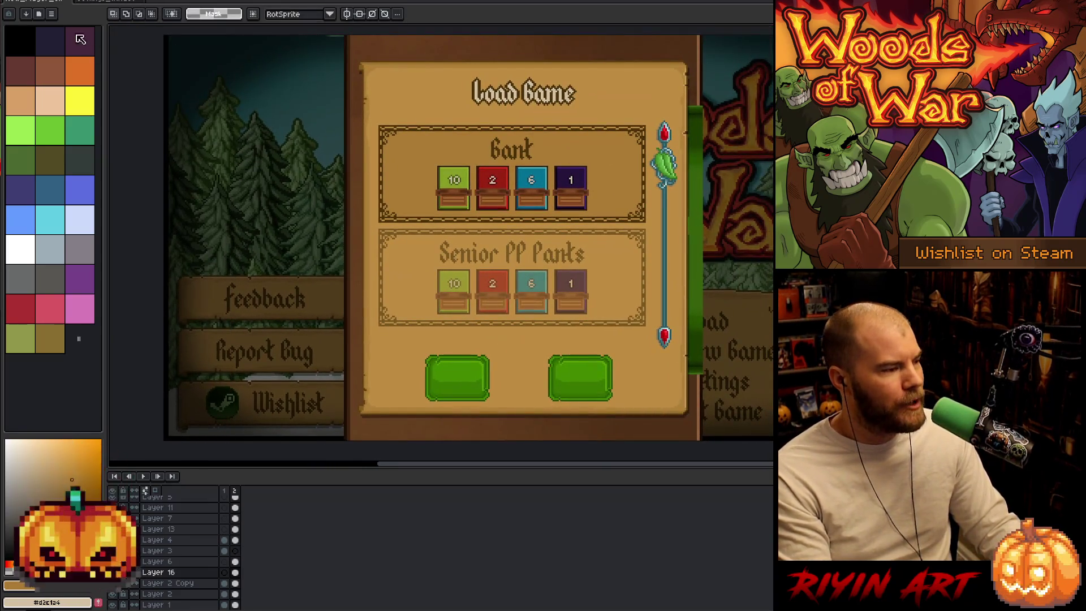
- Centre the backdrop layer horizontally with Edit > Center > Center X, then marquee its corner
key("alt+e")
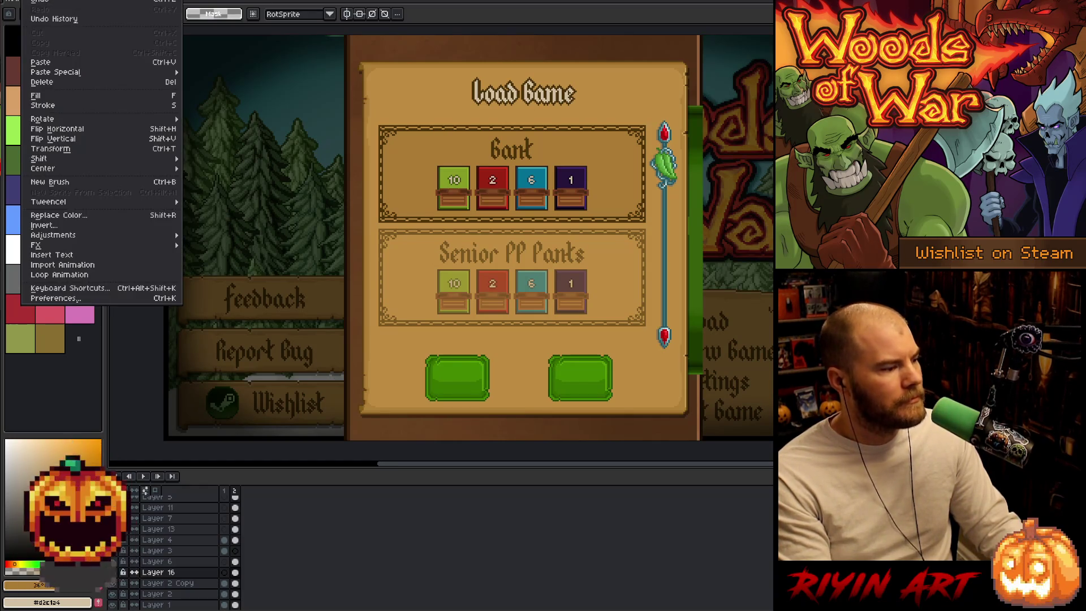
mouse_move(132, 168)
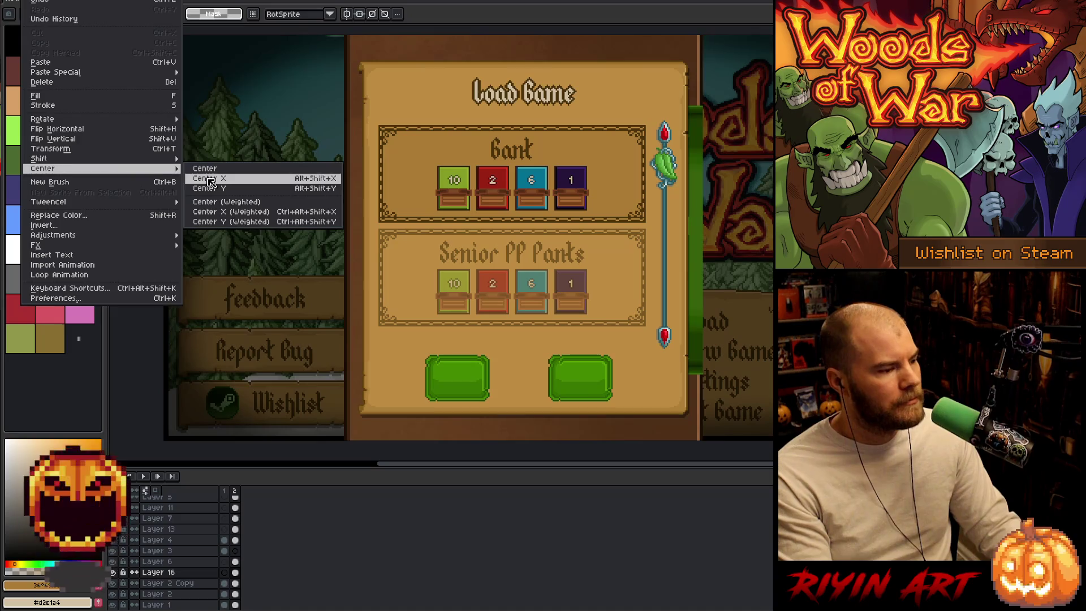
left_click(210, 179)
scroll(556, 296, "down", 3)
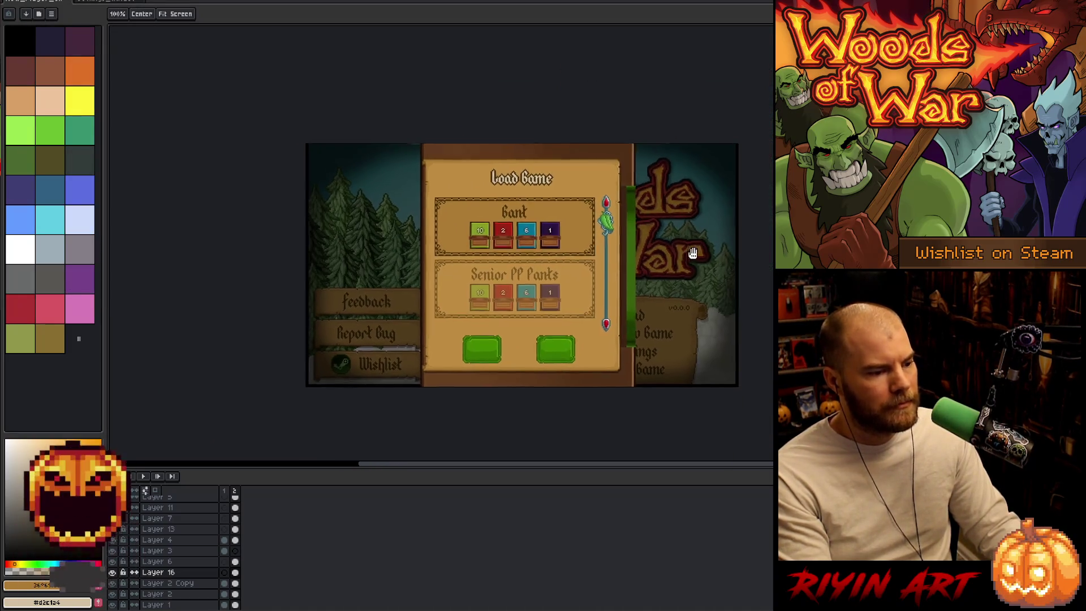
scroll(373, 139, "up", 5)
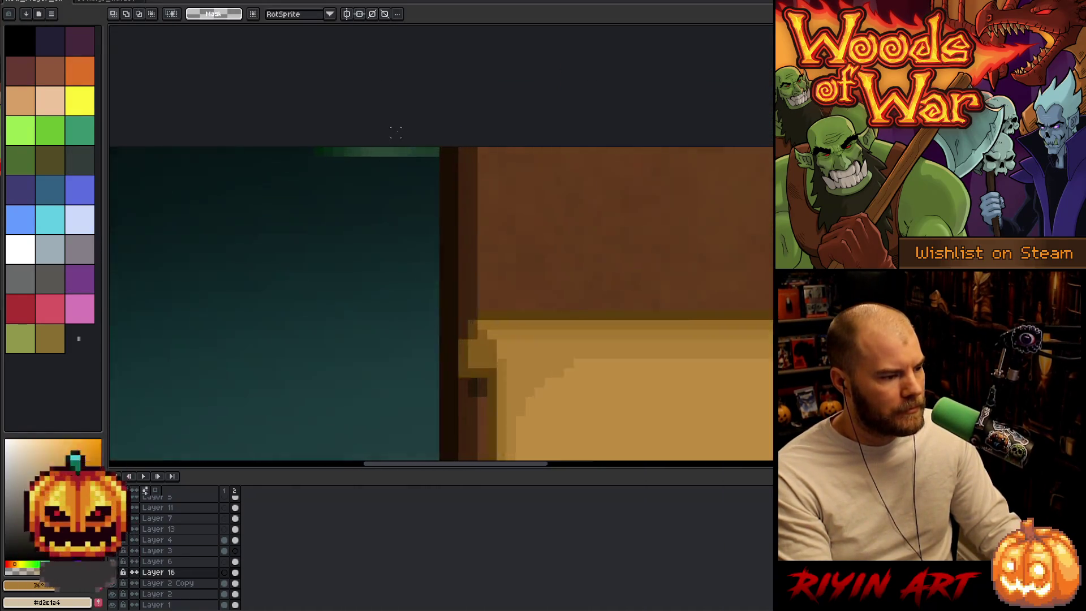
mouse_move(438, 148)
left_mouse_down()
mouse_move(287, 201)
mouse_move(279, 216)
left_mouse_up()
scroll(279, 215, "down", 4)
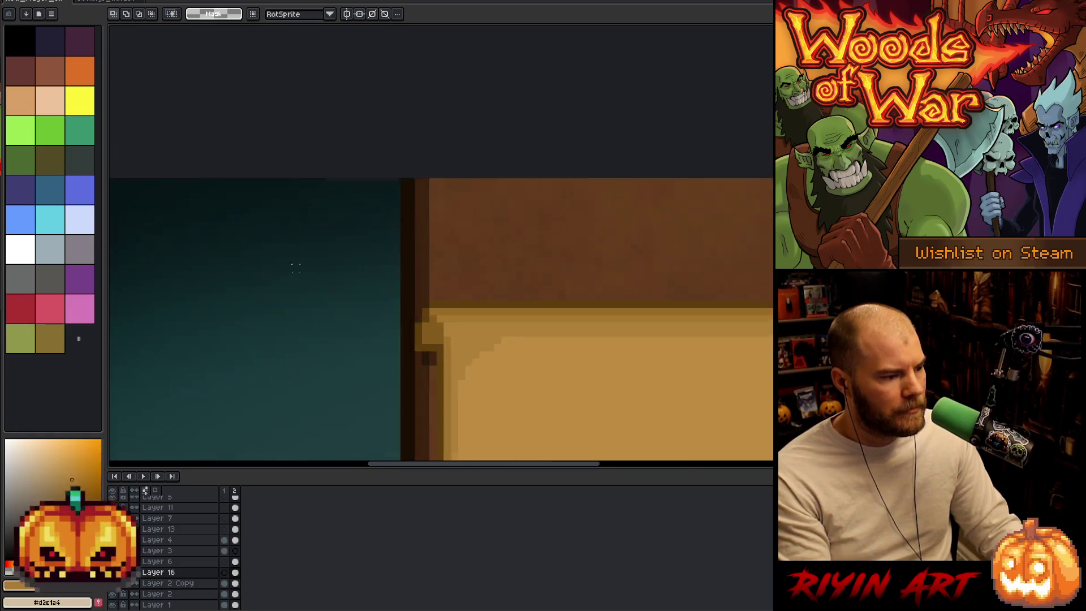
left_click_drag(504, 355, 470, 274)
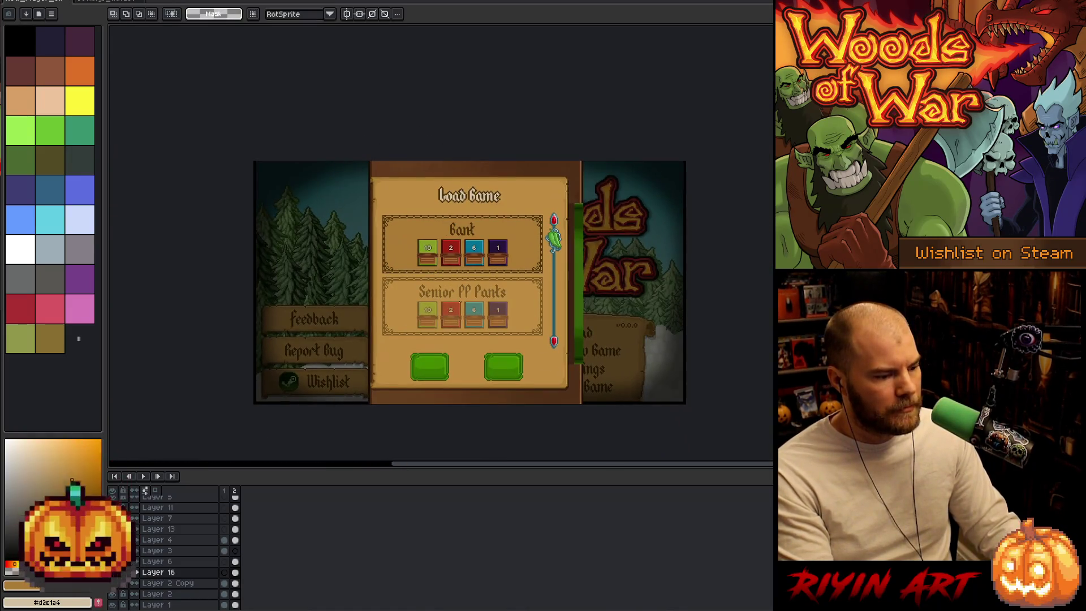
- Centre the selected middle panel horizontally on the canvas
left_click(30, 0)
mouse_move(85, 168)
left_click(210, 180)
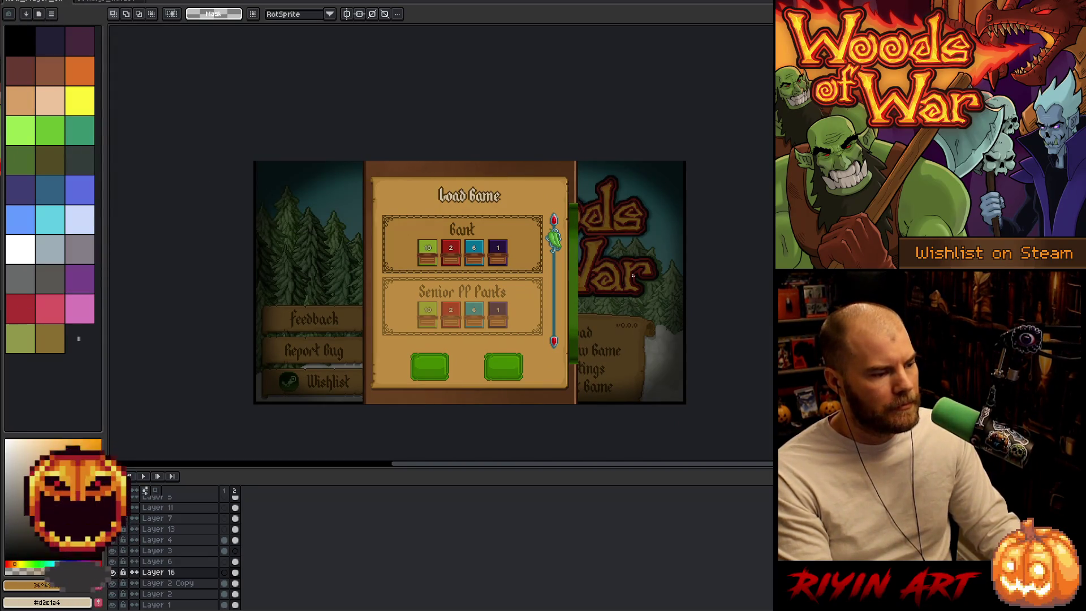
scroll(640, 286, "up", 3)
scroll(542, 195, "down", 1)
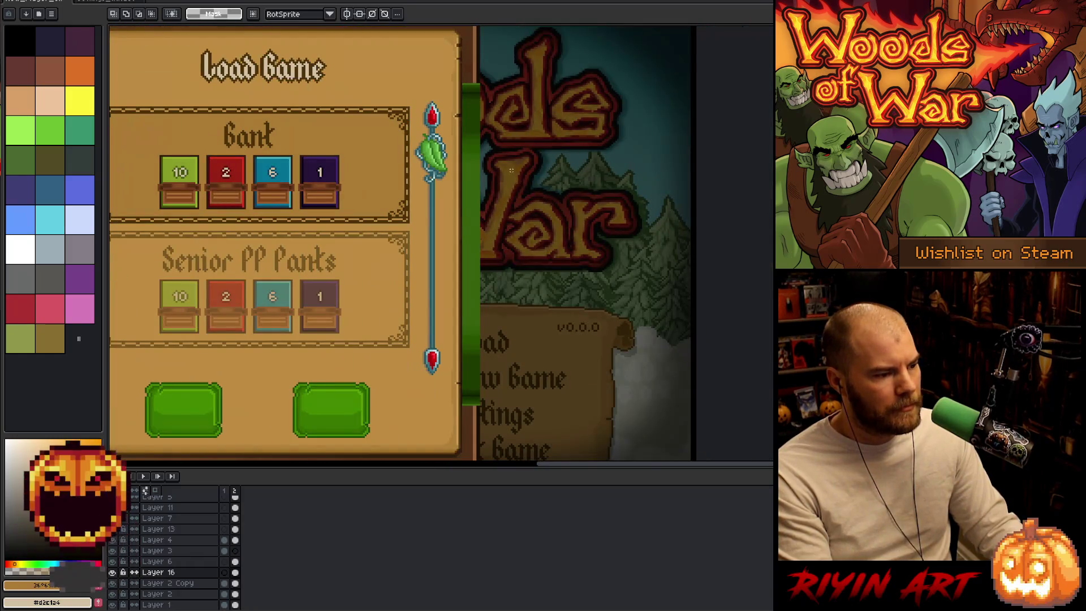
scroll(445, 84, "up", 3)
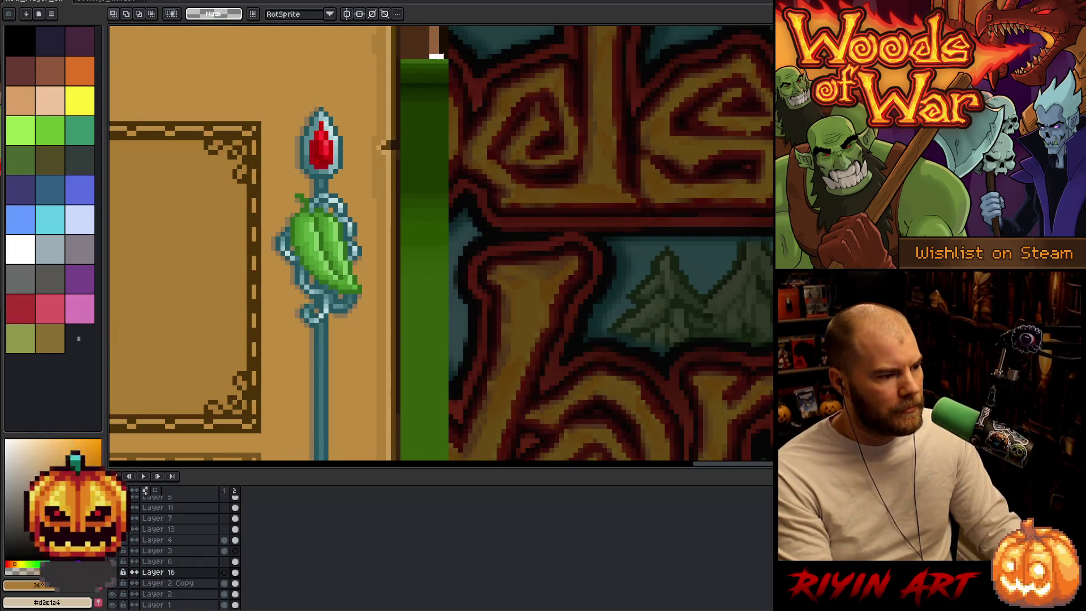
- Select the leaf ornament and move it two pixels right
mouse_move(451, 63)
left_mouse_down()
mouse_move(426, 51)
mouse_move(448, 68)
mouse_move(477, 466)
mouse_move(478, 398)
mouse_move(470, 406)
left_mouse_up()
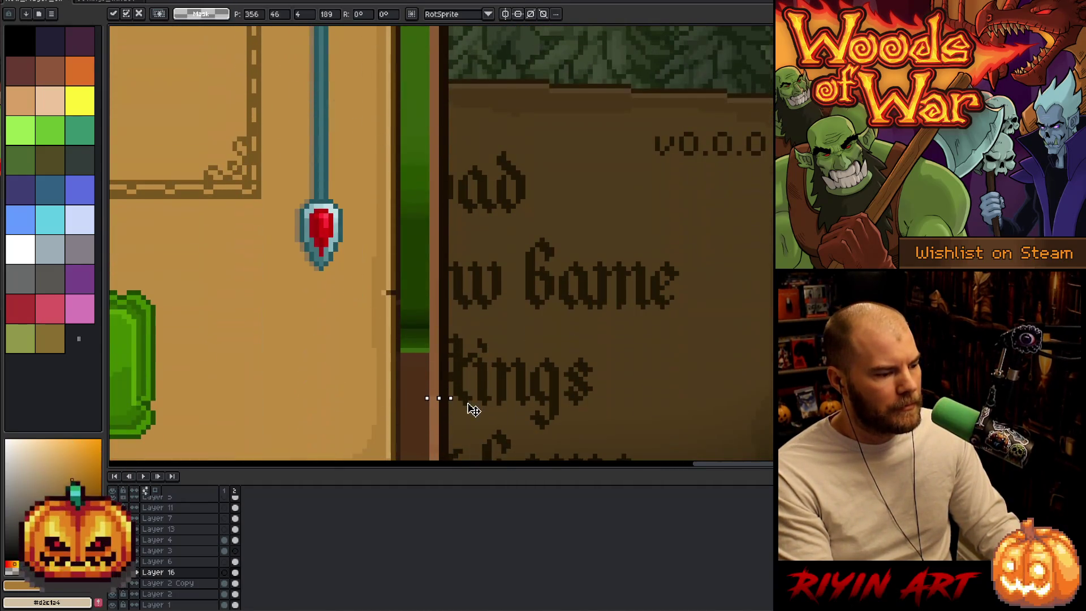
mouse_move(249, 410)
left_mouse_down()
mouse_move(339, 31)
mouse_move(351, 36)
left_mouse_up()
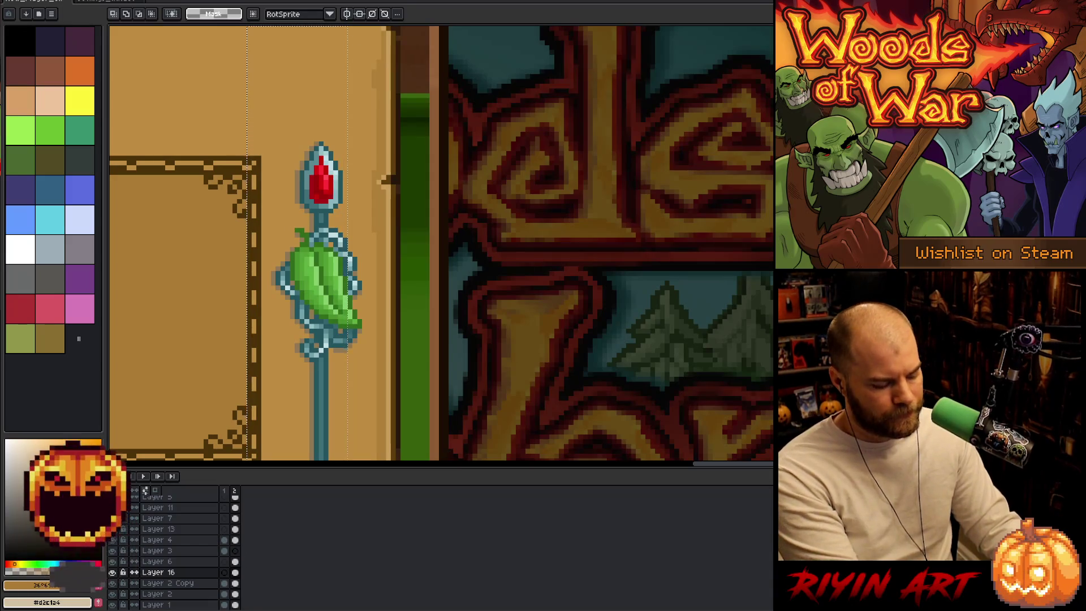
key("ctrl+t")
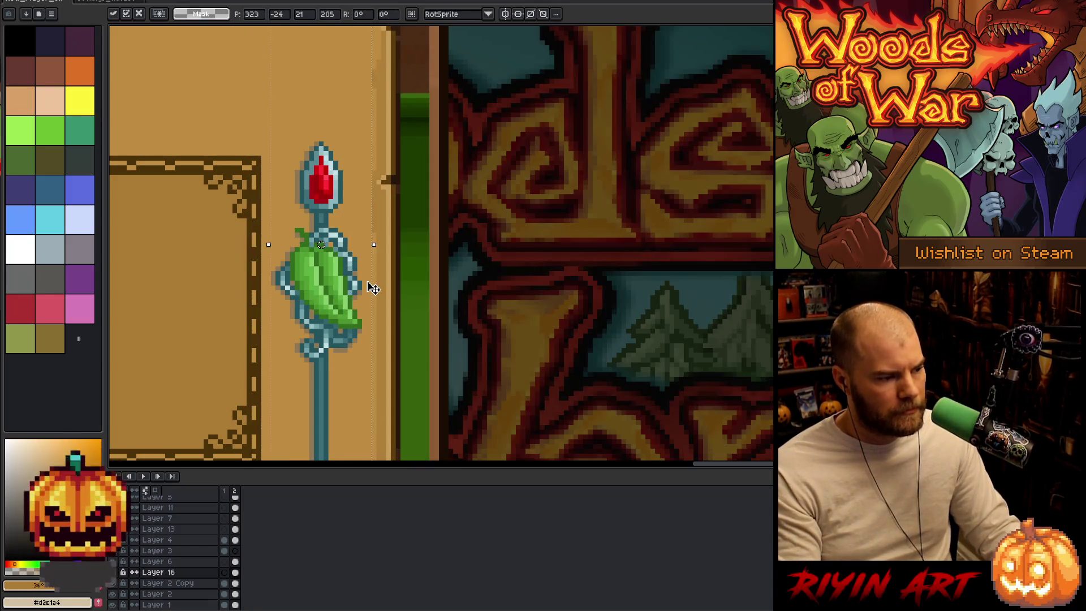
key("Right")
key("Right")
key("Right")
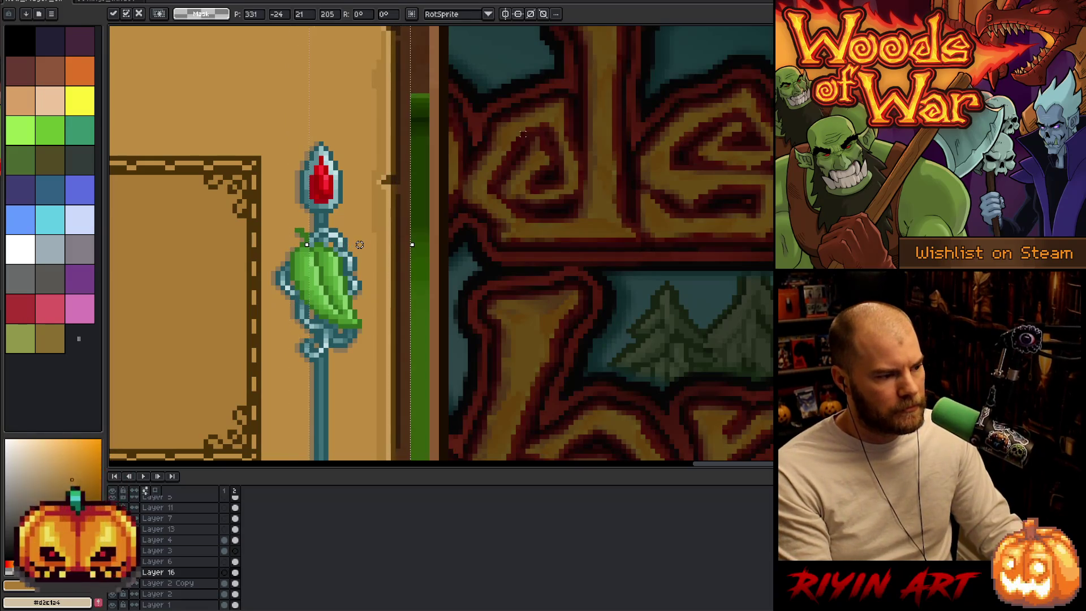
key("Right")
key("Right")
scroll(537, 187, "up", 4)
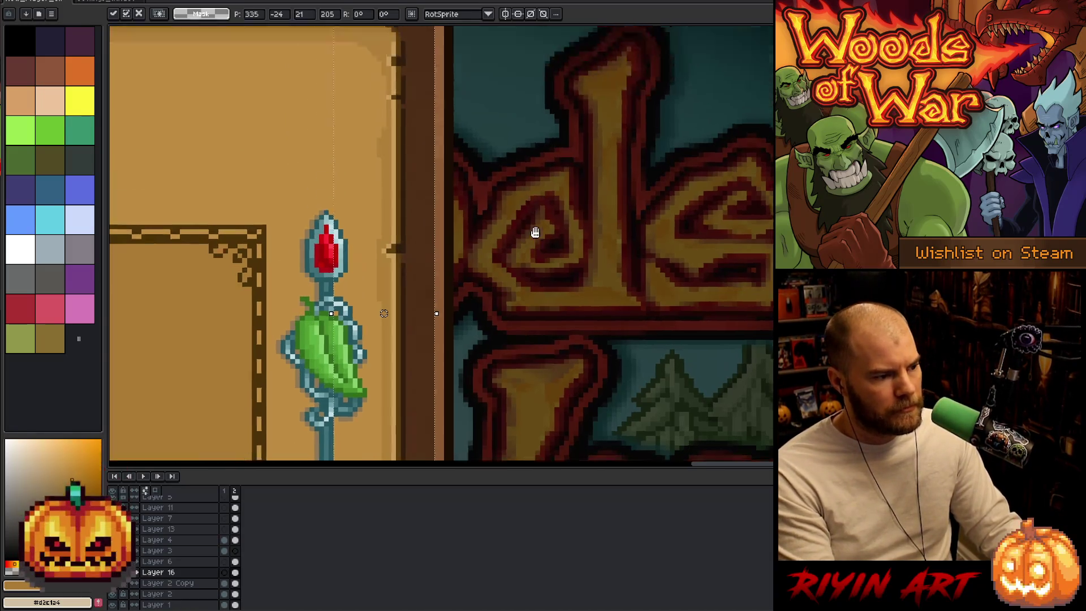
scroll(540, 194, "down", 3)
scroll(526, 226, "down", 5)
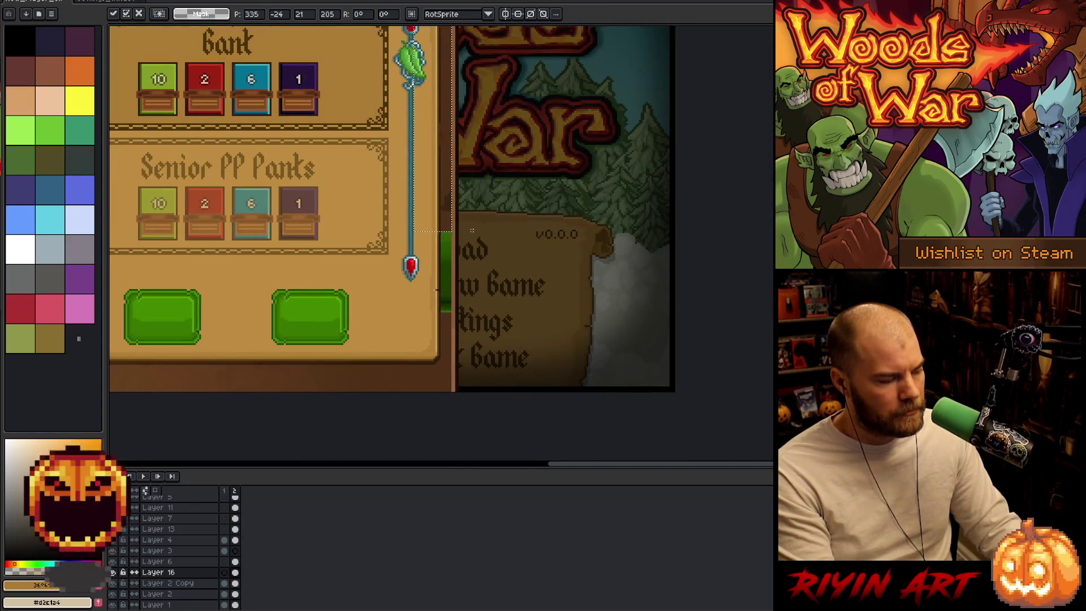
scroll(471, 230, "down", 1)
scroll(509, 254, "up", 2)
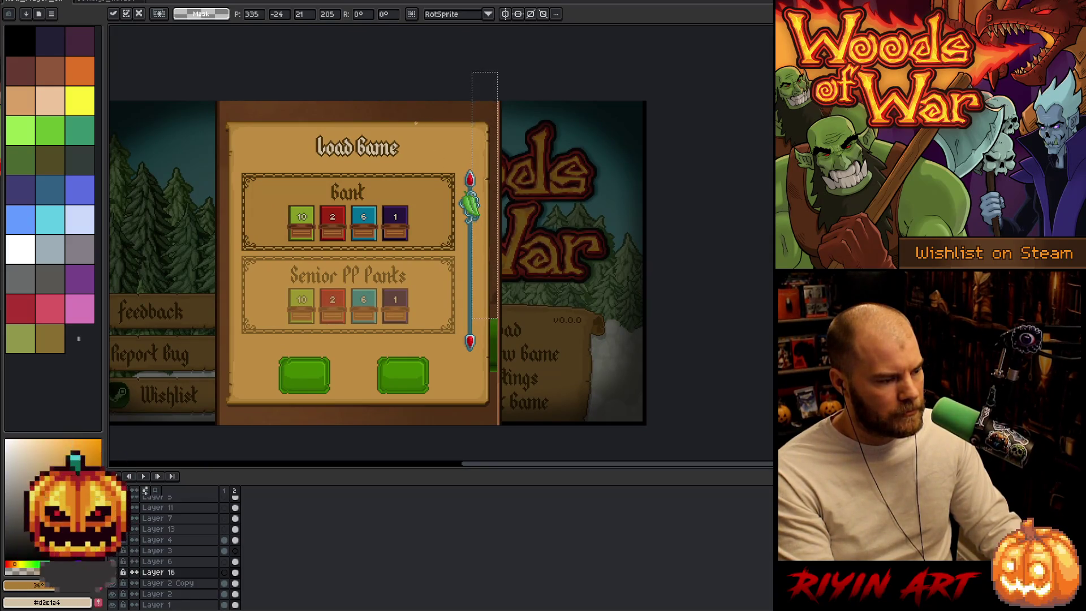
key("Return")
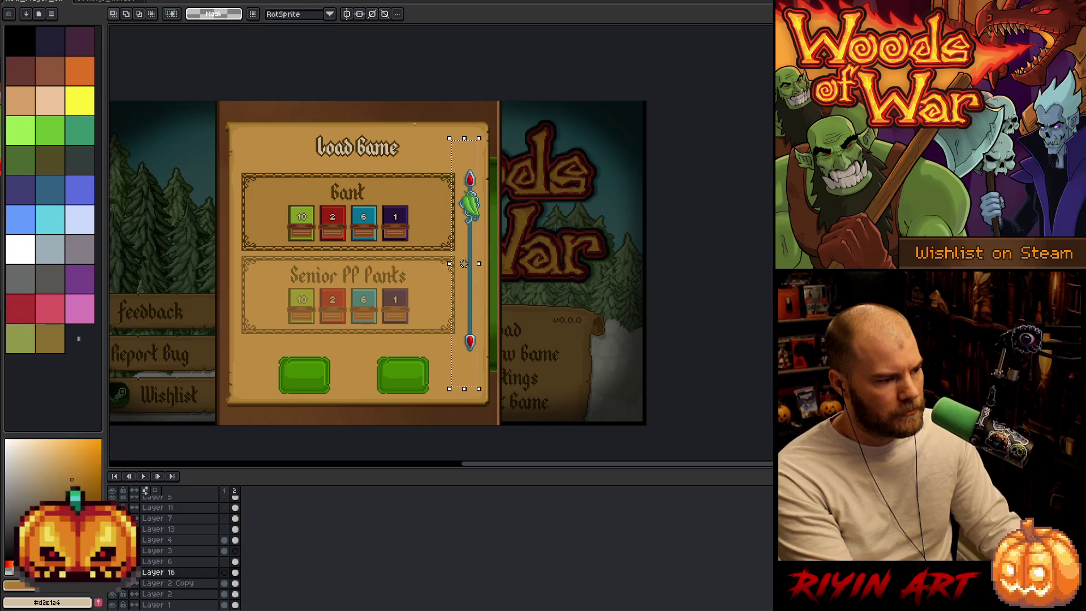
- Select the vertical scrollbar strip and drag it right toward the panel edge
mouse_move(411, 123)
left_mouse_down()
mouse_move(444, 421)
mouse_move(458, 408)
left_mouse_up()
left_click_drag(463, 265, 478, 264)
scroll(509, 107, "up", 4)
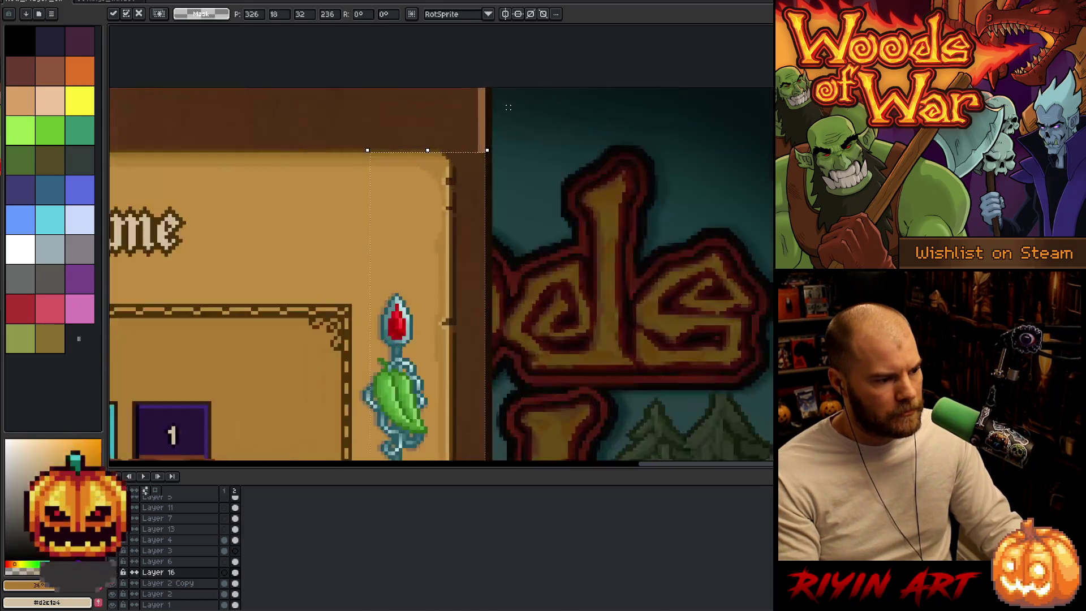
key("Return")
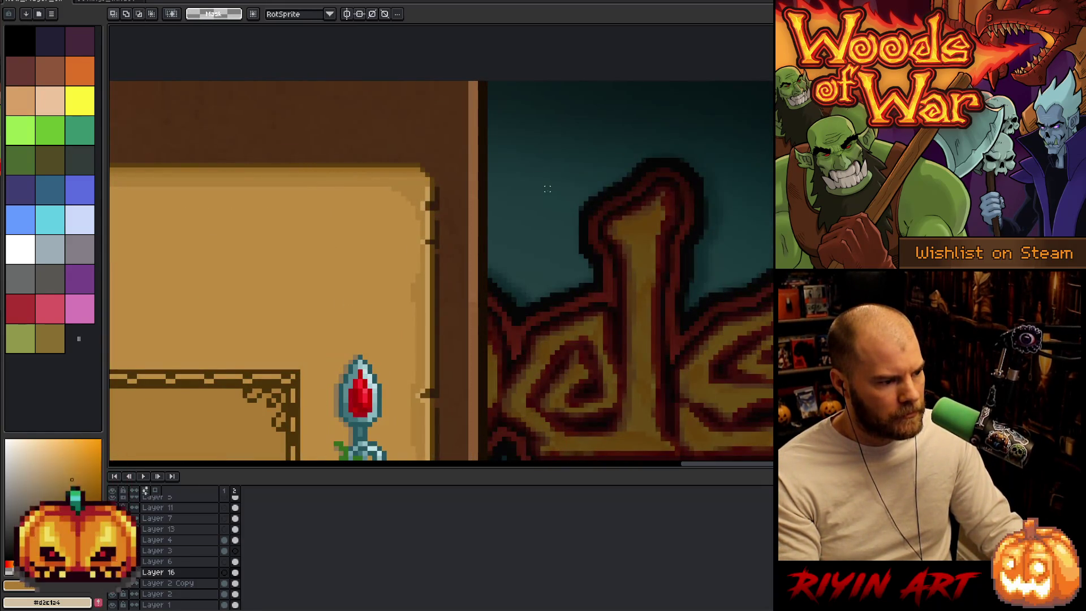
scroll(548, 192, "down", 5)
scroll(555, 368, "up", 2)
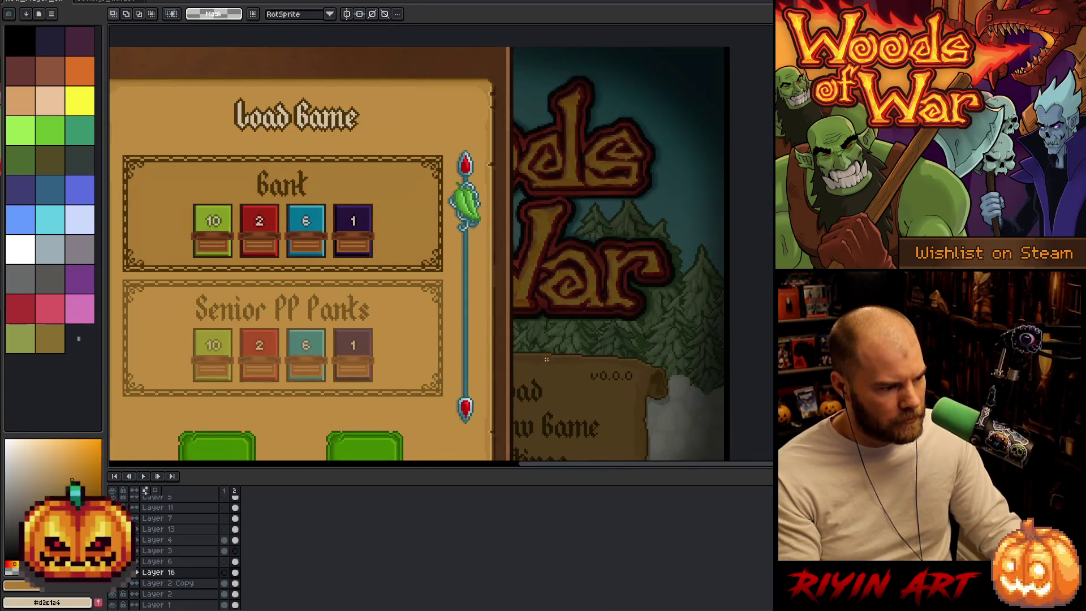
scroll(499, 275, "up", 4)
scroll(498, 276, "down", 3)
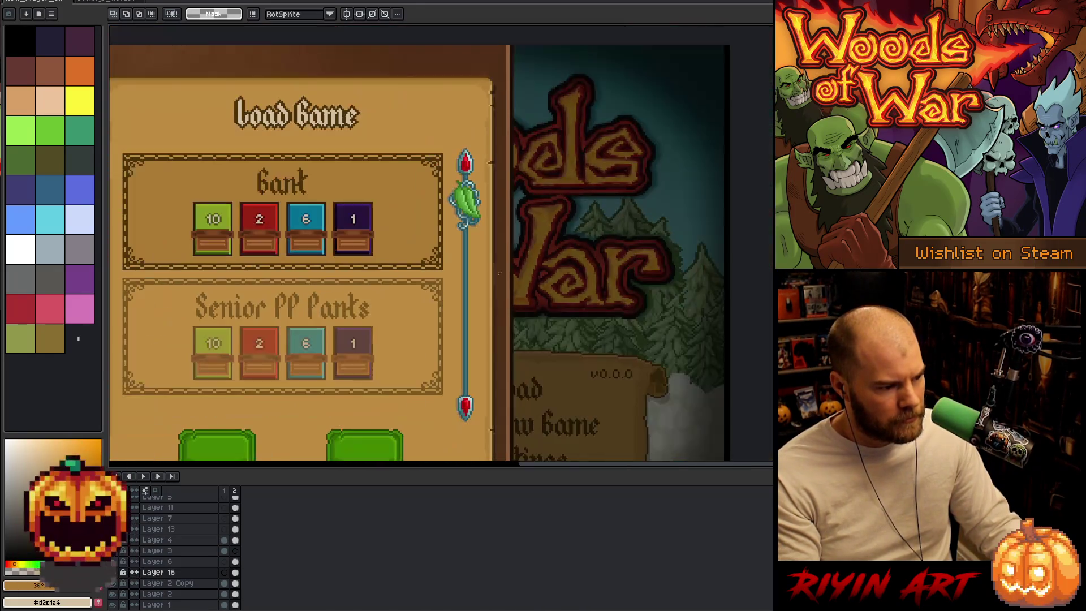
scroll(498, 399, "up", 4)
scroll(499, 402, "down", 4)
scroll(503, 413, "up", 3)
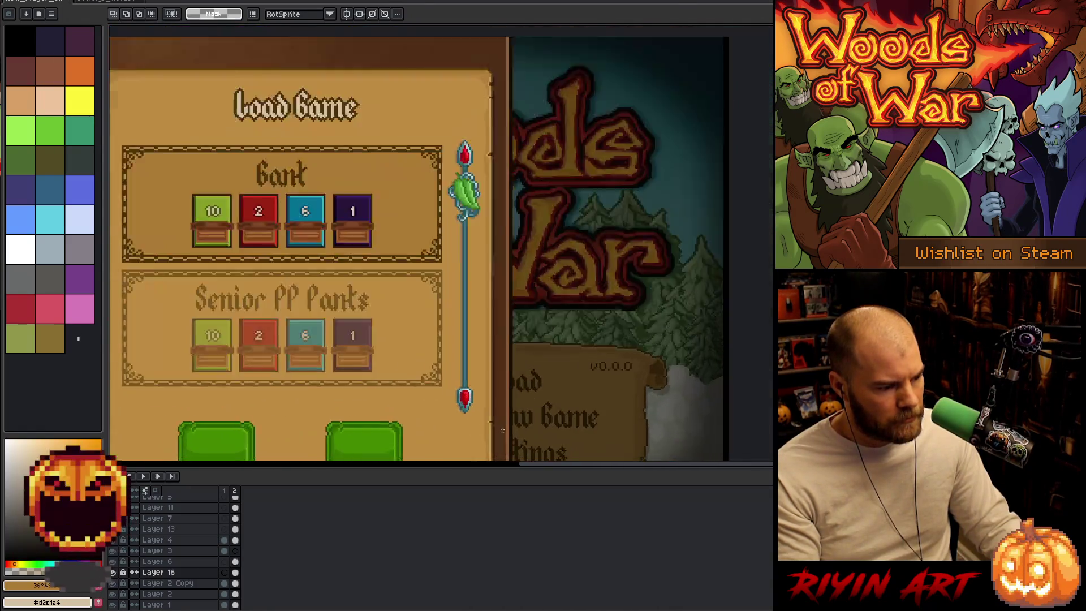
left_click_drag(504, 417, 453, 151)
scroll(477, 255, "down", 2)
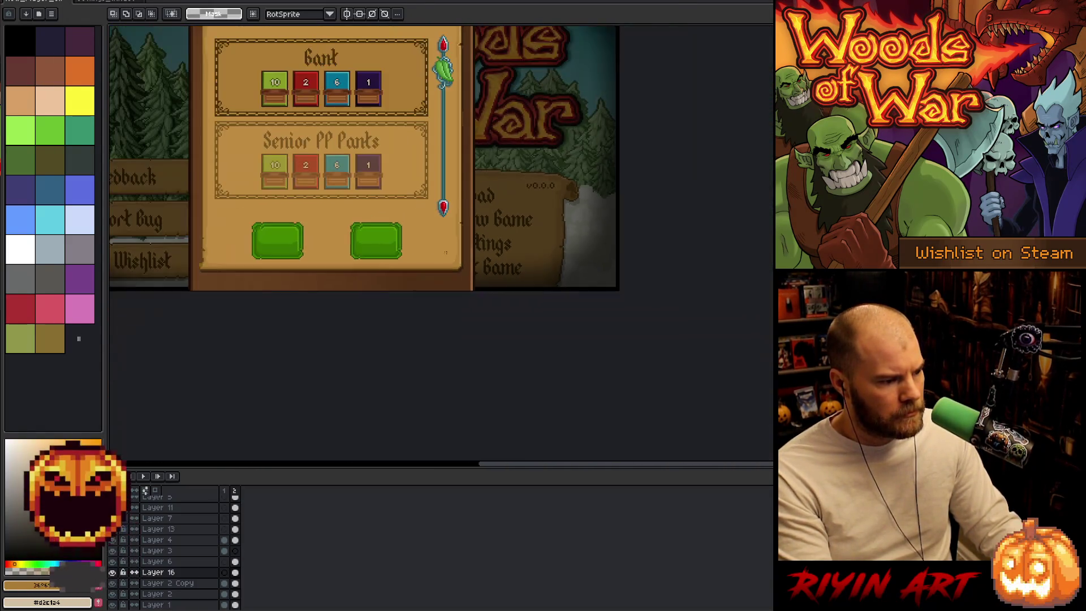
scroll(462, 211, "up", 3)
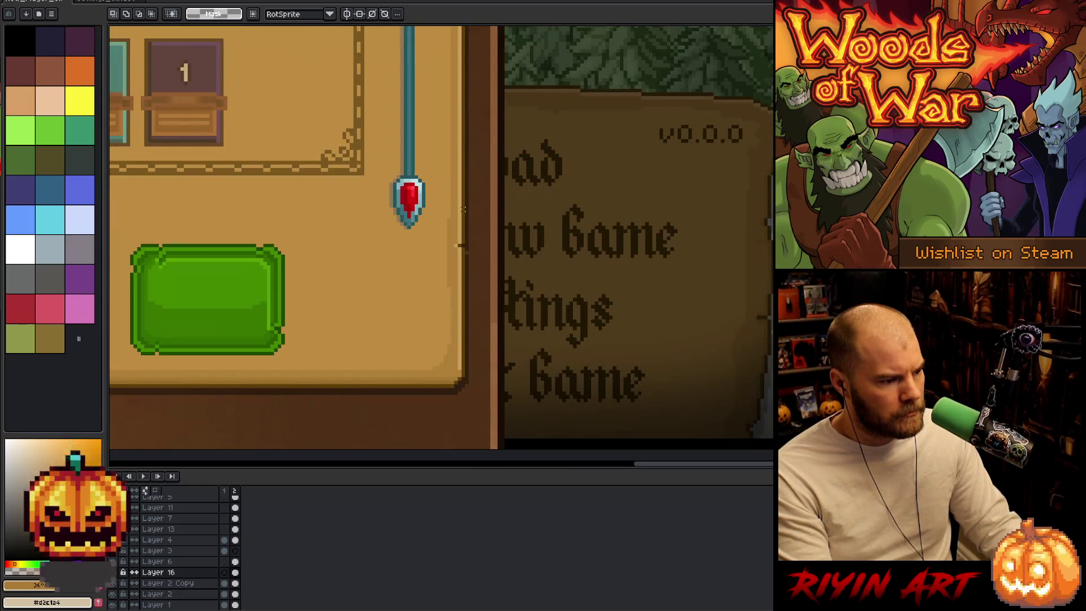
scroll(463, 208, "down", 1)
scroll(475, 291, "up", 4)
scroll(456, 279, "up", 2)
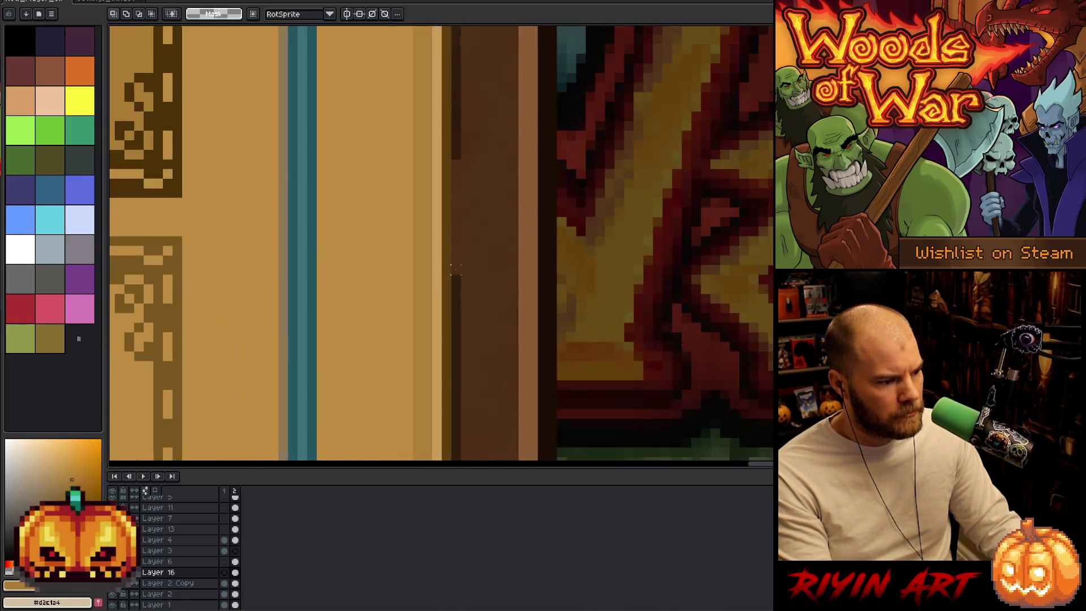
left_click(458, 291, "ctrl")
left_click(158, 477)
left_click(158, 476)
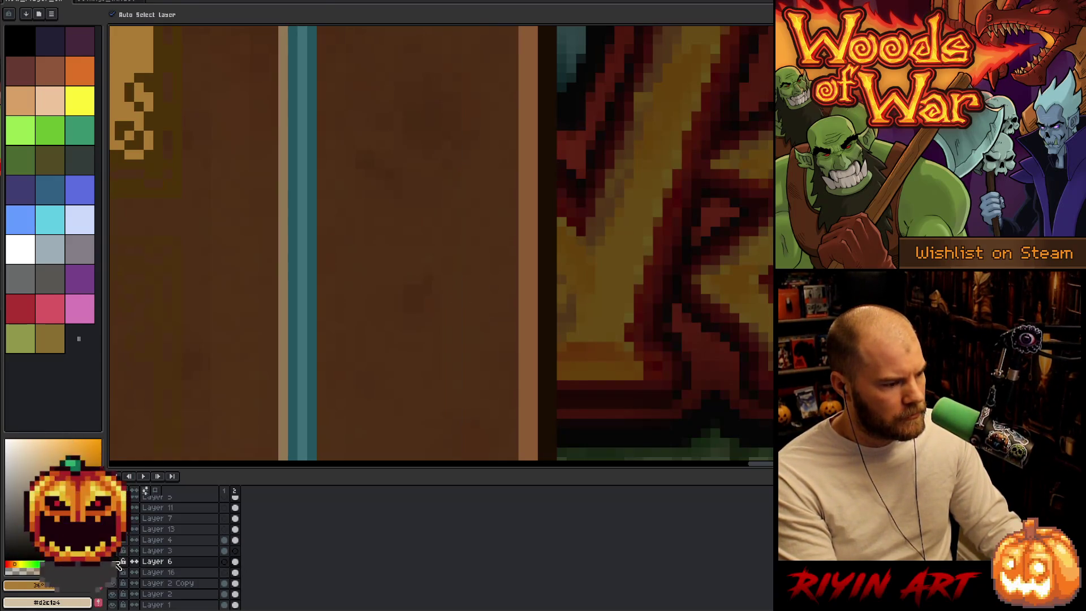
left_click(158, 476)
left_click(158, 477)
scroll(339, 282, "down", 5)
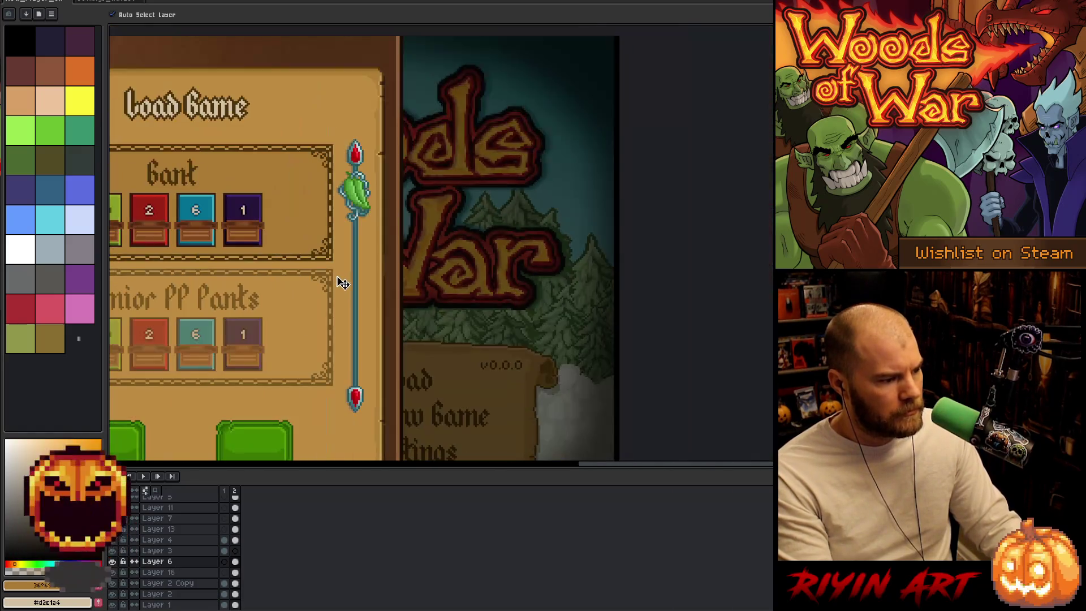
left_click(113, 562, "alt")
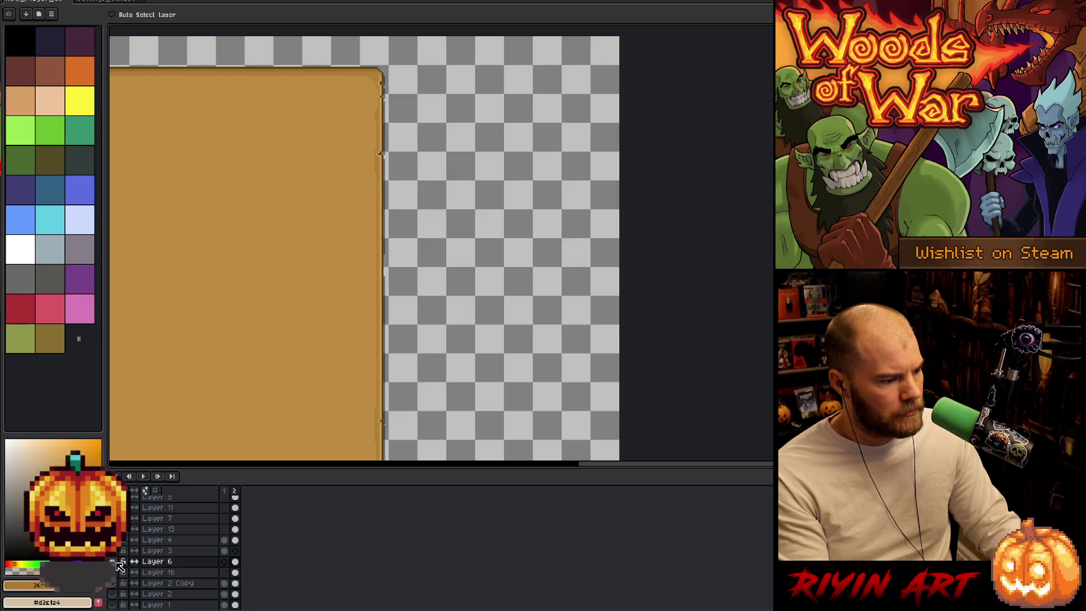
left_click(113, 562, "alt")
left_click(113, 562, "alt")
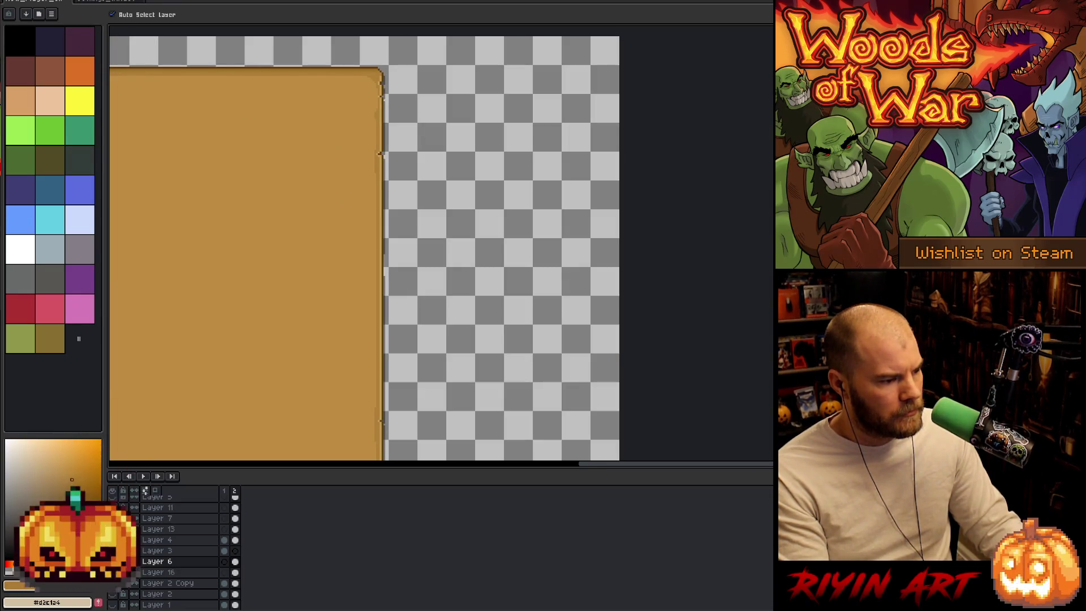
scroll(361, 405, "down", 2)
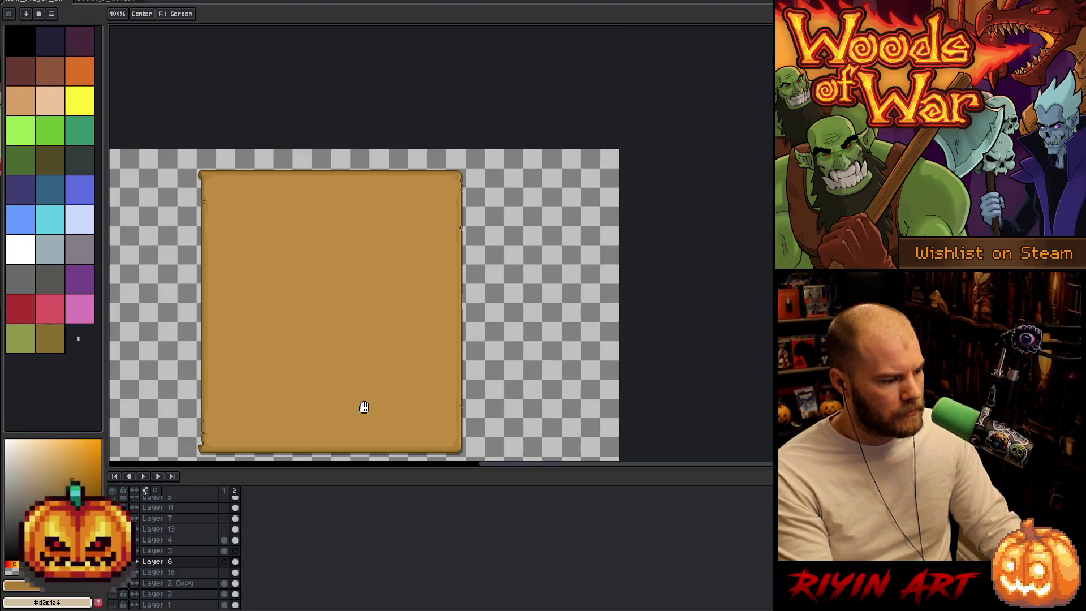
scroll(504, 270, "up", 3)
scroll(351, 312, "up", 2)
scroll(364, 311, "down", 2)
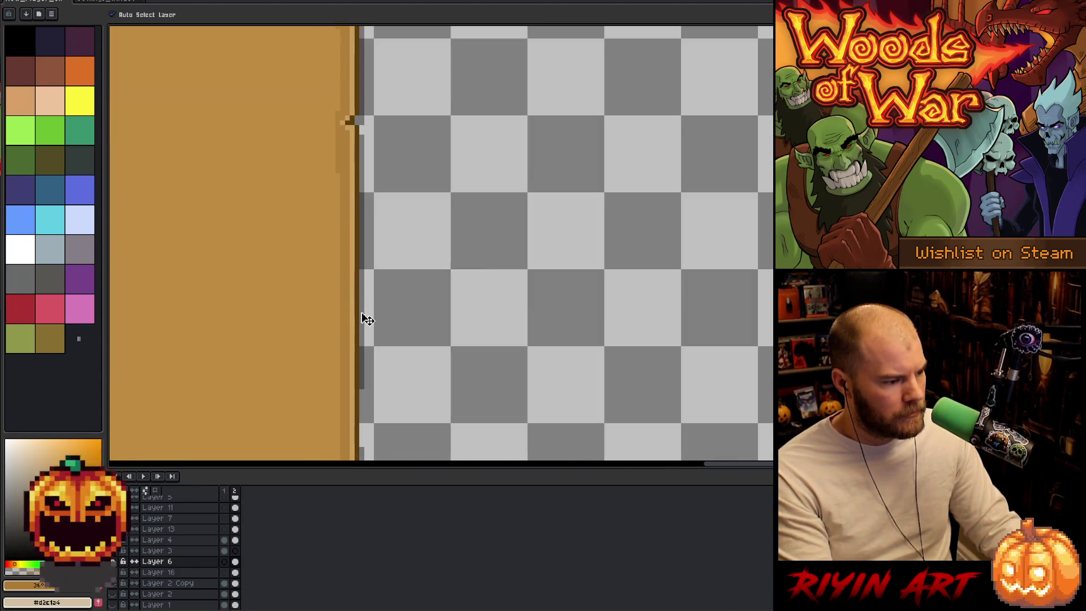
scroll(391, 273, "up", 2)
key("m")
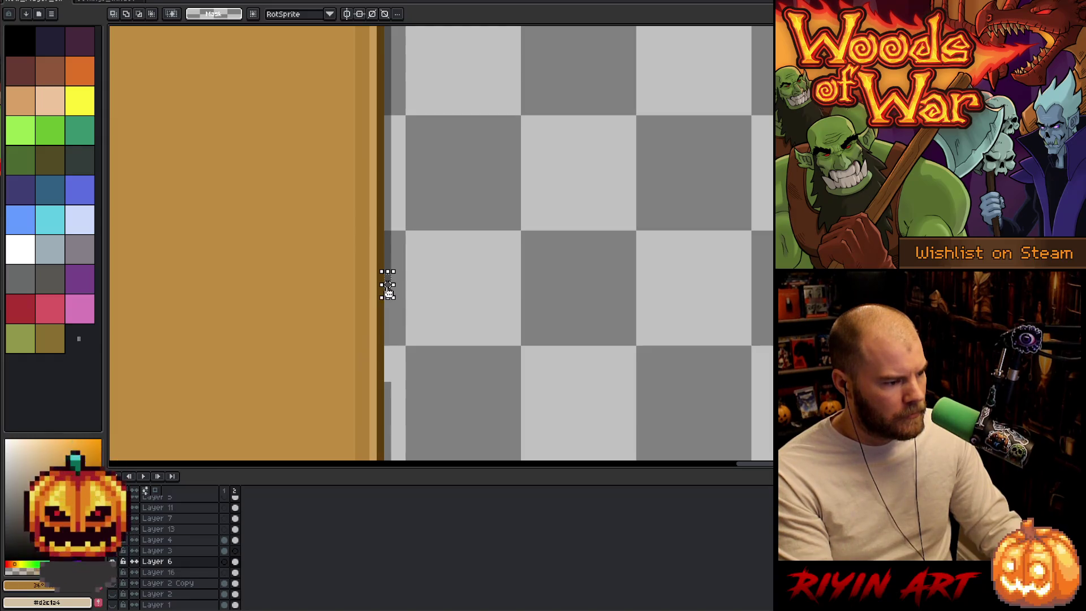
left_click_drag(382, 273, 394, 385)
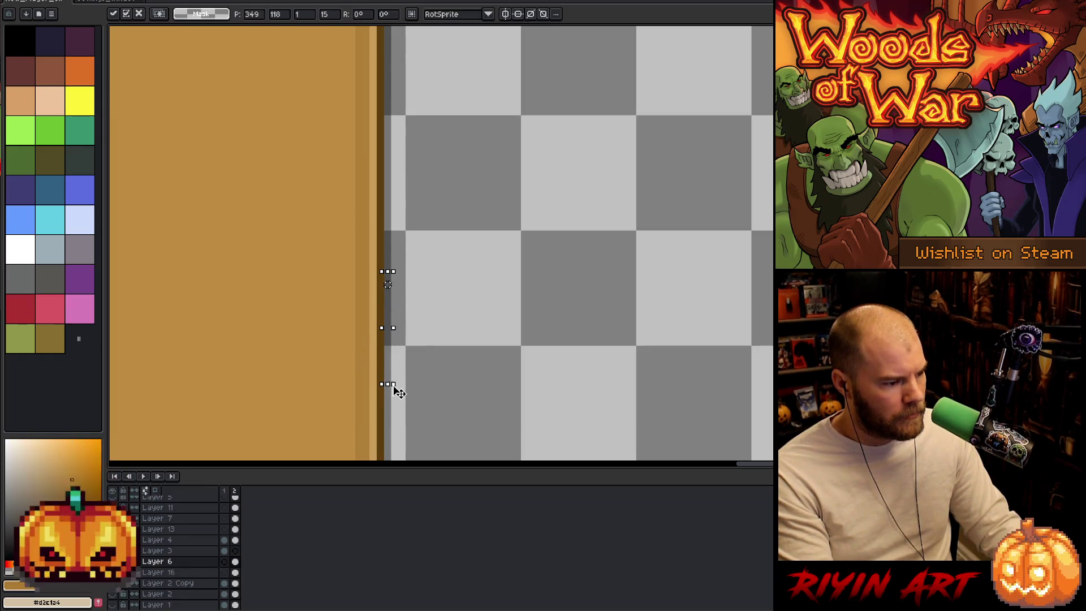
key("ctrl+d")
scroll(388, 327, "down", 5)
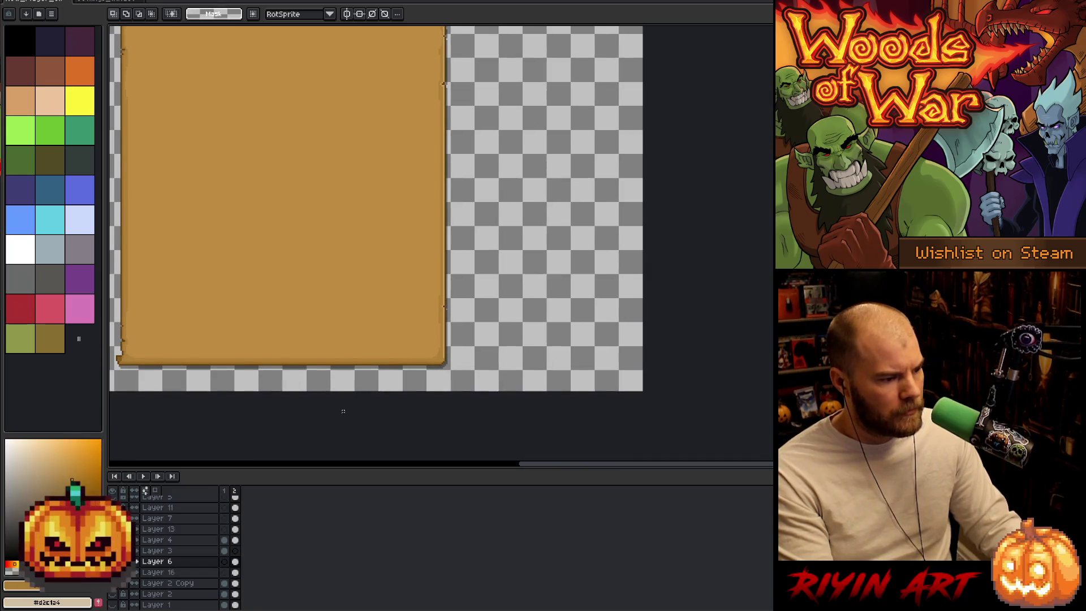
scroll(307, 243, "down", 2)
scroll(307, 242, "up", 2)
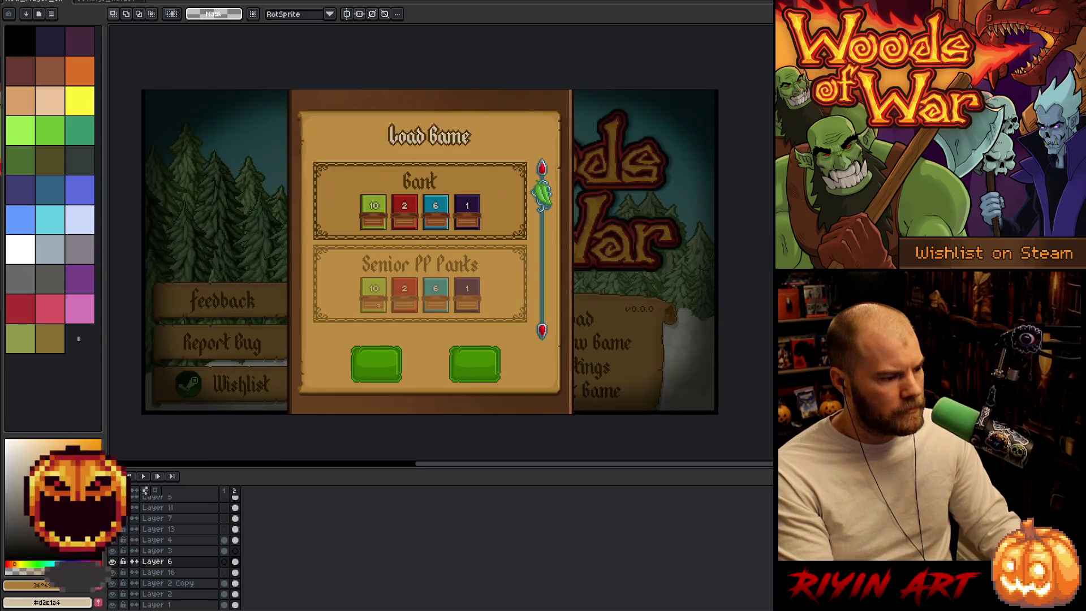
scroll(553, 200, "up", 1)
scroll(532, 187, "up", 1)
scroll(517, 192, "down", 2)
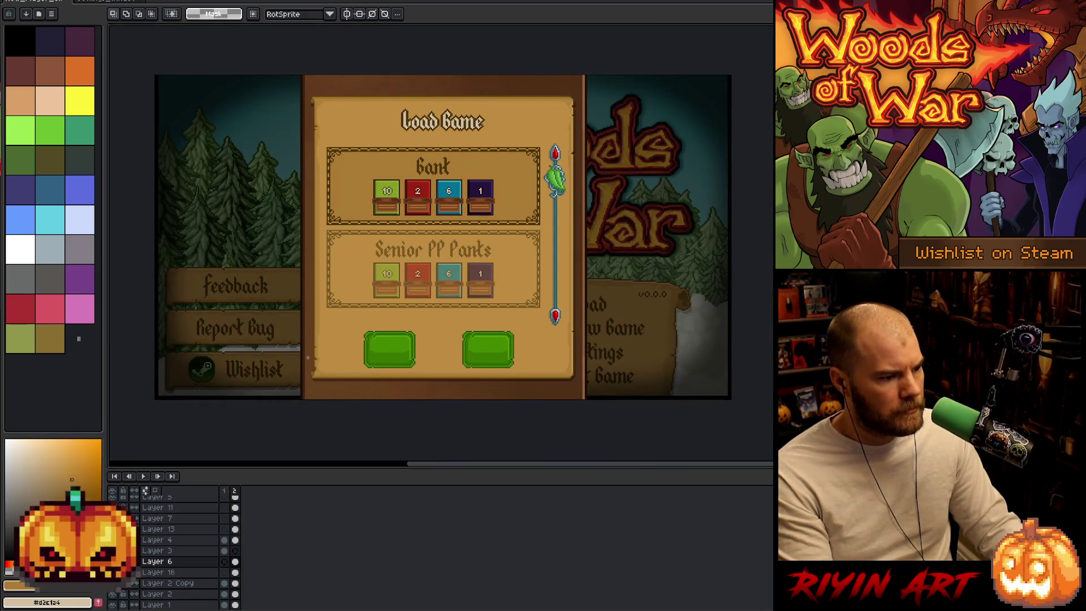
scroll(588, 350, "up", 1)
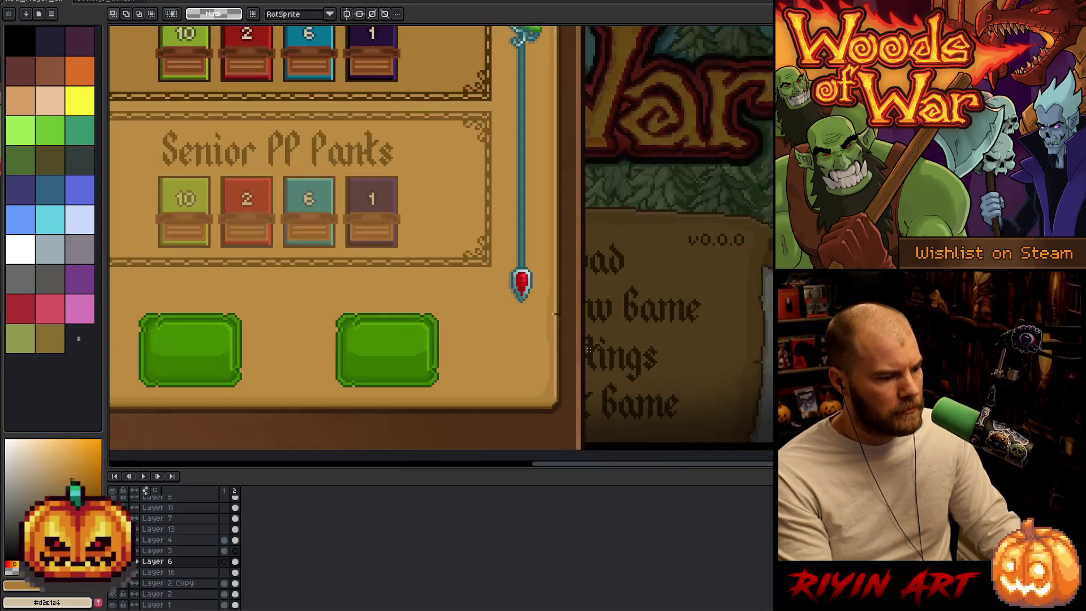
scroll(570, 376, "up", 1)
scroll(570, 376, "down", 3)
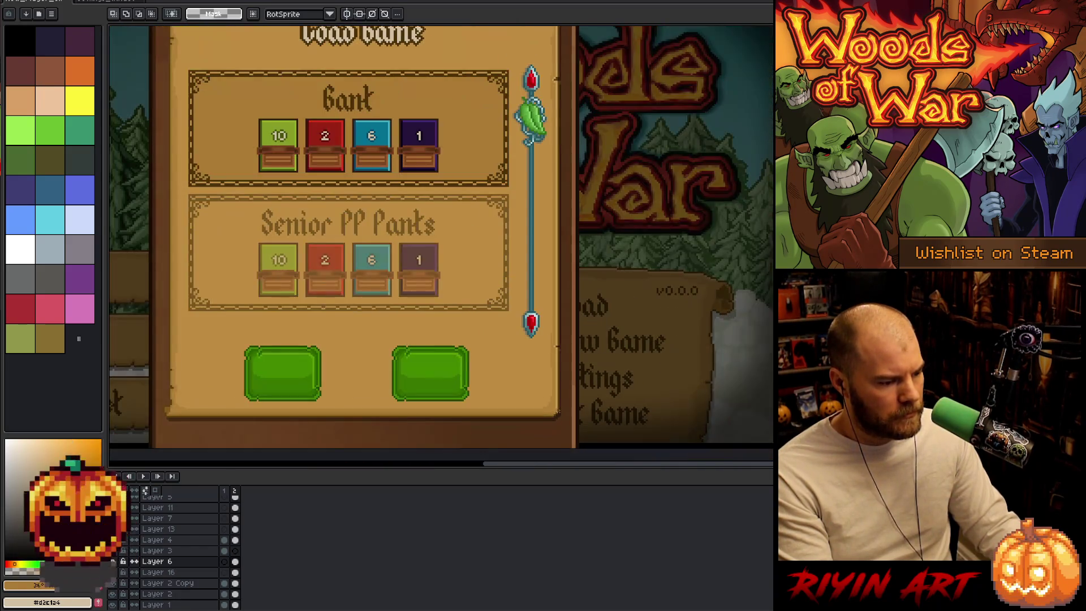
left_click(116, 562, "alt")
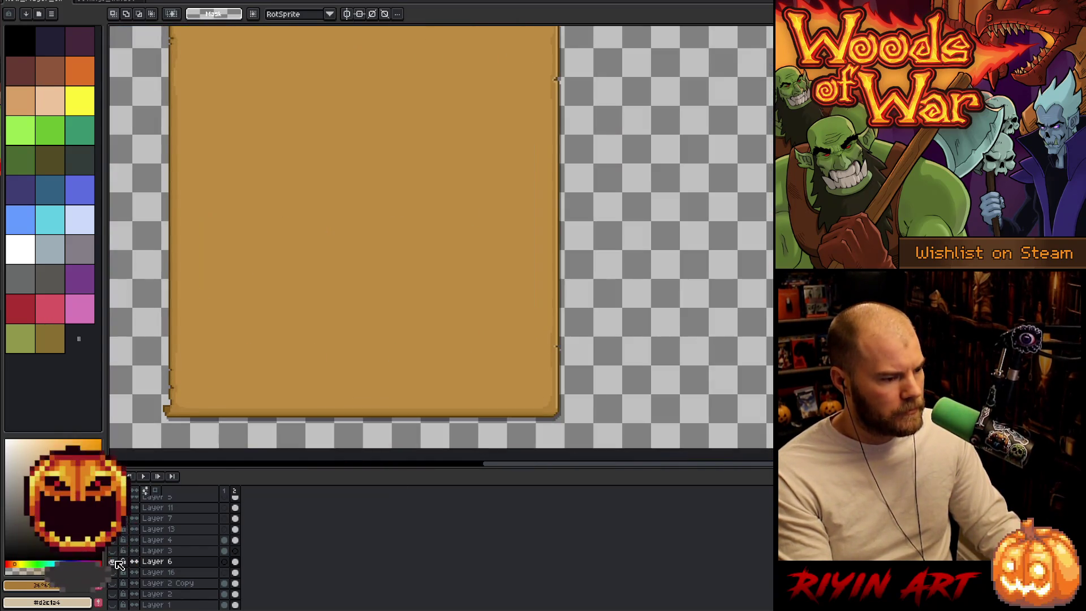
left_click(114, 562, "alt")
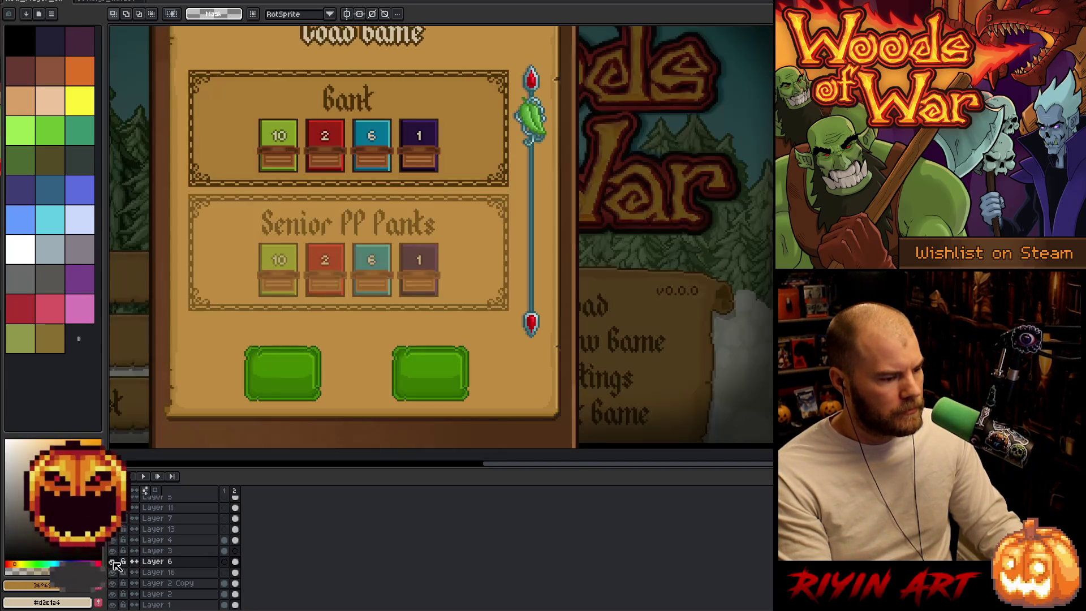
left_click(116, 562, "alt")
key("i")
- Apply a Replace Color change and show all hidden layers again
scroll(567, 418, "up", 3)
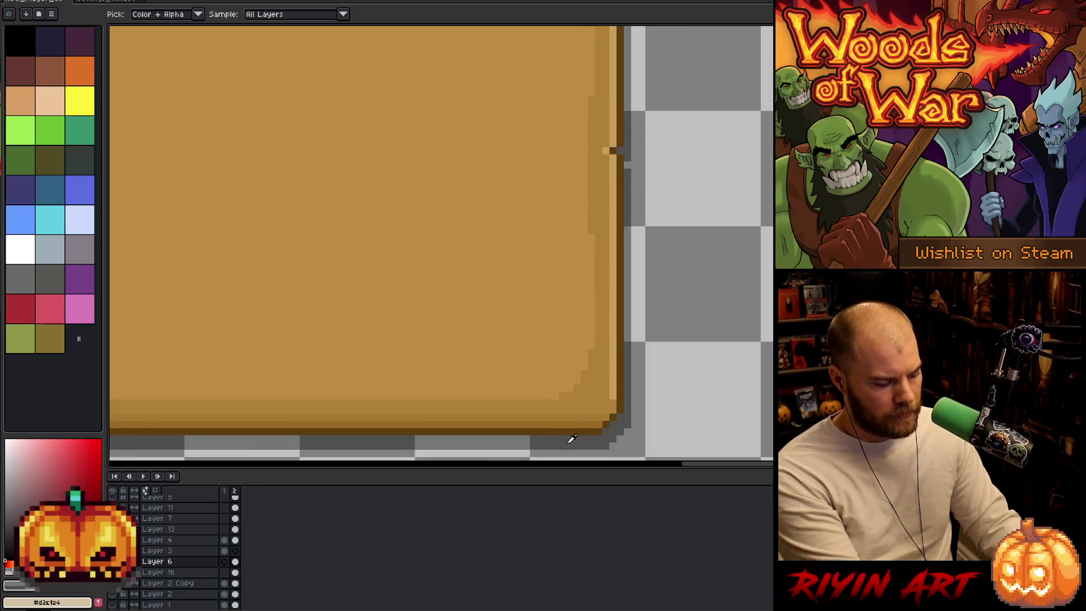
key("shift+r")
left_click(334, 474)
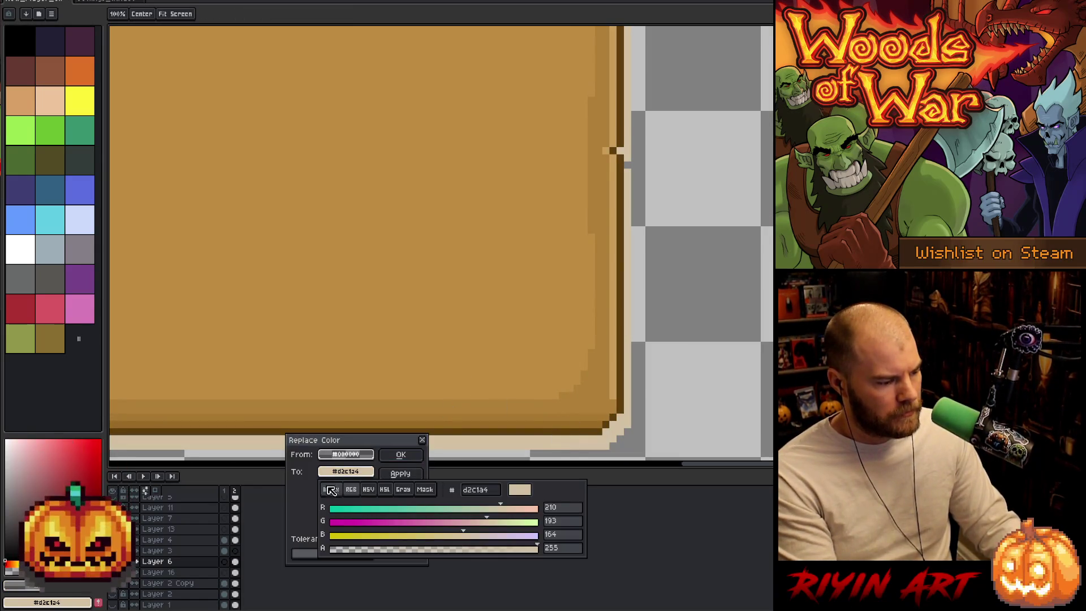
left_click(400, 454)
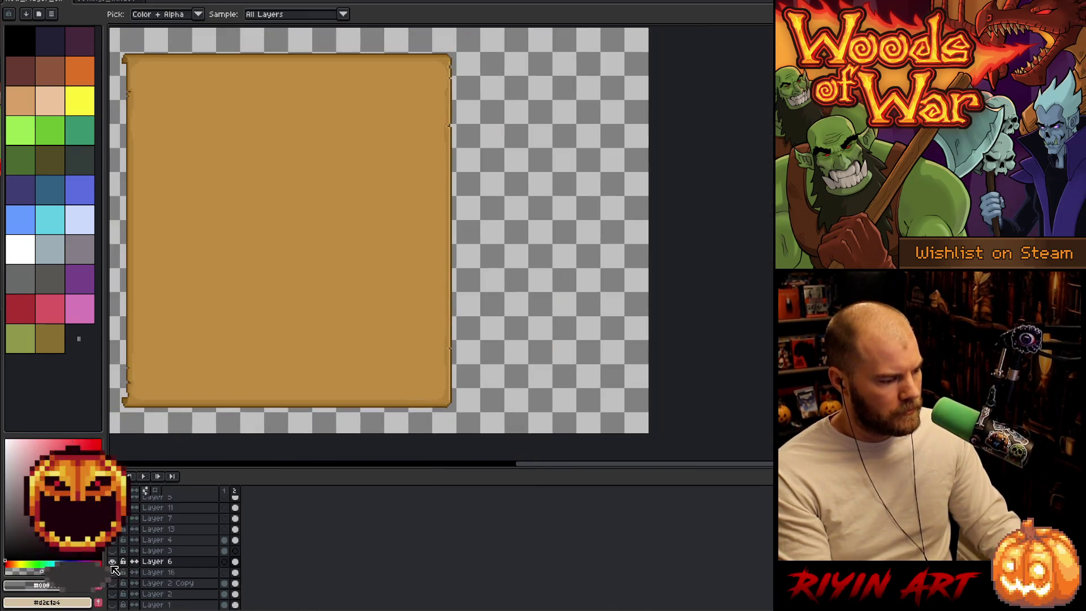
left_click(115, 565)
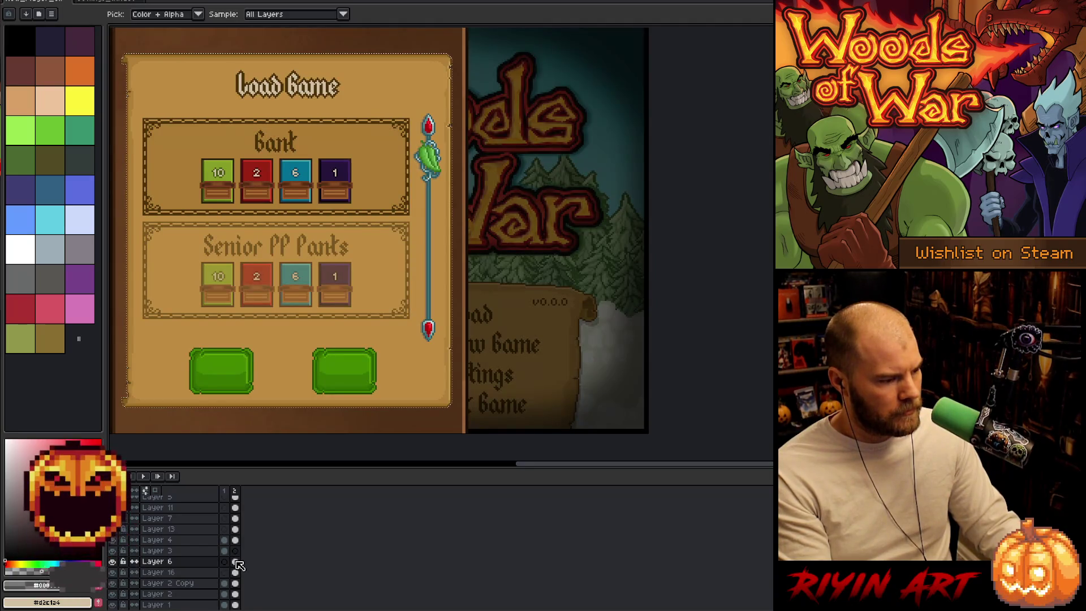
- Fill a new Layer 17 with dark shading beneath Layer 6, offset one pixel left and down
key("shift+n")
key("f")
key("v")
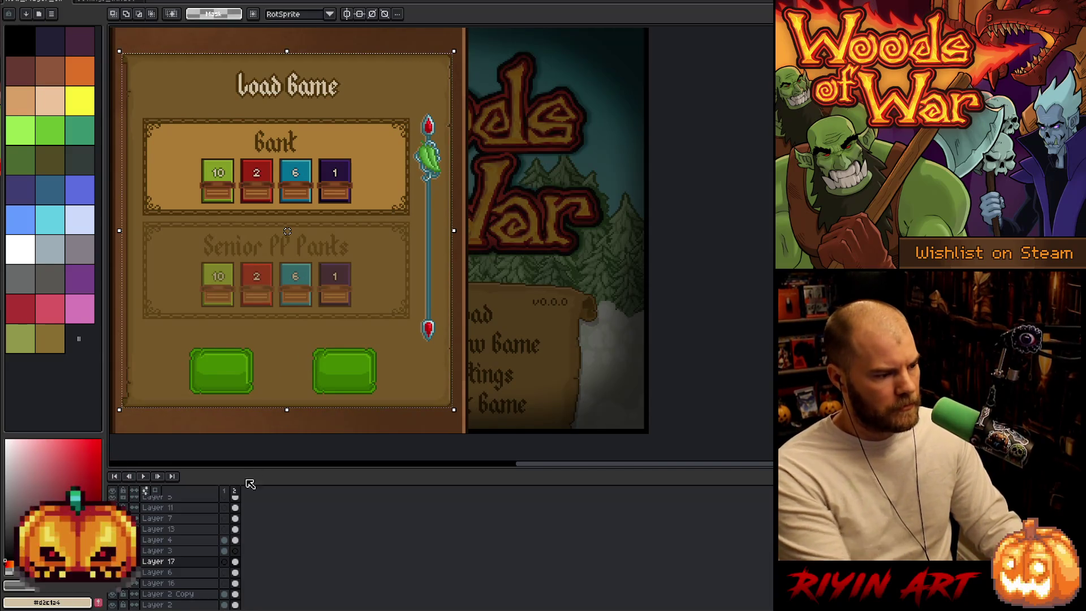
left_click(184, 563)
left_click_drag(184, 564, 182, 579)
left_click_drag(257, 320, 369, 302)
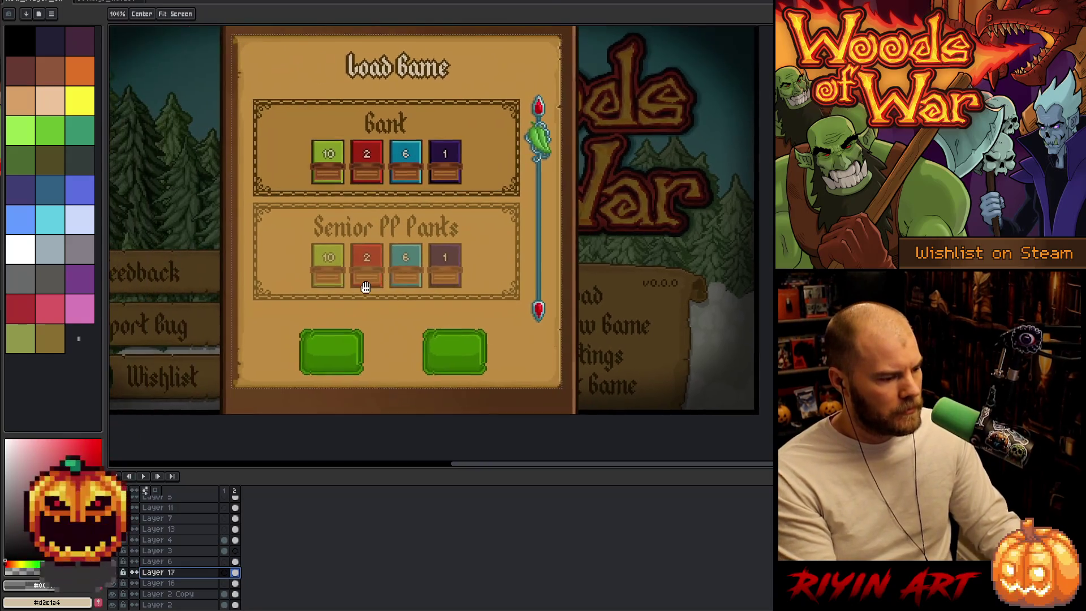
key("Left")
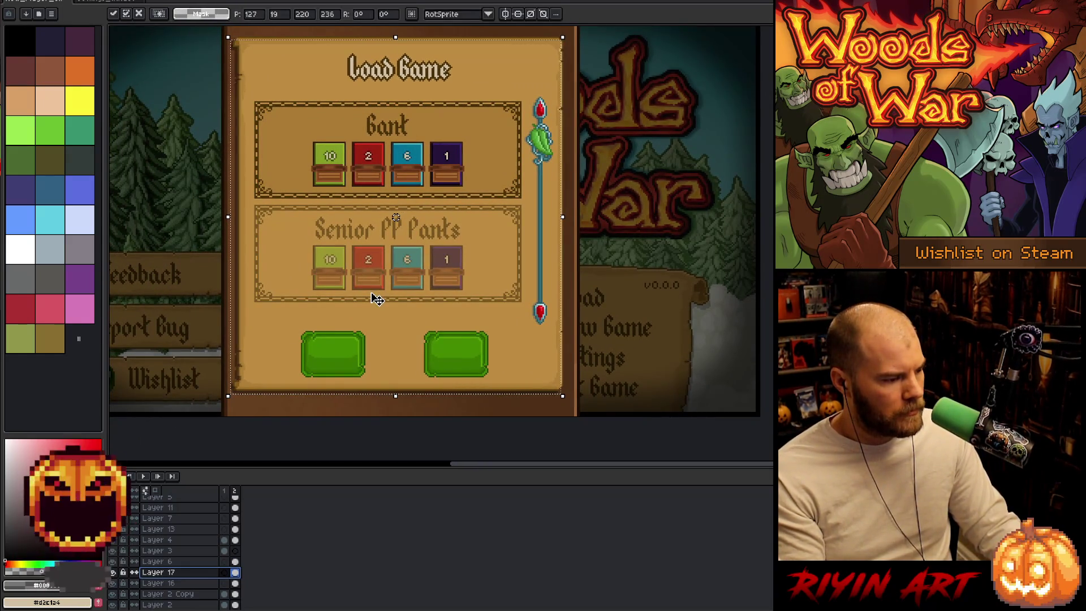
key("Down")
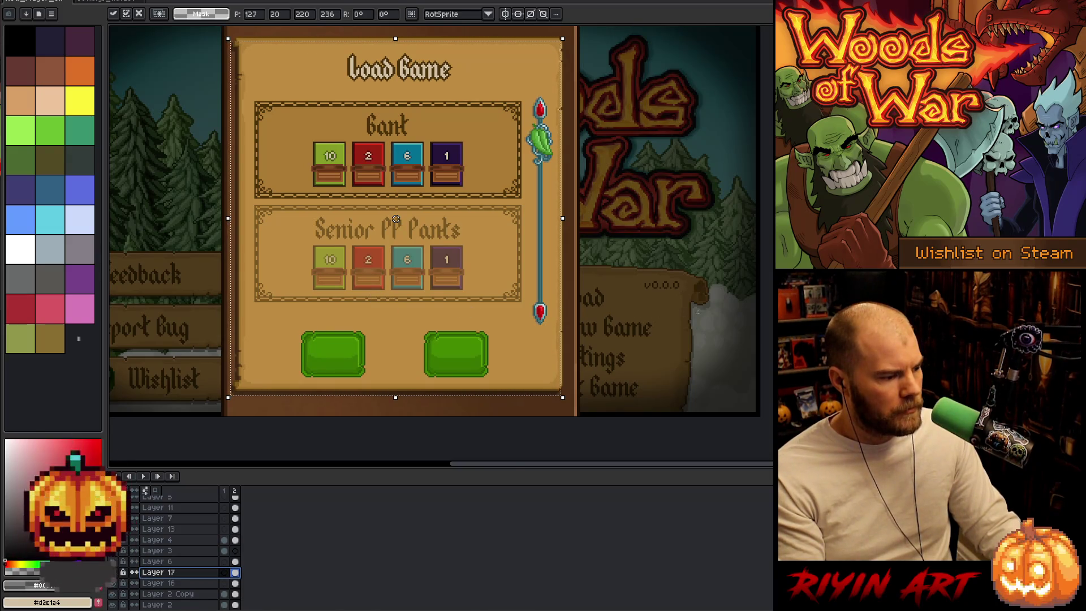
key("ctrl+d")
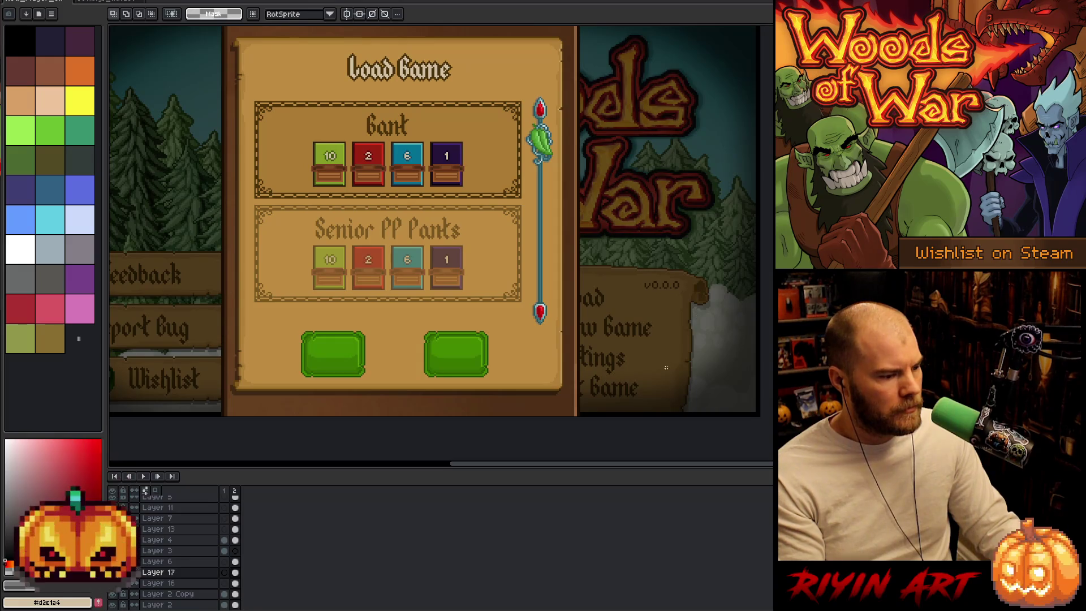
scroll(666, 368, "down", 1)
mouse_move(666, 368)
left_mouse_down()
mouse_move(611, 361)
mouse_move(560, 322)
left_mouse_up()
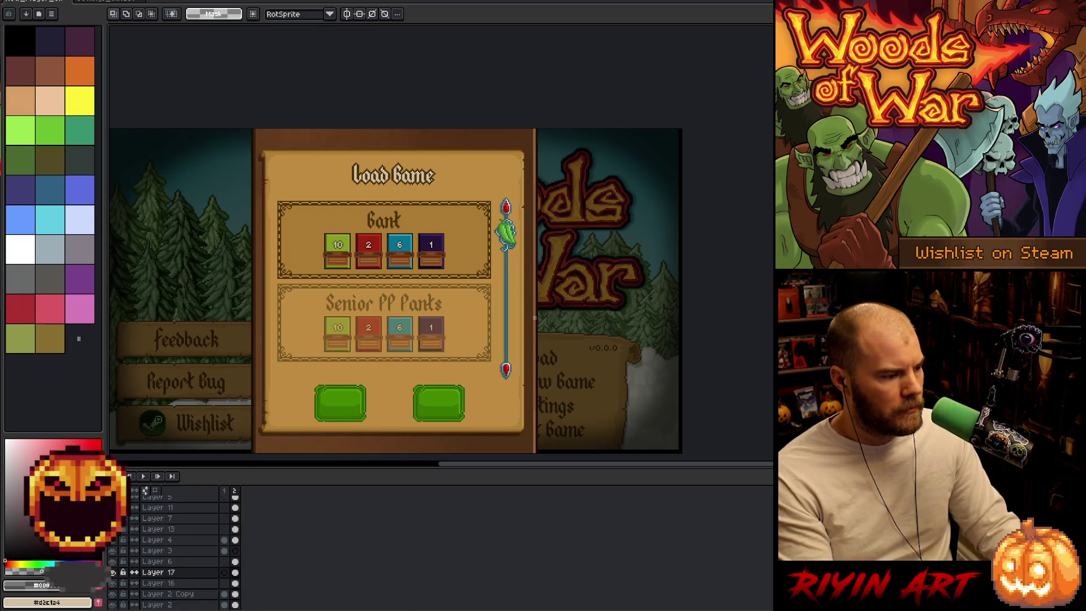
- Marquee-select a strip along the panel's right edge, then across its left wooden edge
scroll(524, 164, "up", 3)
left_click_drag(524, 159, 577, 234)
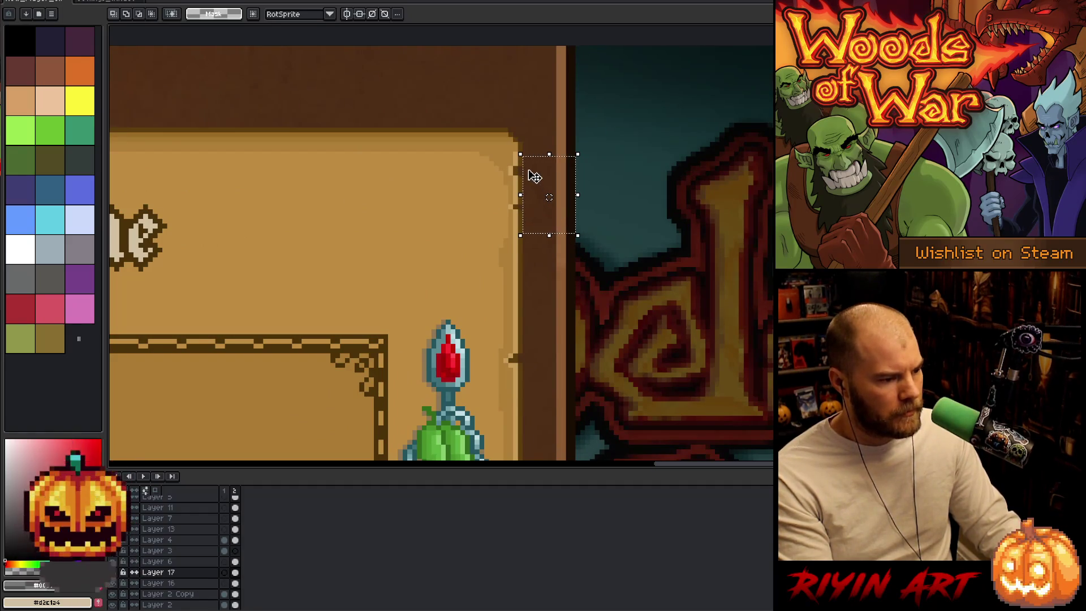
scroll(535, 176, "down", 5)
scroll(534, 177, "up", 2)
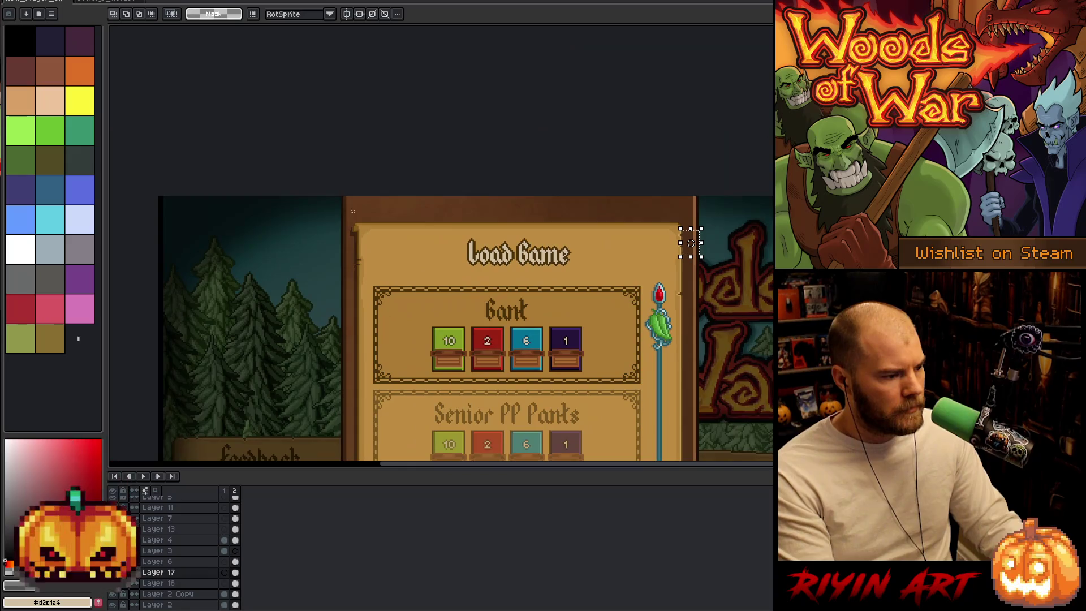
scroll(351, 252, "up", 3)
left_click_drag(383, 261, 330, 352)
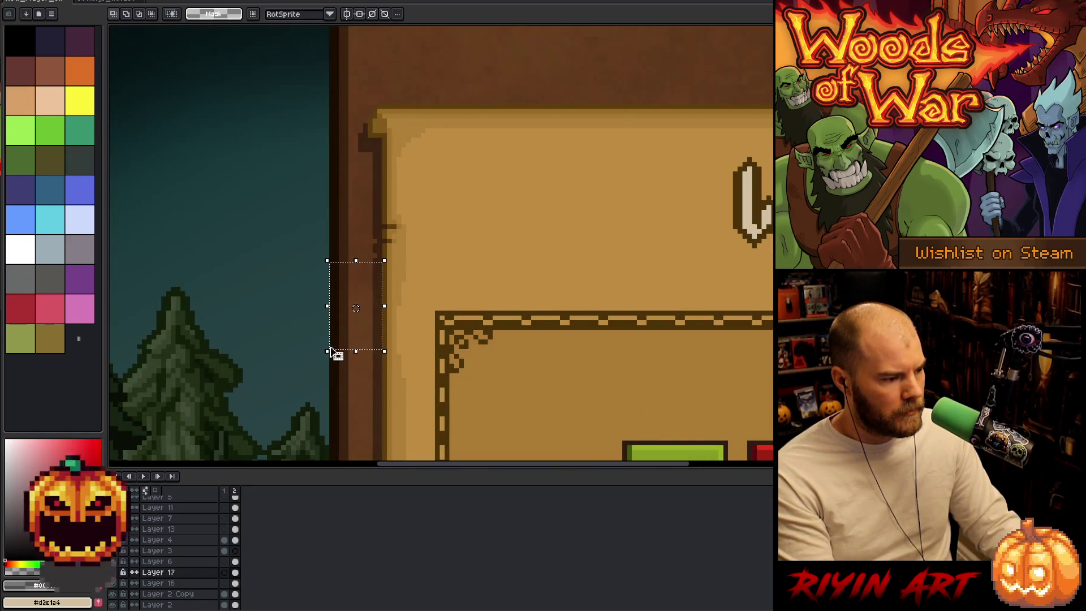
scroll(347, 279, "down", 4)
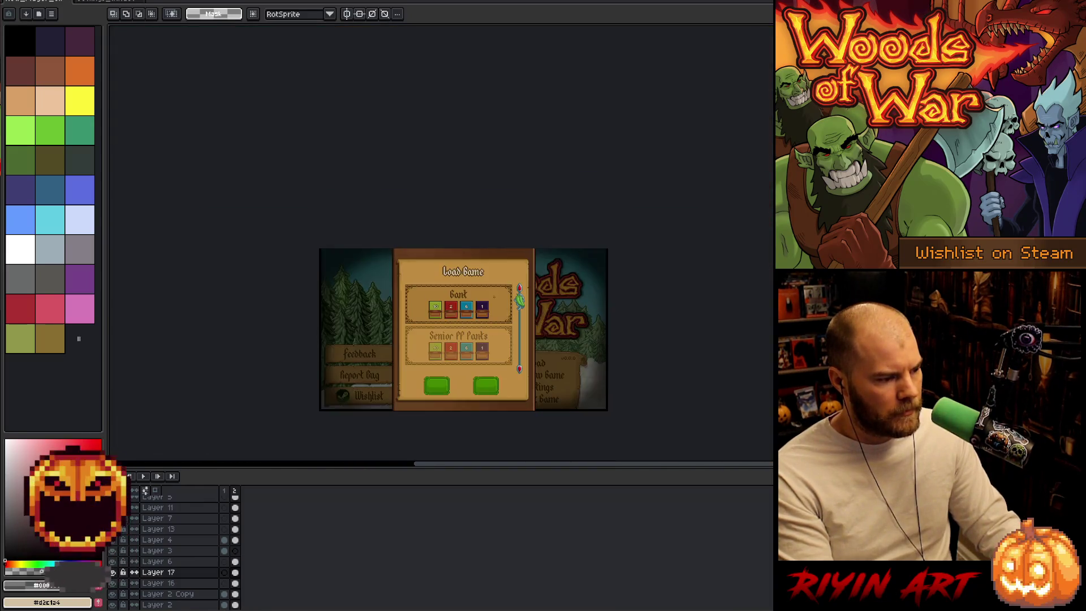
scroll(340, 281, "up", 1)
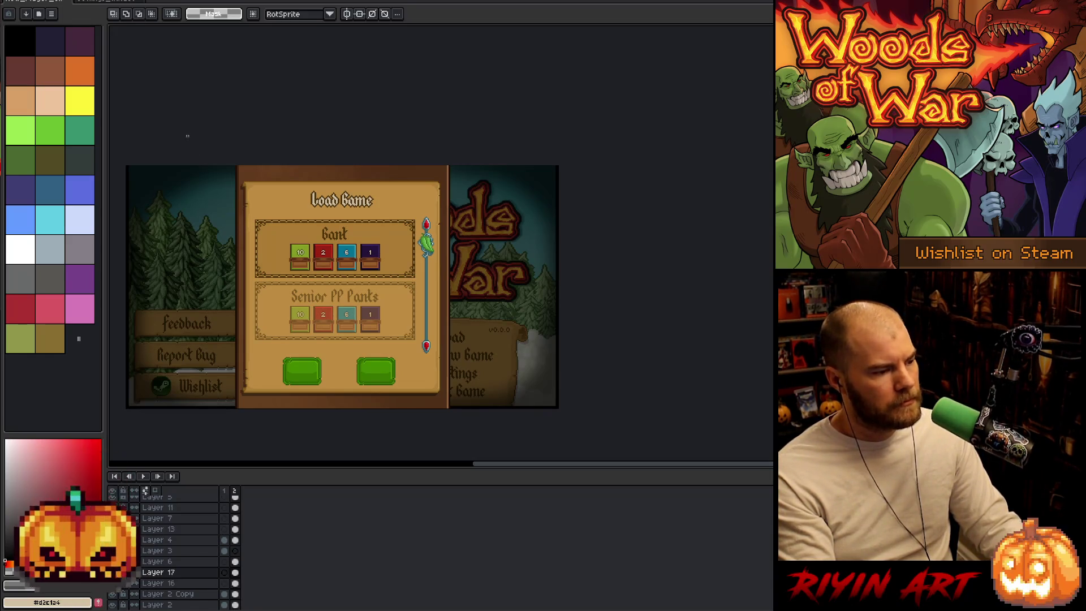
scroll(337, 442, "down", 1)
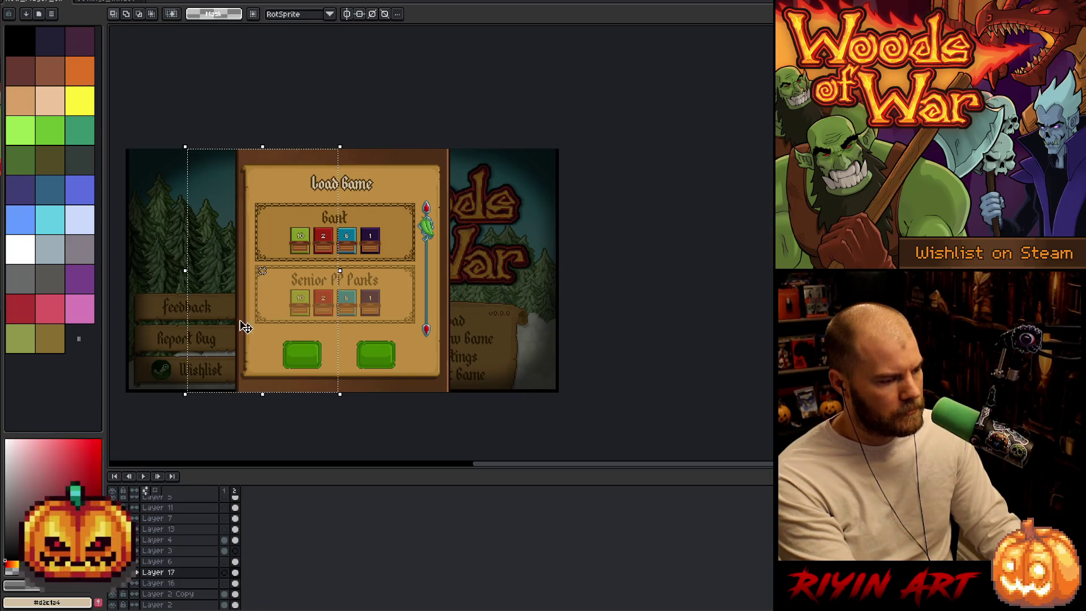
- Duplicate Layer 16 and compare frame 1 against the Load Game frame
key("Return")
left_click(405, 166)
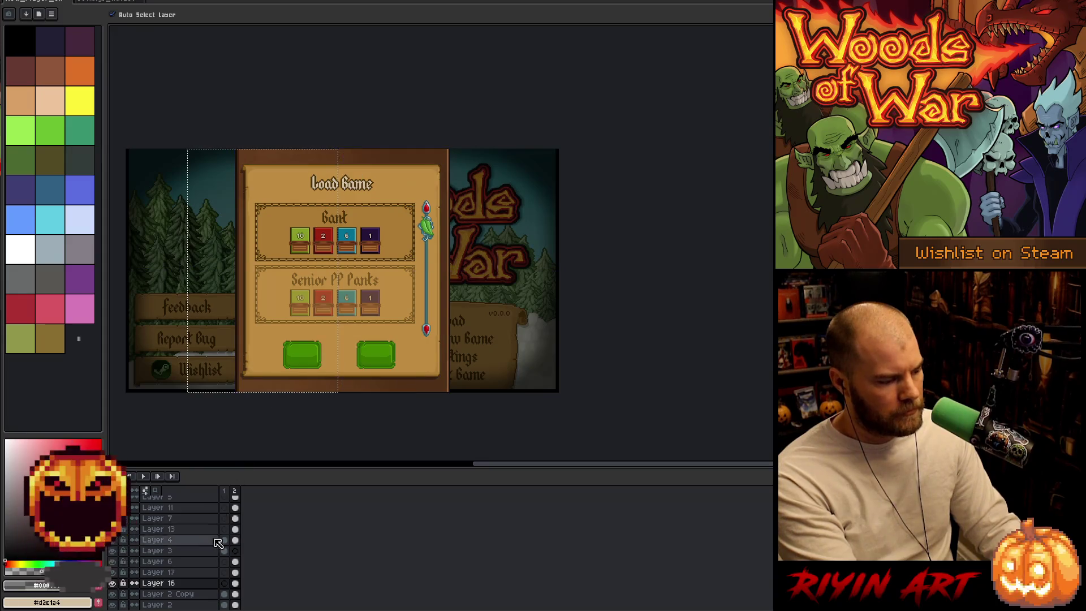
right_click(177, 586)
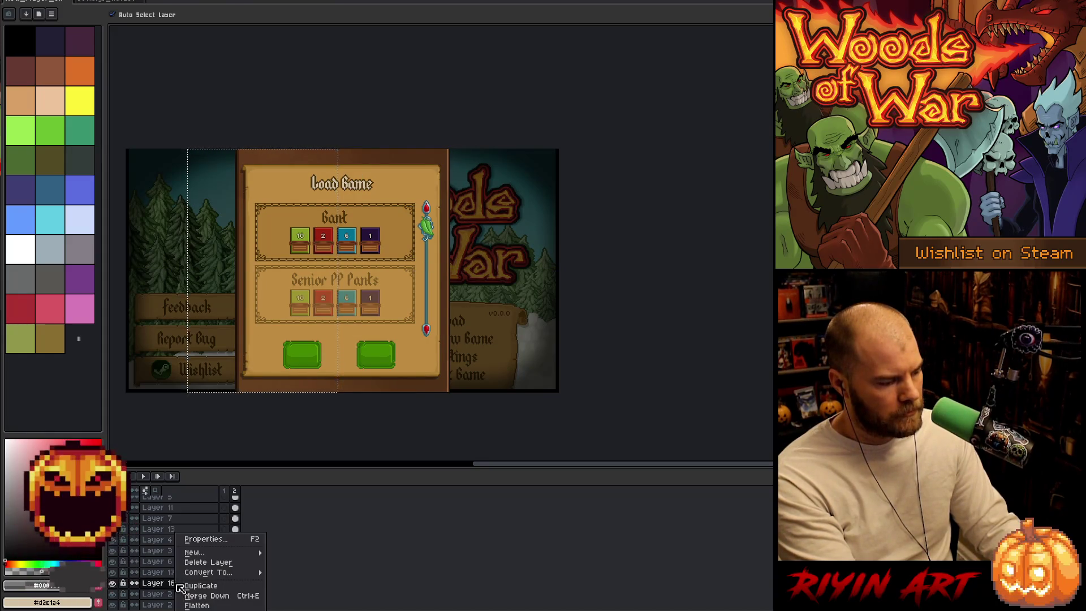
left_click(190, 587)
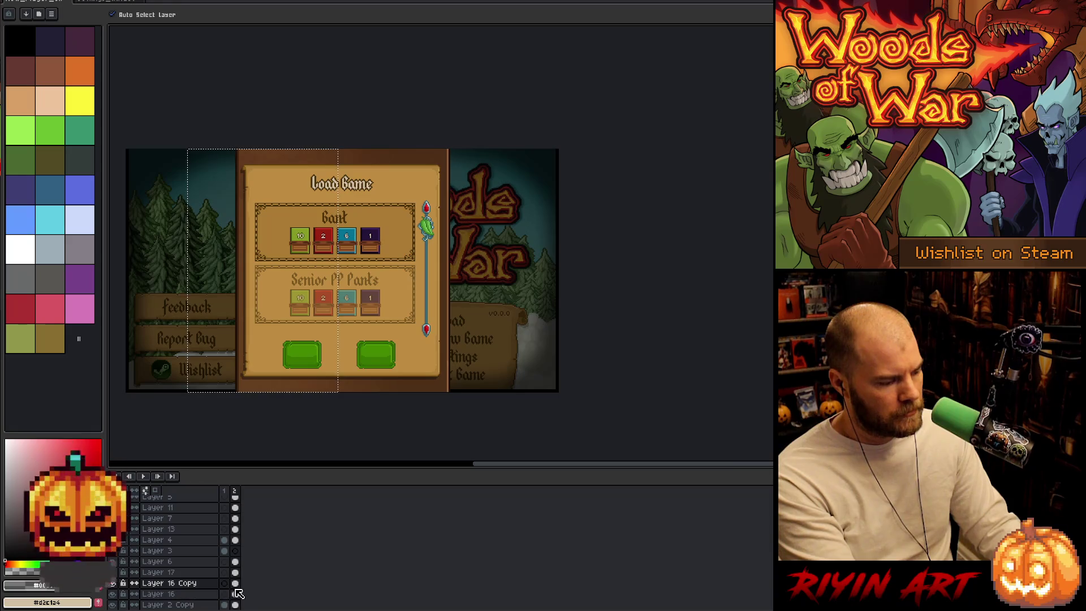
key("Left")
key("Right")
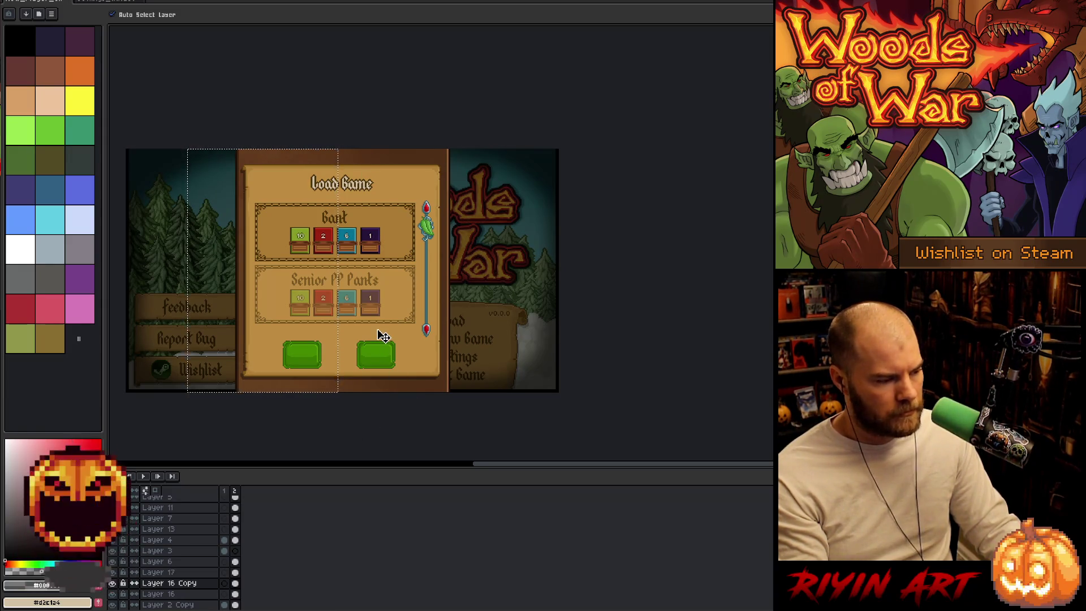
key("Left")
key("Right")
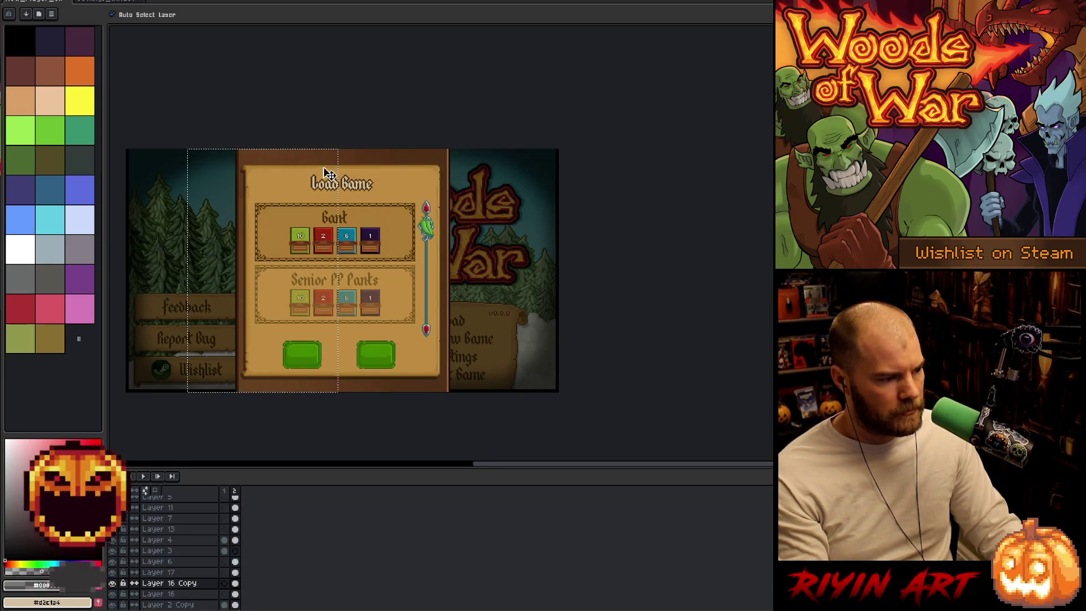
- Drag the Layer 16 Copy pixels sideways to widen the wooden frame
left_click(321, 163)
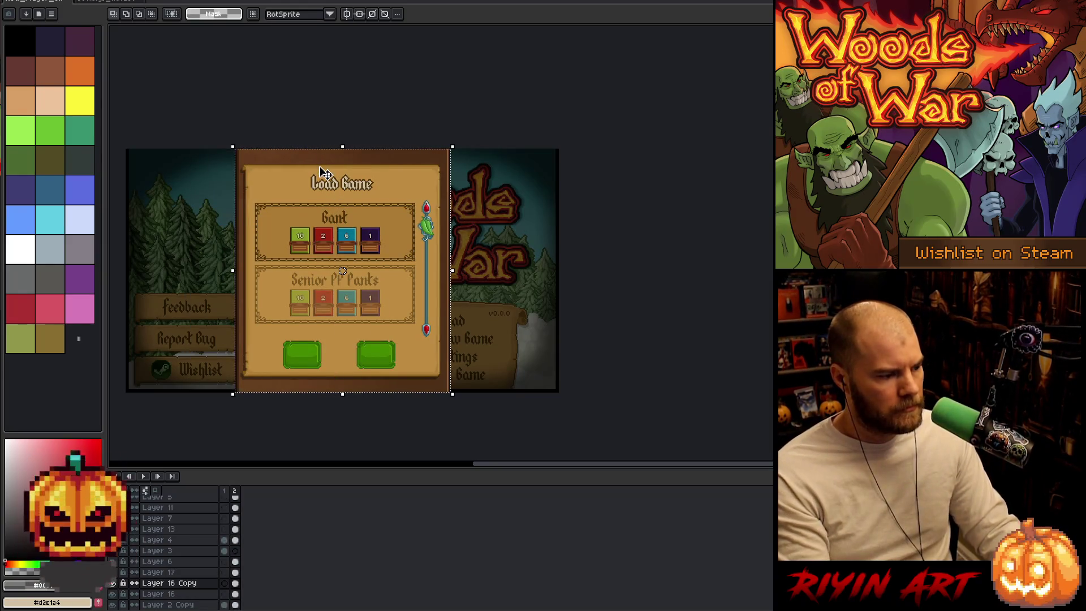
scroll(333, 396, "down", 1)
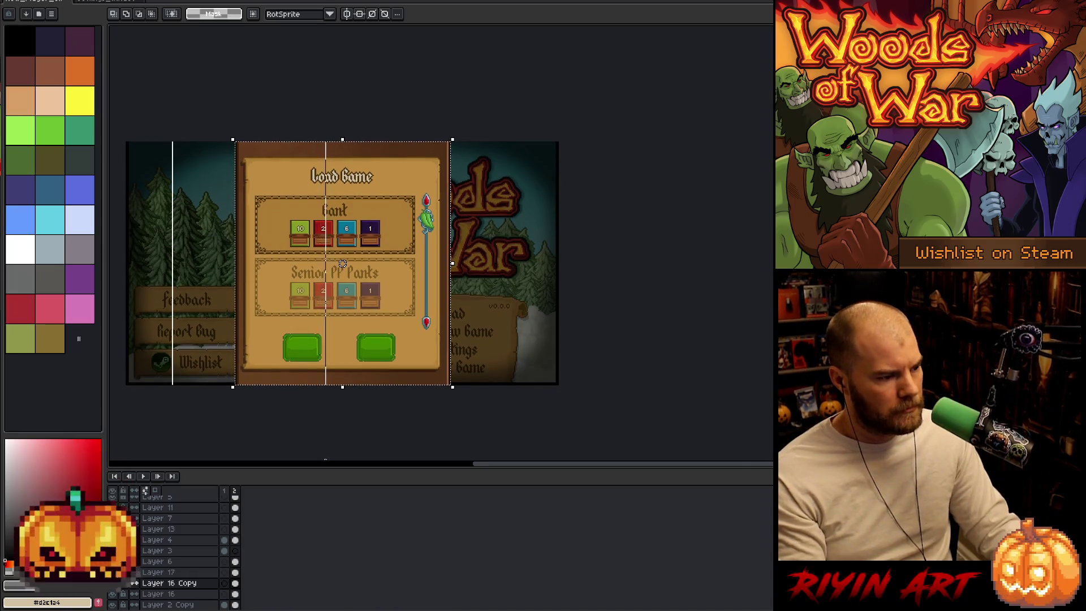
mouse_move(342, 264)
left_mouse_down()
mouse_move(245, 263)
mouse_move(420, 263)
left_mouse_up()
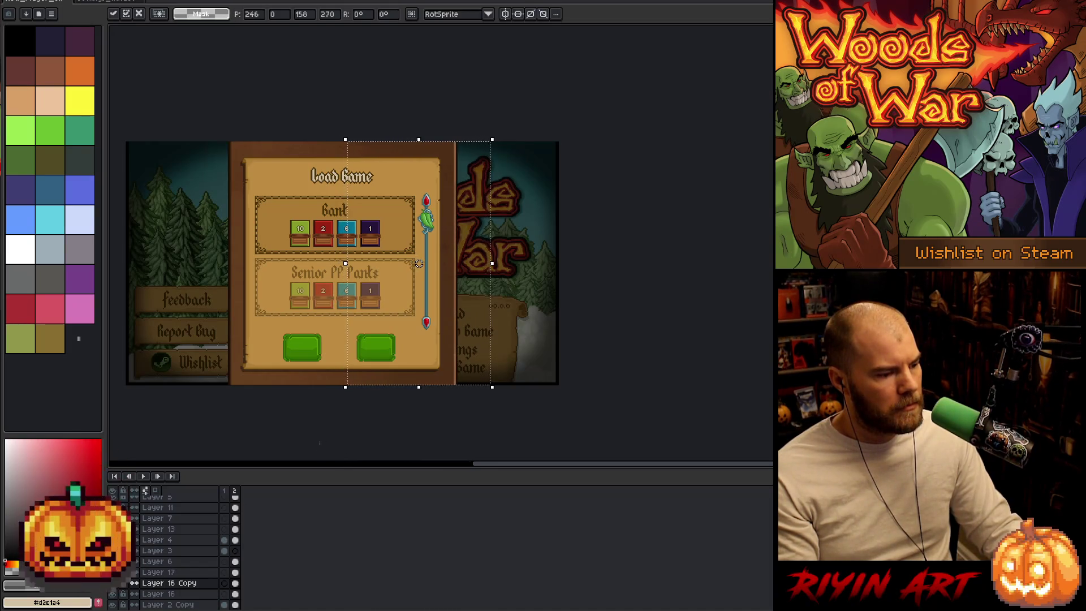
key("ctrl+d")
scroll(298, 247, "up", 2)
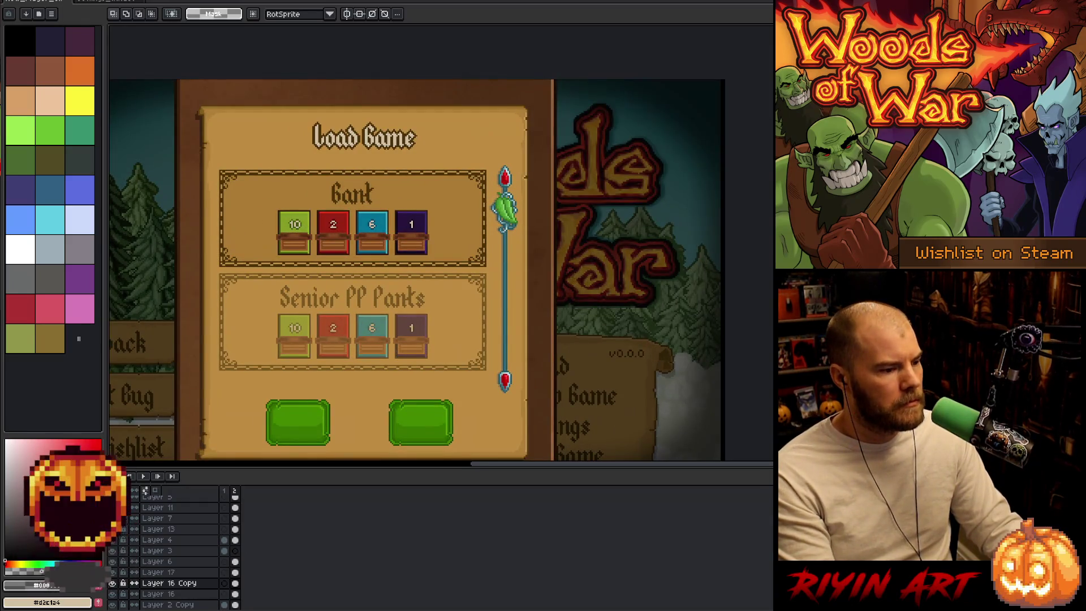
scroll(298, 248, "down", 1)
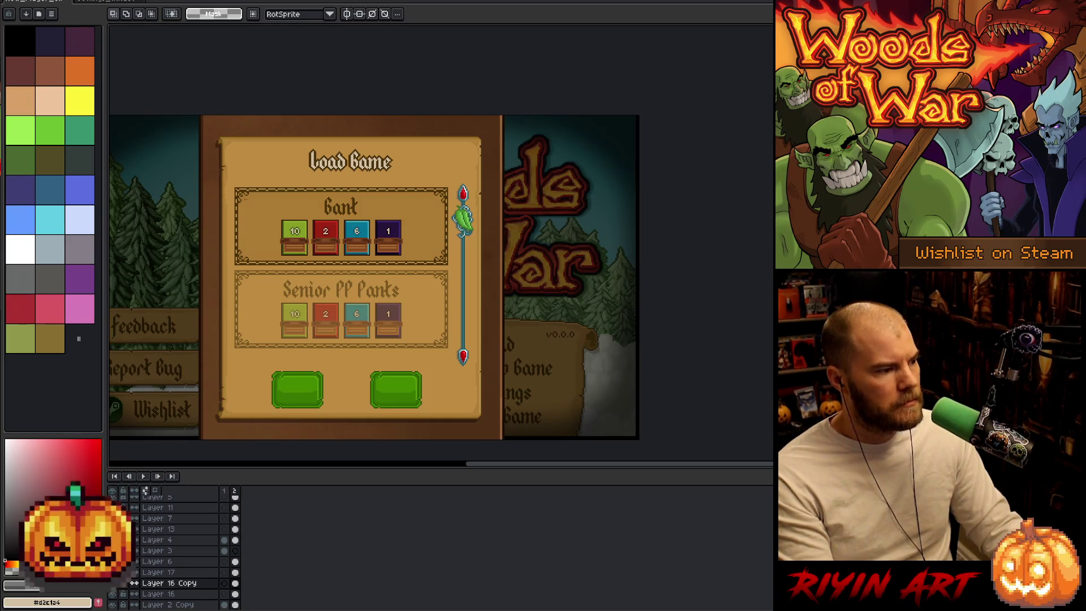
- Switch back to the Load Game UI mockup document with the File menu open
left_click(122, 2)
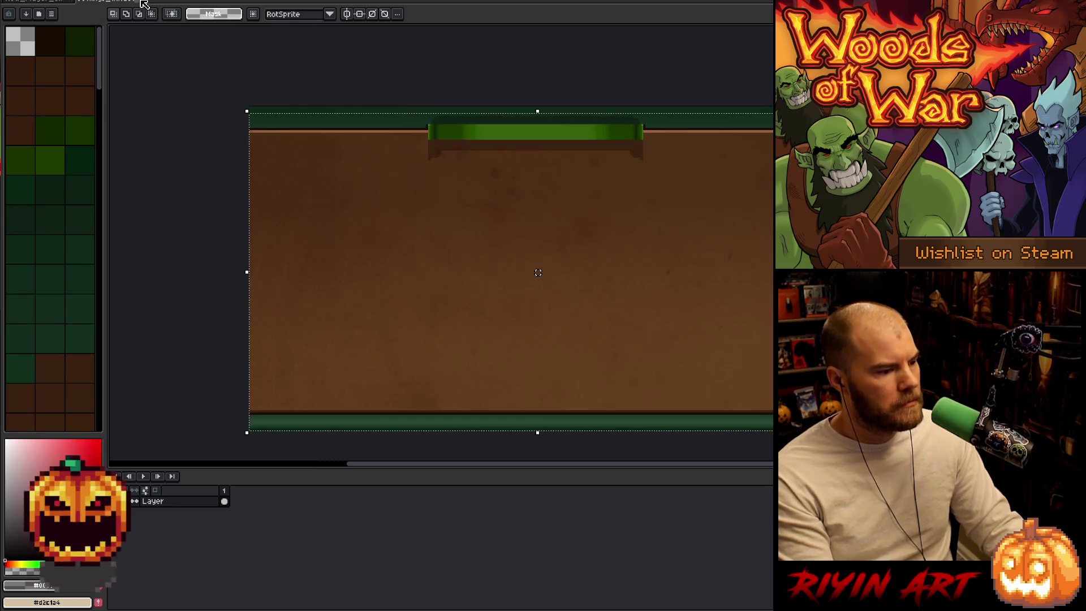
left_click(142, 3)
key("alt+f")
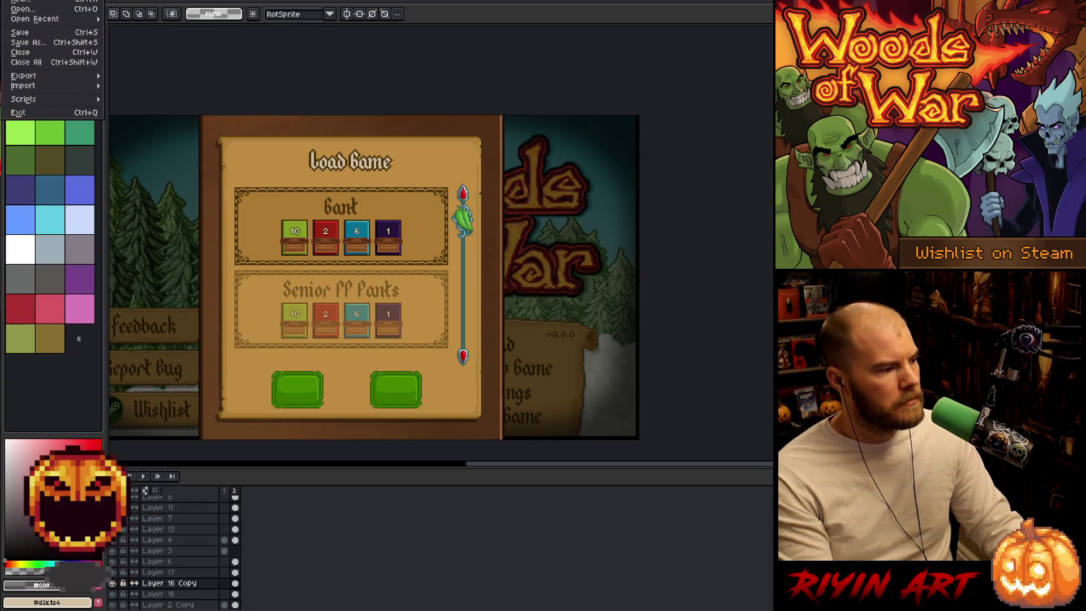
- Bring up the Open dialog and browse the images folder's PNG assets
left_click(24, 9)
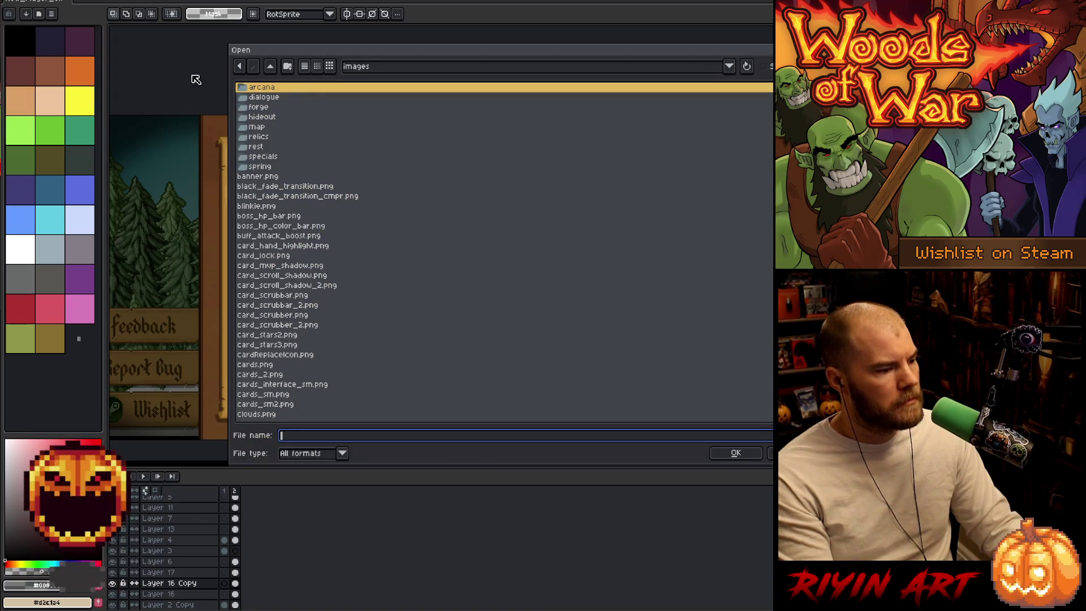
scroll(350, 226, "down", 20)
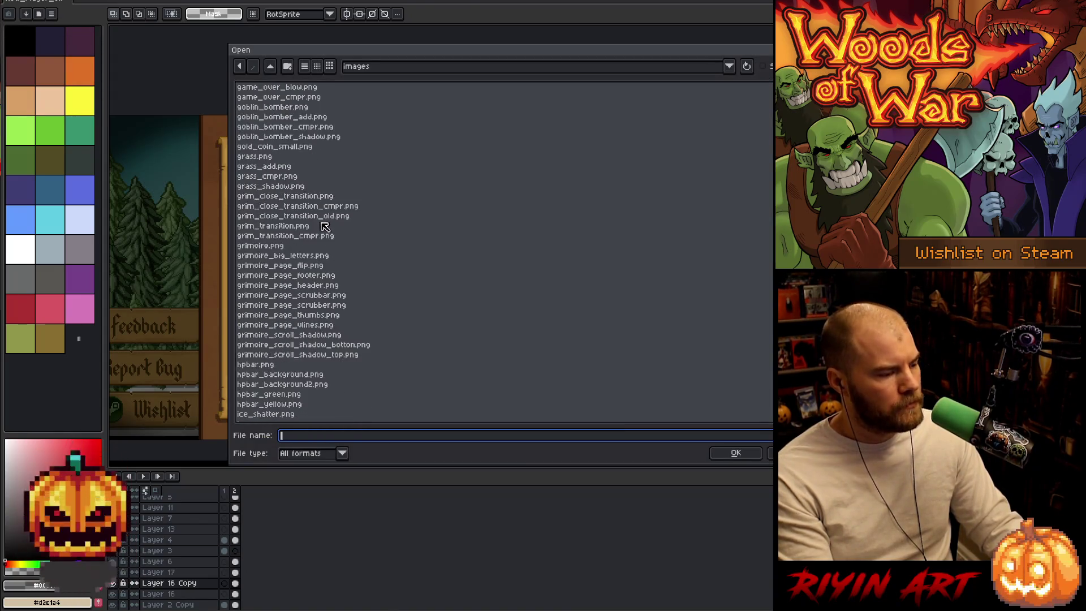
scroll(328, 229, "down", 20)
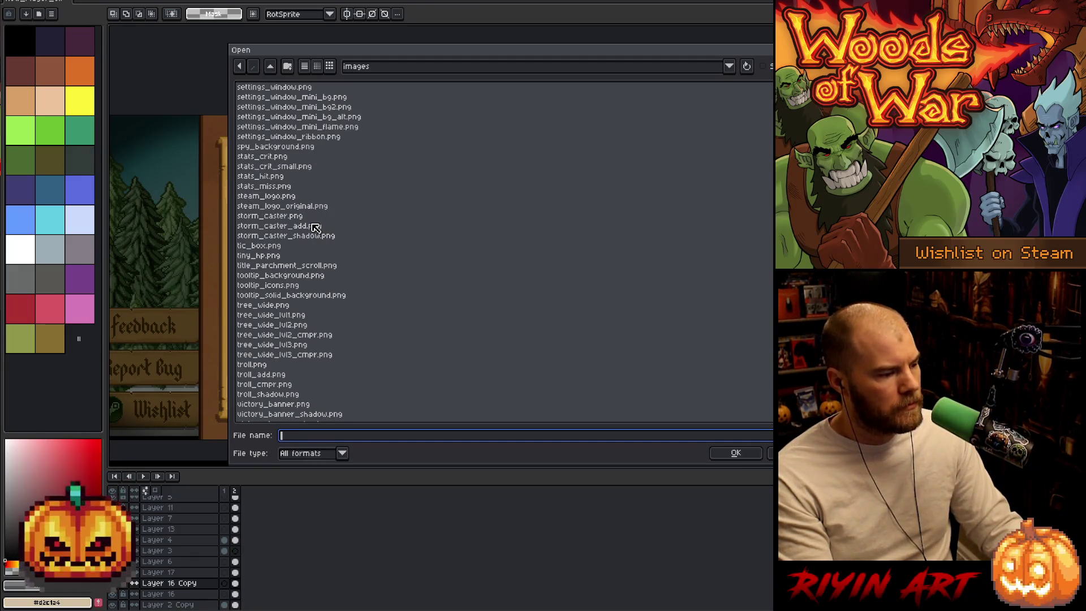
scroll(266, 198, "up", 2)
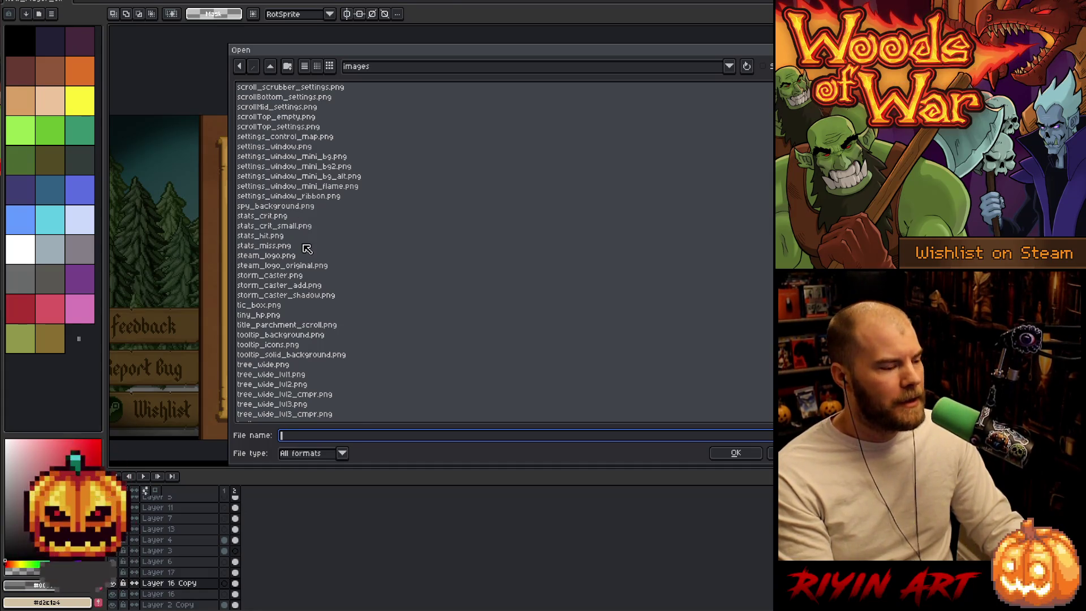
scroll(307, 248, "down", 3)
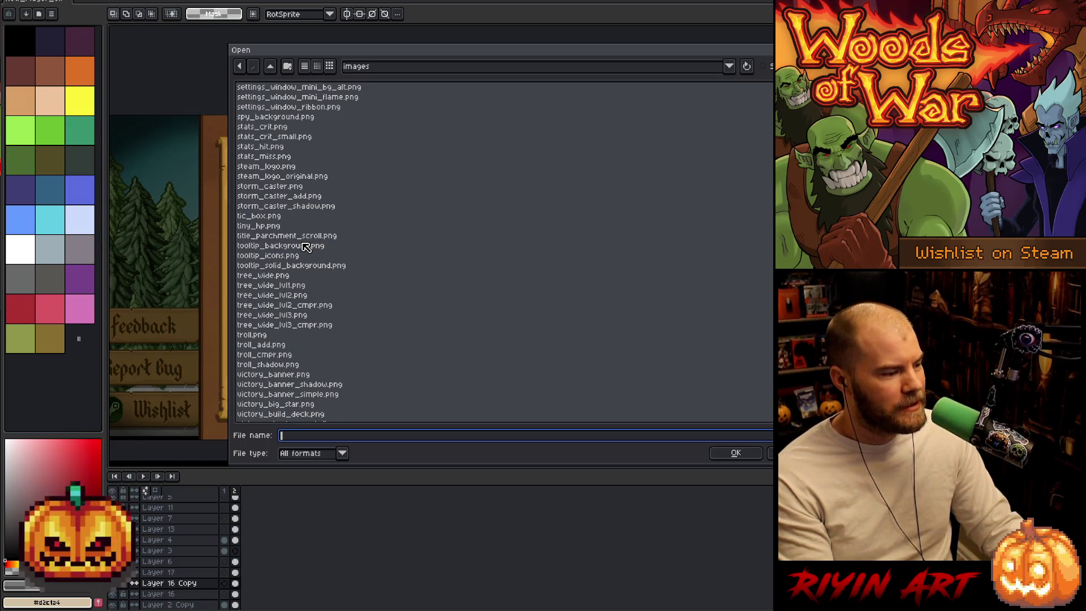
scroll(305, 246, "down", 1)
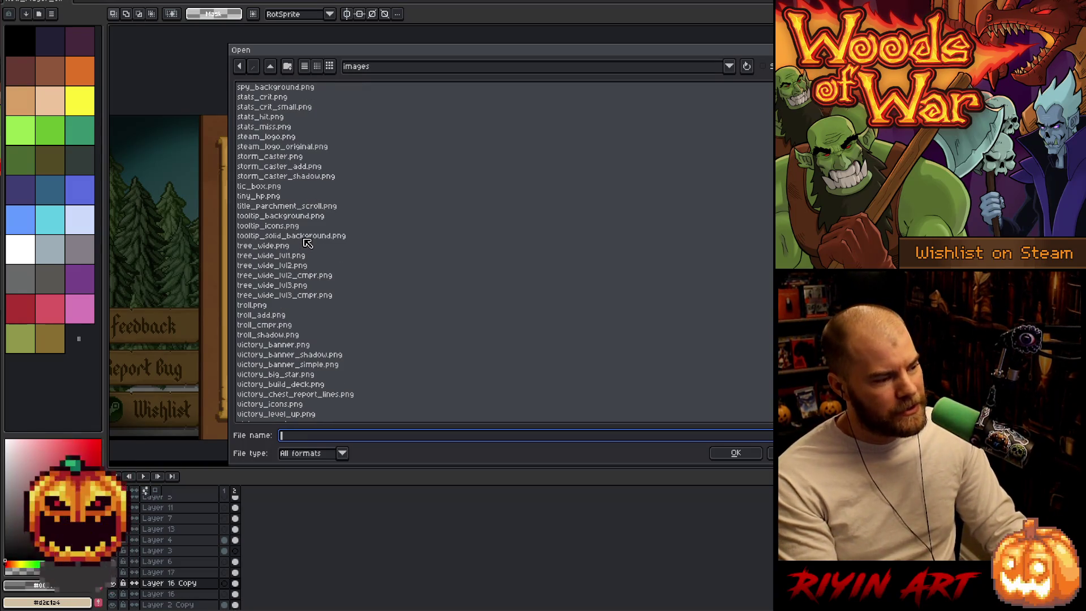
scroll(308, 242, "up", 4)
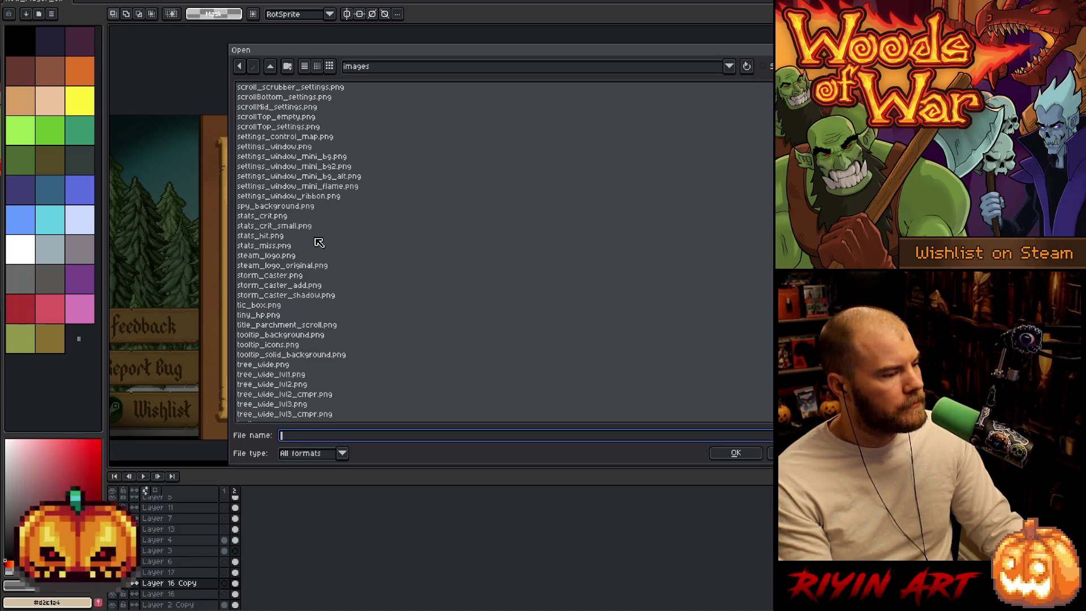
scroll(320, 242, "down", 9)
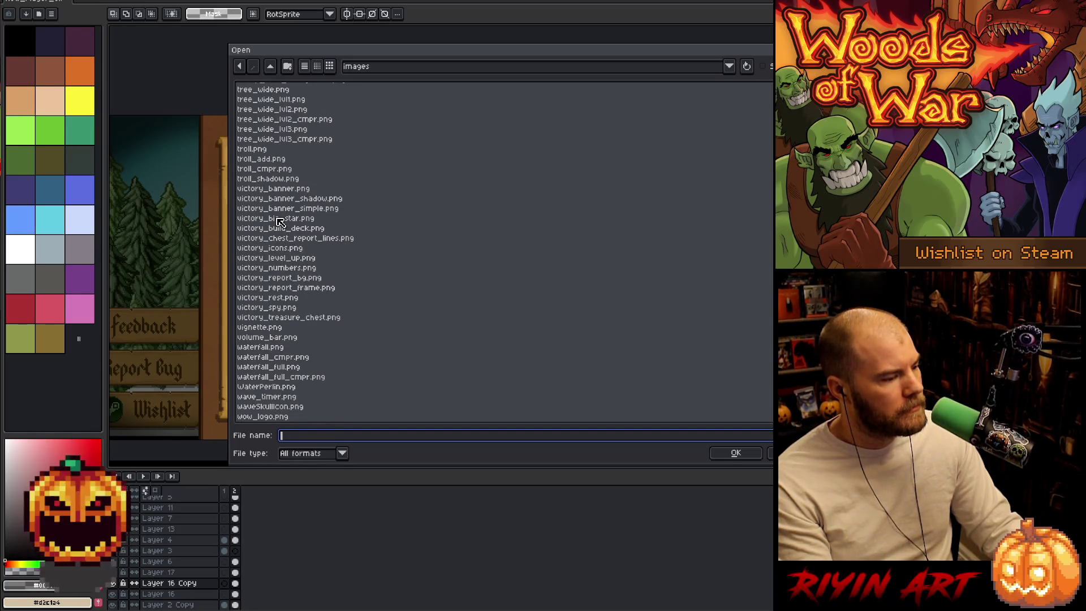
- After trying several files, choose card_scroll_shadow.png as the file to open
left_click(268, 200)
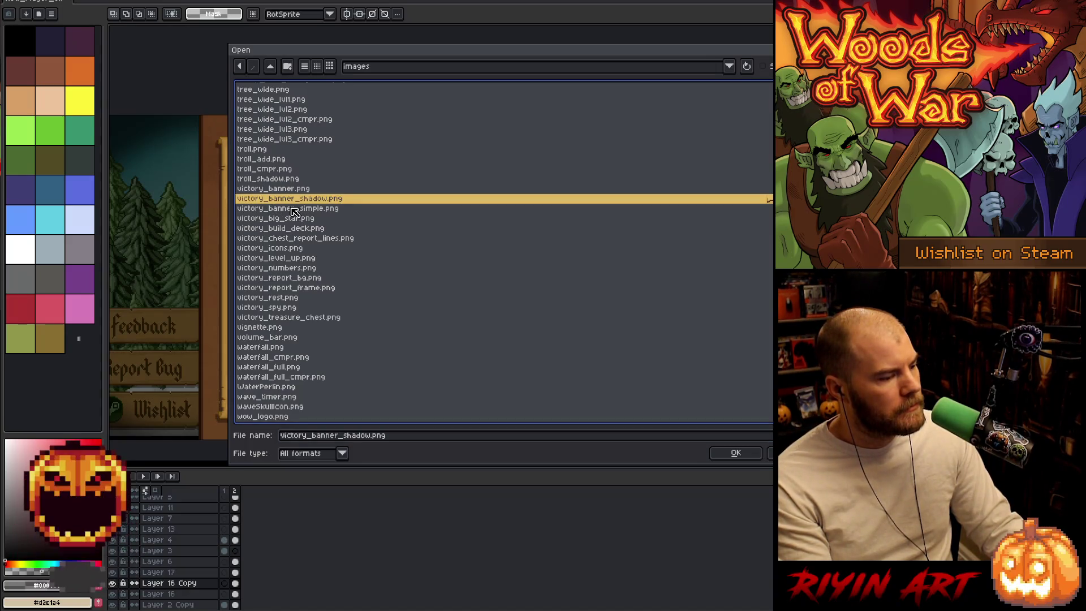
scroll(293, 212, "up", 15)
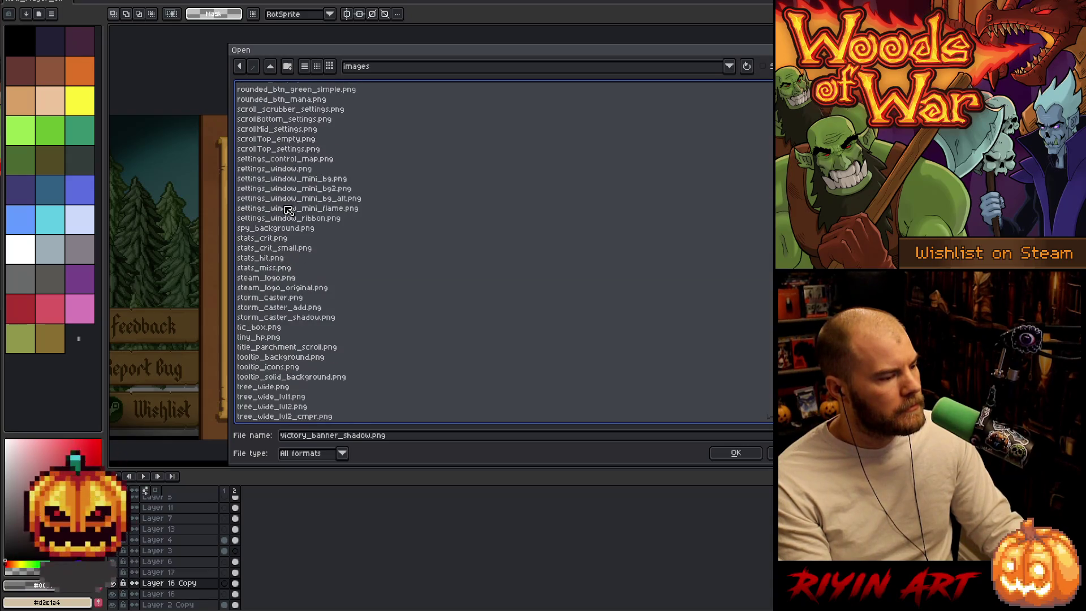
left_click(277, 229)
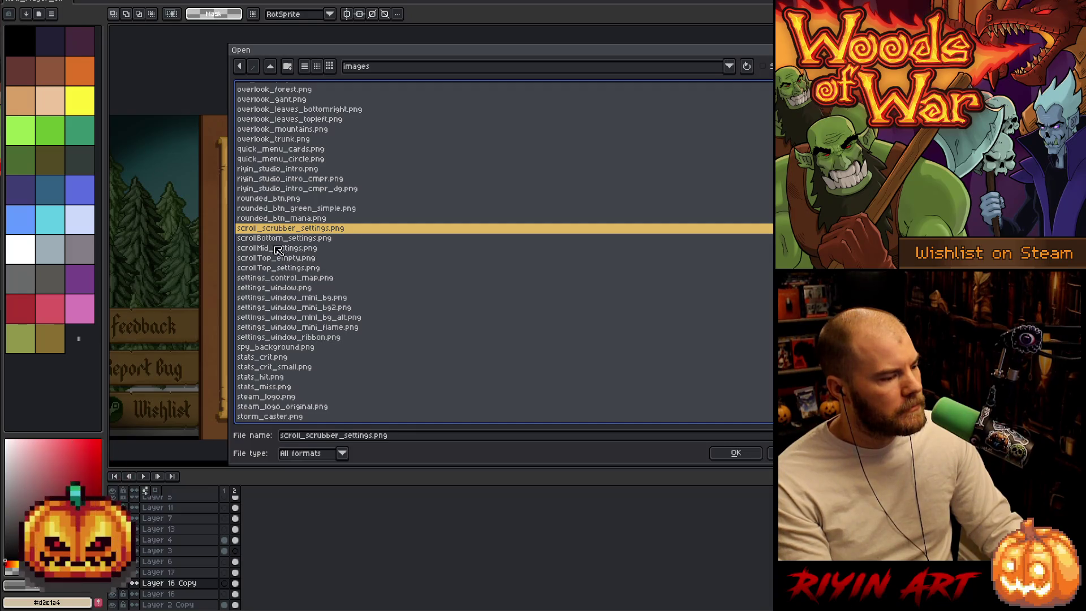
left_click(274, 240)
scroll(274, 240, "up", 1)
left_click(274, 238)
left_click(290, 249)
left_click(292, 268)
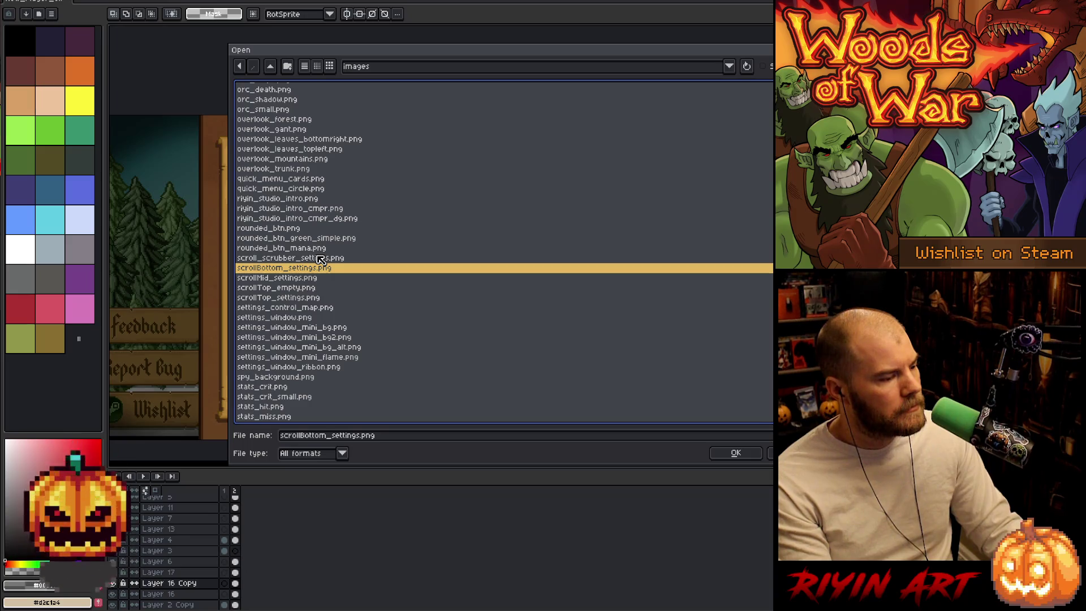
scroll(320, 260, "up", 15)
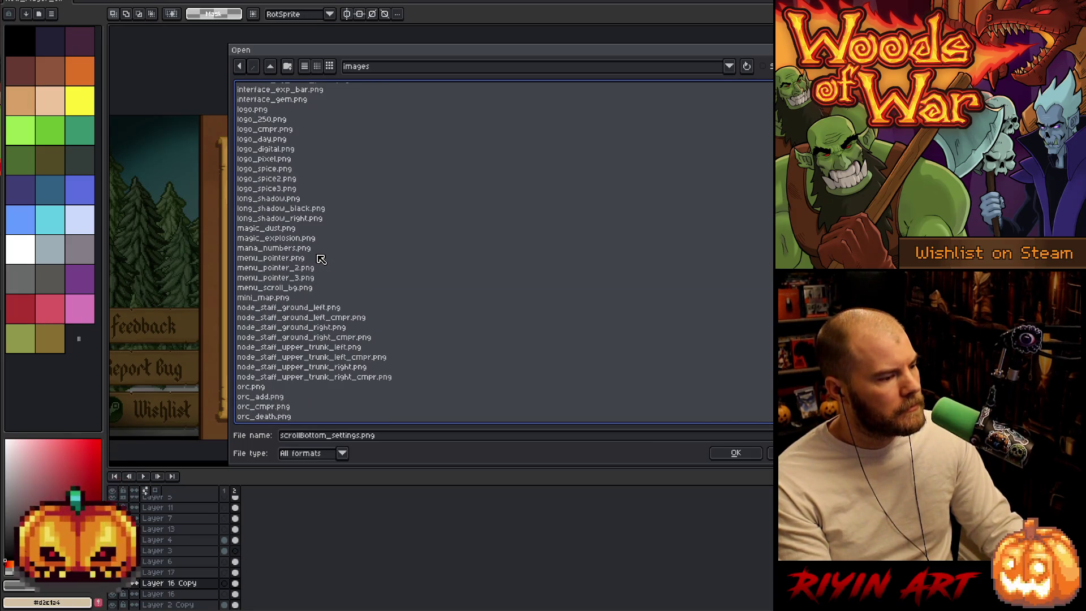
scroll(320, 259, "up", 15)
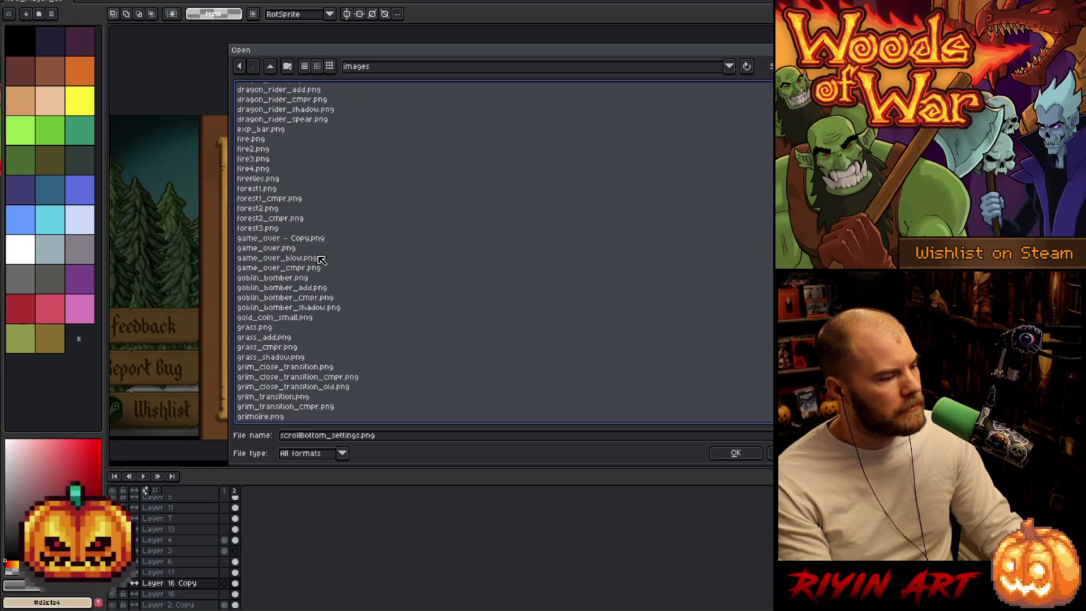
scroll(321, 259, "up", 11)
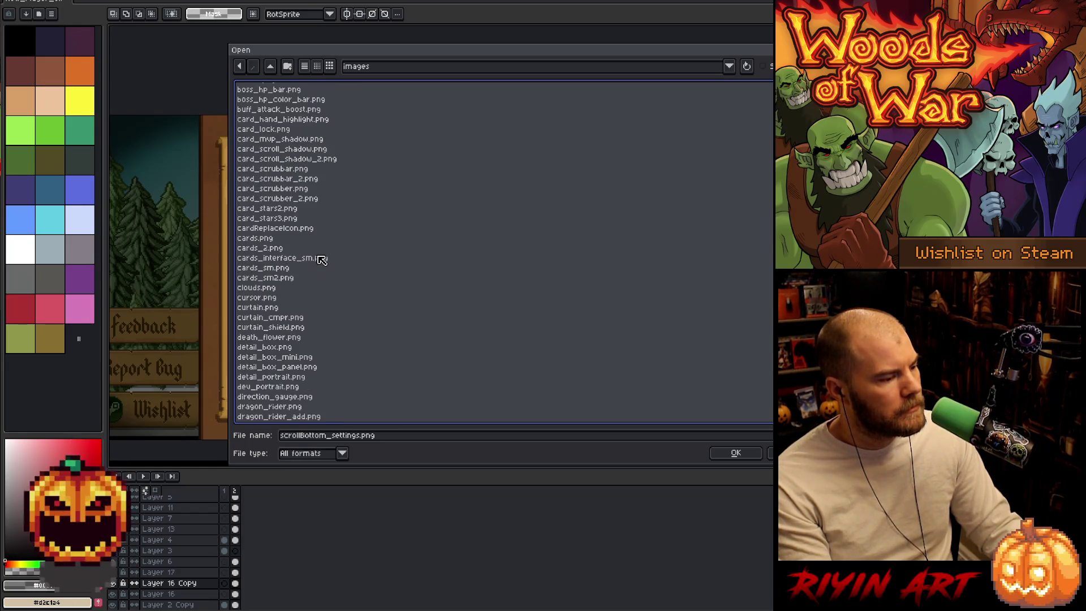
scroll(321, 260, "up", 3)
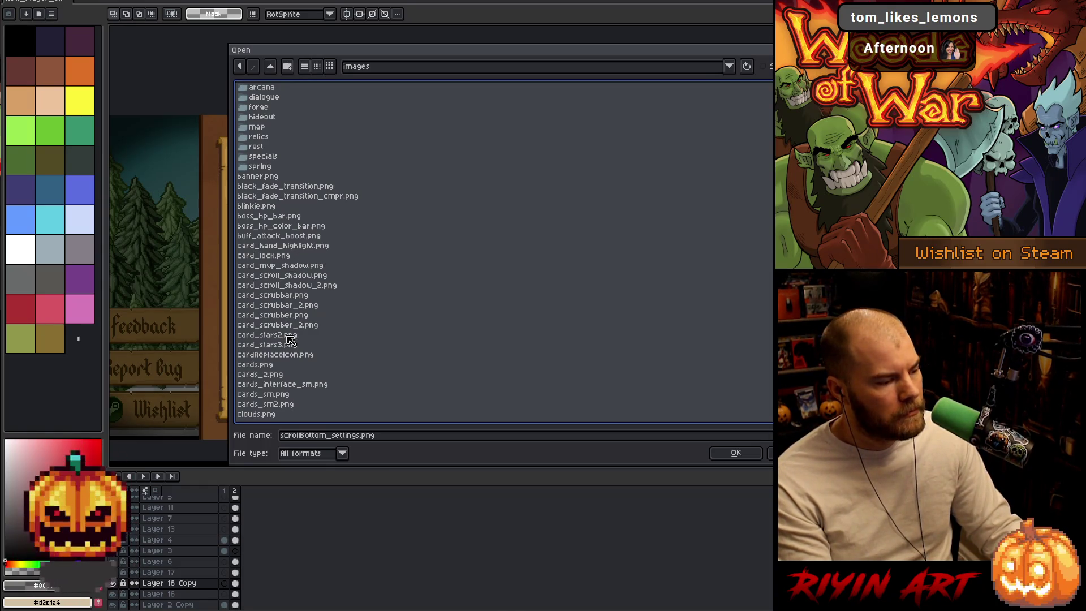
left_click(277, 277)
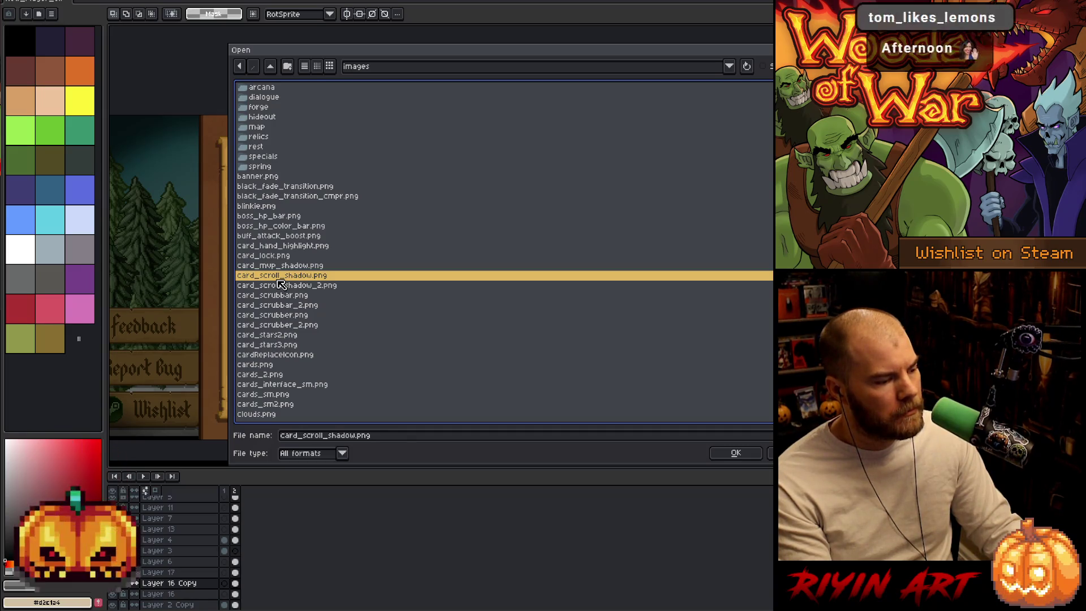
- Open card_scroll_shadow.png, select its left column, and return to the Load Game mockup
key("Return")
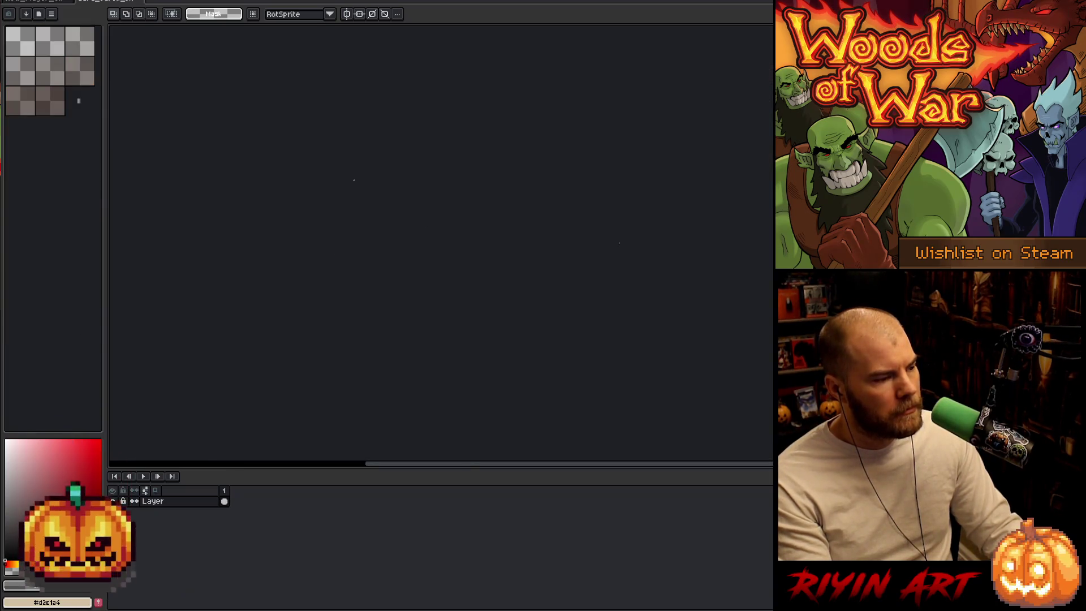
scroll(619, 246, "up", 5)
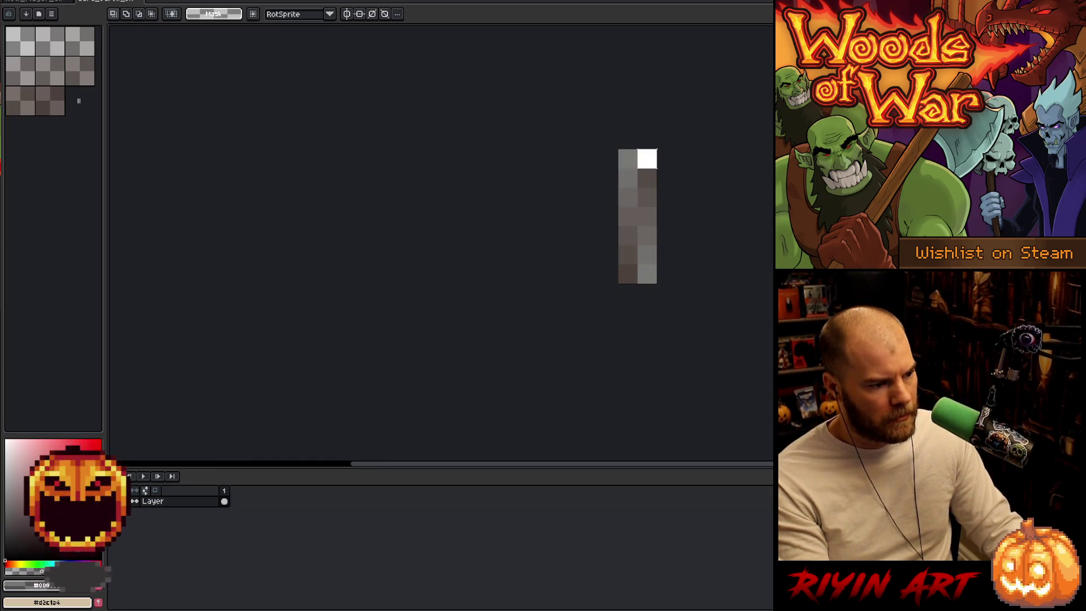
left_click_drag(628, 159, 627, 284)
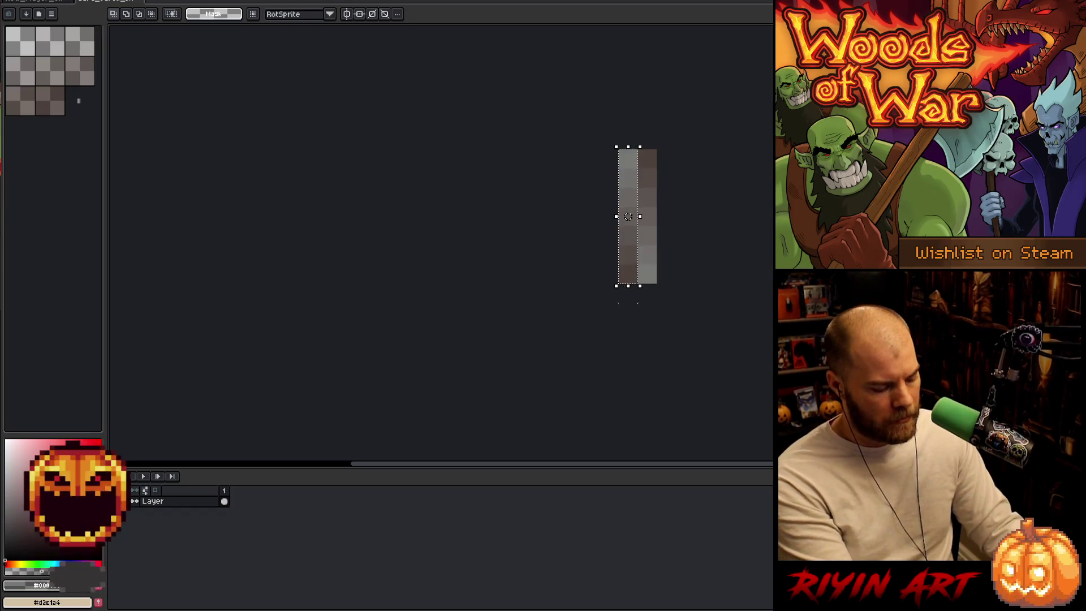
left_click(29, 1)
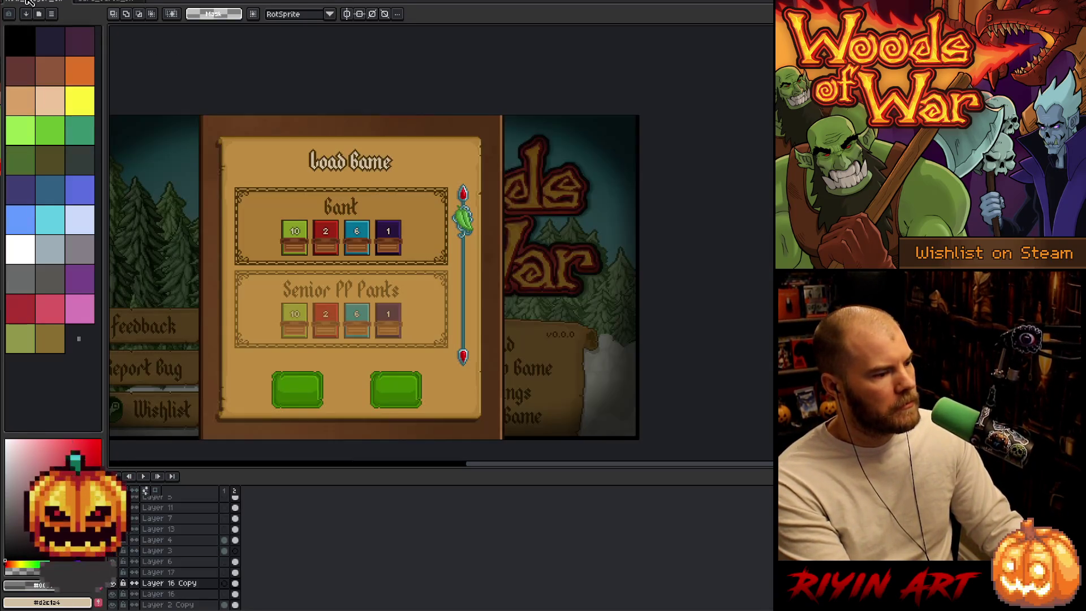
- Paste the card_scroll_shadow strip onto a new layer and stretch it below the Senior PP Pants panel
scroll(207, 540, "up", 3)
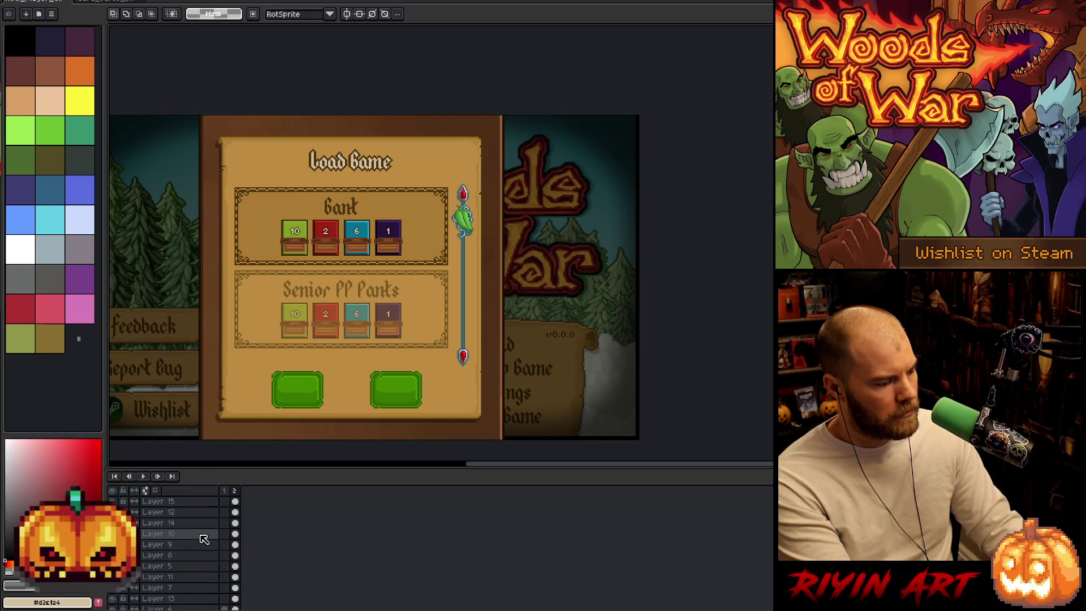
key("shift+n")
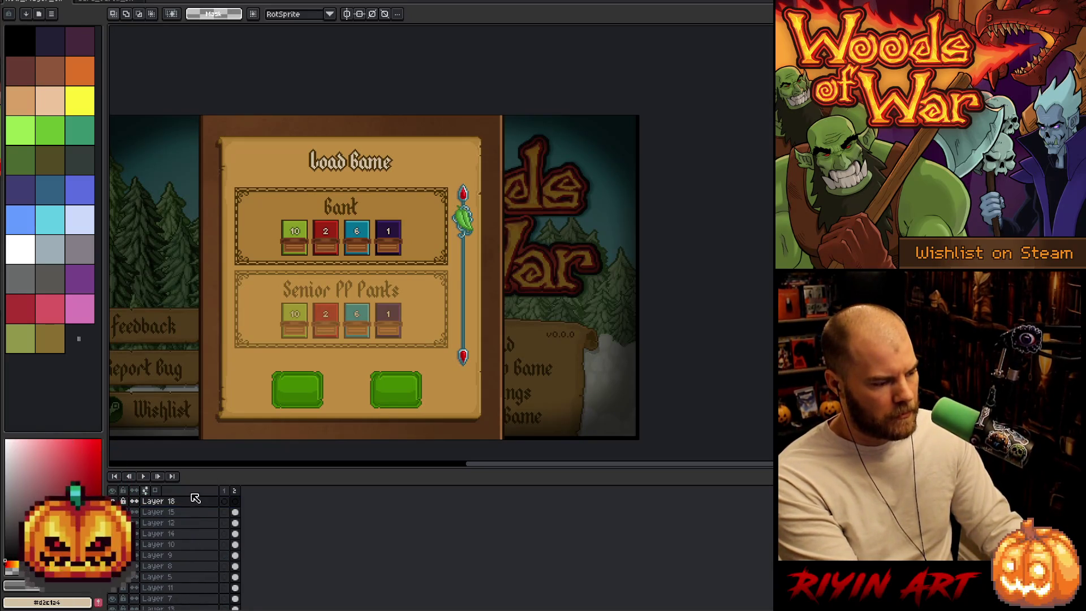
key("ctrl+v")
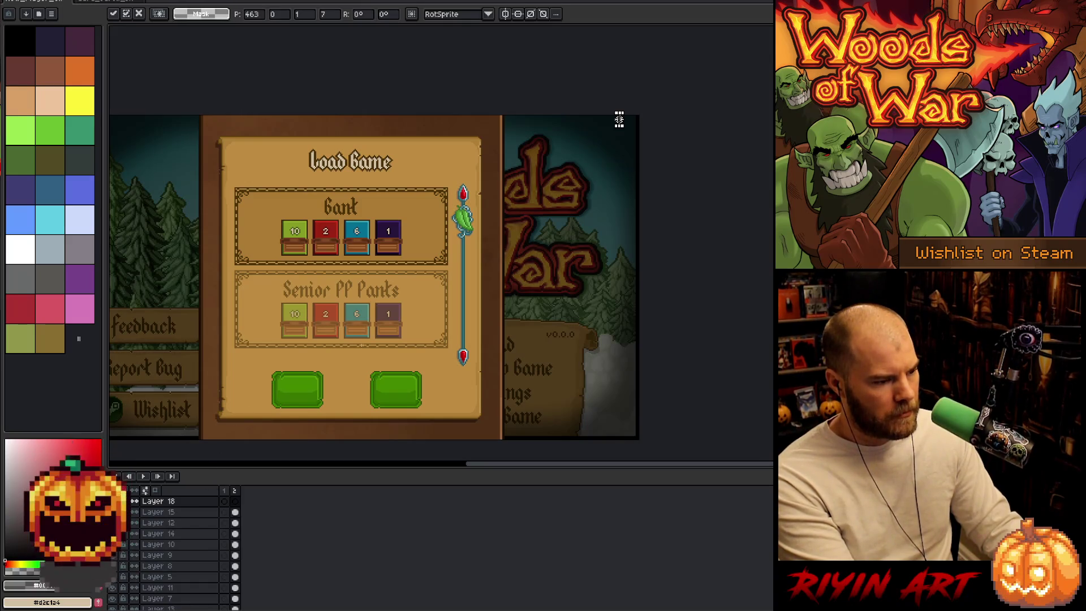
scroll(618, 119, "up", 2)
left_click_drag(601, 133, 114, 133)
mouse_move(300, 138)
left_mouse_down()
mouse_move(252, 382)
mouse_move(342, 272)
left_mouse_up()
scroll(275, 394, "down", 3)
mouse_move(485, 215)
left_mouse_down()
mouse_move(296, 368)
mouse_move(332, 359)
mouse_move(330, 368)
mouse_move(333, 350)
left_mouse_up()
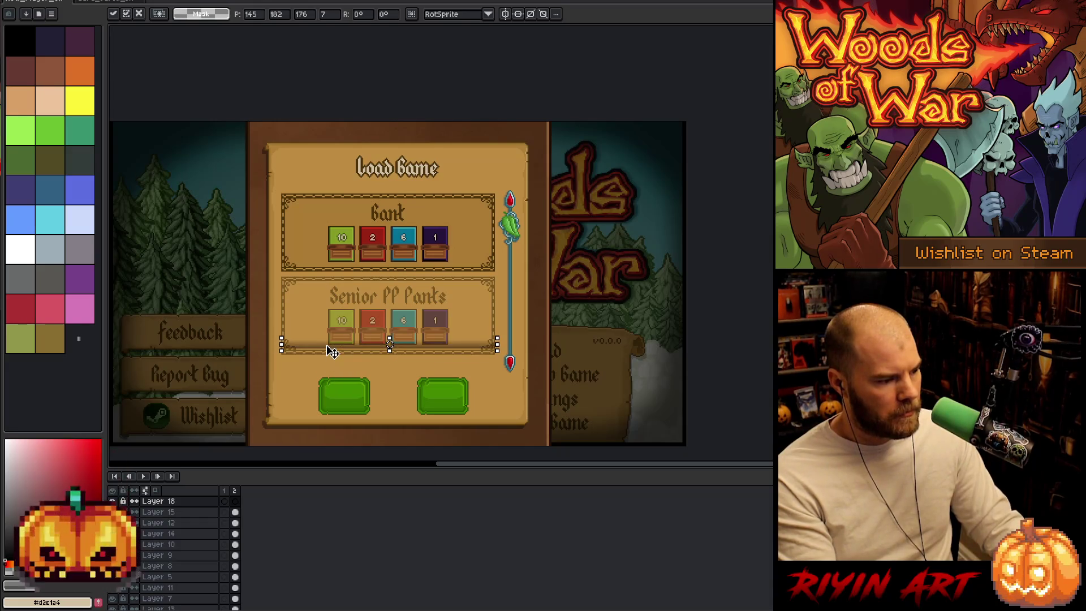
scroll(389, 343, "up", 4)
left_click_drag(352, 453, 333, 456)
scroll(334, 413, "down", 3)
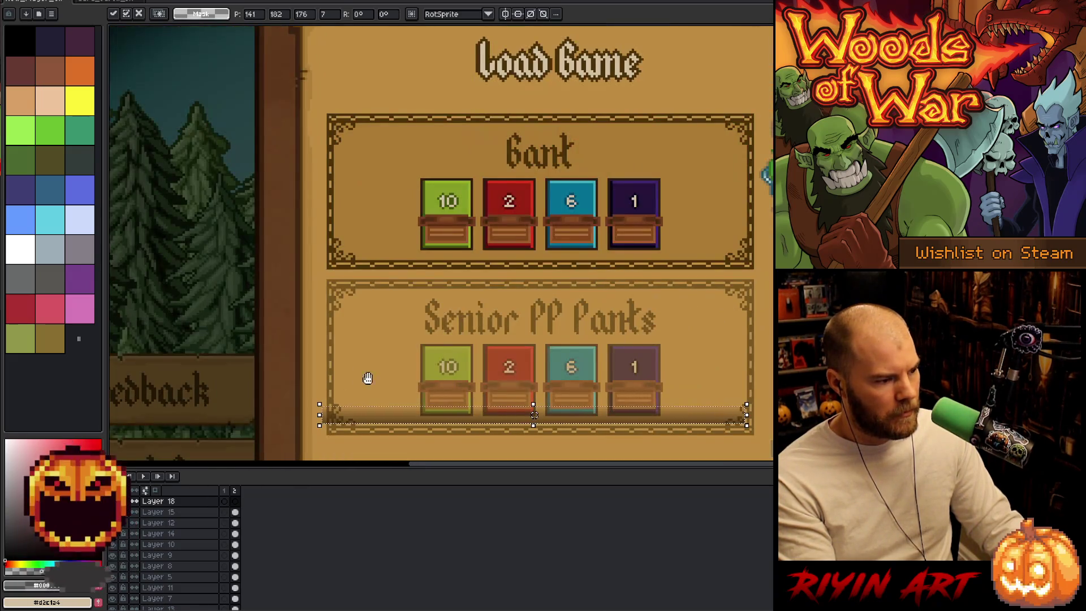
scroll(314, 345, "up", 3)
mouse_move(334, 364)
left_mouse_down()
mouse_move(376, 358)
mouse_move(116, 331)
left_mouse_up()
scroll(497, 342, "right", 10)
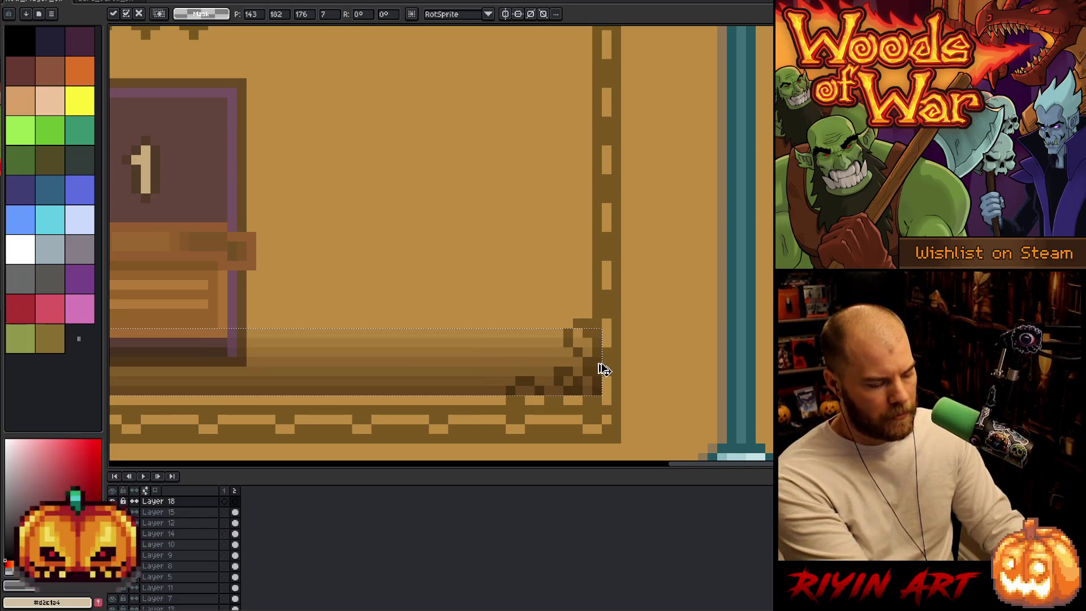
key("Return")
- Adjust the divider strip's width and settle it just above the two green buttons
mouse_move(601, 362)
left_mouse_down()
mouse_move(626, 371)
mouse_move(577, 364)
left_mouse_up()
scroll(442, 369, "down", 2)
left_click_drag(443, 368, 552, 337)
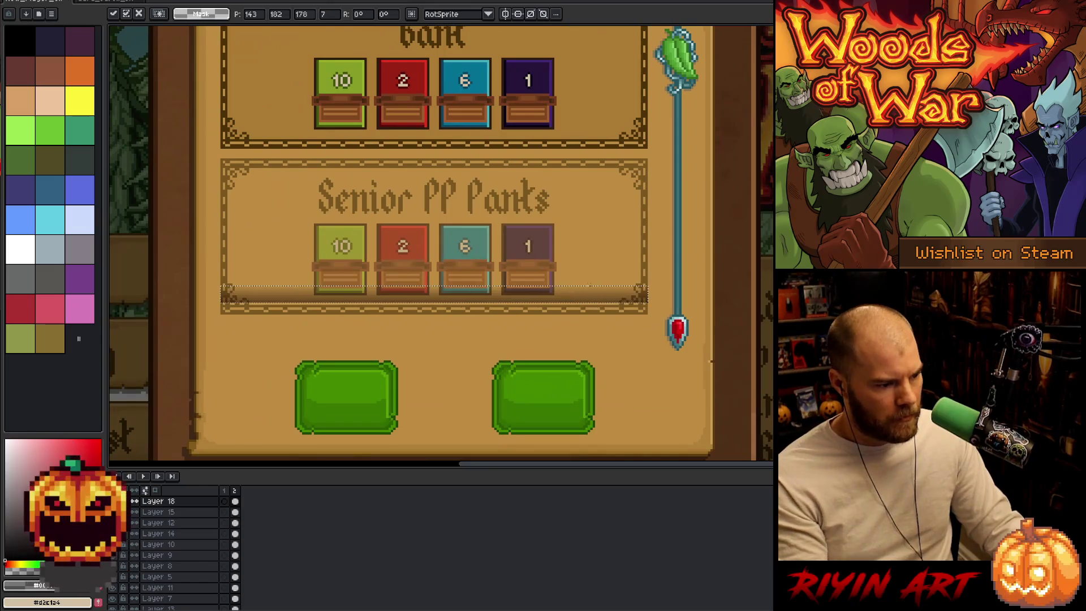
left_click_drag(591, 301, 595, 348)
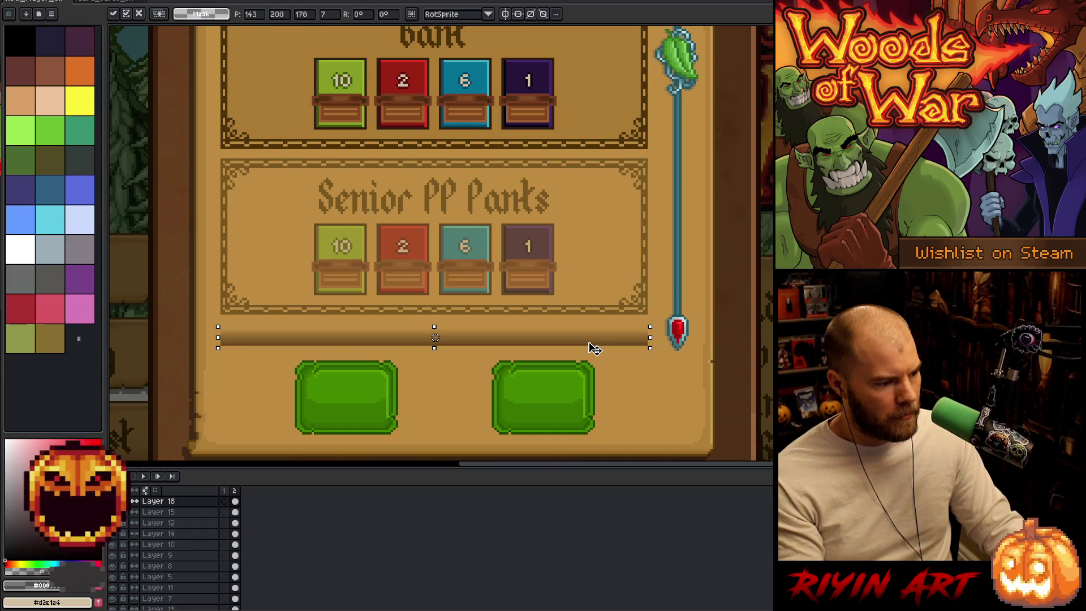
key("Return")
scroll(505, 325, "down", 2)
left_click_drag(497, 322, 430, 360)
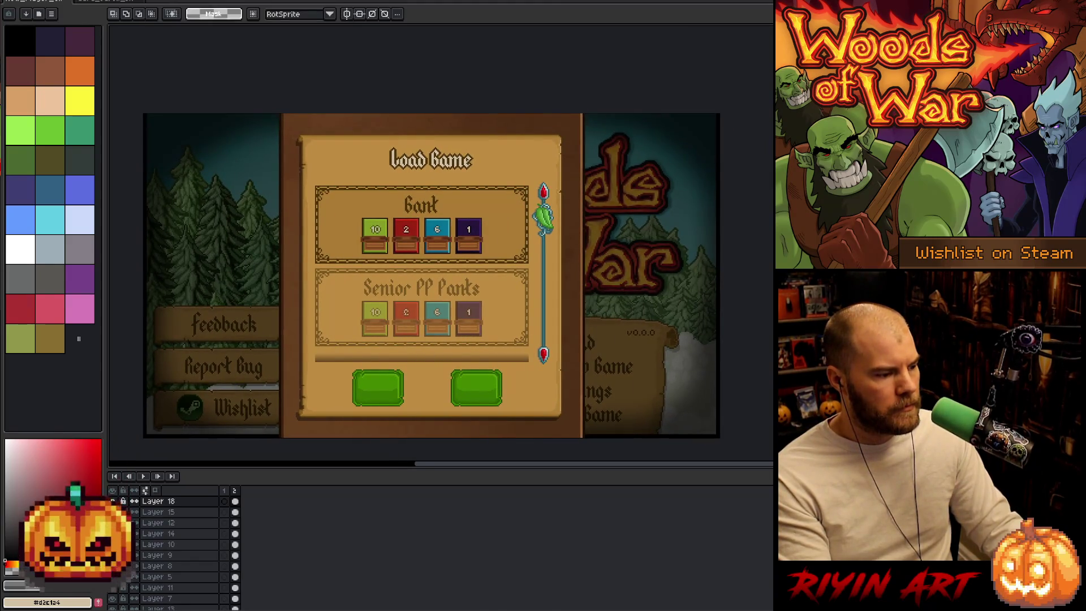
- Pick the Senior PP Pants panel's layer (Layer 10) and toggle its visibility to check it
key("v")
scroll(317, 282, "up", 2)
left_click(332, 267)
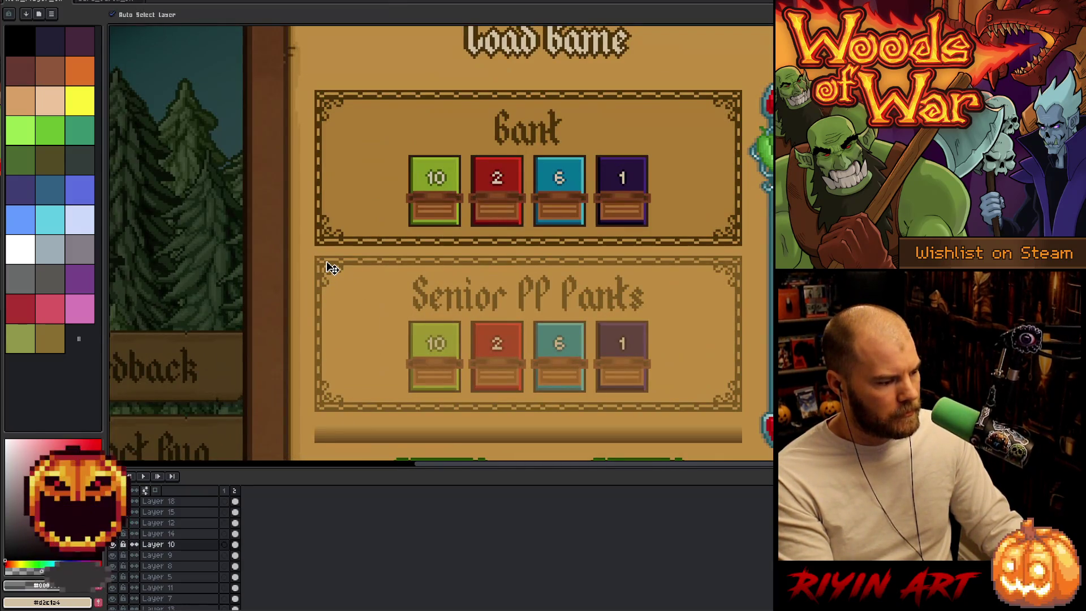
left_click(112, 544)
left_click(112, 544)
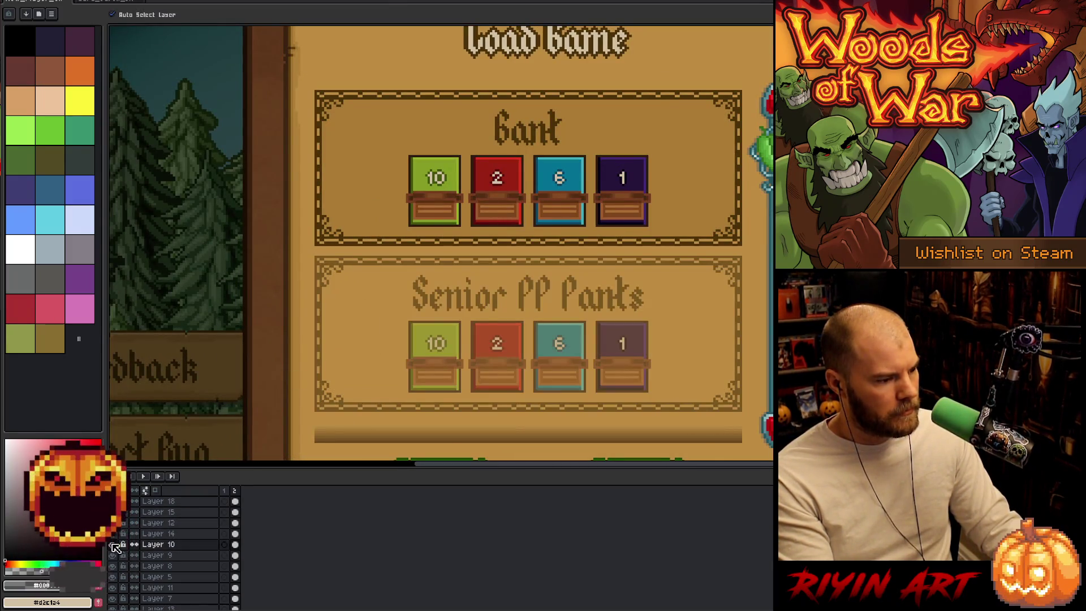
- Marquee the Senior PP Pants panel and drag a copy down so its ornate top edge peeks out
key("m")
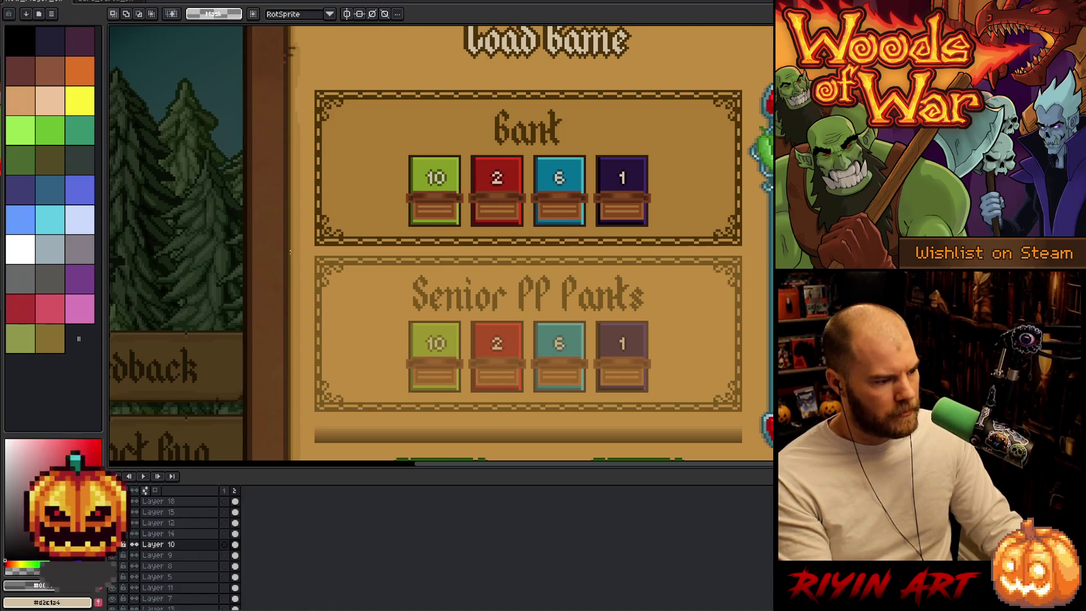
mouse_move(307, 247)
left_mouse_down()
mouse_move(352, 300)
mouse_move(764, 429)
mouse_move(770, 422)
left_mouse_up()
left_click_drag(542, 334, 542, 500)
scroll(752, 394, "down", 2)
scroll(753, 393, "down", 3)
mouse_move(752, 390)
left_mouse_down()
mouse_move(315, 299)
mouse_move(303, 285)
left_mouse_up()
scroll(725, 269, "up", 4)
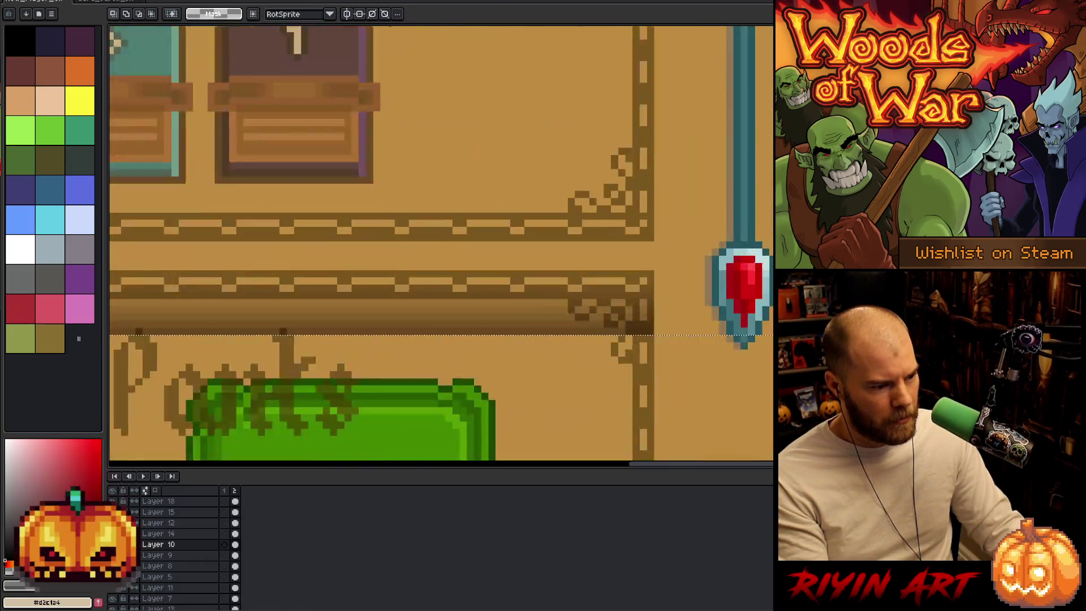
scroll(724, 271, "down", 5)
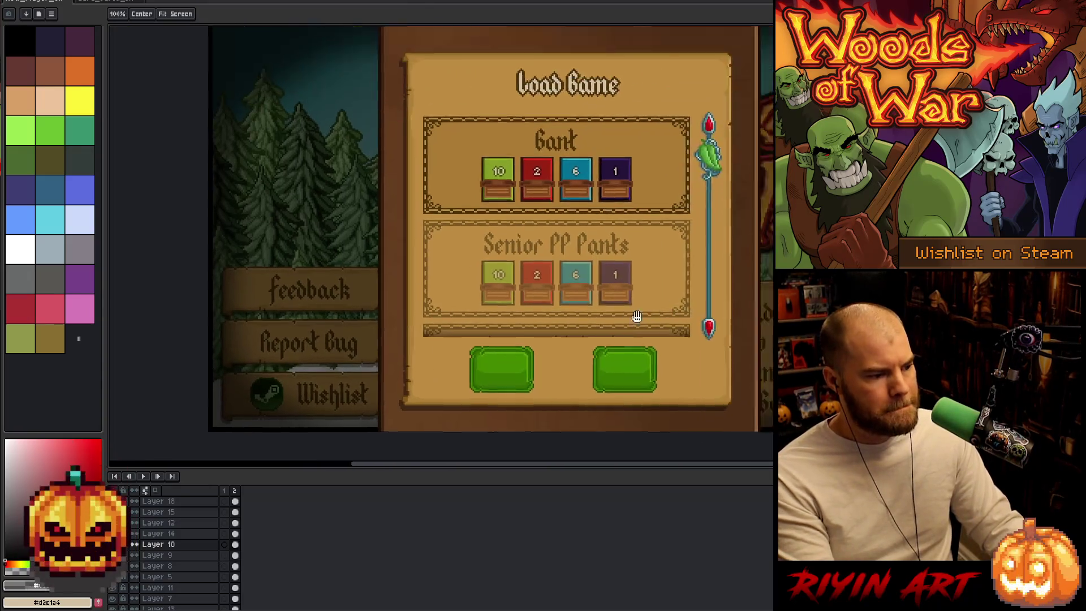
mouse_move(659, 288)
left_mouse_down()
mouse_move(591, 330)
mouse_move(424, 290)
mouse_move(368, 296)
left_mouse_up()
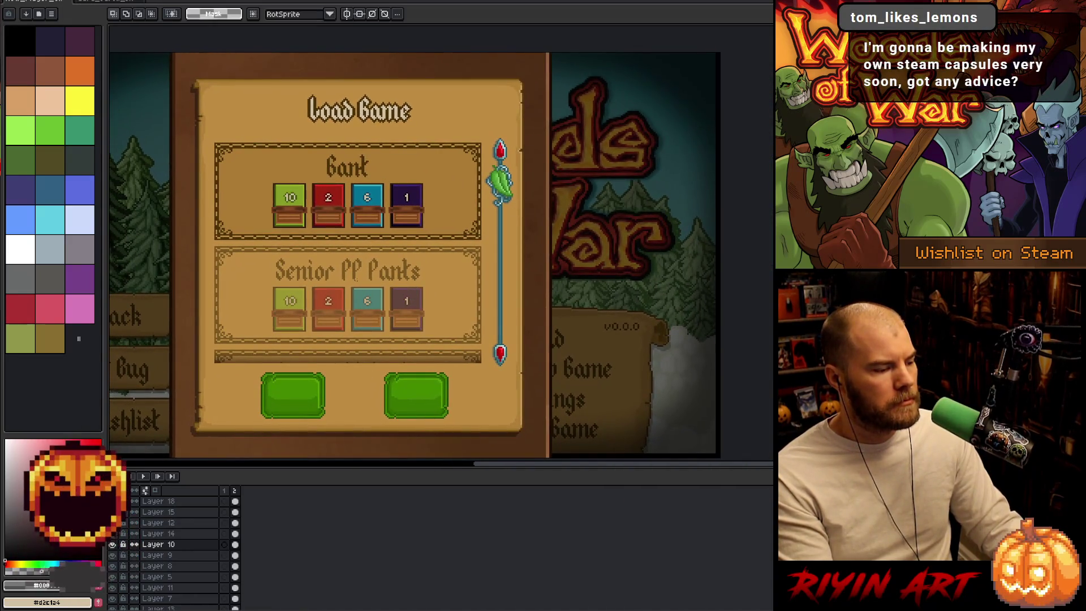
mouse_move(296, 303)
left_mouse_down()
mouse_move(349, 310)
mouse_move(382, 378)
left_mouse_up()
- Nudge the Load Game title down to Y 30, commit it, then switch to SQLiteStudio
scroll(383, 377, "up", 2)
scroll(417, 346, "down", 1)
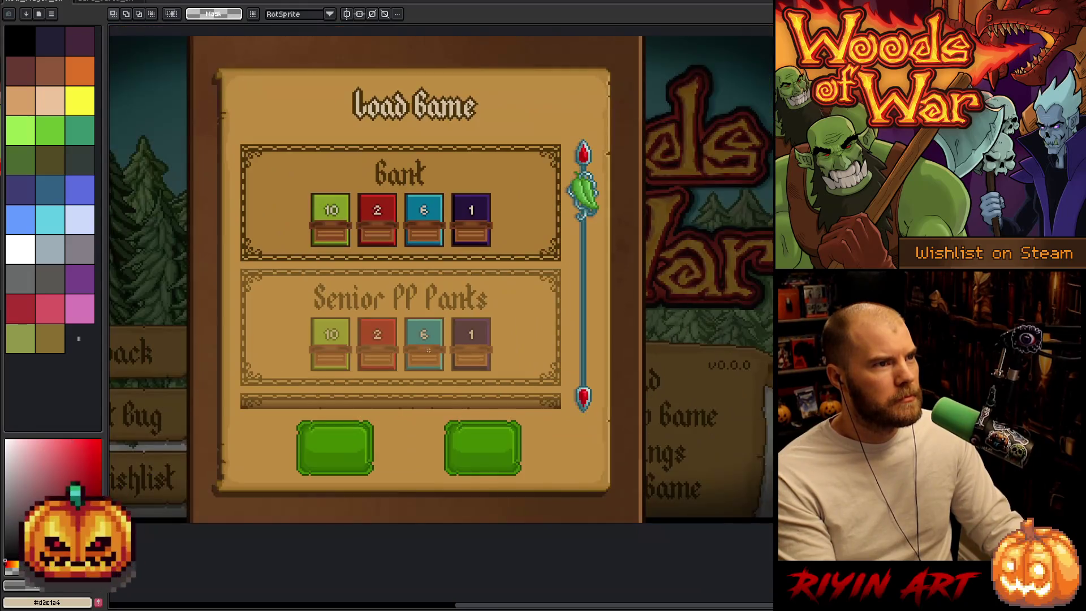
left_click_drag(439, 355, 446, 338)
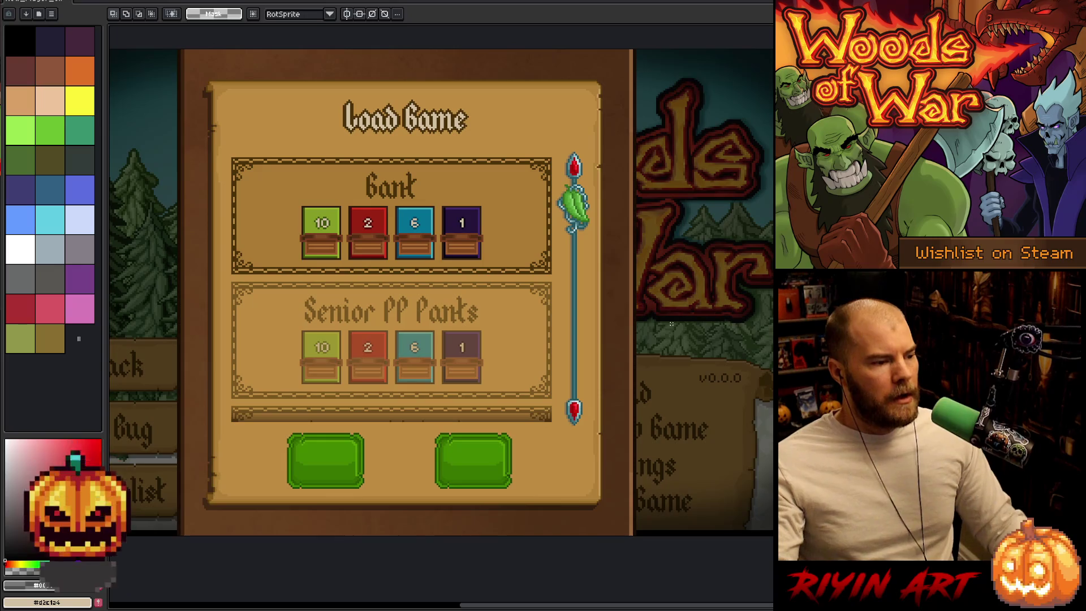
key("v")
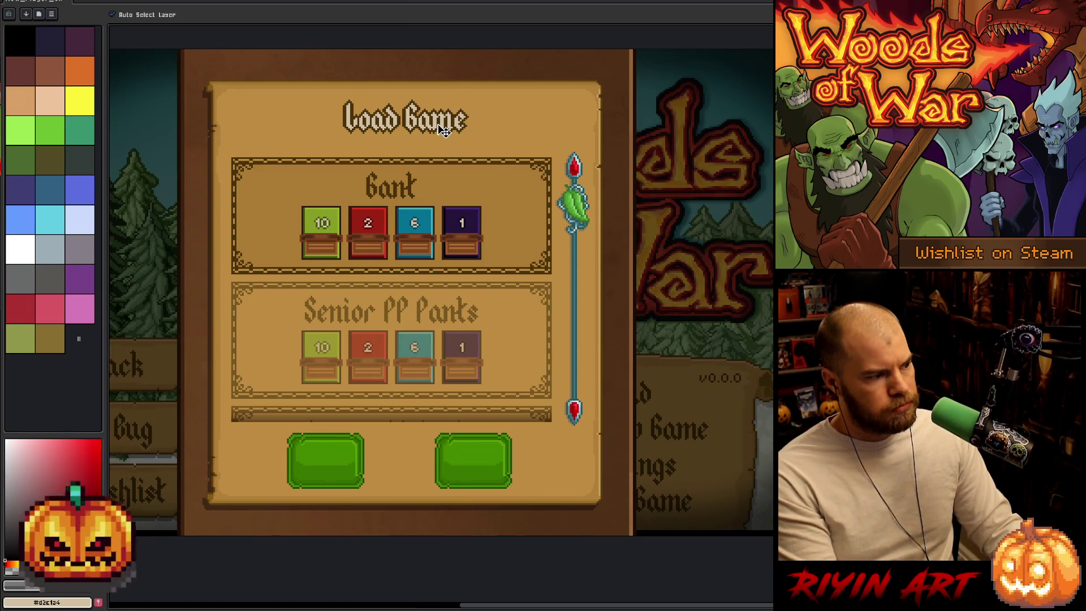
key("m")
key("Down")
key("Down")
key("Down")
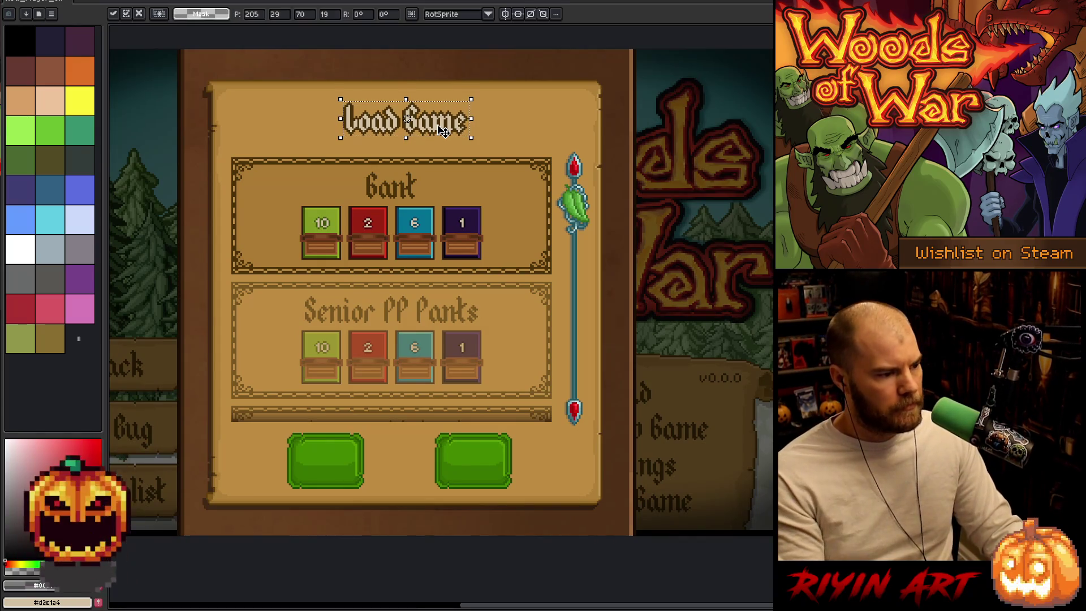
key("Up")
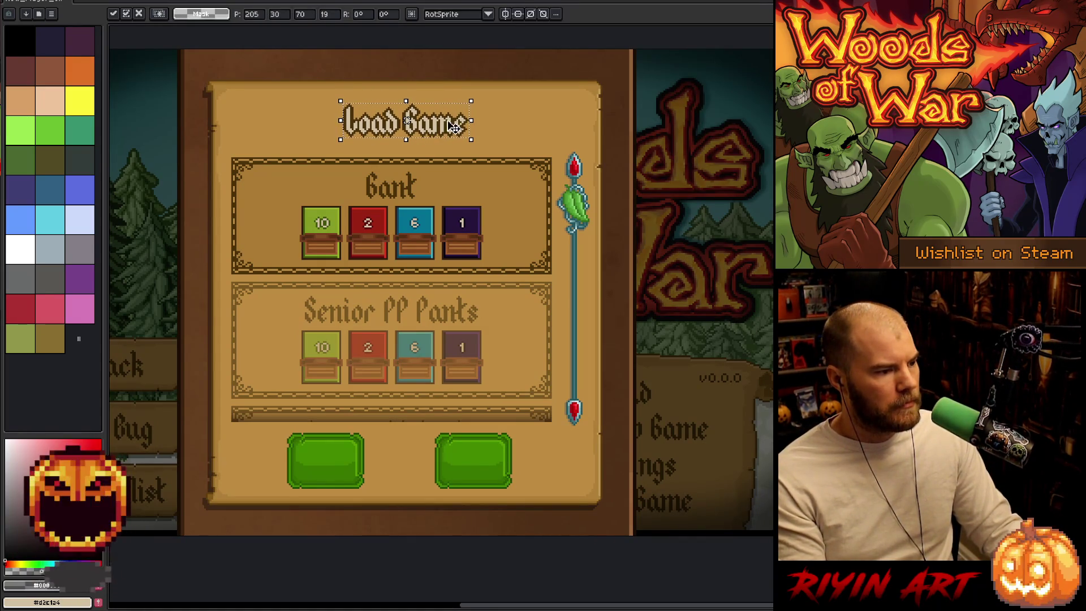
key("ctrl+d")
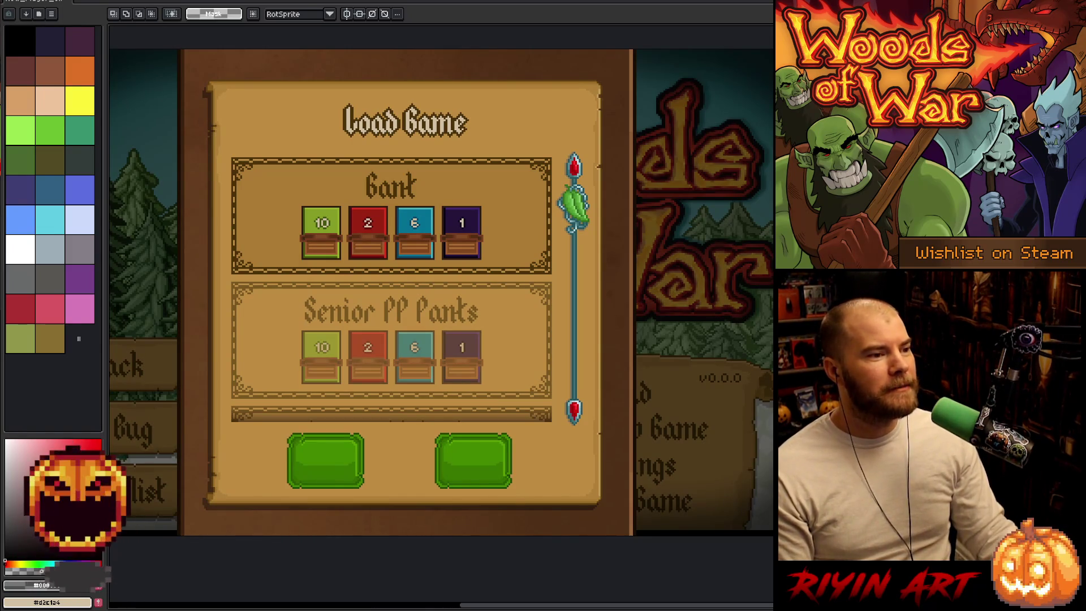
key("alt+Tab")
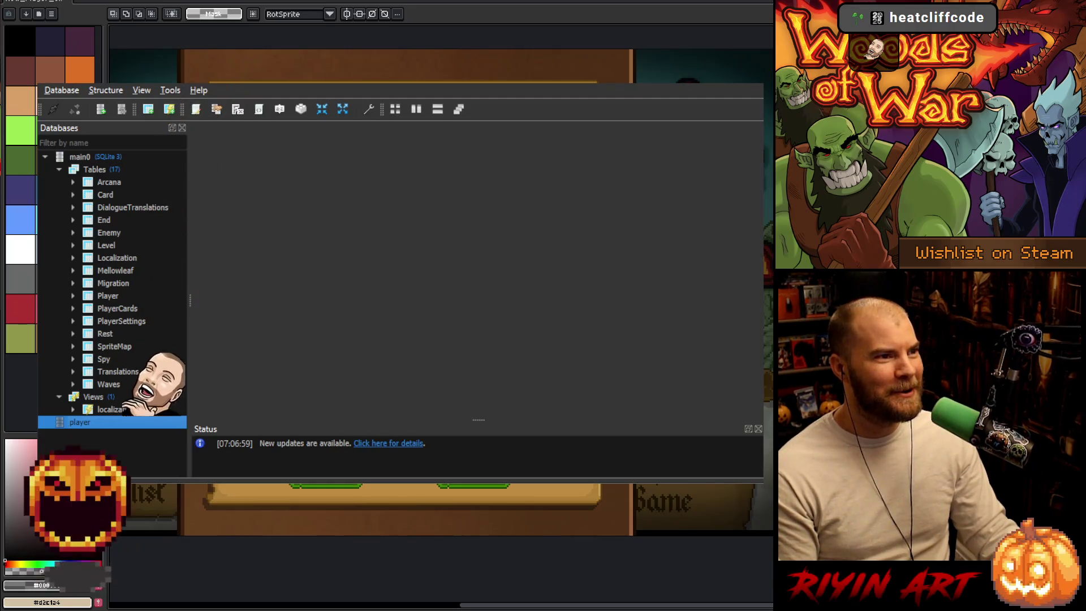
- Switch from SQLiteStudio back to the Aseprite Load Game mockup
key("alt+Tab")
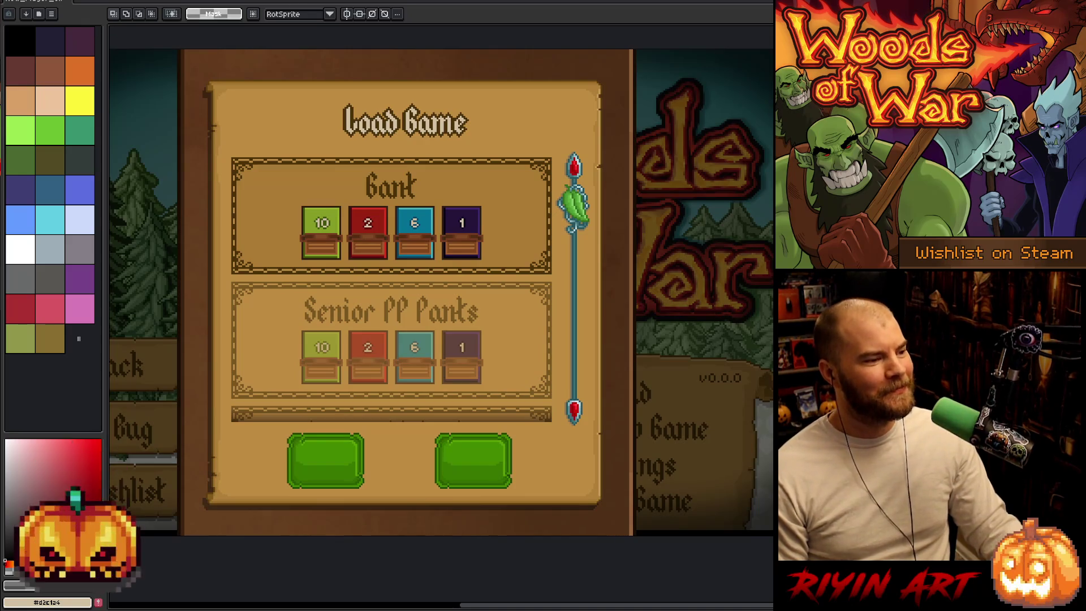
- Show the layers timeline again with the Move tool active, then start opening another image
left_click_drag(638, 610, 609, 610)
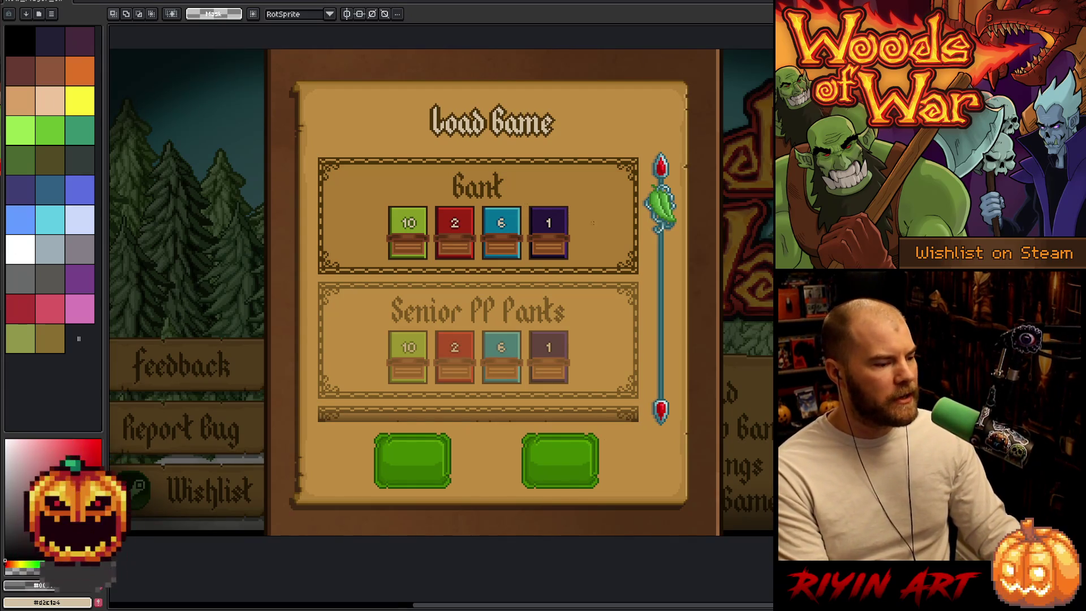
key("v")
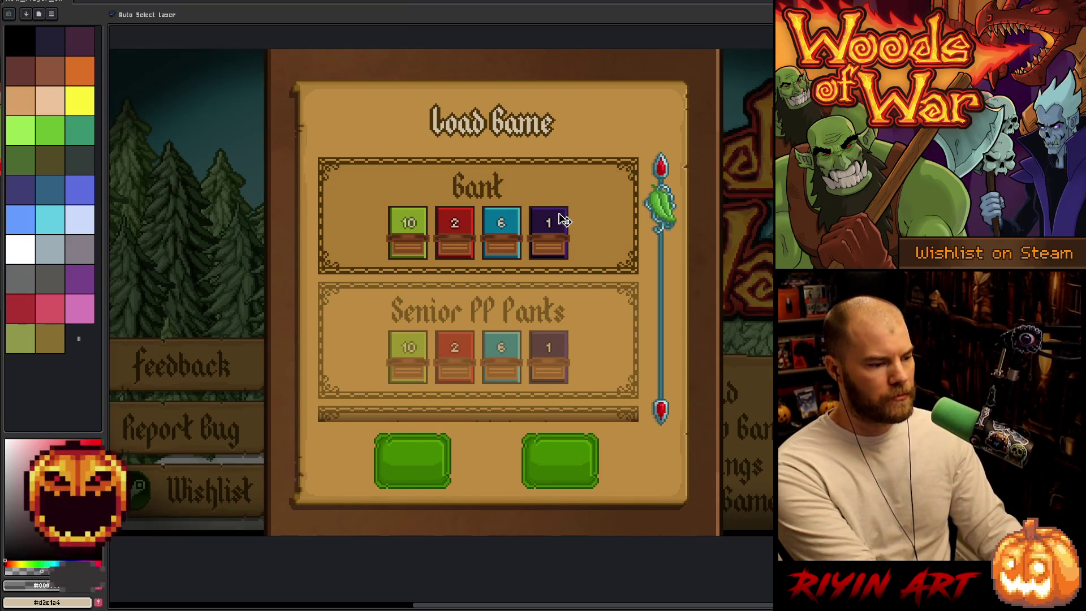
key("Tab")
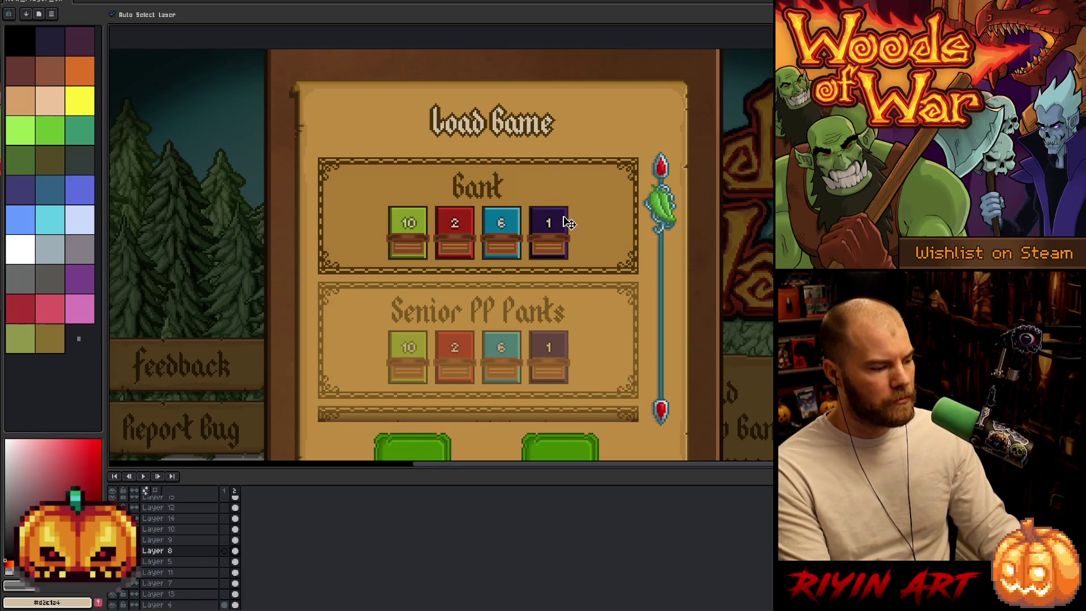
scroll(565, 225, "up", 2)
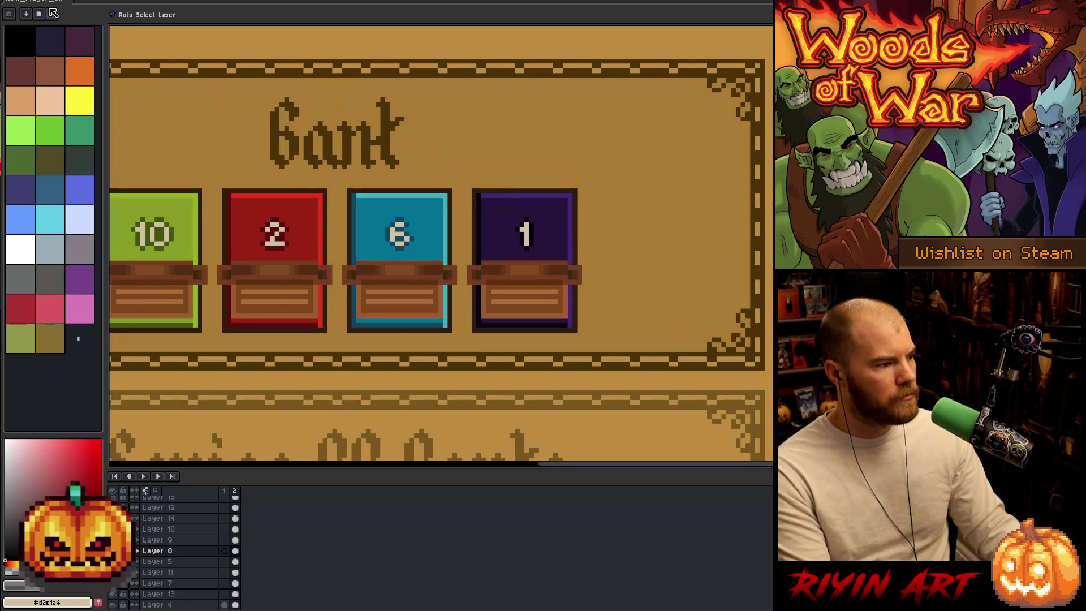
left_click(26, 1)
- Open cards.png from the images folder
left_click(25, 9)
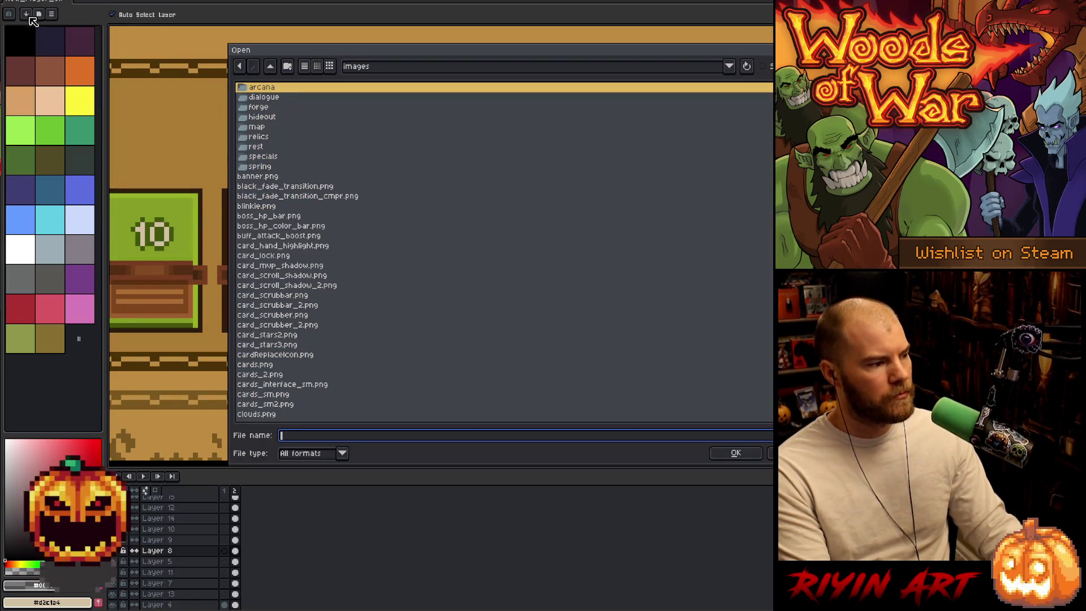
scroll(355, 231, "down", 1)
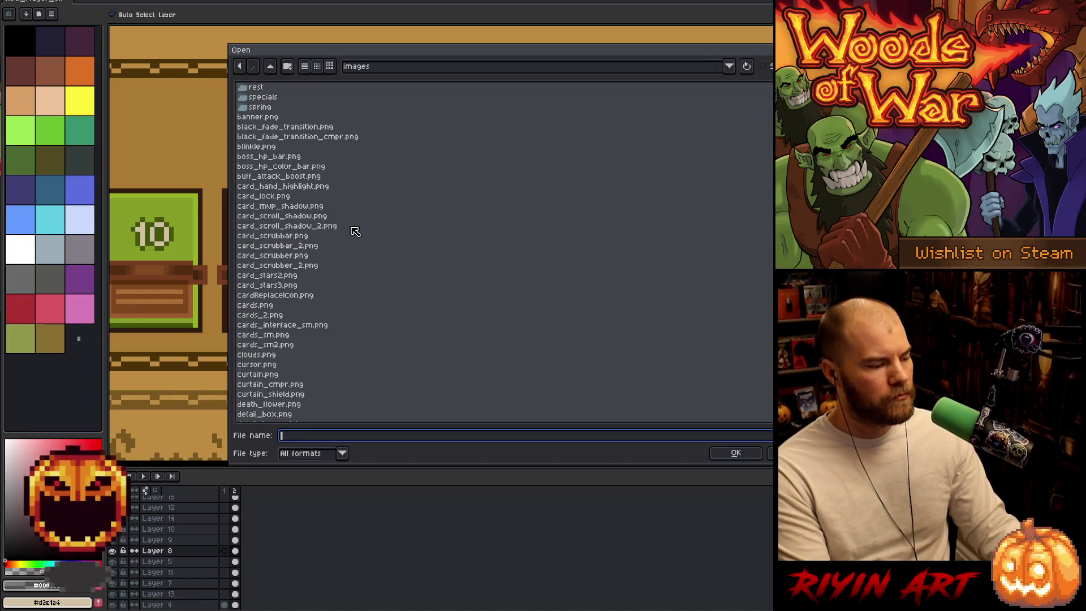
scroll(351, 231, "down", 7)
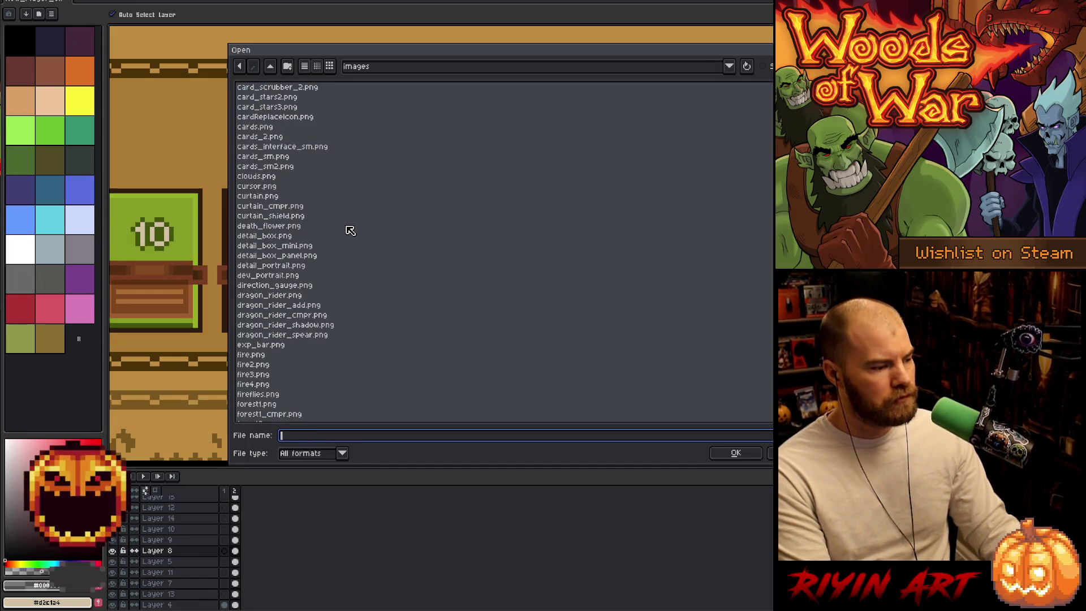
scroll(339, 167, "up", 6)
left_click(372, 67)
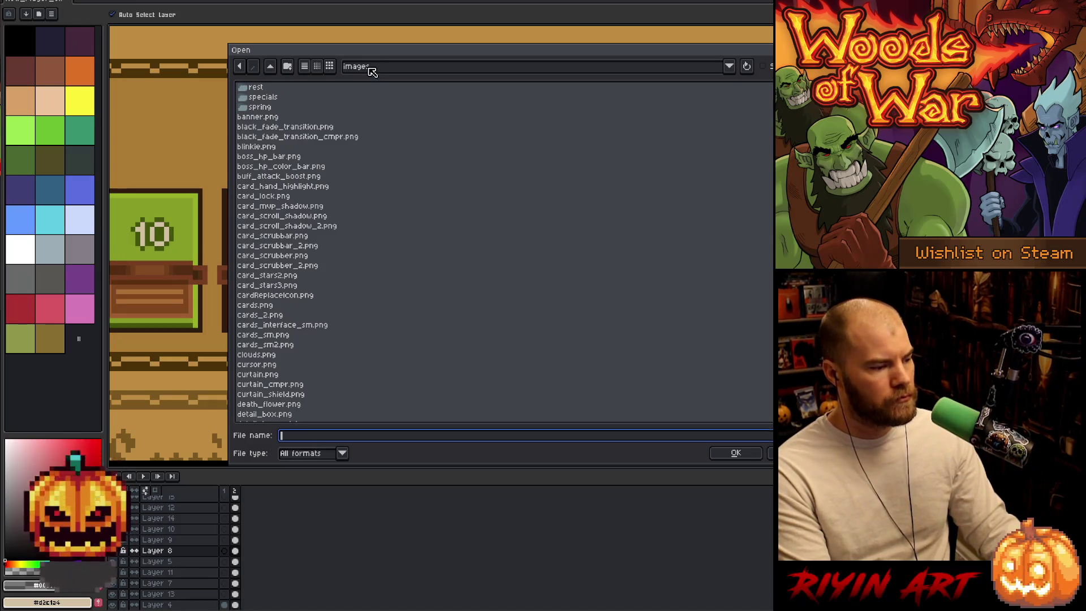
key("Return")
scroll(321, 237, "down", 1)
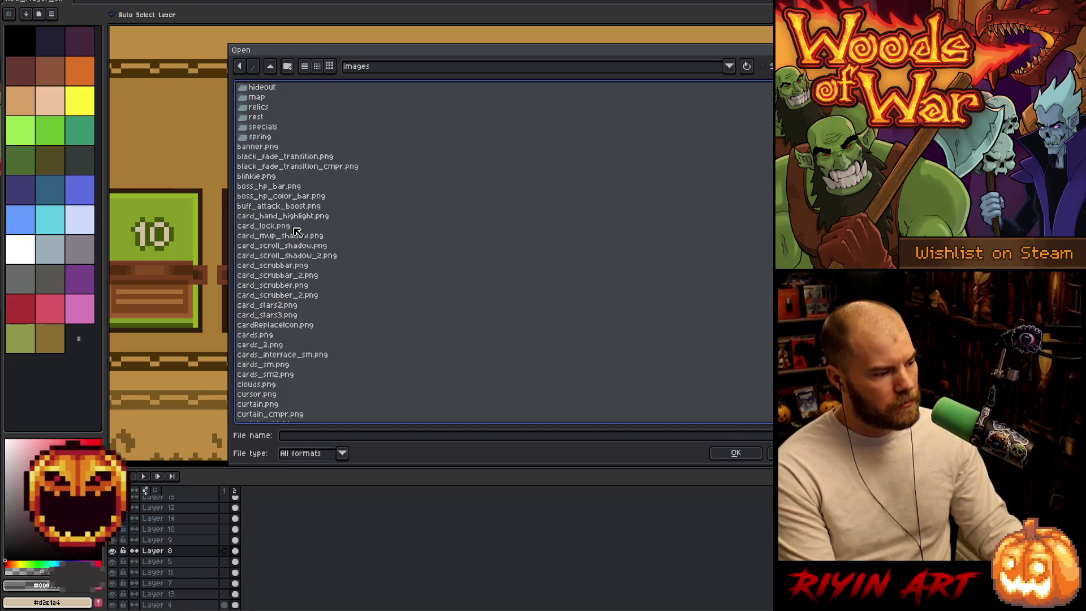
left_click(294, 287)
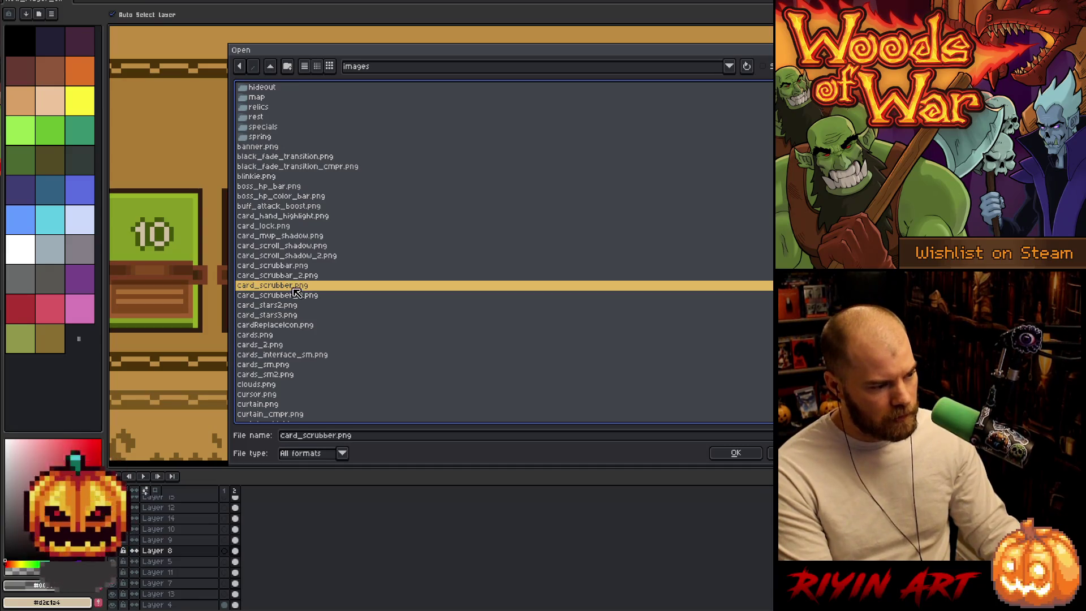
double_click(277, 336)
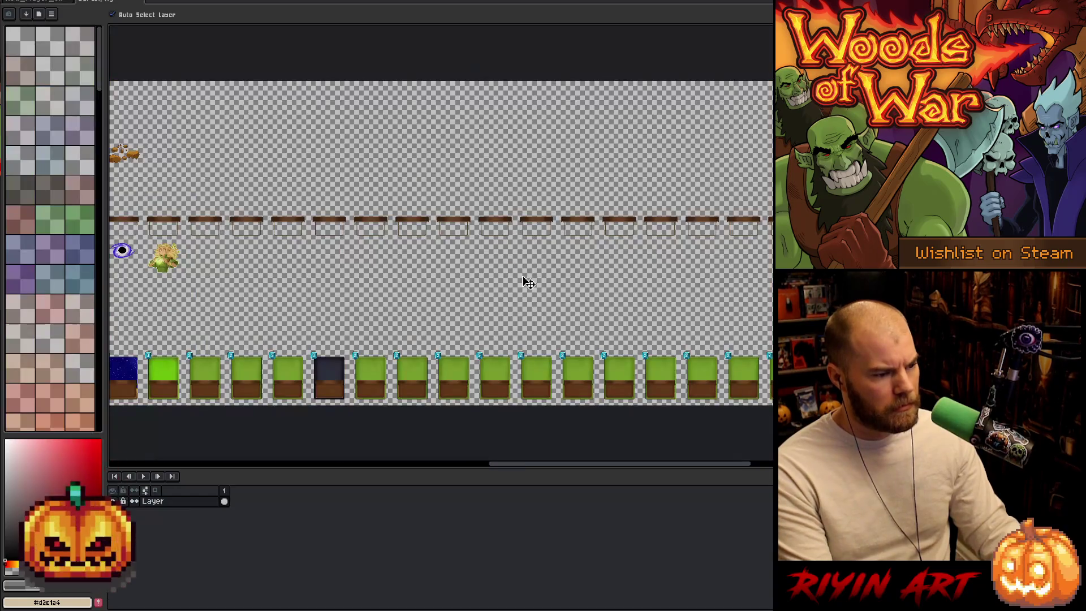
- Marquee the dark card in the cards sprite sheet, then return to the Bank mockup sprite
scroll(427, 318, "down", 1)
scroll(371, 347, "up", 3)
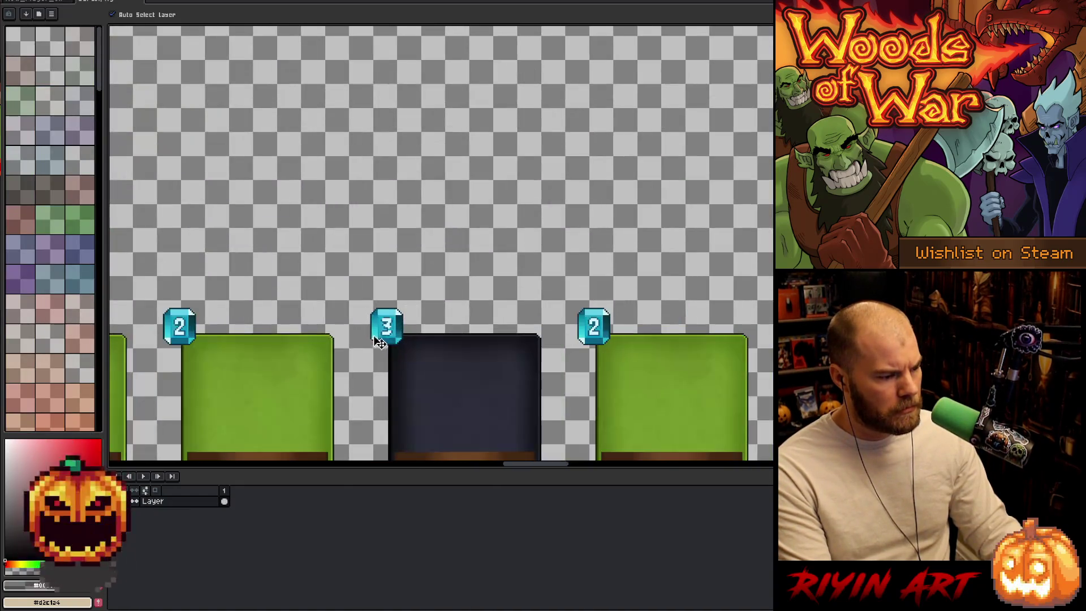
left_click_drag(412, 368, 430, 214)
scroll(439, 217, "up", 1)
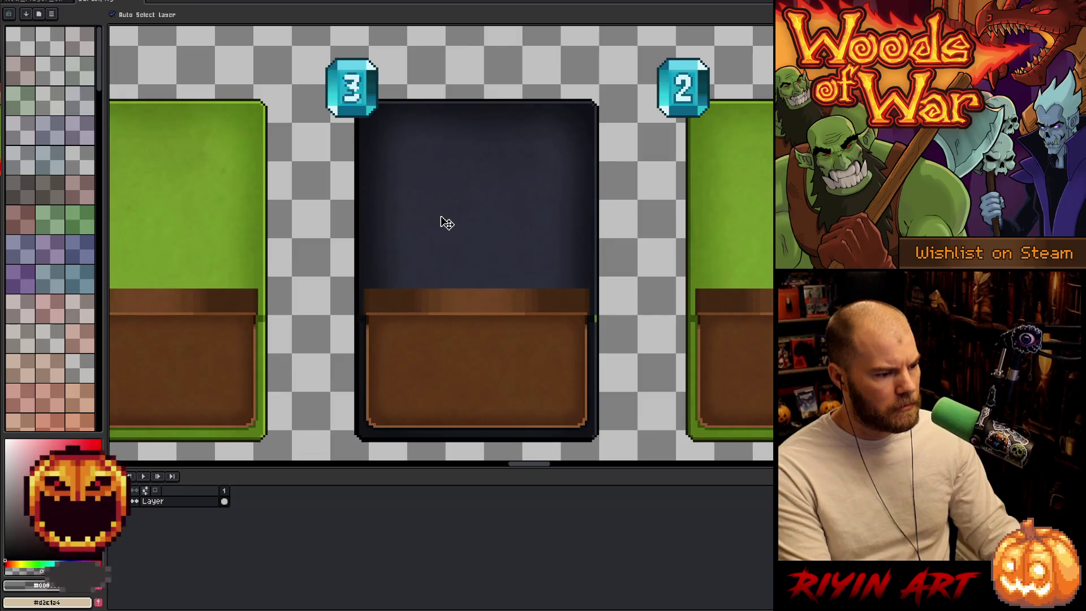
key("m")
mouse_move(310, 44)
left_mouse_down()
mouse_move(618, 400)
mouse_move(630, 458)
left_mouse_up()
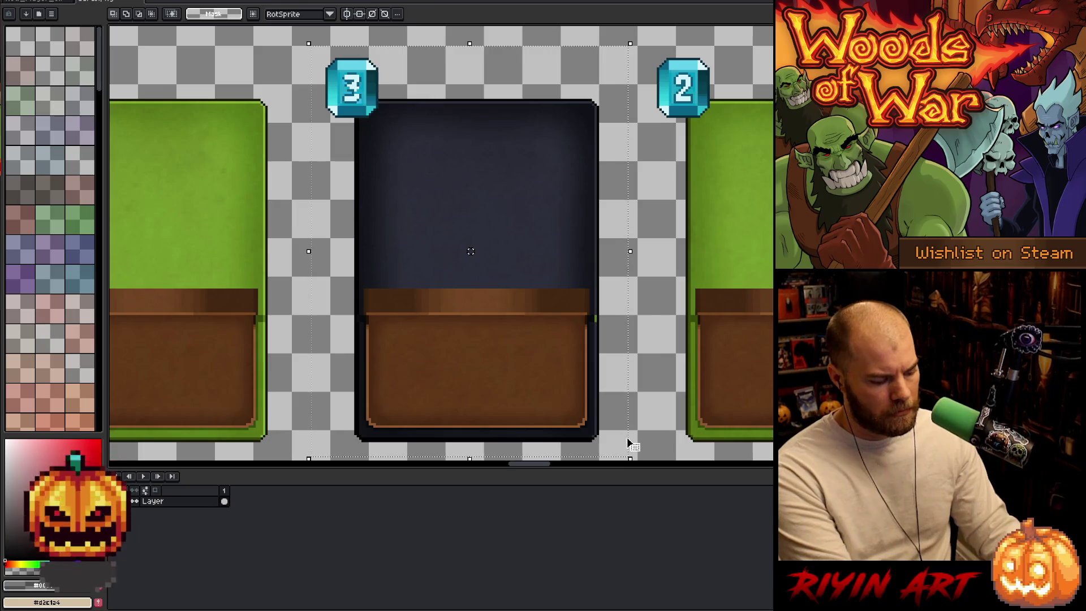
scroll(630, 362, "down", 3)
scroll(634, 361, "down", 2)
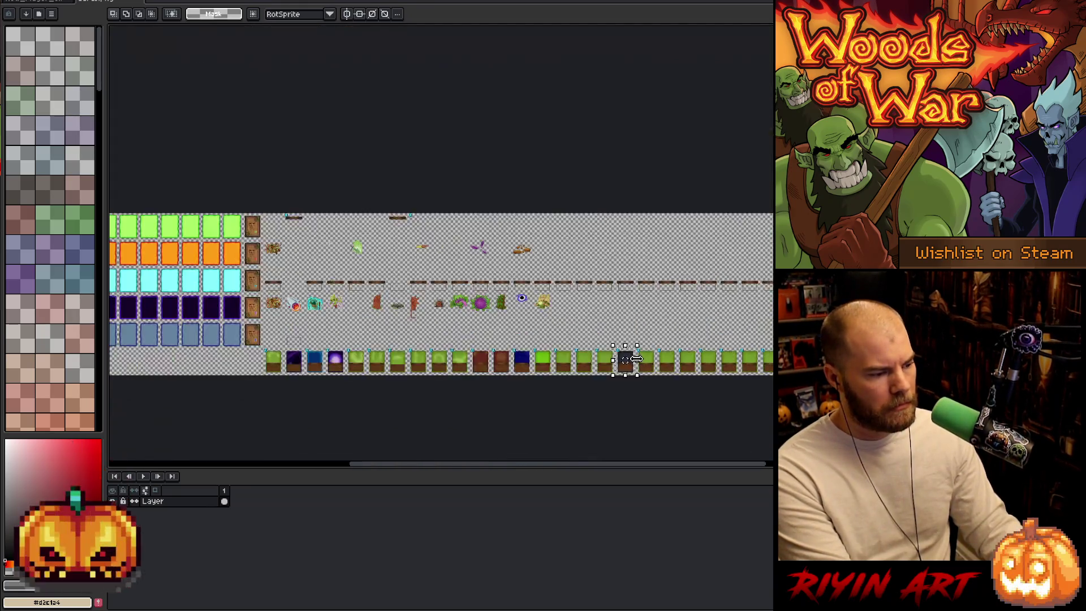
scroll(622, 362, "up", 1)
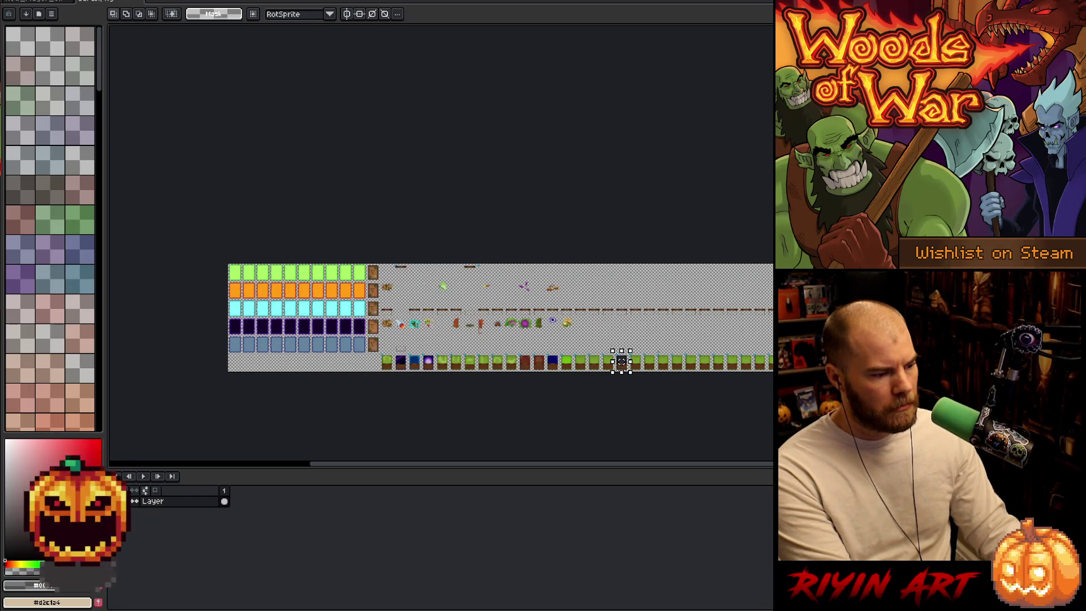
scroll(621, 362, "up", 4)
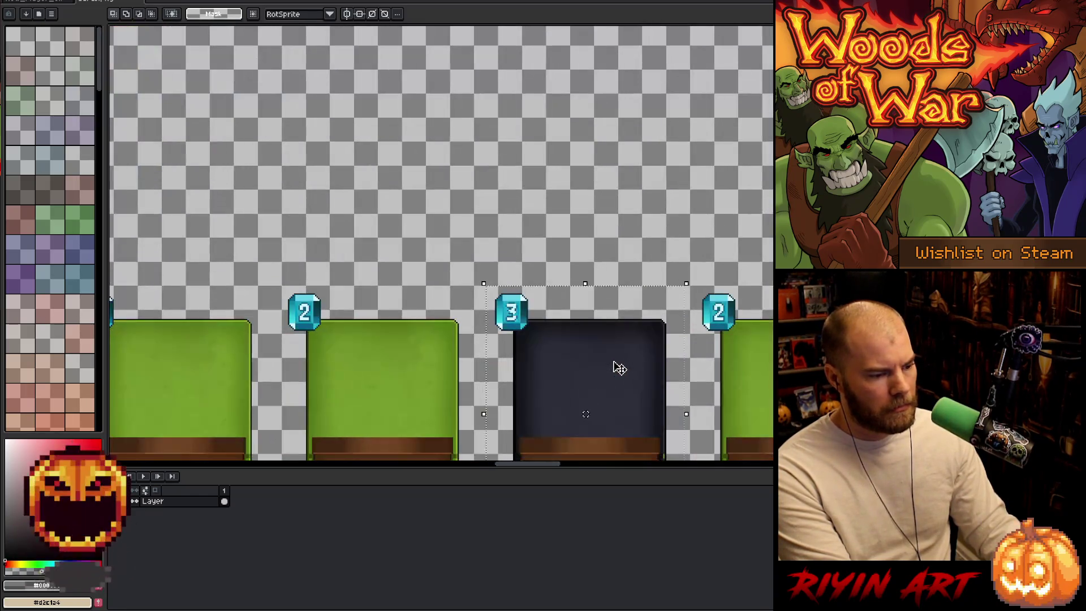
scroll(617, 365, "down", 2)
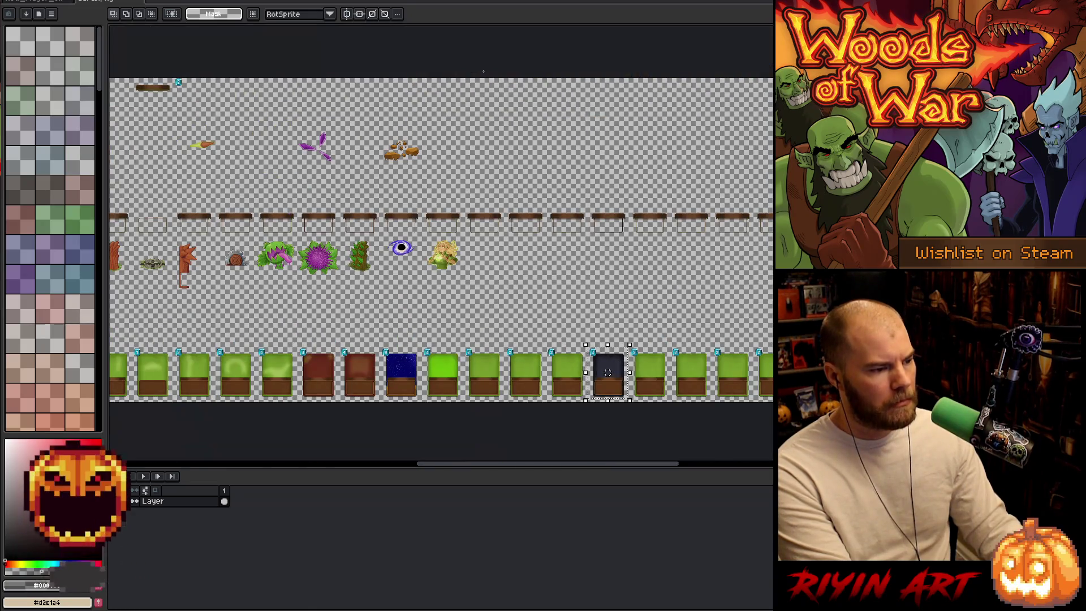
key("ctrl+Tab")
key("v")
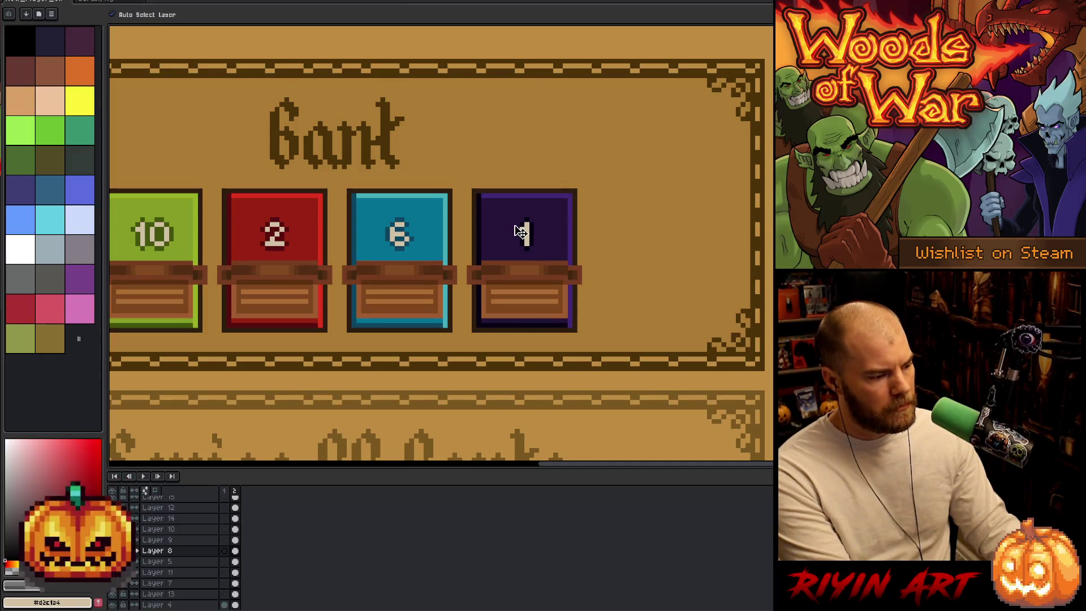
- Undo the accidental delete, then paste the dark card image and move it aside
key("Delete")
key("ctrl+z")
key("ctrl+v")
left_click_drag(522, 132, 902, 142)
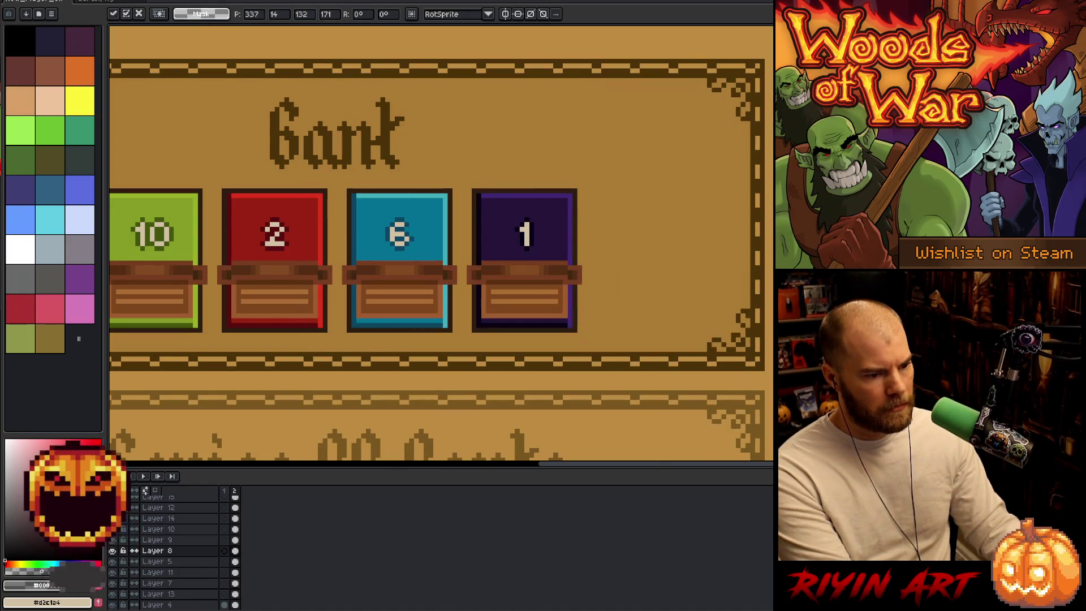
scroll(411, 302, "down", 4)
scroll(411, 301, "right", 3)
scroll(411, 301, "up", 4)
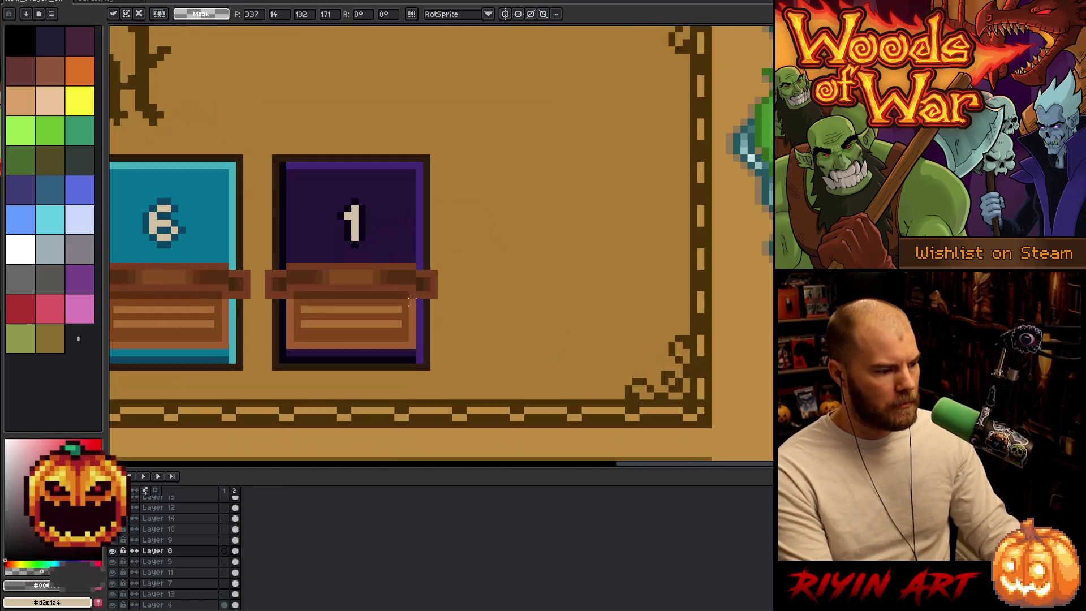
- Select the purple 1 card and place a duplicate to its right
mouse_move(534, 124)
left_mouse_down()
mouse_move(300, 412)
mouse_move(255, 387)
mouse_move(274, 384)
left_mouse_up()
key("Right")
key("Right")
key("Right")
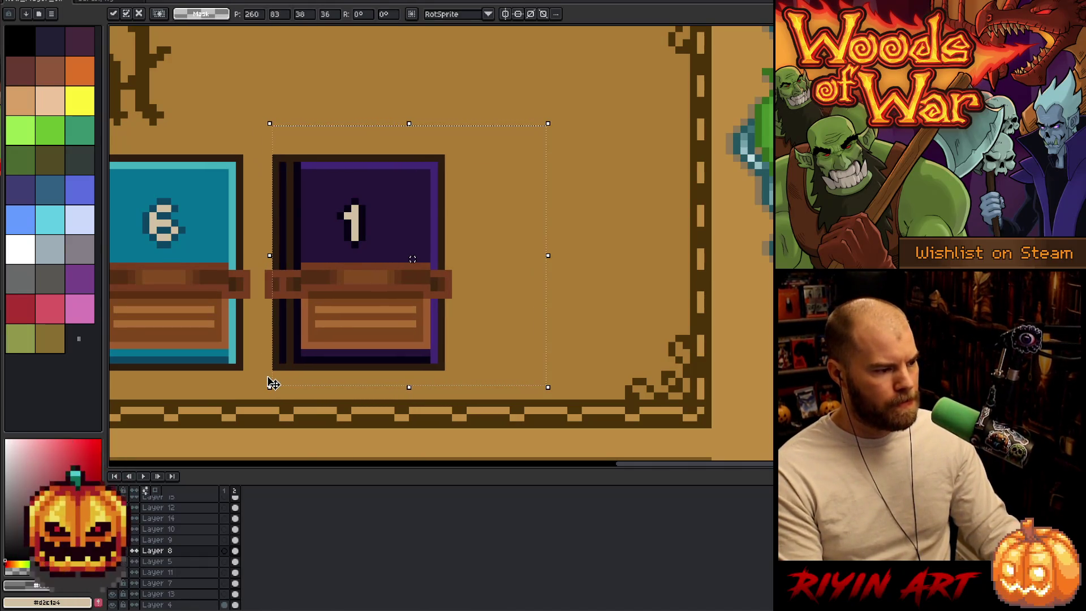
left_click_drag(528, 259, 585, 259)
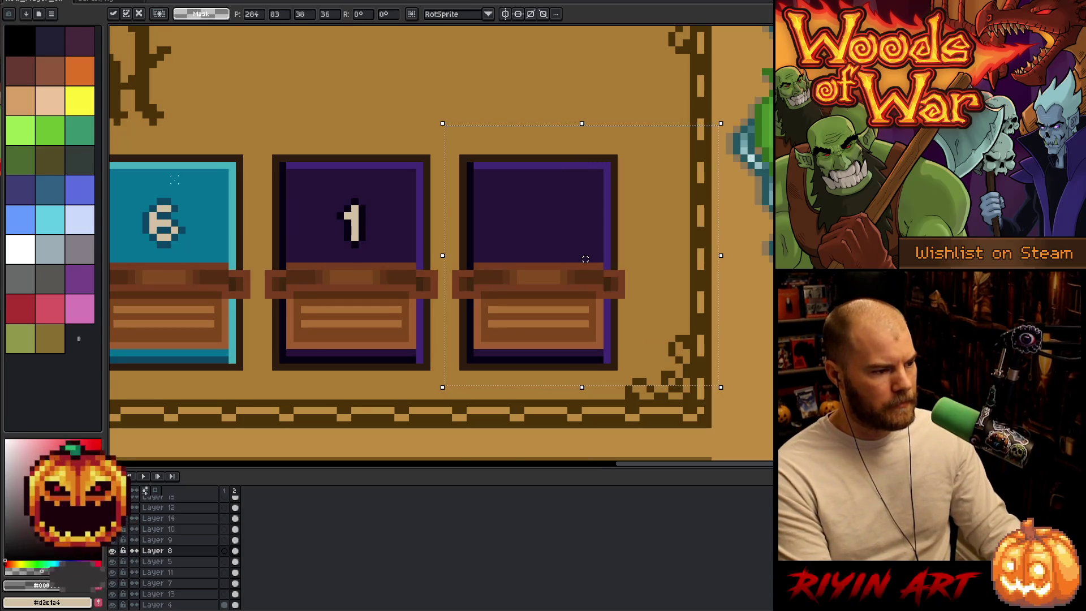
scroll(585, 258, "down", 2)
scroll(412, 272, "right", 3)
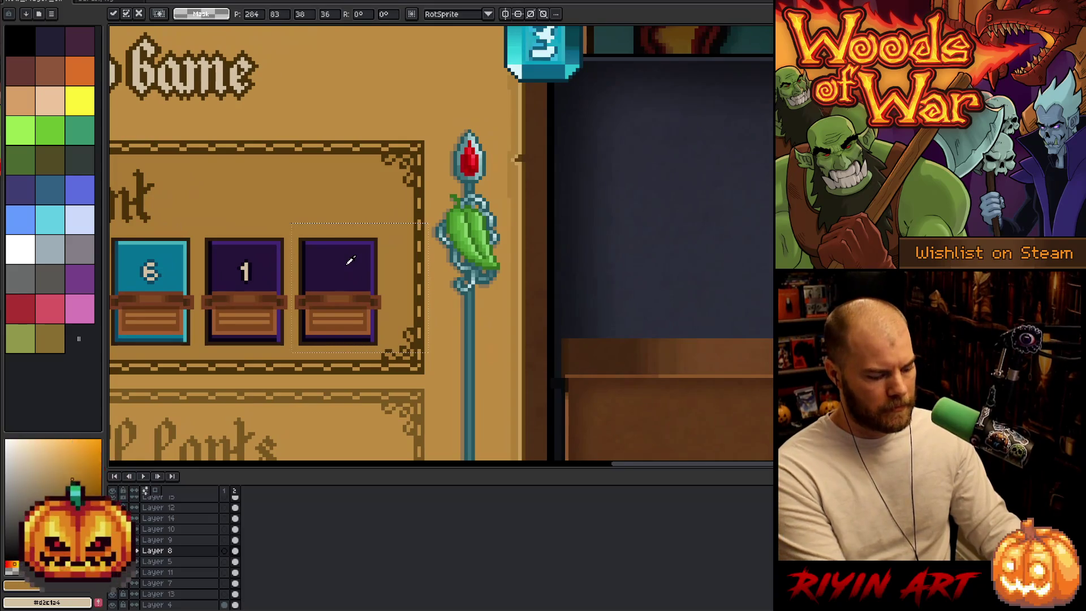
- Use Replace Color to turn the new card's purple fill into the dark panel grey
key("shift+r")
left_click(412, 480)
left_click(113, 552)
left_click(113, 552)
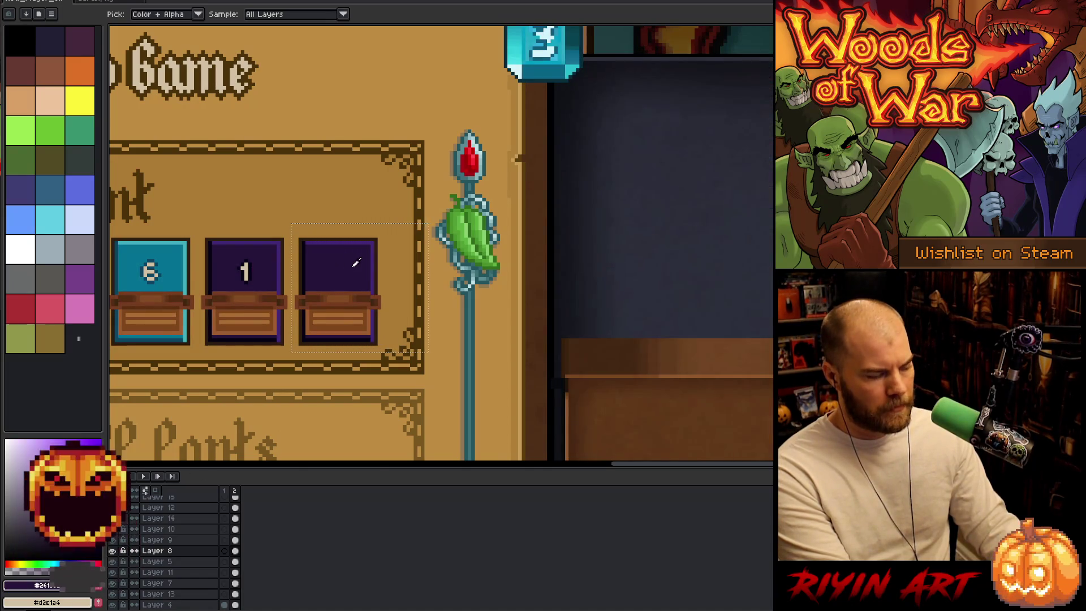
key("shift+r")
mouse_move(354, 474)
left_mouse_down()
mouse_move(734, 189)
mouse_move(724, 198)
left_mouse_up()
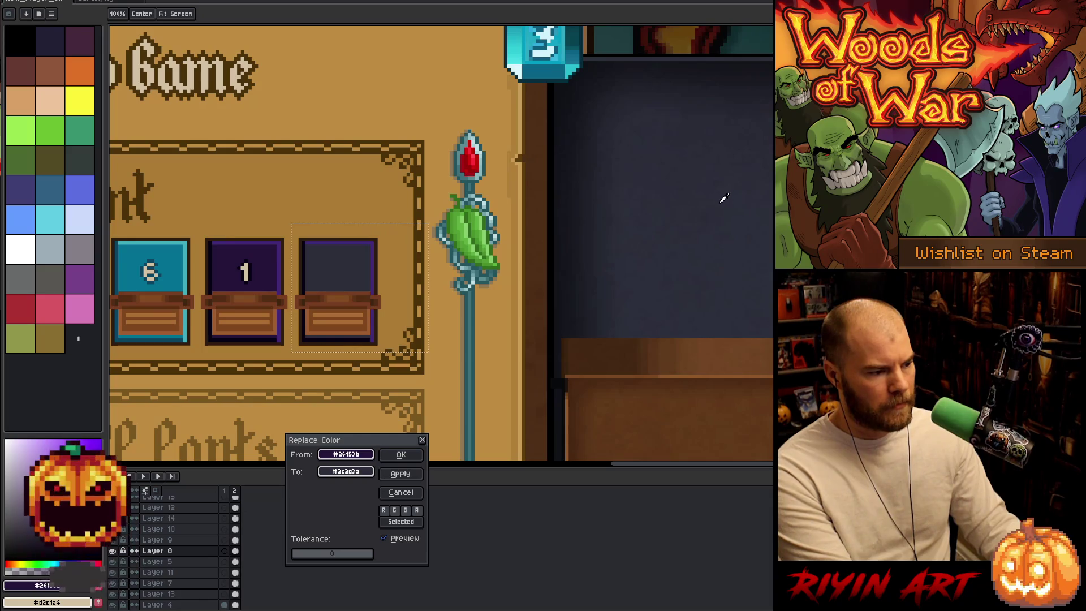
left_click(401, 454)
- Recolour the card's purple border to dark grey
key("shift+r")
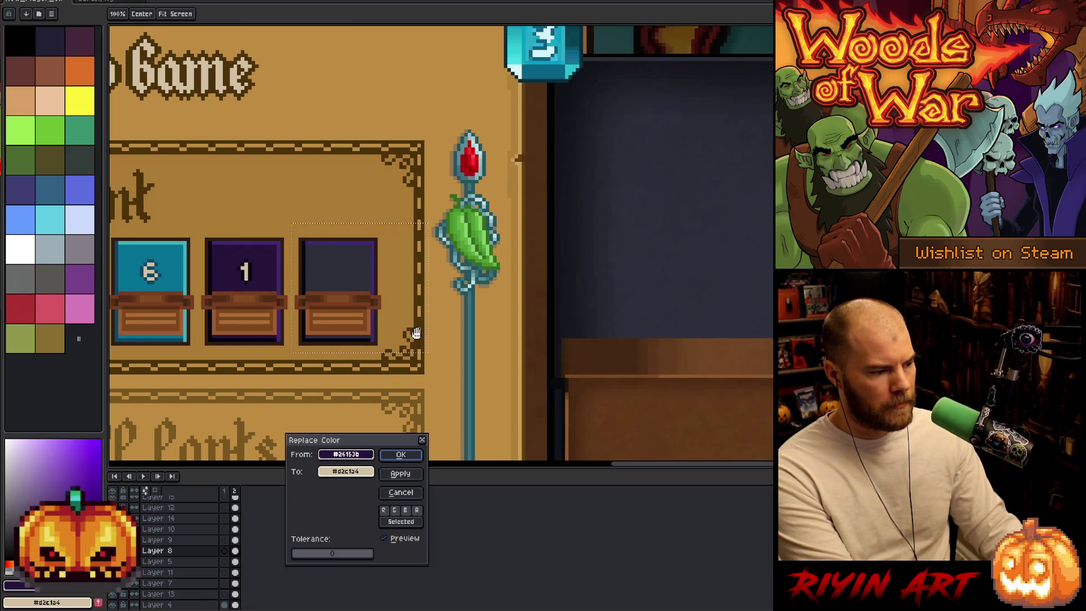
mouse_move(360, 454)
left_mouse_down()
mouse_move(388, 315)
mouse_move(376, 277)
left_mouse_up()
mouse_move(346, 472)
left_mouse_down()
mouse_move(744, 291)
mouse_move(828, 368)
left_mouse_up()
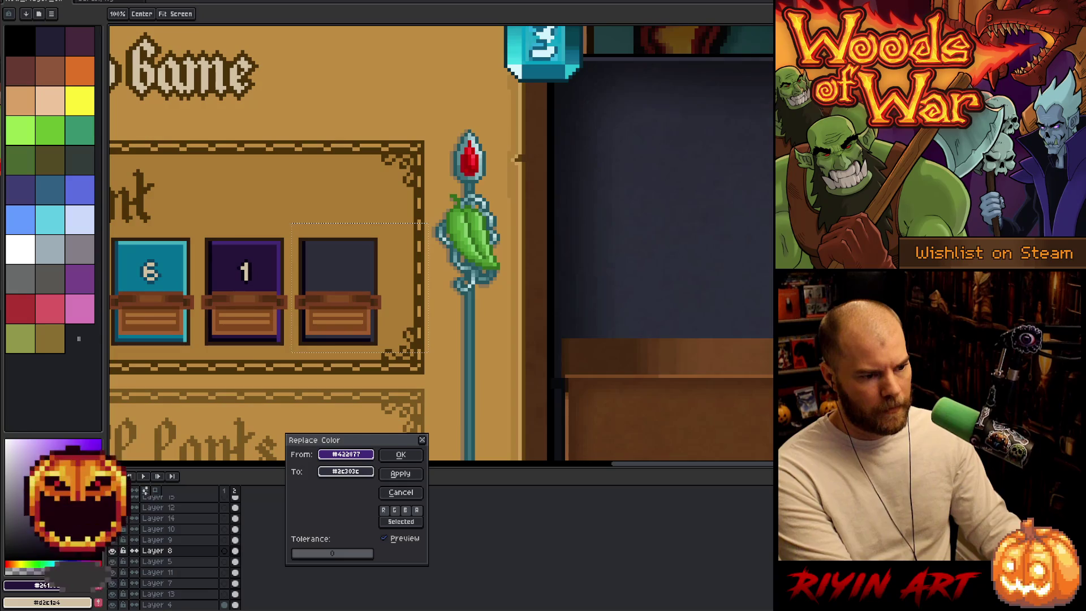
left_click(401, 455)
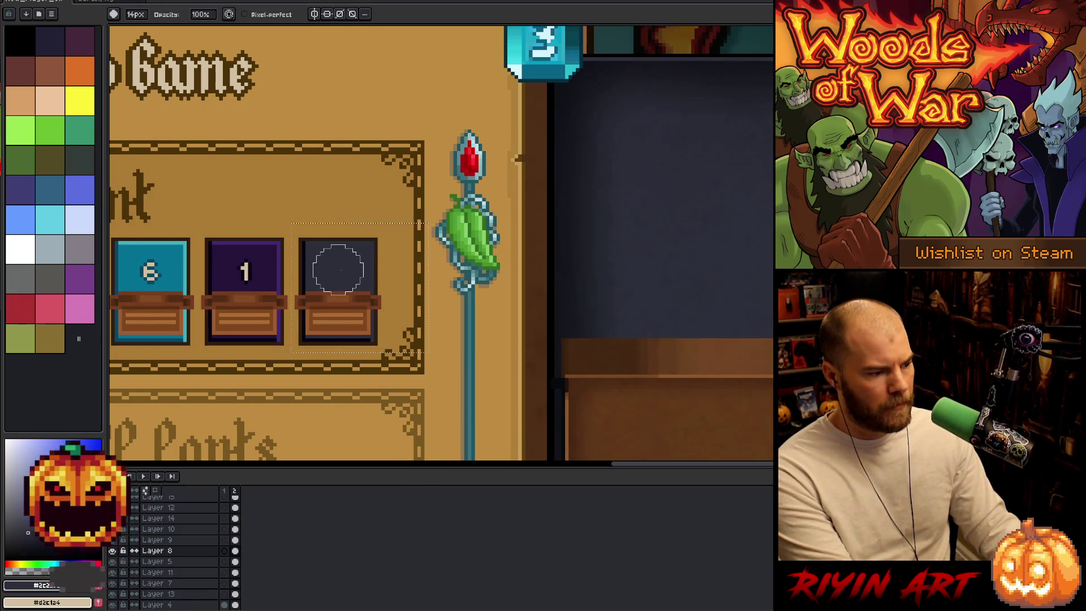
key("v")
key("b")
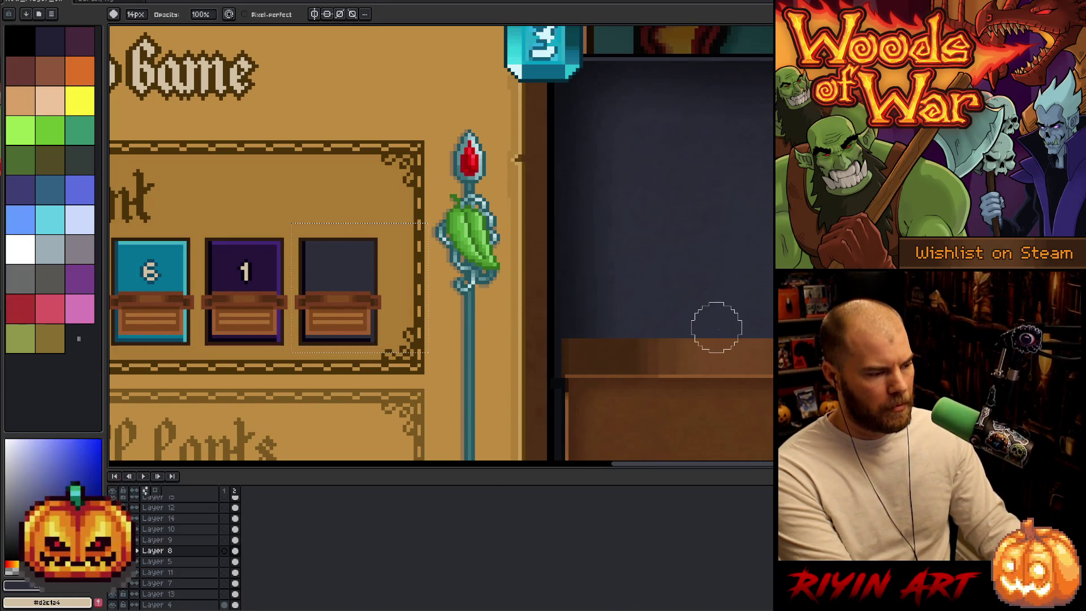
- Change the card fill to the darker colour #20212a
key("shift+r")
left_click(346, 471)
left_click(679, 274)
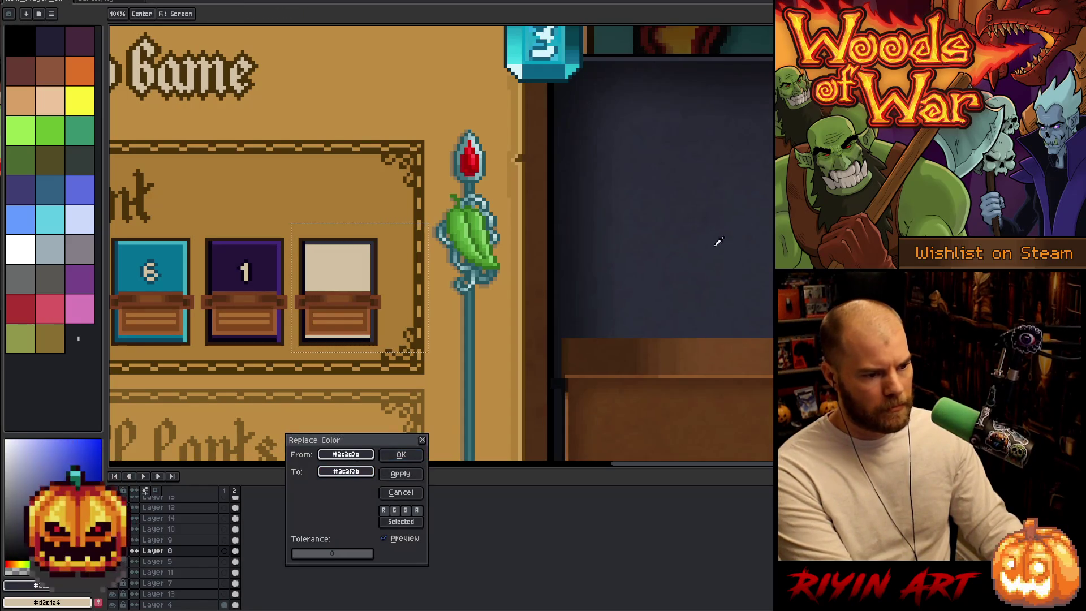
type("20212a")
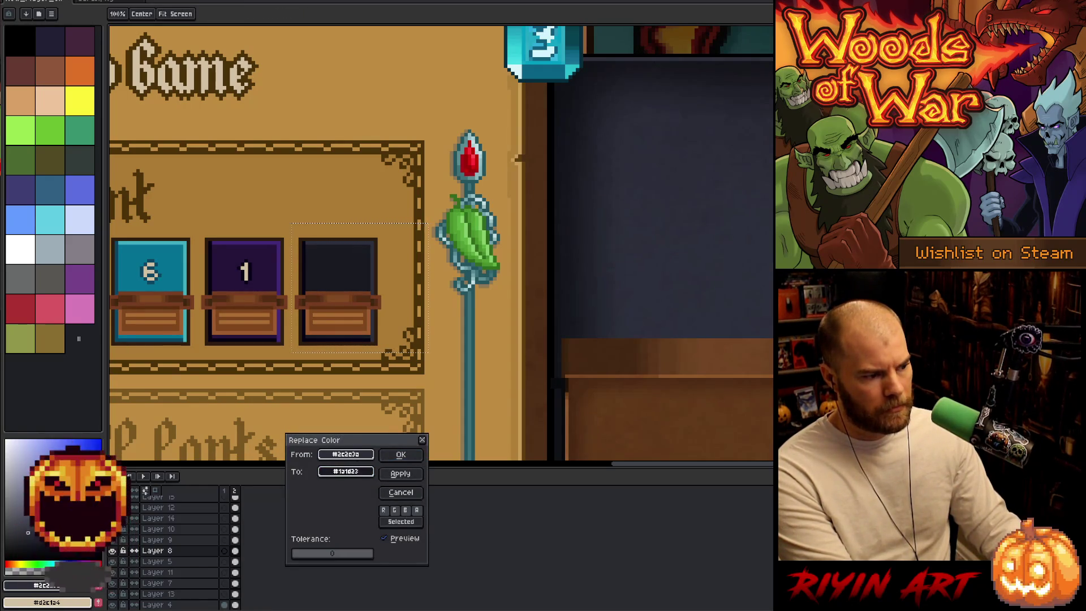
left_click(382, 456)
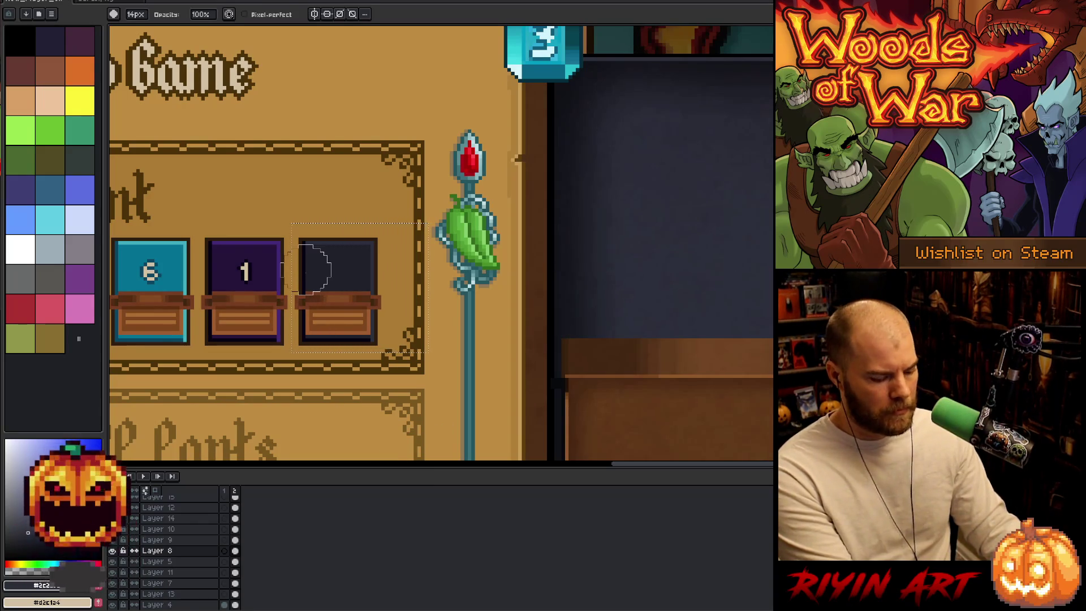
- Replace the card's darkest outline colour with black sampled from the canvas
key("space")
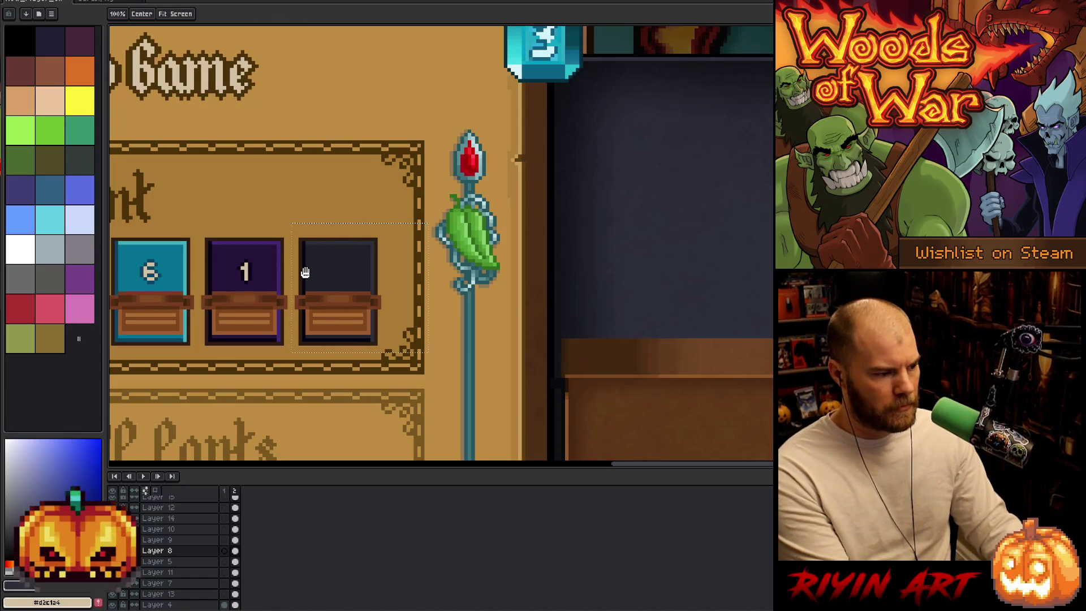
key("alt")
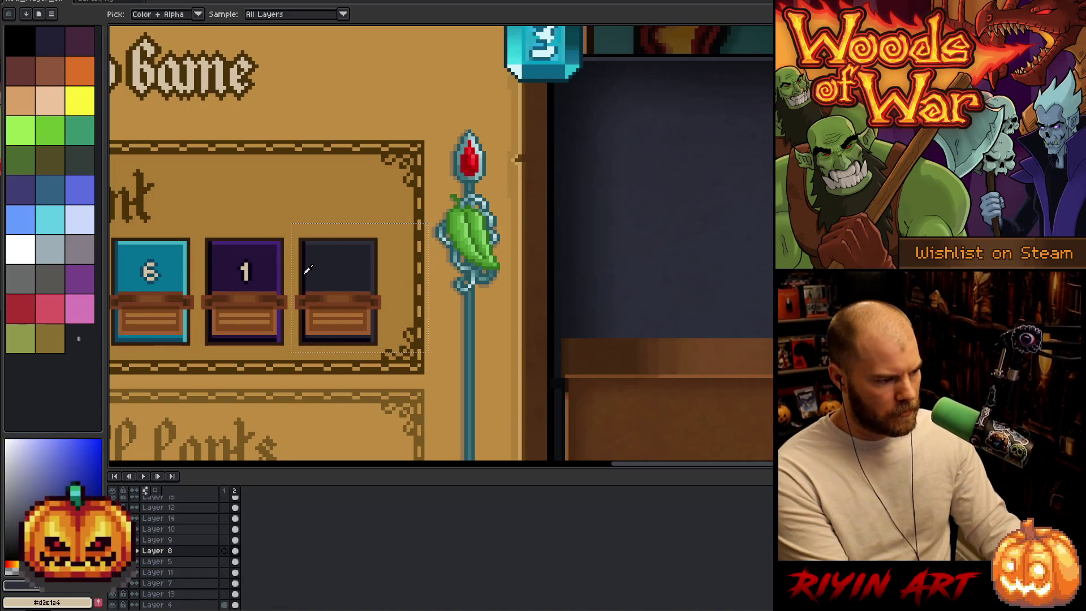
key("shift+r")
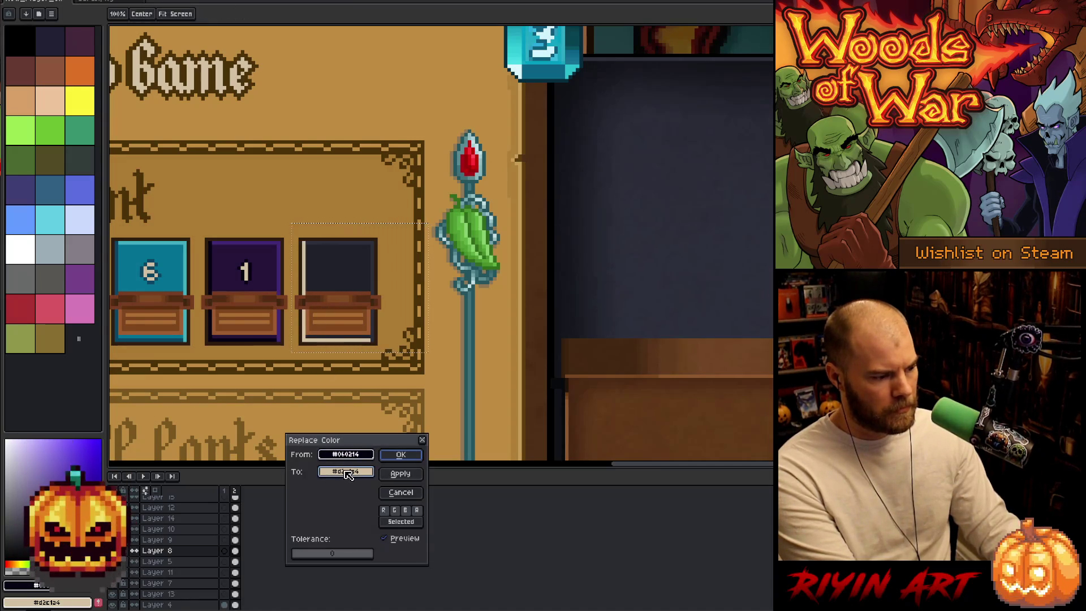
right_click(562, 246)
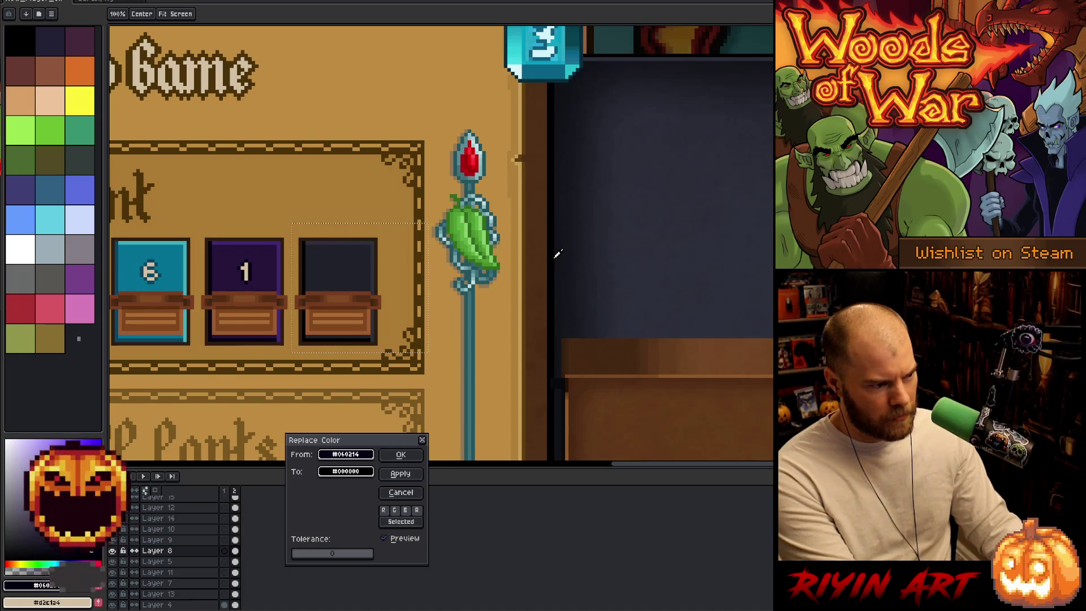
left_click(400, 455)
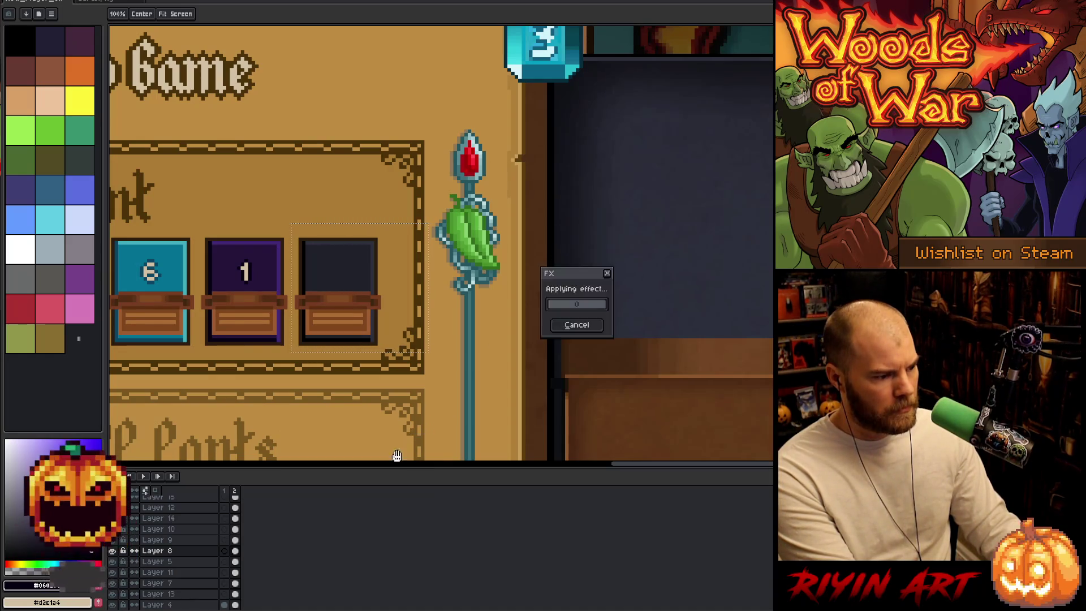
scroll(387, 392, "down", 3)
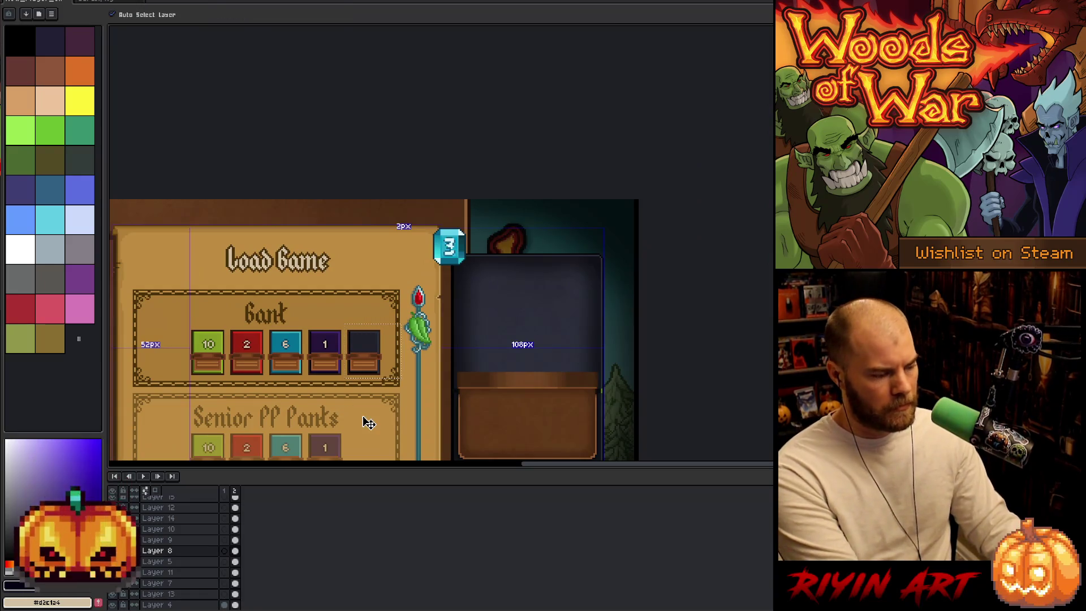
scroll(448, 346, "up", 3)
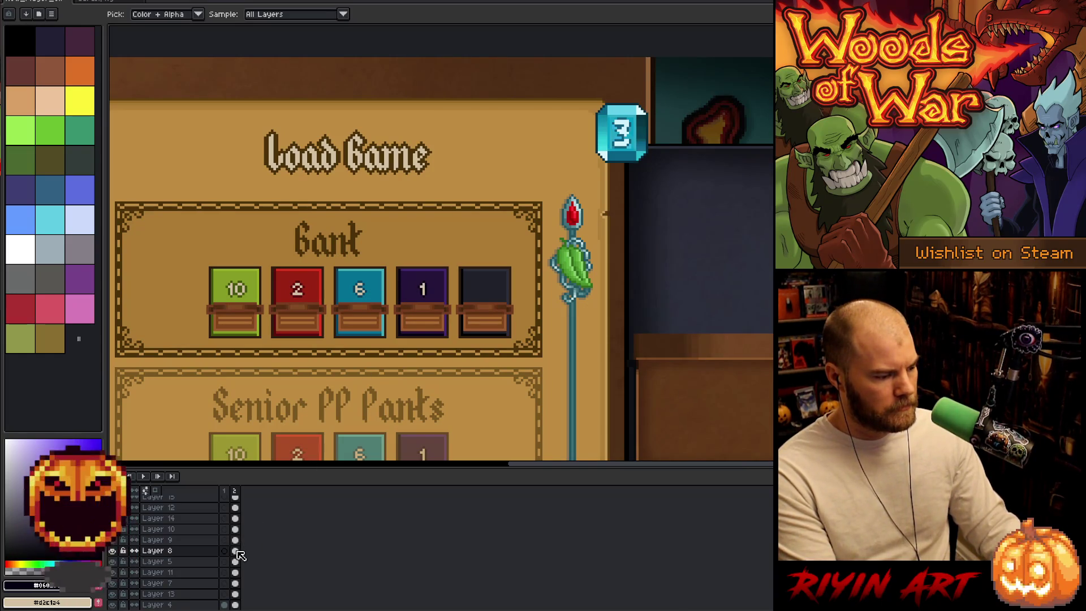
- Make Layer 9 active and toggle its visibility to check the card numbers
left_click(235, 539)
left_click(112, 540)
left_click(112, 540)
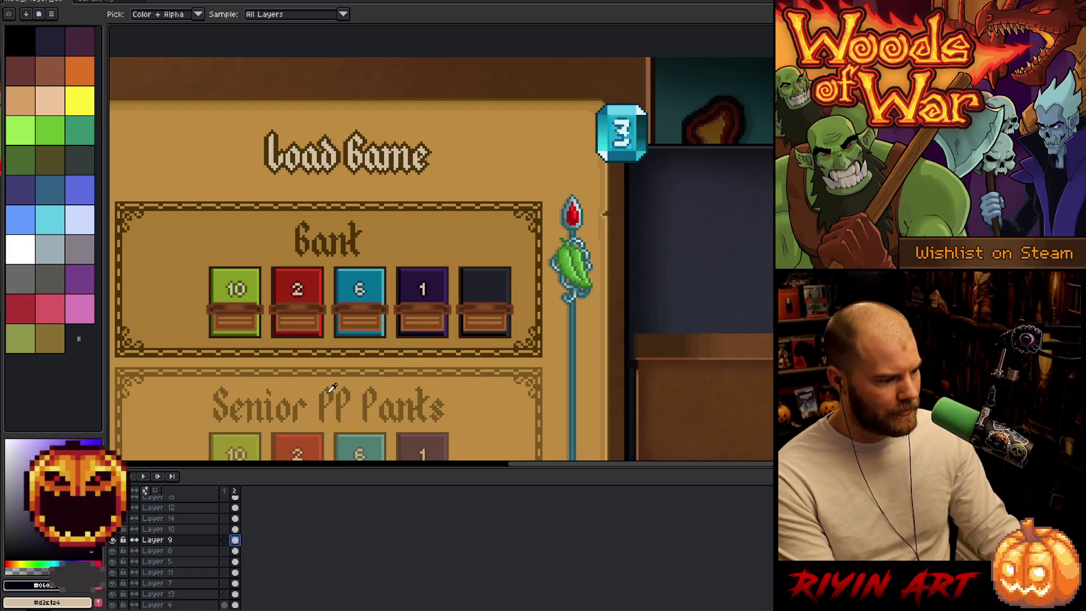
scroll(435, 274, "up", 2)
- Load TinyUnicodeEdit.ttf from the project's fonts folder as the text font
key("t")
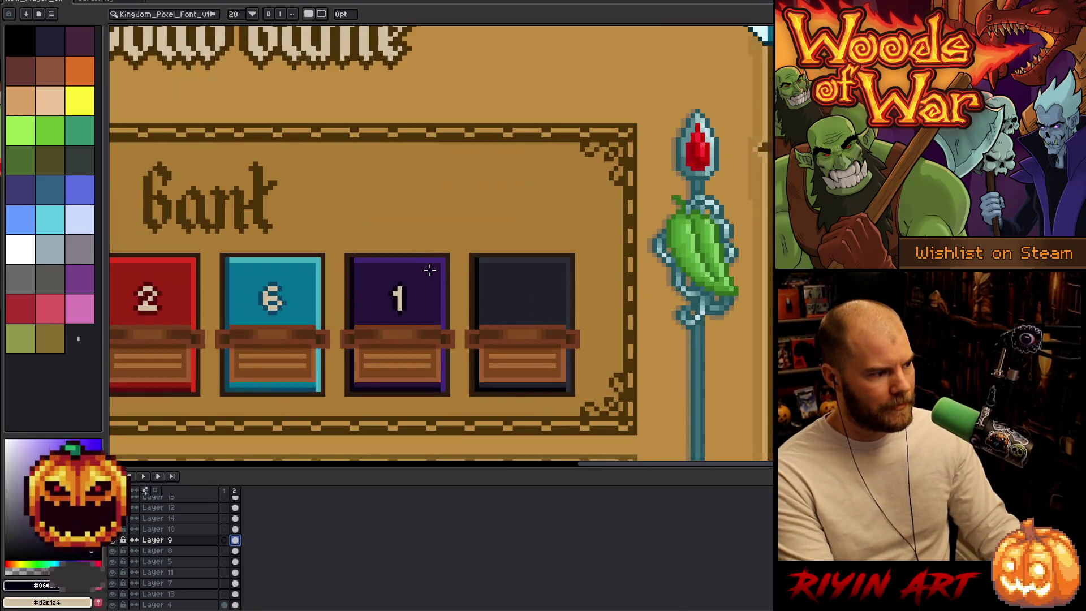
left_click(195, 17)
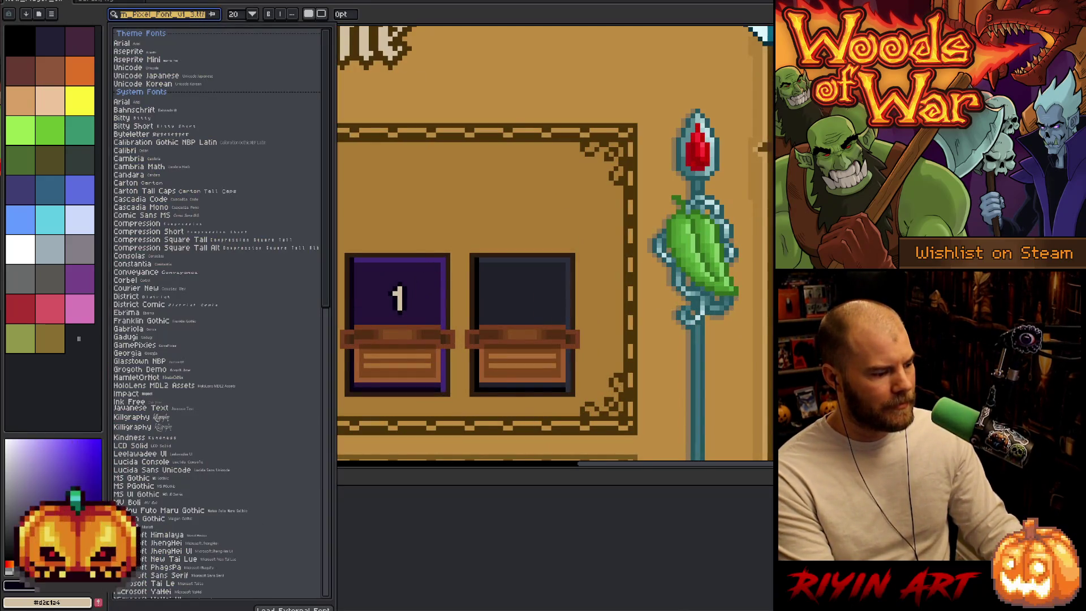
left_click(294, 608)
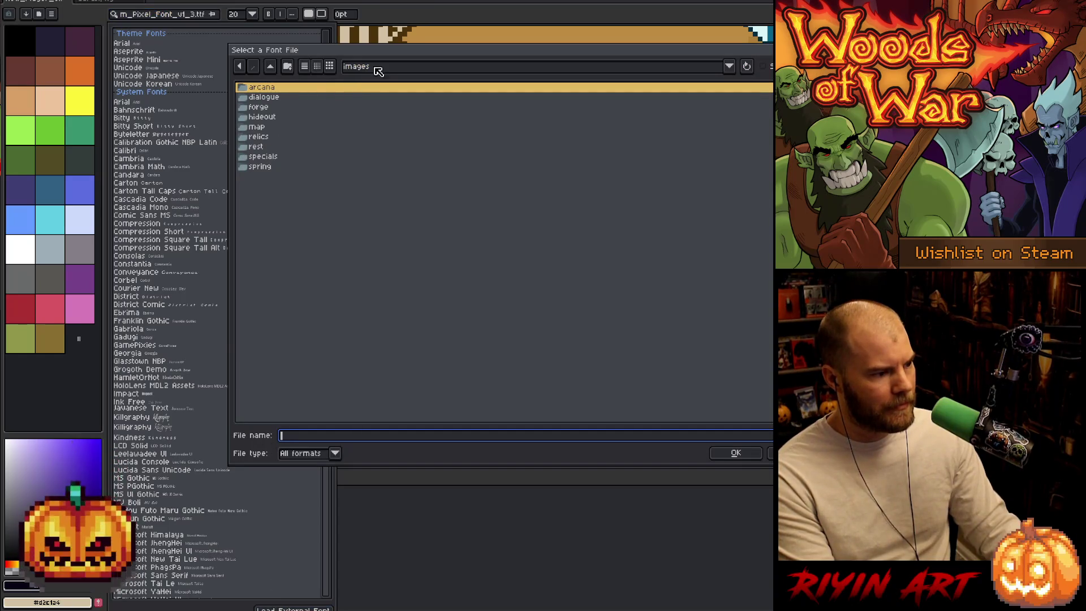
left_click(378, 68)
left_click(378, 68)
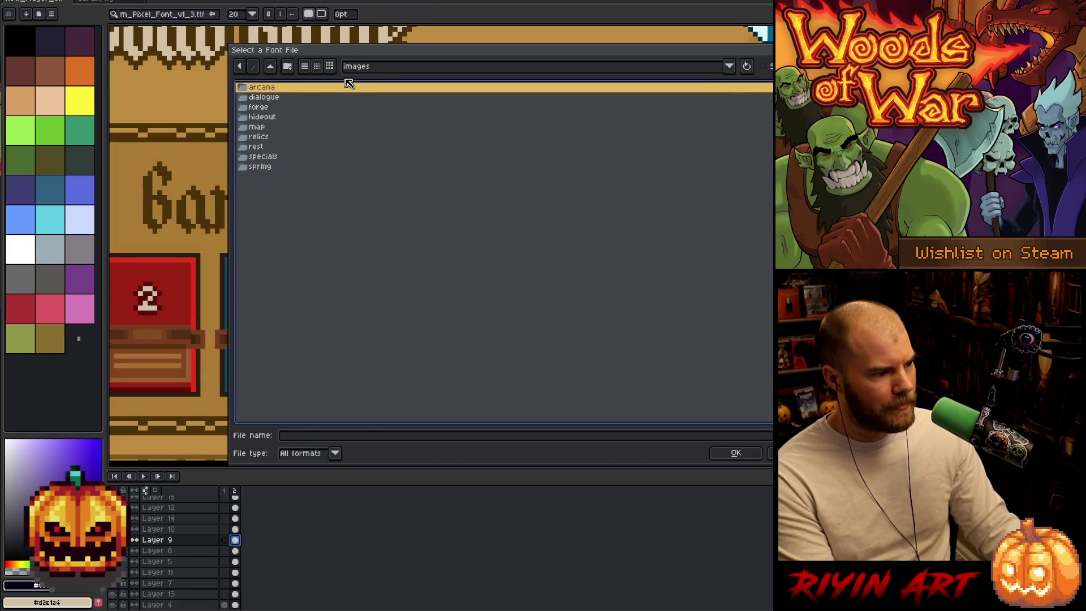
left_click(372, 69)
left_click(407, 143)
double_click(269, 128)
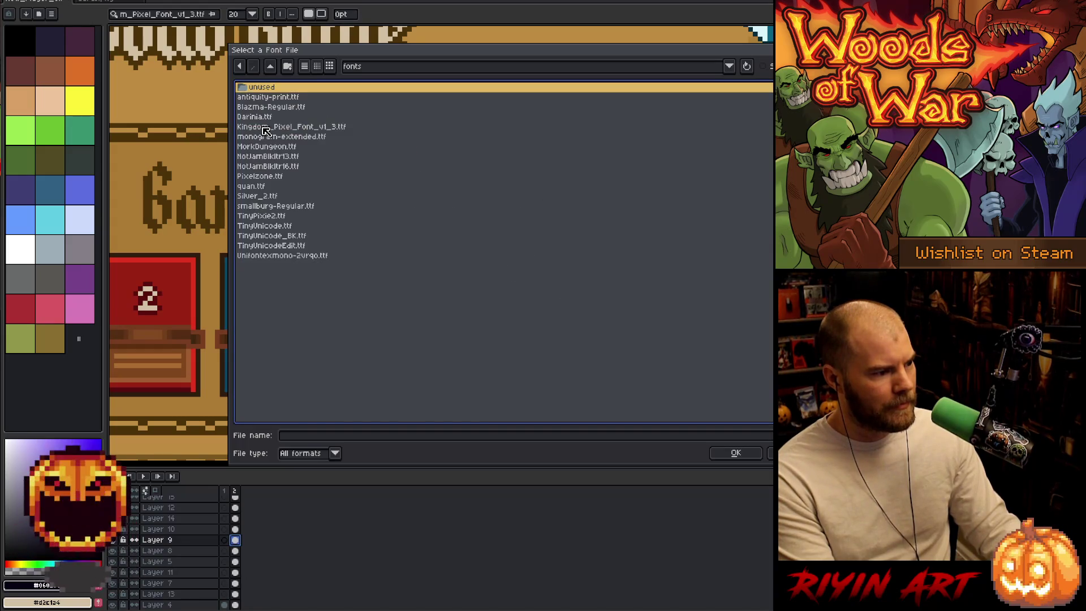
left_click(272, 247)
left_click(736, 454)
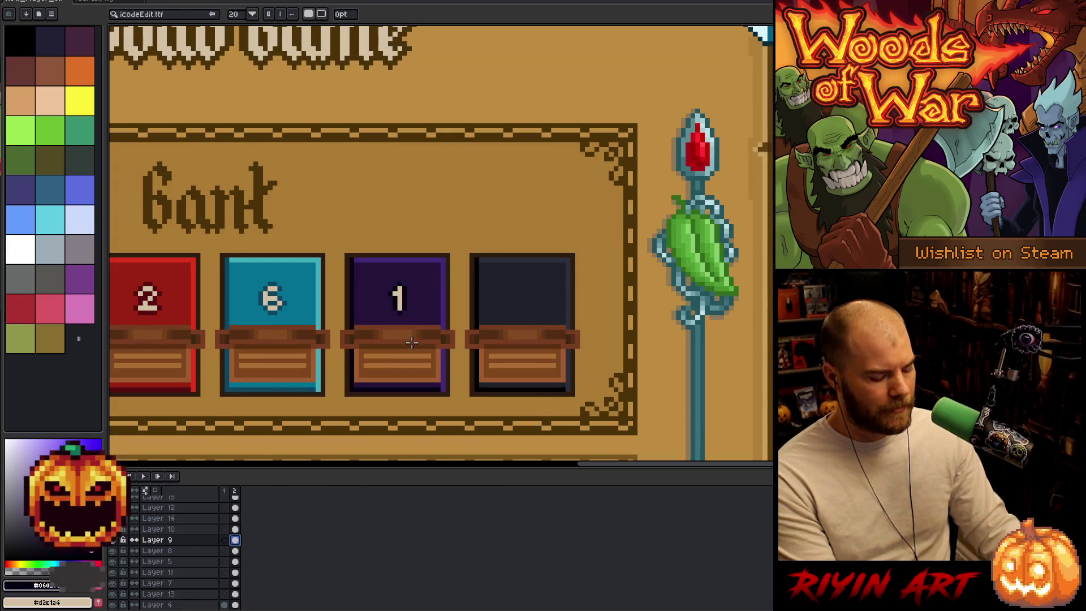
- Sample the cream colour from the 1 and type a 0 in the empty dark card
key("alt")
left_click(401, 294, "alt")
scroll(401, 294, "up", 1)
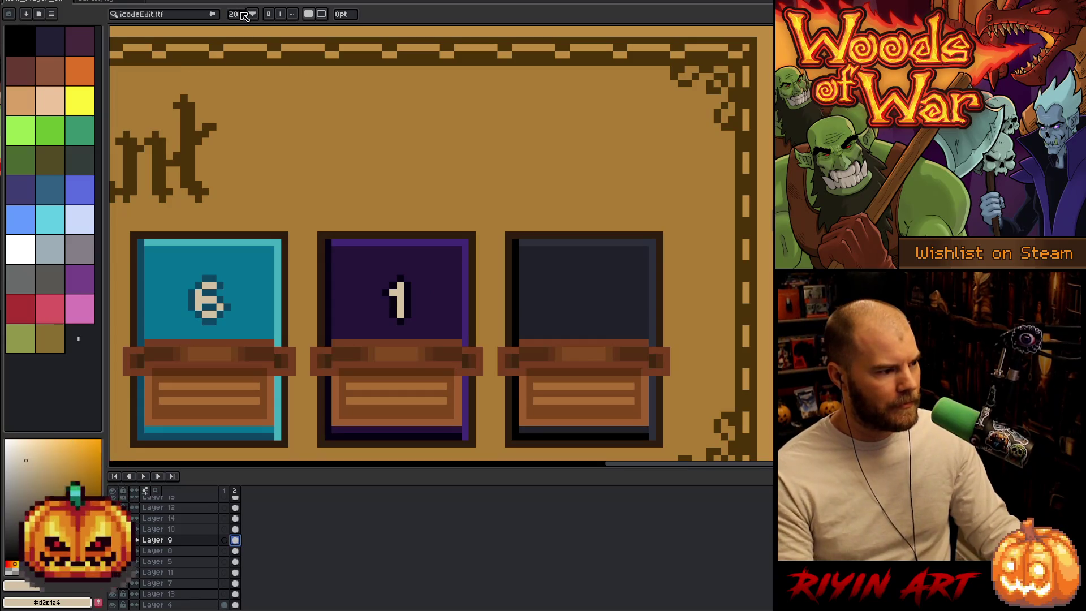
key("Return")
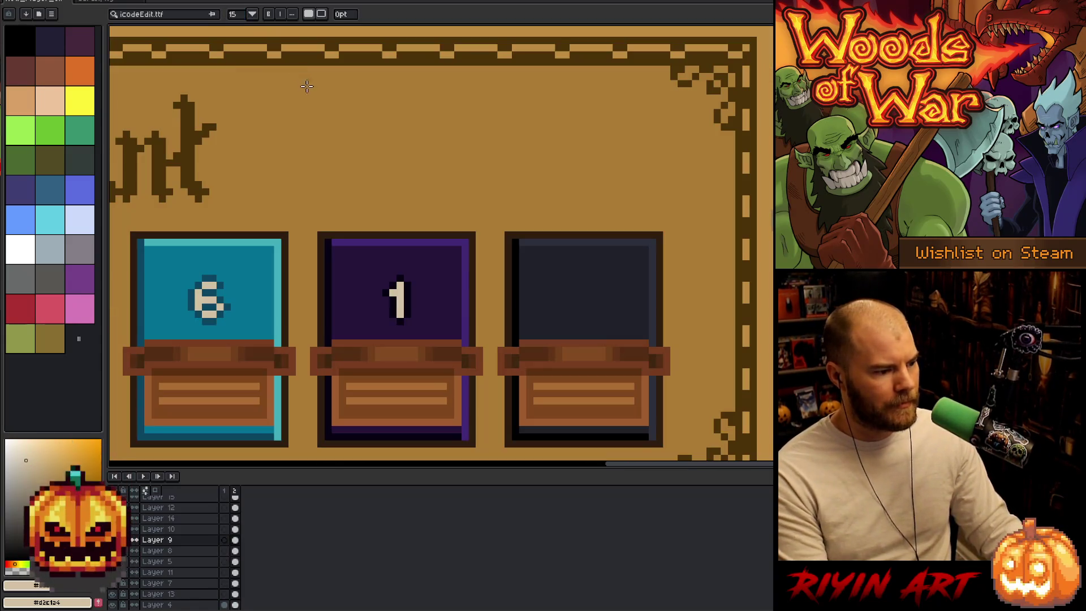
type("15")
key("Return")
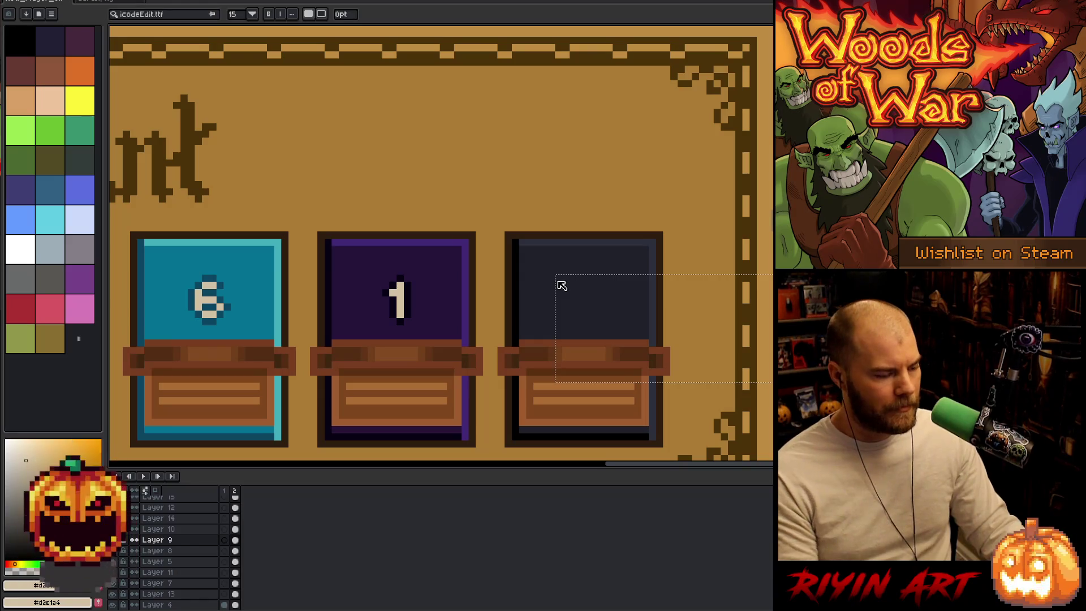
left_click(557, 279)
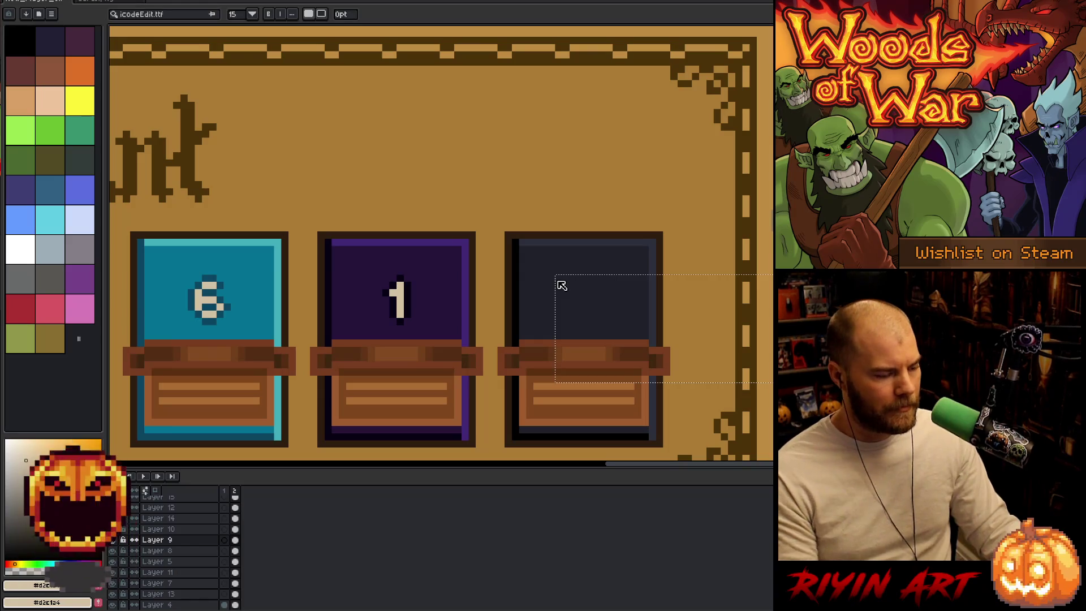
type("0")
key("Return")
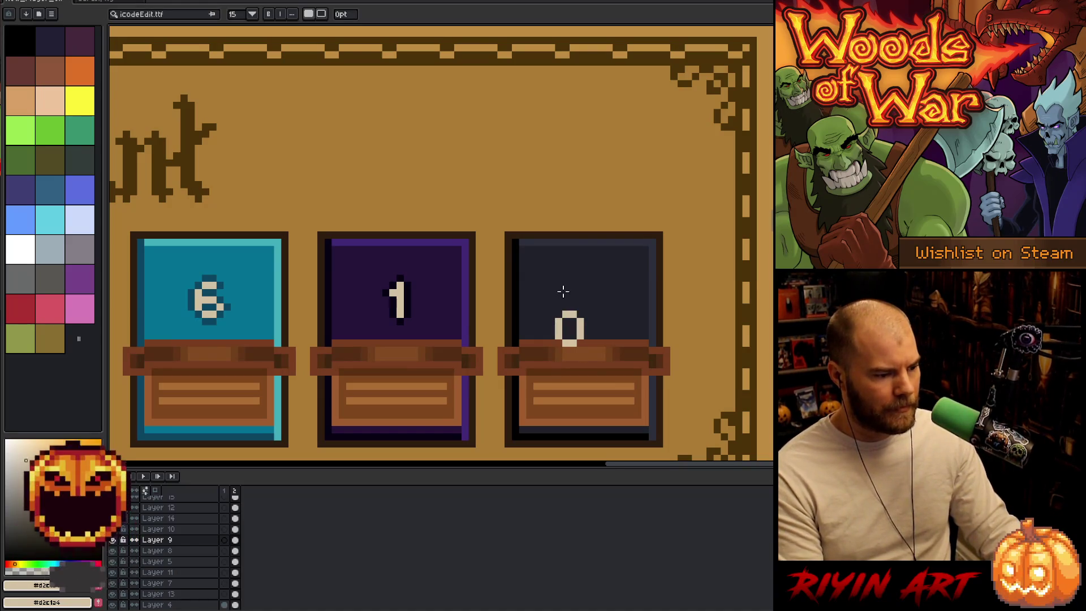
left_click_drag(568, 316, 566, 286)
- Select the 0 and centre it horizontally with Edit > Center > Center X
mouse_move(636, 325)
left_mouse_down()
mouse_move(400, 316)
mouse_move(512, 318)
mouse_move(541, 235)
mouse_move(618, 326)
mouse_move(658, 326)
left_mouse_up()
left_click(11, 3)
mouse_move(113, 168)
left_click(207, 179)
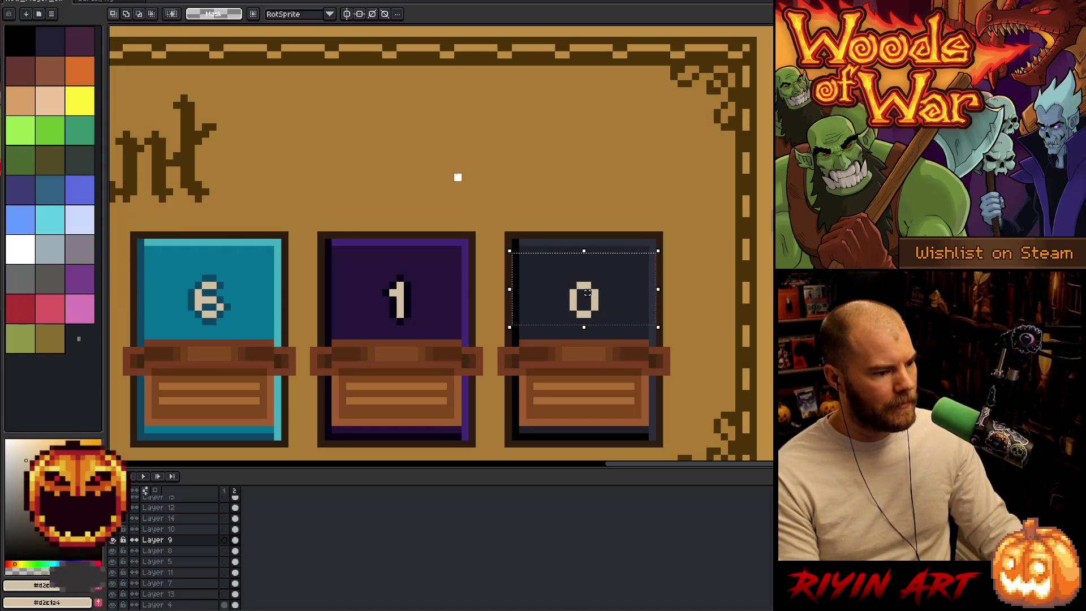
- Give the 0 a black outline using black sampled from the artwork
key("ctrl+d")
key("i")
left_click(519, 279)
key("m")
left_click_drag(482, 202, 694, 356)
key("shift+o")
left_click(645, 320)
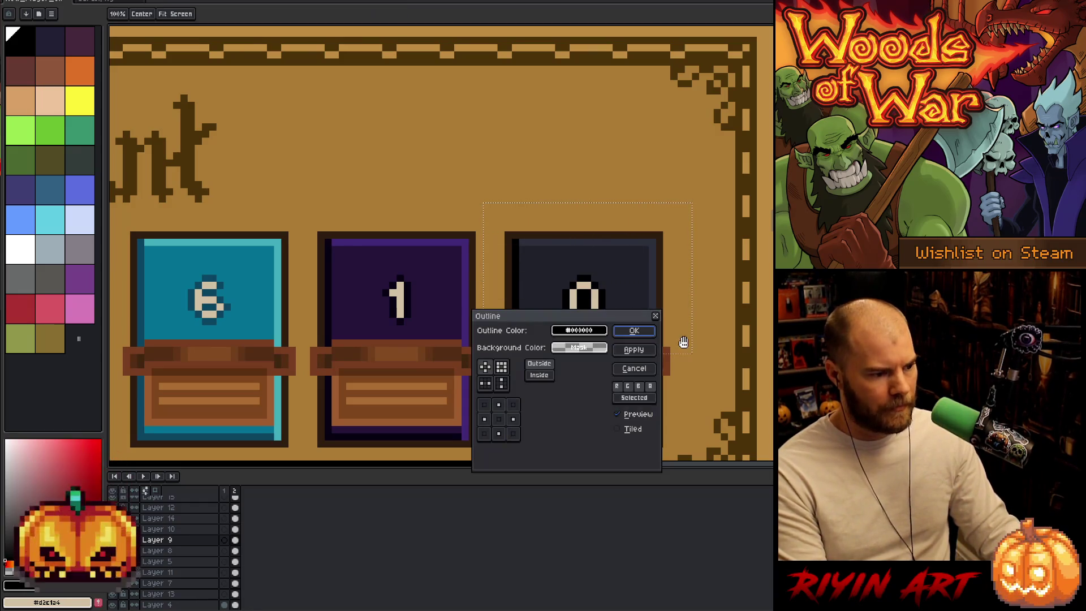
key("ctrl+d")
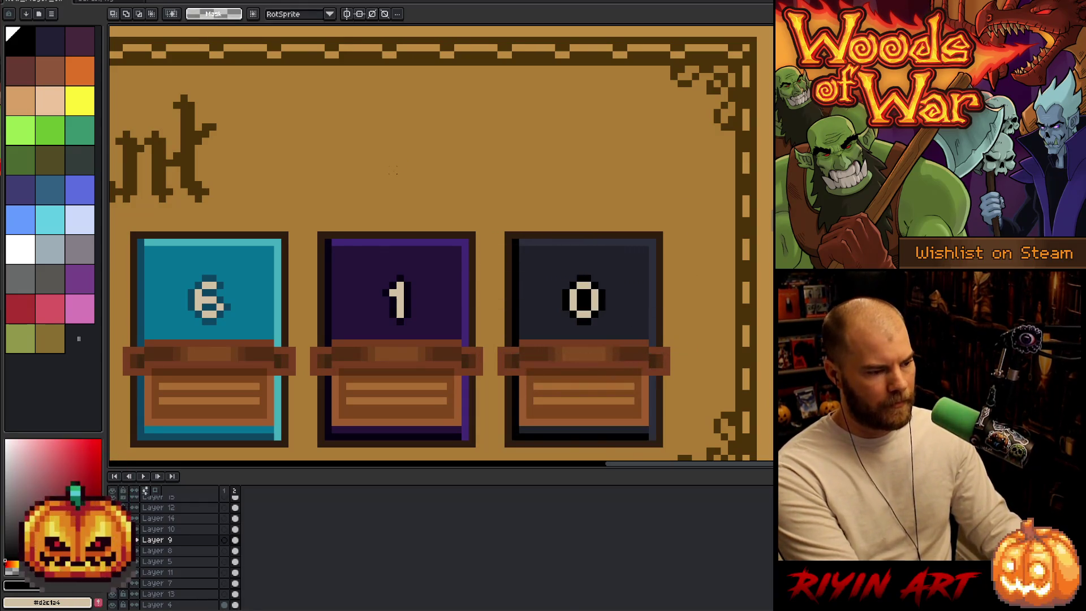
- Centre the Layer 8 cards horizontally within the Bank panel
scroll(514, 305, "down", 3)
scroll(515, 306, "up", 1)
scroll(514, 306, "up", 1)
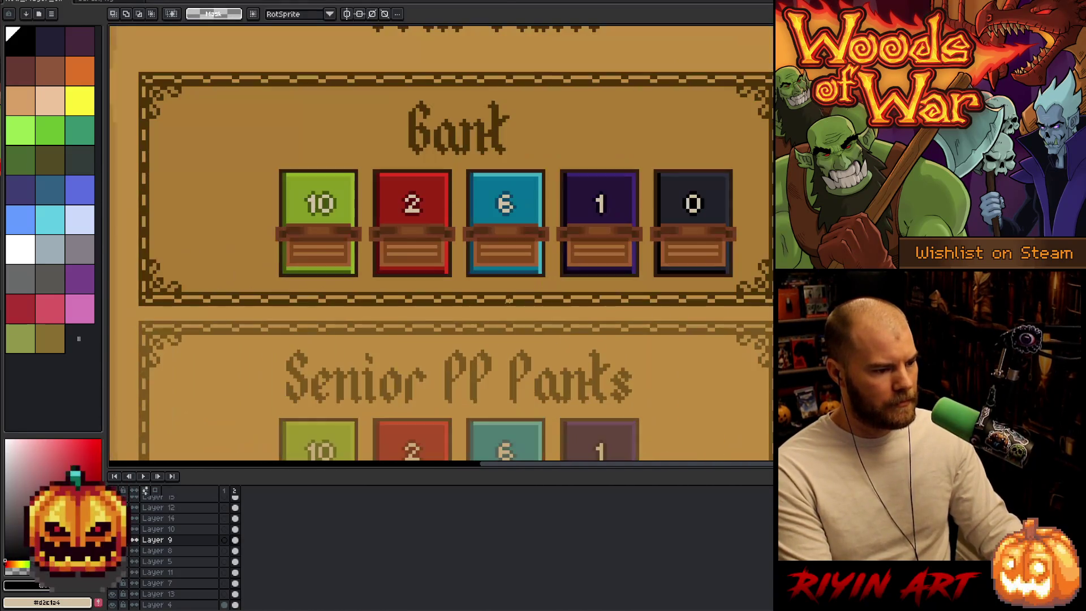
key("v")
left_click(402, 263)
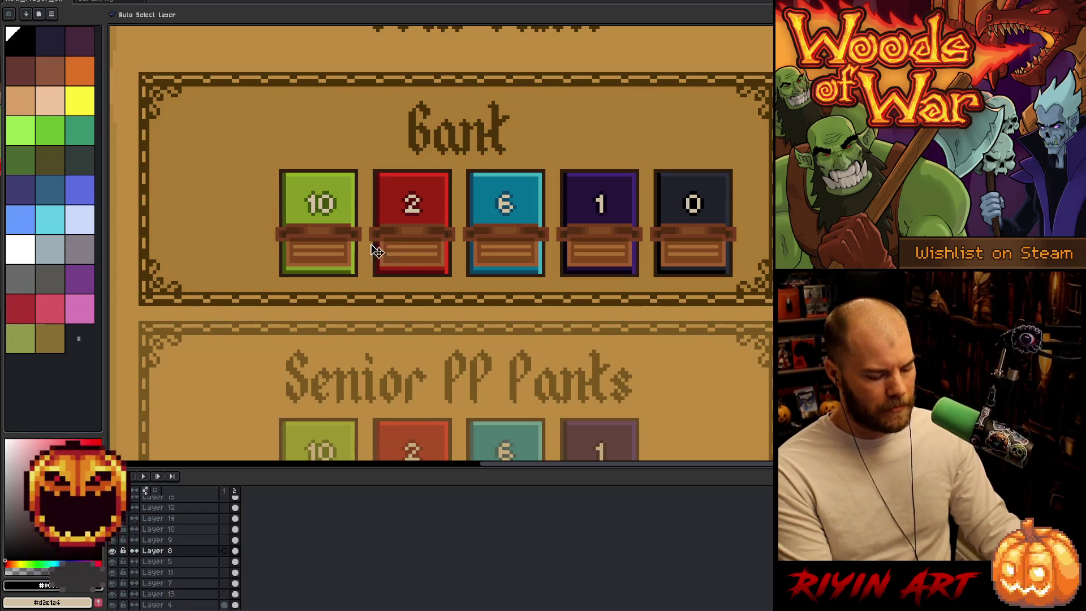
key("m")
mouse_move(151, 167)
left_mouse_down()
mouse_move(521, 274)
mouse_move(769, 290)
left_mouse_up()
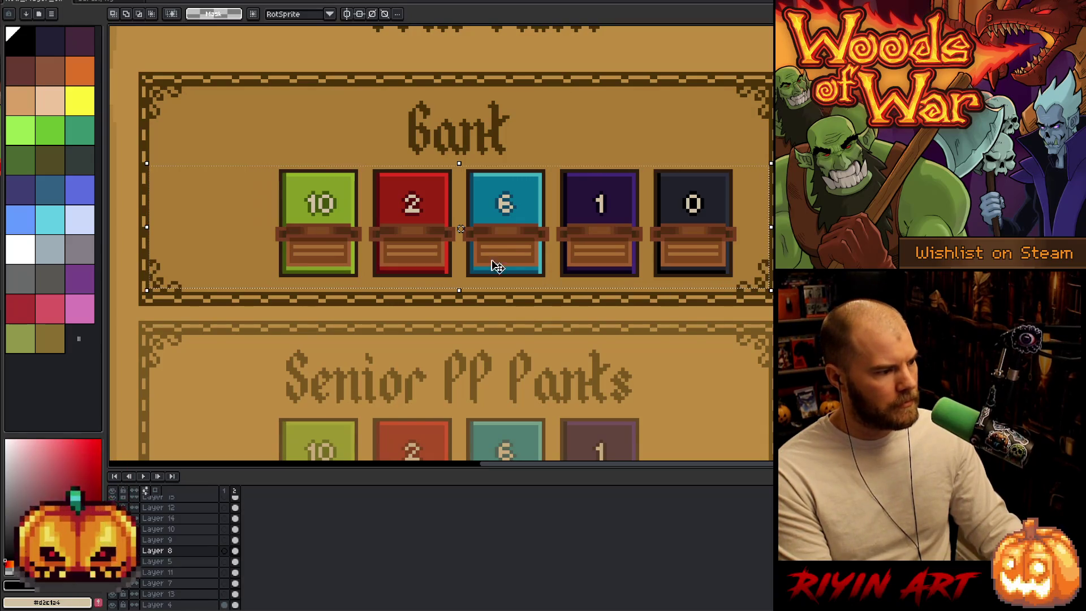
left_click(45, 1)
mouse_move(25, 2)
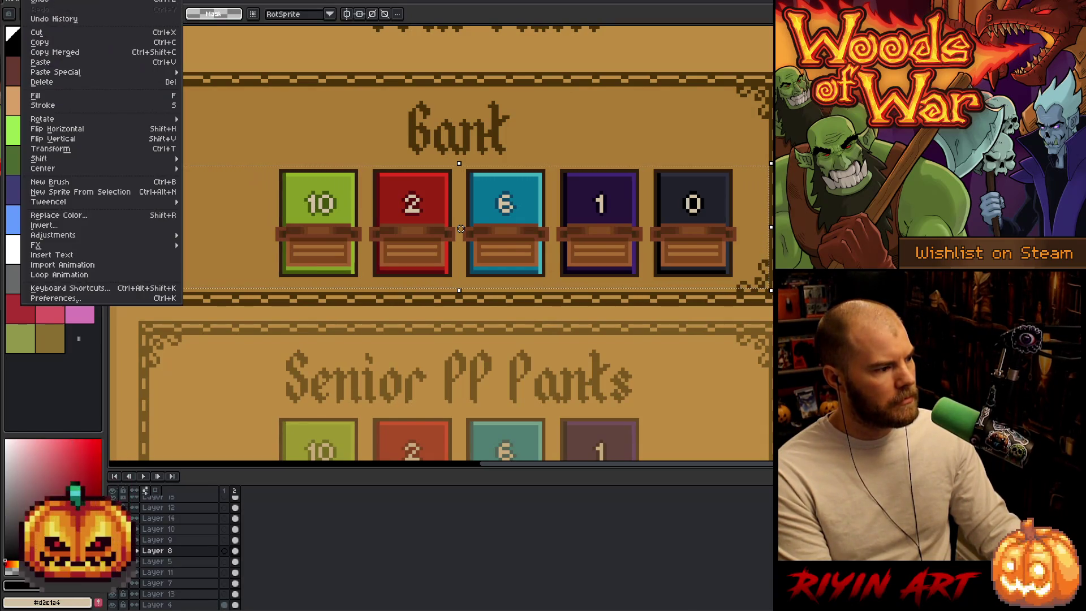
mouse_move(85, 169)
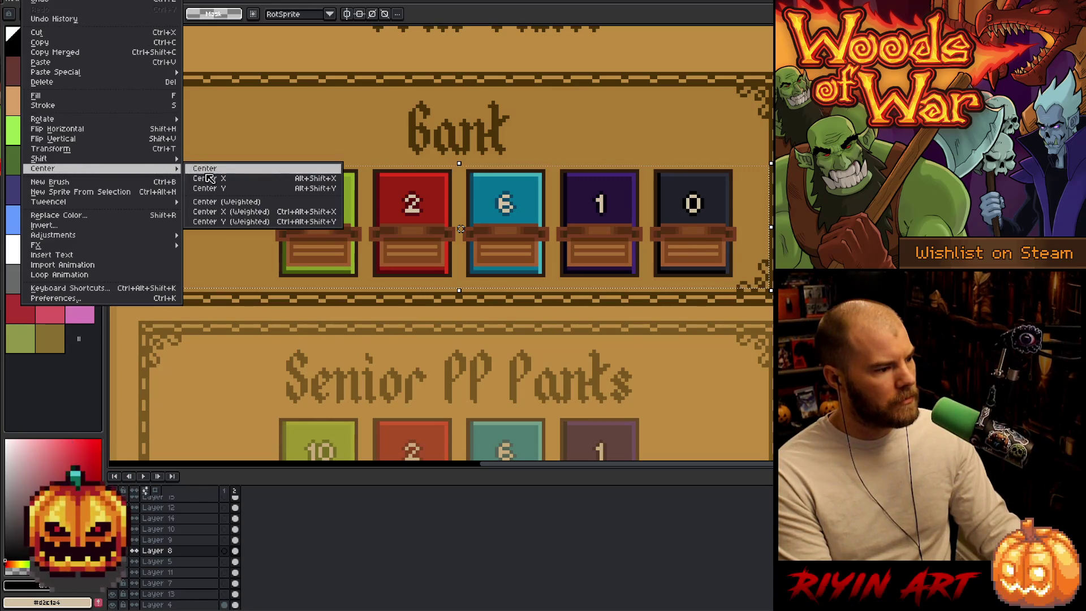
left_click(215, 180)
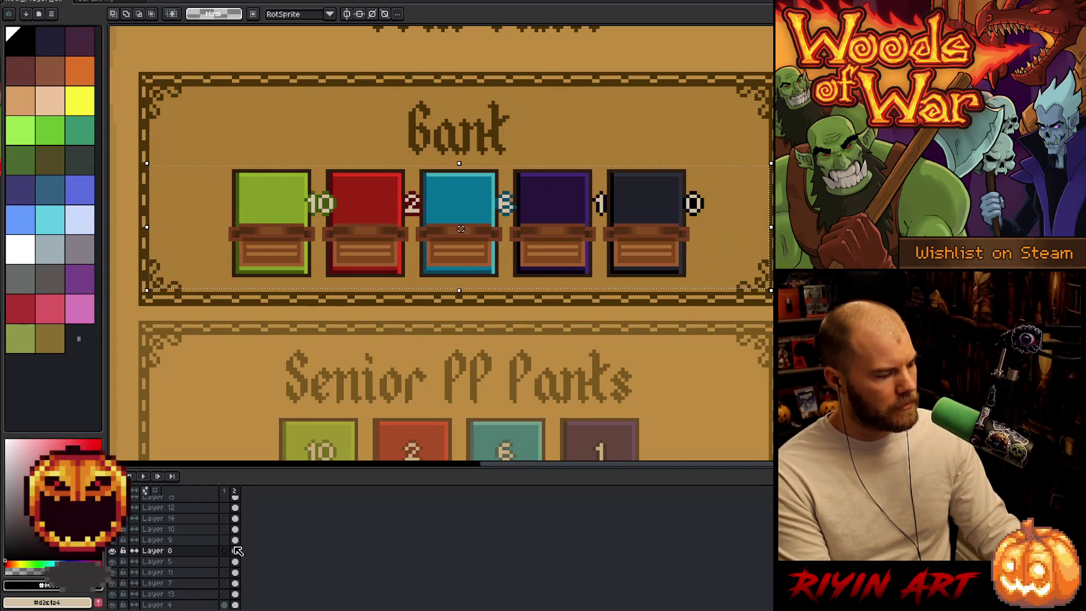
- Centre the Layer 9 numbers horizontally over the cards, nudged one pixel left
left_click(235, 539)
left_click(45, 2)
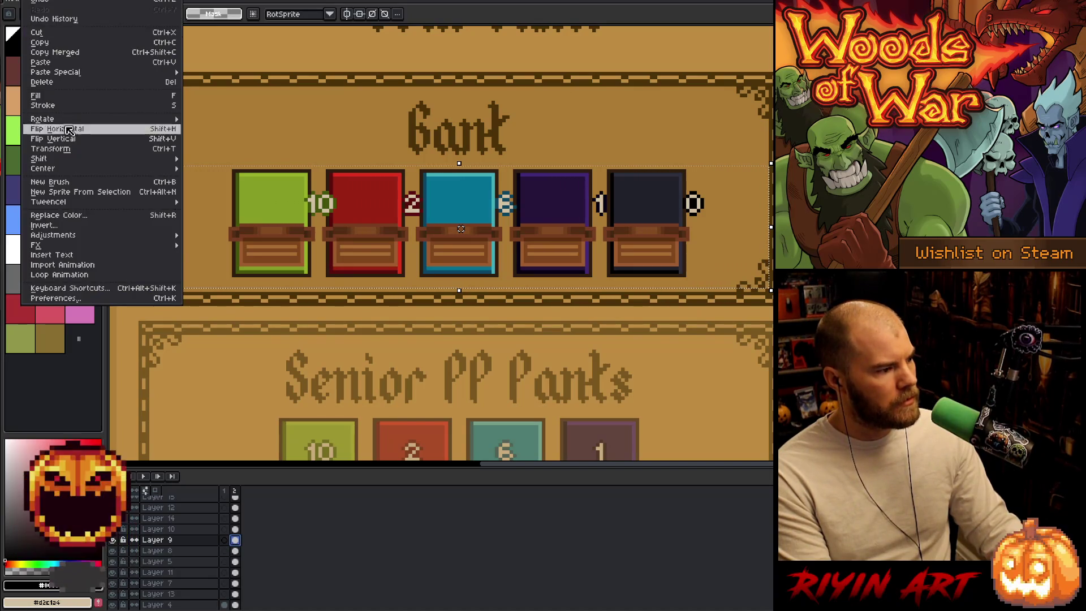
mouse_move(120, 172)
left_click(200, 177)
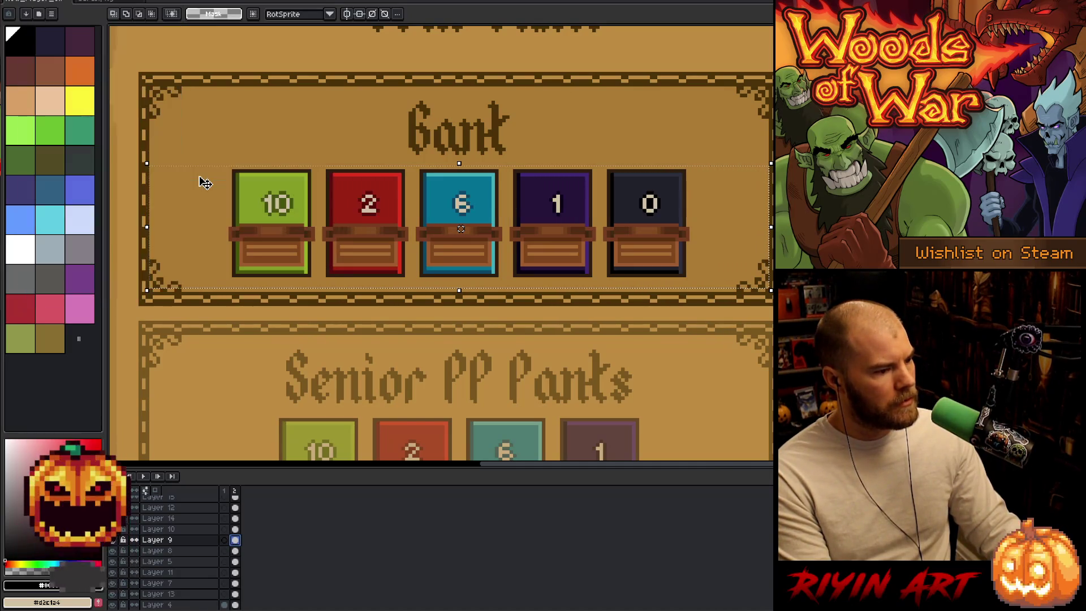
key("Left")
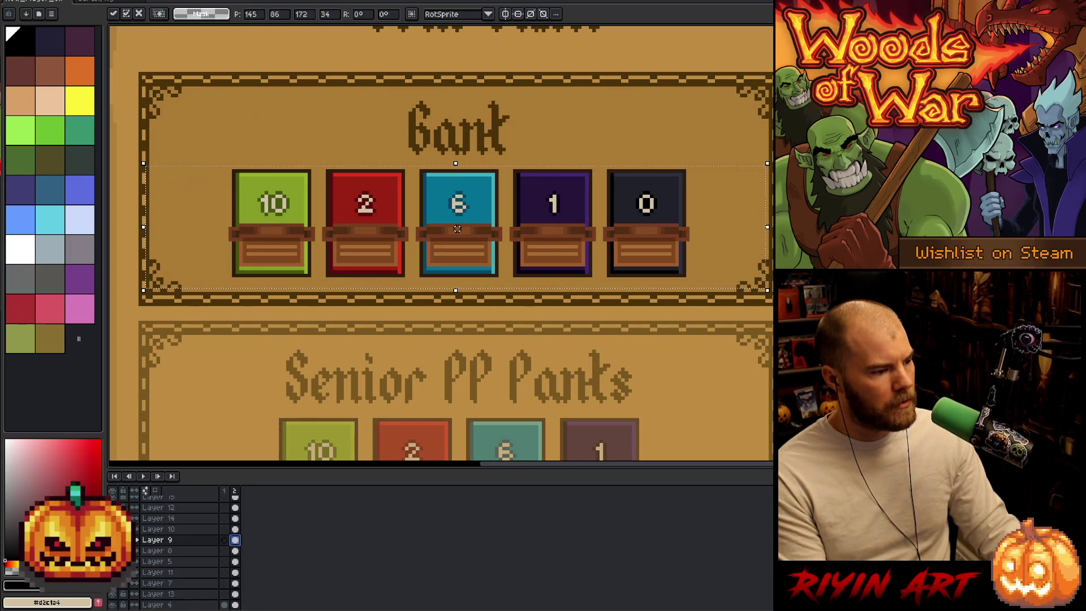
left_click(248, 117)
scroll(247, 118, "down", 3)
- Erase the side card panel with the 3 badge from the Load Game screen
key("h")
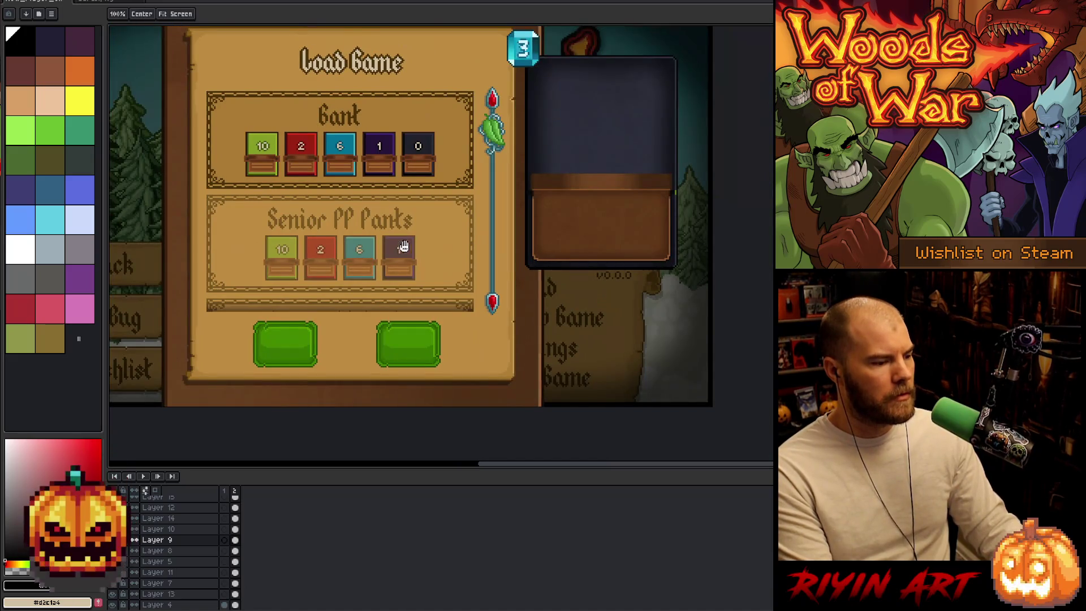
left_click_drag(415, 243, 471, 301)
key("m")
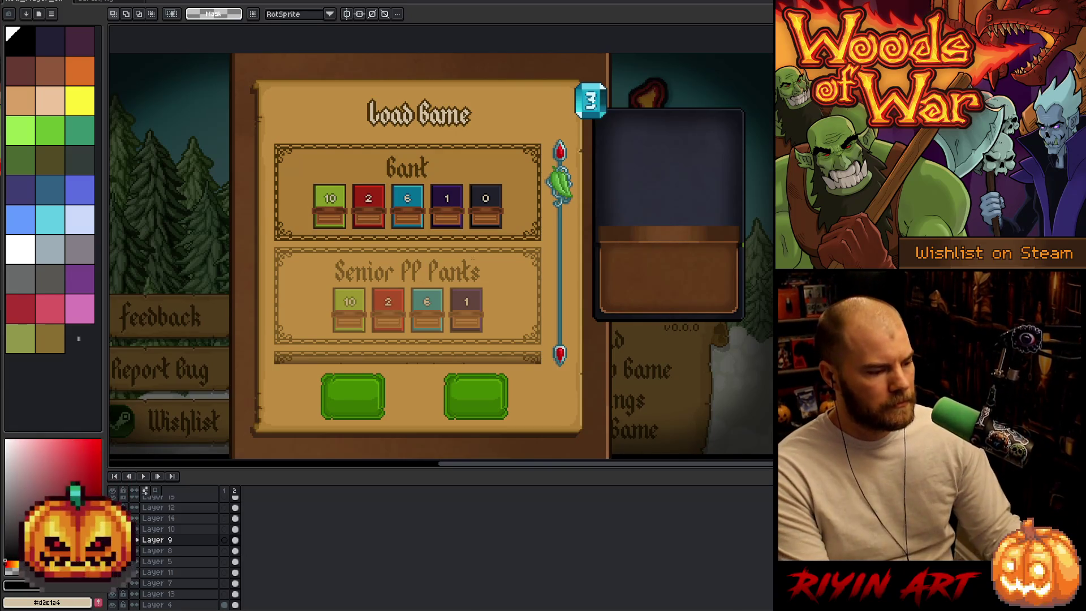
left_click(686, 176, "ctrl")
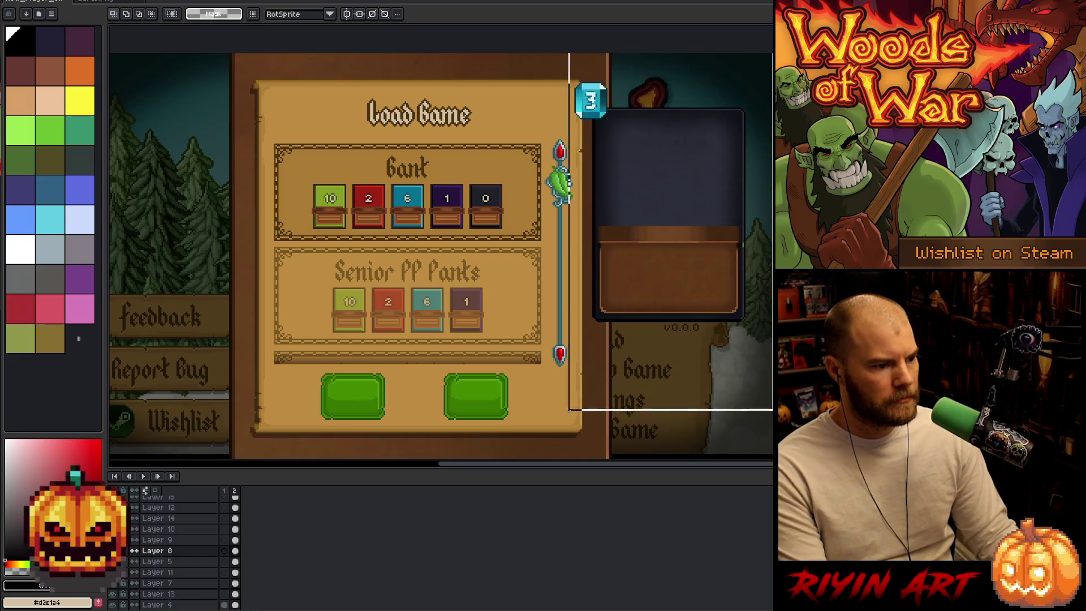
key("Delete")
key("ctrl+d")
left_click_drag(531, 244, 554, 230)
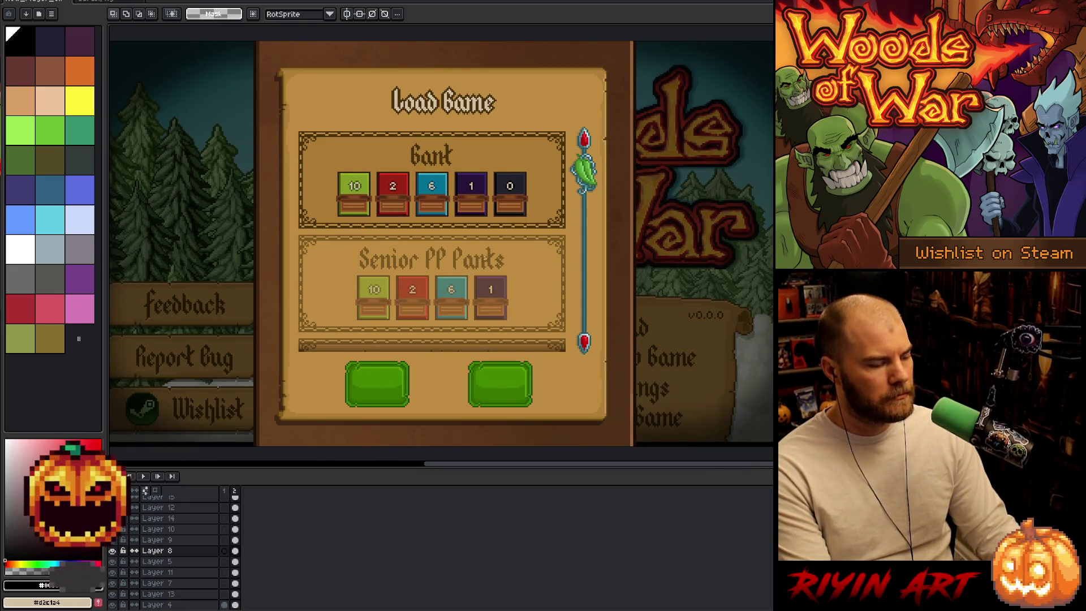
right_click(544, 268)
key("Escape")
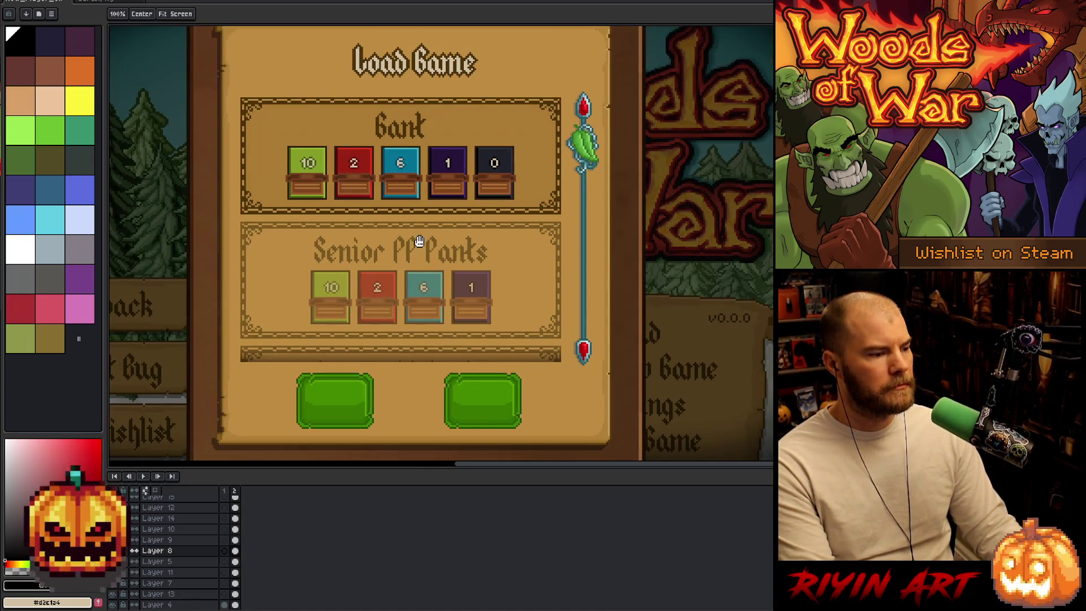
- Pan and zoom to recentre the view on the Load Game panel
scroll(492, 301, "up", 1)
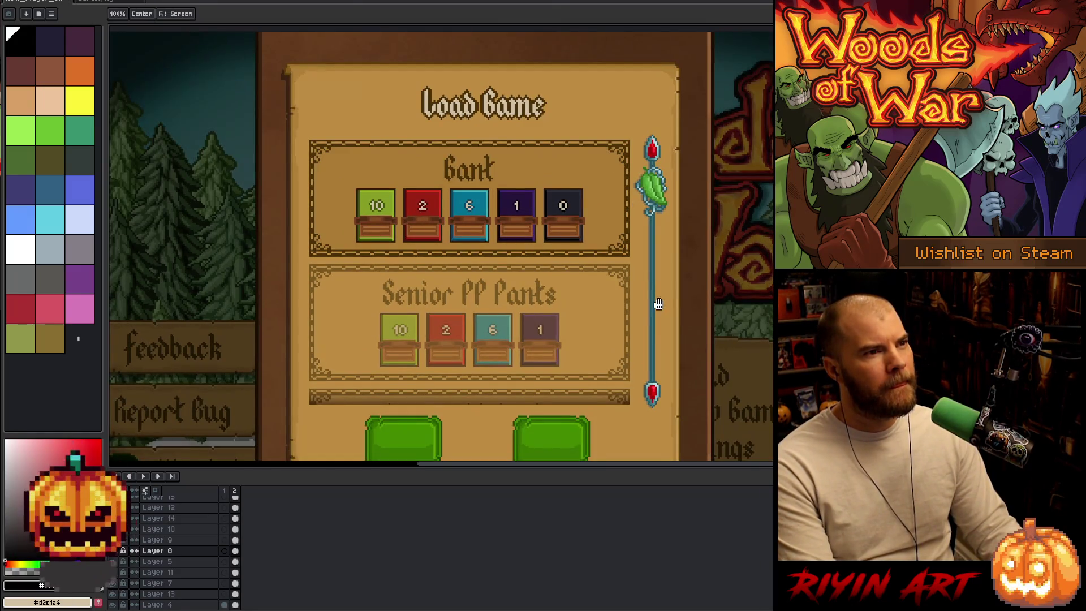
left_click_drag(660, 303, 616, 332)
key("m")
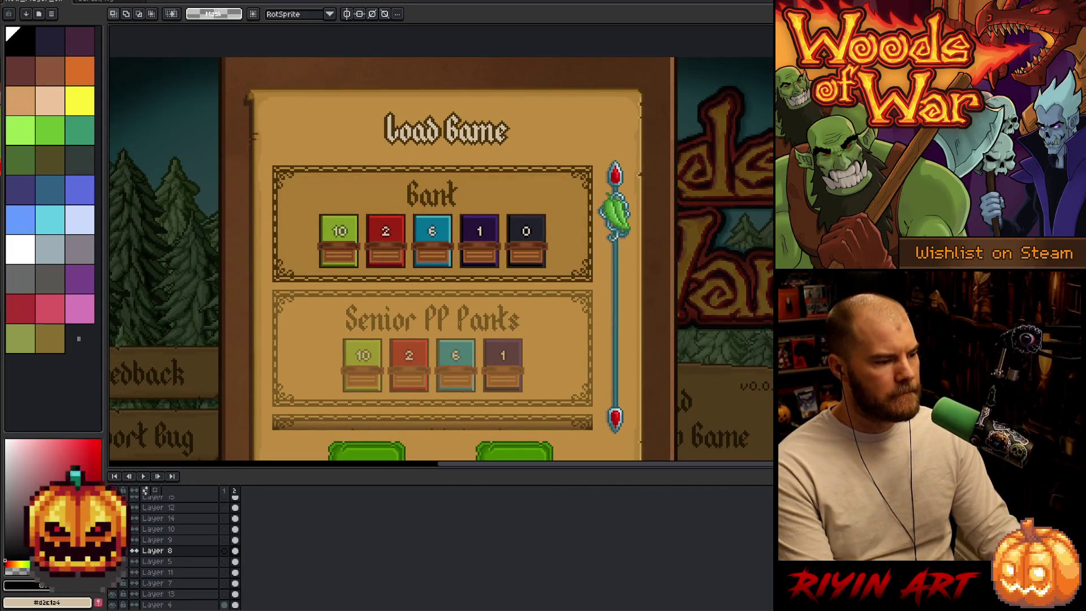
scroll(453, 346, "down", 1)
key("h")
left_click_drag(453, 347, 423, 271)
key("m")
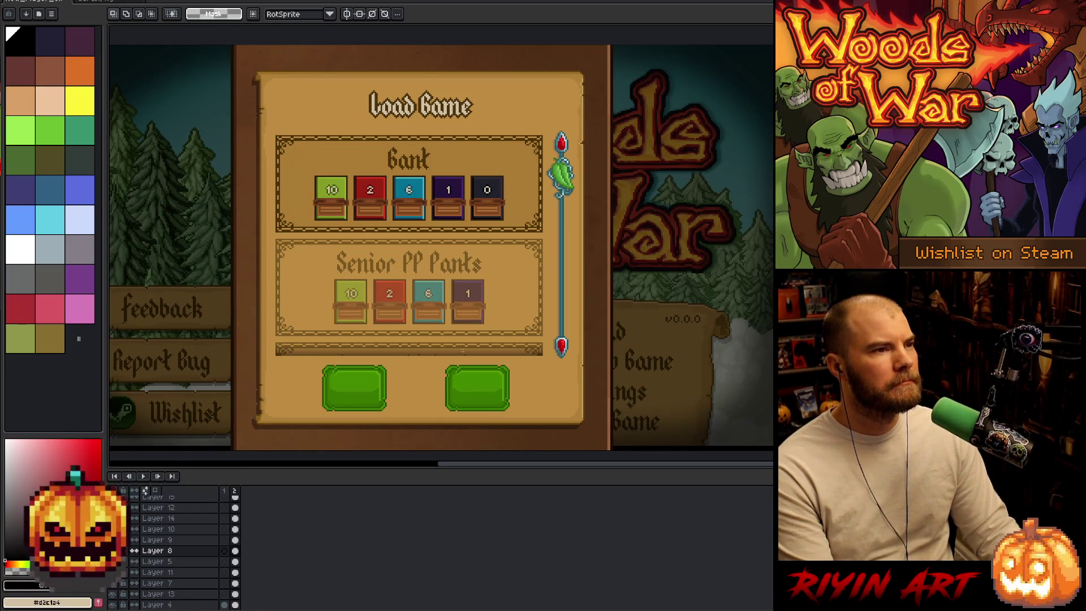
key("Tab")
mouse_move(435, 297)
left_mouse_down()
mouse_move(459, 392)
mouse_move(475, 380)
mouse_move(461, 352)
left_mouse_up()
scroll(475, 381, "up", 1)
left_click_drag(537, 319, 522, 324)
- Bring up the timeline's layer list below the mockup and reposition the view
key("m")
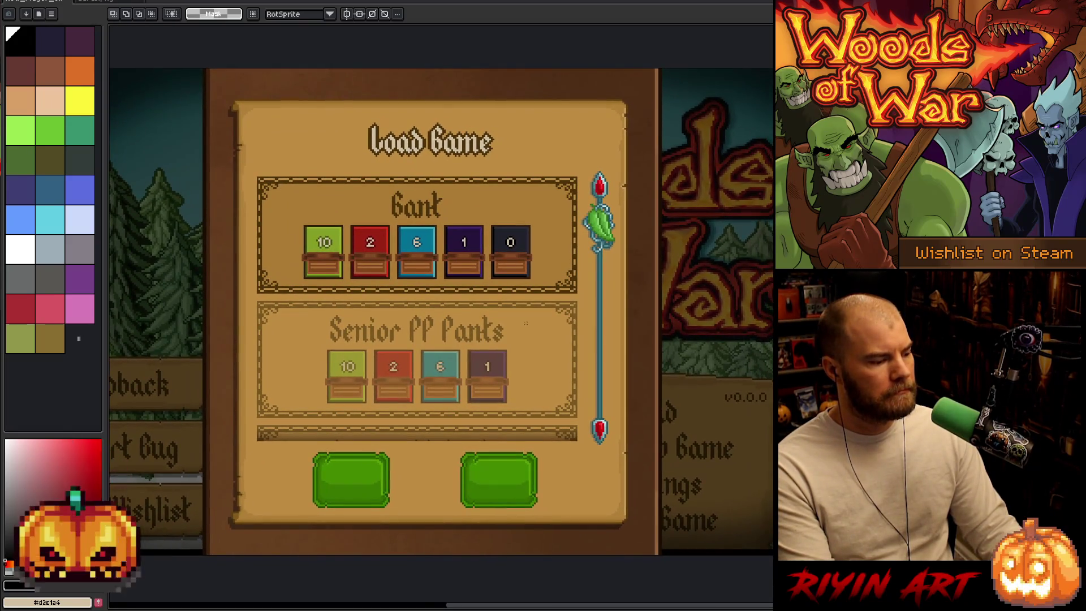
scroll(527, 321, "down", 1)
scroll(527, 320, "up", 1)
mouse_move(528, 321)
left_mouse_down()
mouse_move(496, 317)
mouse_move(516, 324)
left_mouse_up()
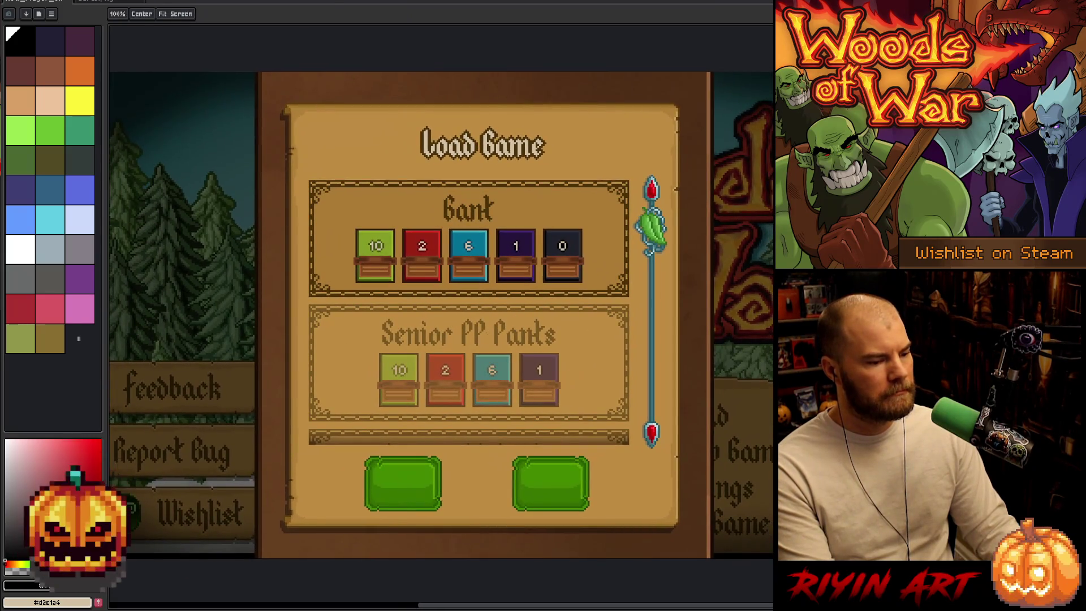
scroll(497, 325, "down", 1)
scroll(469, 324, "up", 1)
key("Tab")
scroll(485, 315, "down", 1)
mouse_move(484, 315)
left_mouse_down()
mouse_move(426, 238)
mouse_move(442, 251)
left_mouse_up()
scroll(177, 571, "down", 3)
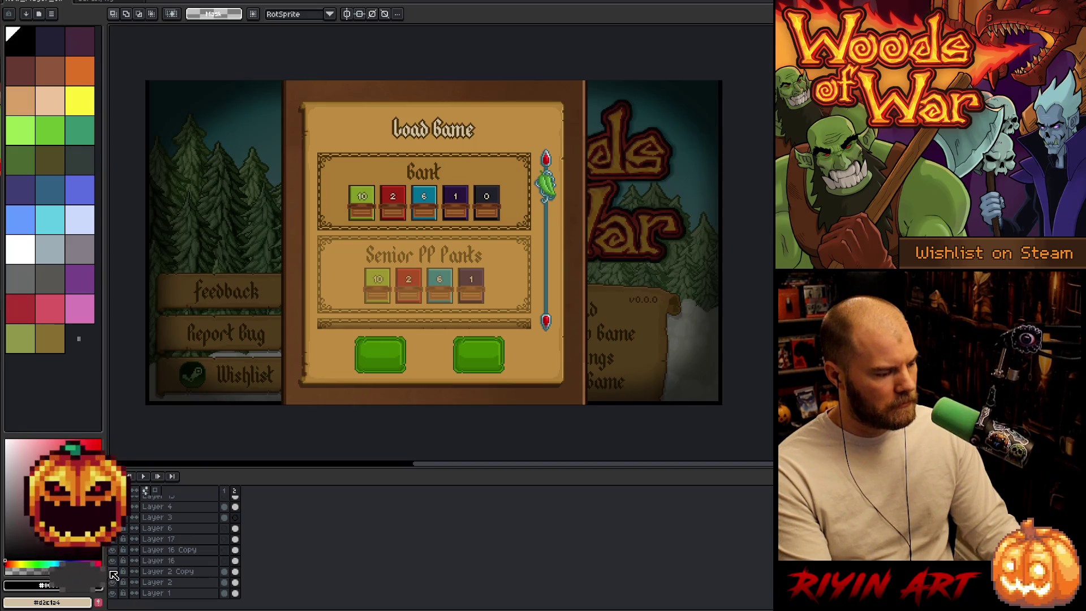
- Toggle the background-darkening layer's visibility to compare the background with and without it
left_click(112, 572)
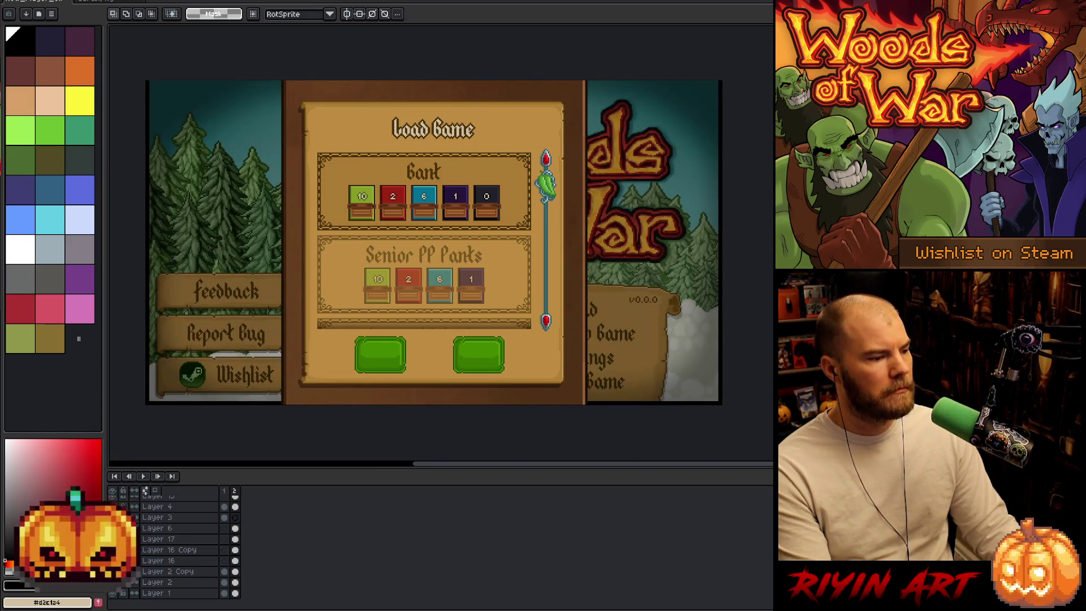
left_click(115, 573)
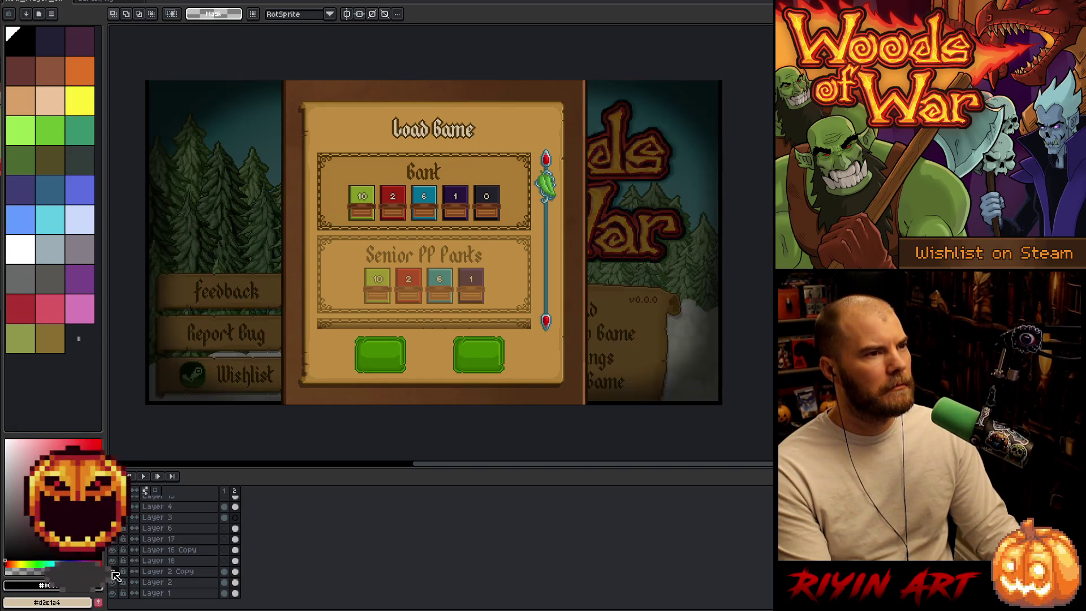
left_click(115, 573)
double_click(116, 576)
left_click(118, 585)
left_click(117, 586)
double_click(117, 585)
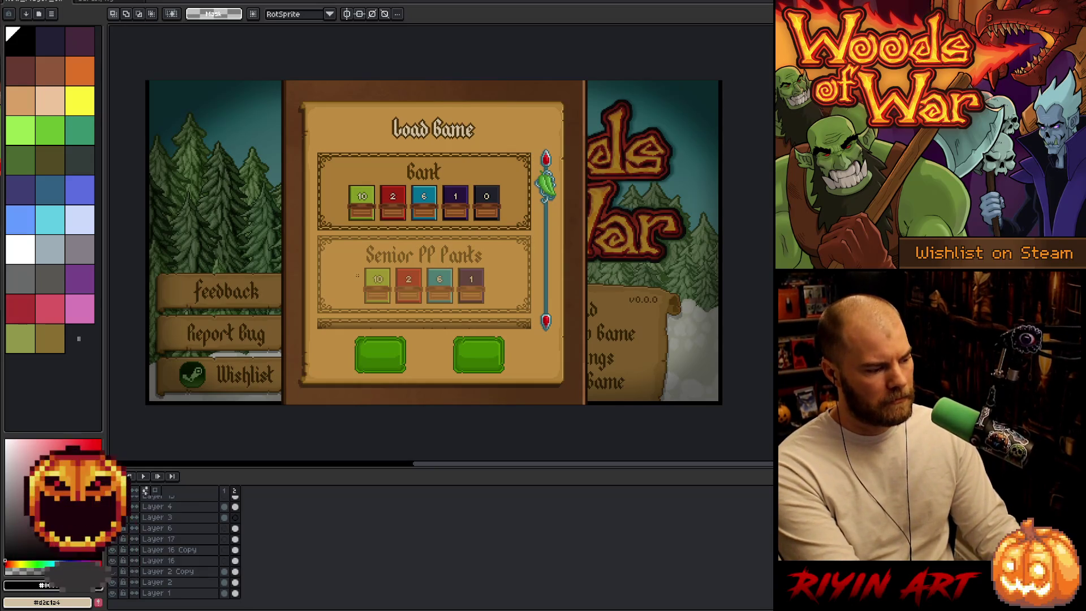
- Hide the interface panels and zoom in toward the Bank heading
scroll(359, 277, "up", 1)
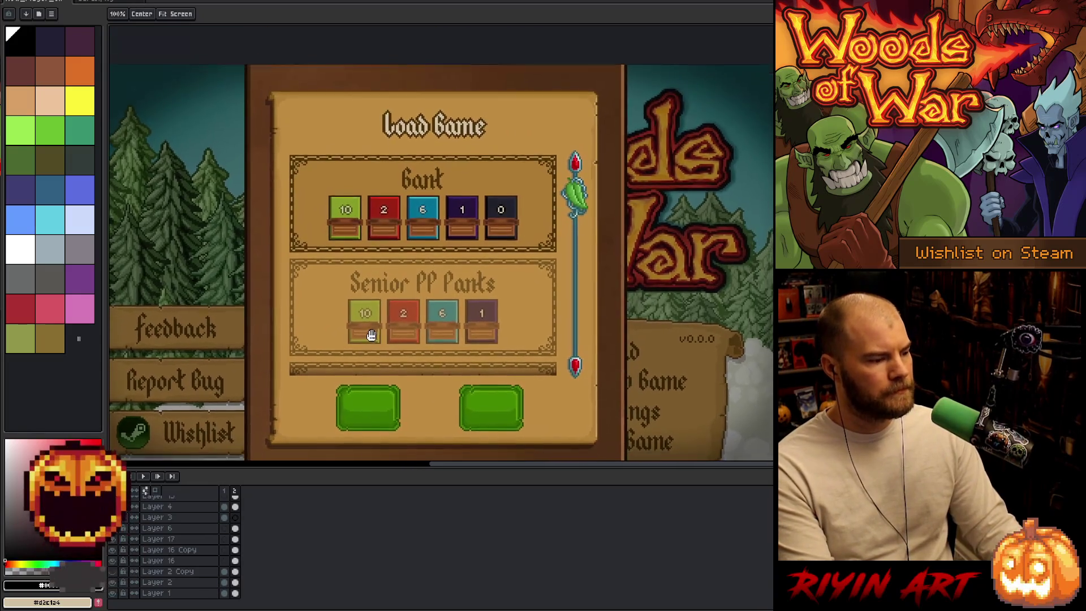
key("Tab")
mouse_move(338, 307)
left_mouse_down()
mouse_move(283, 293)
mouse_move(287, 303)
left_mouse_up()
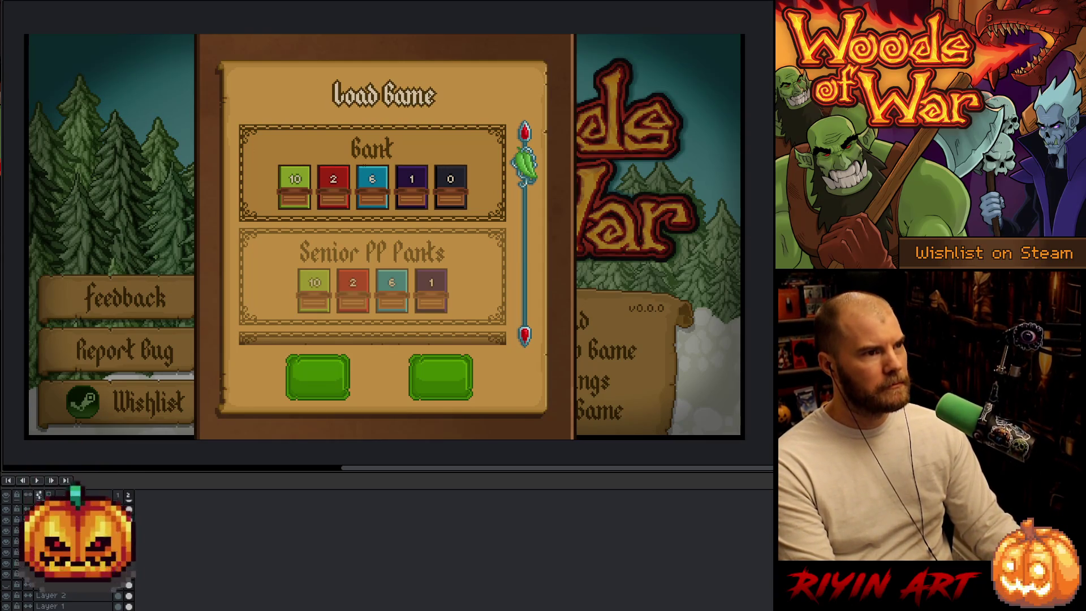
scroll(375, 148, "up", 2)
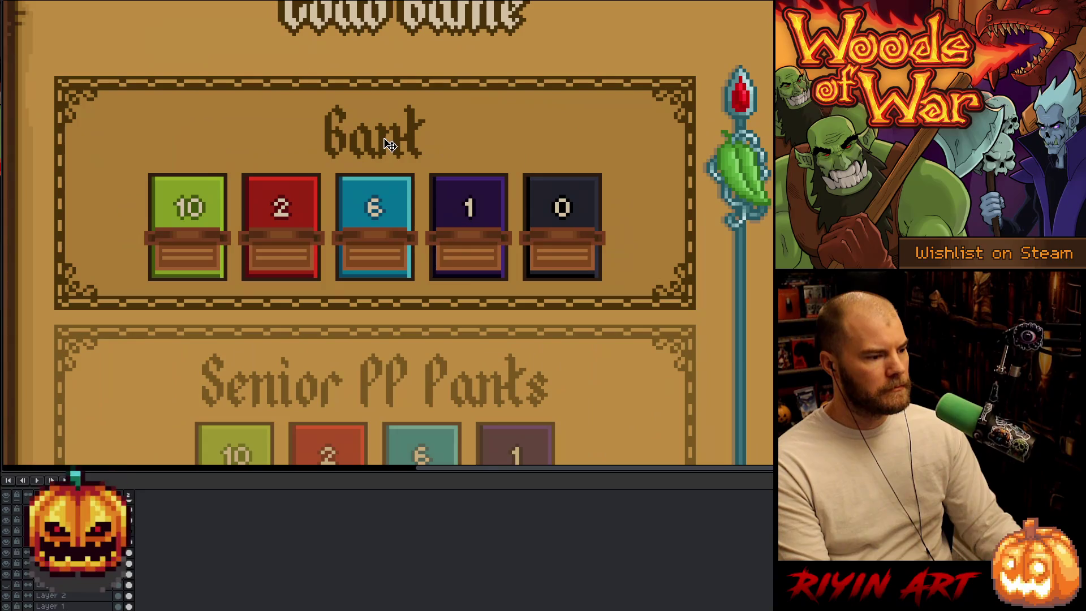
- Preview replacing the Bank heading's dark brown #4b3209 with light #d2c1a4
left_click(10, 504)
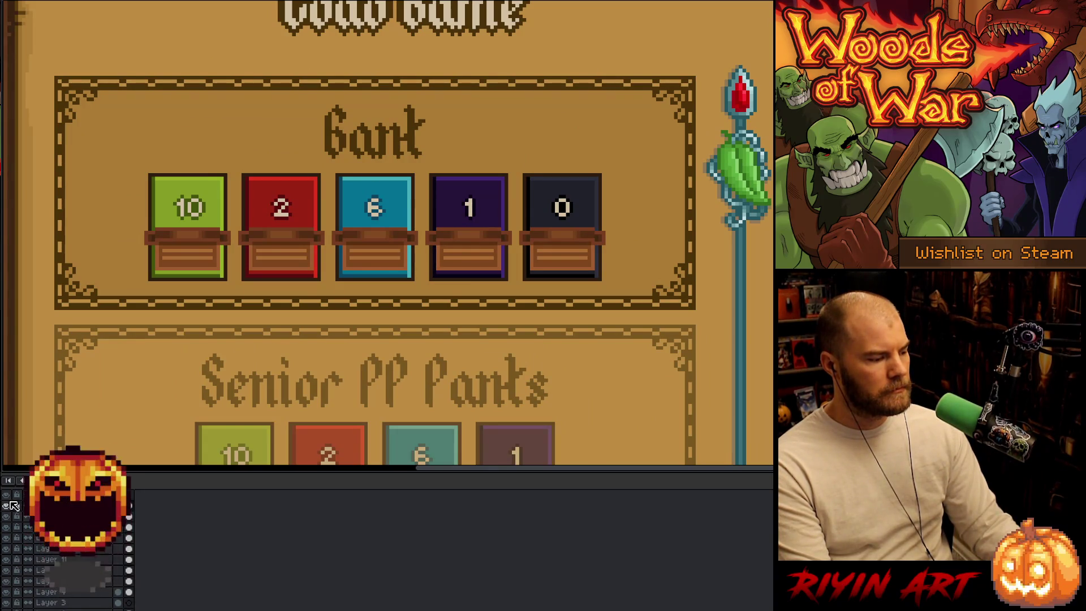
left_click(10, 504)
scroll(366, 161, "down", 2)
scroll(367, 162, "up", 2)
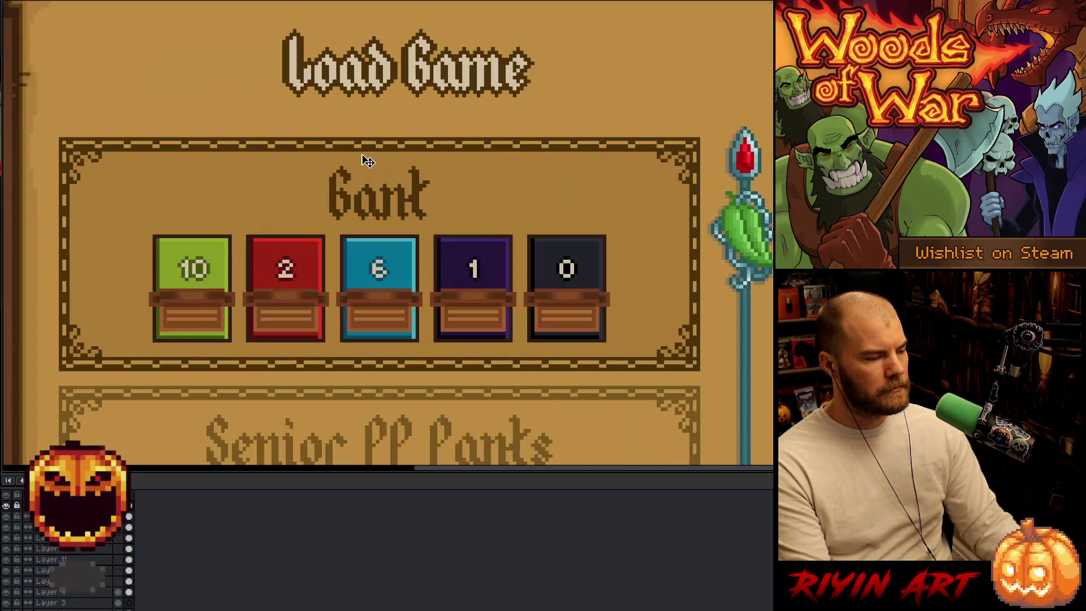
key("shift+r")
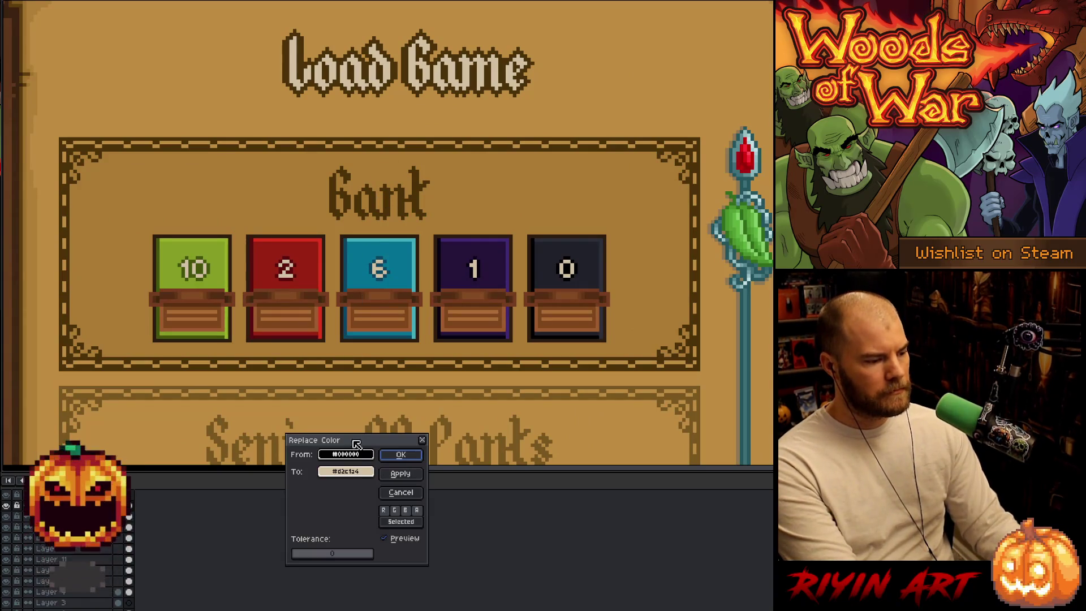
left_click(417, 206)
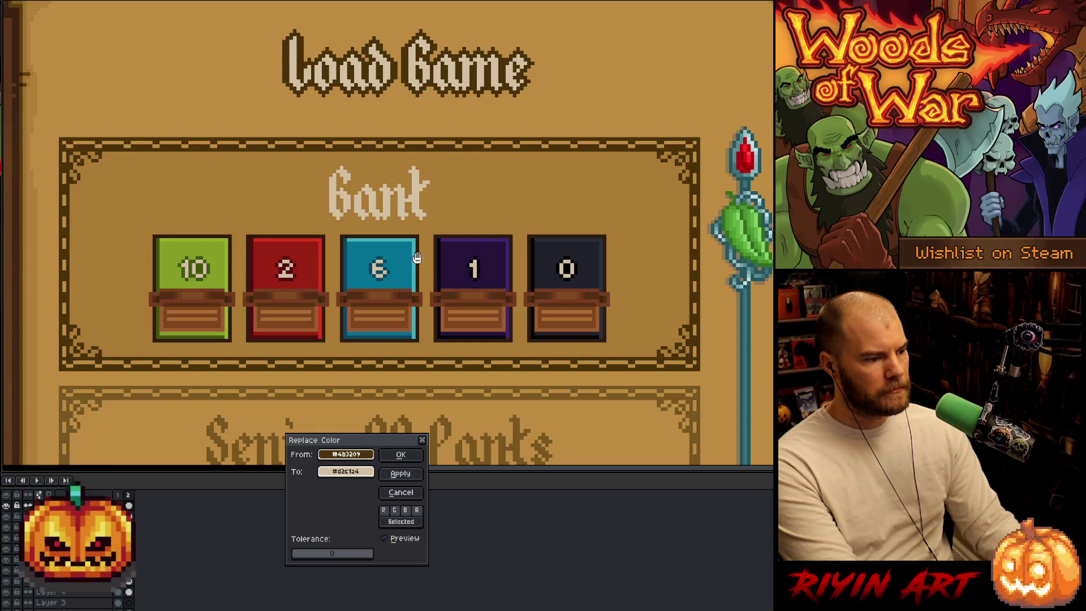
- Apply the cream #d2c1a4 colour to the Bank heading and add a dark outline around it
left_click(401, 454)
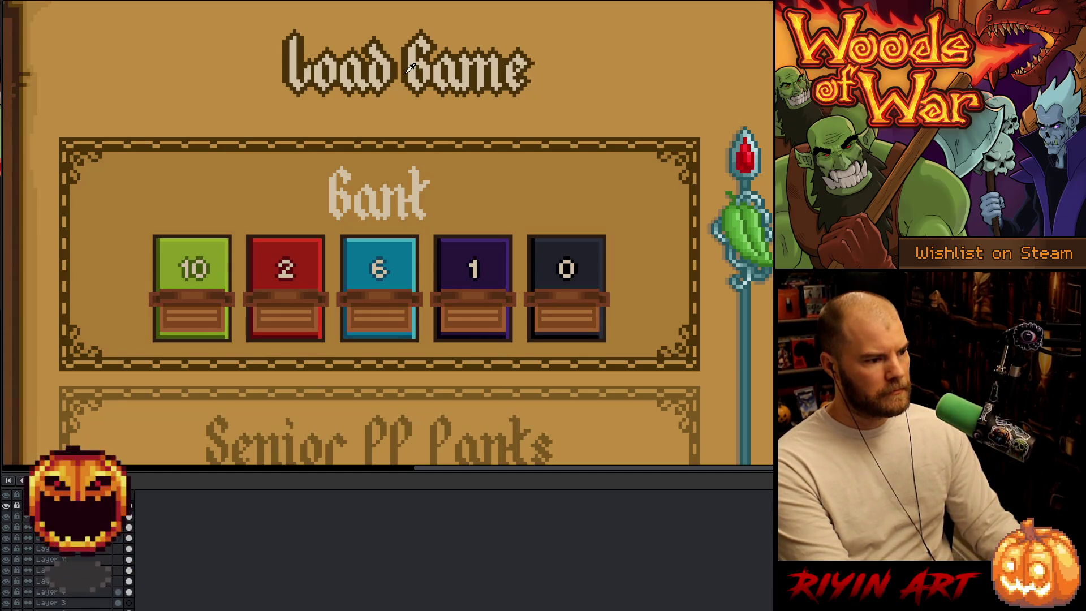
key("shift+o")
key("Return")
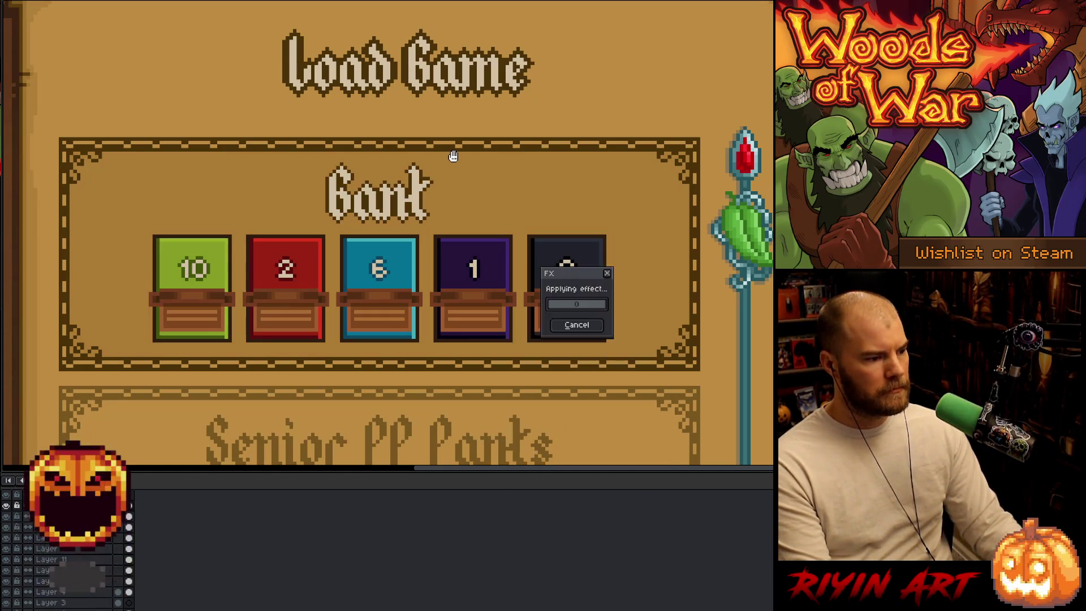
key("shift+o")
key("Return")
scroll(475, 169, "down", 2)
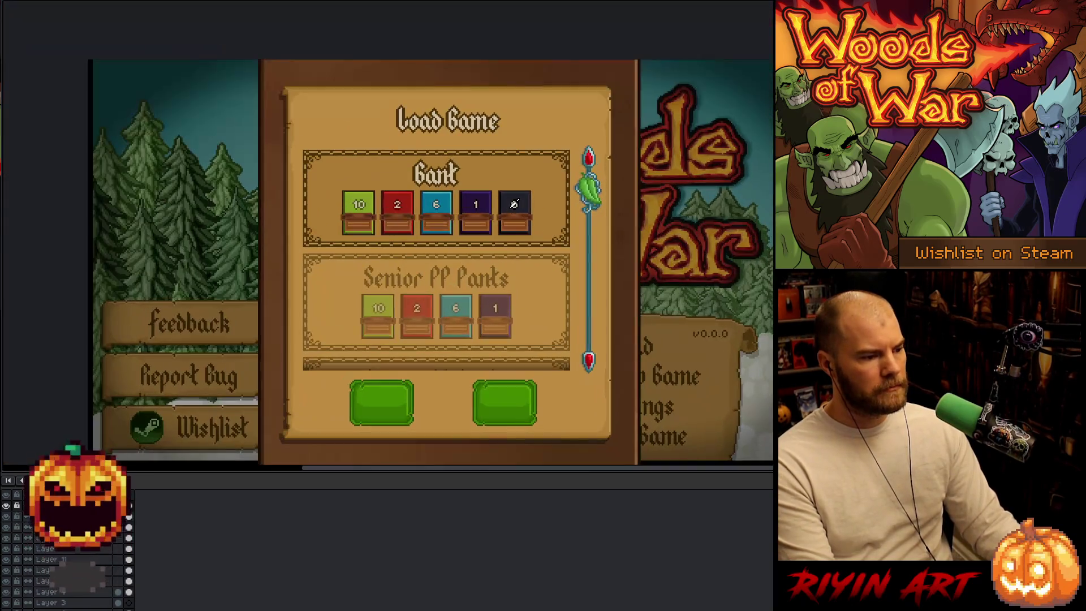
scroll(406, 158, "up", 1)
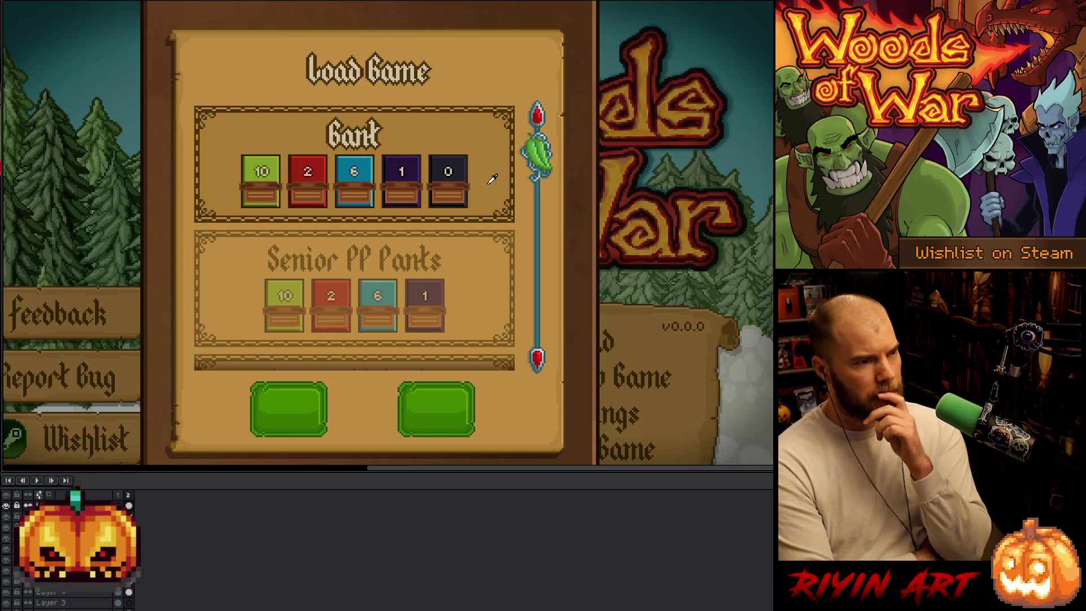
key("v")
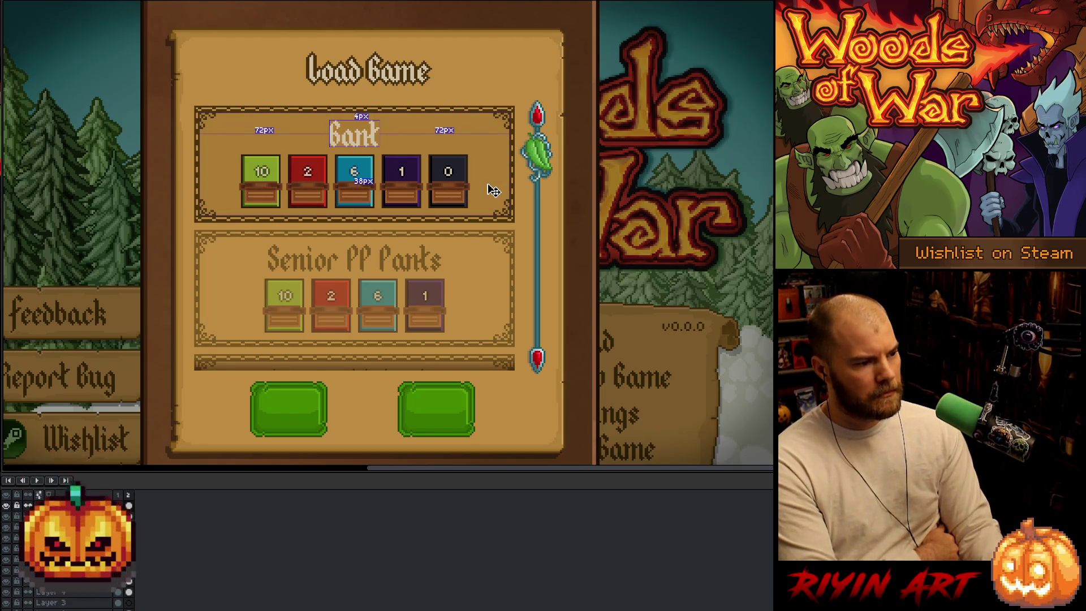
- Switch back to the Pencil and play the mockup animation to the Add New Player frame
key("b")
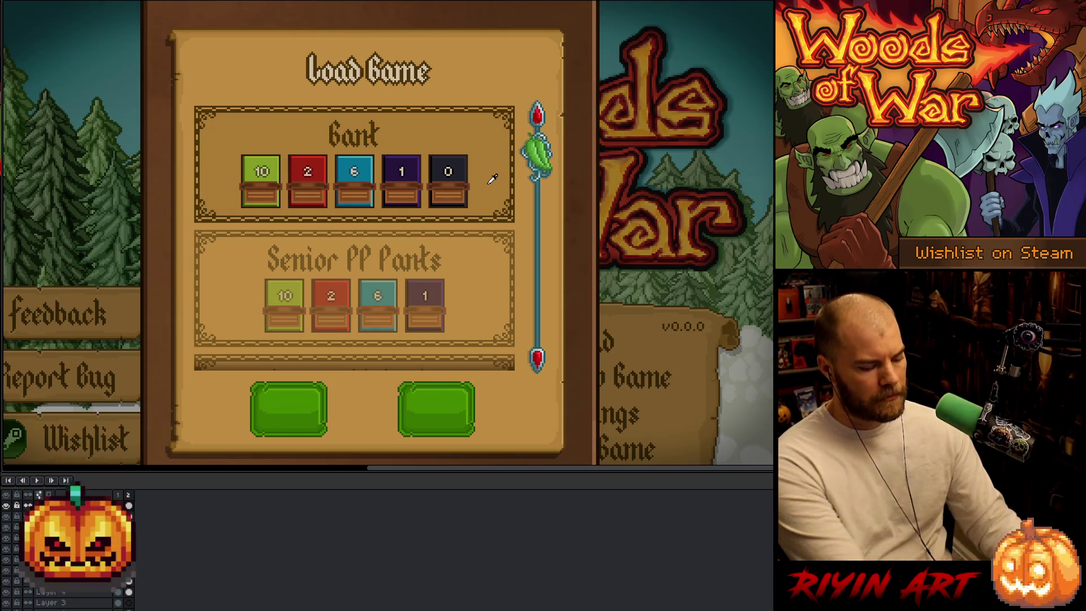
key("Return")
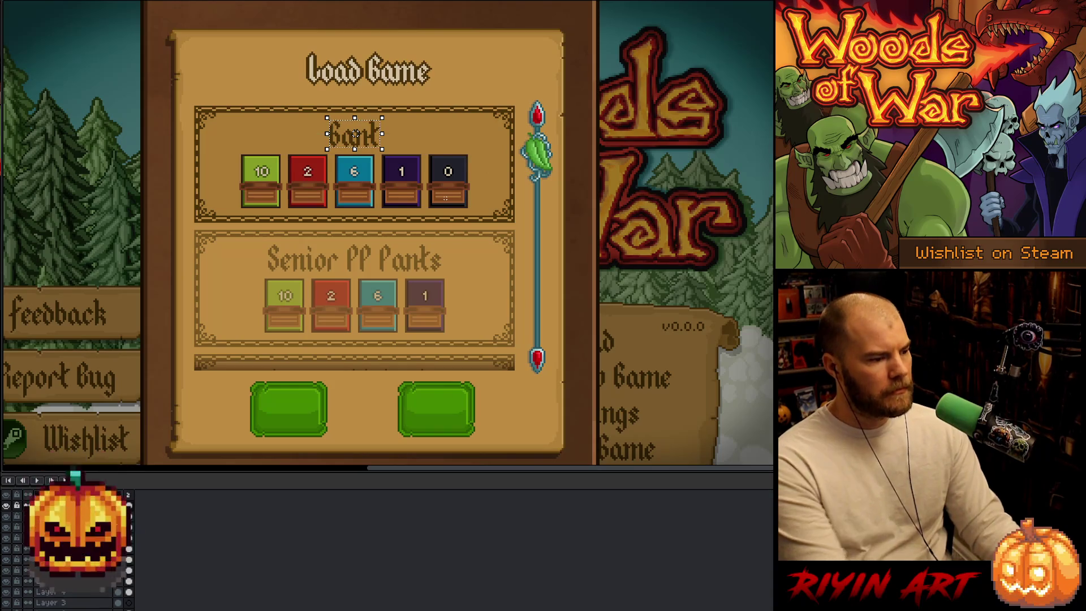
scroll(444, 198, "down", 1)
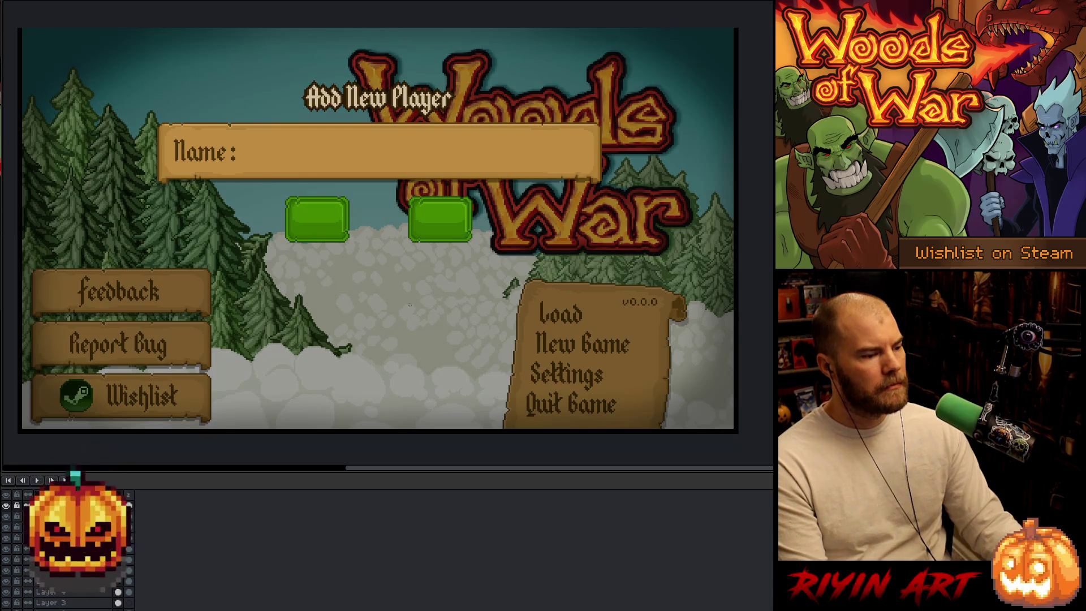
- Halt playback, returning to the Load Game frame with the Bank cards
key("Right")
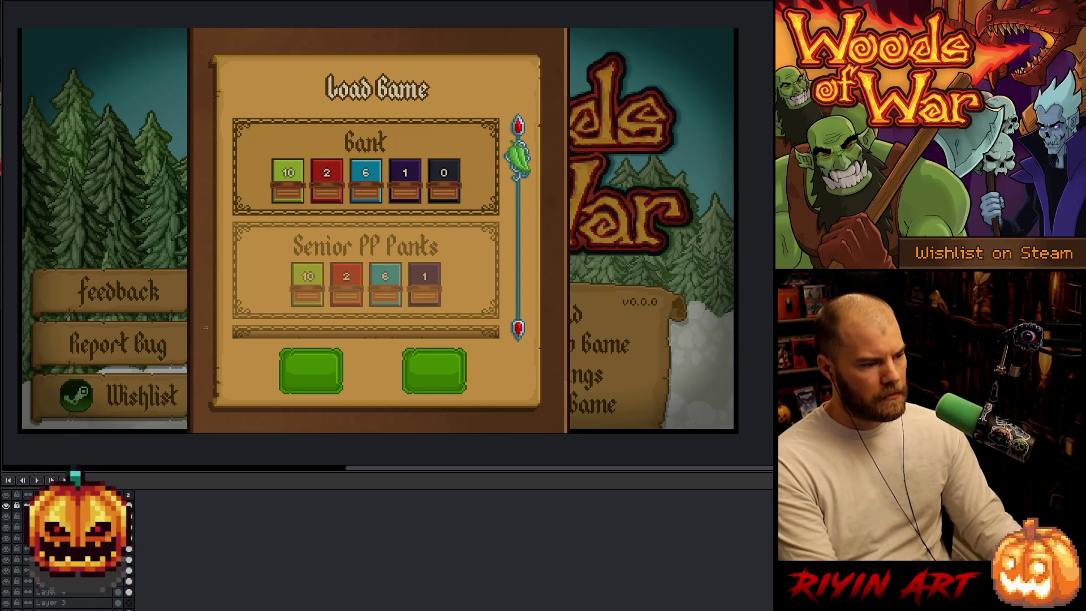
- Zoom in and mark selections under the Load Game title, above the Bank panel border
scroll(302, 118, "up", 3)
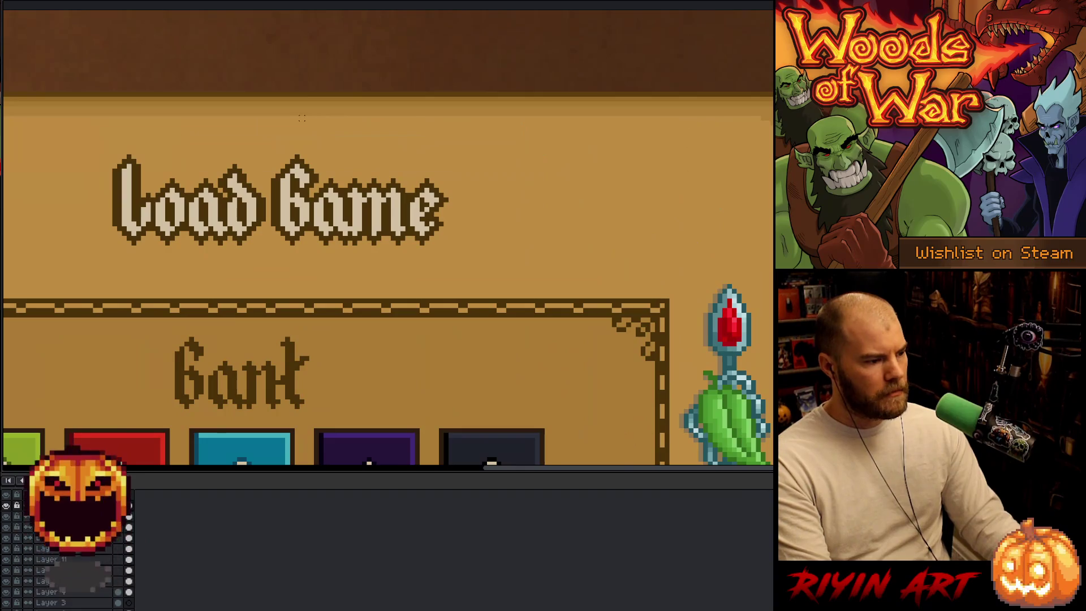
scroll(302, 118, "down", 3)
mouse_move(340, 263)
left_mouse_down()
mouse_move(398, 254)
mouse_move(521, 277)
left_mouse_up()
scroll(379, 142, "up", 2)
left_click_drag(305, 127, 382, 160)
mouse_move(241, 120)
left_mouse_down()
mouse_move(447, 181)
mouse_move(402, 388)
mouse_move(394, 379)
left_mouse_up()
left_click_drag(235, 374, 324, 397)
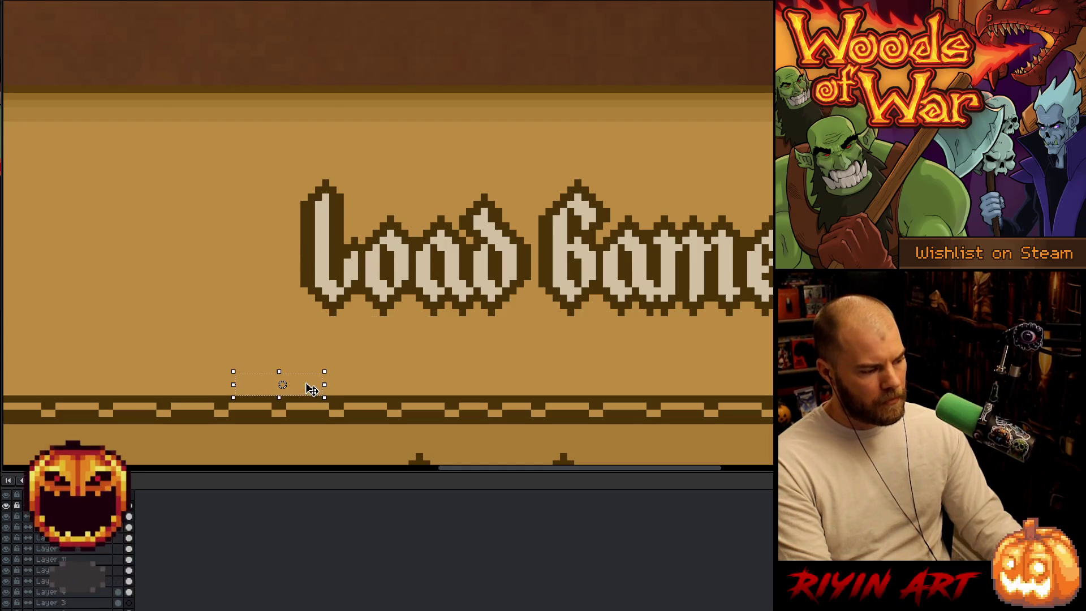
- Restore the interface panels, zoom out and toggle one layer's visibility
key("Tab")
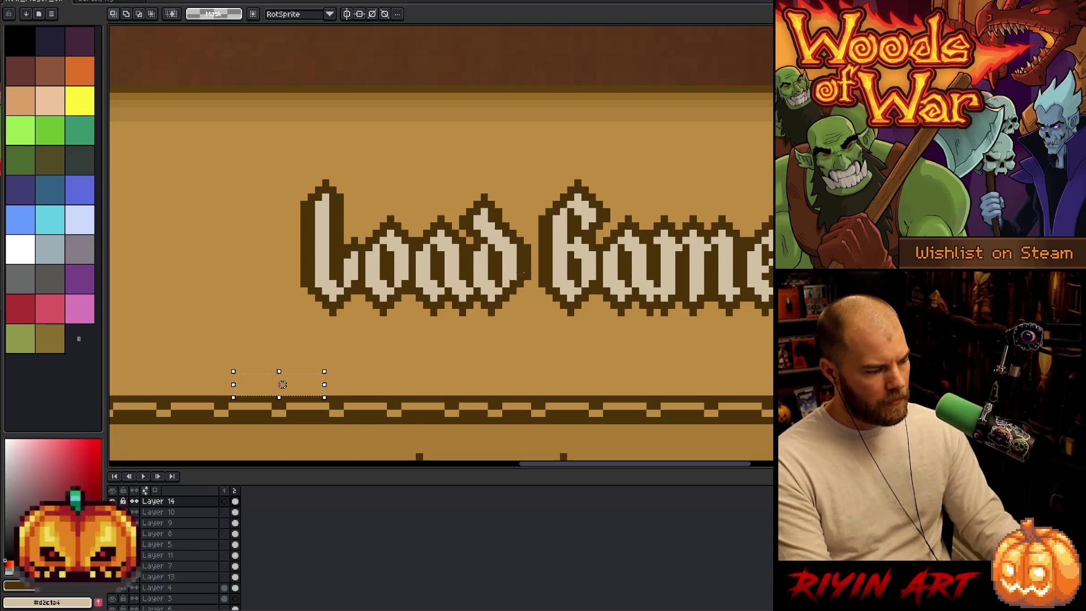
scroll(524, 261, "down", 3)
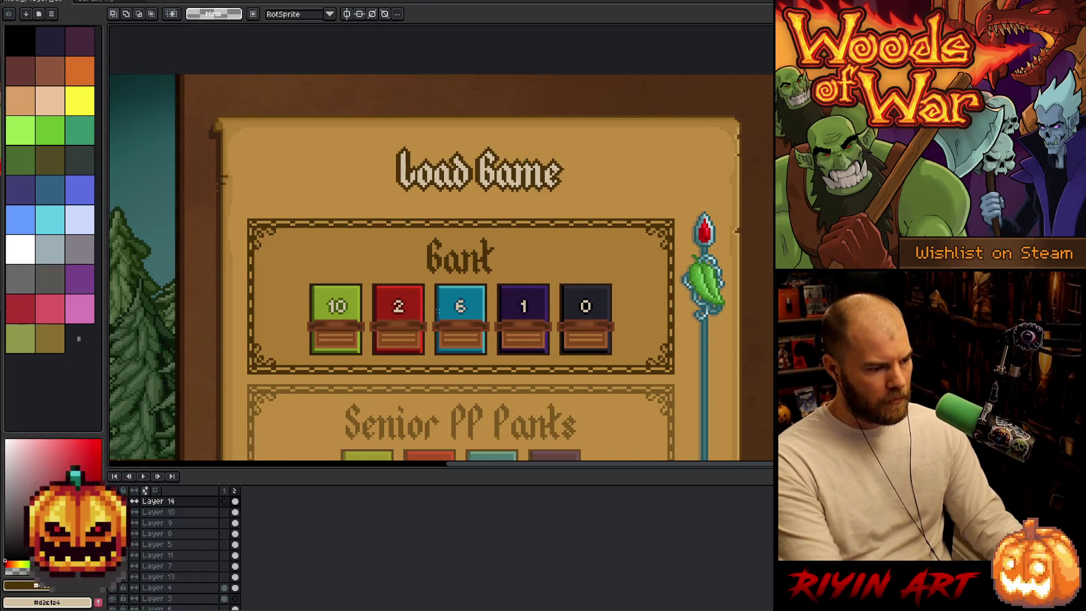
scroll(417, 327, "down", 1)
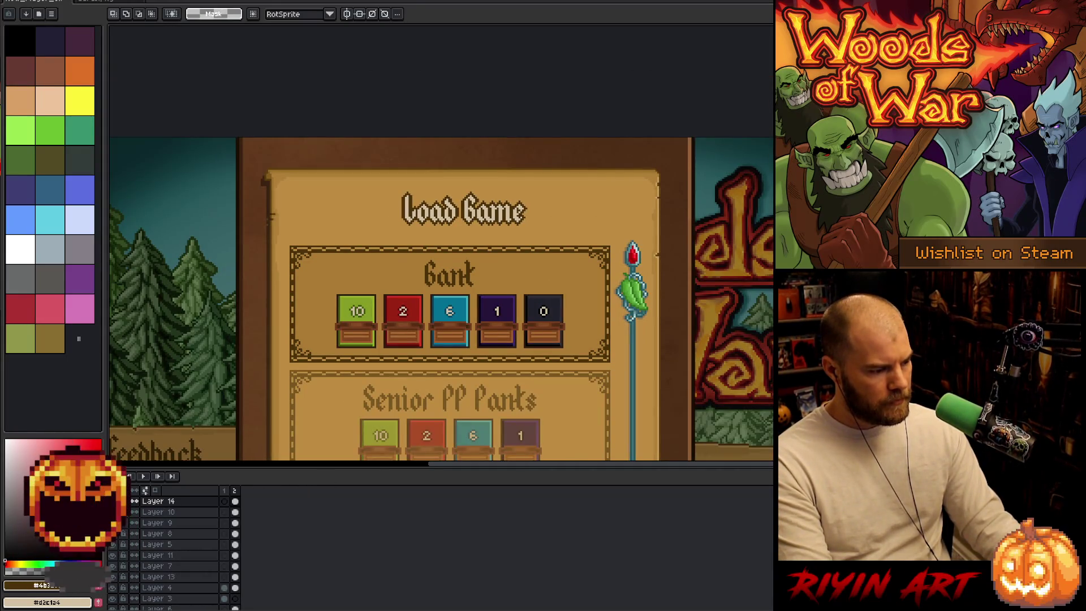
left_click(112, 512)
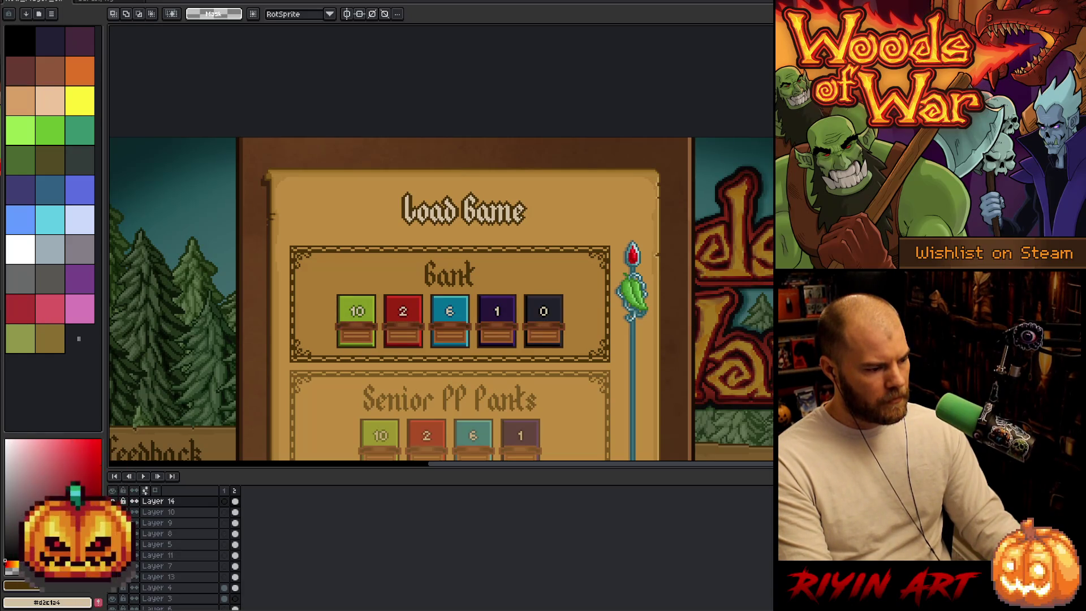
scroll(441, 243, "down", 2)
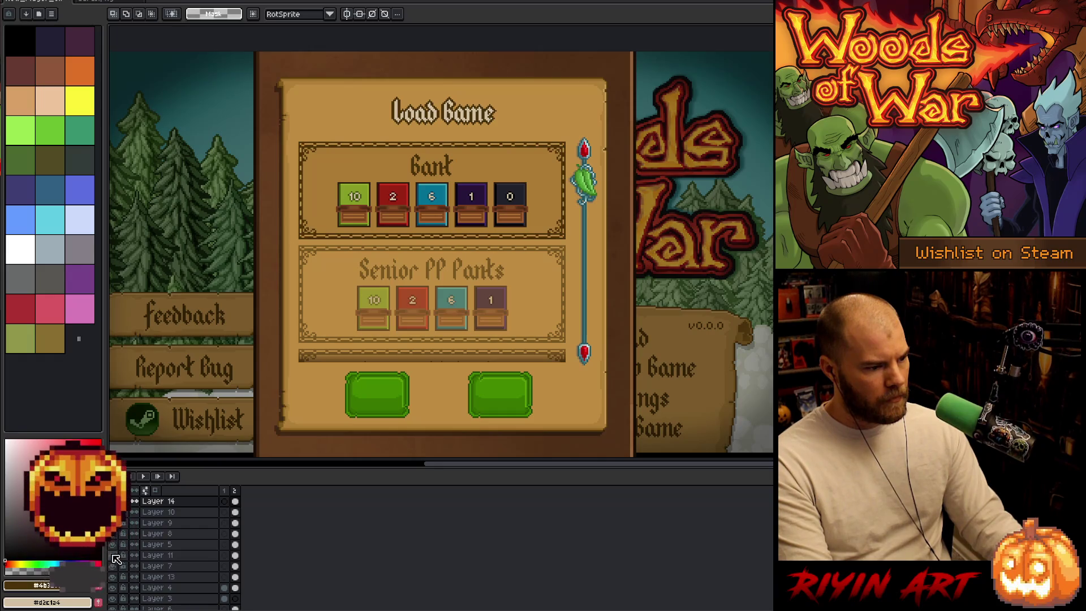
- Move Layers 11, 7 and 13 above Layer 5 in the layer stack
left_click(167, 556)
left_click_drag(170, 556, 168, 544)
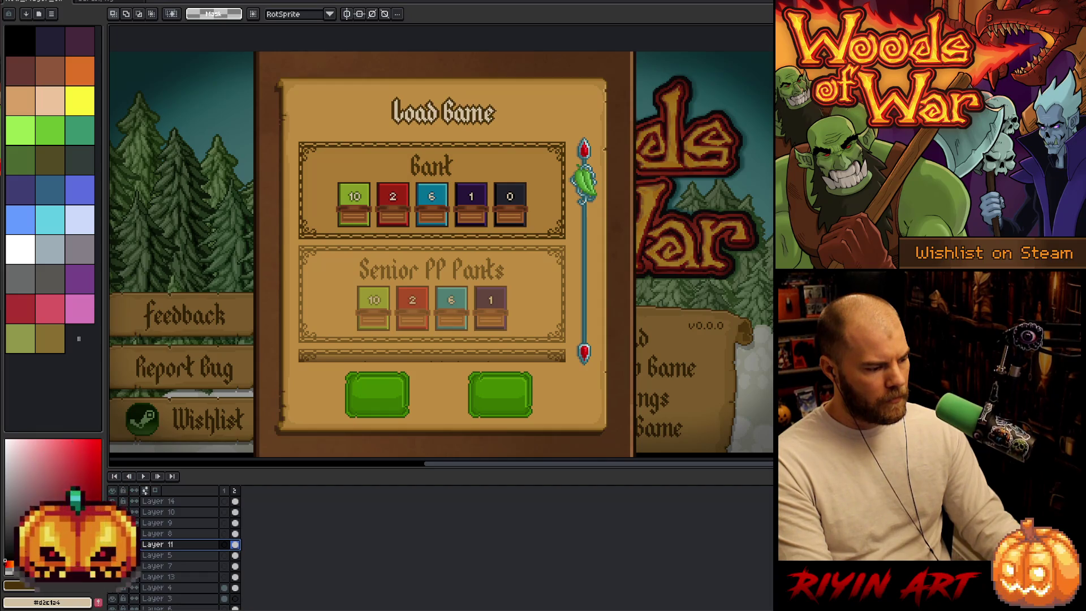
left_click(170, 566)
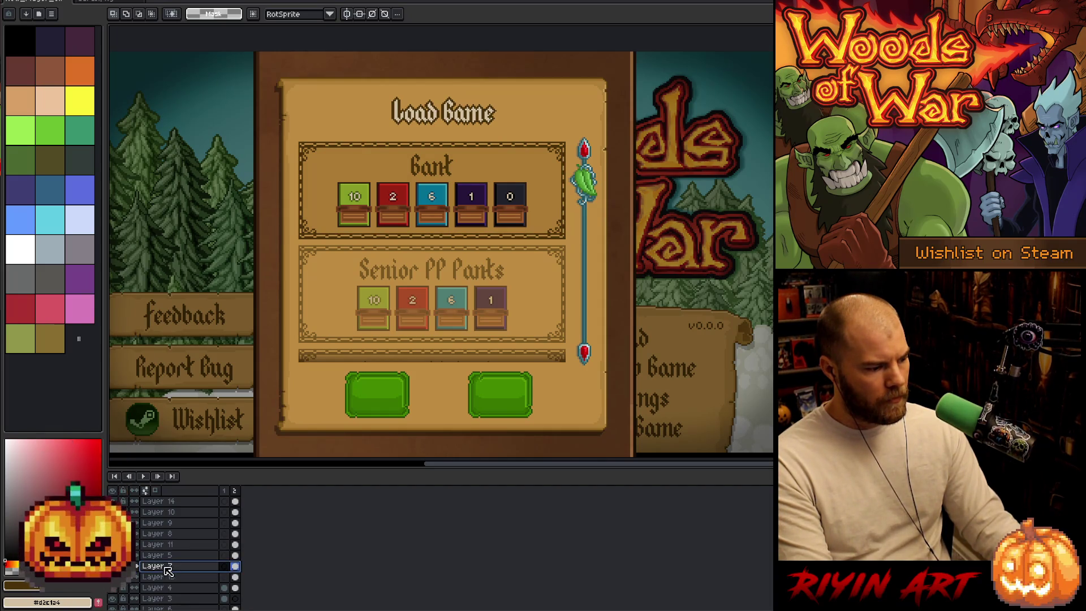
left_click_drag(174, 553, 171, 553)
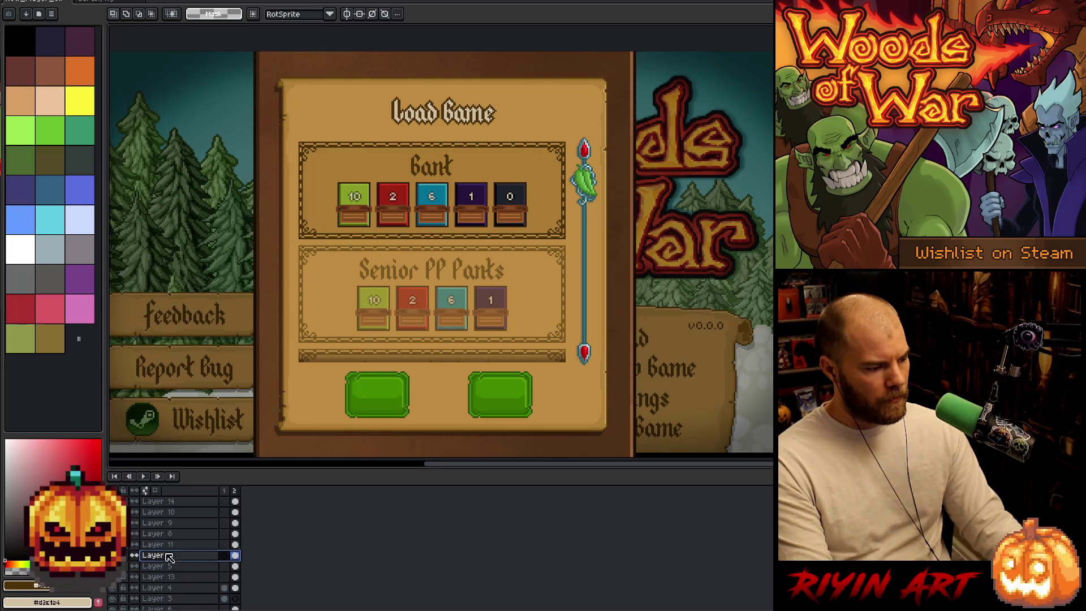
left_click(176, 576)
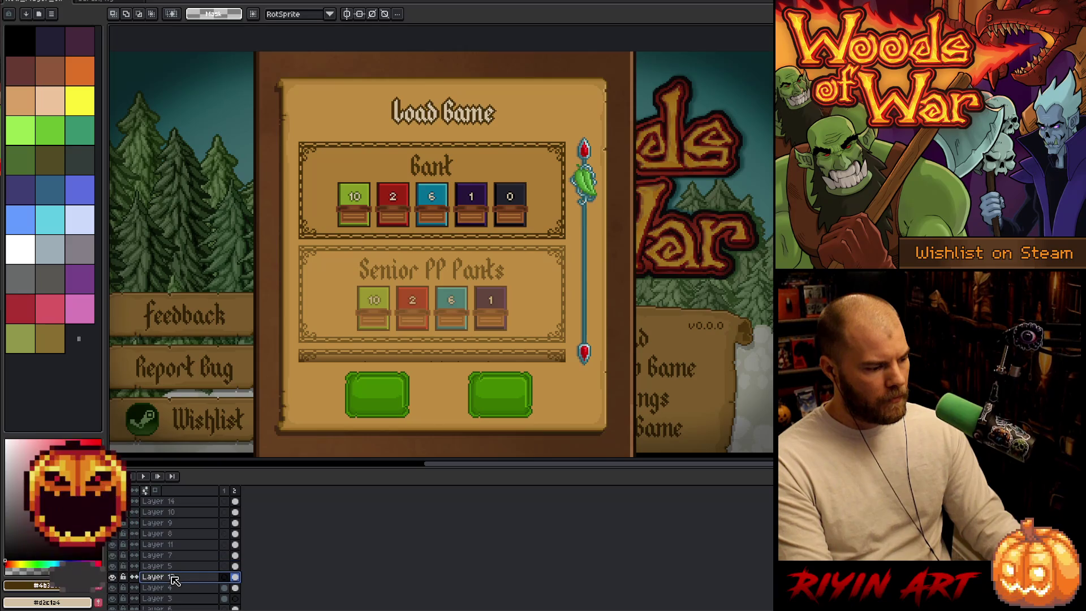
left_click_drag(174, 569, 173, 566)
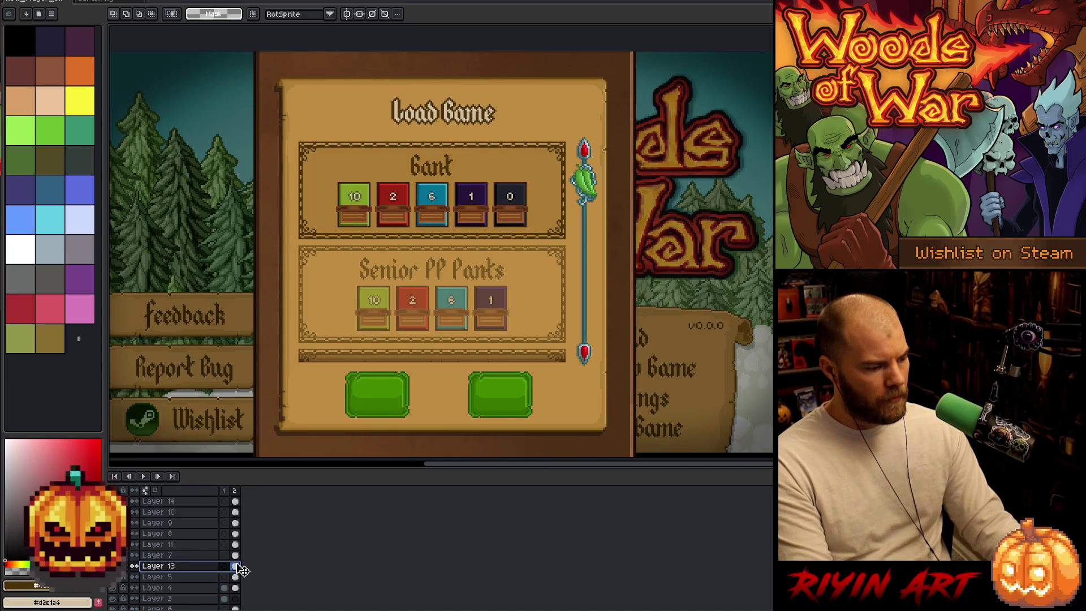
- Select Layer 14 and undo to restore the darker Bank panel outline
left_click(146, 501)
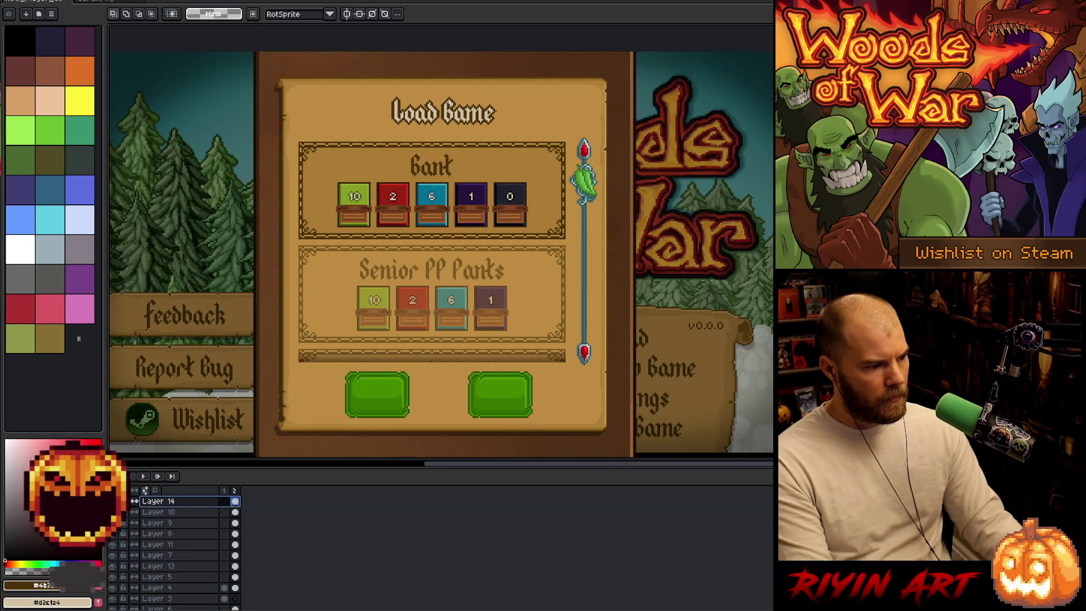
scroll(243, 516, "up", 2)
scroll(243, 517, "up", 1)
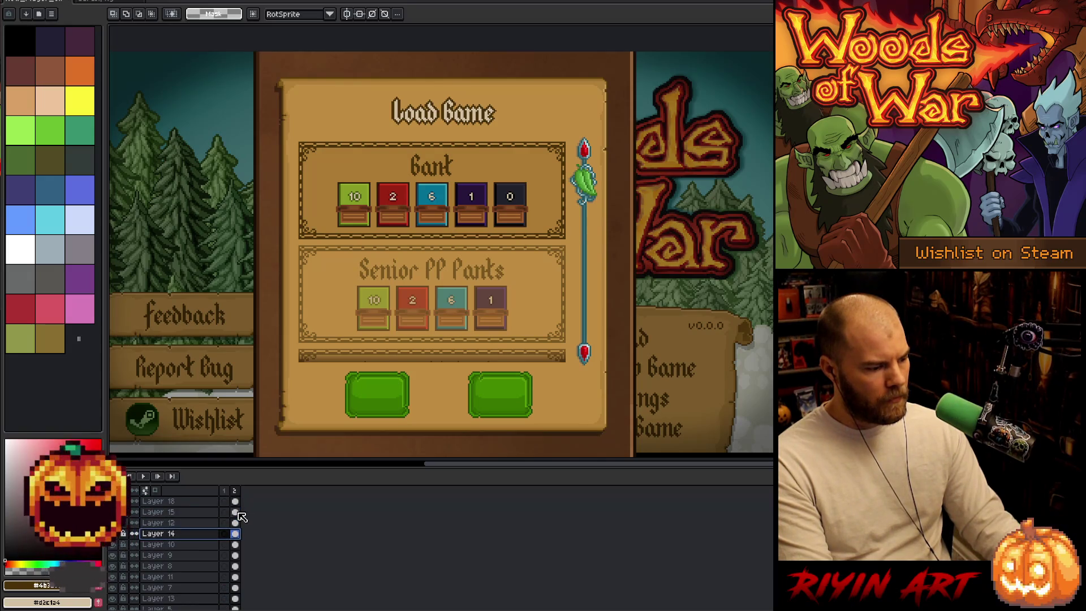
key("ctrl+z")
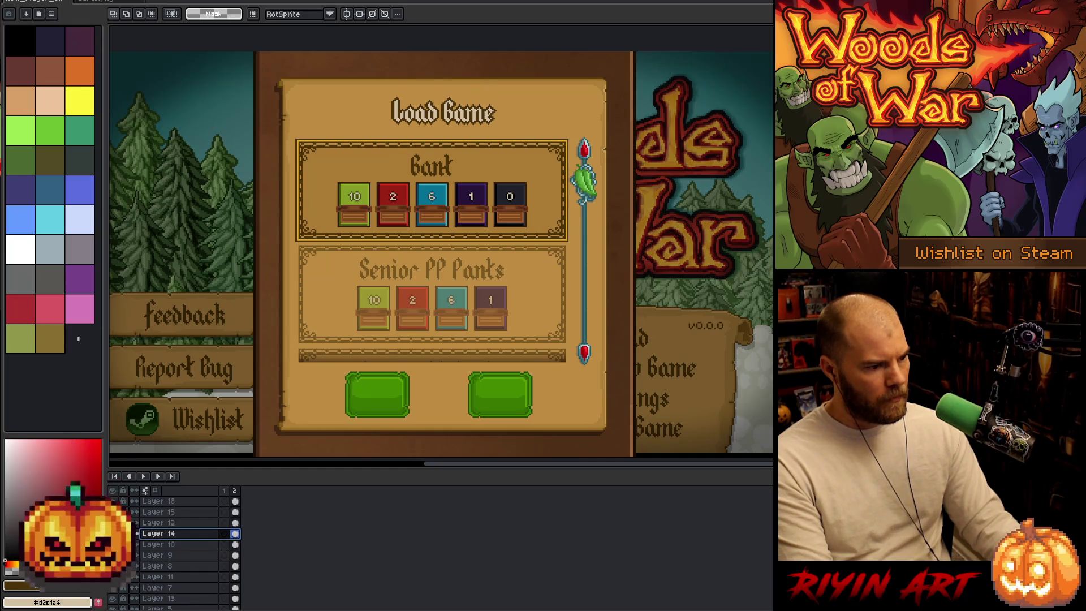
- Select the cels from Layer 12 through Layer 13 and switch to the Move tool
left_click(235, 522)
scroll(239, 526, "down", 1)
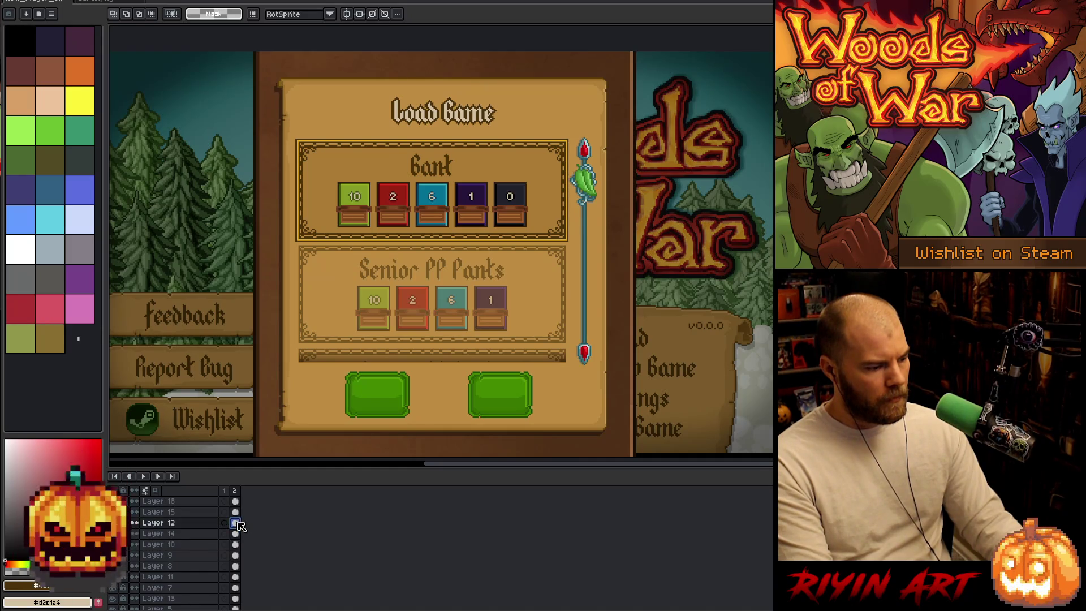
left_click(235, 588, "shift")
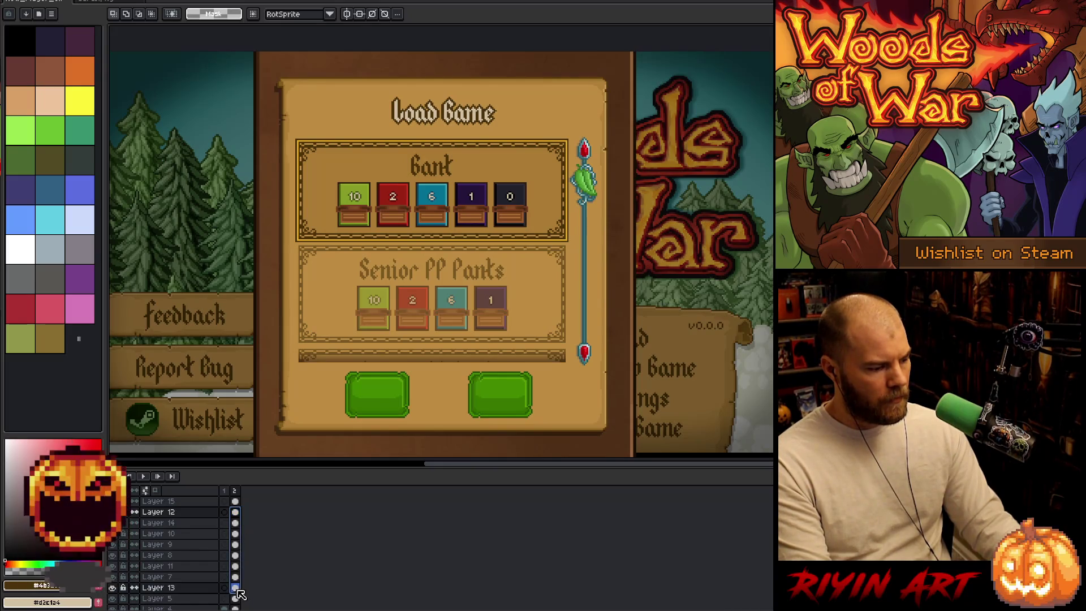
left_click(228, 589)
left_click_drag(236, 588, 239, 521)
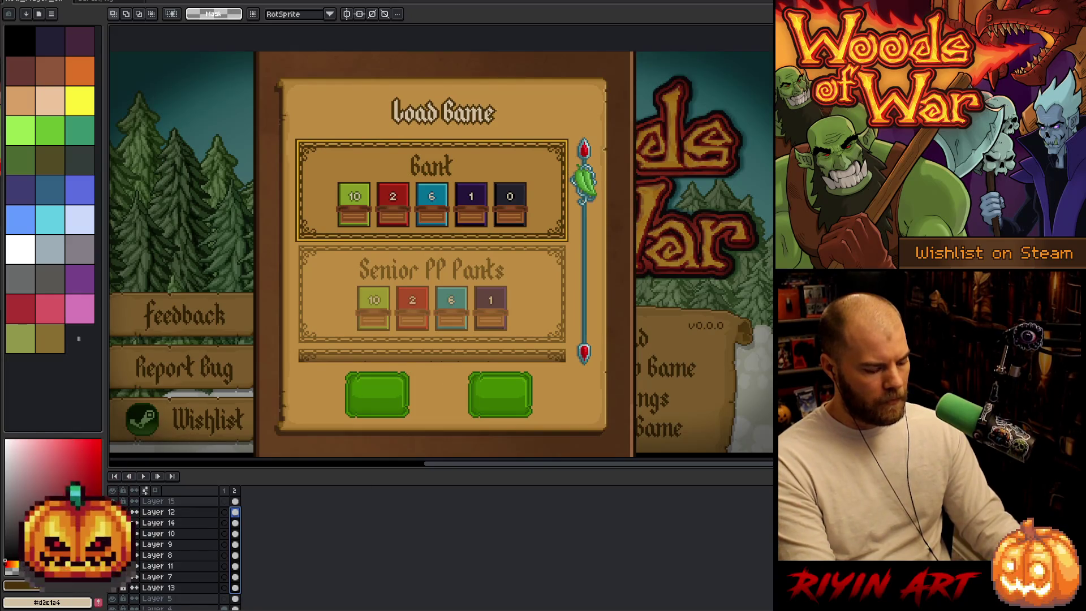
key("v")
scroll(447, 137, "up", 3)
scroll(447, 138, "up", 1)
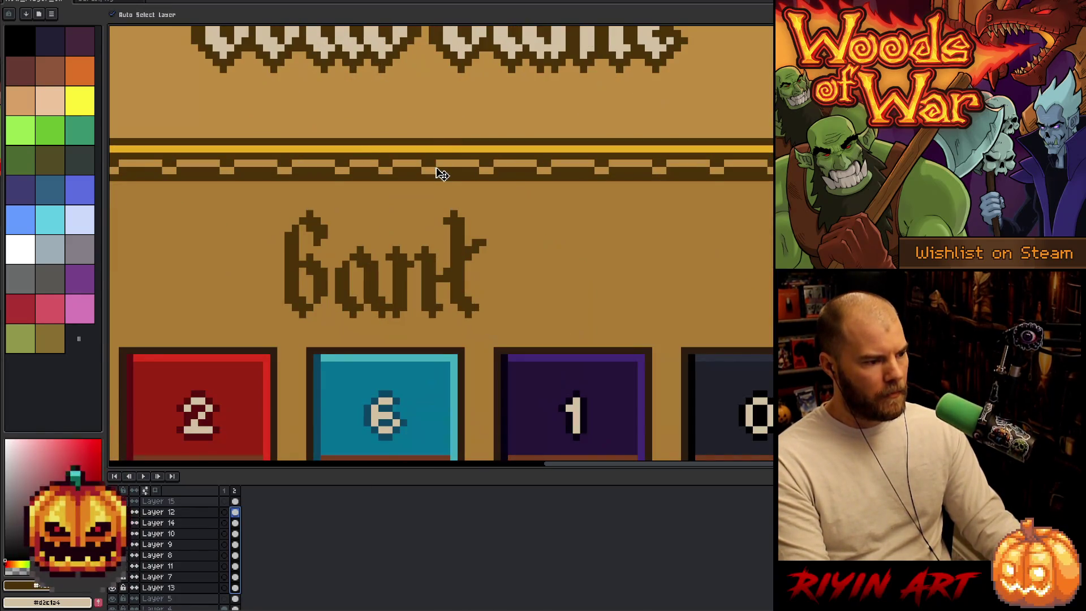
- Select the Layer 13 and Layer 15 cels and drag the Bank panel up about 12 px
scroll(439, 172, "down", 4)
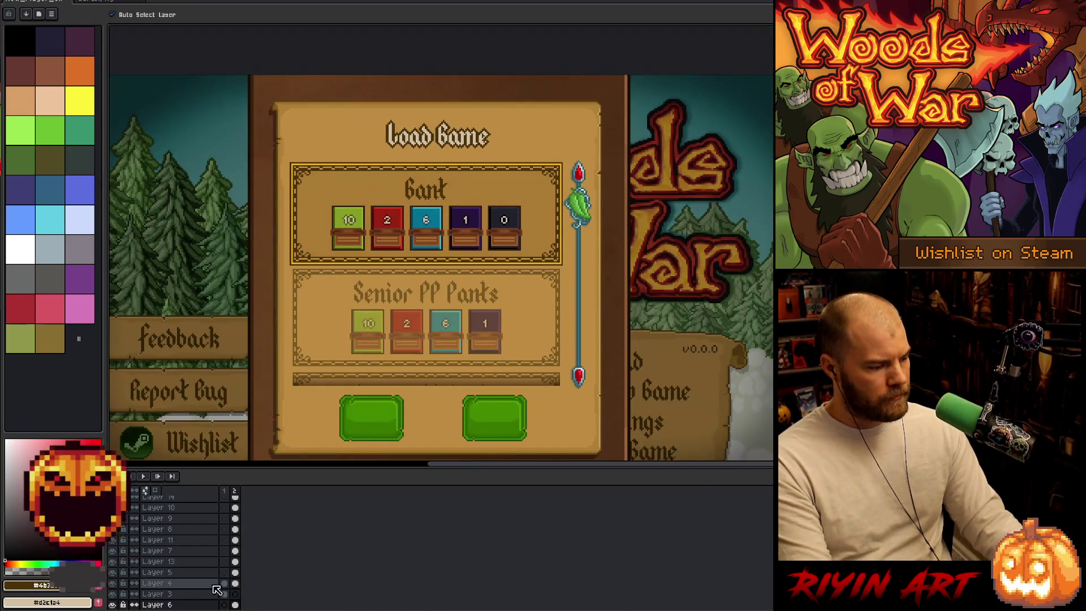
left_click(235, 561)
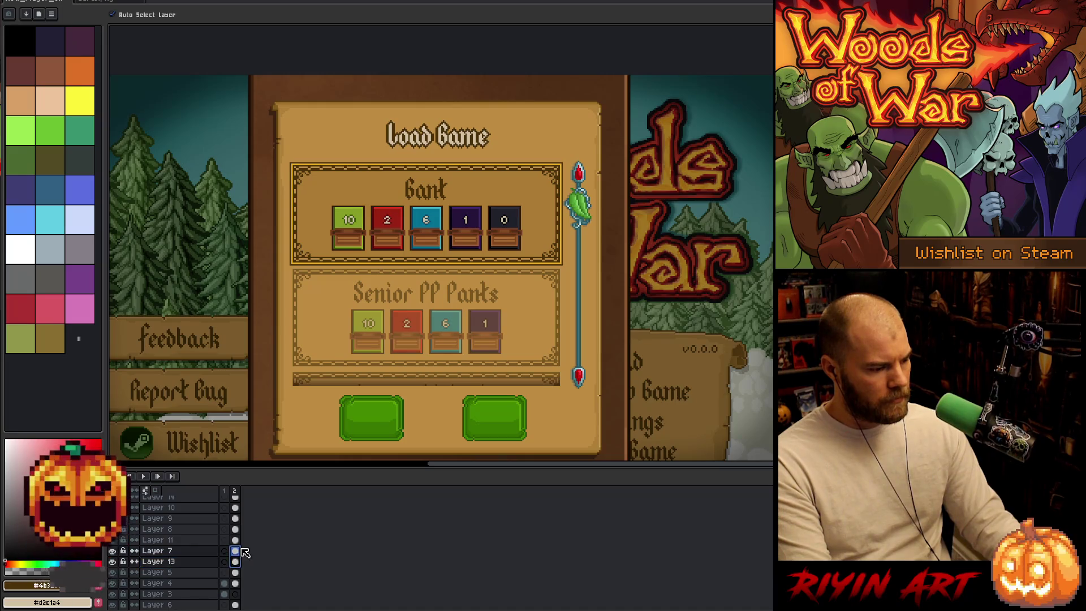
scroll(240, 537, "up", 3)
left_click(235, 511)
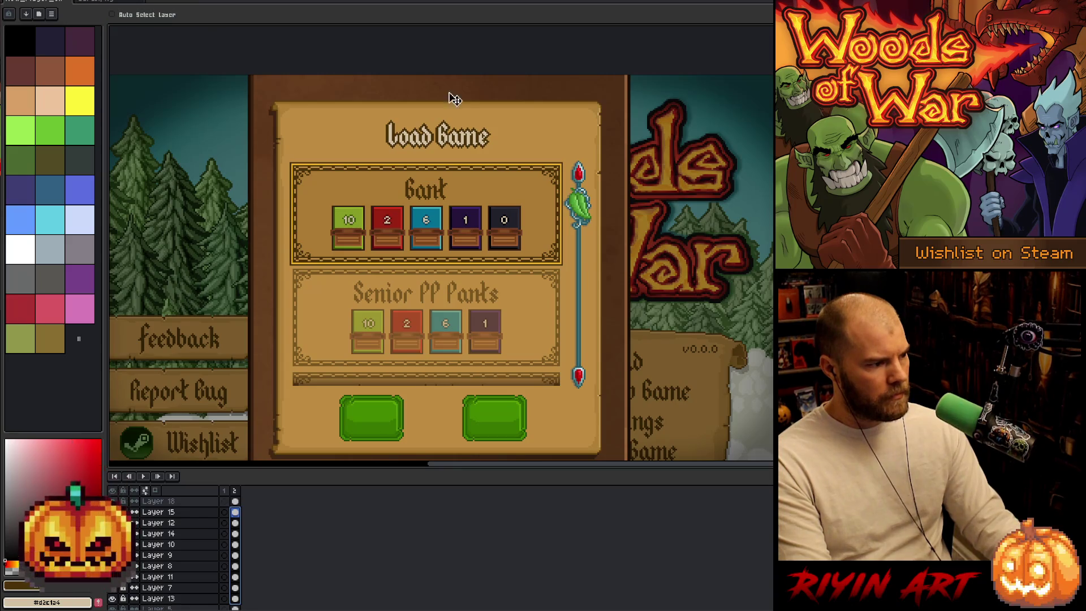
scroll(507, 144, "up", 3)
left_click_drag(523, 213, 519, 203)
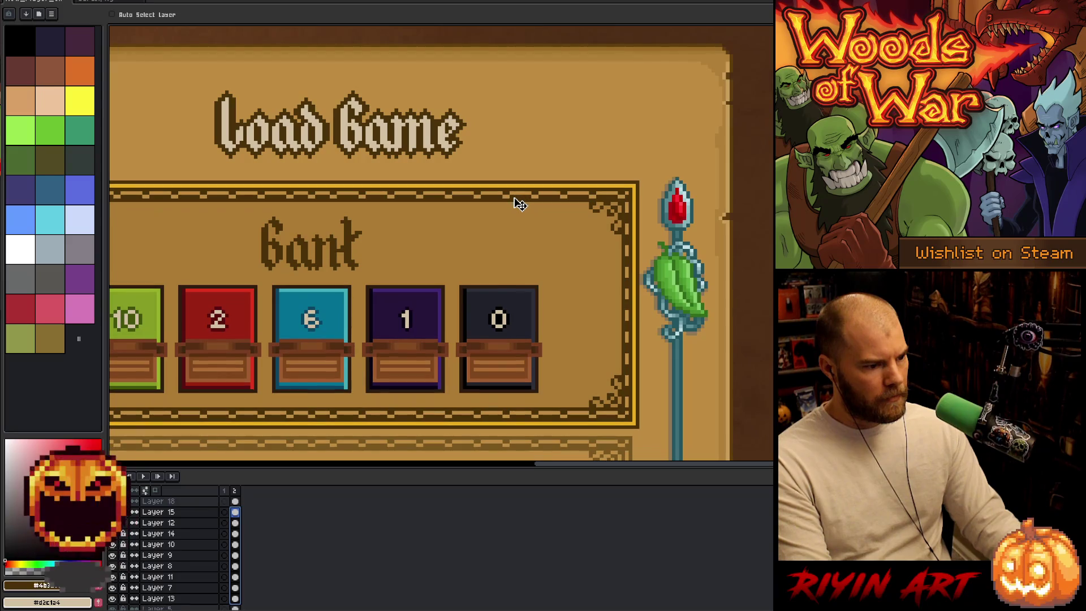
scroll(520, 204, "down", 3)
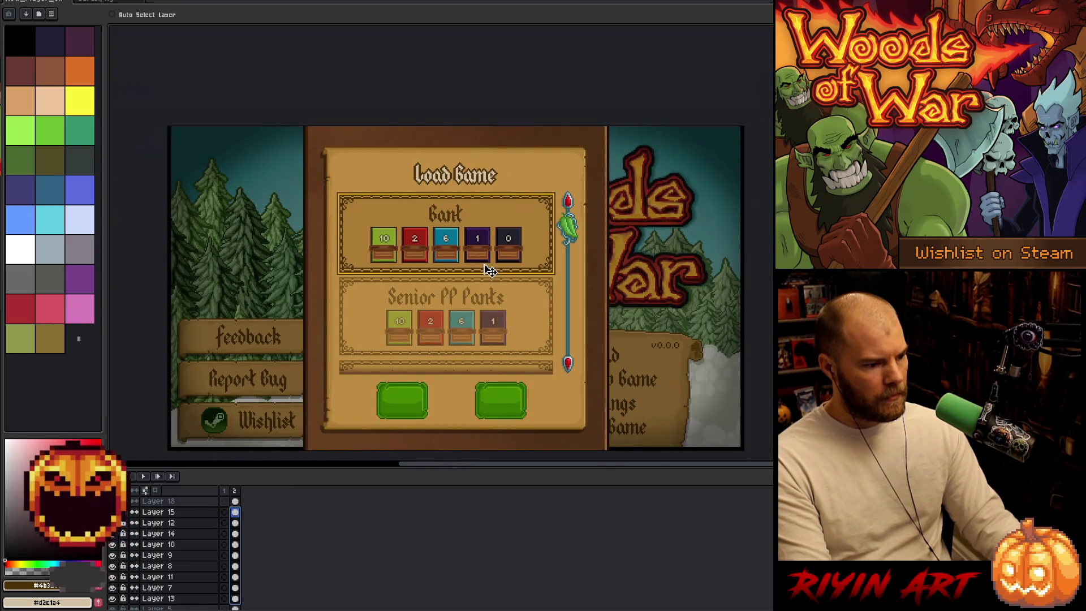
scroll(487, 258, "up", 1)
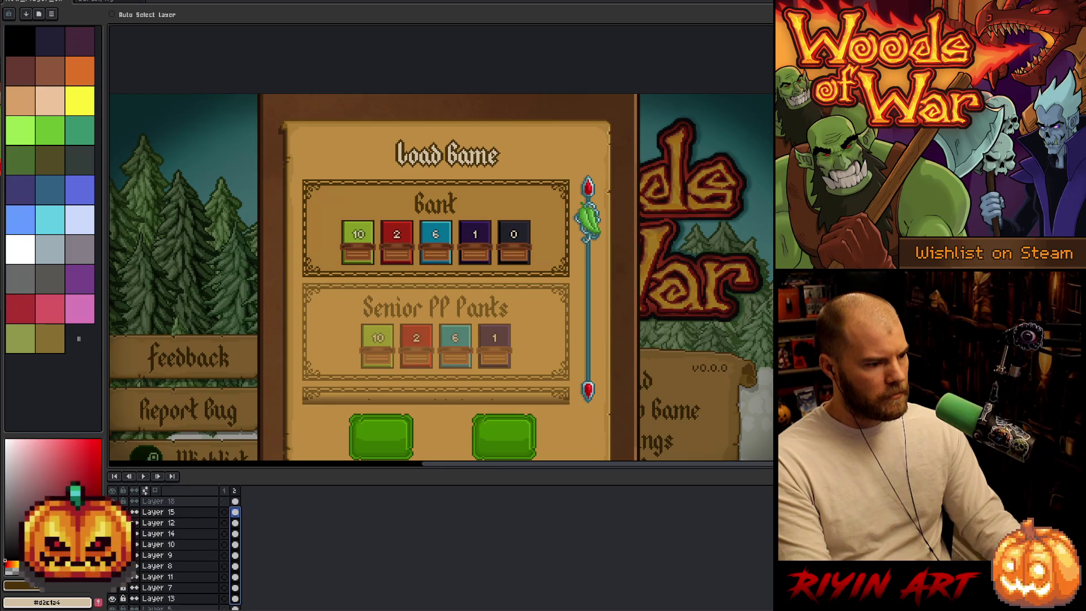
scroll(474, 309, "down", 1)
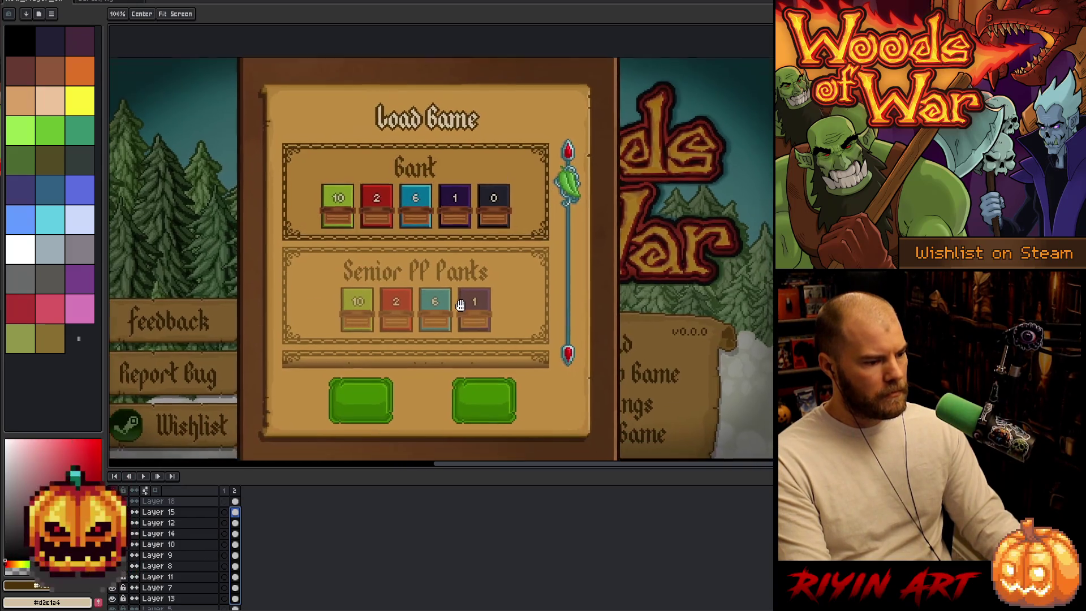
scroll(478, 350, "up", 3)
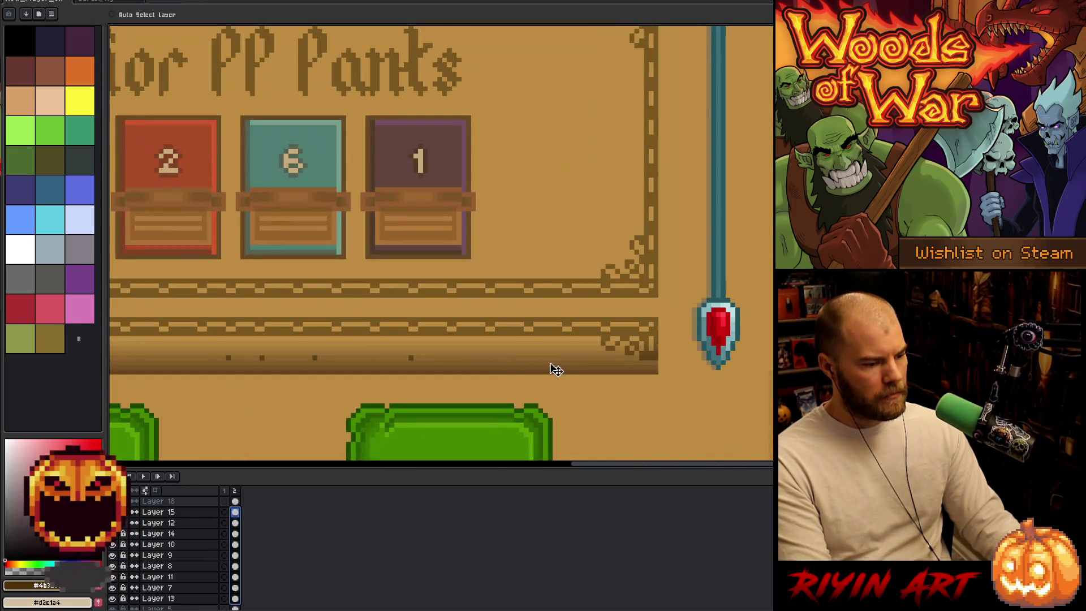
- With Auto Select Layer on, nudge the bottom bar up about 26 px toward the Senior PP Pants panel
left_click(156, 14)
left_click(490, 375)
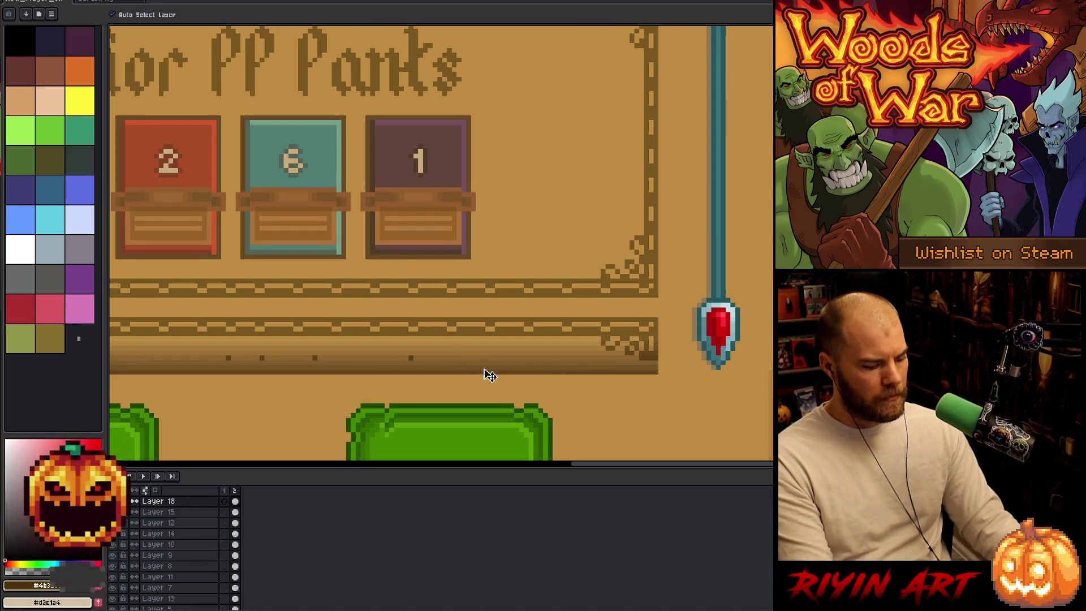
key("ctrl+t")
key("Up")
key("Up")
key("Up")
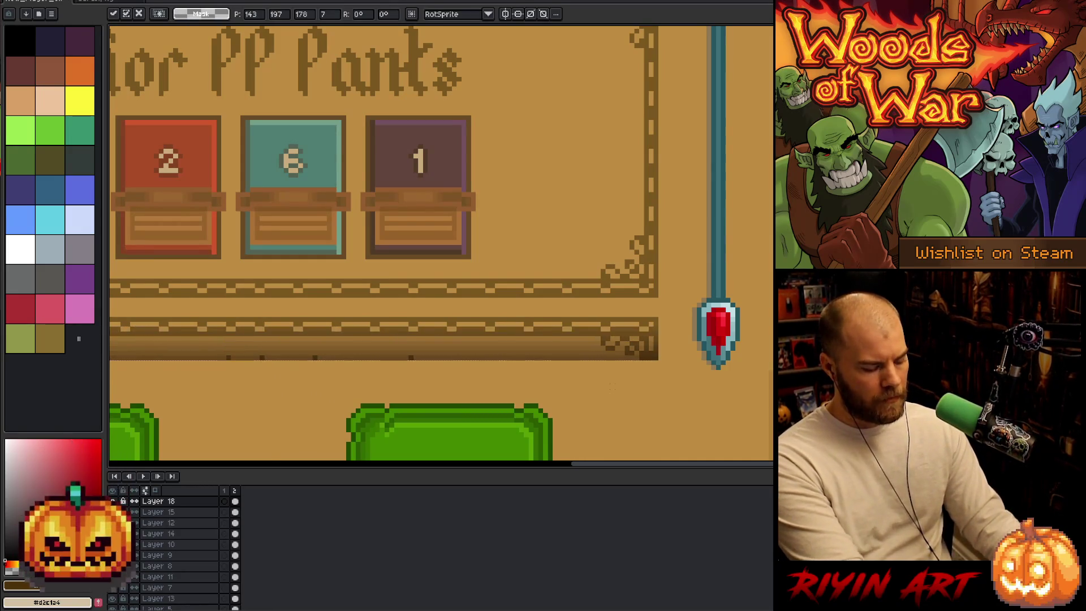
scroll(233, 343, "down", 2)
key("space")
mouse_move(497, 380)
left_mouse_down()
mouse_move(475, 273)
mouse_move(485, 310)
mouse_move(509, 331)
left_mouse_up()
scroll(512, 331, "down", 2)
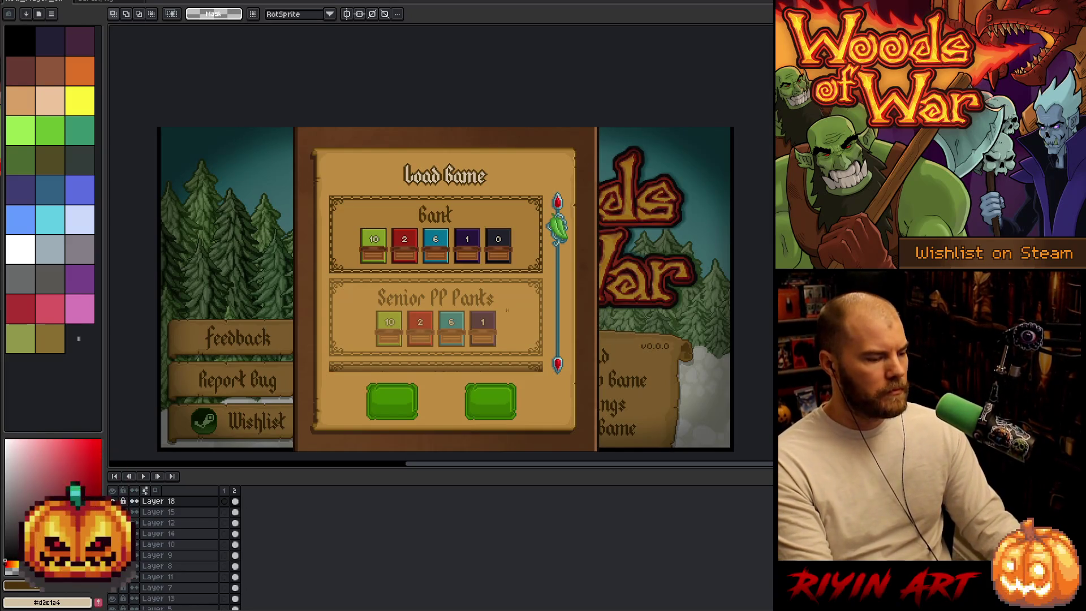
left_click_drag(507, 311, 466, 306)
left_click(12, 2)
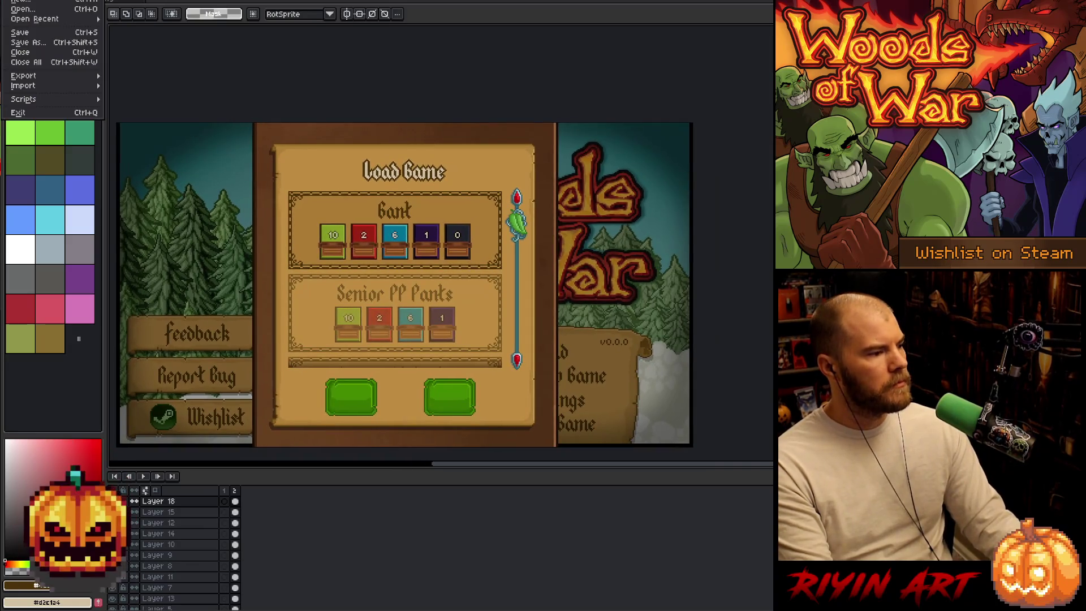
left_click(21, 10)
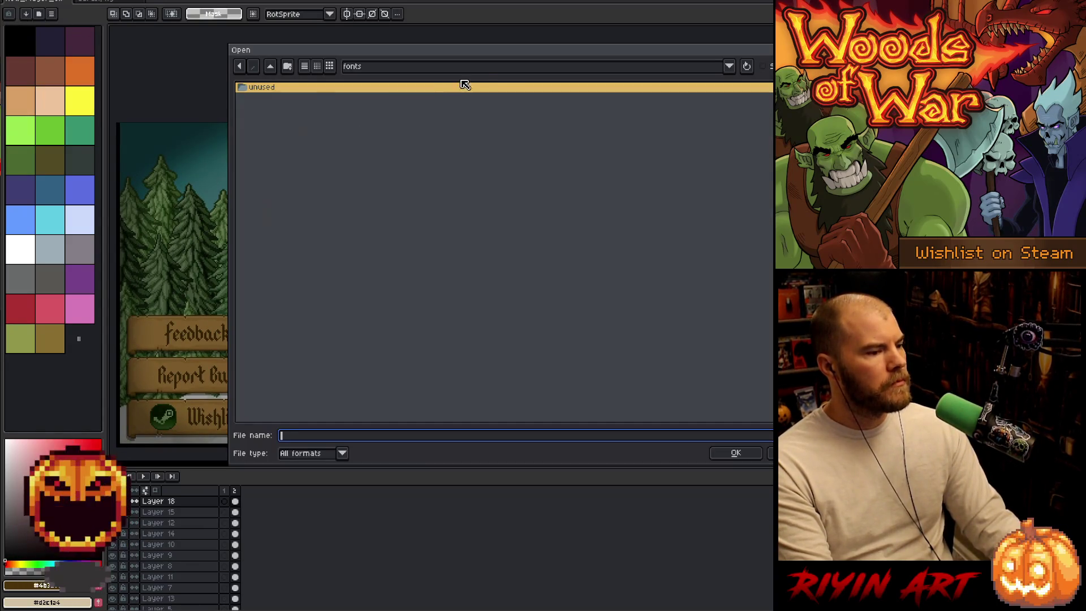
key("Escape")
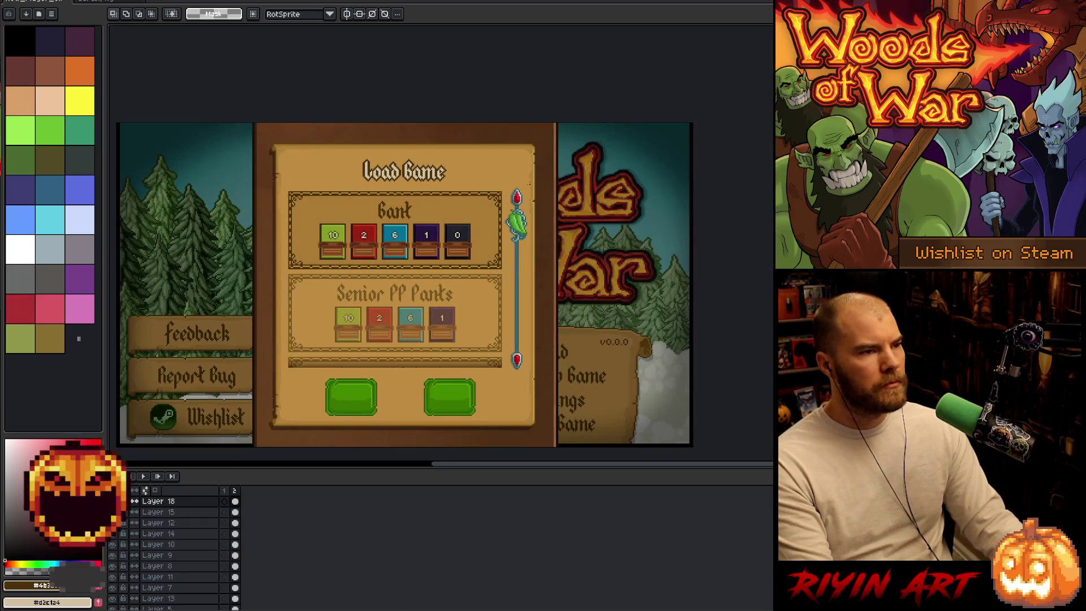
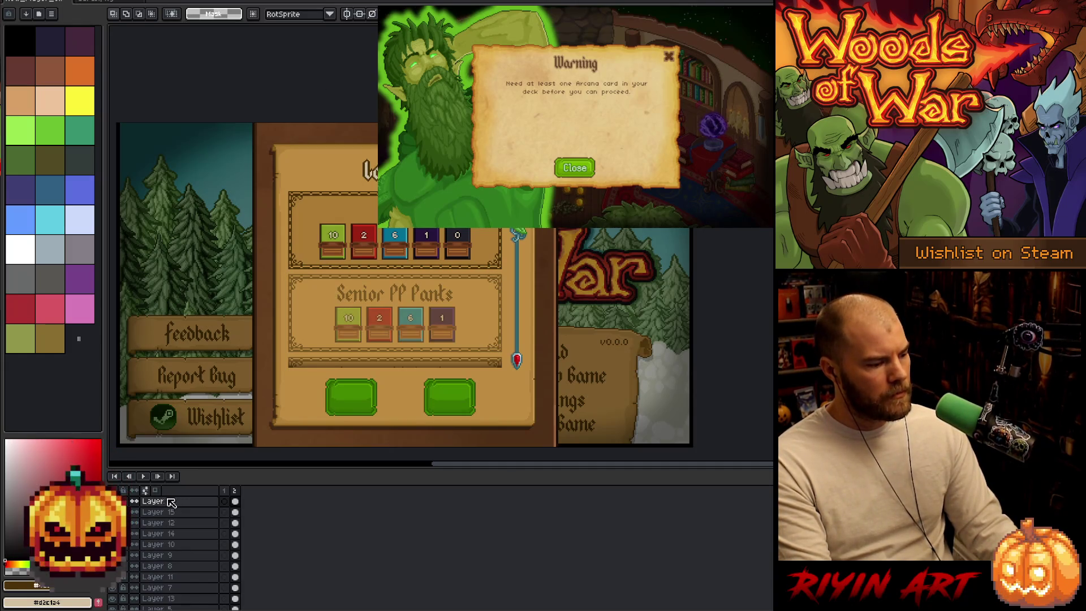
- Paste the copied Woods of War screenshot onto a new layer
key("v")
scroll(166, 573, "down", 3)
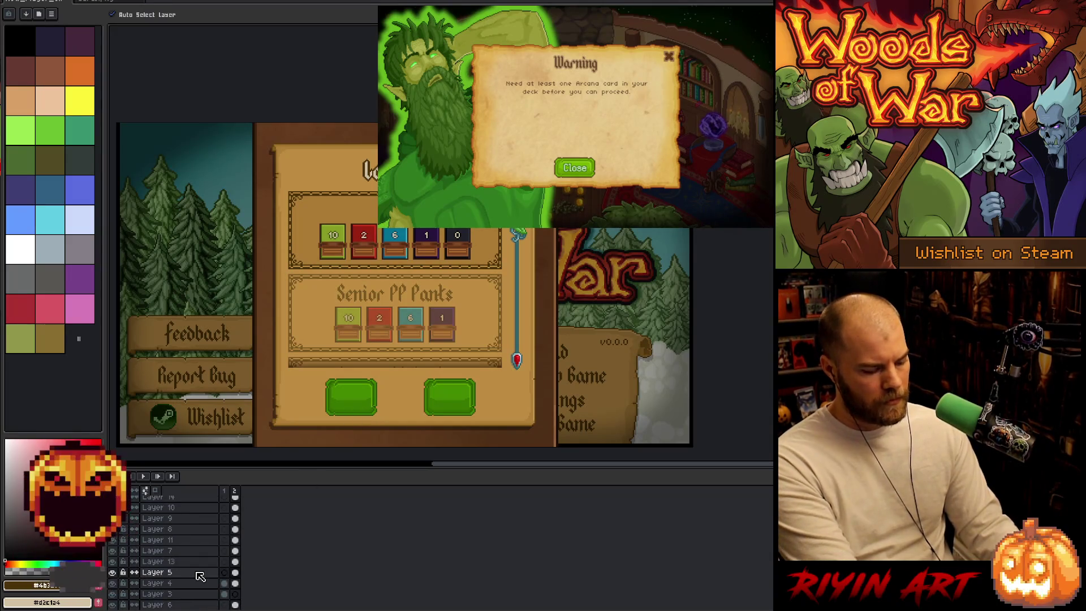
key("ctrl+v")
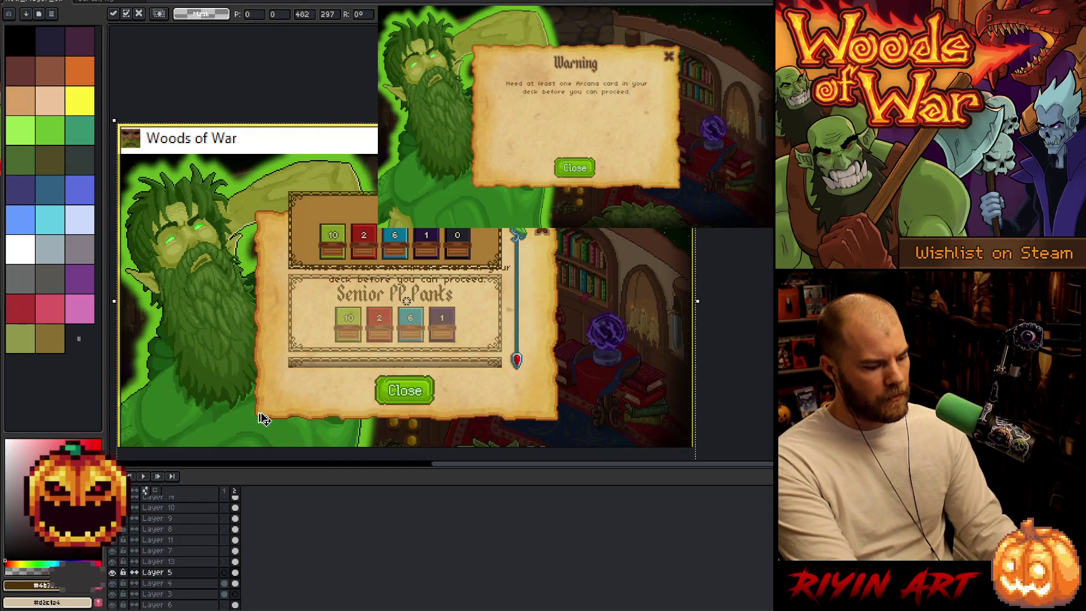
key("Return")
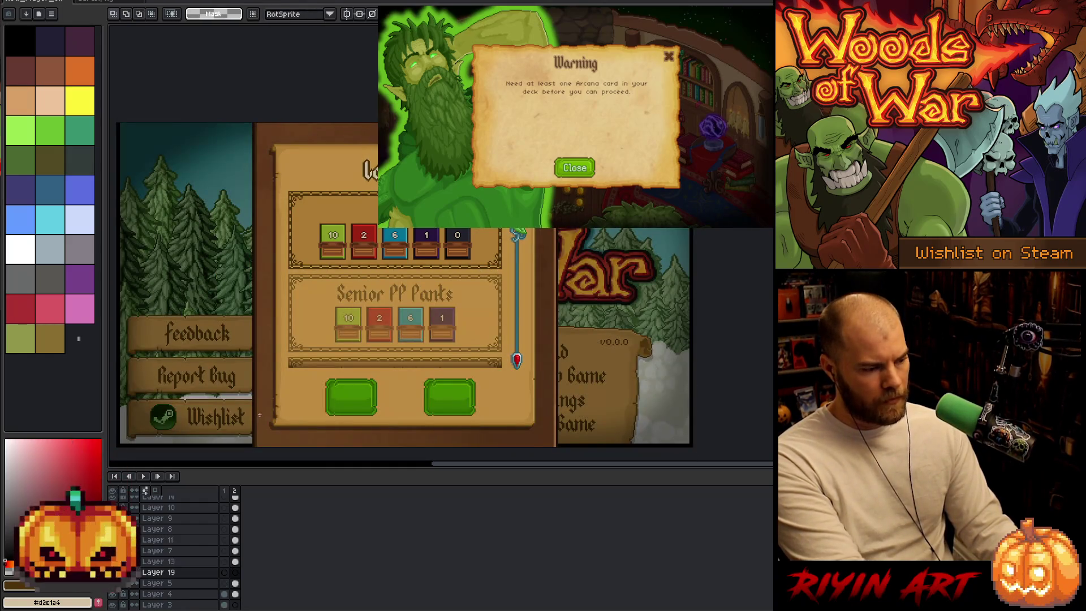
key("ctrl+v")
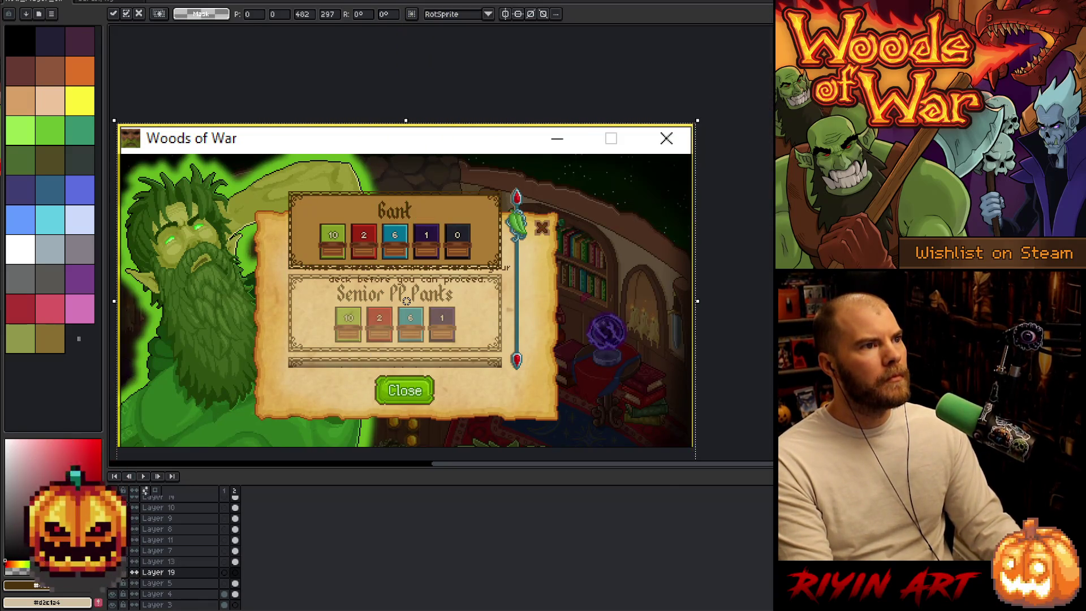
left_click(761, 293)
- Trim the pasted screenshot down to just the green Close button
scroll(379, 393, "up", 6)
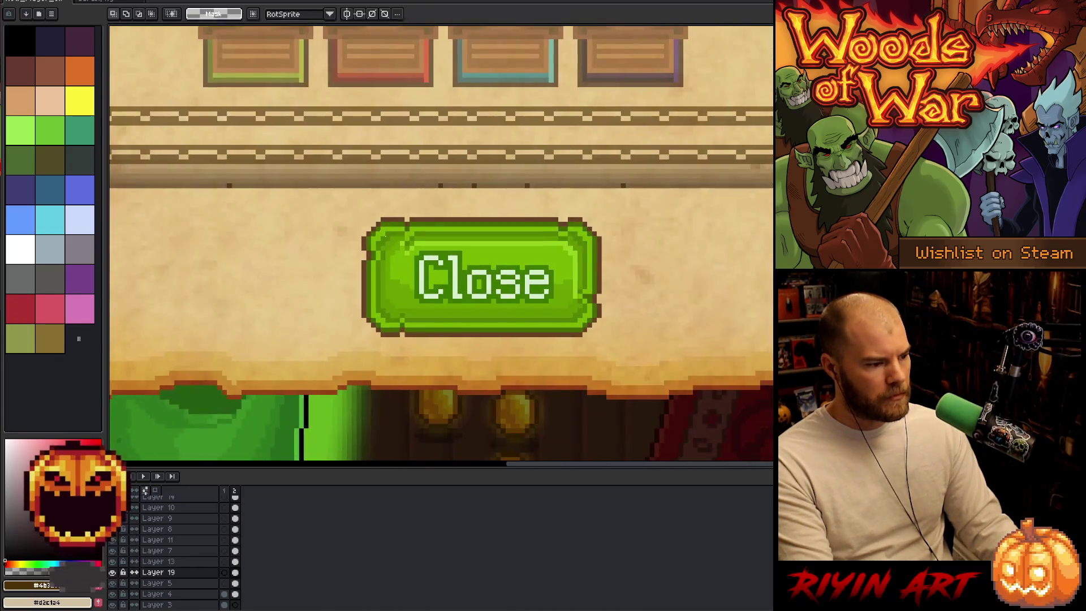
scroll(359, 201, "down", 2)
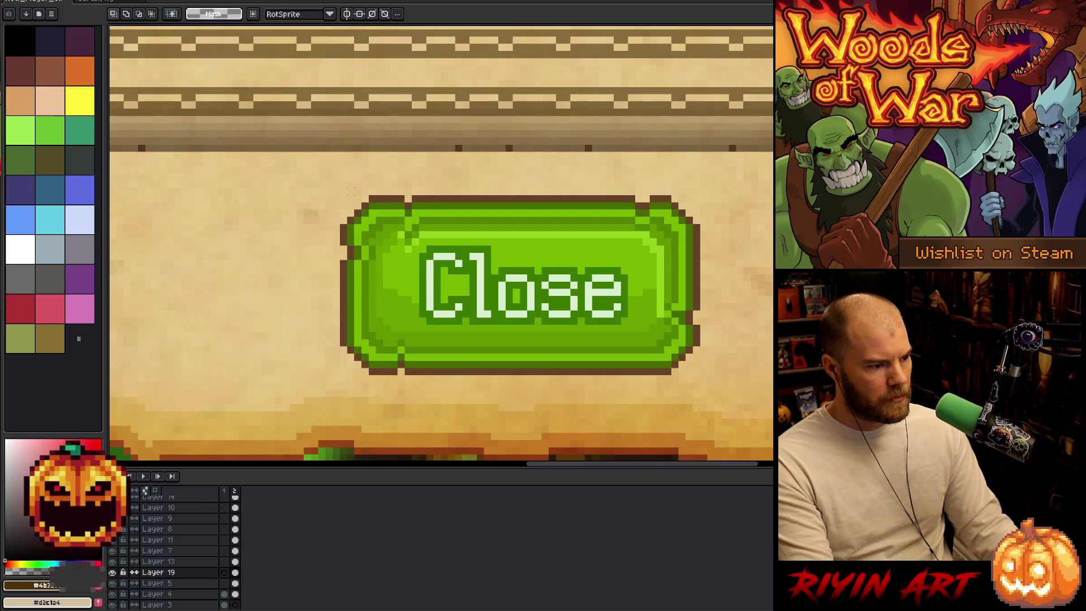
mouse_move(341, 196)
left_mouse_down()
mouse_move(526, 315)
mouse_move(701, 373)
left_mouse_up()
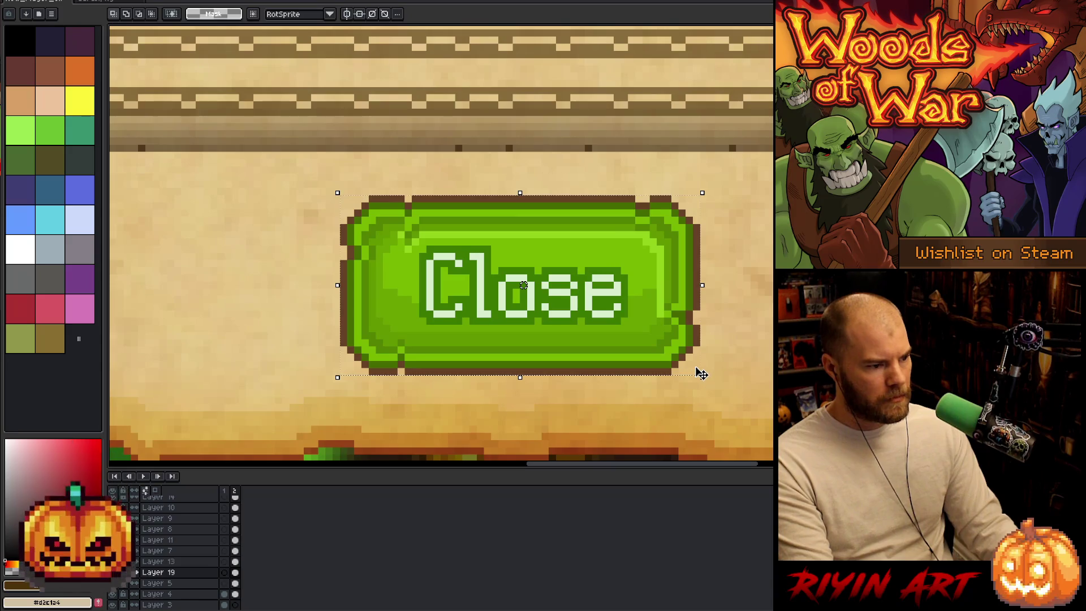
key("ctrl+d")
scroll(682, 256, "down", 3)
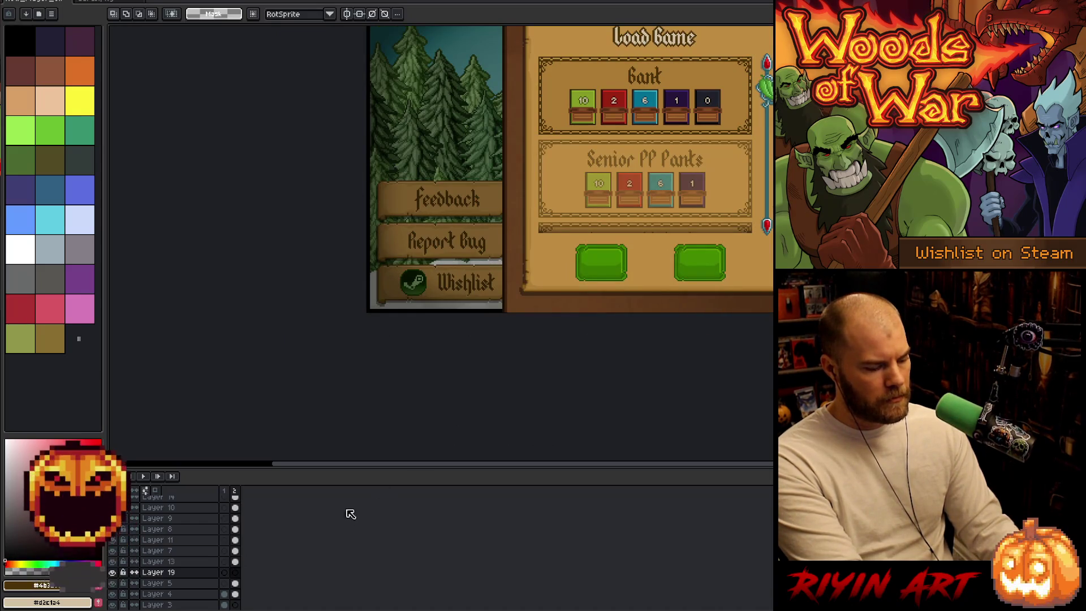
left_click(650, 260)
- Move the Close button onto the left green button slot
scroll(648, 260, "up", 3)
mouse_move(622, 261)
left_mouse_down()
mouse_move(502, 285)
mouse_move(438, 278)
mouse_move(411, 303)
mouse_move(408, 274)
left_mouse_up()
scroll(419, 289, "down", 4)
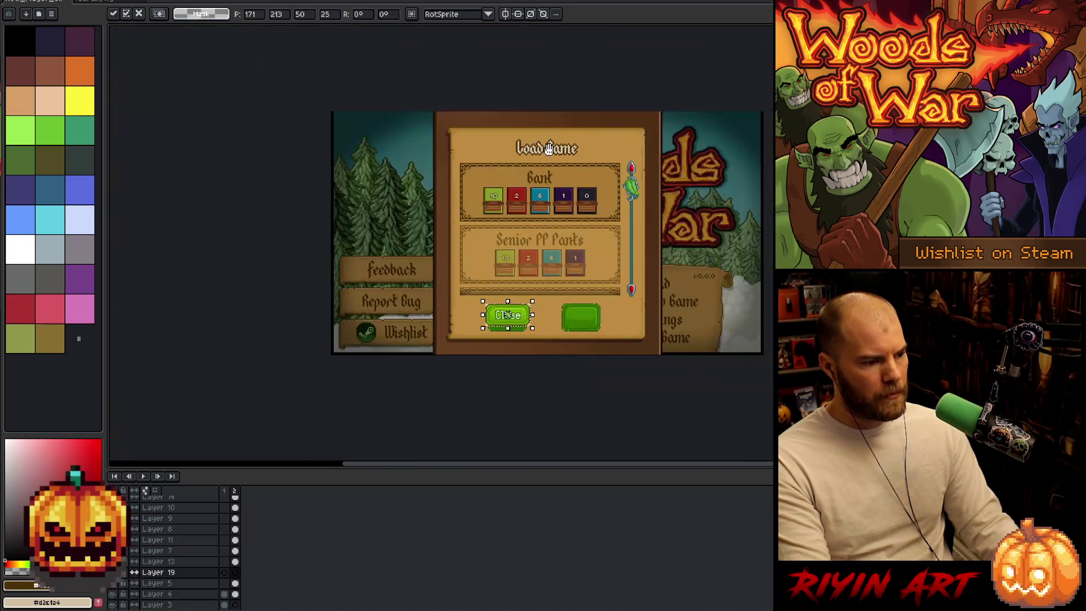
scroll(529, 99, "up", 3)
scroll(509, 226, "up", 2)
- Select a strip below the Load Game title and move it above the title
left_click_drag(608, 373, 439, 435)
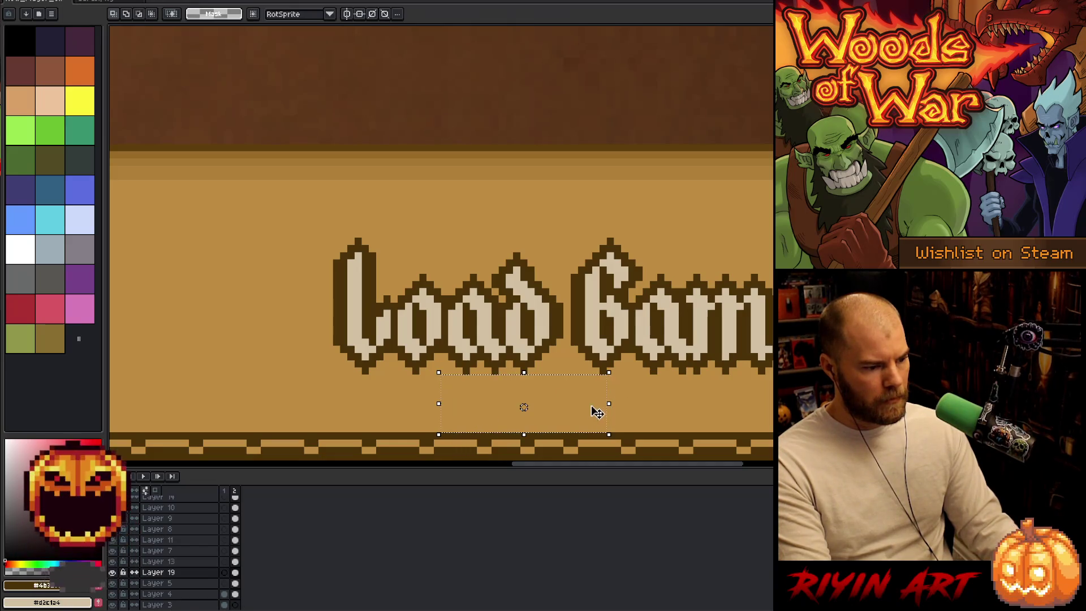
mouse_move(577, 436)
left_mouse_down()
mouse_move(597, 225)
mouse_move(621, 240)
left_mouse_up()
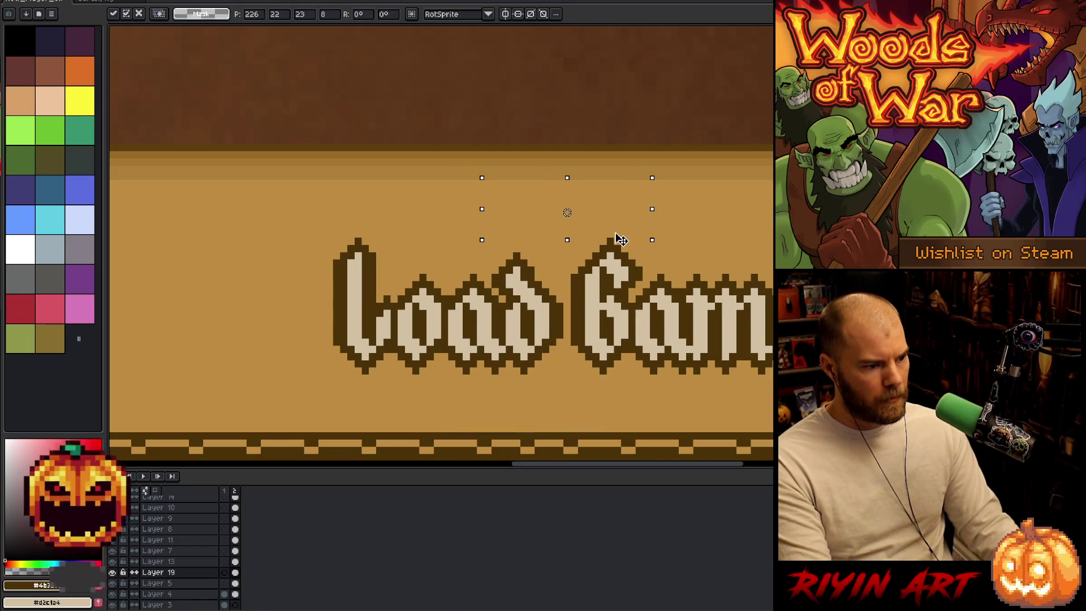
scroll(567, 212, "down", 3)
scroll(439, 247, "up", 5)
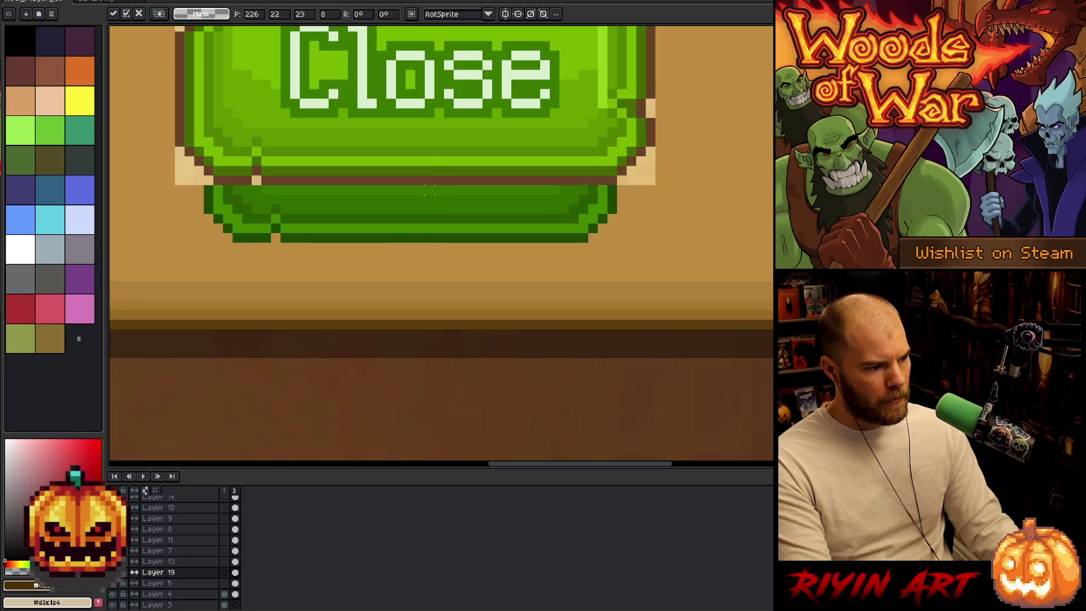
- Reselect the Close button, nudge it down two pixels, and commit it
left_click_drag(429, 191, 522, 258)
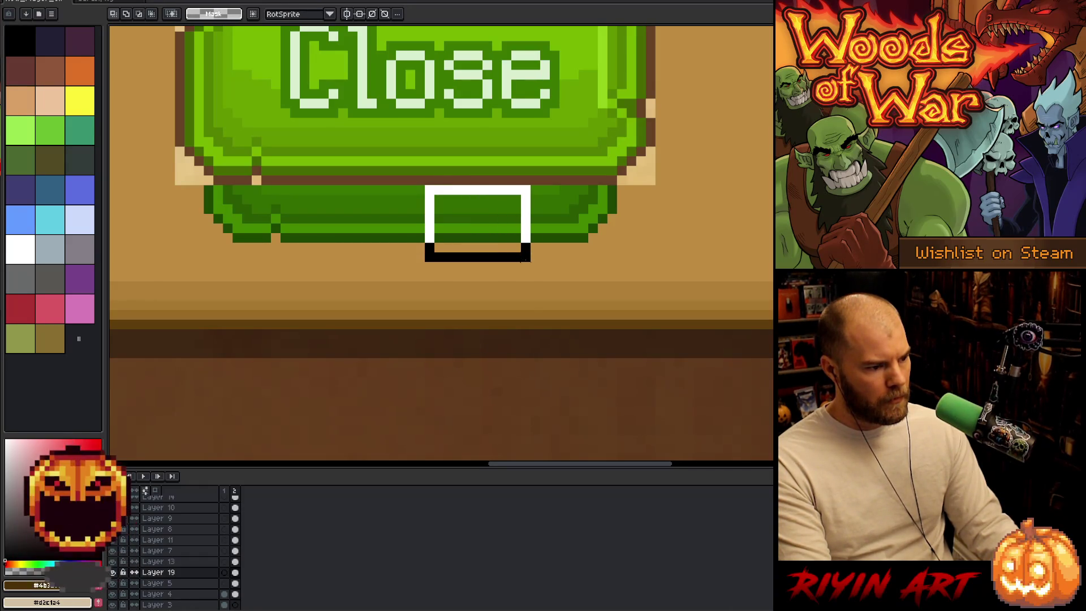
left_click_drag(522, 259, 522, 279)
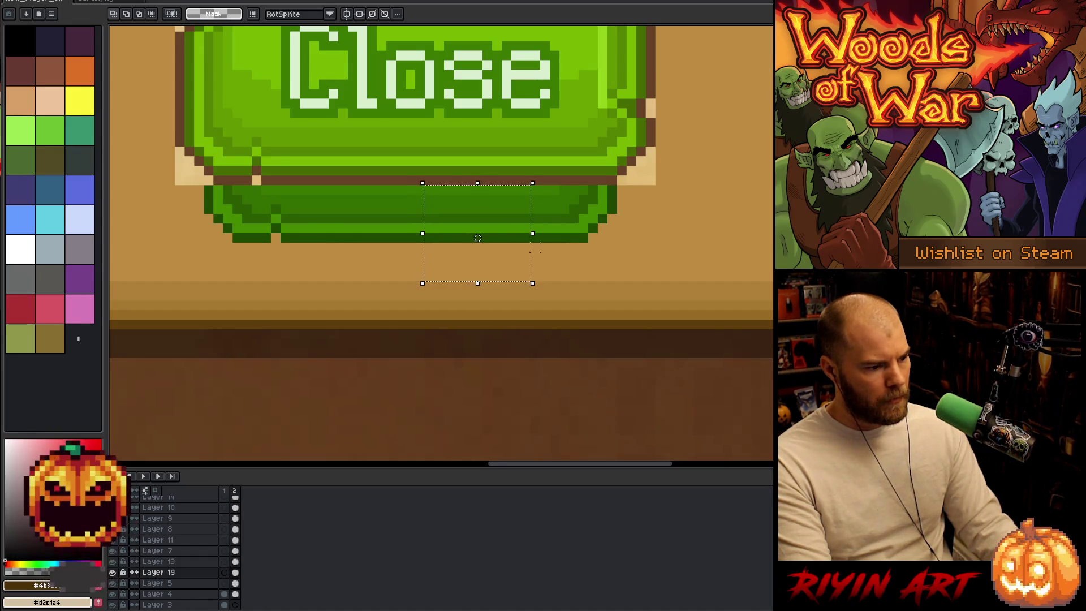
scroll(538, 249, "down", 3)
mouse_move(624, 103)
left_mouse_down()
mouse_move(461, 237)
mouse_move(345, 239)
left_mouse_up()
key("Down")
key("Down")
key("ctrl+d")
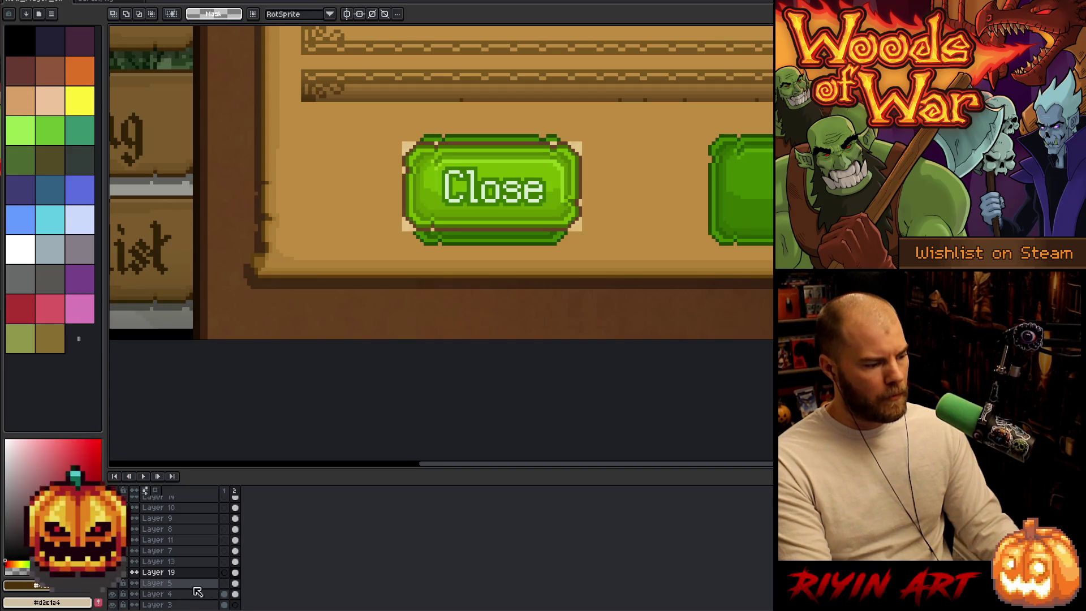
- Hide the layer holding the old plain green buttons
left_click(111, 584)
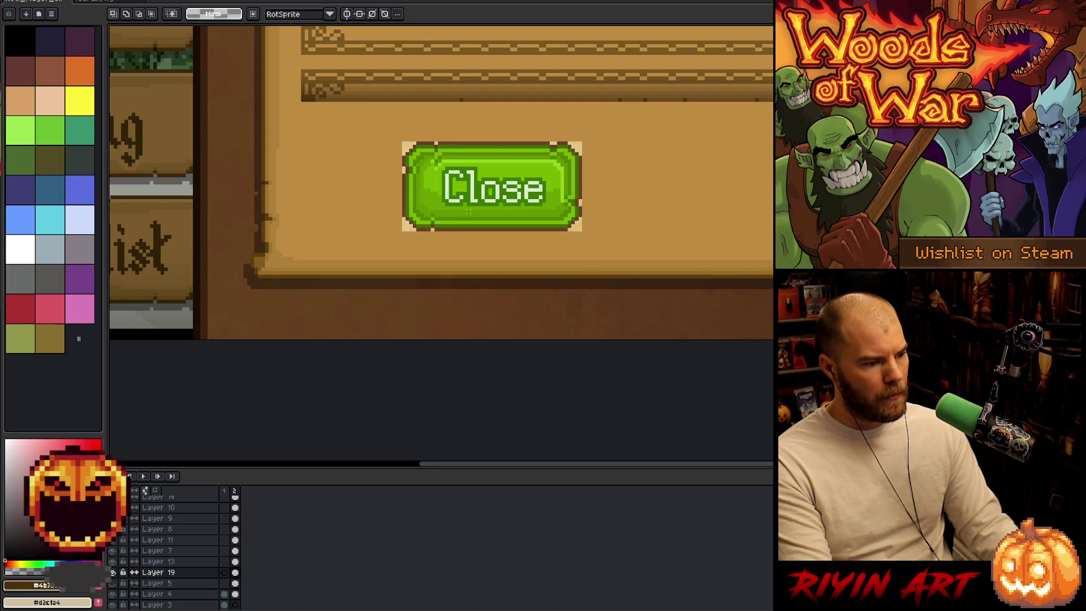
scroll(468, 211, "up", 2)
scroll(496, 190, "down", 1)
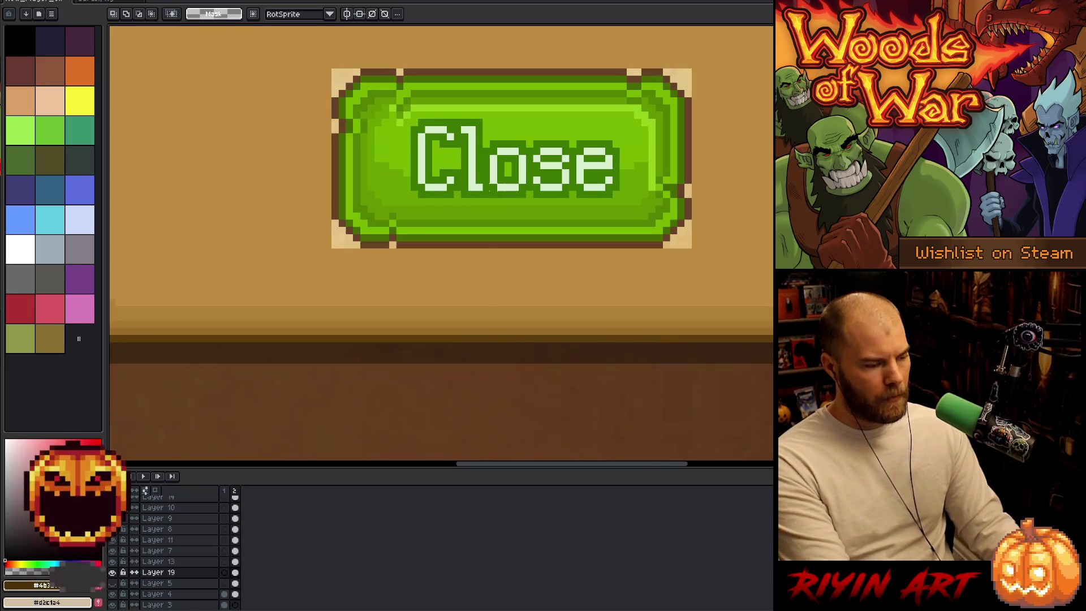
key("b")
scroll(710, 187, "up", 2)
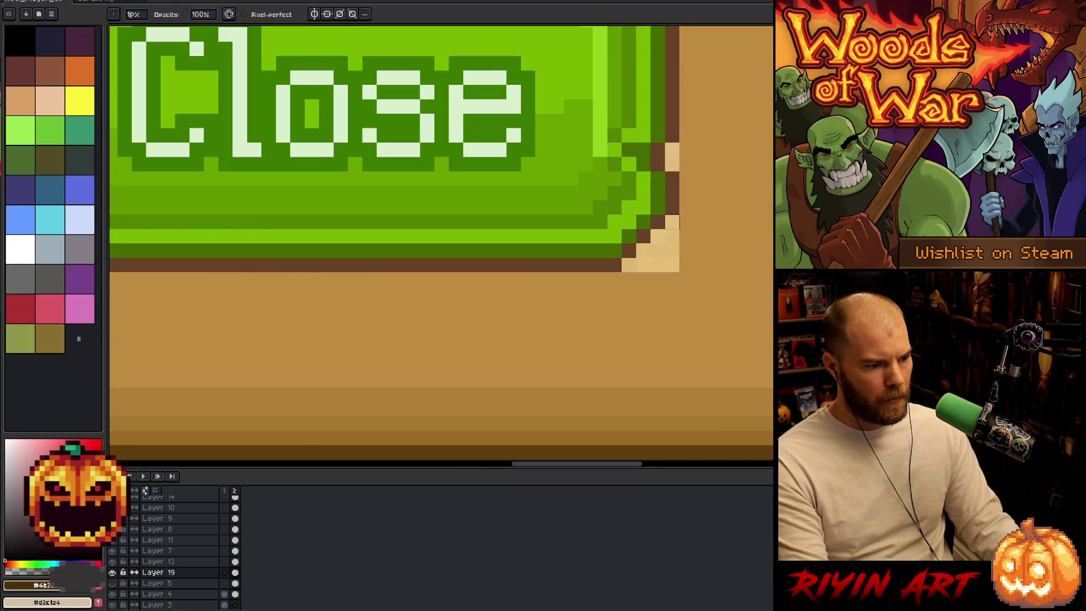
left_click_drag(643, 264, 672, 222)
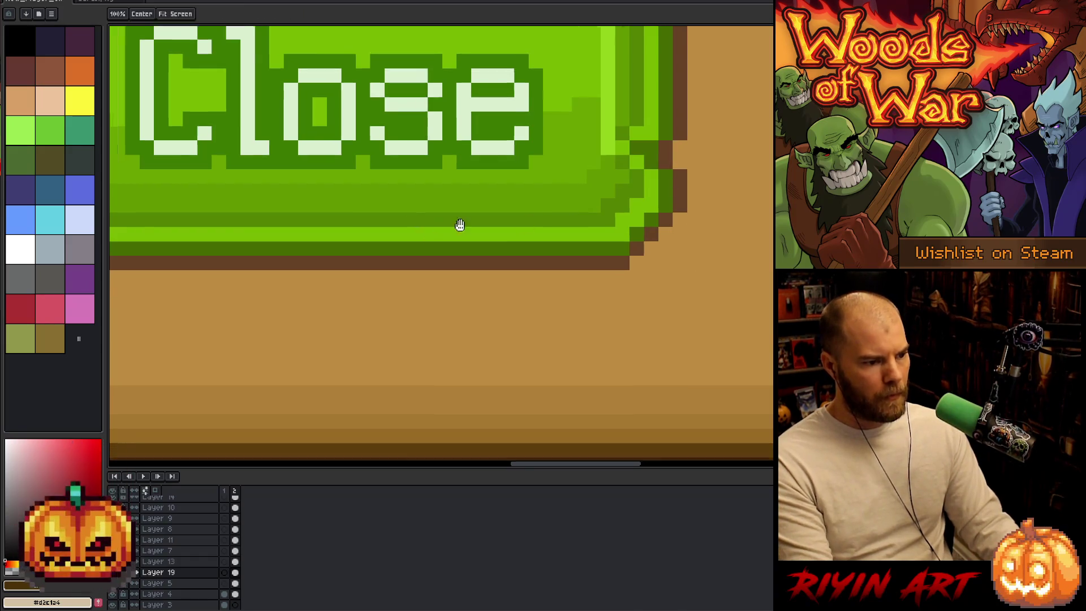
scroll(431, 218, "left", 10)
mouse_move(574, 387)
left_mouse_down()
mouse_move(530, 359)
mouse_move(530, 343)
mouse_move(530, 388)
left_mouse_up()
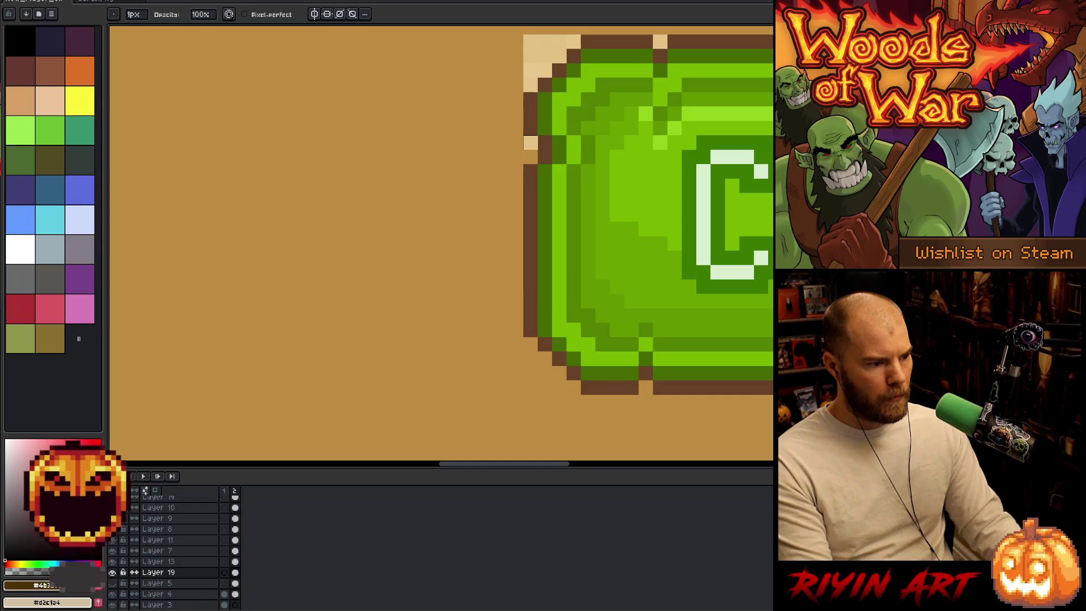
scroll(532, 144, "up", 5)
scroll(549, 215, "right", 2)
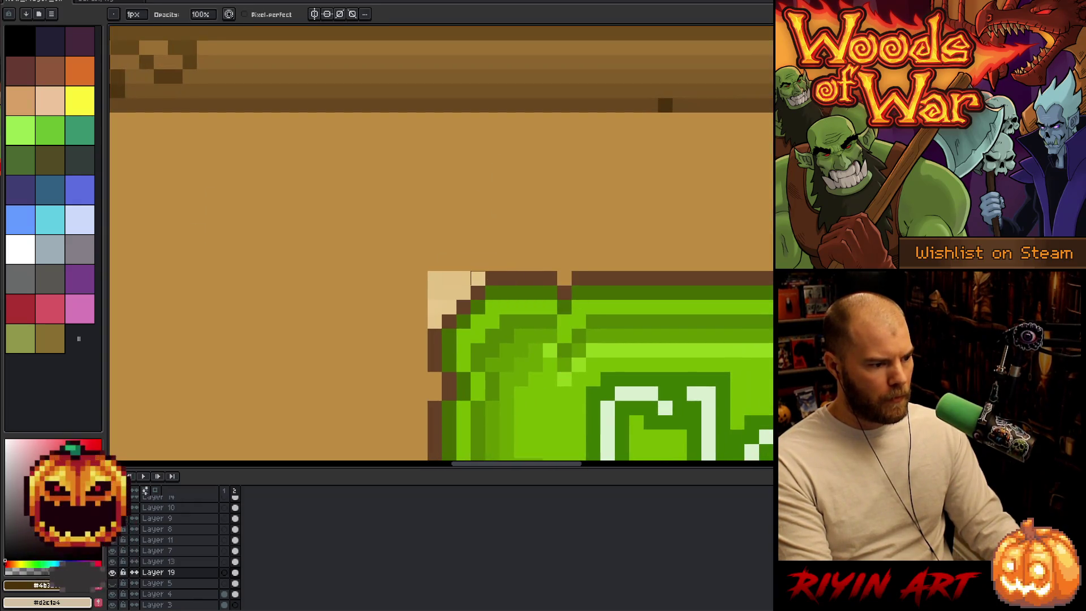
mouse_move(464, 300)
left_mouse_down()
mouse_move(436, 316)
mouse_move(435, 278)
mouse_move(464, 278)
left_mouse_up()
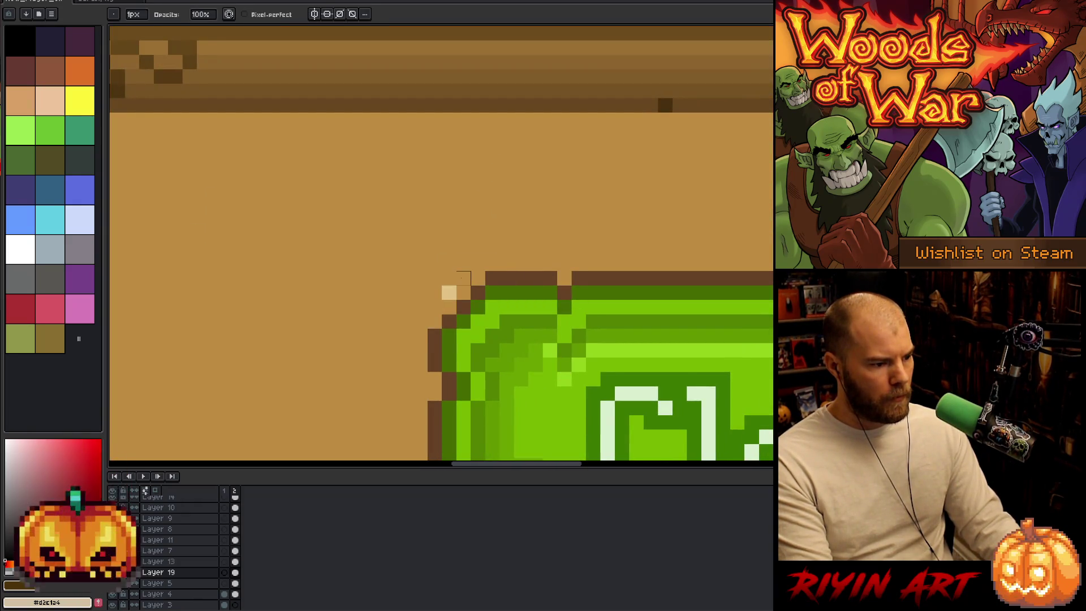
scroll(679, 303, "down", 1)
scroll(678, 303, "right", 3)
scroll(622, 305, "up", 1)
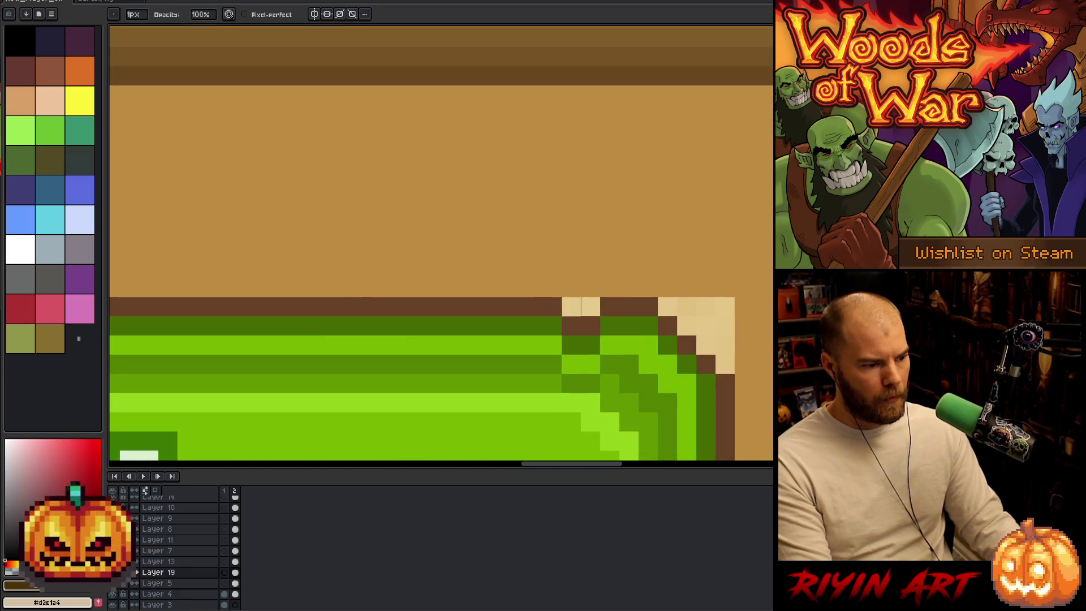
left_click(591, 306)
left_click_drag(667, 306, 725, 364)
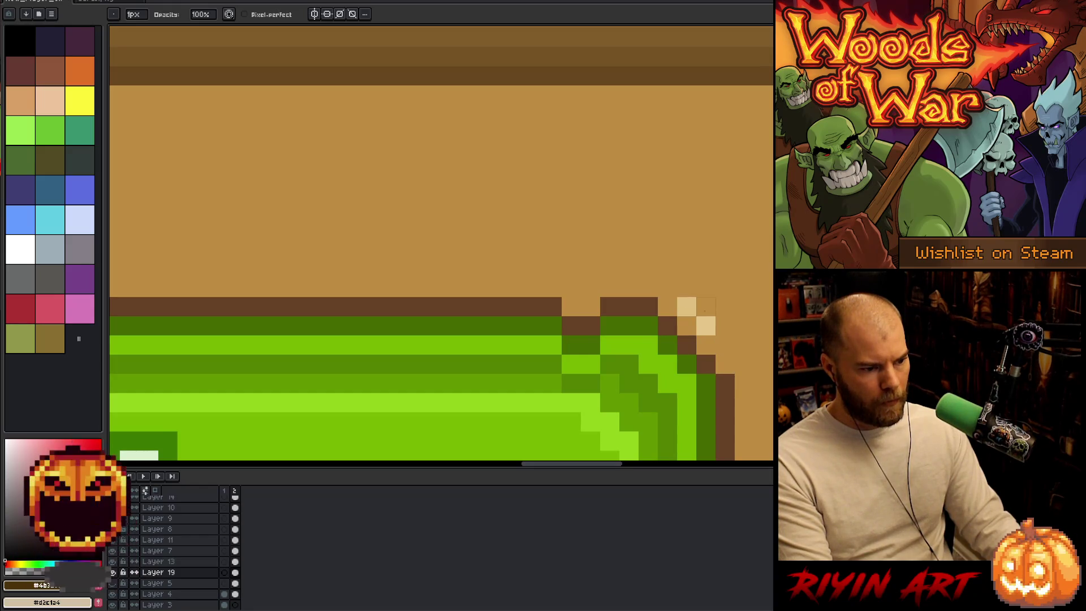
scroll(706, 326, "down", 5)
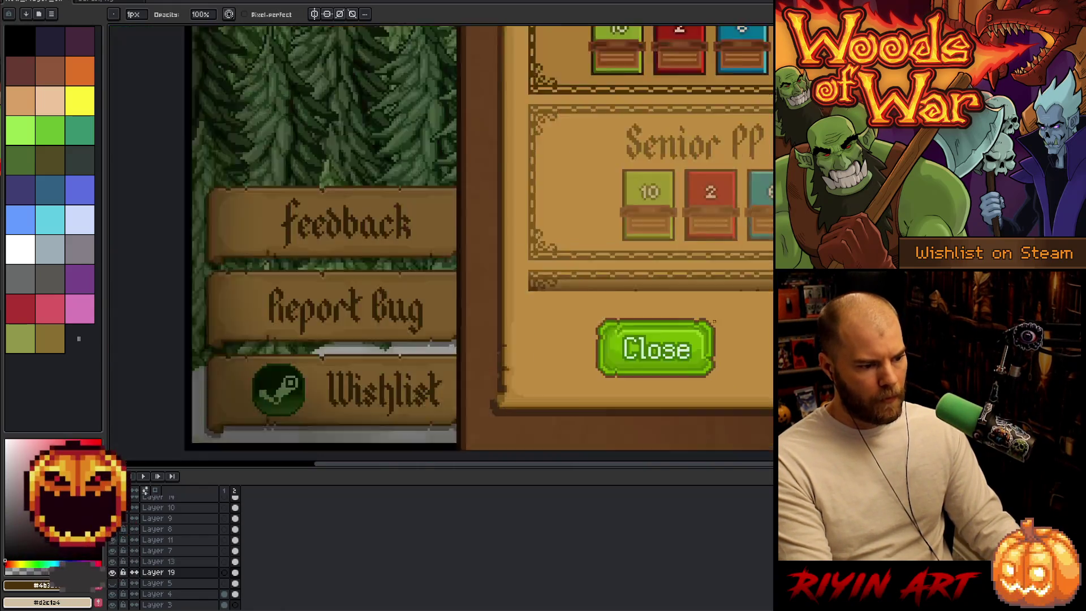
scroll(531, 345, "down", 1)
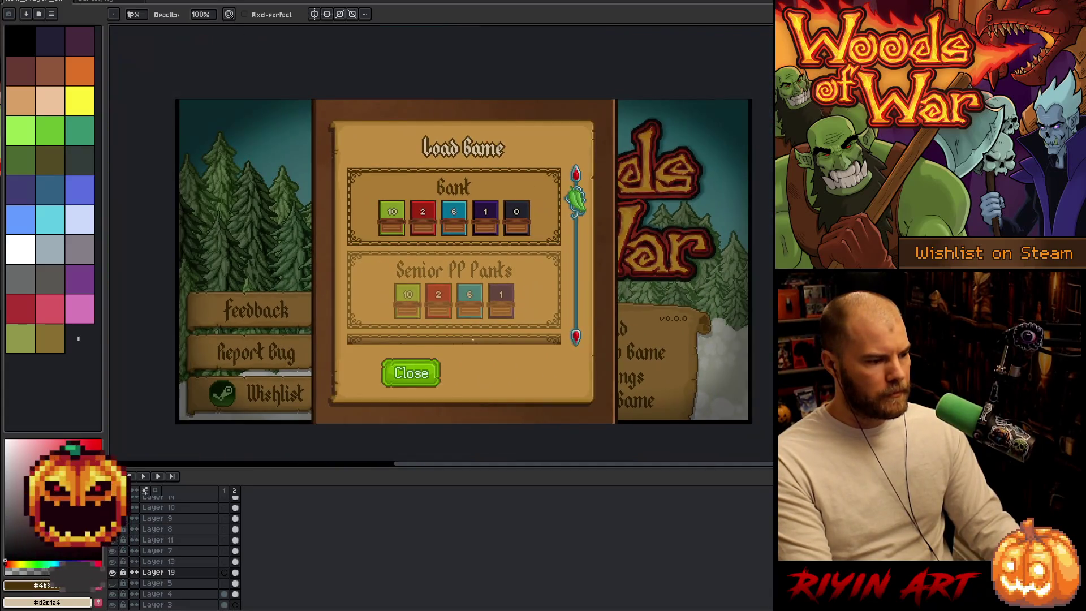
scroll(416, 366, "up", 3)
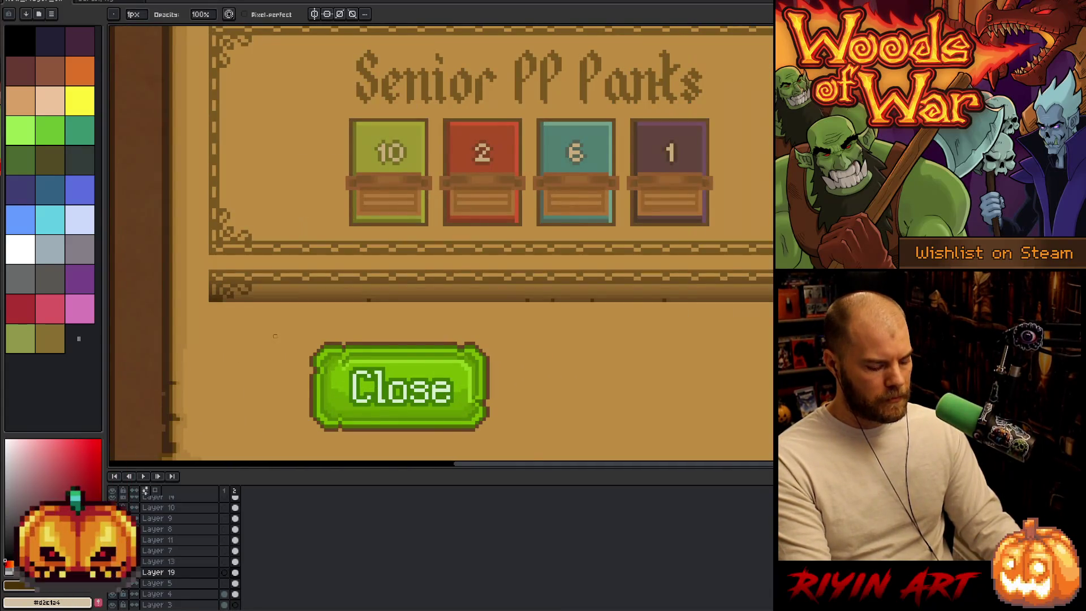
scroll(317, 336, "up", 2)
key("m")
mouse_move(419, 351)
left_mouse_down()
mouse_move(528, 309)
mouse_move(594, 249)
mouse_move(610, 274)
left_mouse_up()
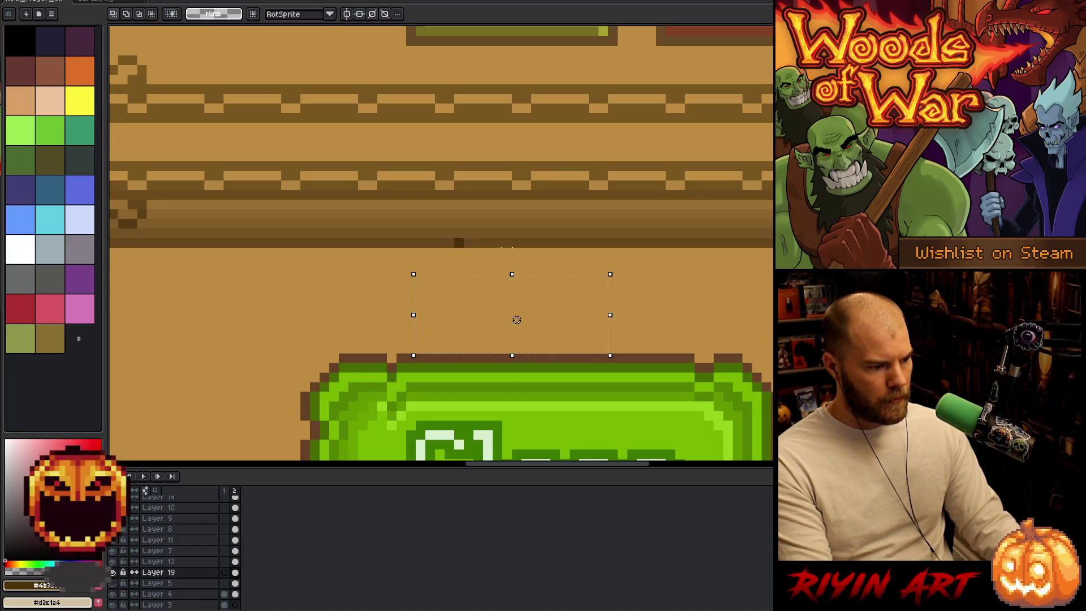
- Nudge the floor band layer down three pixels
key("ctrl+d")
key("v")
left_click(400, 236)
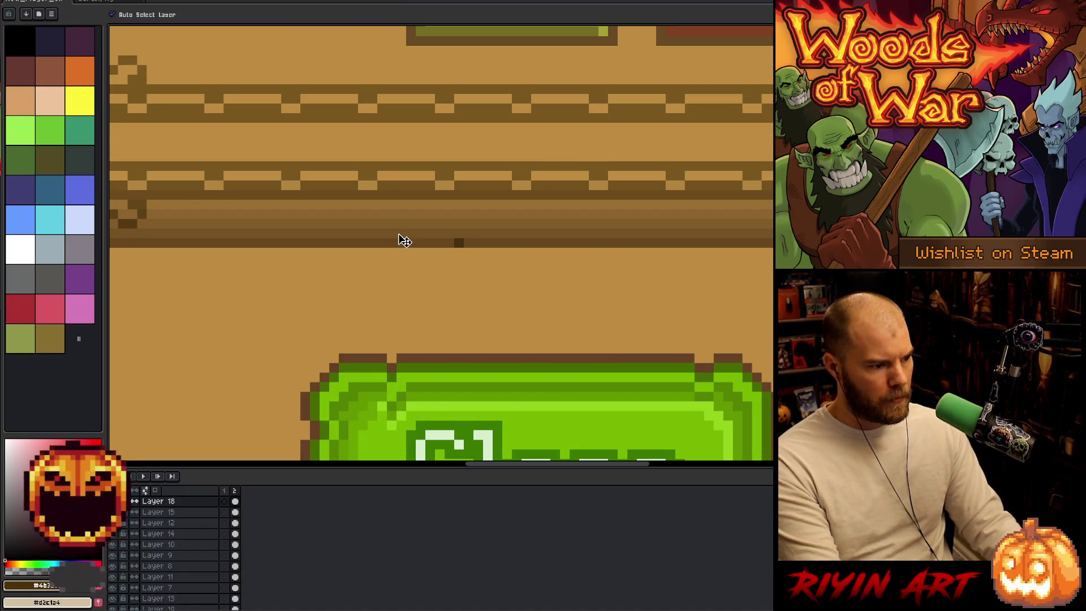
key("ctrl+shift+d")
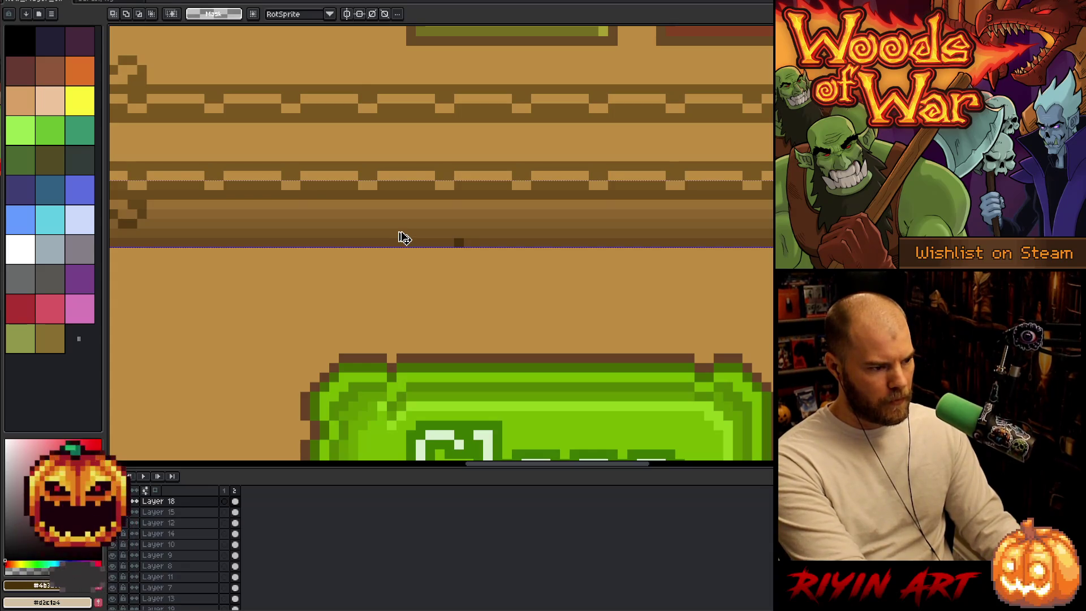
key("Down")
key("Down")
key("Down")
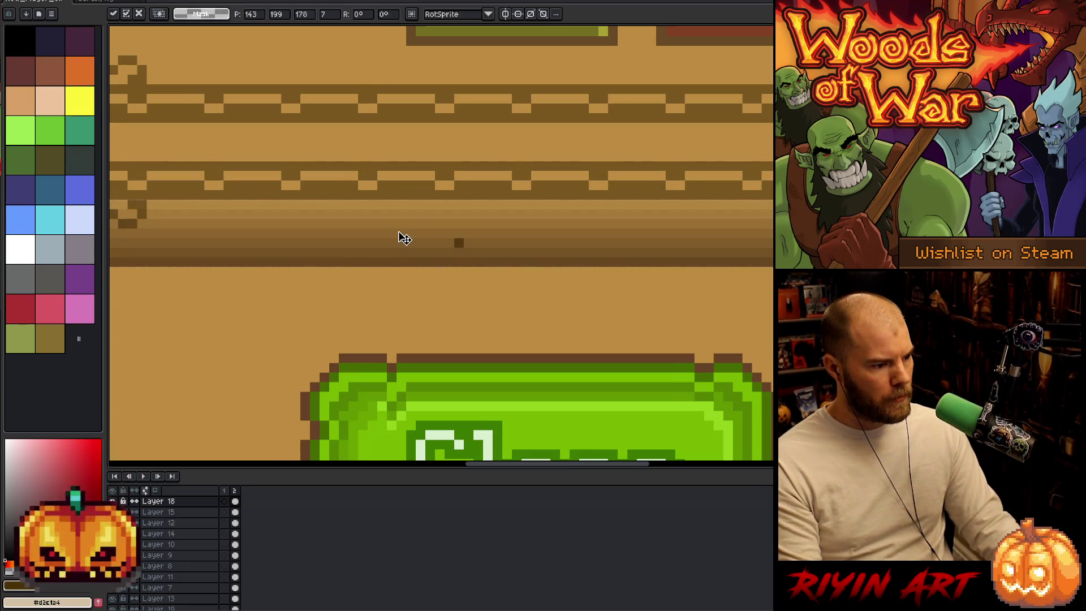
scroll(400, 236, "down", 3)
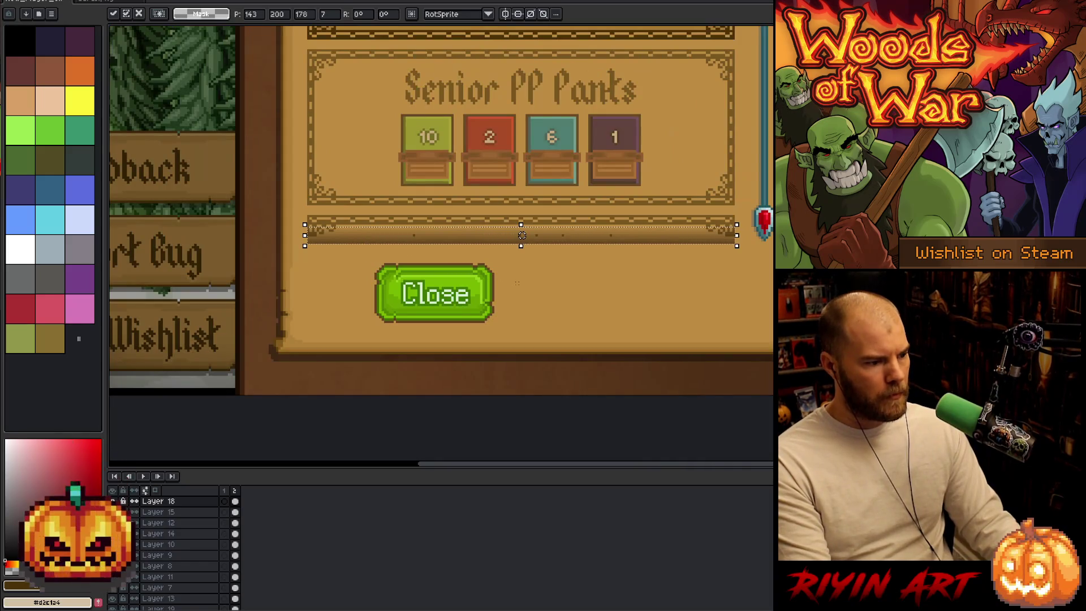
key("Return")
scroll(522, 235, "up", 3)
scroll(521, 236, "down", 3)
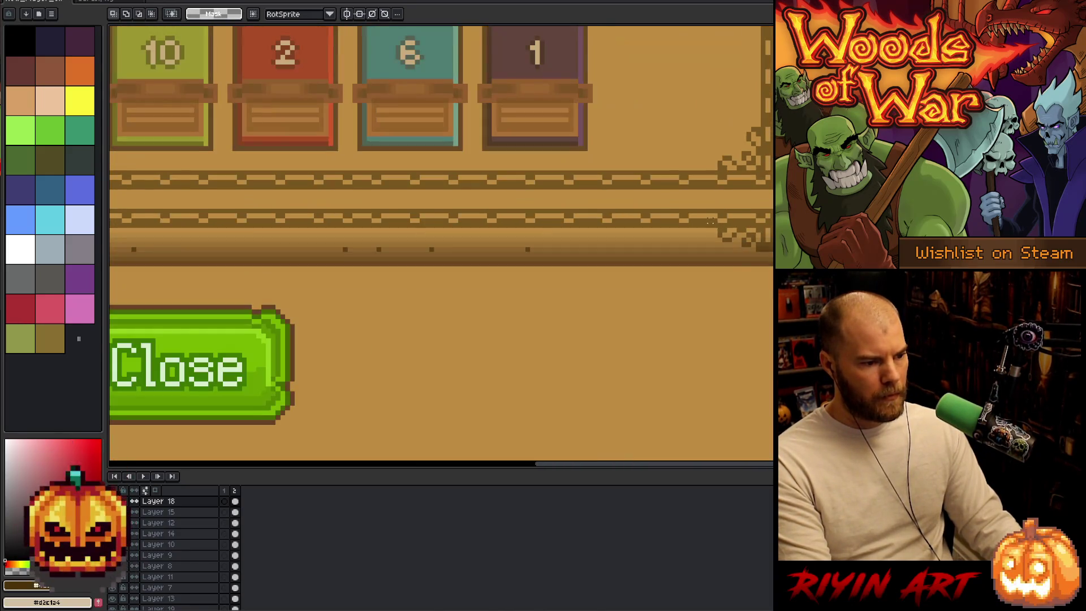
scroll(718, 177, "up", 3)
- Erase the decorative edge of the lower strip beside the Senior PP Panks panel
key("v")
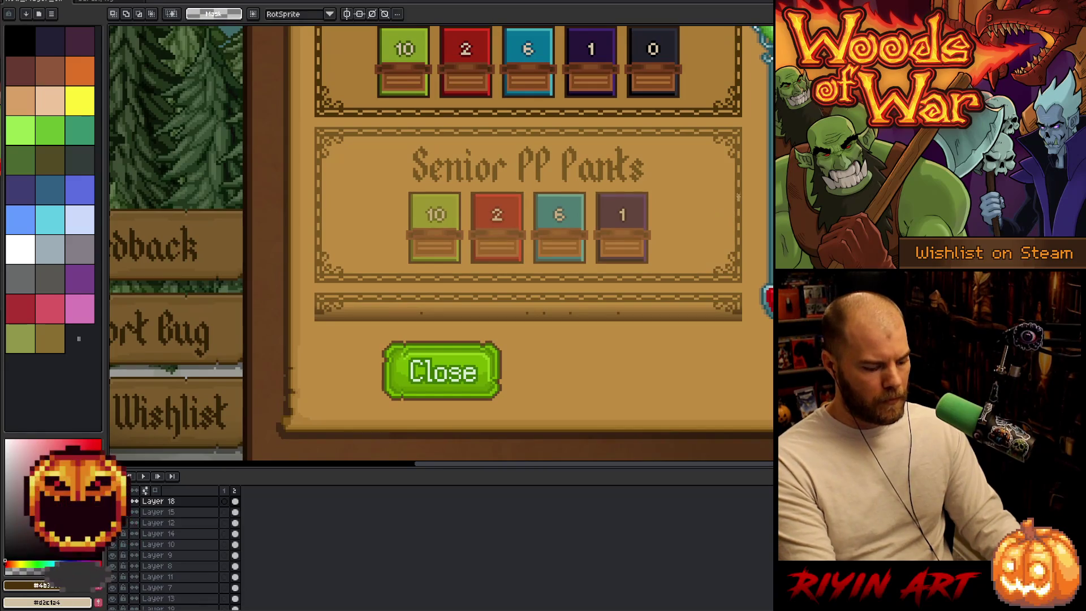
left_click(741, 167)
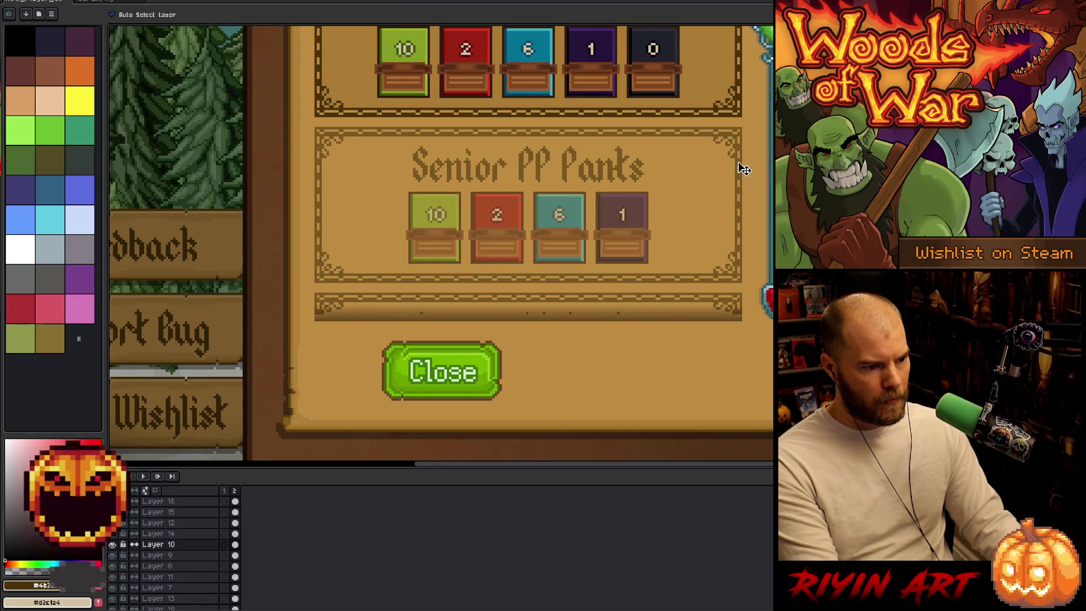
key("m")
mouse_move(750, 123)
left_mouse_down()
mouse_move(405, 283)
mouse_move(307, 284)
mouse_move(774, 352)
left_mouse_up()
key("Delete")
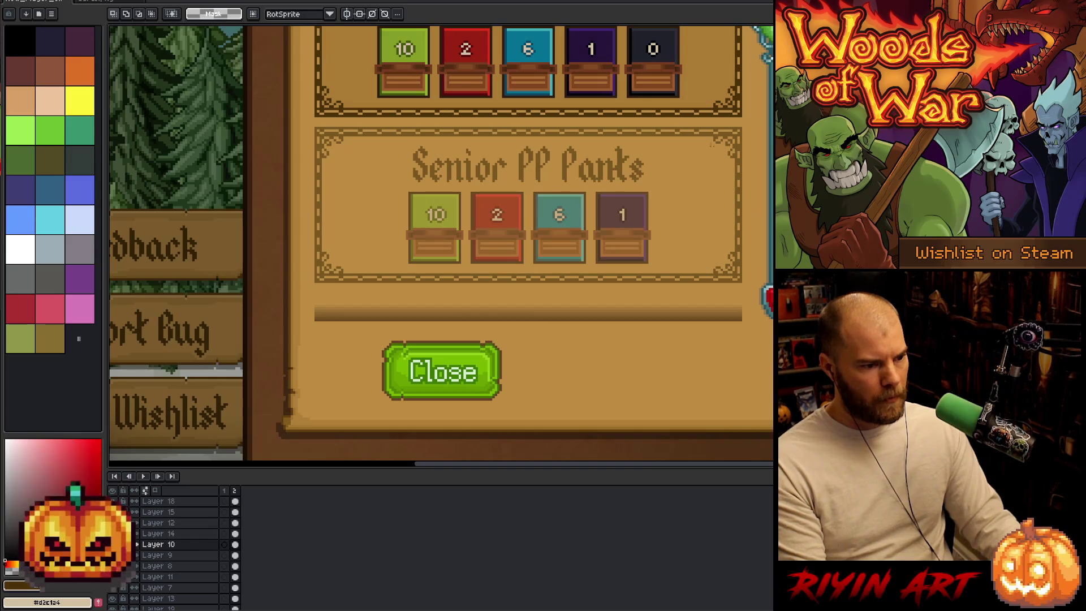
- Place a copy of the Senior PP Panks panel just below the original
mouse_move(752, 120)
left_mouse_down()
mouse_move(558, 242)
mouse_move(285, 293)
mouse_move(298, 287)
mouse_move(298, 326)
left_mouse_up()
left_click_drag(306, 171, 306, 288)
key("Down")
key("Down")
key("Down")
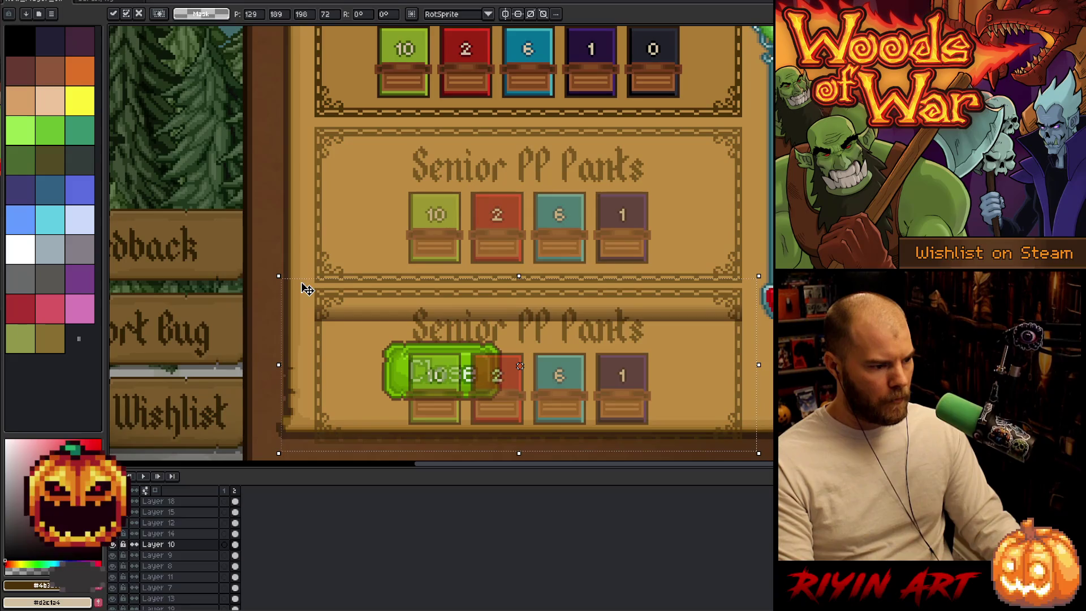
key("Return")
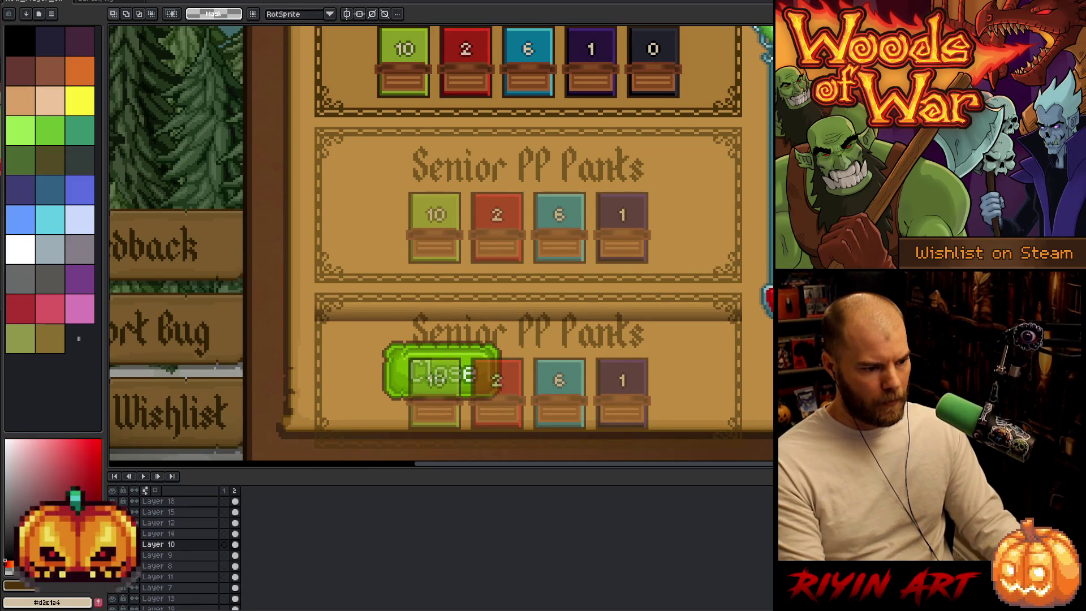
key("minus")
- Delete the lower part of the panel copy, leaving only its top edge
left_click_drag(823, 456, 383, 342)
scroll(604, 399, "up", 4)
key("Delete")
scroll(525, 425, "down", 3)
scroll(525, 424, "down", 3)
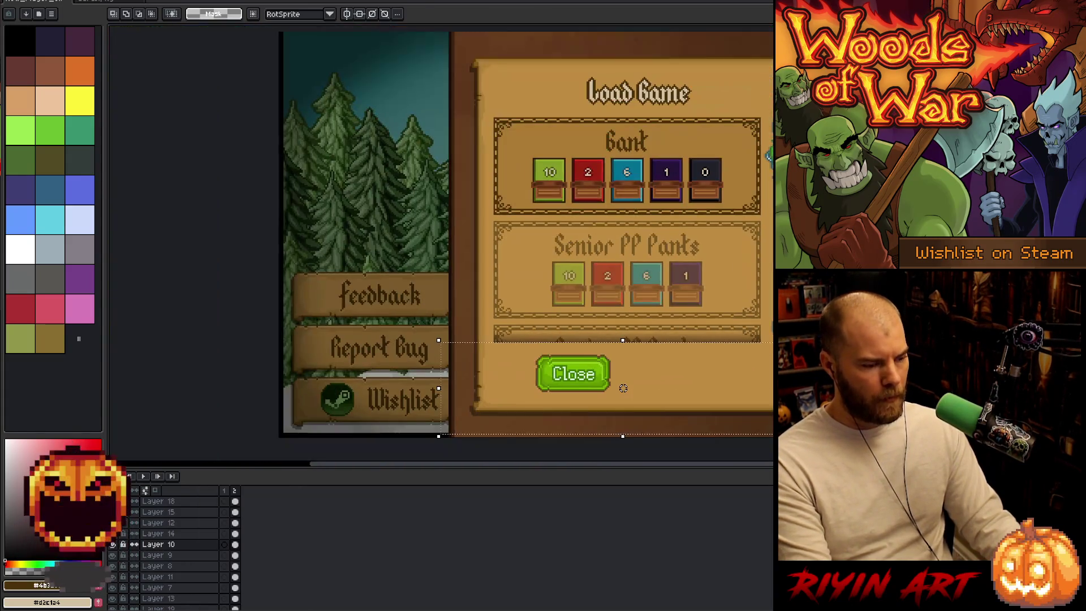
- Bring the whole Load Game dialog into view and select the Close button
mouse_move(623, 389)
left_mouse_down()
mouse_move(548, 274)
mouse_move(485, 304)
left_mouse_up()
scroll(363, 336, "up", 2)
scroll(364, 336, "down", 2)
left_click_drag(483, 240, 446, 280)
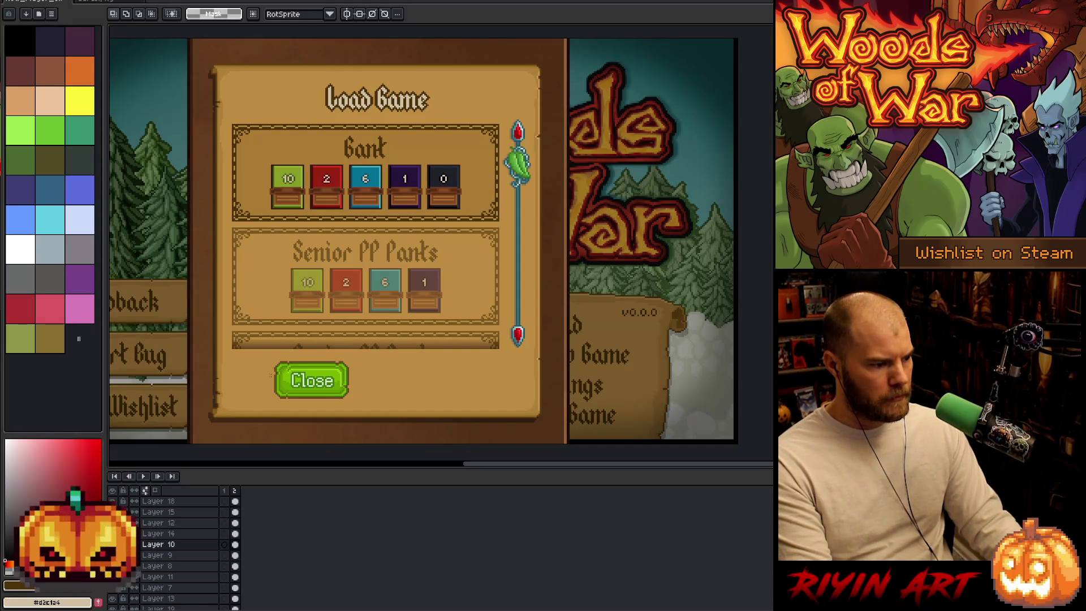
left_click_drag(263, 358, 388, 401)
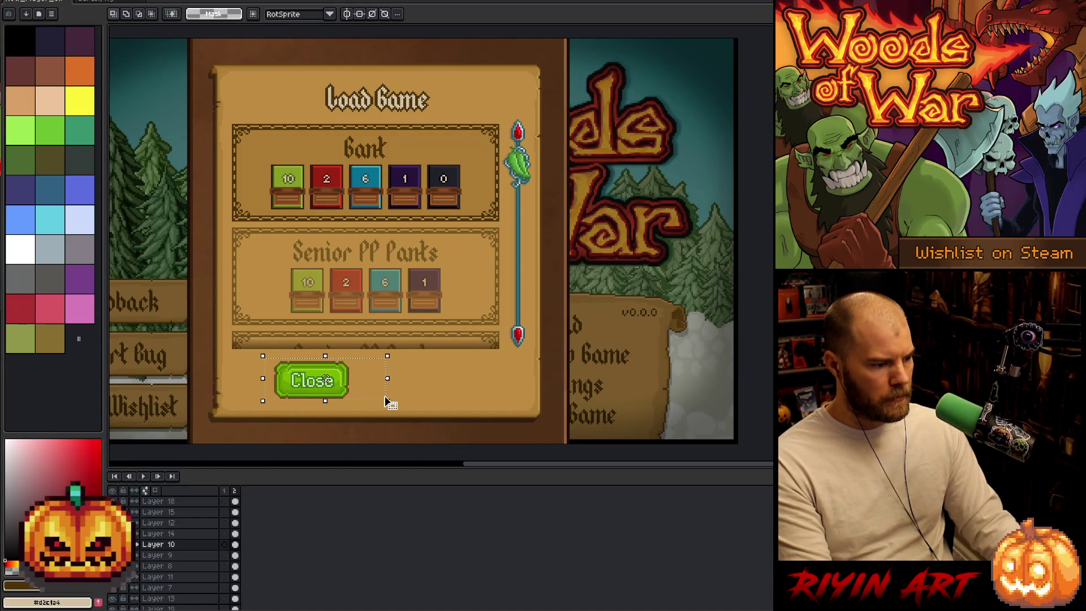
- Duplicate the Close button onto a new layer and place it right of the original
key("v")
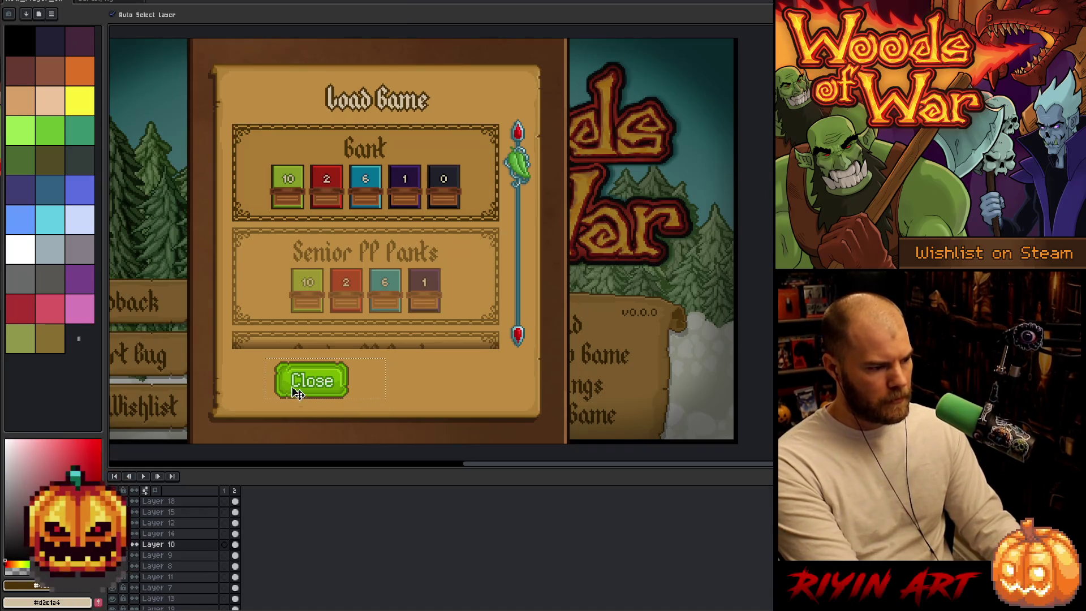
key("ctrl+j")
left_click(298, 383)
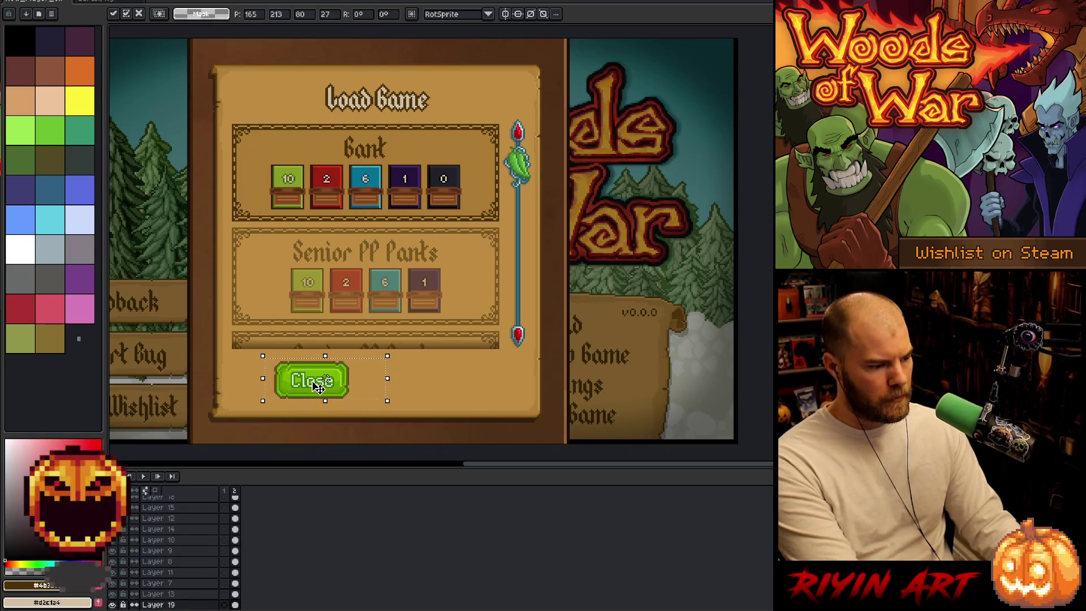
mouse_move(309, 392)
left_mouse_down()
mouse_move(458, 392)
mouse_move(425, 398)
left_mouse_up()
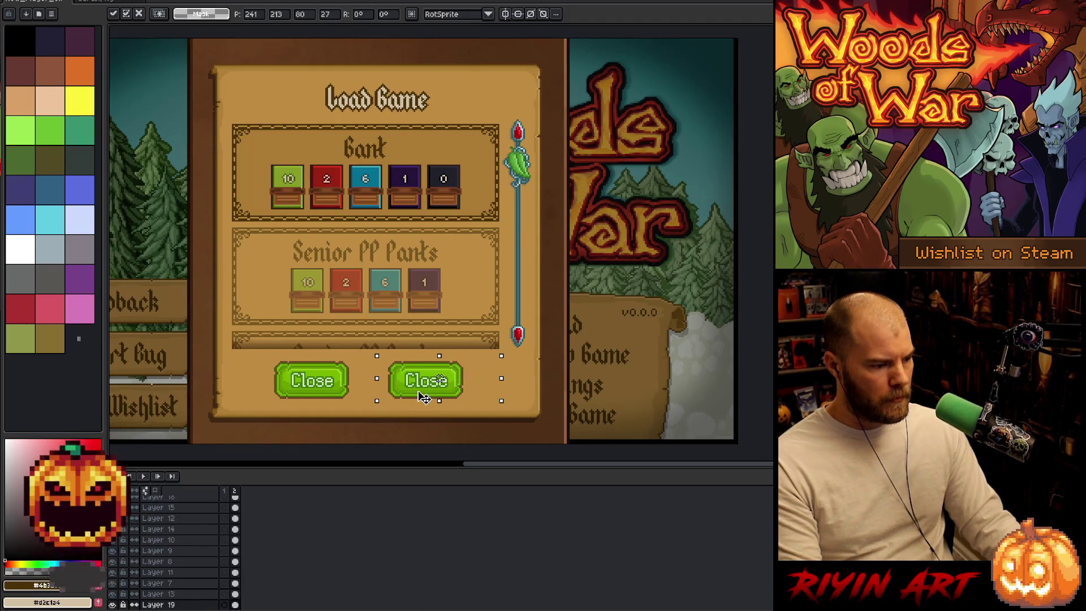
key("Return")
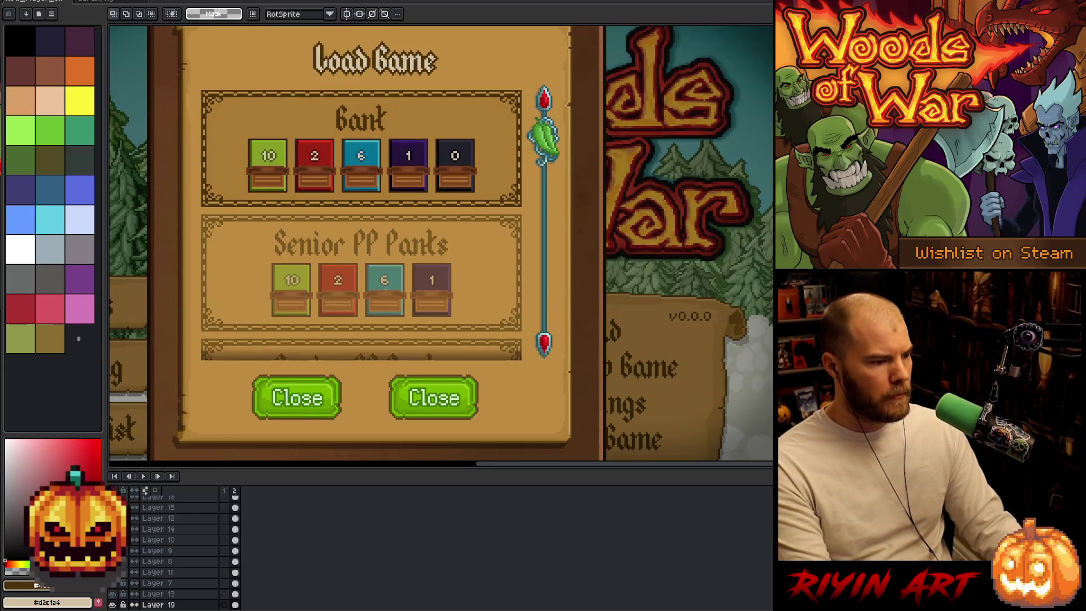
- Preview the Load Game mockup full screen with F8
scroll(385, 283, "down", 1)
scroll(351, 249, "up", 2)
key("F8")
mouse_move(365, 260)
left_mouse_down()
mouse_move(412, 277)
mouse_move(401, 227)
left_mouse_up()
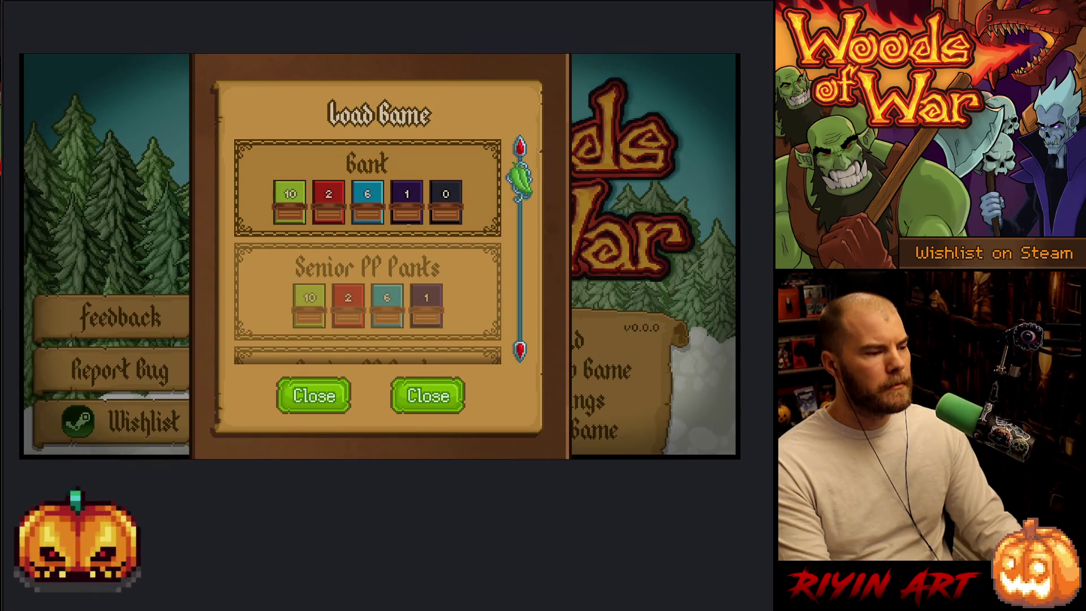